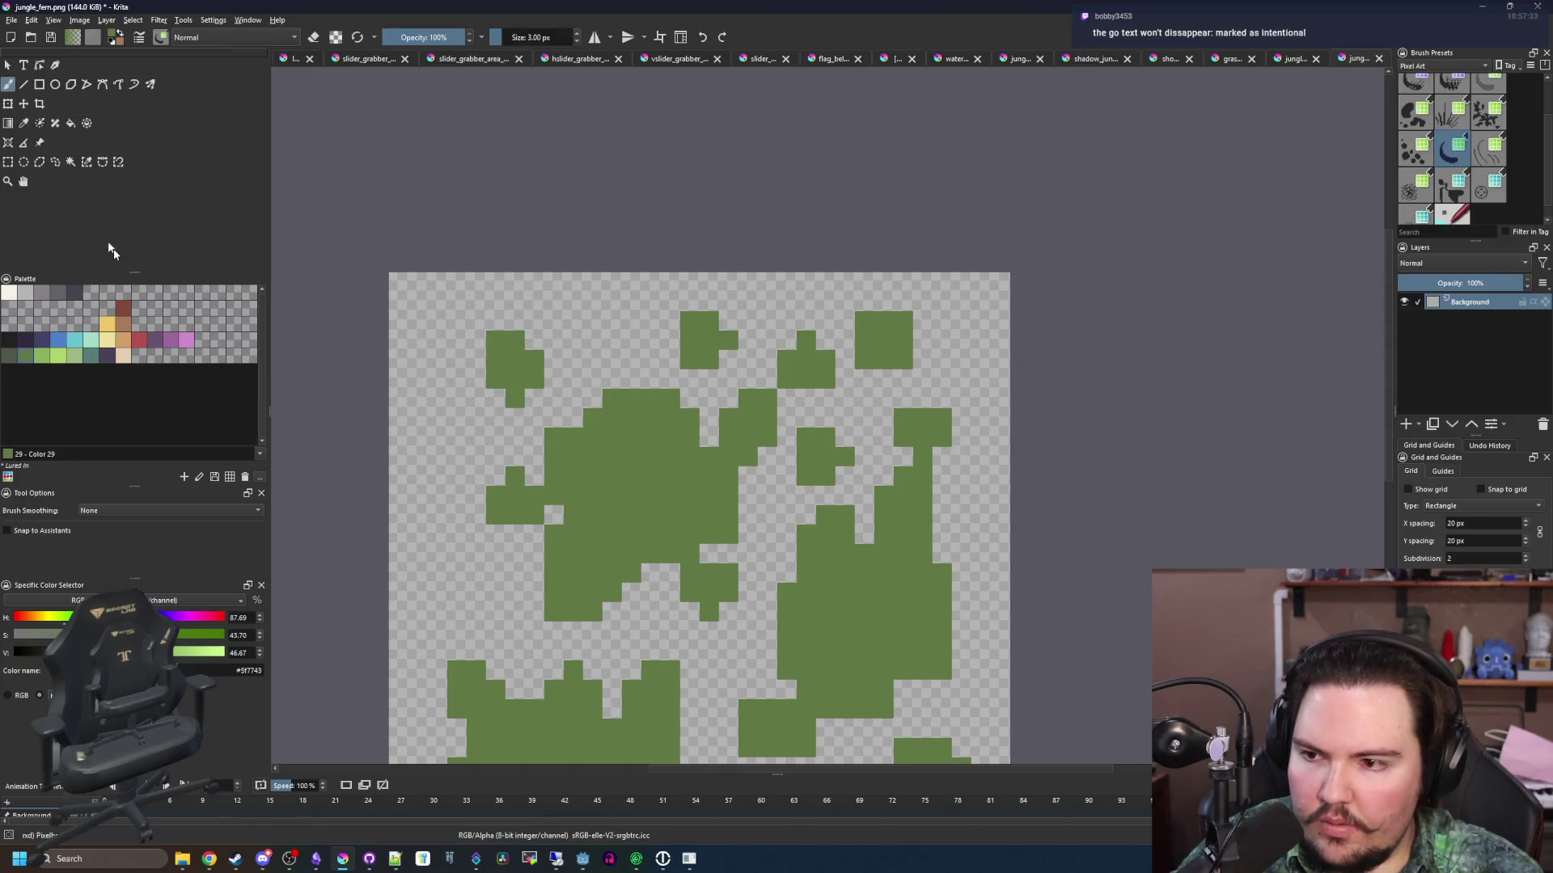
Select all the green leaf pixels of the fern with Similar Color Selection
left_click(89, 163)
left_click(123, 308)
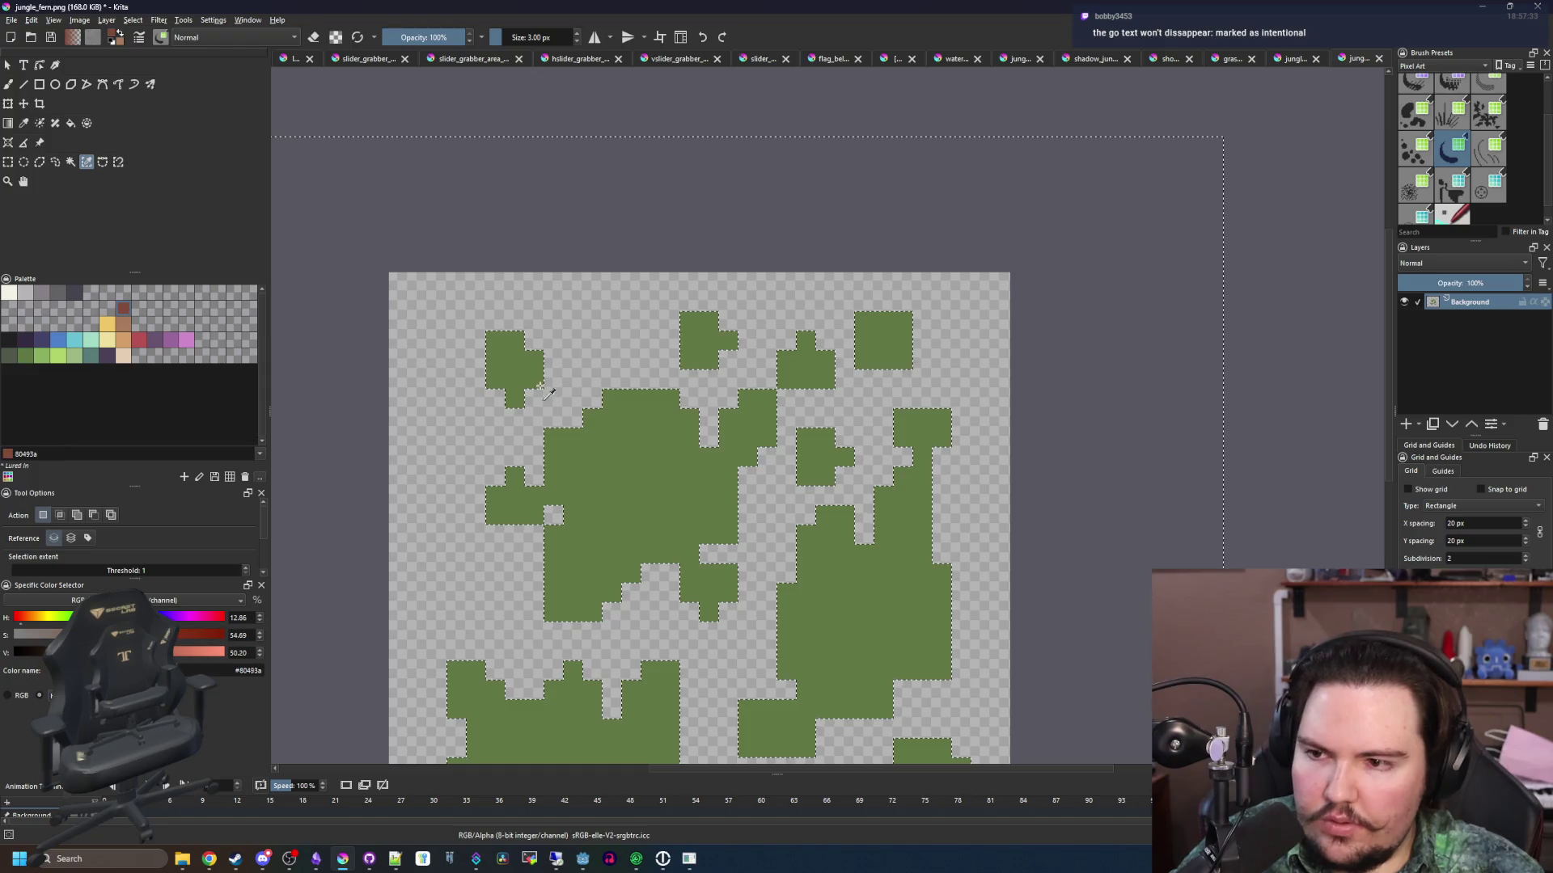
scroll(596, 368, "down", 3)
Paint brown #80493a stem pixels and lines through the selected leaves with the Freehand Brush
key("b")
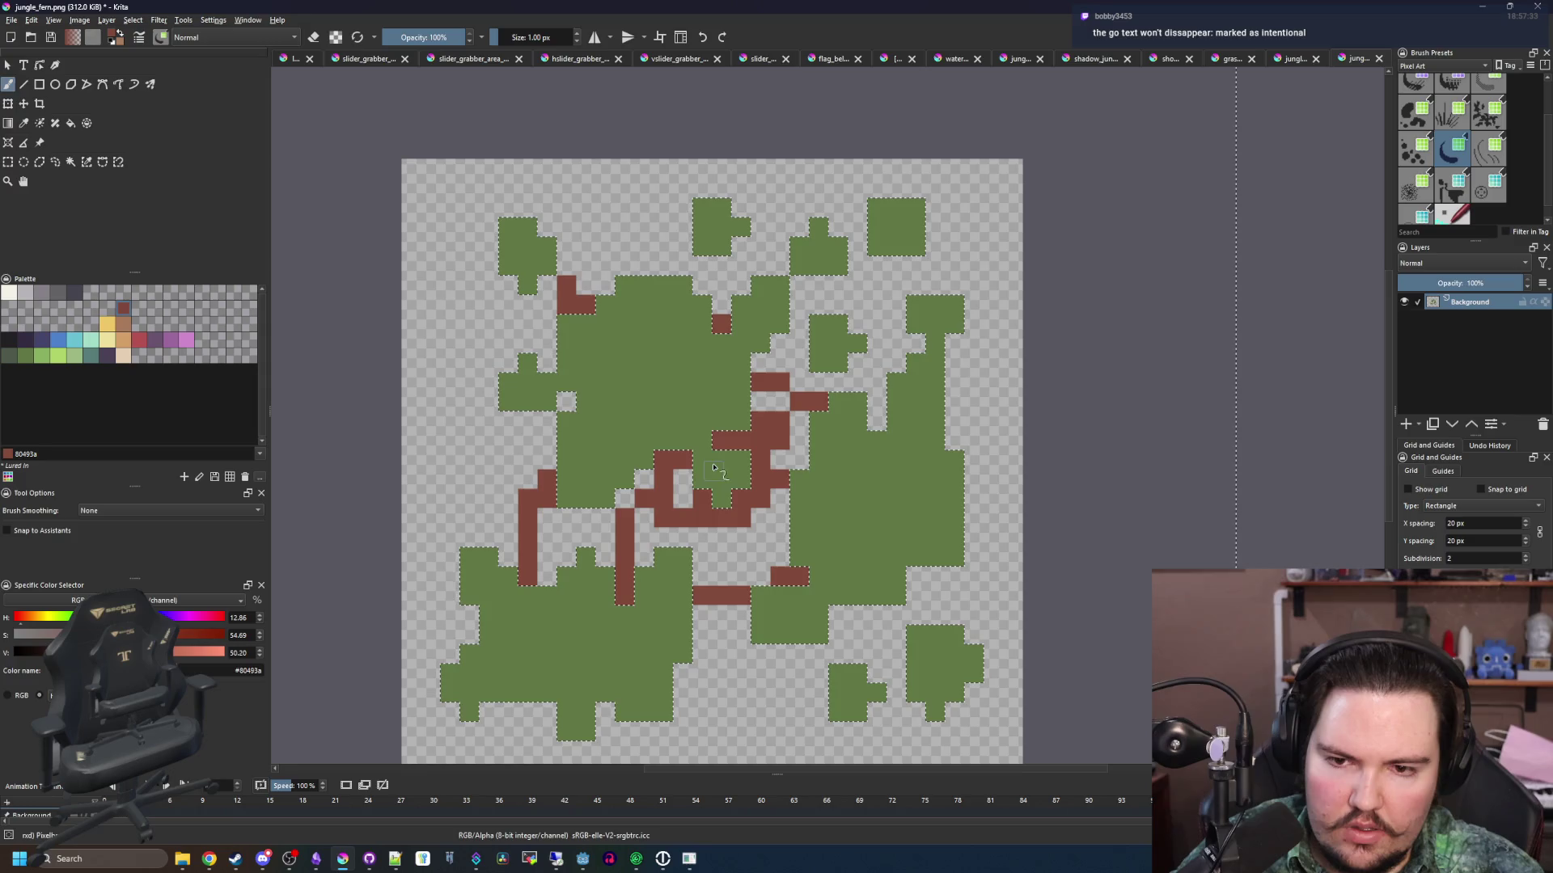
left_click(666, 533)
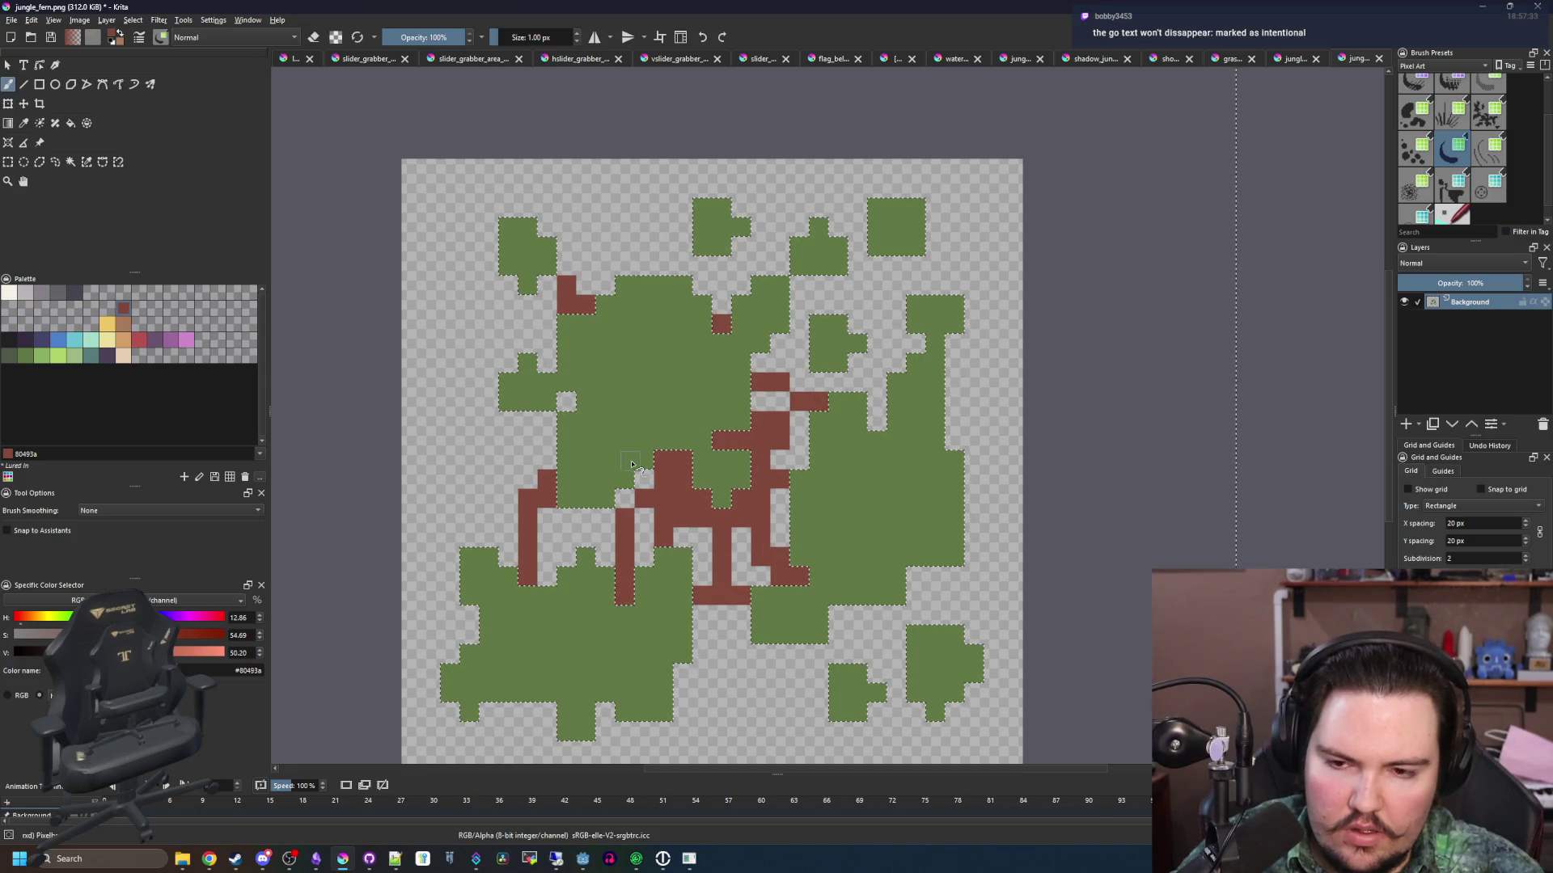
left_click(838, 227)
left_click(799, 285)
left_click_drag(896, 263, 857, 387)
left_click(877, 420)
left_click_drag(915, 574, 916, 615)
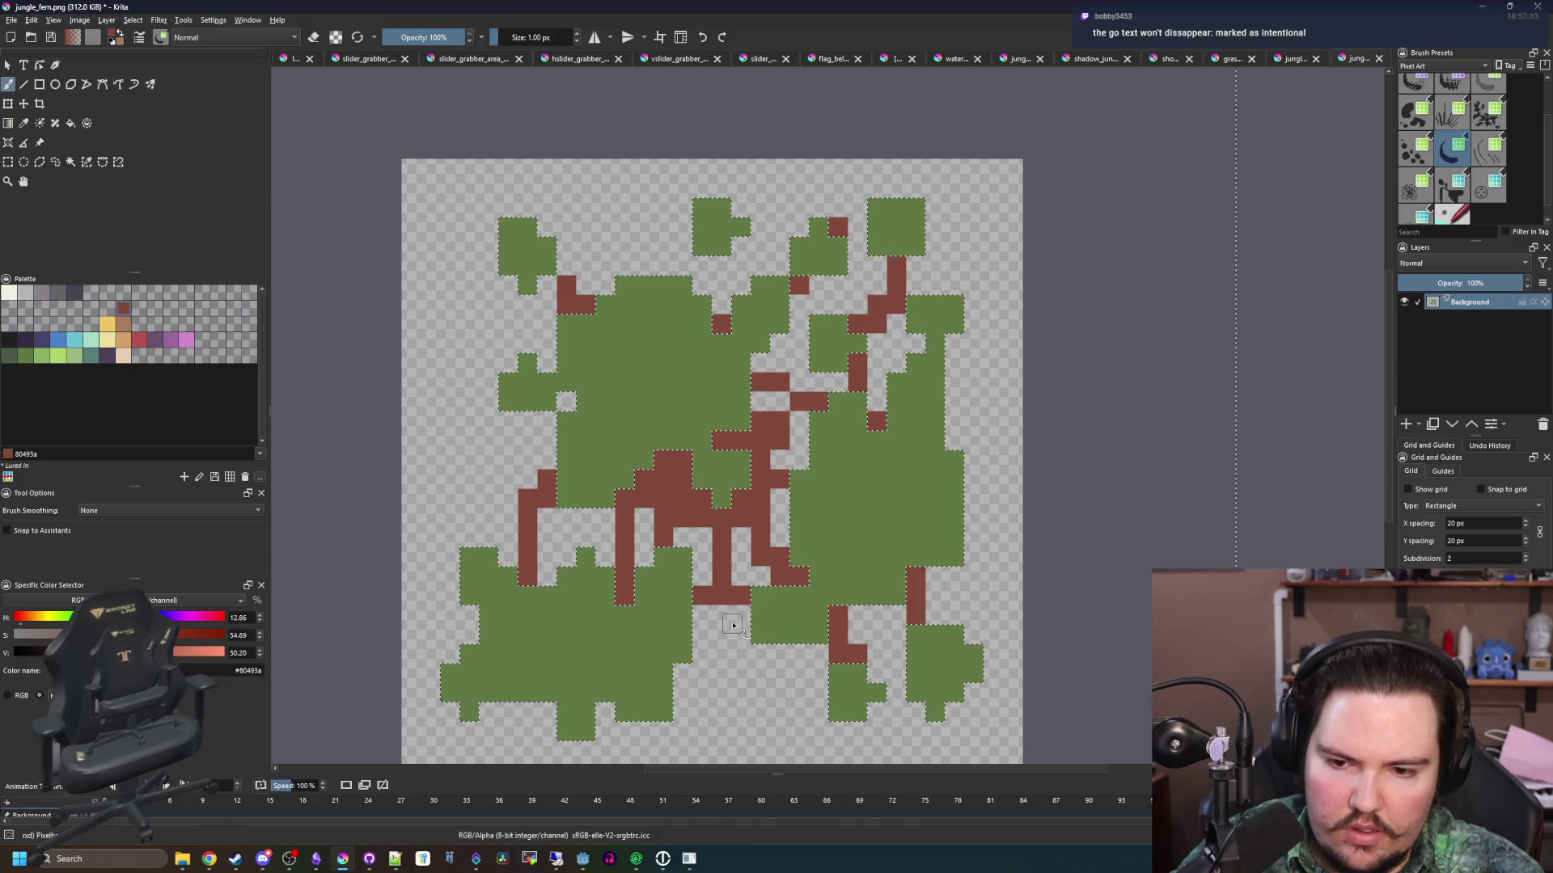
scroll(664, 486, "down", 6)
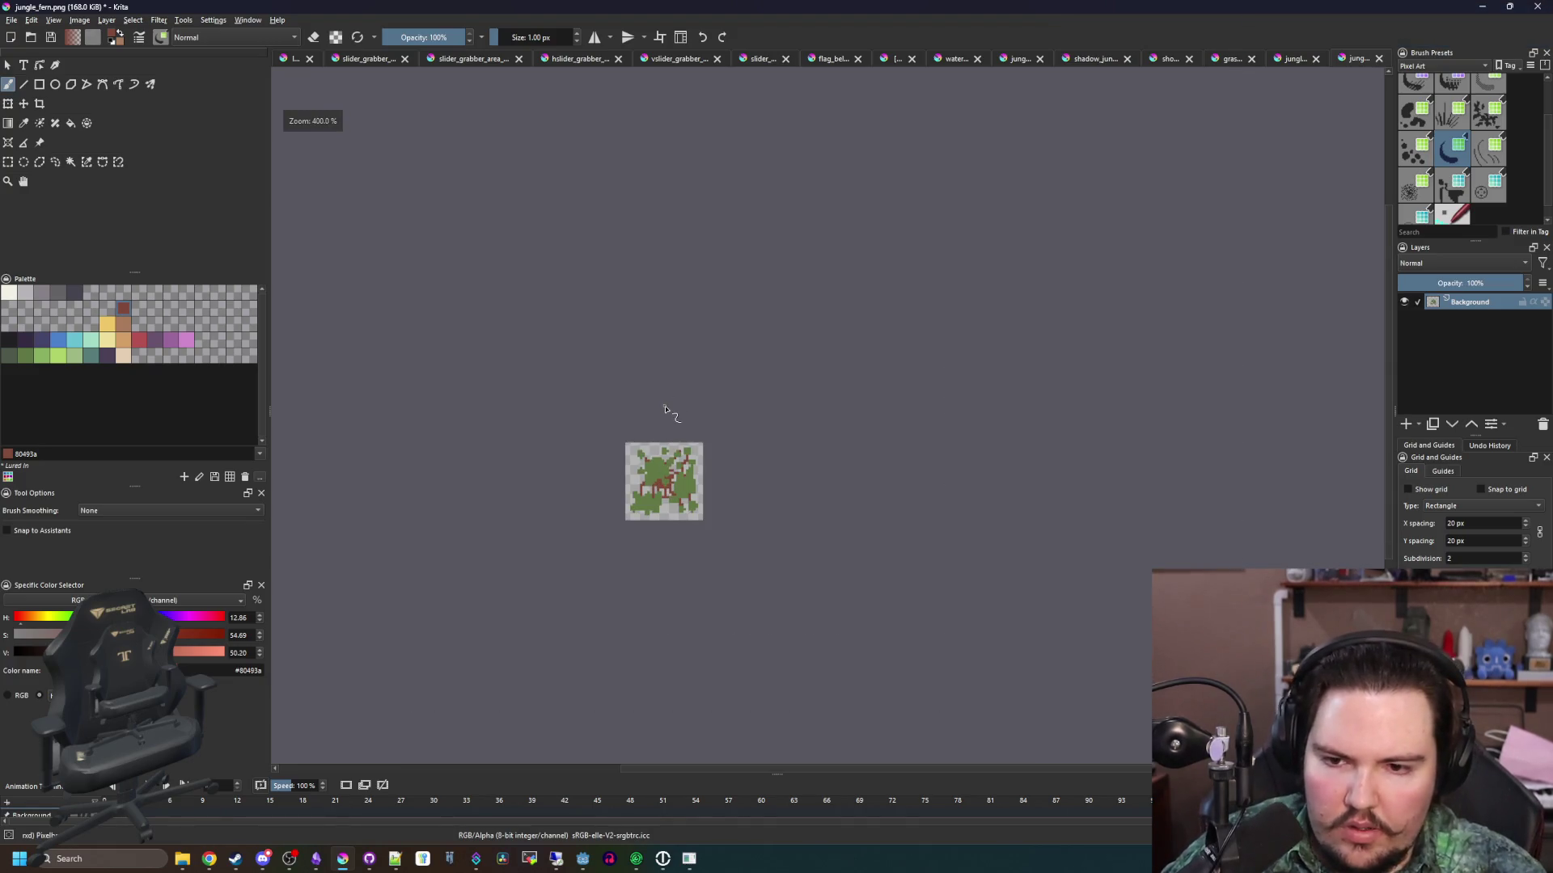
Fill gaps and extend the fern's leaves with leaf green using a 2 px brush
scroll(661, 442, "up", 8)
key("x")
key("bracketright")
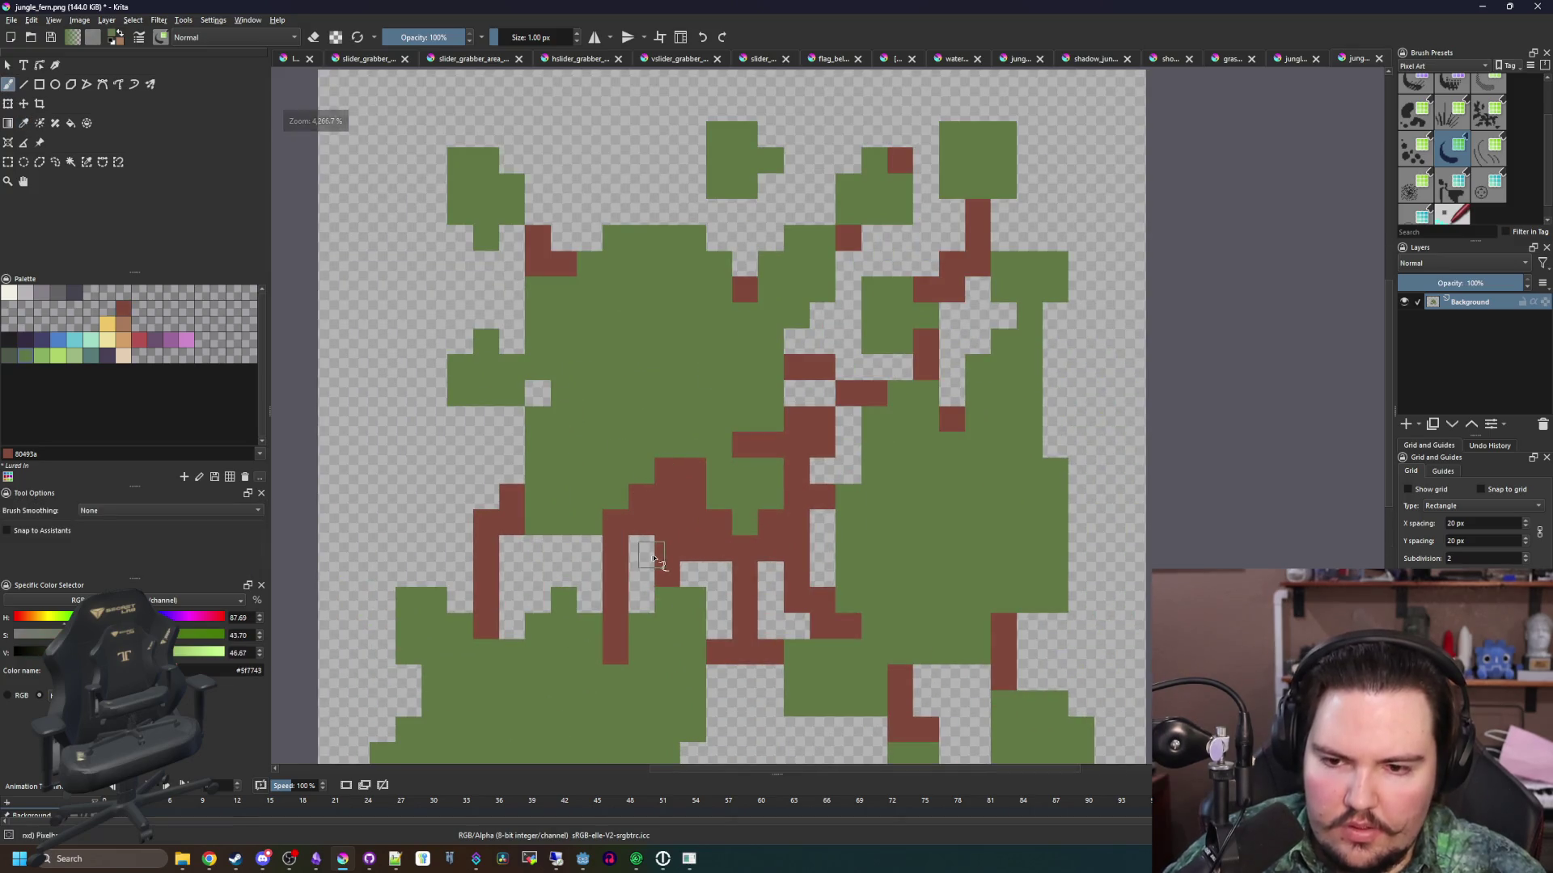
left_click(657, 550)
mouse_move(453, 526)
left_mouse_down()
mouse_move(497, 538)
mouse_move(441, 485)
mouse_move(453, 493)
left_mouse_up()
left_click_drag(590, 538, 615, 566)
mouse_move(723, 529)
left_mouse_down()
mouse_move(762, 554)
mouse_move(833, 453)
left_mouse_up()
scroll(808, 485, "down", 1)
left_click_drag(728, 537, 714, 603)
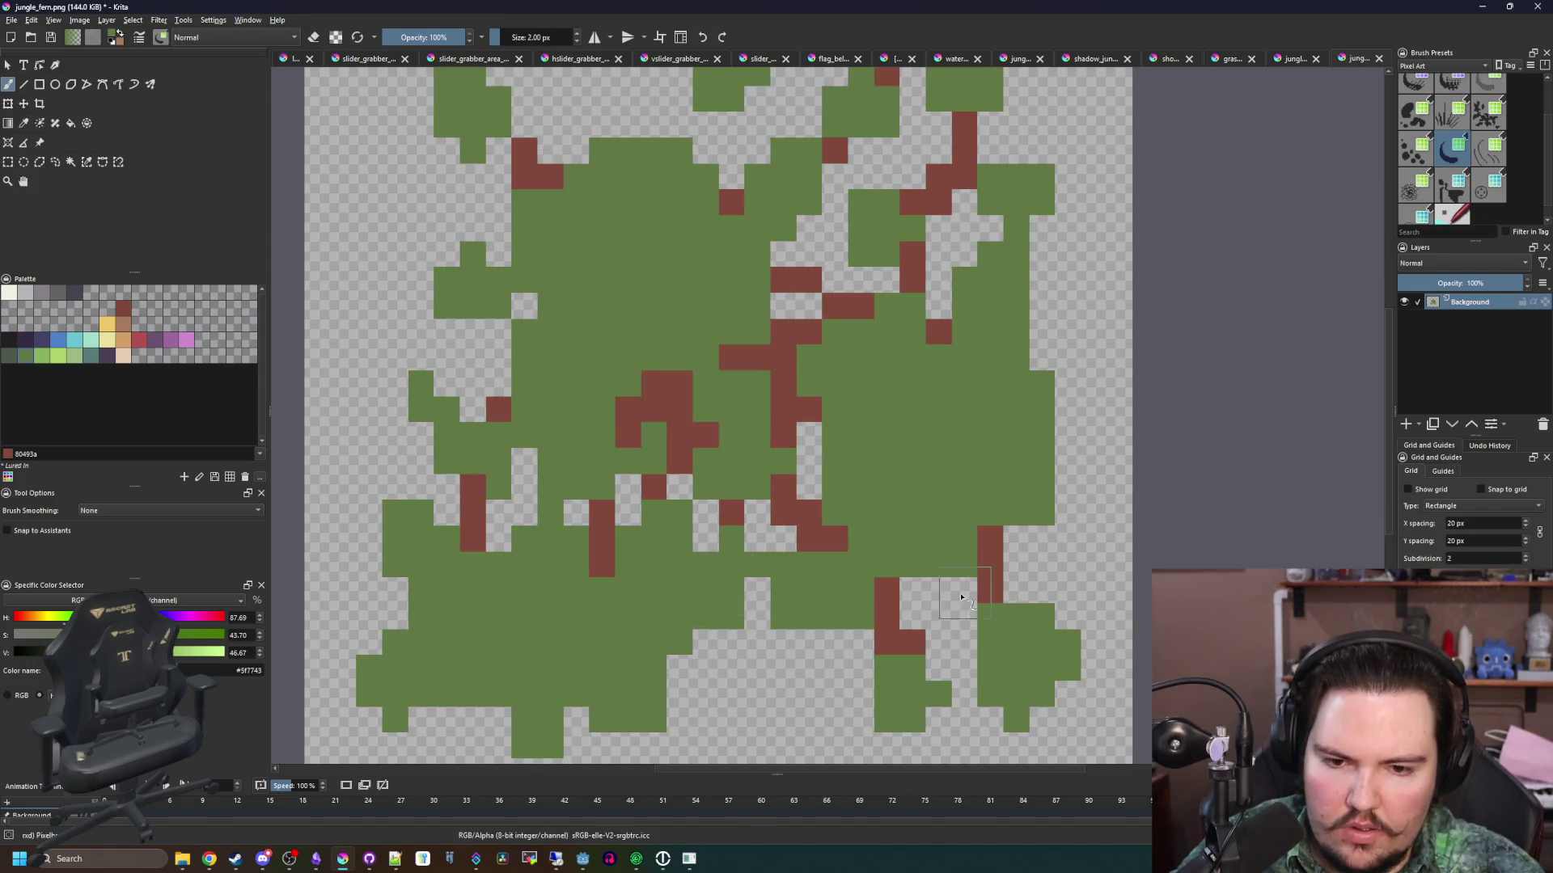
scroll(971, 598, "down", 3)
scroll(835, 629, "up", 3)
left_click_drag(834, 628, 851, 602)
scroll(772, 319, "up", 2)
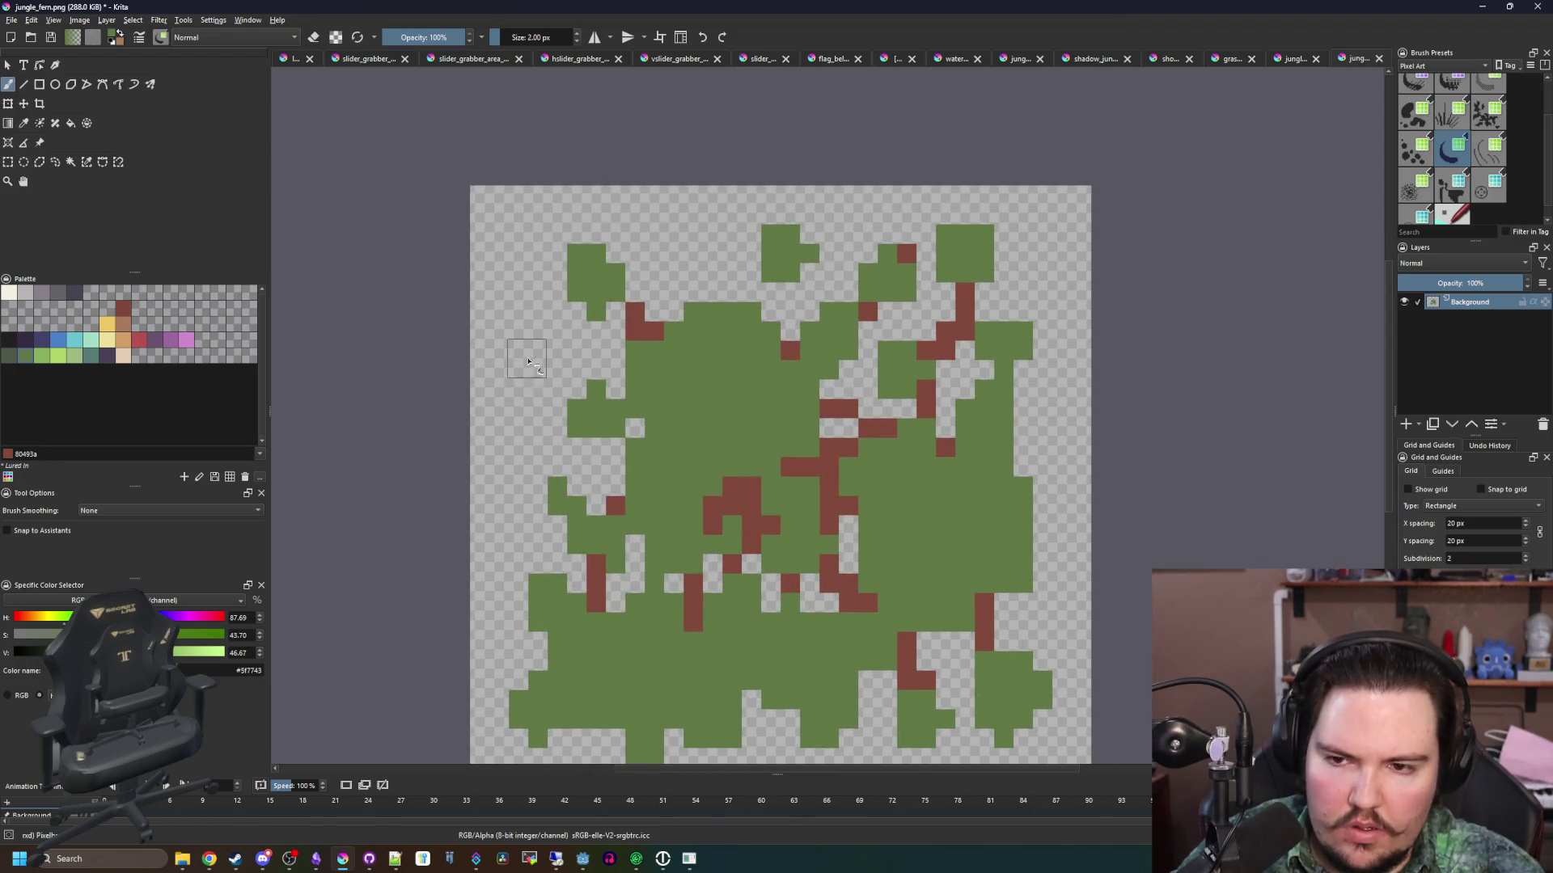
left_click_drag(502, 347, 530, 365)
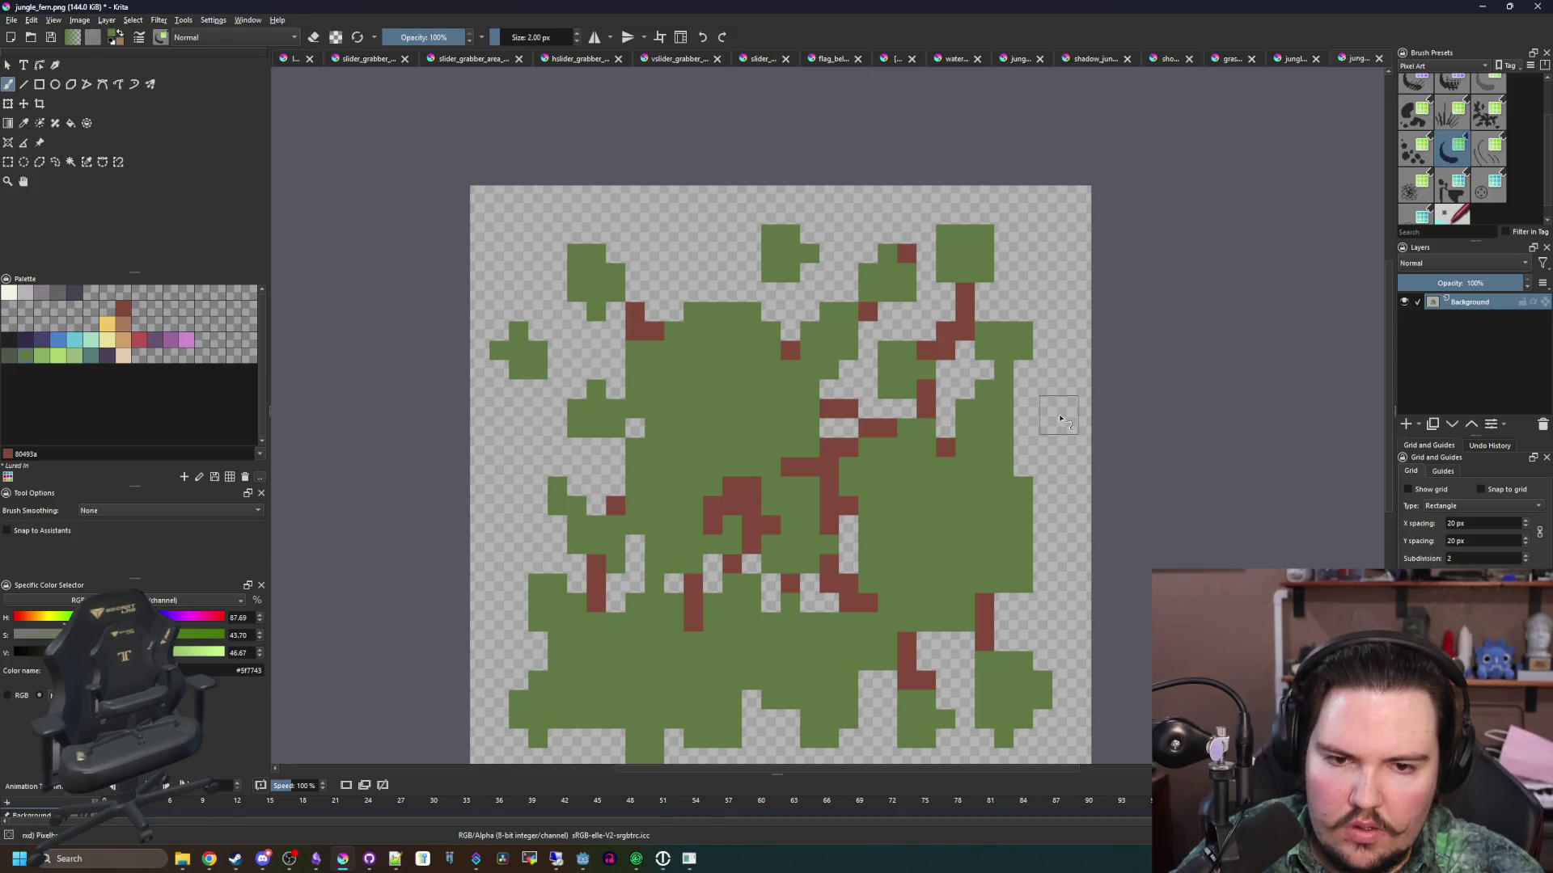
Add a short brown stem on the left leaf with a 1 px brush
key("x")
key("bracketleft")
left_click_drag(581, 372, 573, 381)
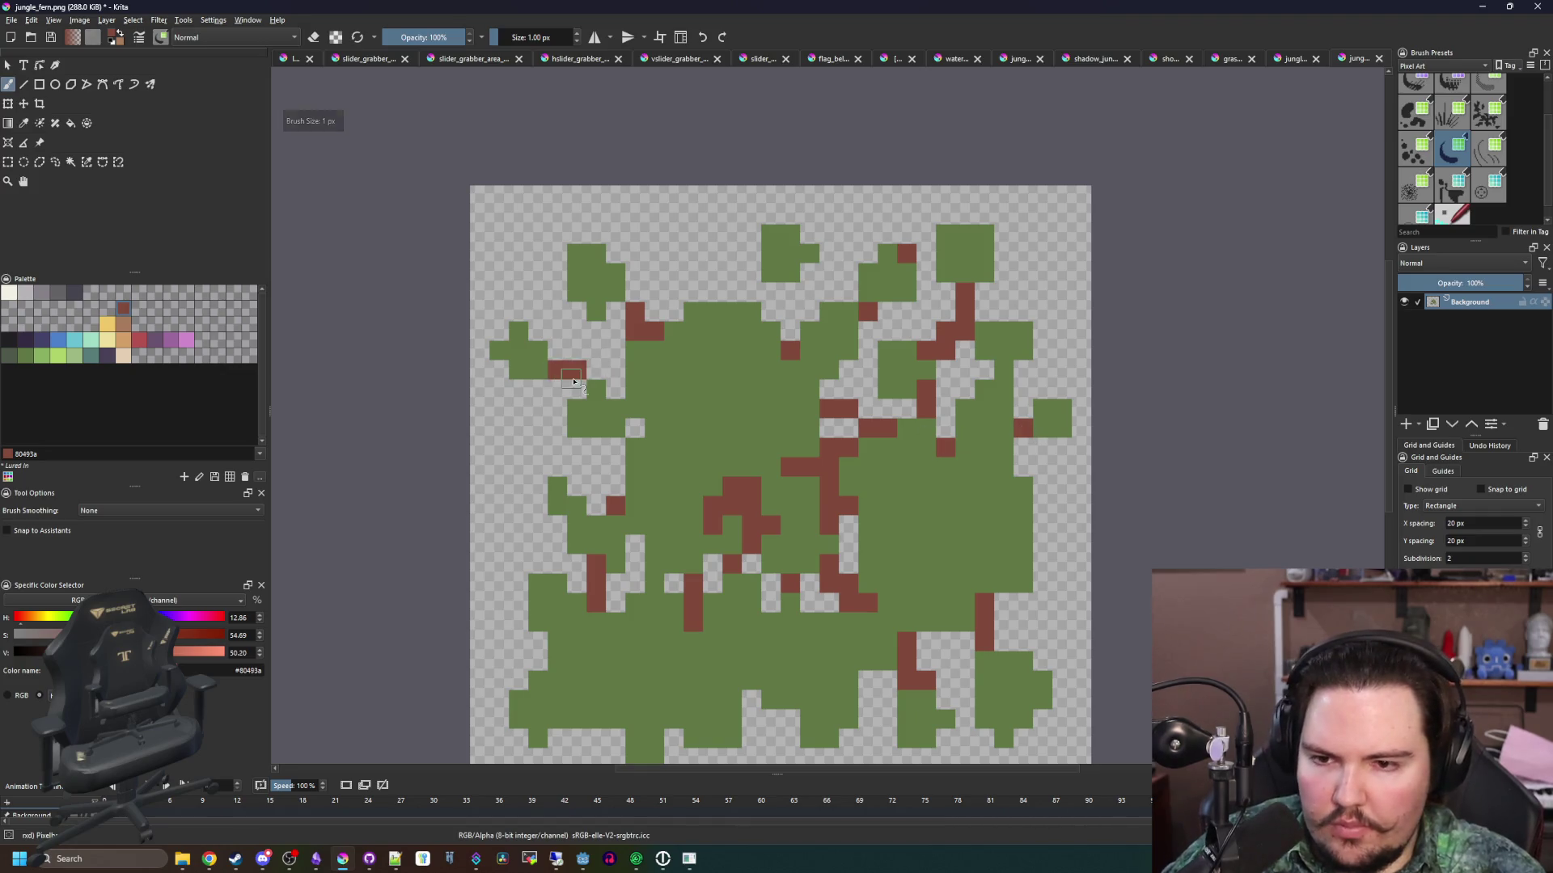
scroll(580, 494, "down", 6)
scroll(585, 511, "up", 8)
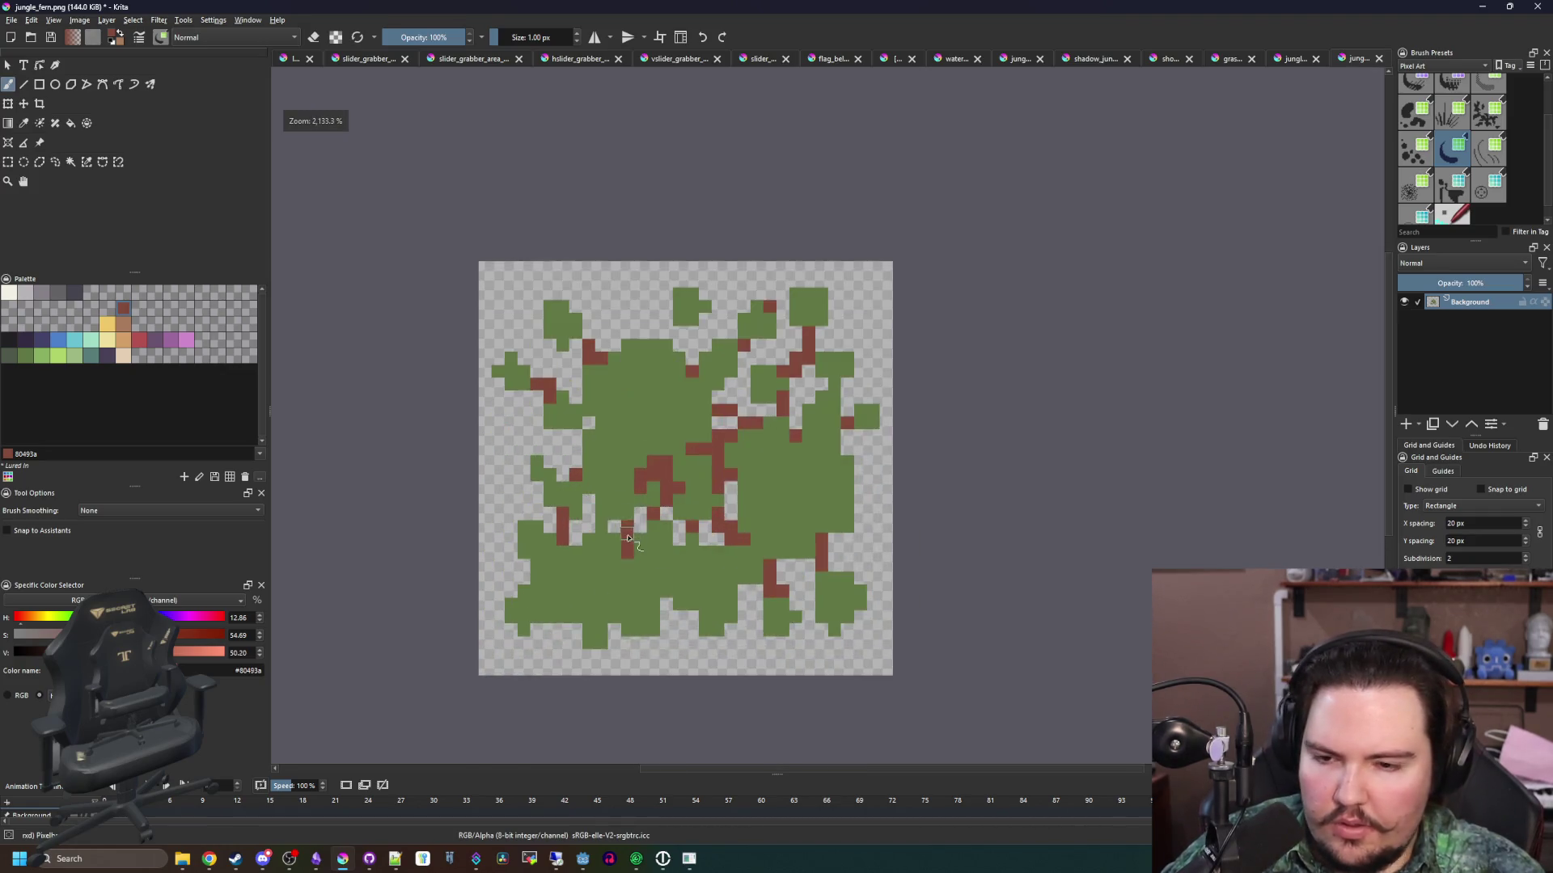
scroll(624, 566, "down", 1)
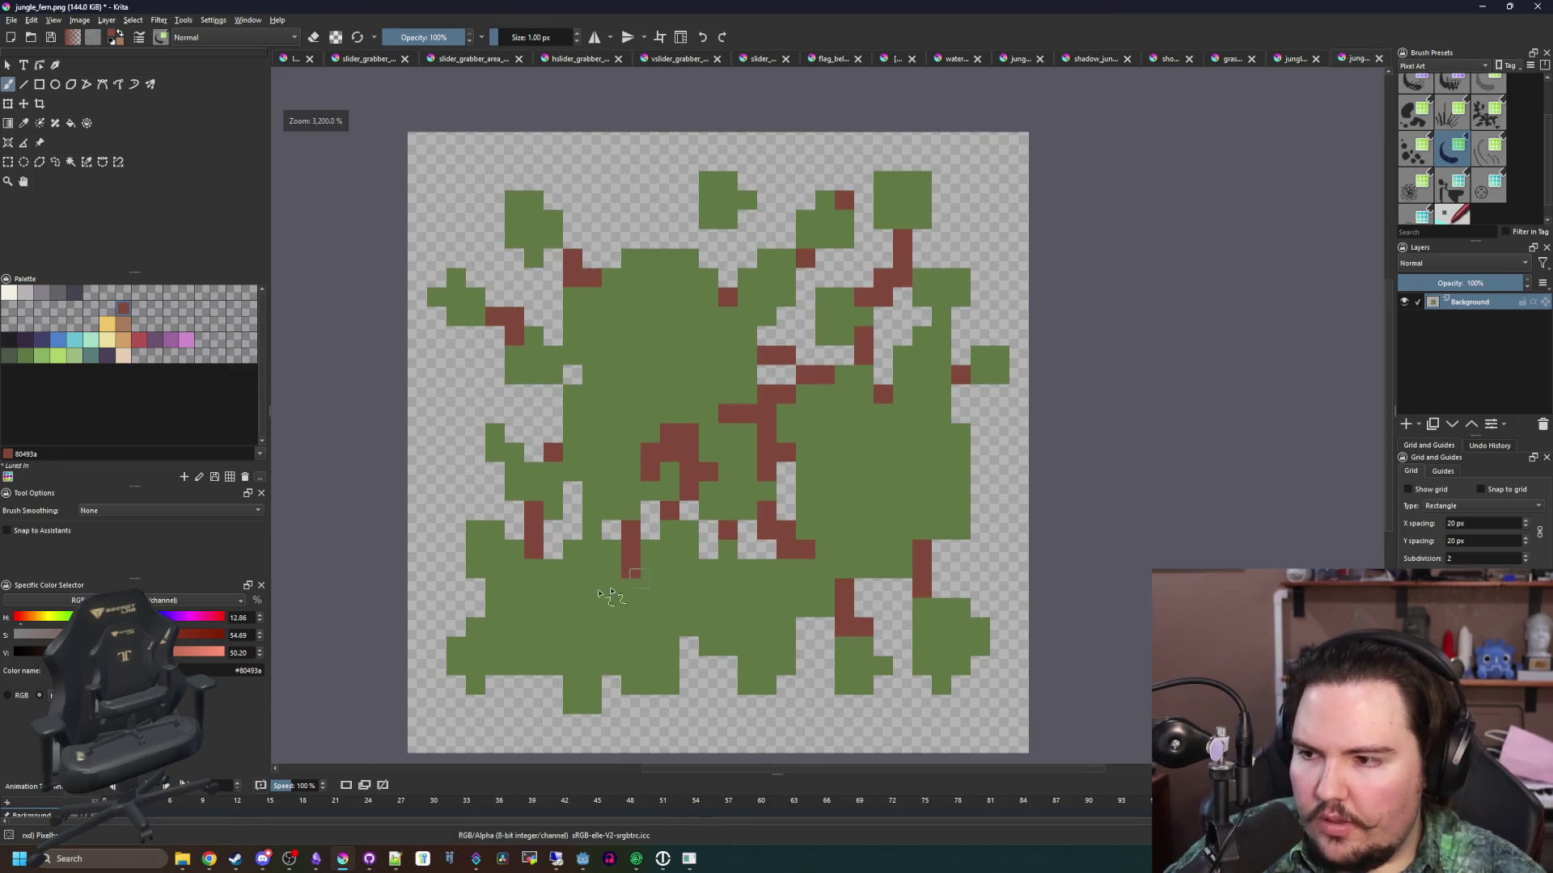
scroll(458, 659, "up", 1)
Erase stray green and brown pixels along the lower edge and lower right
mouse_move(469, 615)
left_mouse_down()
mouse_move(515, 659)
mouse_move(547, 662)
left_mouse_up()
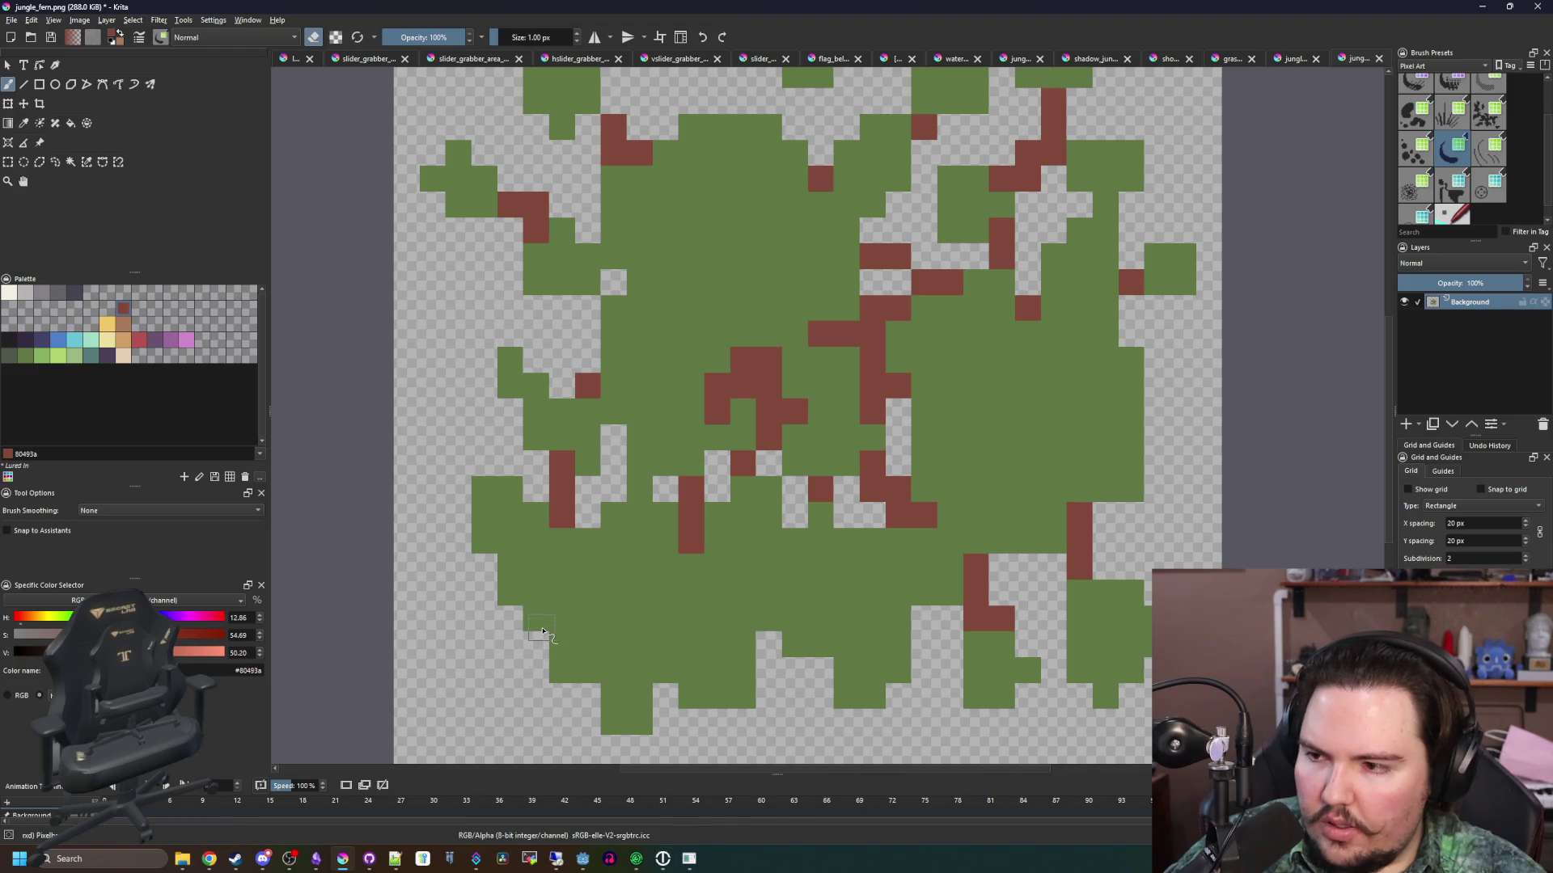
scroll(905, 566, "down", 1)
scroll(890, 583, "up", 2)
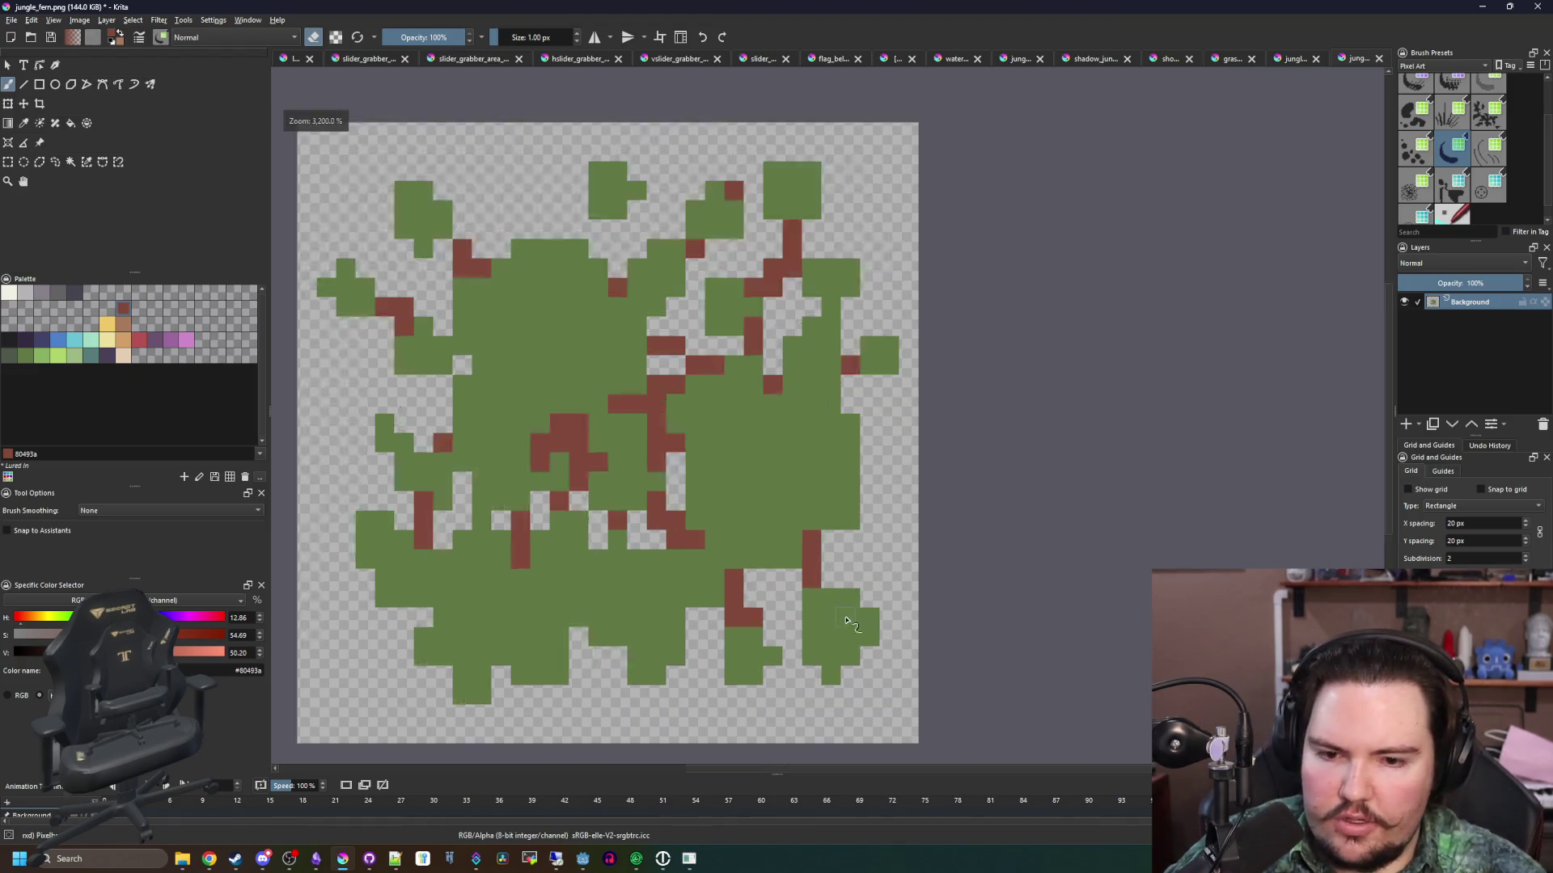
left_click_drag(825, 701, 855, 584)
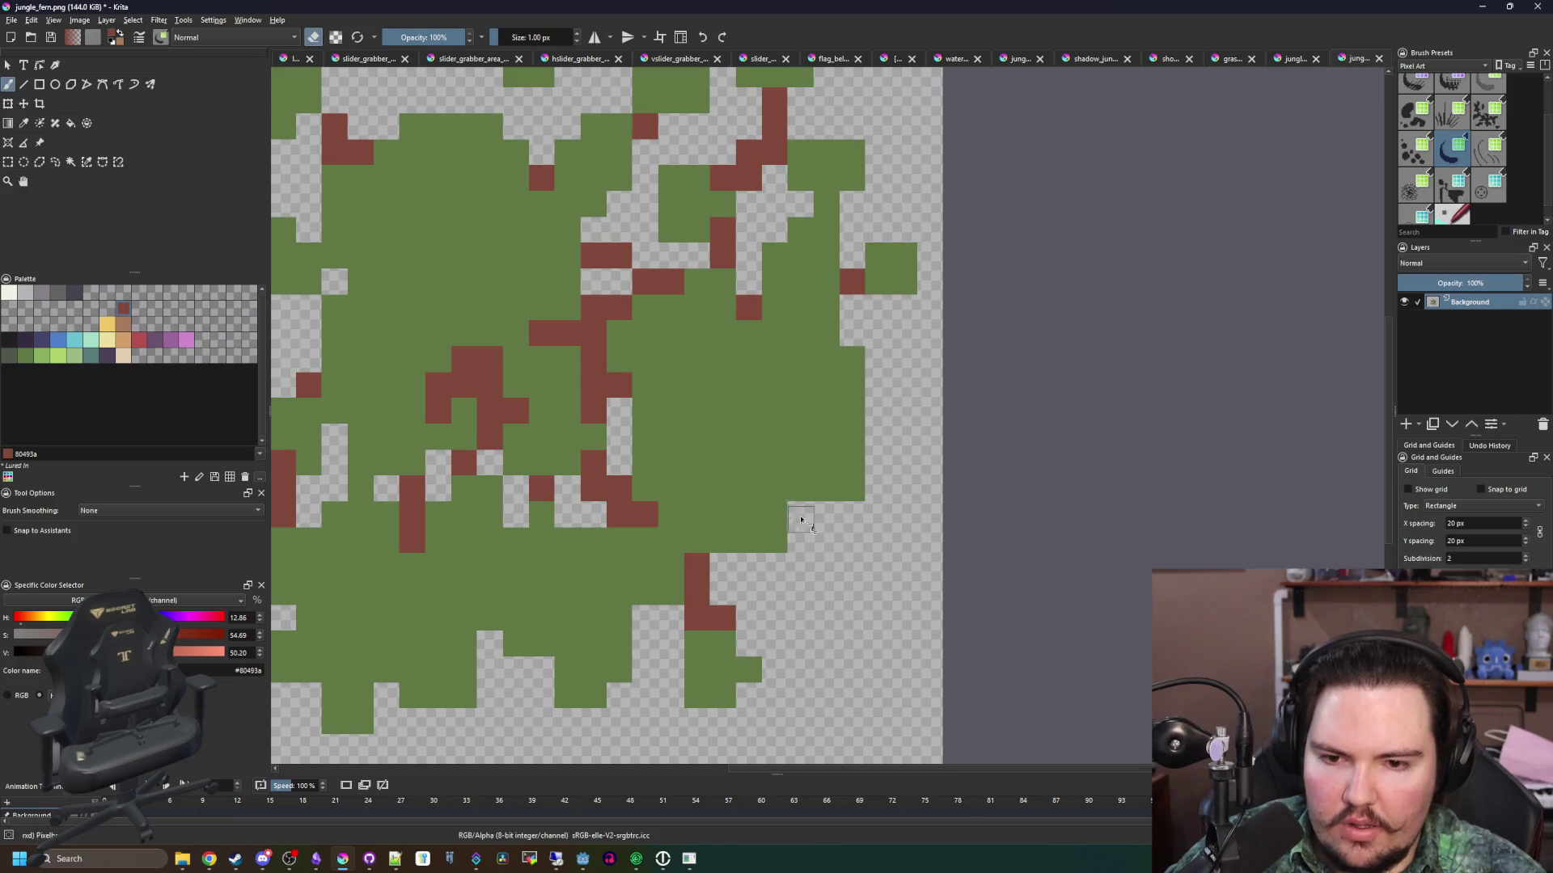
left_click(800, 509)
scroll(801, 518, "down", 2)
scroll(791, 402, "up", 2)
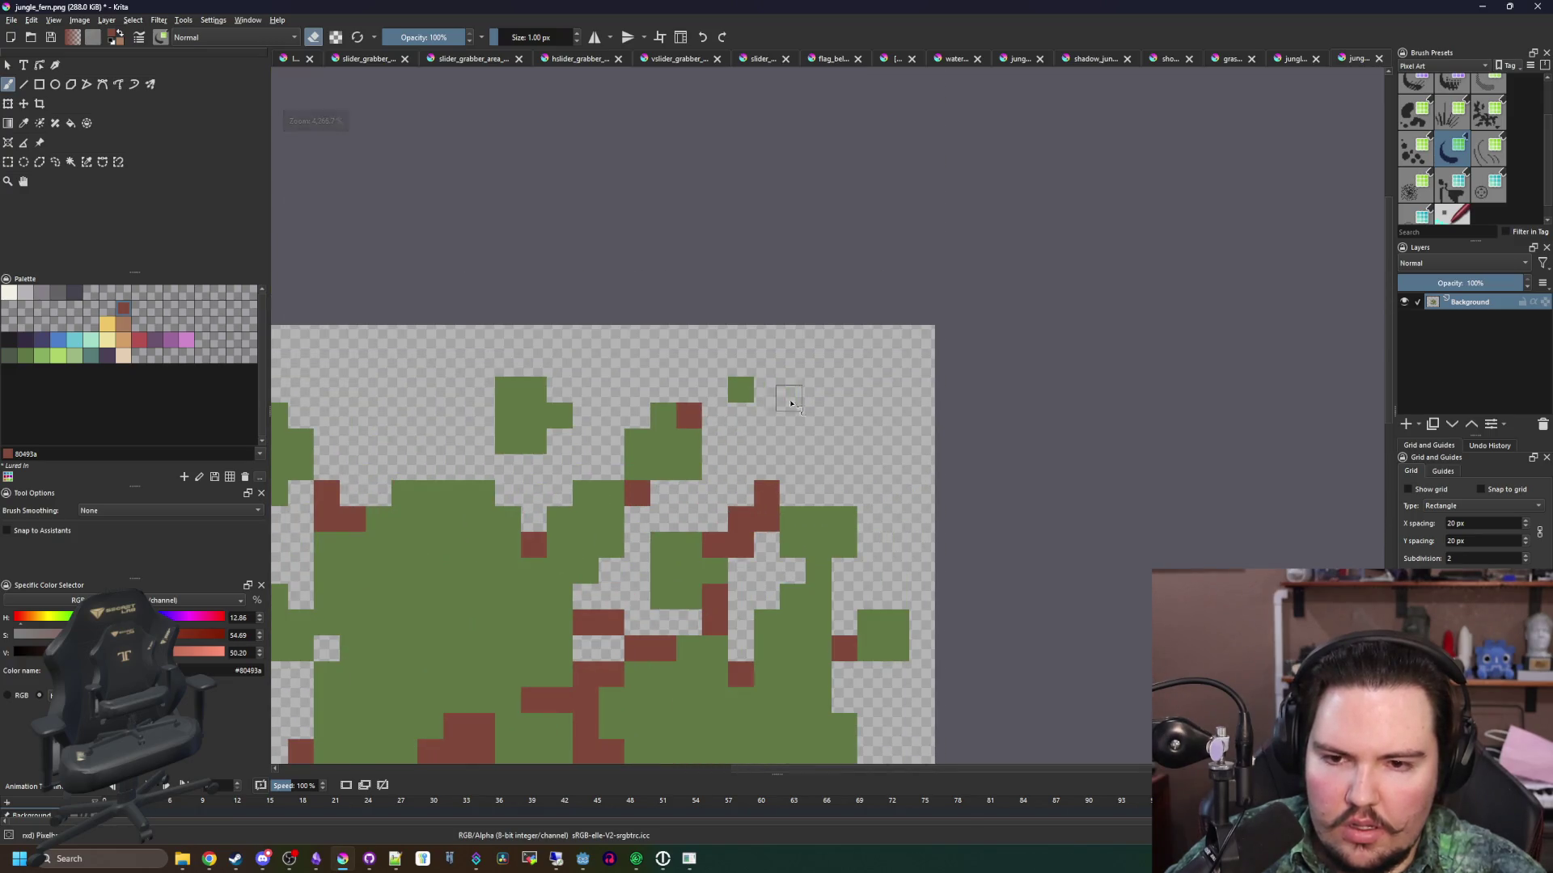
left_click_drag(764, 485, 742, 540)
scroll(759, 396, "down", 2)
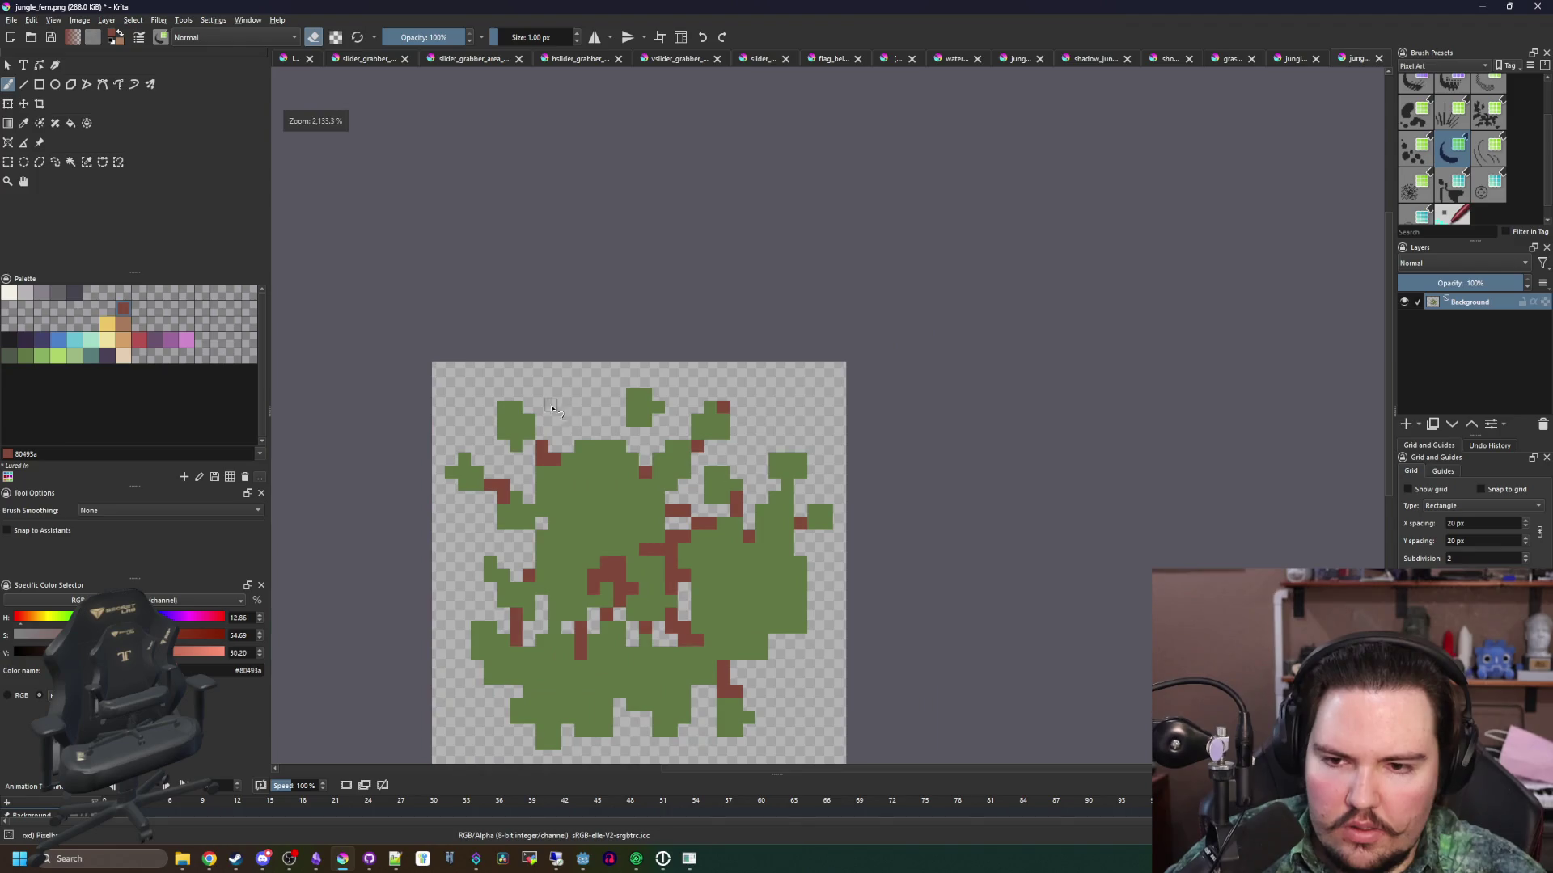
scroll(652, 486, "up", 2)
Paint a vertical brown stem column near the centre and pick a light green swatch
key("e")
left_click_drag(651, 496, 655, 435)
scroll(647, 412, "down", 3)
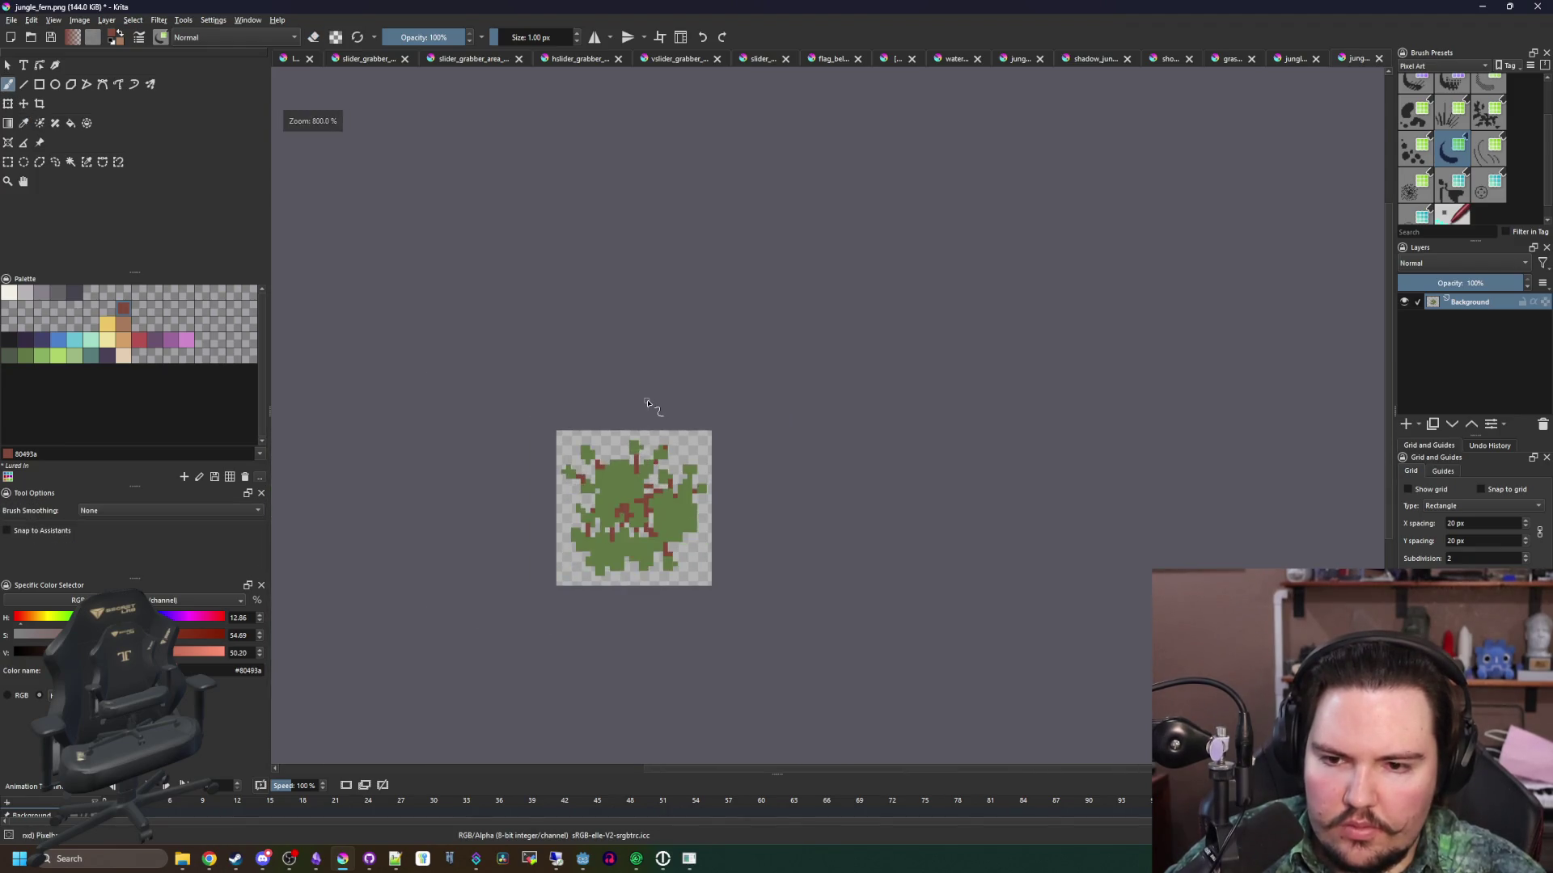
scroll(631, 436, "up", 2)
scroll(635, 488, "up", 1)
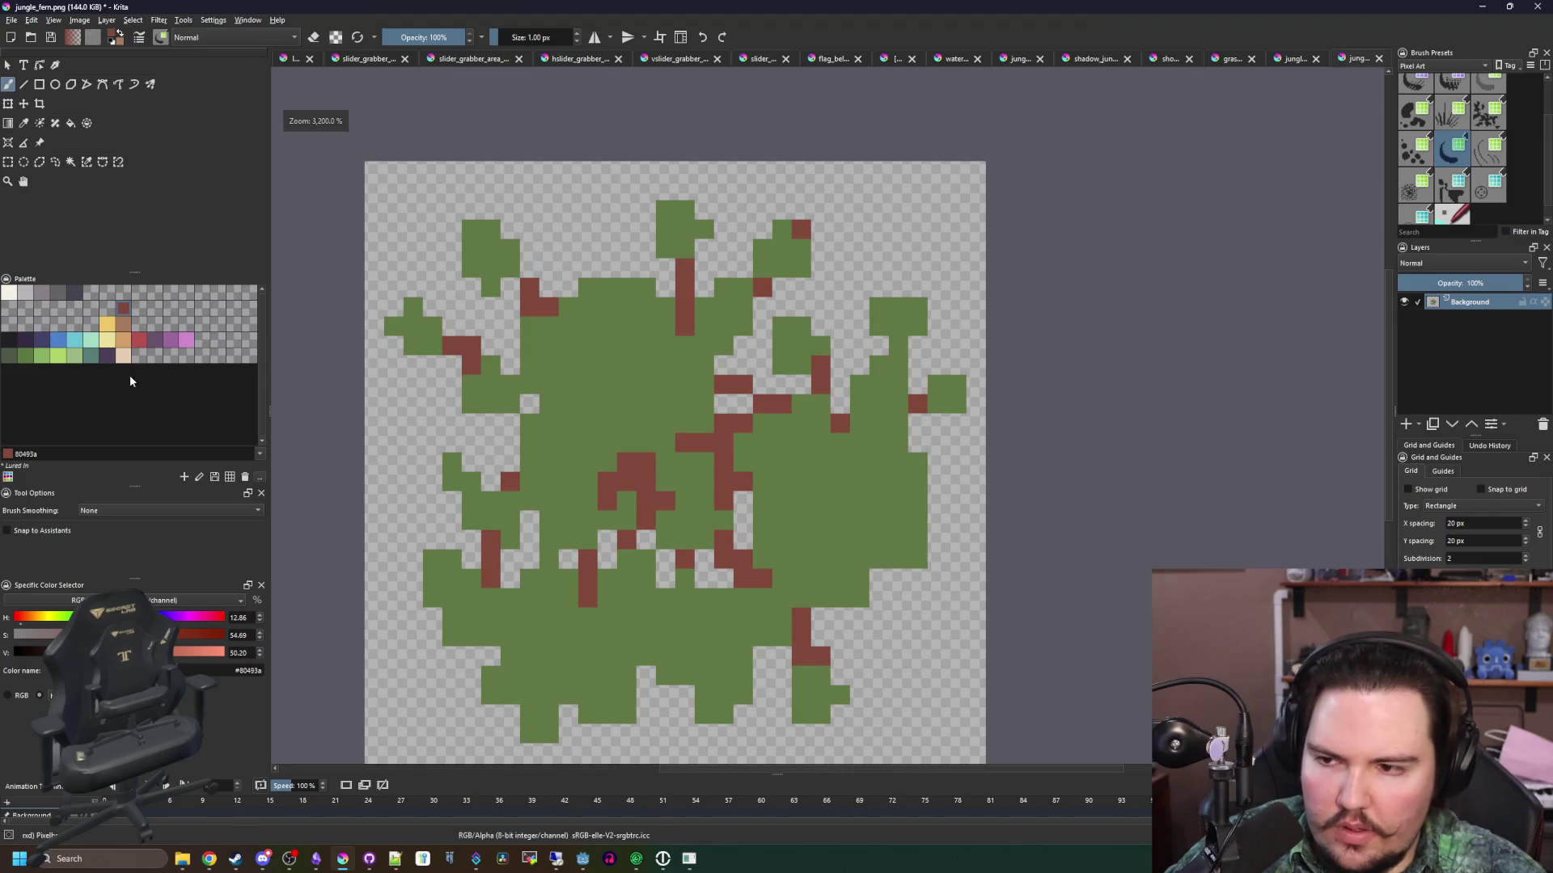
left_click(77, 356)
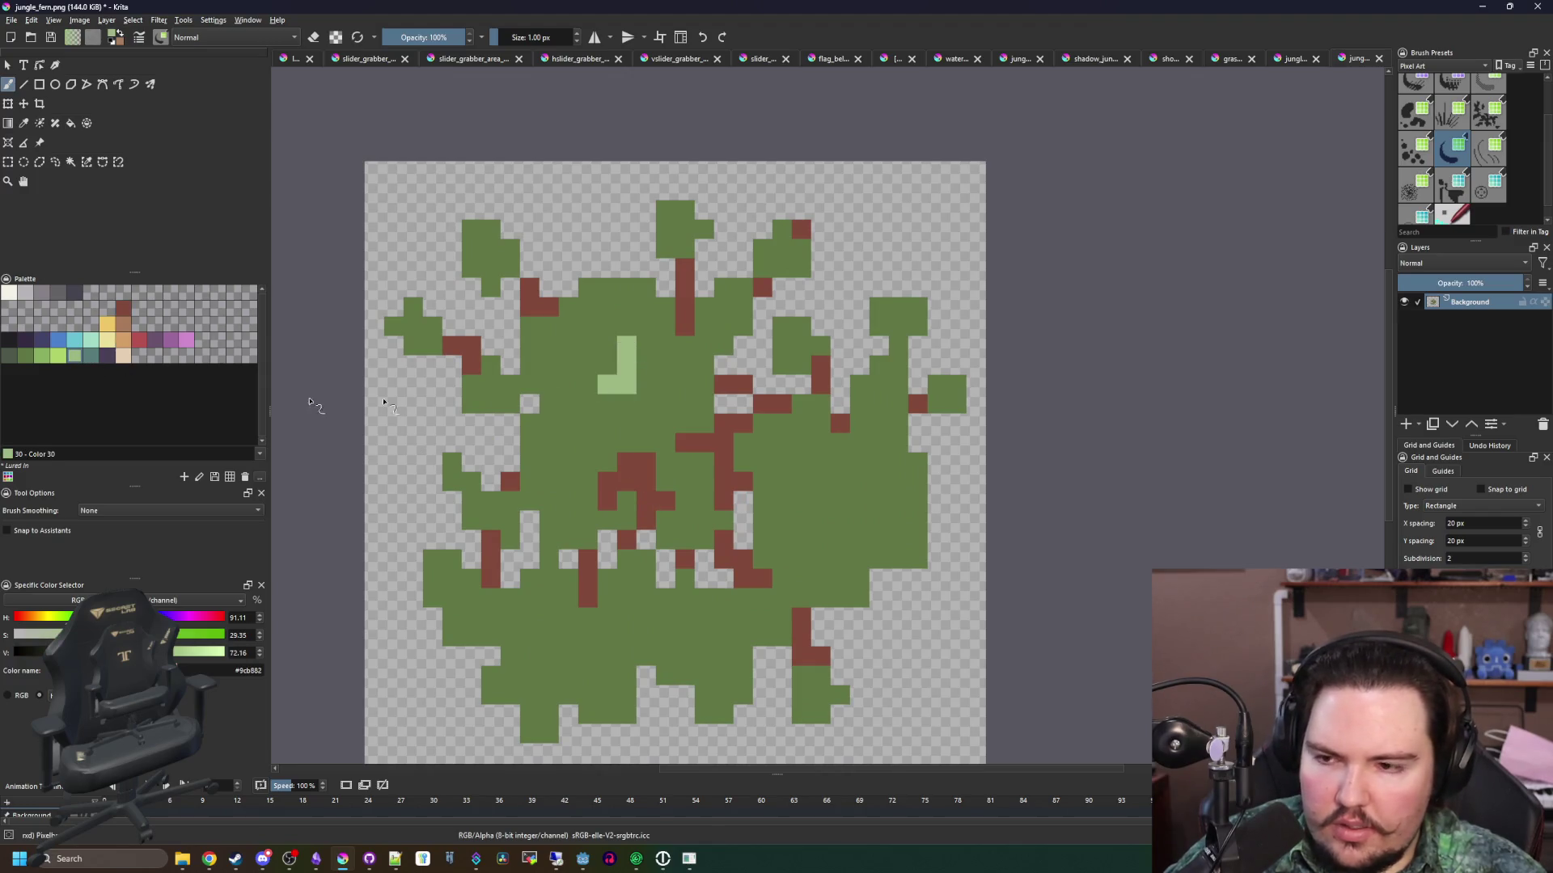
Paint L-shaped light-green highlights on the fern's upper centre leaves with a 1 px brush
key("ctrl+z")
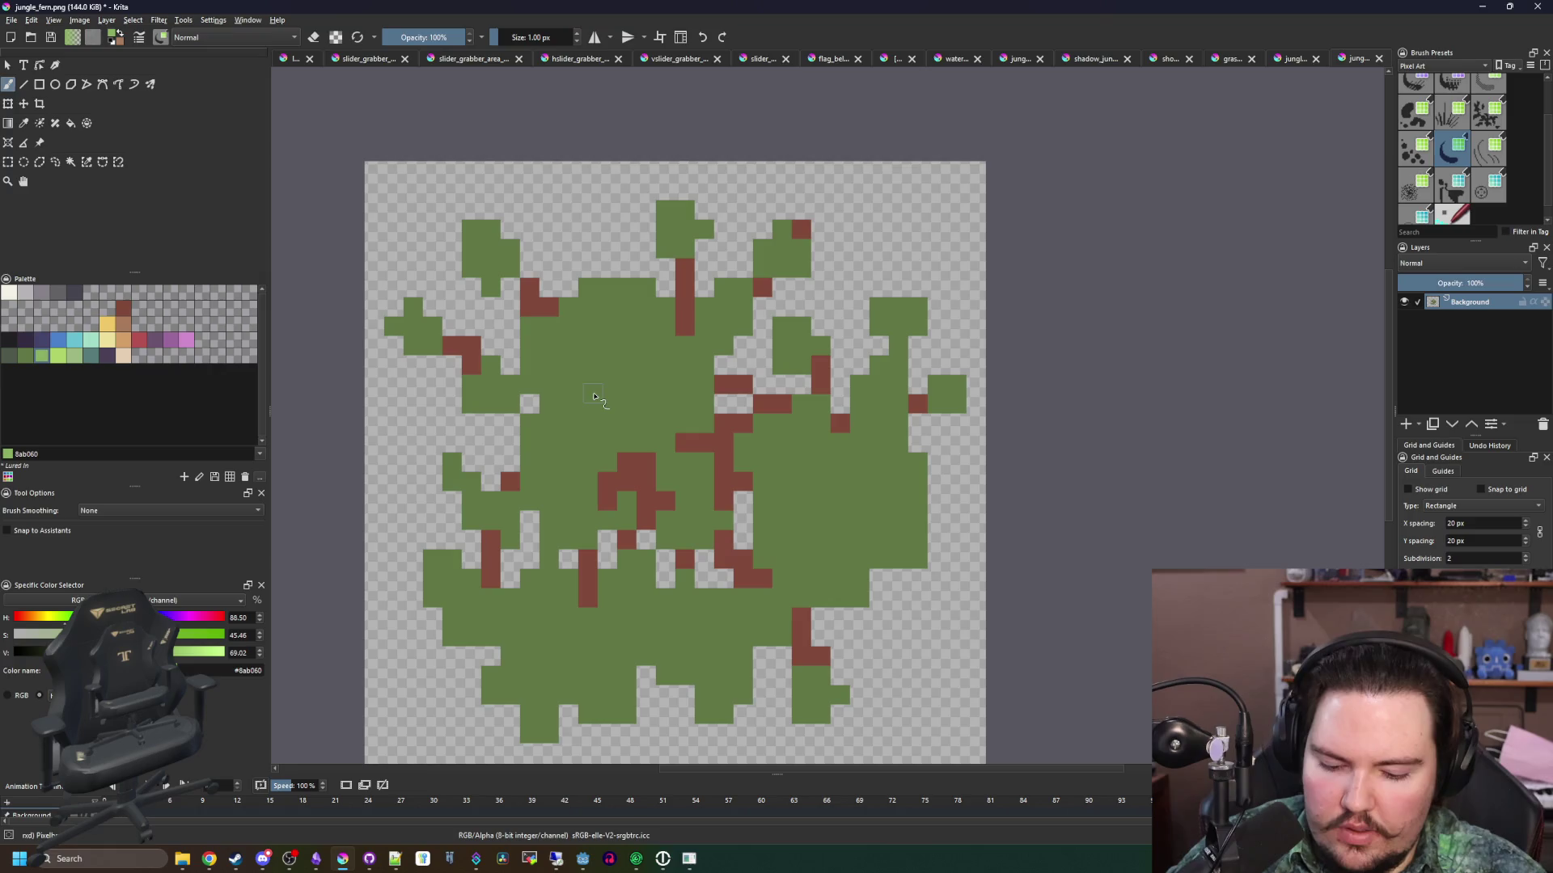
scroll(599, 404, "up", 2)
scroll(598, 421, "down", 2)
scroll(590, 430, "up", 1)
key("bracketright")
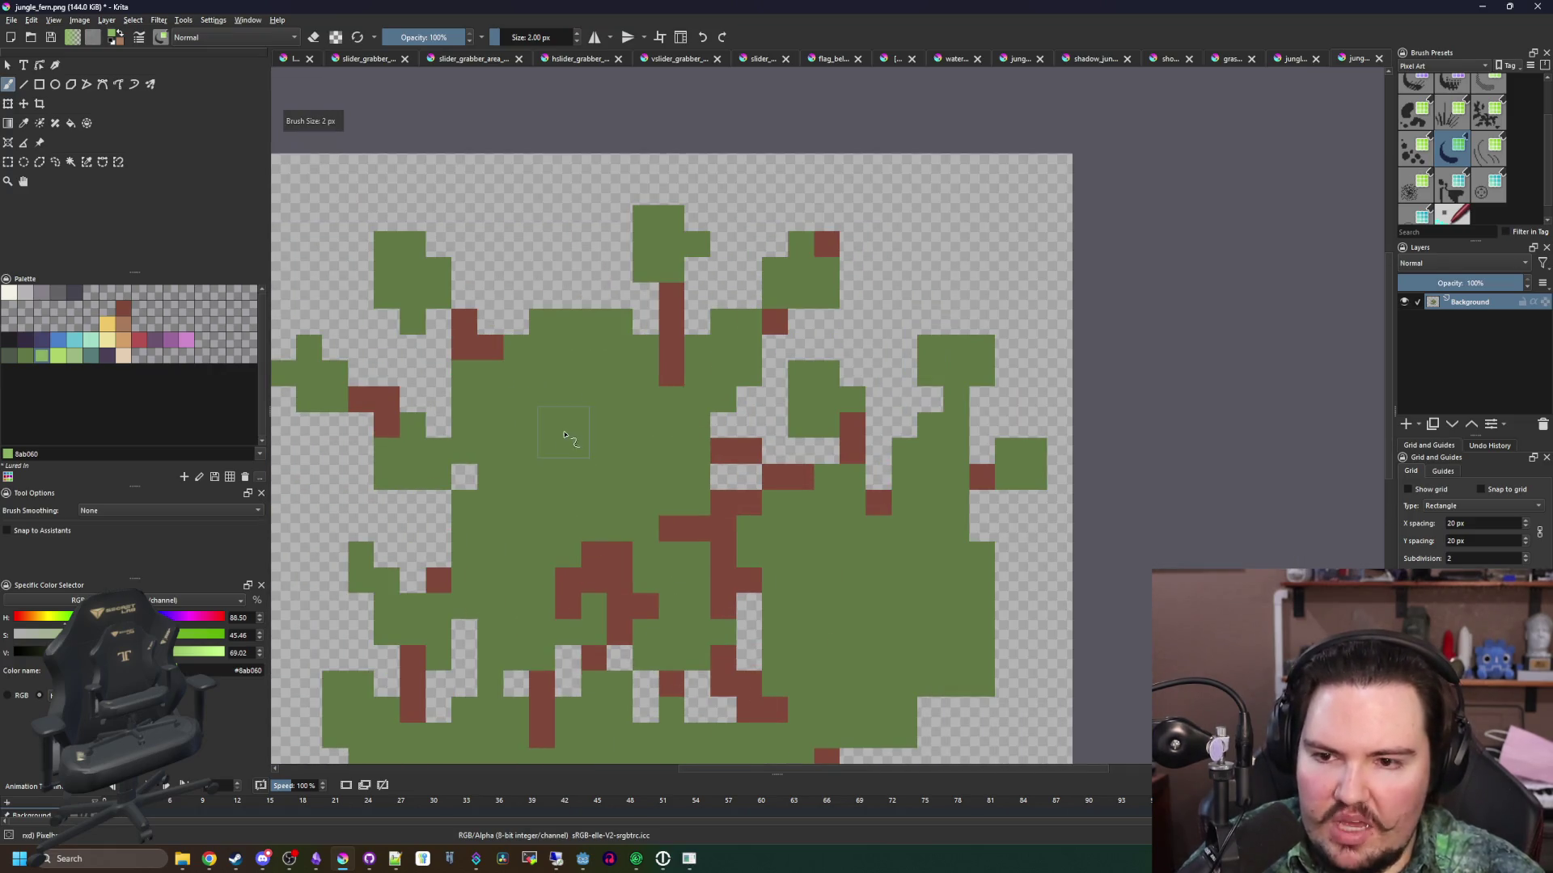
key("bracketleft")
mouse_move(568, 449)
left_mouse_down()
mouse_move(570, 428)
mouse_move(515, 401)
left_mouse_up()
mouse_move(644, 451)
left_mouse_down()
mouse_move(680, 418)
mouse_move(570, 506)
mouse_move(487, 520)
mouse_move(589, 377)
left_mouse_up()
left_click_drag(685, 364, 706, 356)
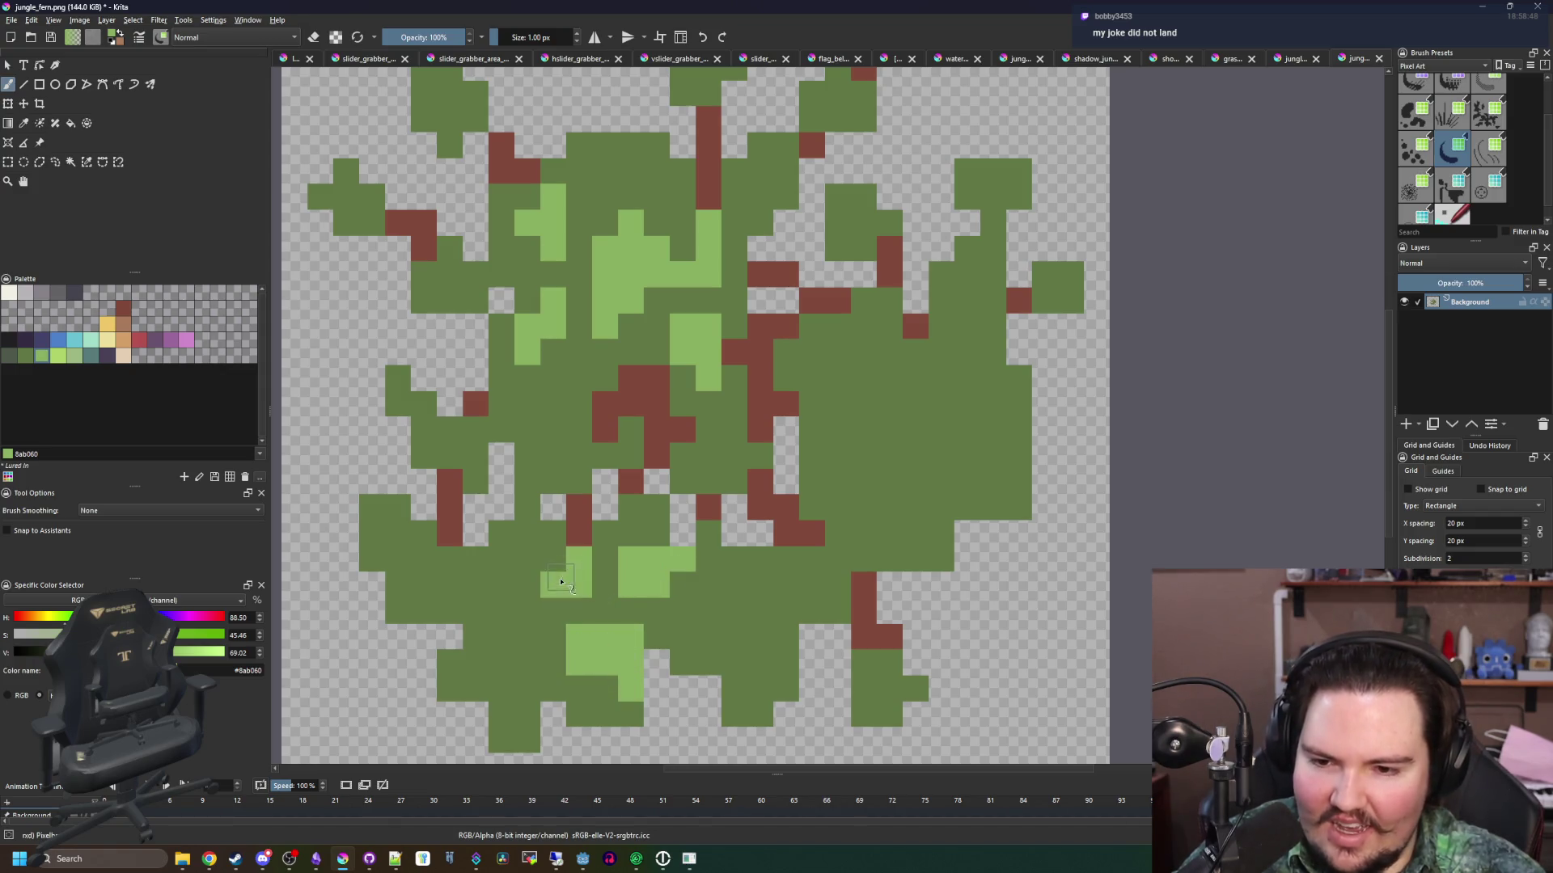
Add light-green highlights to the lower leaves and the right-side leaf
left_click_drag(540, 641, 599, 604)
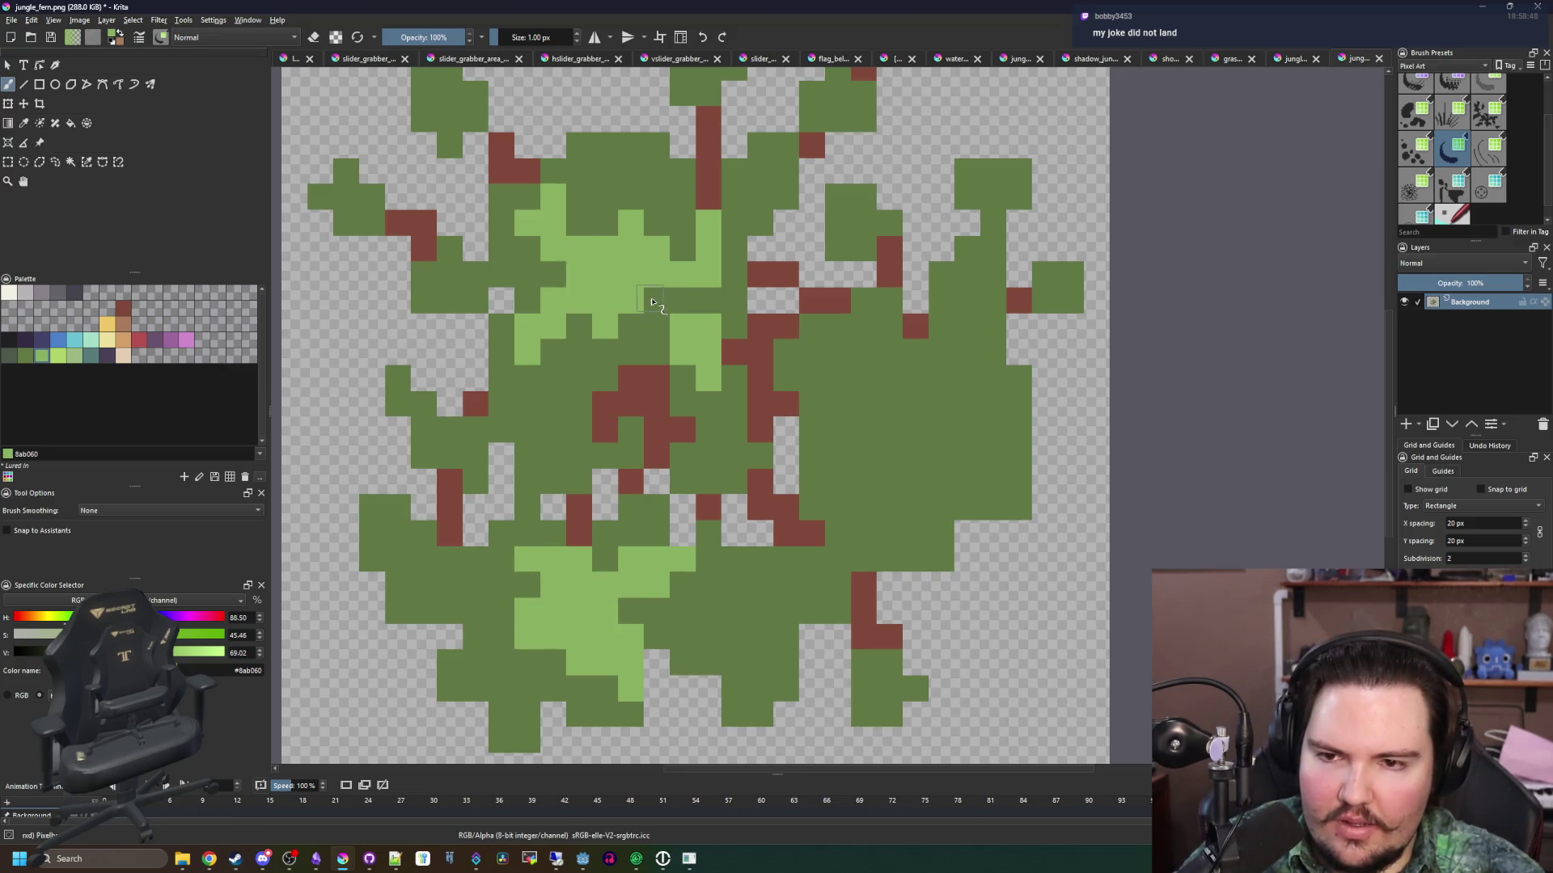
mouse_move(890, 404)
left_mouse_down()
mouse_move(890, 350)
mouse_move(918, 377)
left_mouse_up()
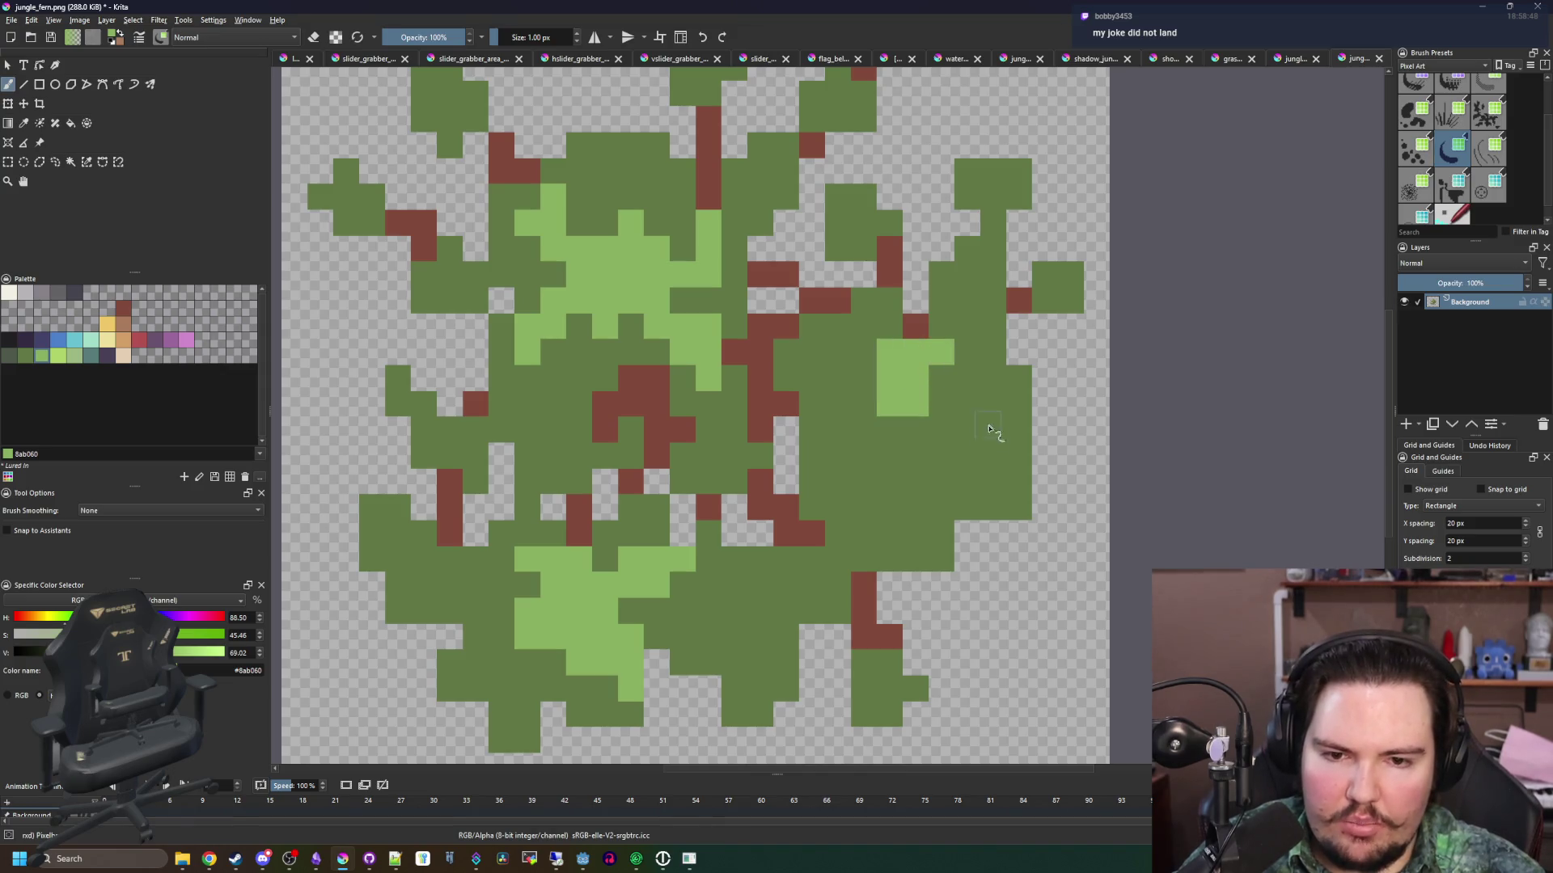
left_click_drag(988, 427, 994, 426)
mouse_move(895, 458)
left_mouse_down()
mouse_move(917, 441)
mouse_move(842, 399)
left_mouse_up()
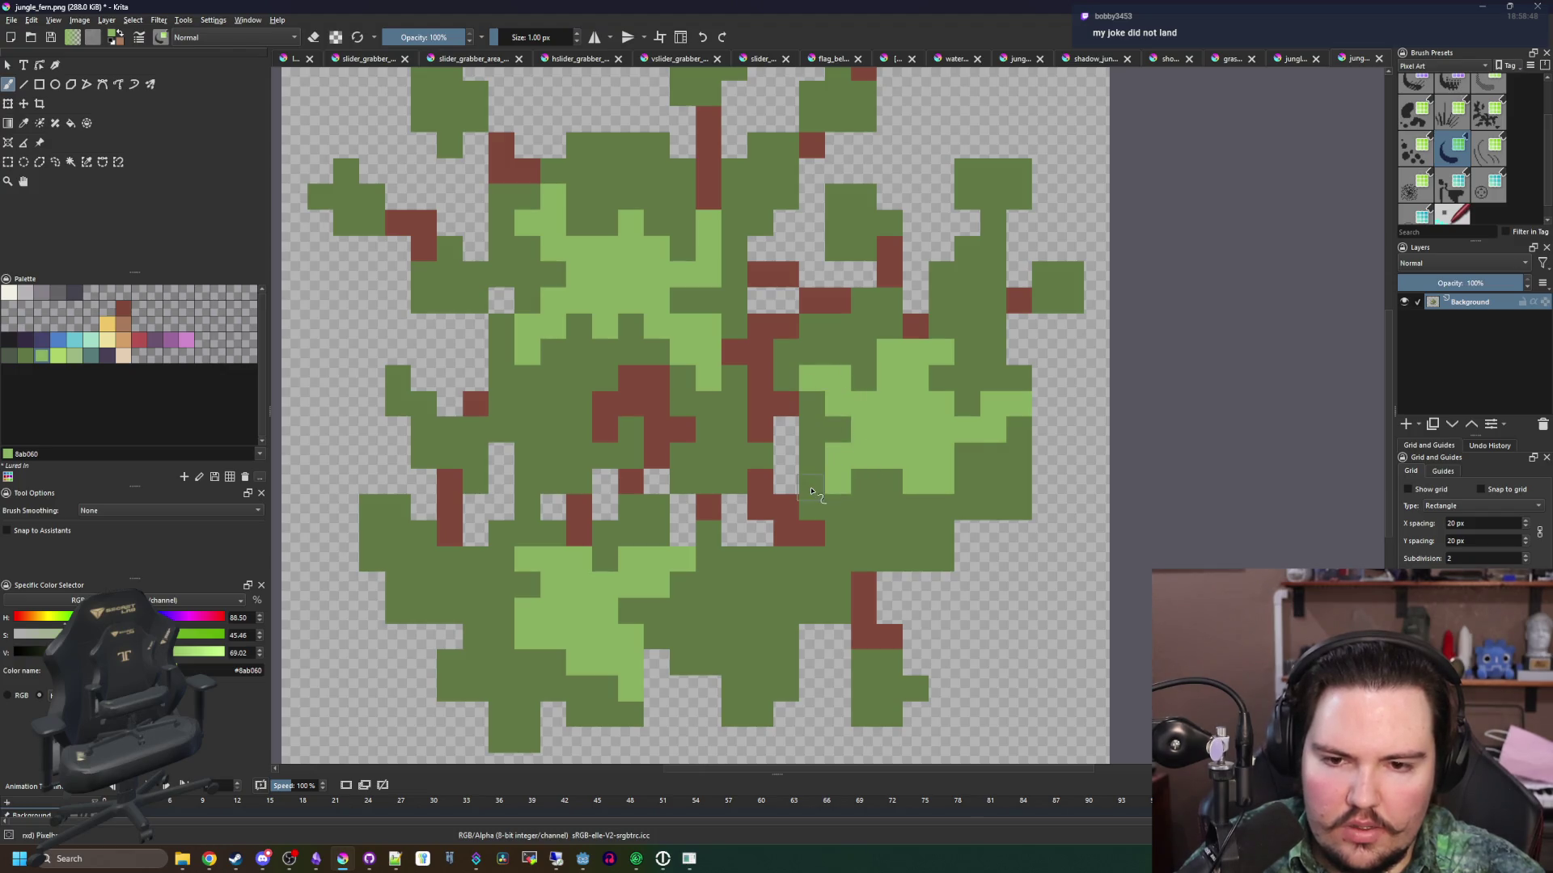
scroll(794, 501, "down", 10)
scroll(617, 408, "up", 10)
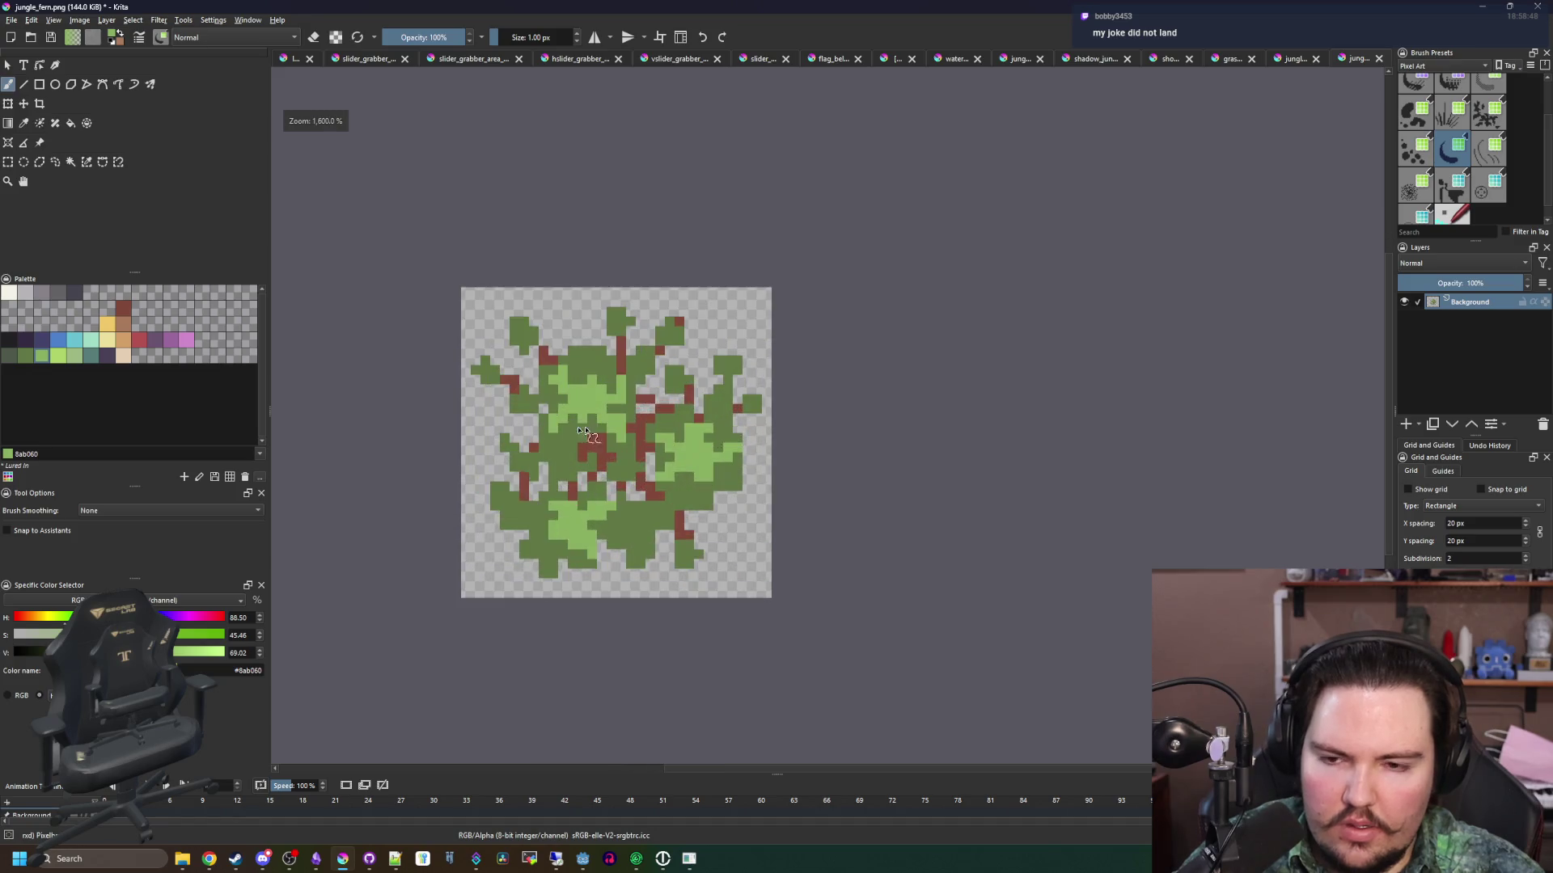
Pick near-black #212123 and outline the fern's upper-left leaf and top edge
left_click(8, 345)
scroll(419, 266, "up", 2)
mouse_move(509, 436)
left_mouse_down()
mouse_move(421, 436)
mouse_move(382, 396)
mouse_move(420, 283)
mouse_move(610, 429)
mouse_move(589, 350)
mouse_move(610, 292)
mouse_move(509, 268)
mouse_move(518, 319)
mouse_move(495, 383)
left_mouse_up()
mouse_move(477, 316)
left_mouse_down()
mouse_move(492, 207)
mouse_move(533, 191)
mouse_move(558, 191)
mouse_move(703, 336)
mouse_move(752, 307)
mouse_move(902, 328)
mouse_move(862, 258)
mouse_move(885, 166)
mouse_move(914, 150)
mouse_move(982, 186)
mouse_move(1021, 234)
left_mouse_up()
left_click_drag(983, 330, 982, 356)
mouse_move(1065, 326)
left_mouse_down()
mouse_move(674, 391)
mouse_move(676, 322)
mouse_move(634, 312)
left_mouse_up()
key("ctrl+z")
left_click(706, 291)
Trace the dark outline along the top and down the fern's right edge
mouse_move(741, 261)
left_mouse_down()
mouse_move(823, 315)
mouse_move(818, 405)
mouse_move(711, 444)
mouse_move(645, 596)
mouse_move(655, 631)
mouse_move(783, 607)
left_mouse_up()
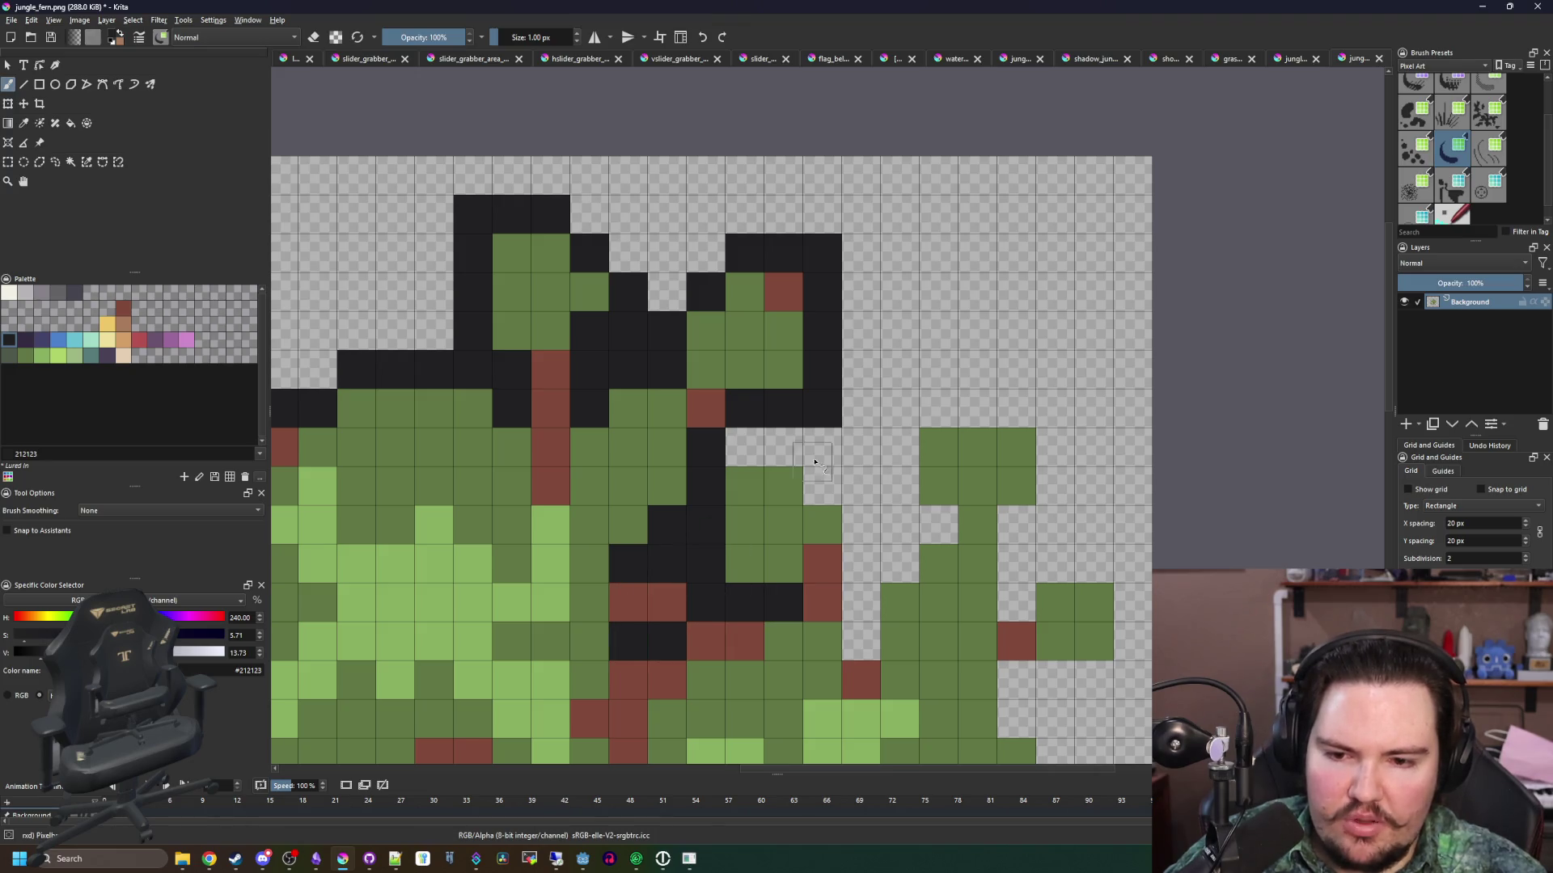
mouse_move(752, 440)
left_mouse_down()
mouse_move(823, 484)
mouse_move(850, 608)
mouse_move(928, 516)
mouse_move(899, 409)
mouse_move(1042, 425)
mouse_move(1045, 522)
mouse_move(1027, 560)
mouse_move(1119, 566)
mouse_move(1132, 646)
mouse_move(946, 361)
left_mouse_up()
mouse_move(970, 372)
left_mouse_down()
mouse_move(971, 408)
mouse_move(896, 451)
mouse_move(925, 645)
mouse_move(953, 423)
mouse_move(914, 520)
mouse_move(769, 594)
left_mouse_up()
scroll(769, 594, "down", 3)
Outline the fern's bottom and left edges in near-black
mouse_move(789, 424)
left_mouse_down()
mouse_move(763, 444)
mouse_move(796, 534)
mouse_move(732, 608)
mouse_move(658, 606)
mouse_move(644, 469)
mouse_move(605, 568)
mouse_move(490, 615)
left_mouse_up()
mouse_move(490, 615)
left_mouse_down()
mouse_move(849, 634)
mouse_move(738, 512)
left_mouse_up()
mouse_move(735, 625)
left_mouse_down()
mouse_move(571, 635)
mouse_move(538, 663)
mouse_move(502, 661)
mouse_move(420, 566)
mouse_move(415, 468)
mouse_move(388, 461)
mouse_move(530, 600)
mouse_move(444, 381)
mouse_move(544, 371)
mouse_move(619, 411)
mouse_move(689, 417)
mouse_move(687, 335)
mouse_move(845, 400)
mouse_move(924, 383)
mouse_move(999, 437)
mouse_move(1068, 440)
mouse_move(1116, 337)
mouse_move(1114, 298)
left_mouse_up()
mouse_move(530, 302)
left_mouse_down()
mouse_move(503, 614)
mouse_move(466, 526)
mouse_move(509, 462)
mouse_move(578, 535)
mouse_move(613, 423)
mouse_move(506, 385)
mouse_move(506, 344)
left_mouse_up()
scroll(677, 380, "down", 5)
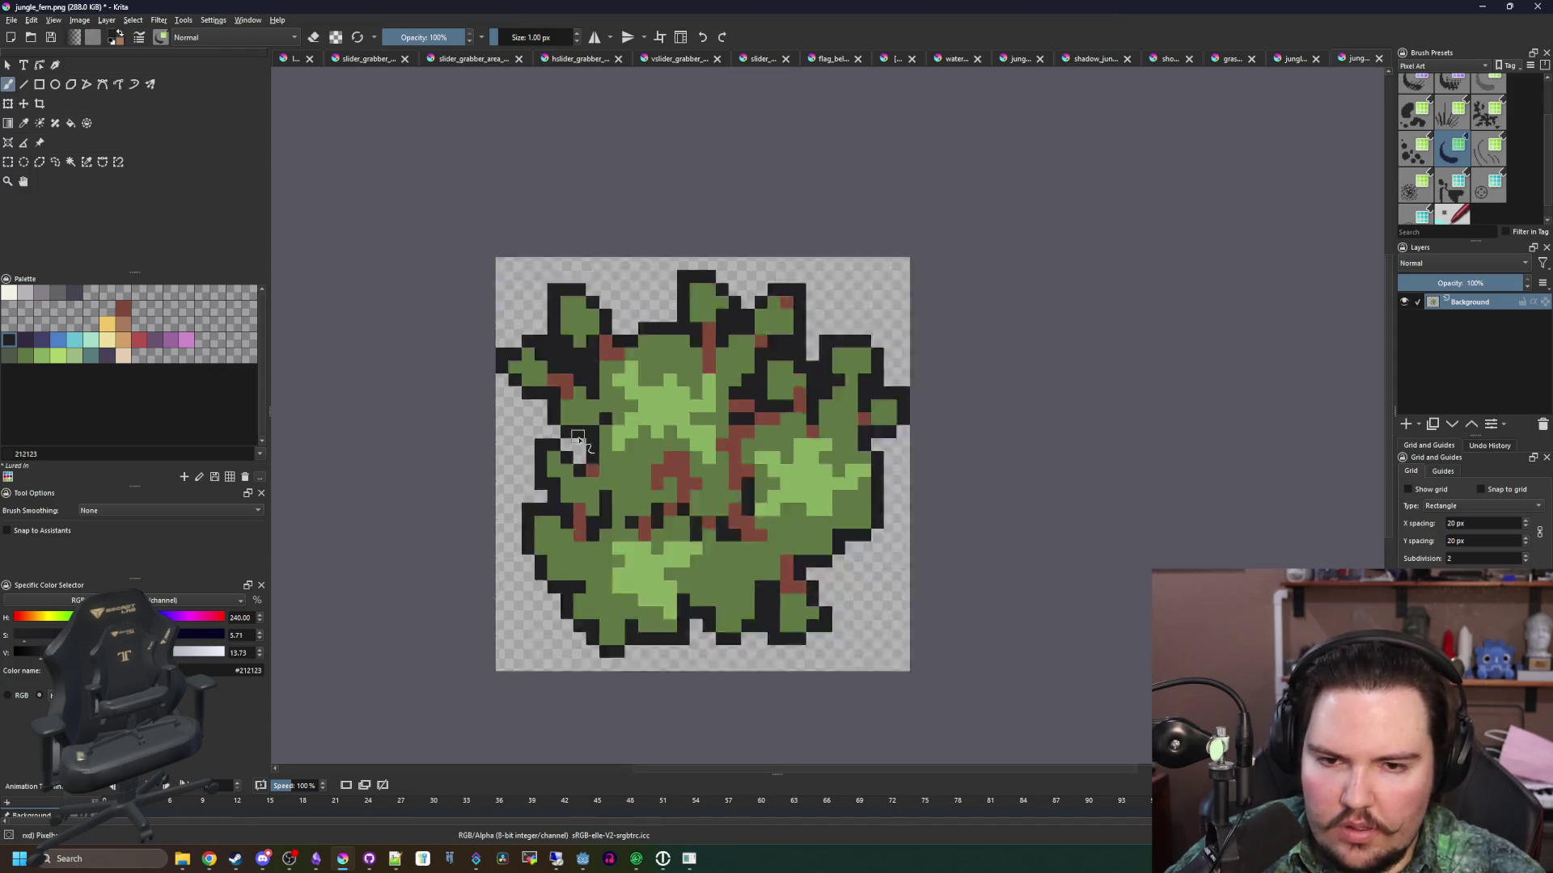
scroll(520, 474, "up", 4)
key("e")
scroll(530, 479, "down", 5)
scroll(534, 481, "down", 5)
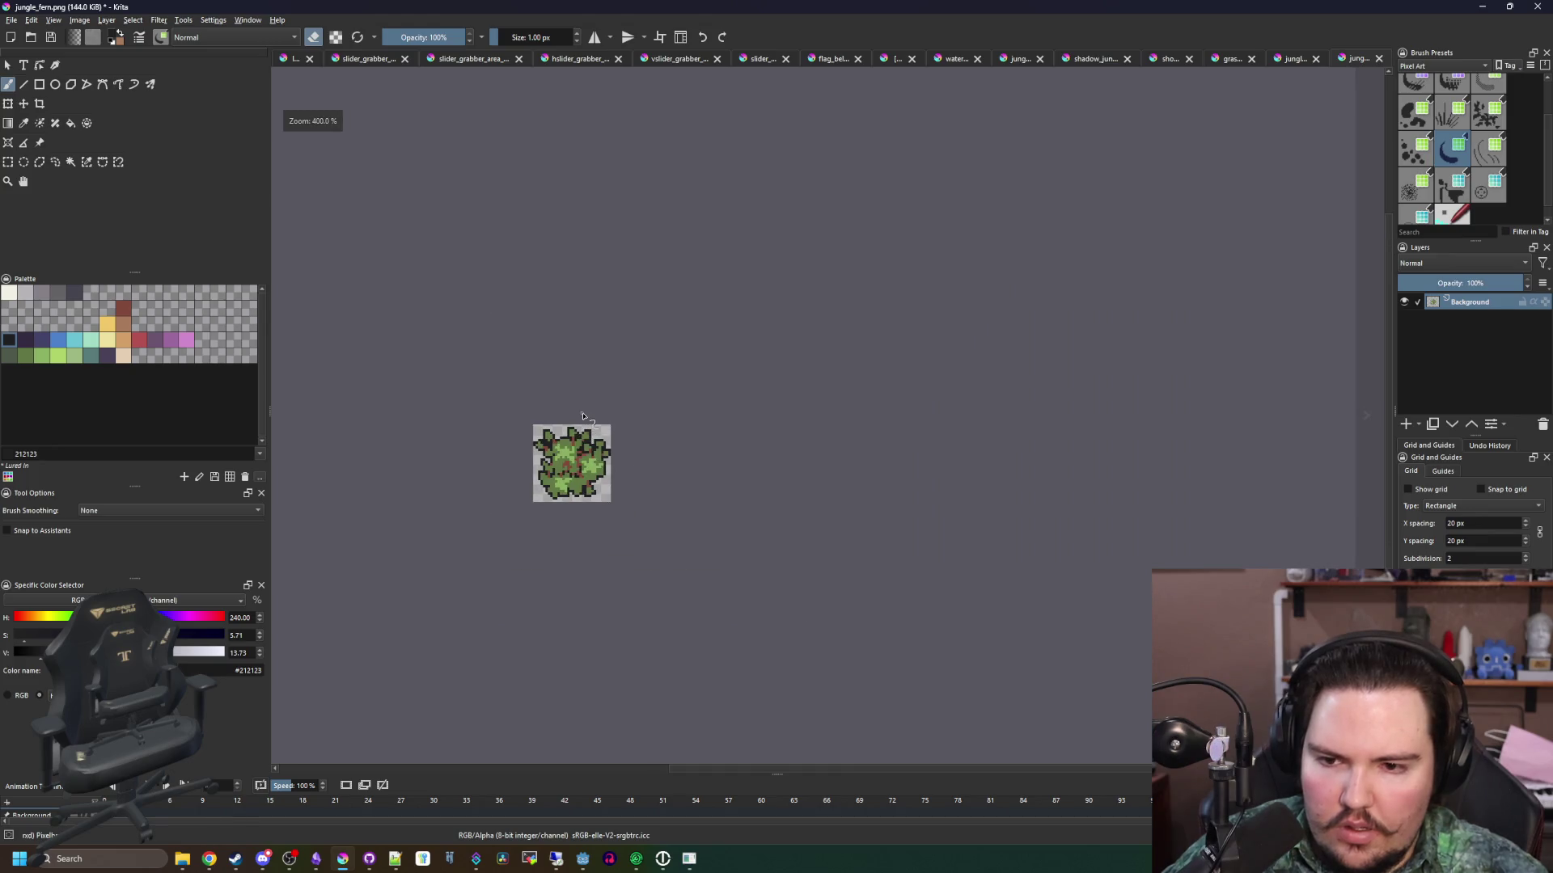
Select the black outline by similar colour and fill it with dark purple 4b4158
scroll(537, 473, "up", 6)
left_click(86, 161)
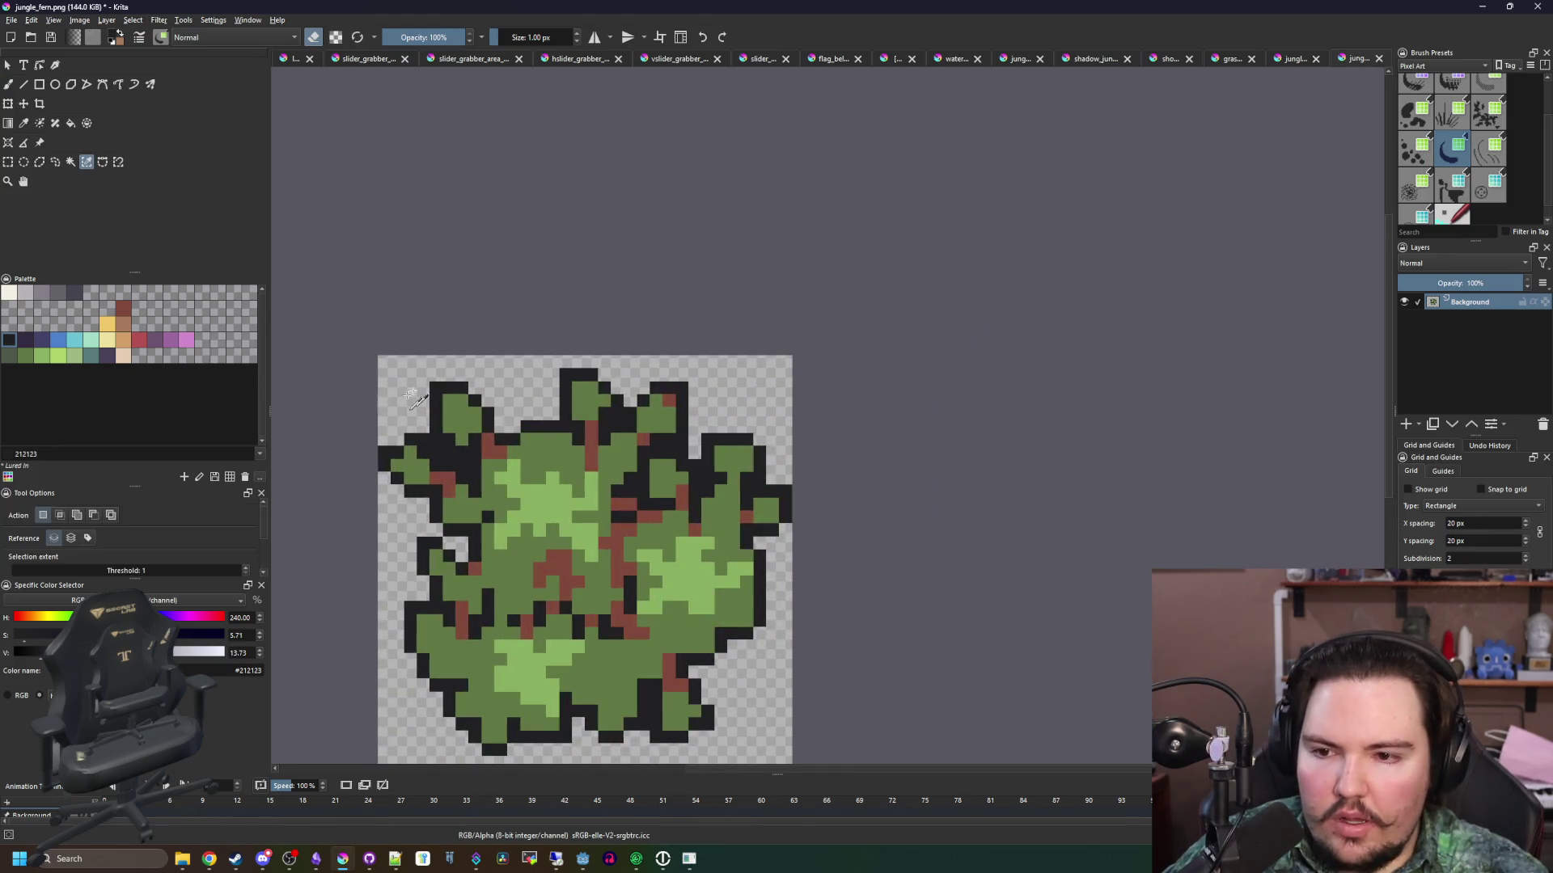
left_click(457, 388)
key("b")
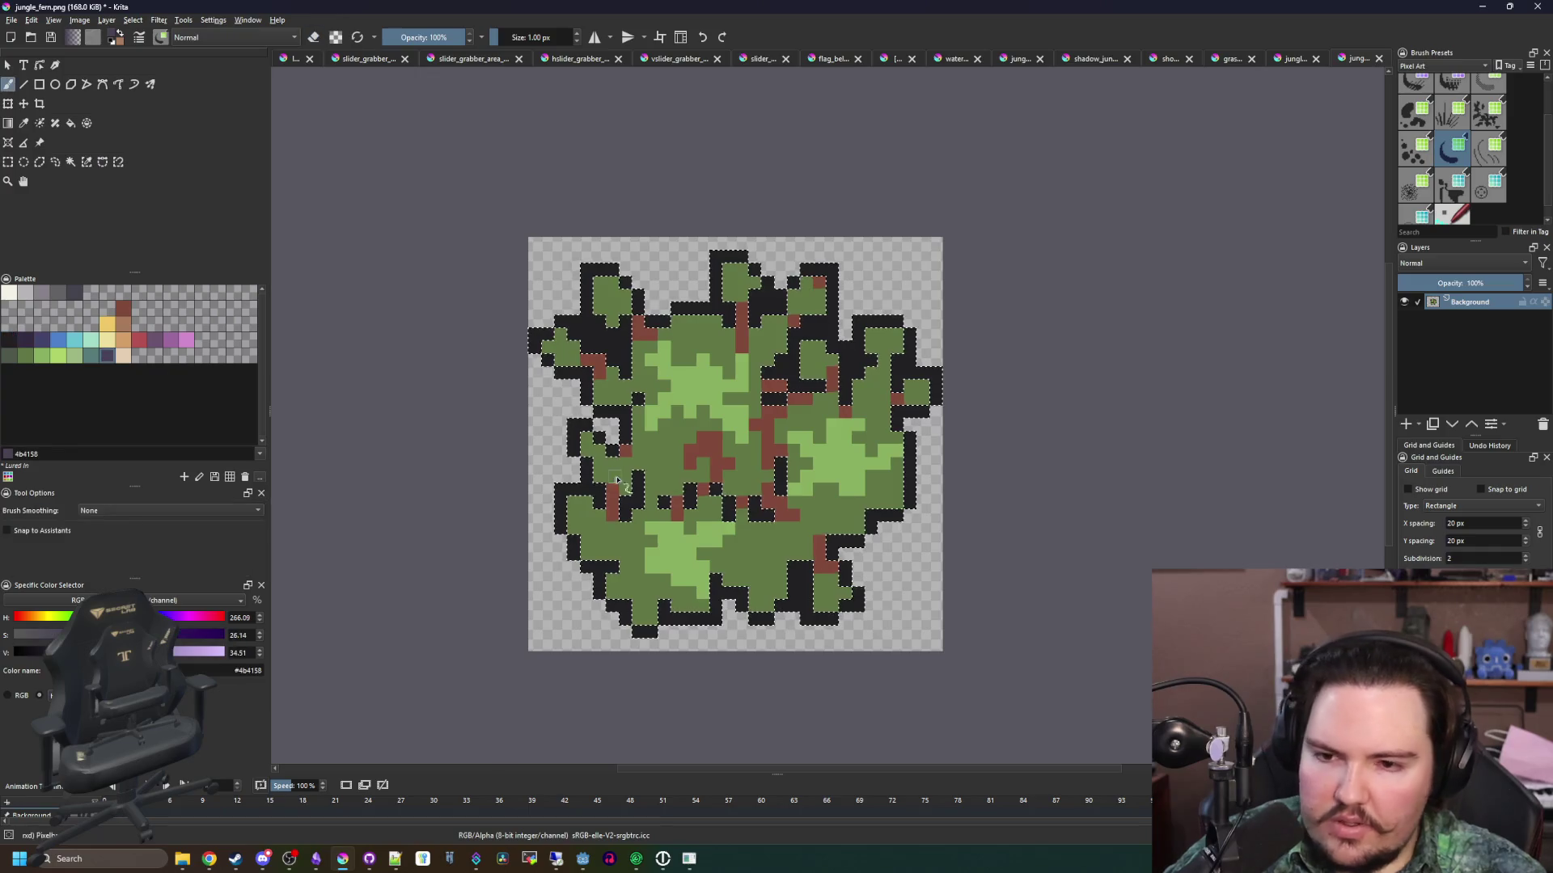
key("bracketright")
key("shift+BackSpace")
key("bracketright")
key("bracketright")
key("bracketright")
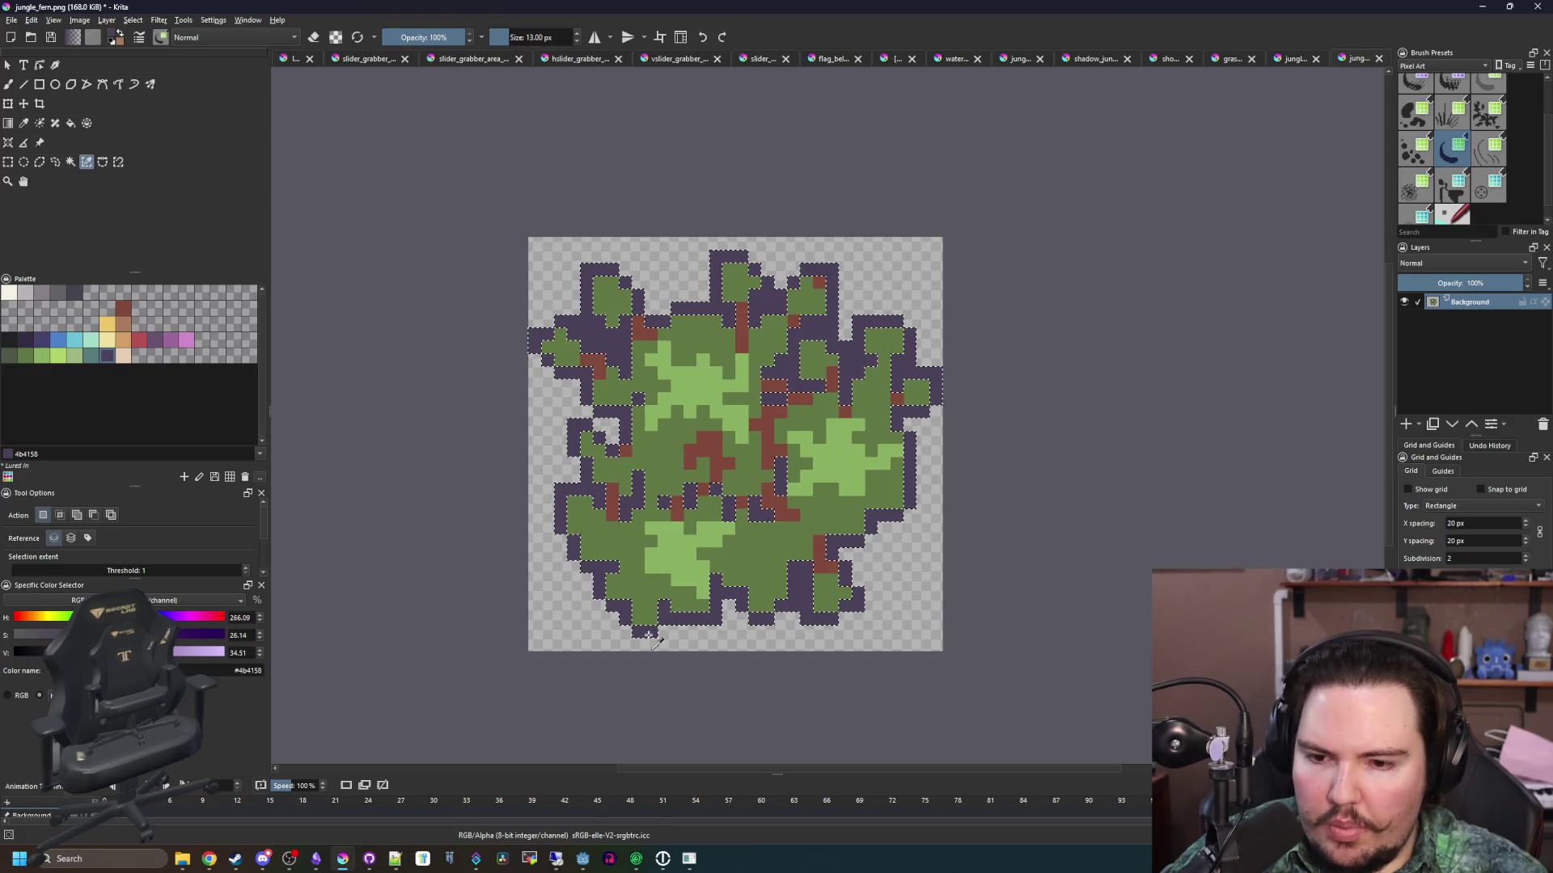
Erase stray outline pixels along the bottom-left, lower-right, right and upper-left edges
scroll(711, 647, "up", 1)
key("e")
key("bracketleft")
mouse_move(712, 647)
left_mouse_down()
mouse_move(558, 639)
mouse_move(760, 647)
left_mouse_up()
key("bracketleft")
key("bracketleft")
key("bracketleft")
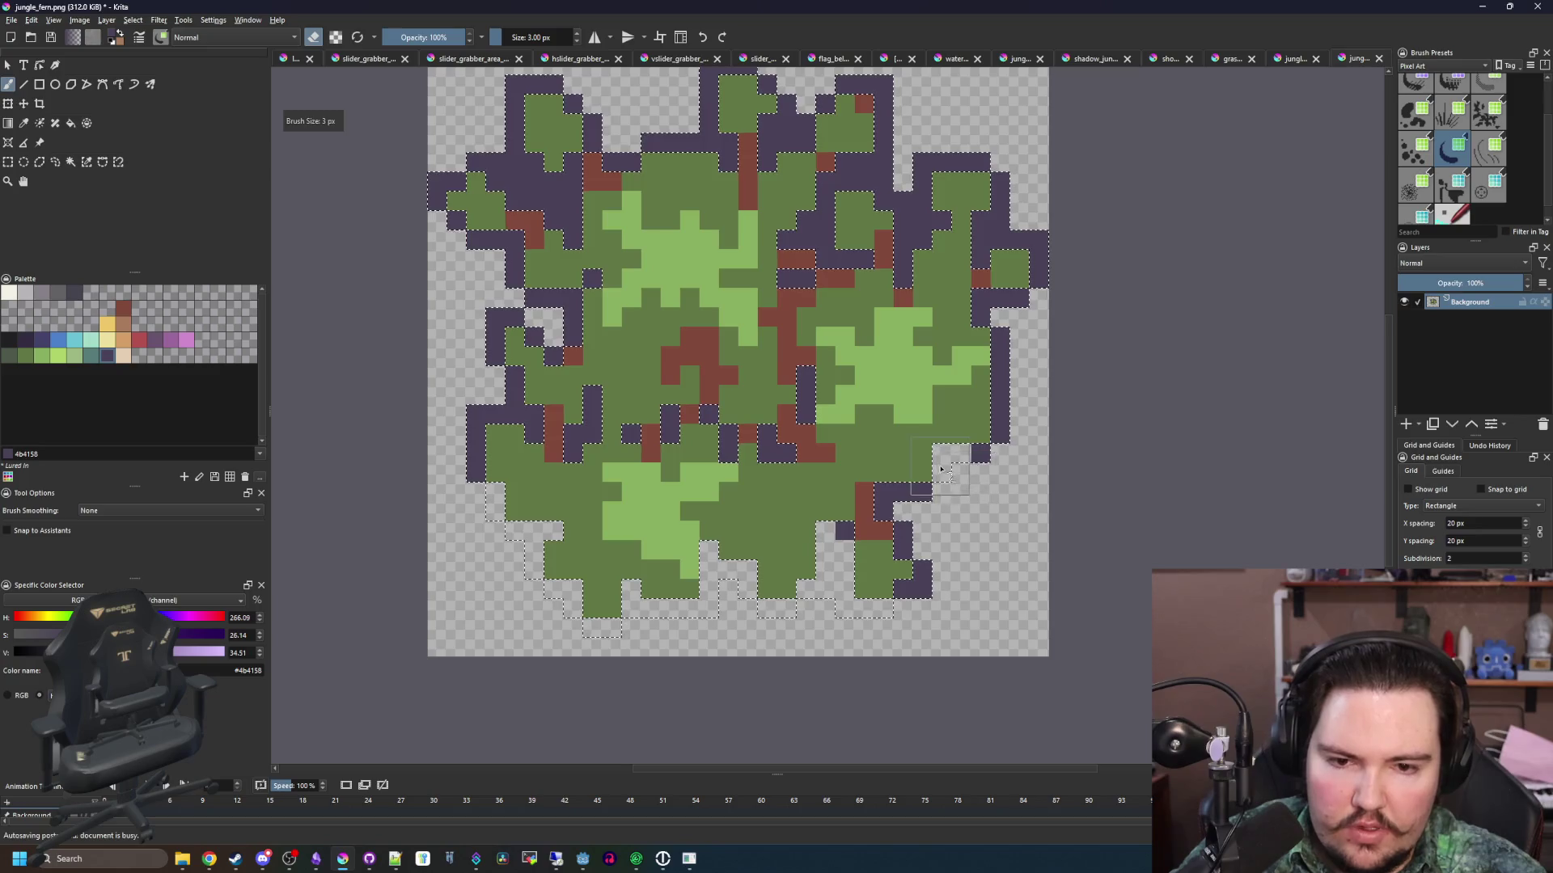
left_click_drag(971, 463, 912, 491)
left_click_drag(978, 298, 1023, 297)
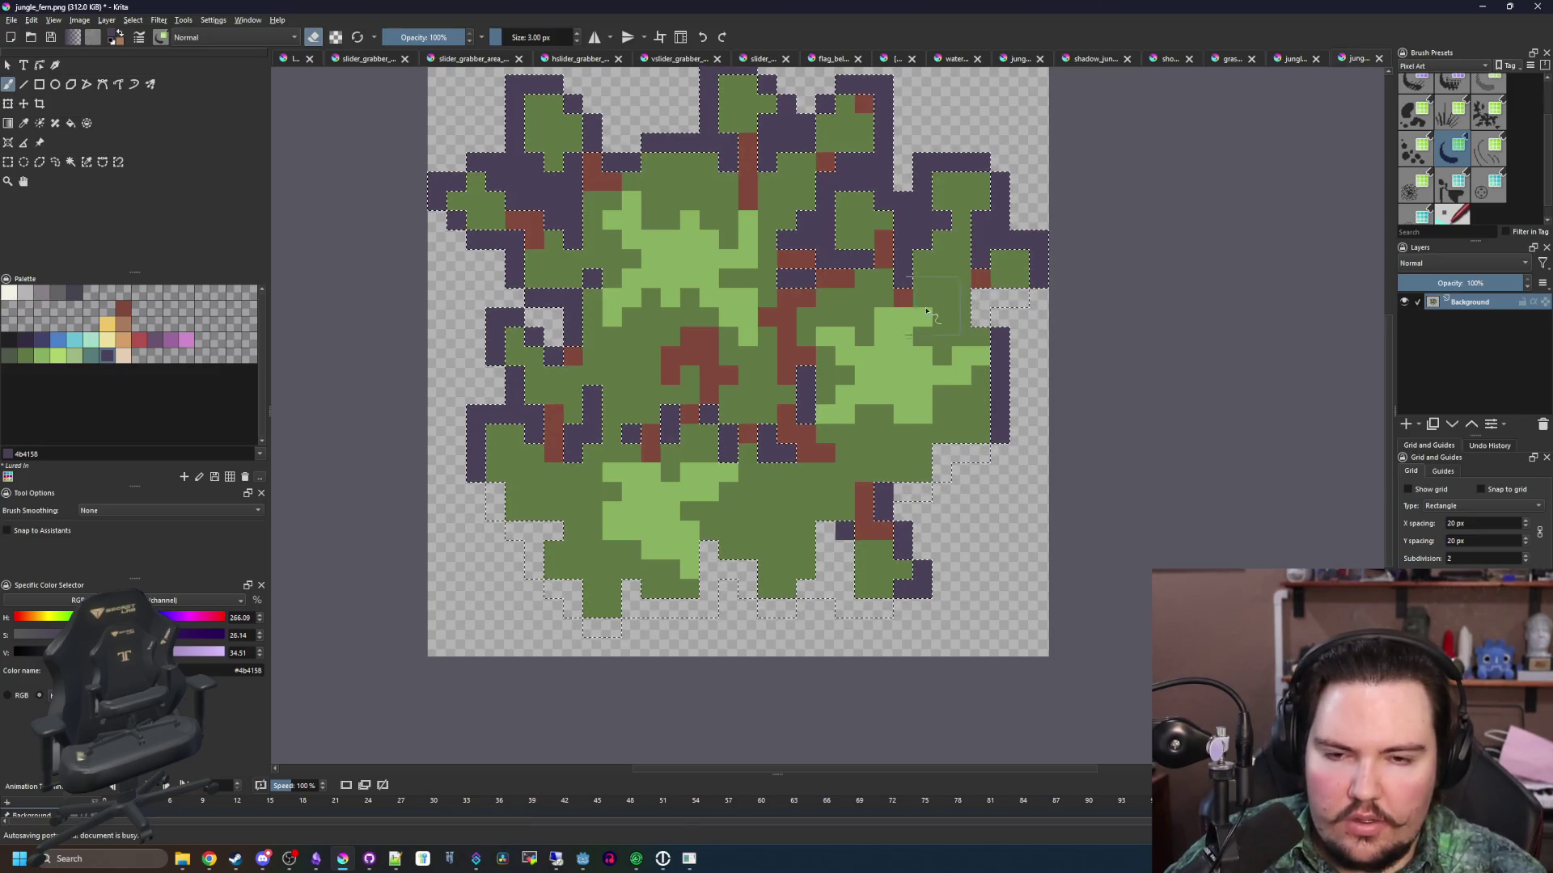
left_click_drag(515, 267, 594, 279)
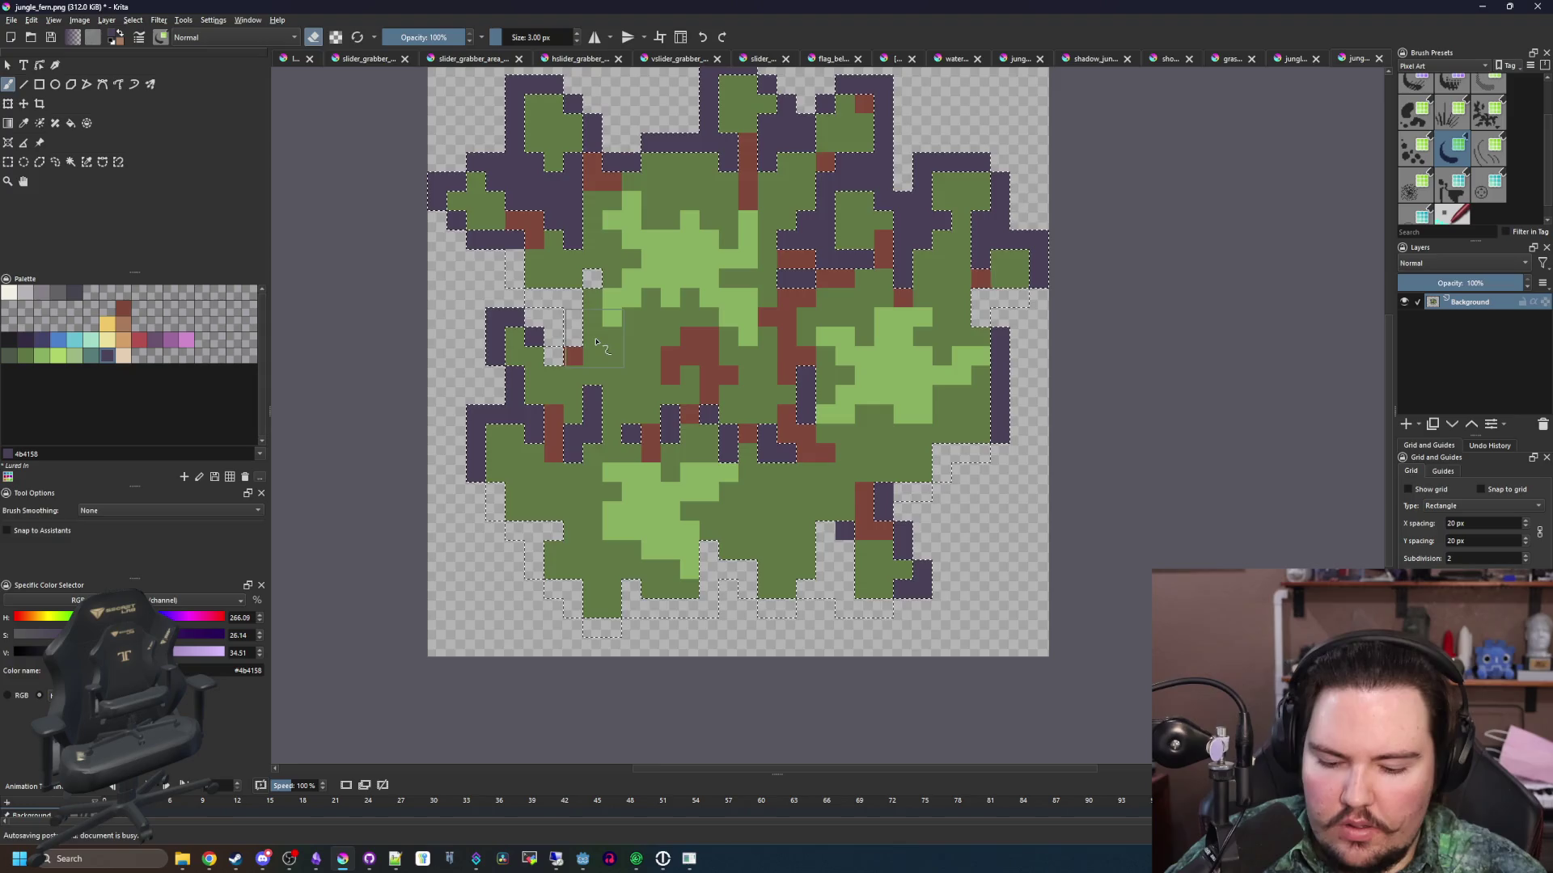
Sample a colour from the artwork and return to a 1 px painting brush
key("p")
key("b")
key("bracketleft")
key("bracketleft")
scroll(600, 415, "up", 2)
scroll(546, 364, "down", 1)
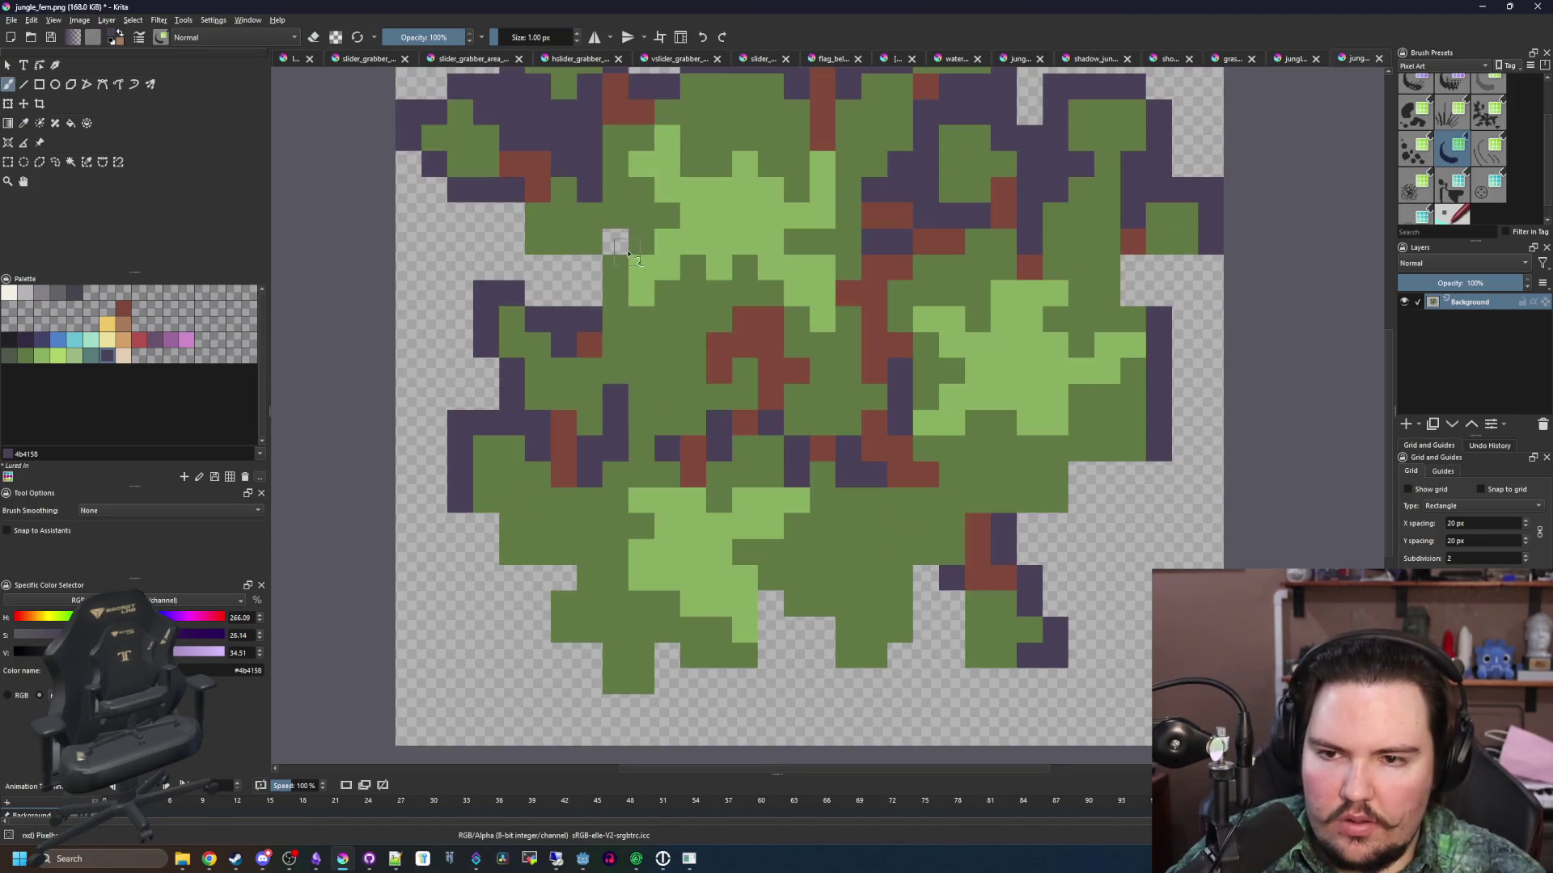
scroll(558, 360, "down", 7)
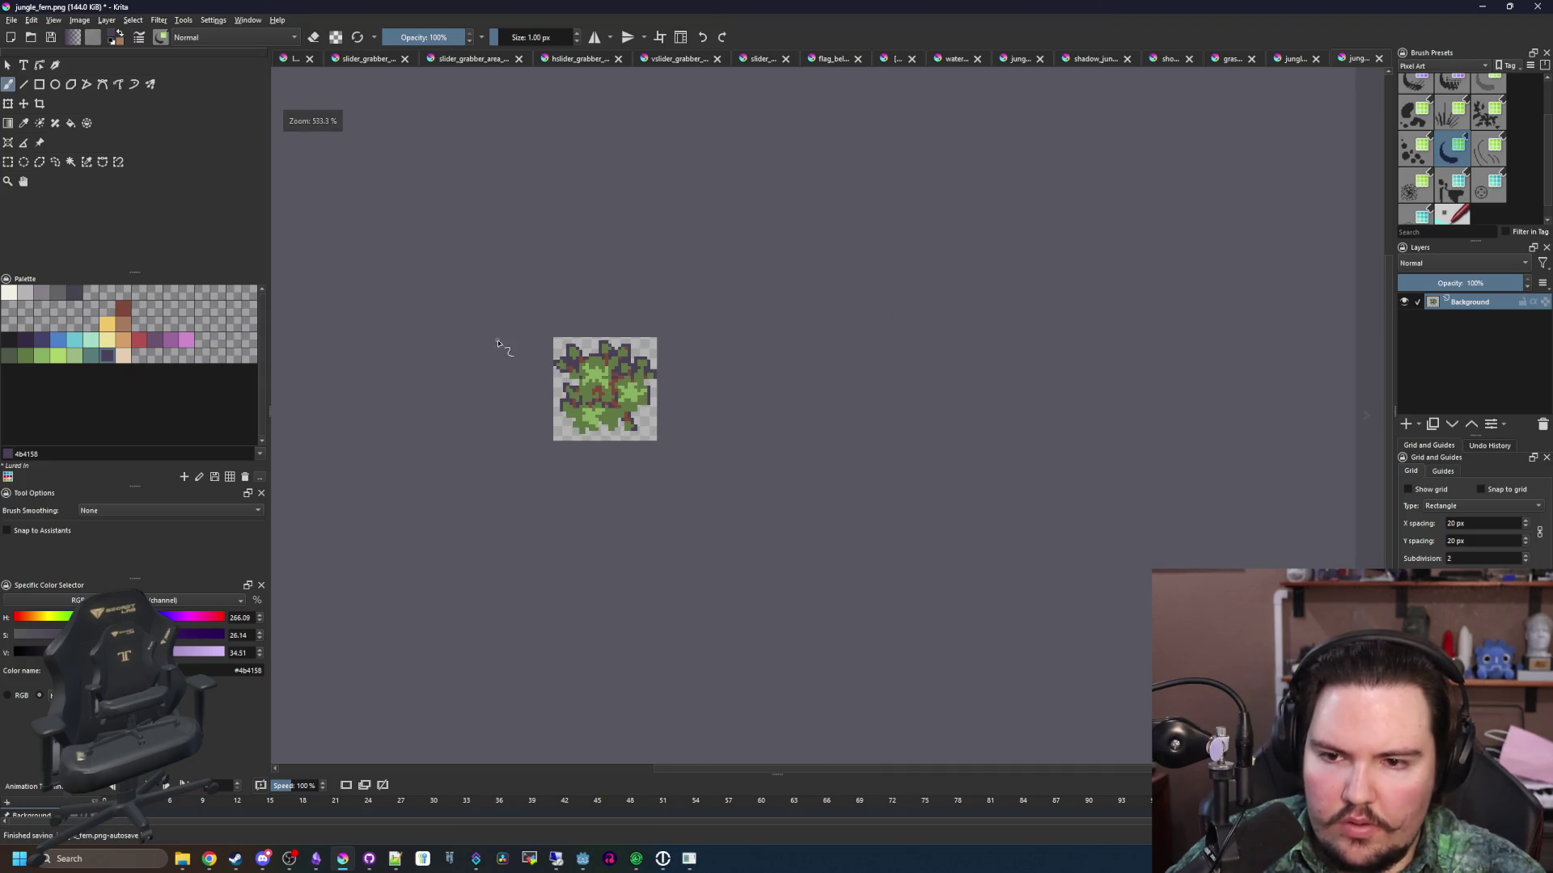
scroll(509, 352, "up", 2)
Save the artwork as a new PNG named jungle_shrub.png, accepting the PNG options
left_click(13, 21)
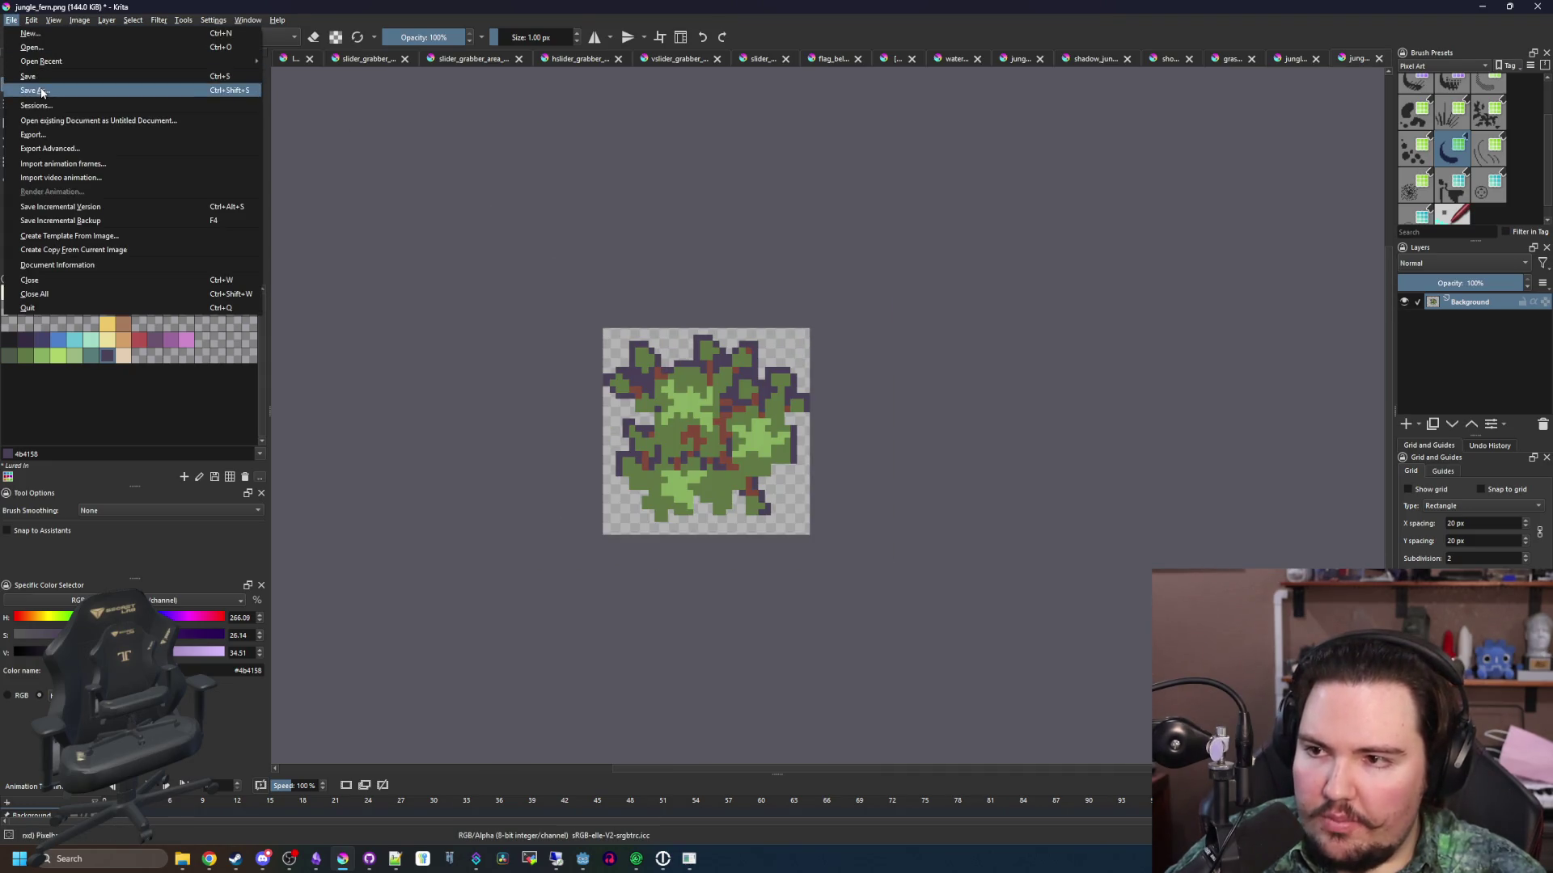
left_click(42, 93)
type("jungle_")
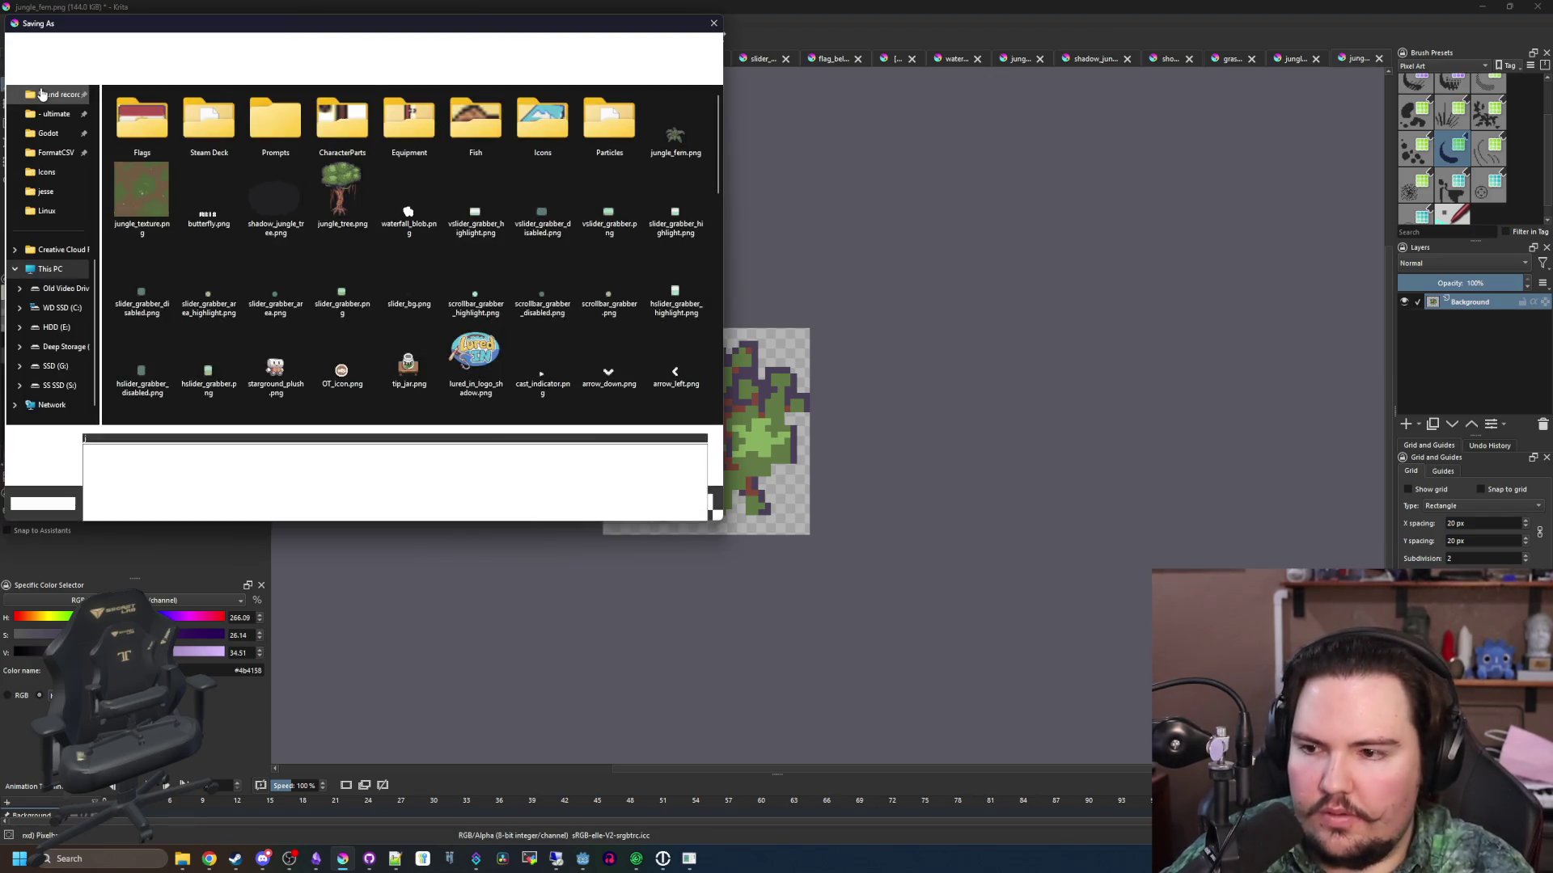
type("shrub")
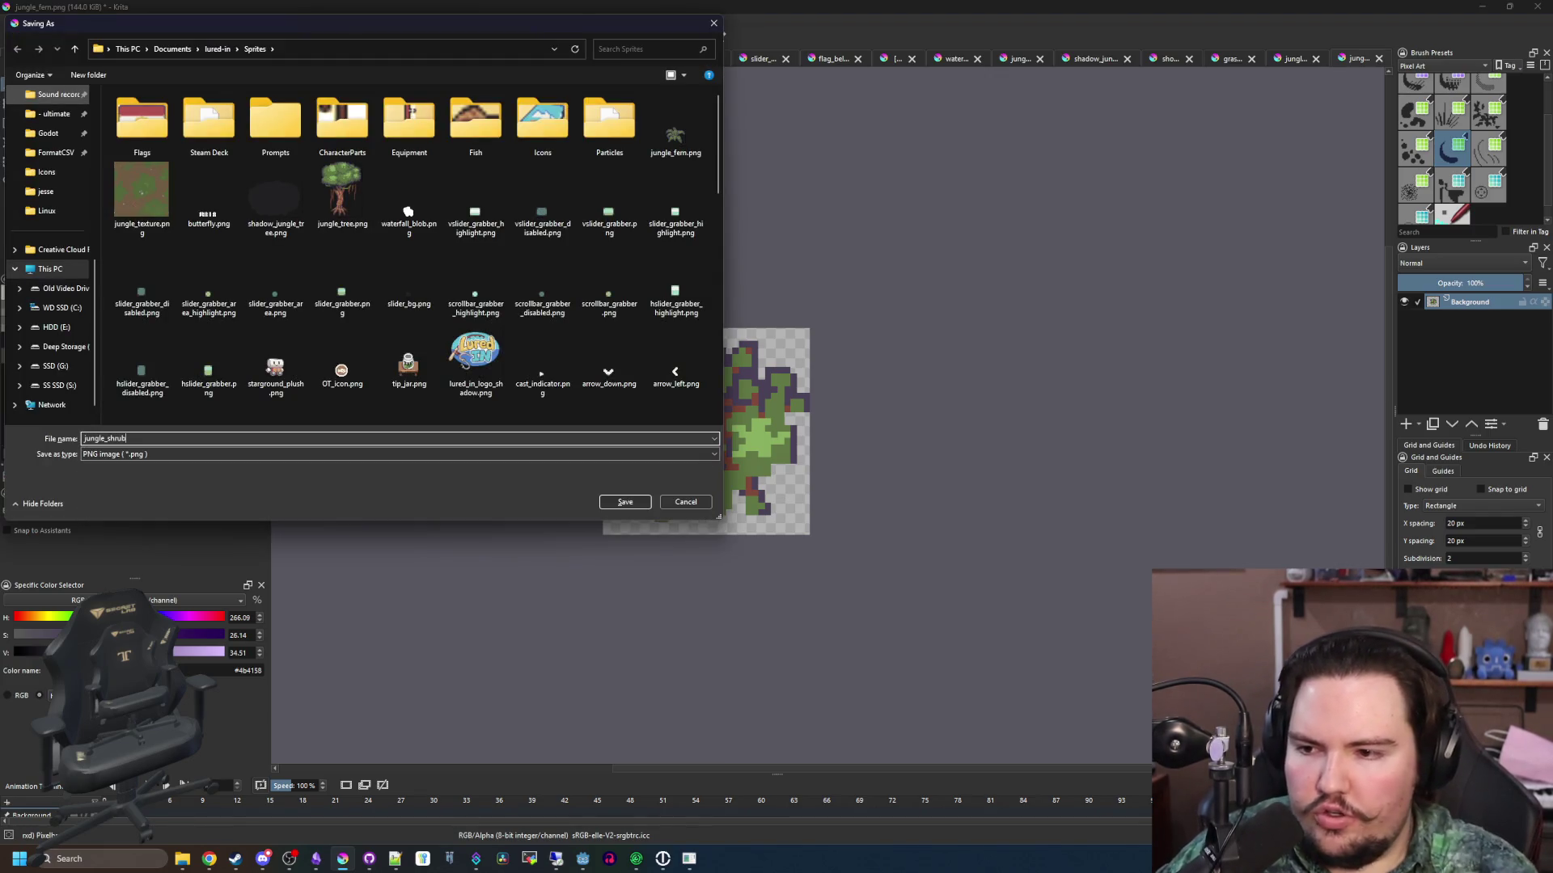
left_click(627, 502)
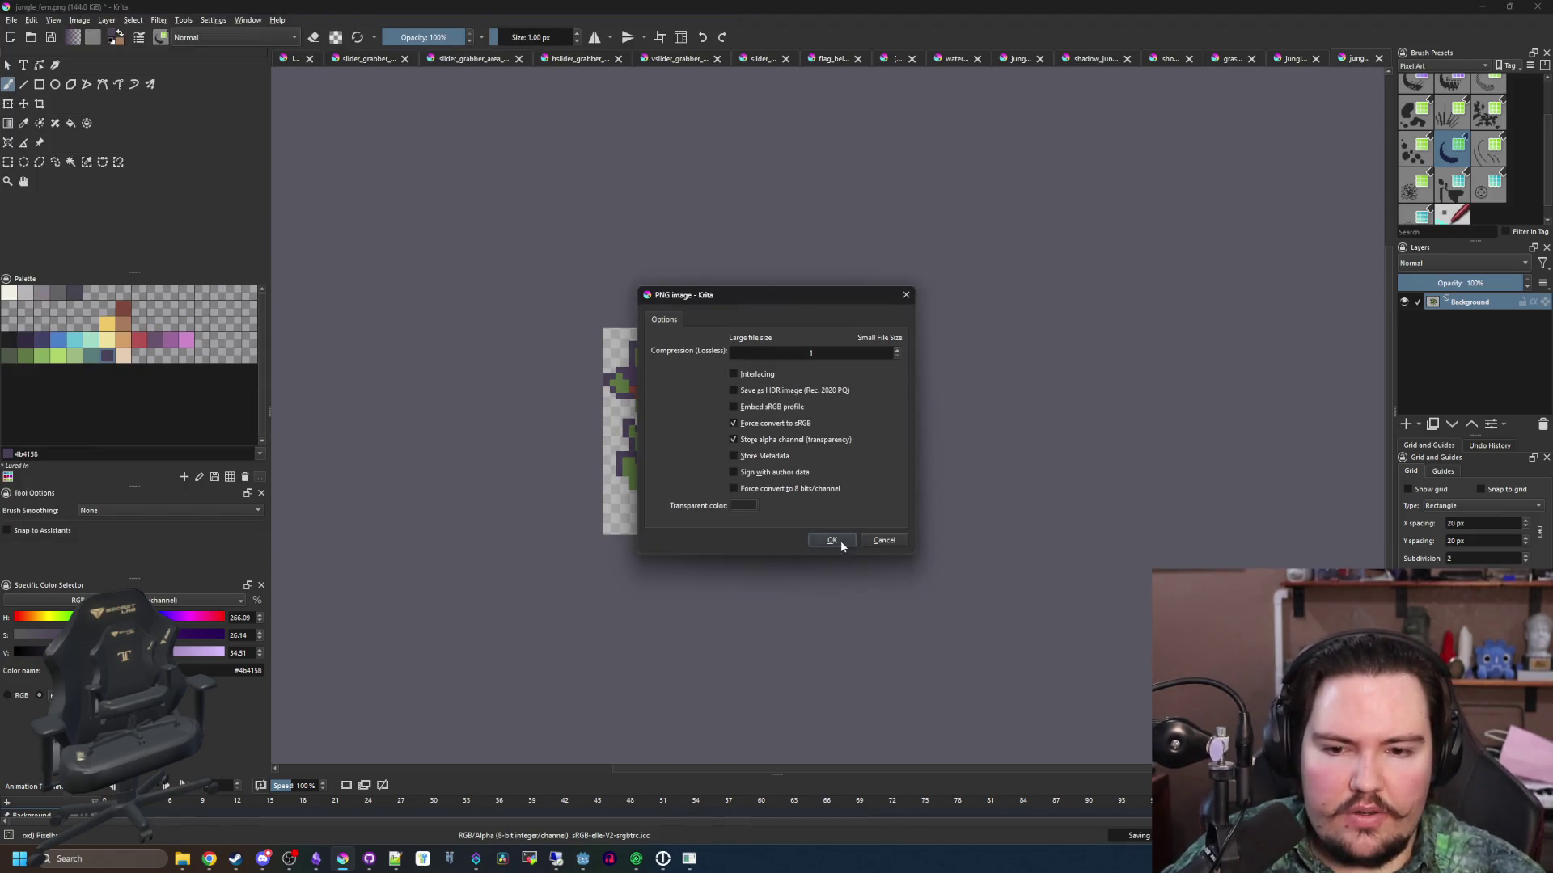
left_click(833, 542)
key("alt+Tab")
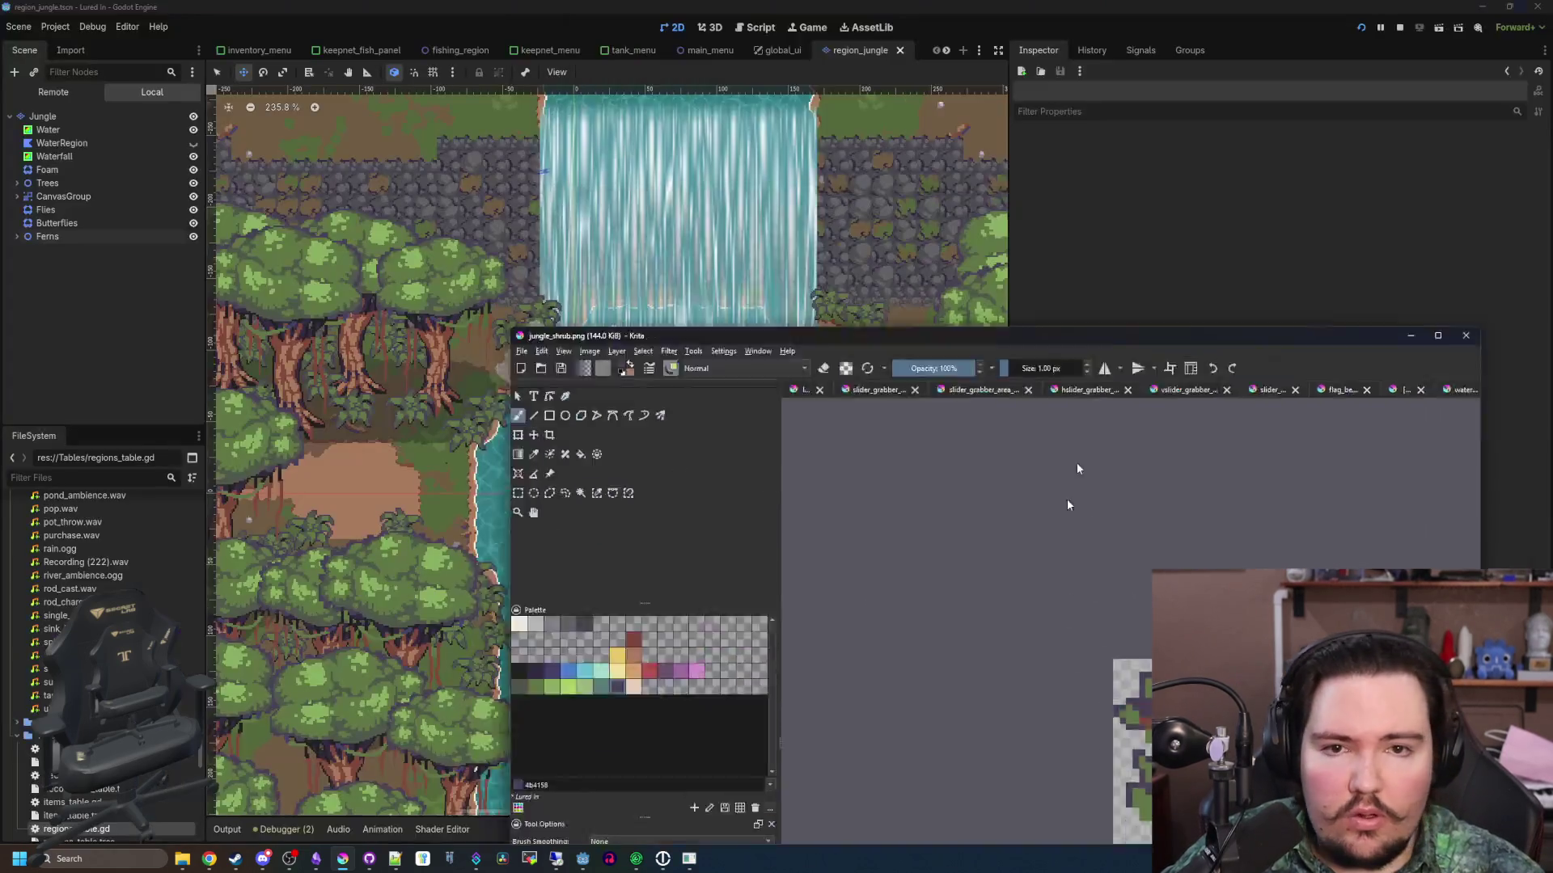
Add a Node2D child under the Jungle root and rename it Shrubs
scroll(412, 486, "up", 3)
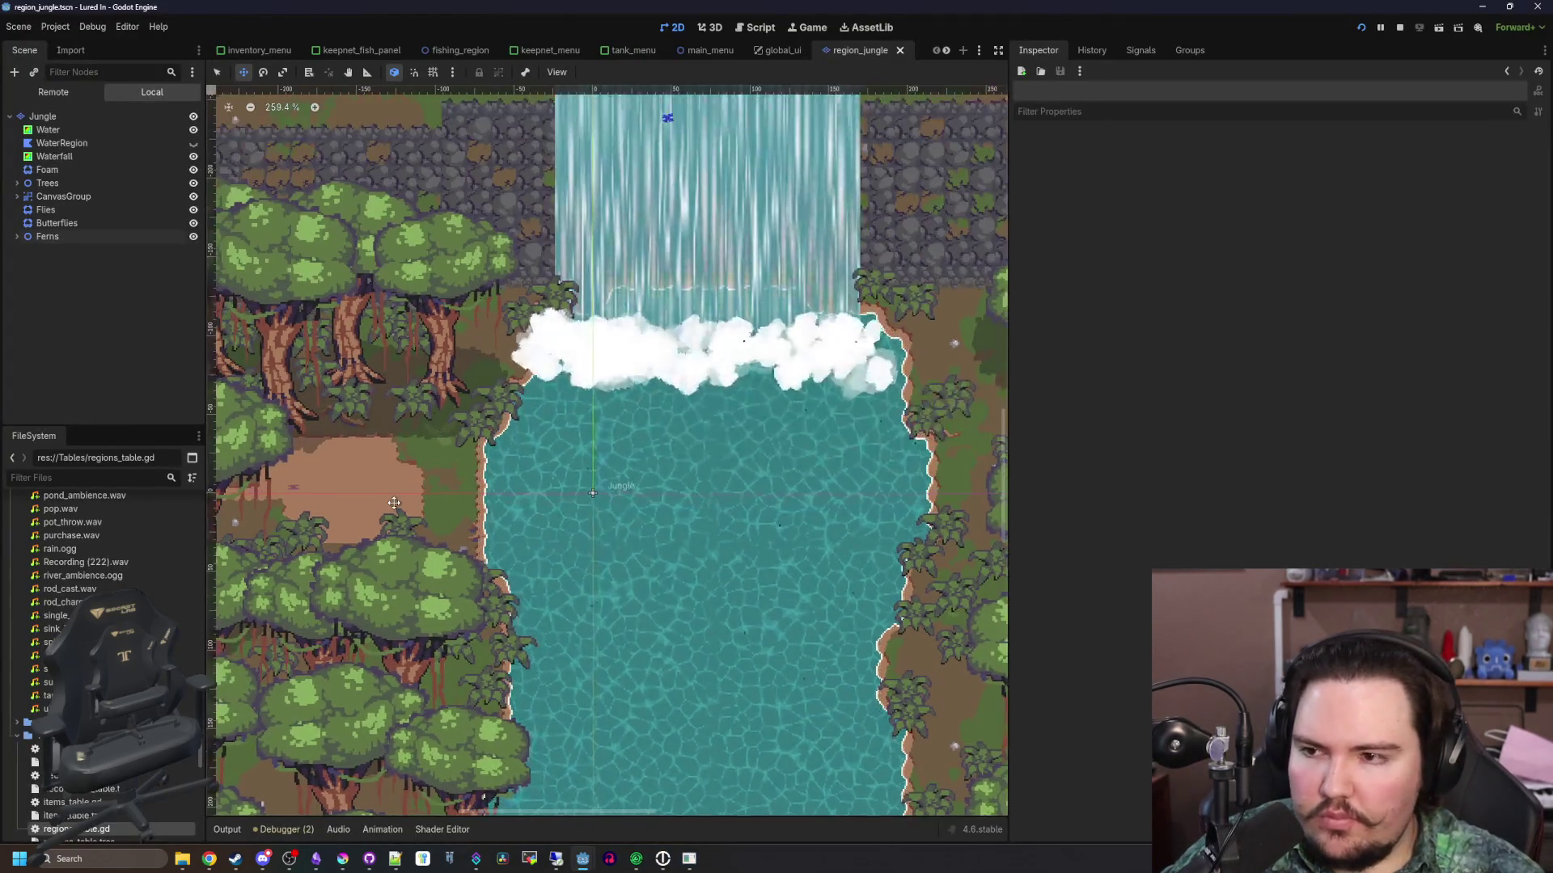
left_click(49, 130)
left_click(42, 117)
right_click(60, 117)
left_click(89, 127)
type("node2d")
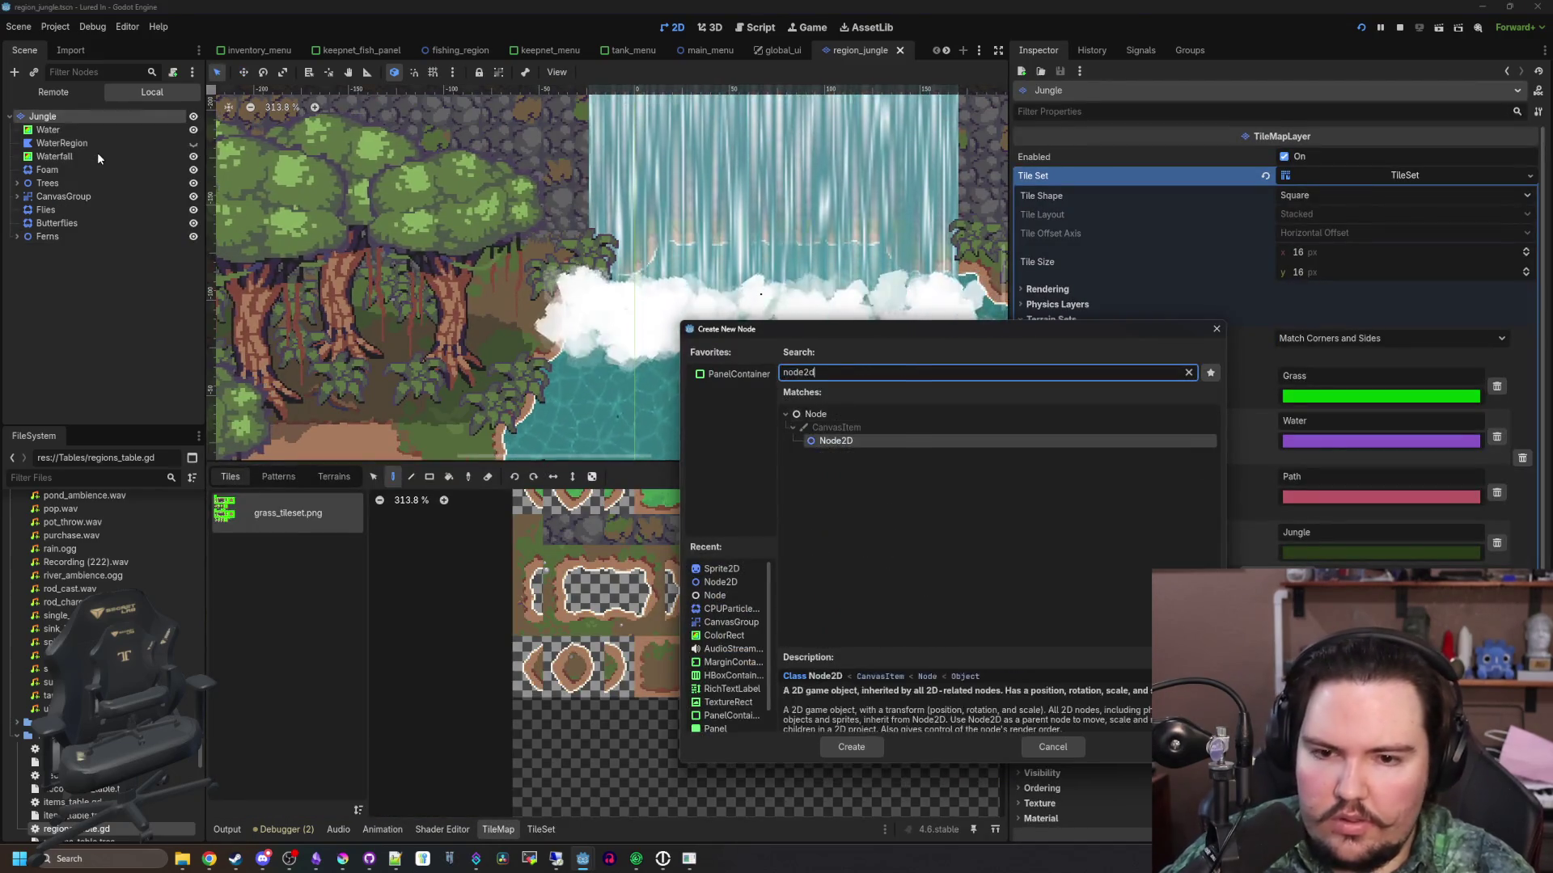
key("Return")
double_click(75, 250)
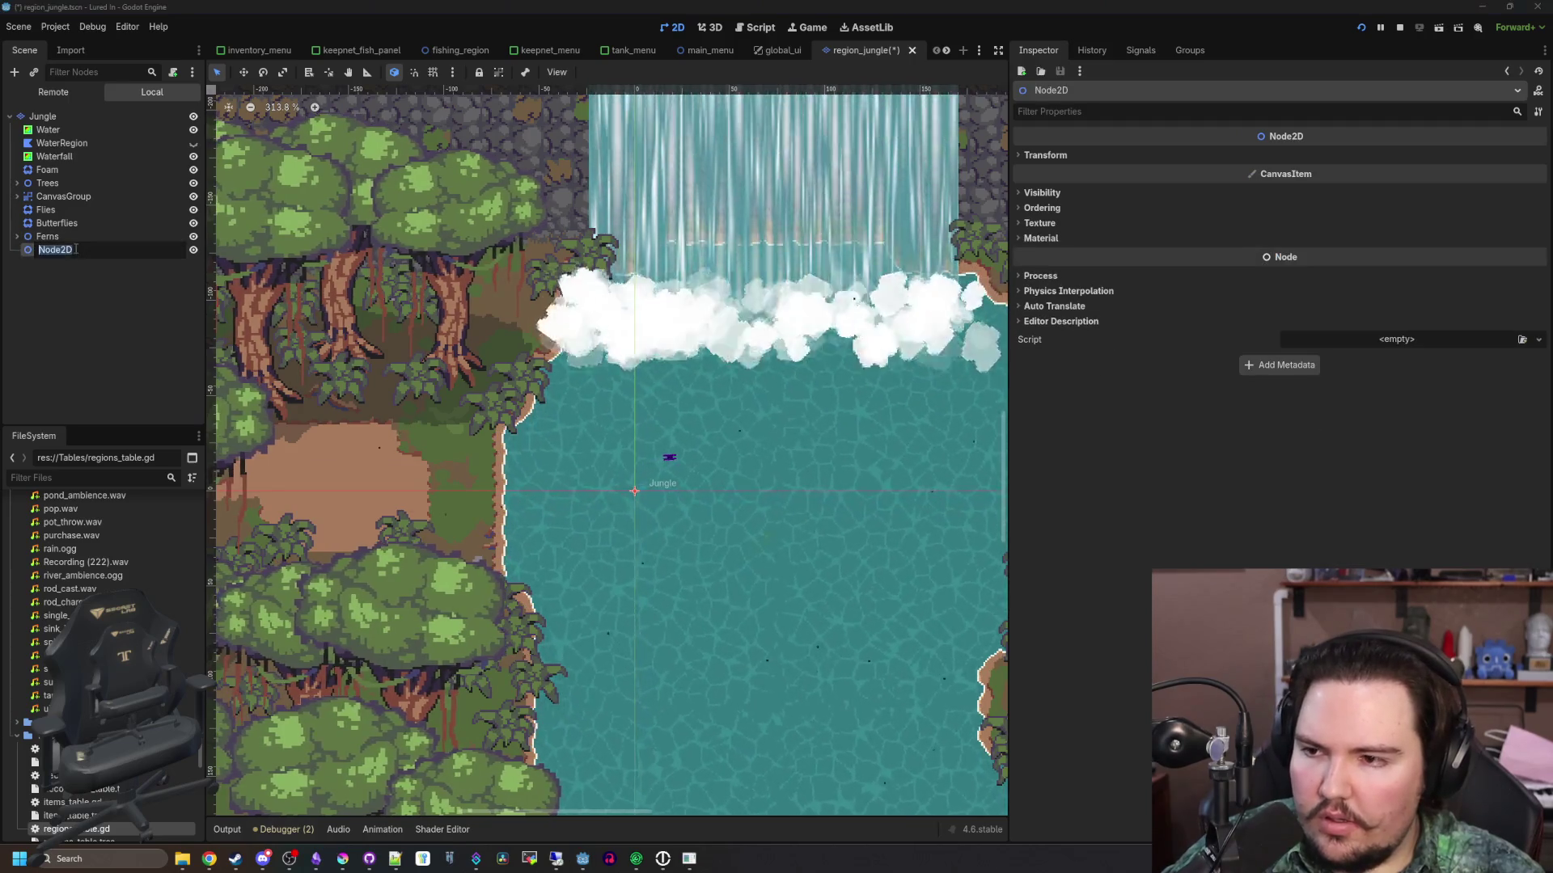
type("Shrubsd")
key("BackSpace")
key("Return")
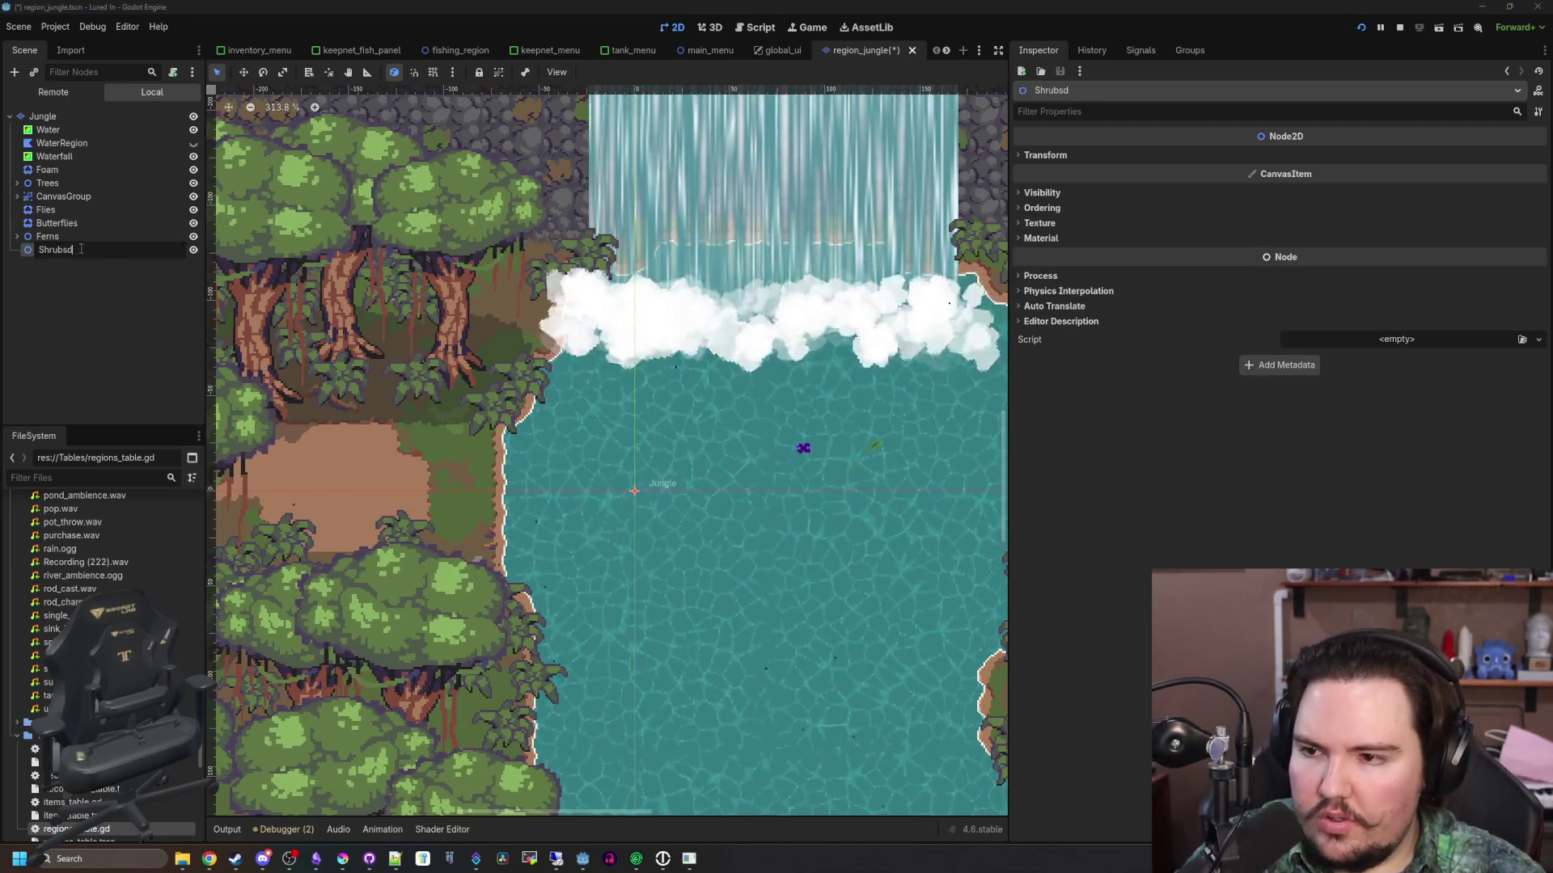
Add a Sprite2D under Shrubs and quick-load jungle_shrub.png as its texture
right_click(62, 249)
left_click(92, 253)
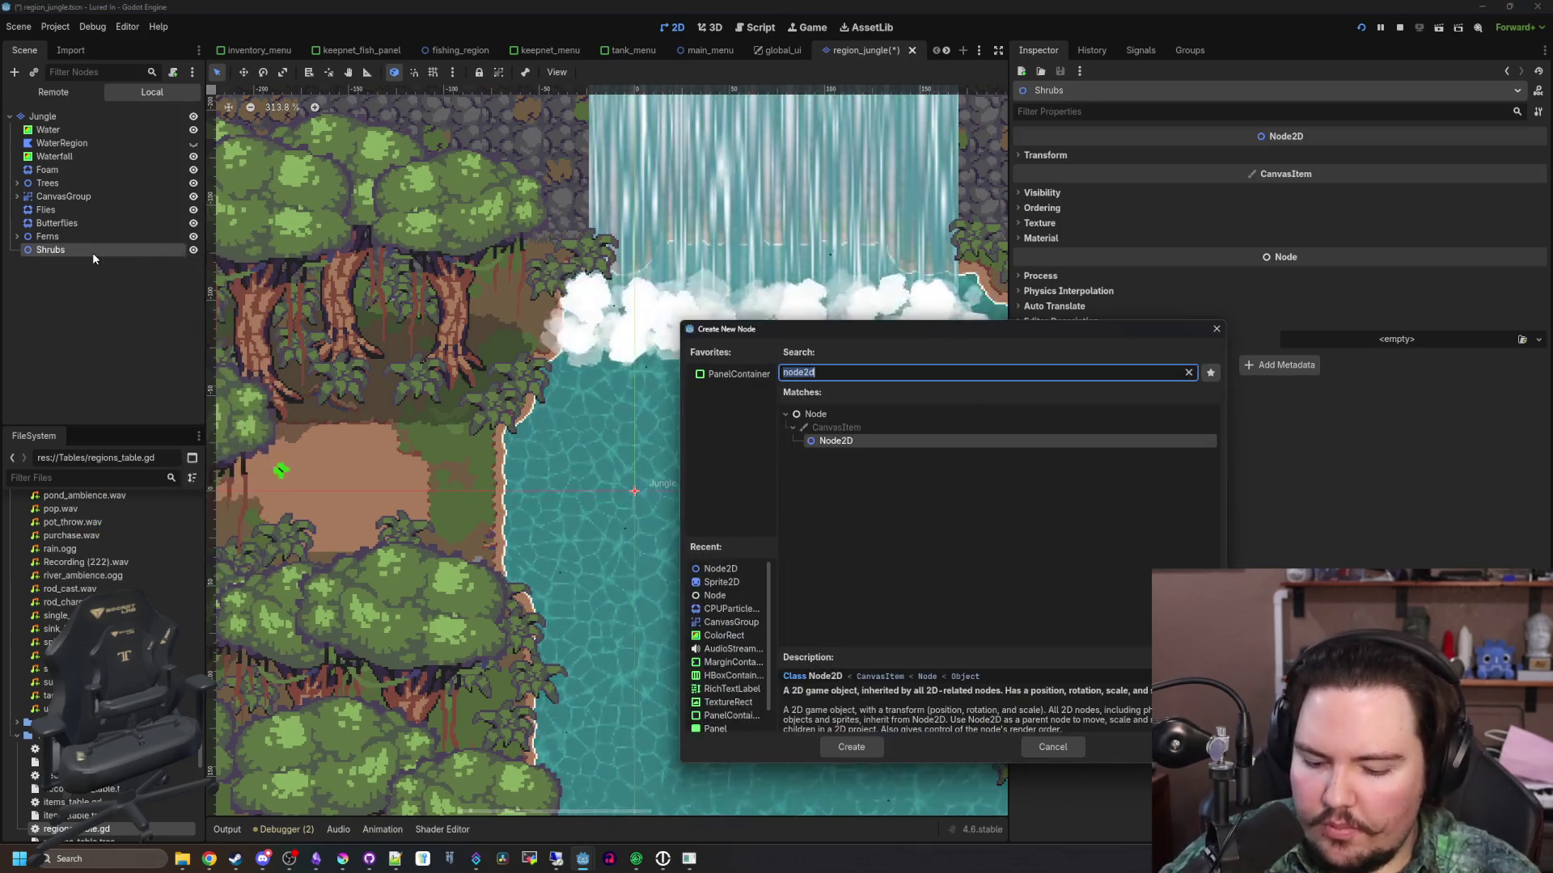
type("ap")
key("BackSpace")
key("BackSpace")
type("sprite2d")
key("Return")
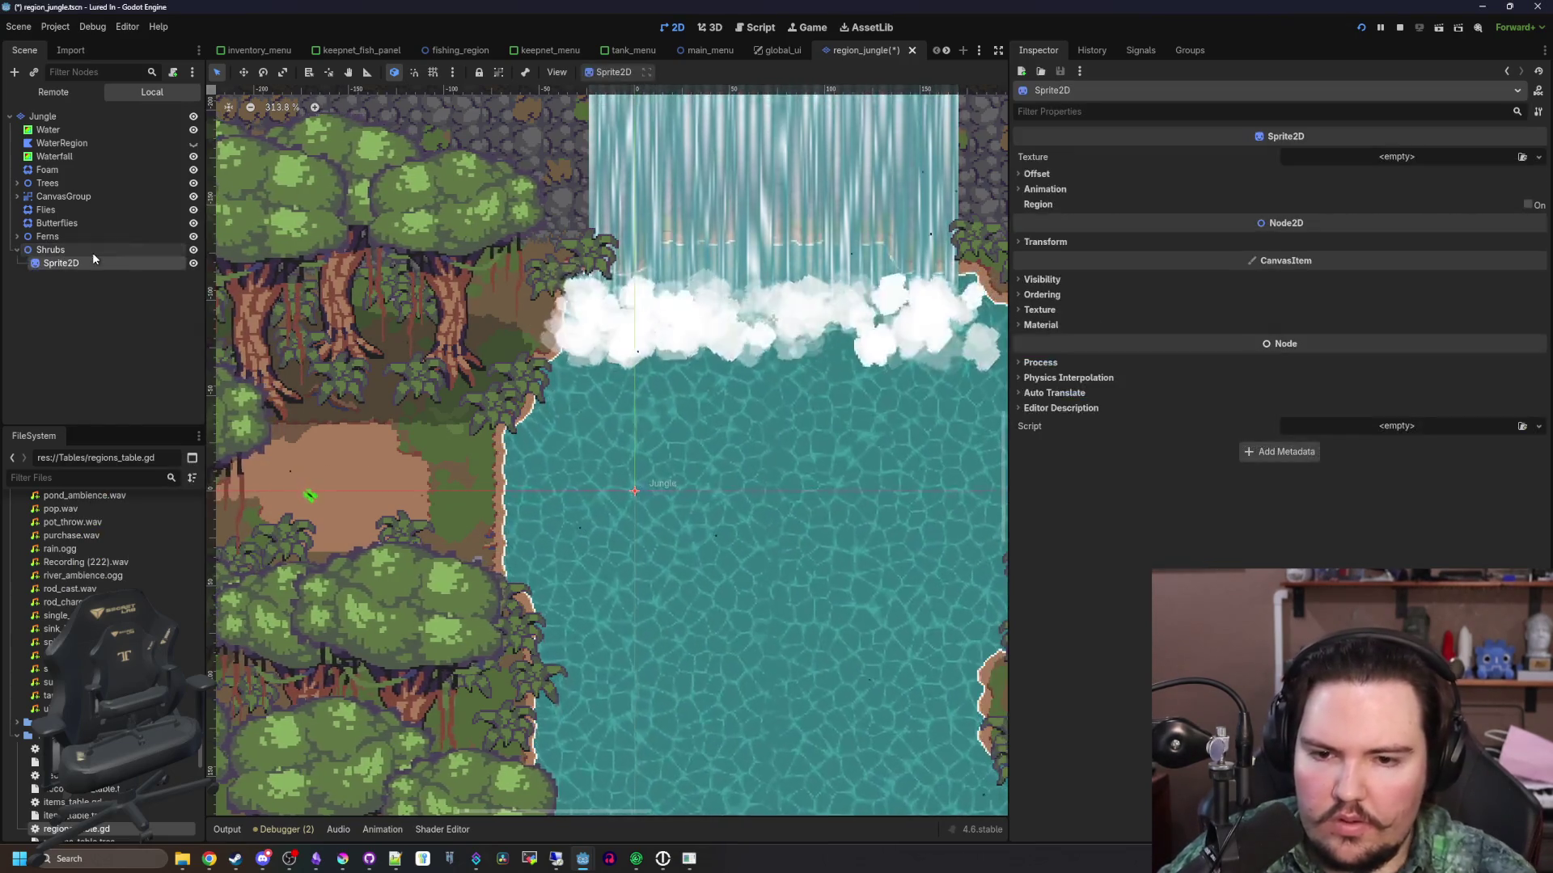
left_click(1317, 159)
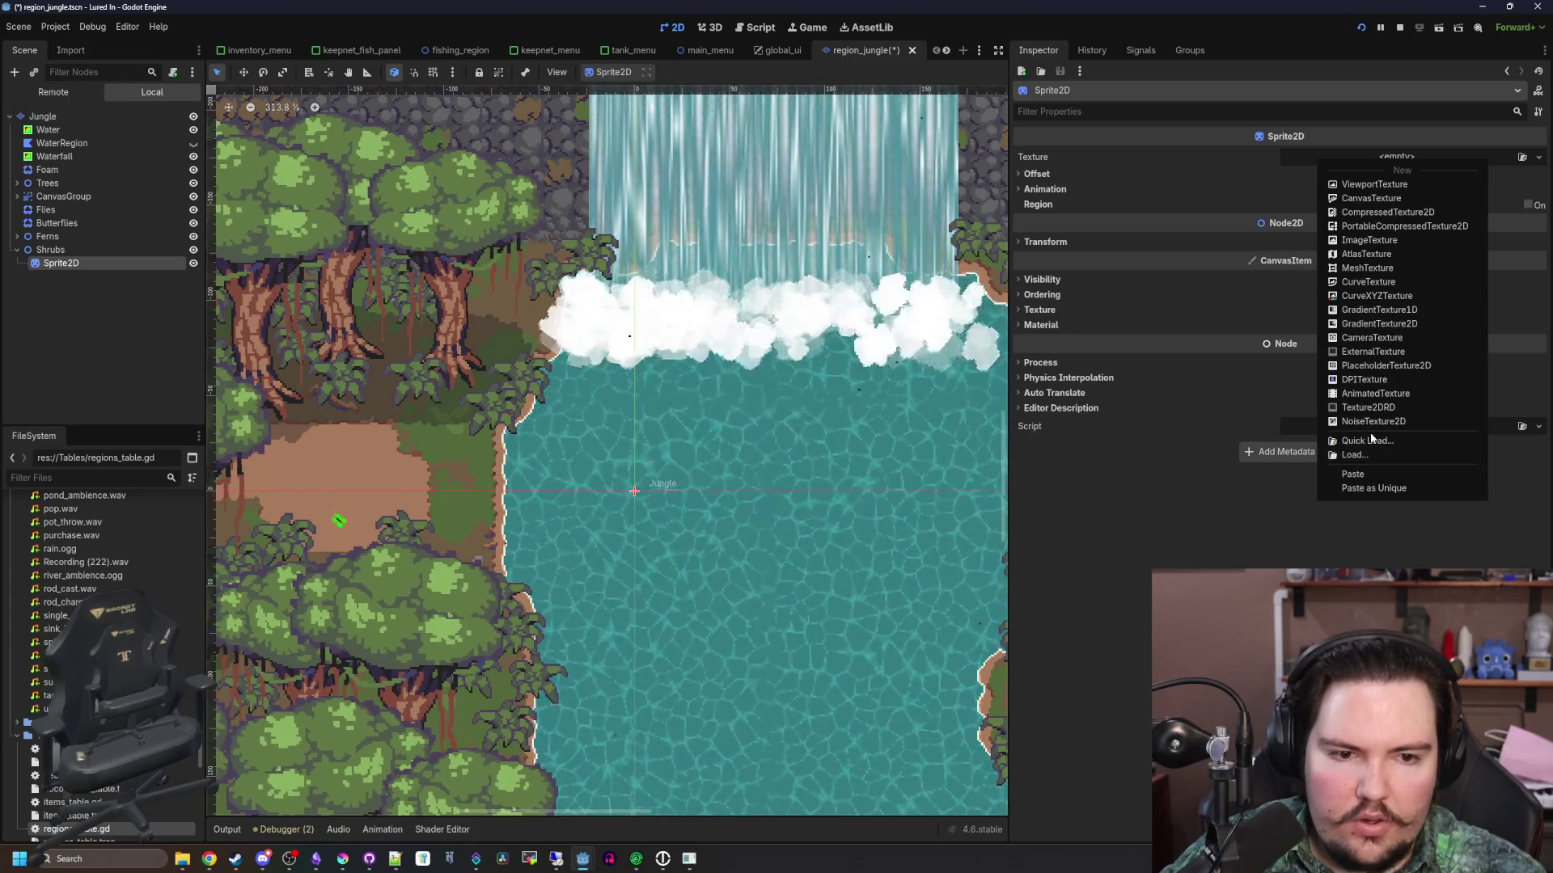
left_click(1364, 440)
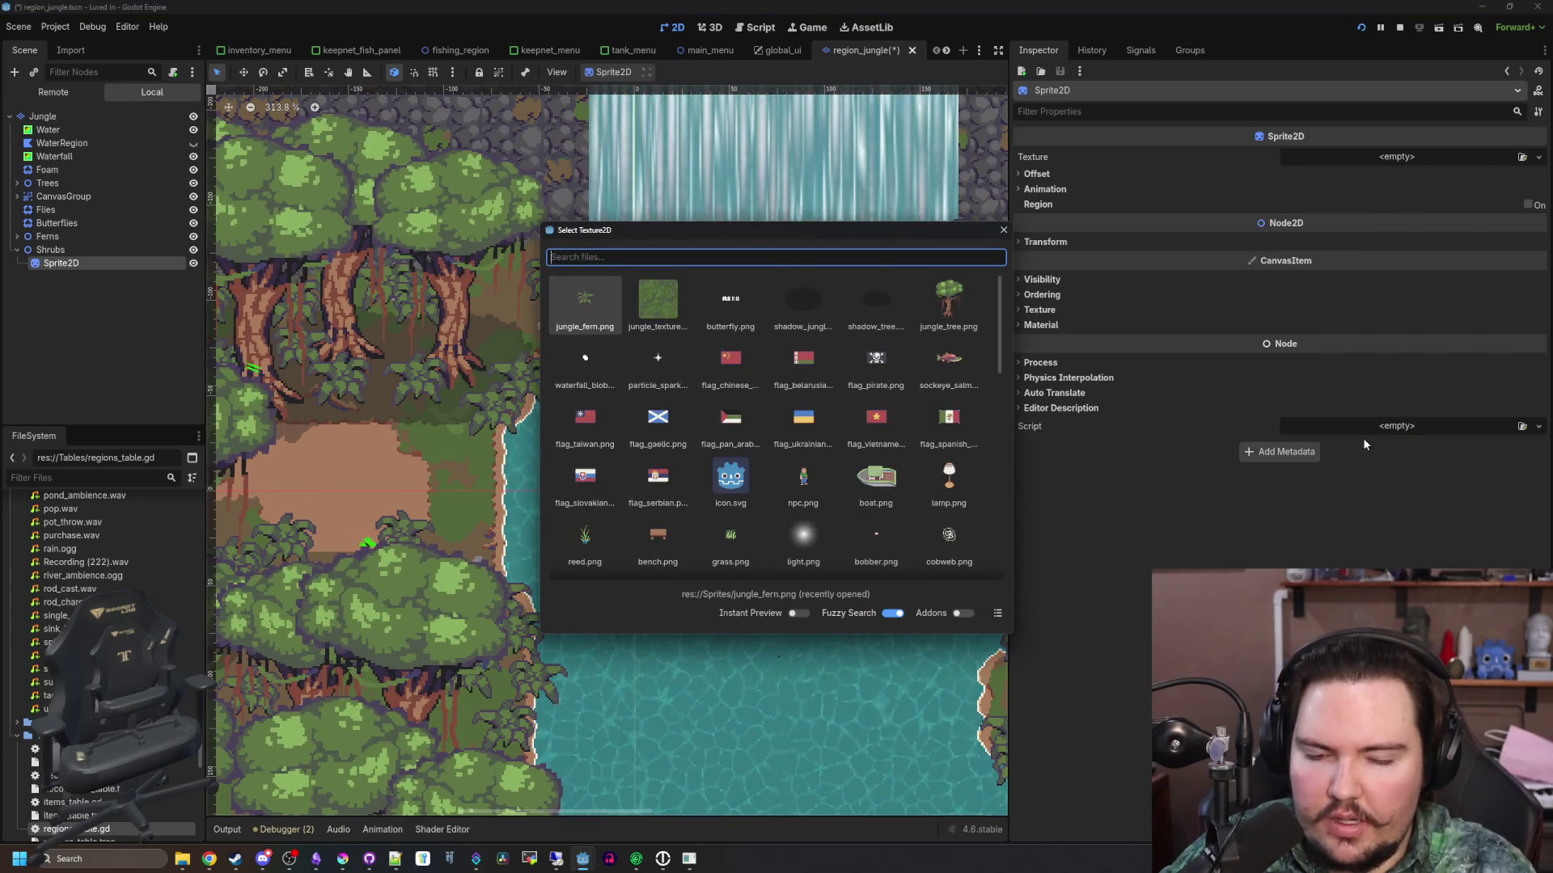
key("Escape")
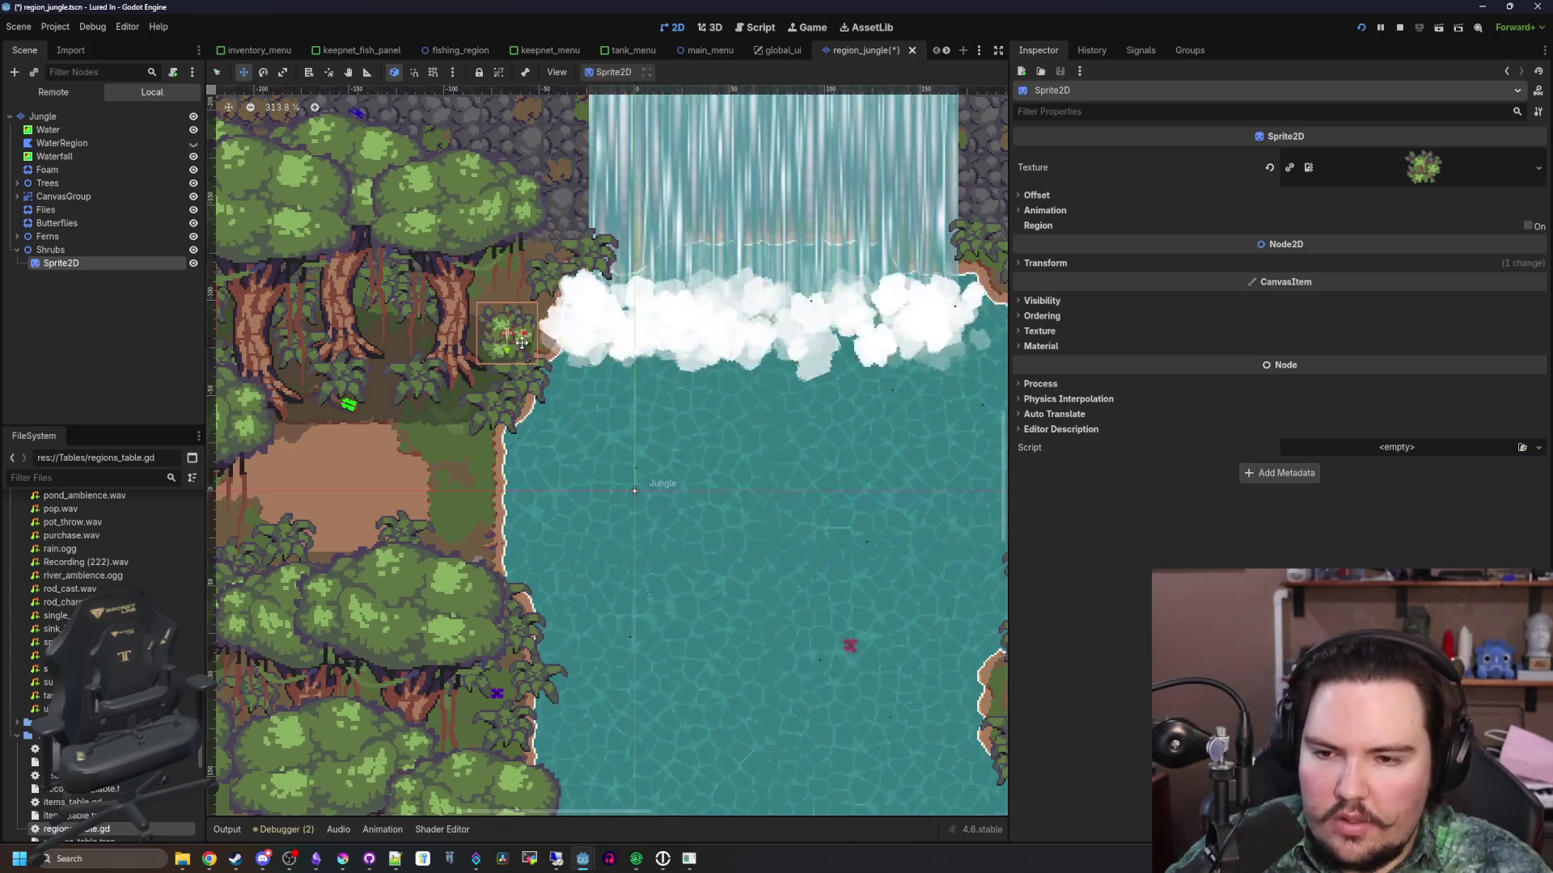
Enable Y Sort on the Shrubs node in its ordering settings
scroll(294, 287, "up", 4)
left_click(79, 255)
left_click(1051, 208)
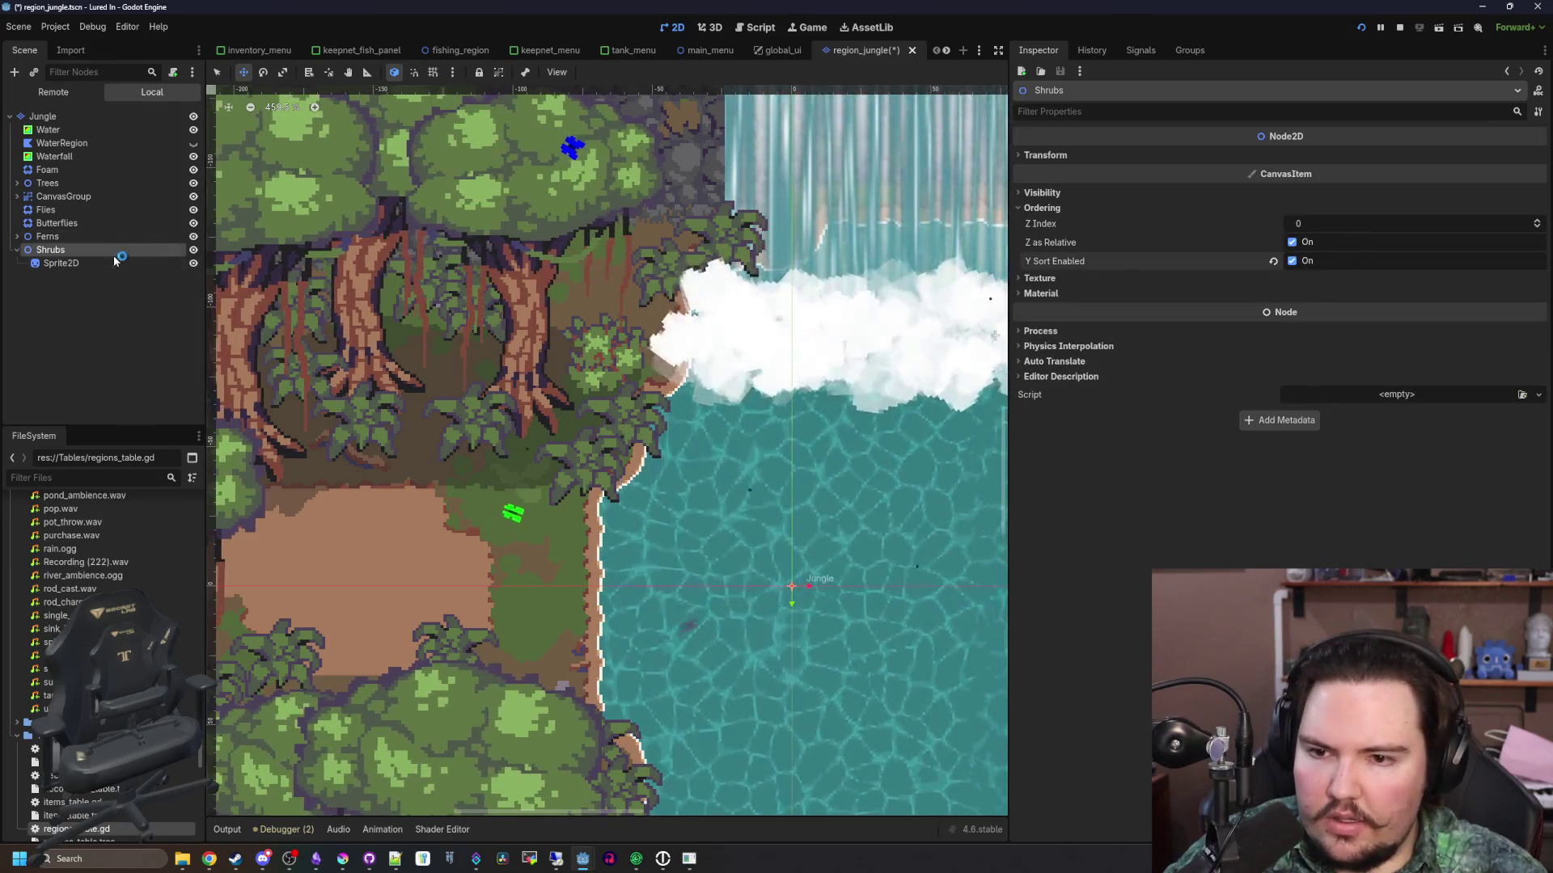
Duplicate the shrub sprite, placing copies up-right, down-left and down the riverbank
left_click(118, 261)
scroll(589, 374, "down", 4)
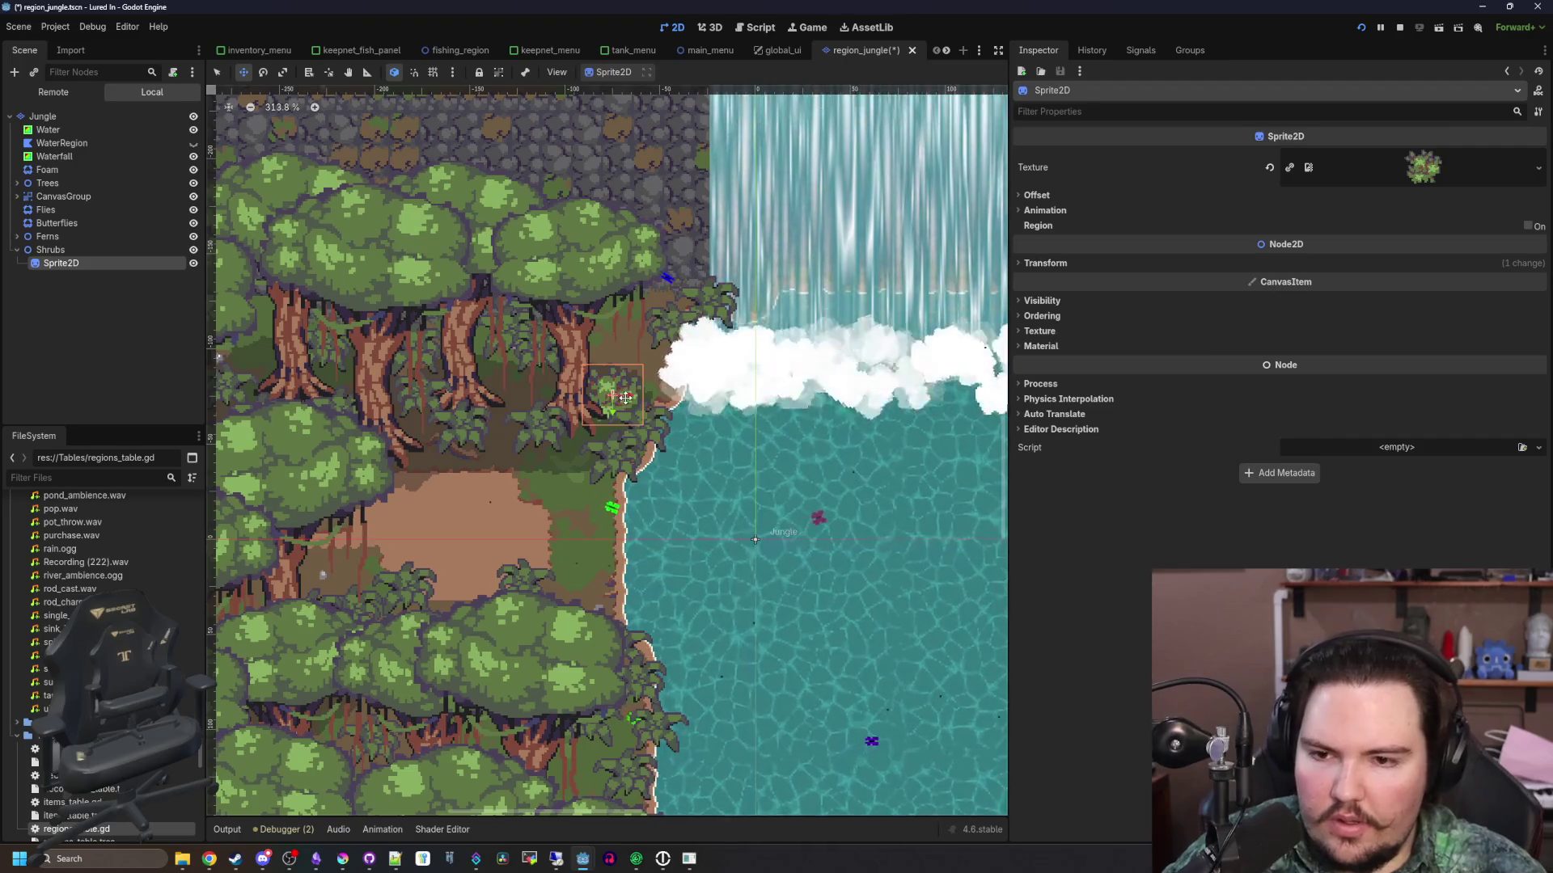
key("ctrl+d")
left_click_drag(625, 397, 634, 385)
key("ctrl+d")
mouse_move(500, 348)
left_mouse_down()
mouse_move(417, 414)
mouse_move(347, 378)
left_mouse_up()
key("ctrl+d")
key("ctrl+d")
Add several more shrub copies, positioning one in the lower forest
key("ctrl+d")
left_click_drag(629, 498, 624, 554)
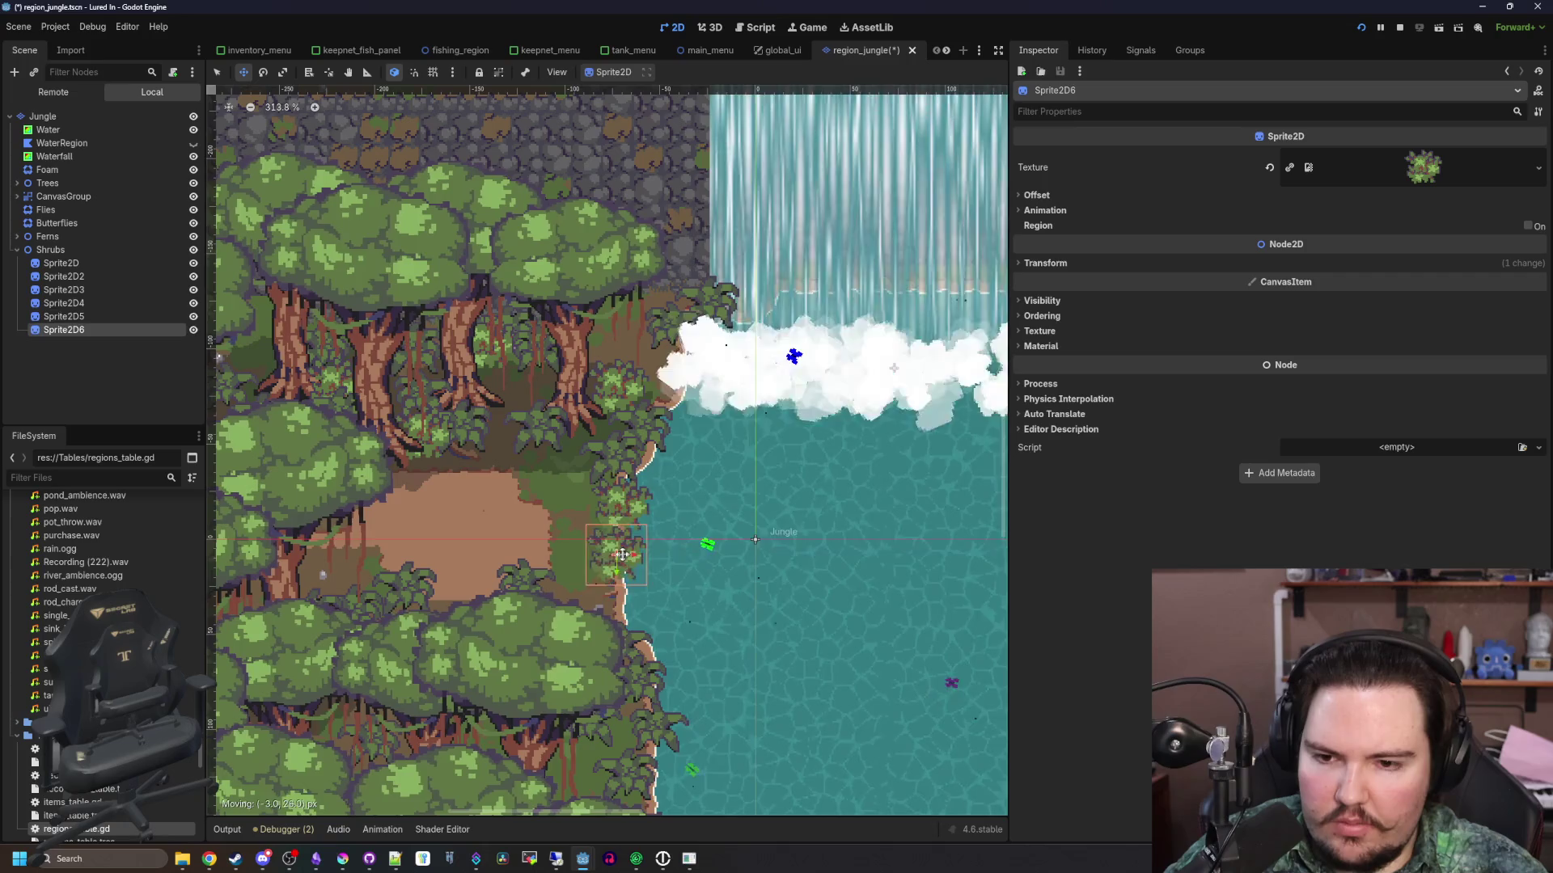
key("ctrl+d")
scroll(639, 558, "down", 3)
key("ctrl+d")
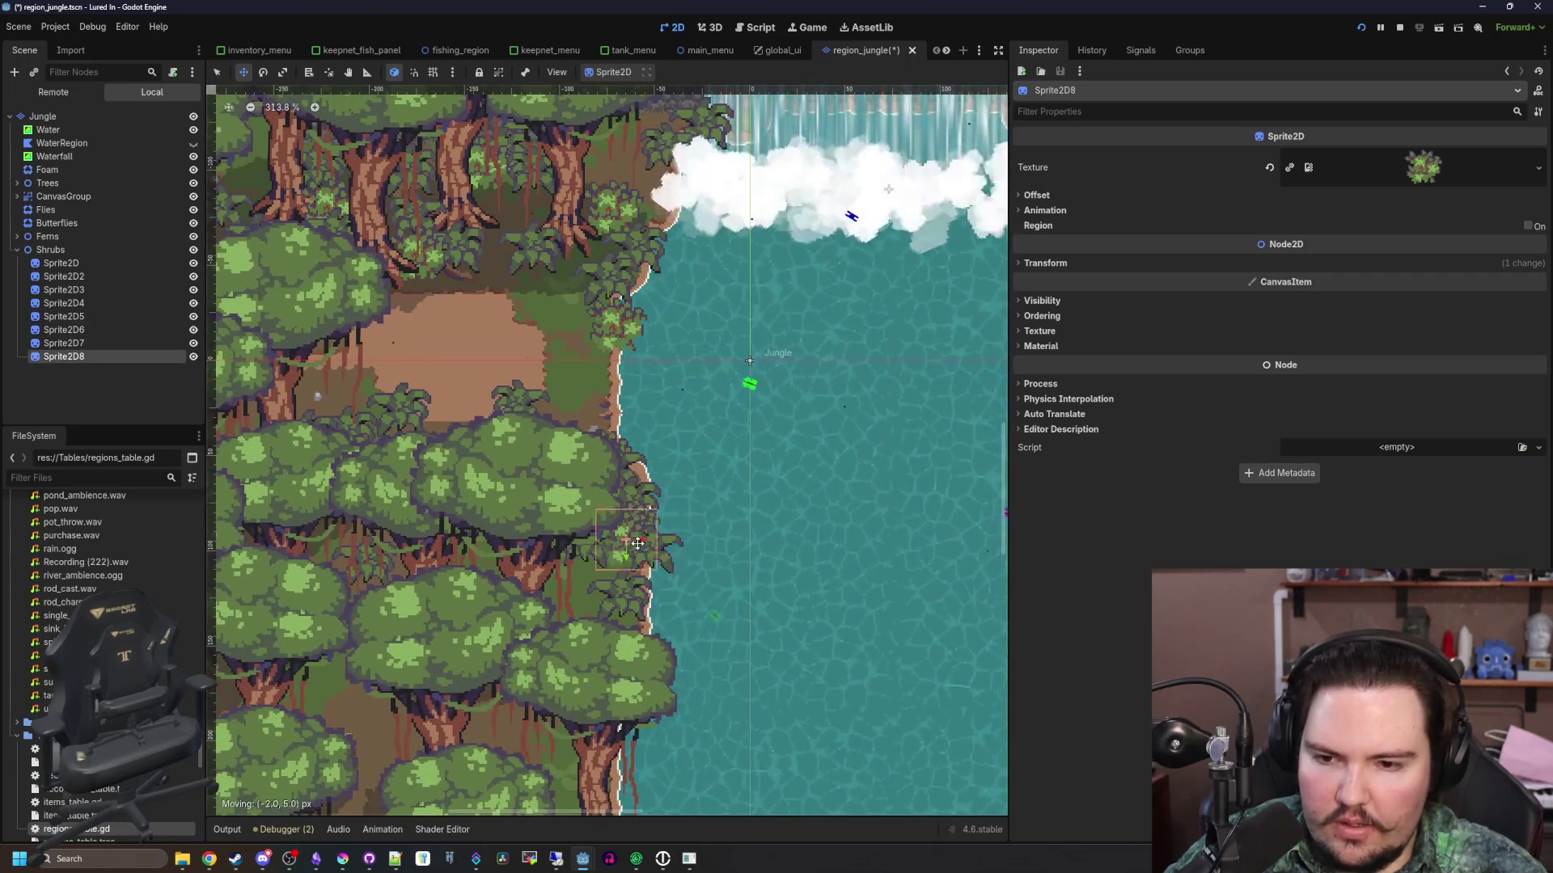
key("ctrl+d")
key("ctrl+d")
scroll(914, 583, "left", 5)
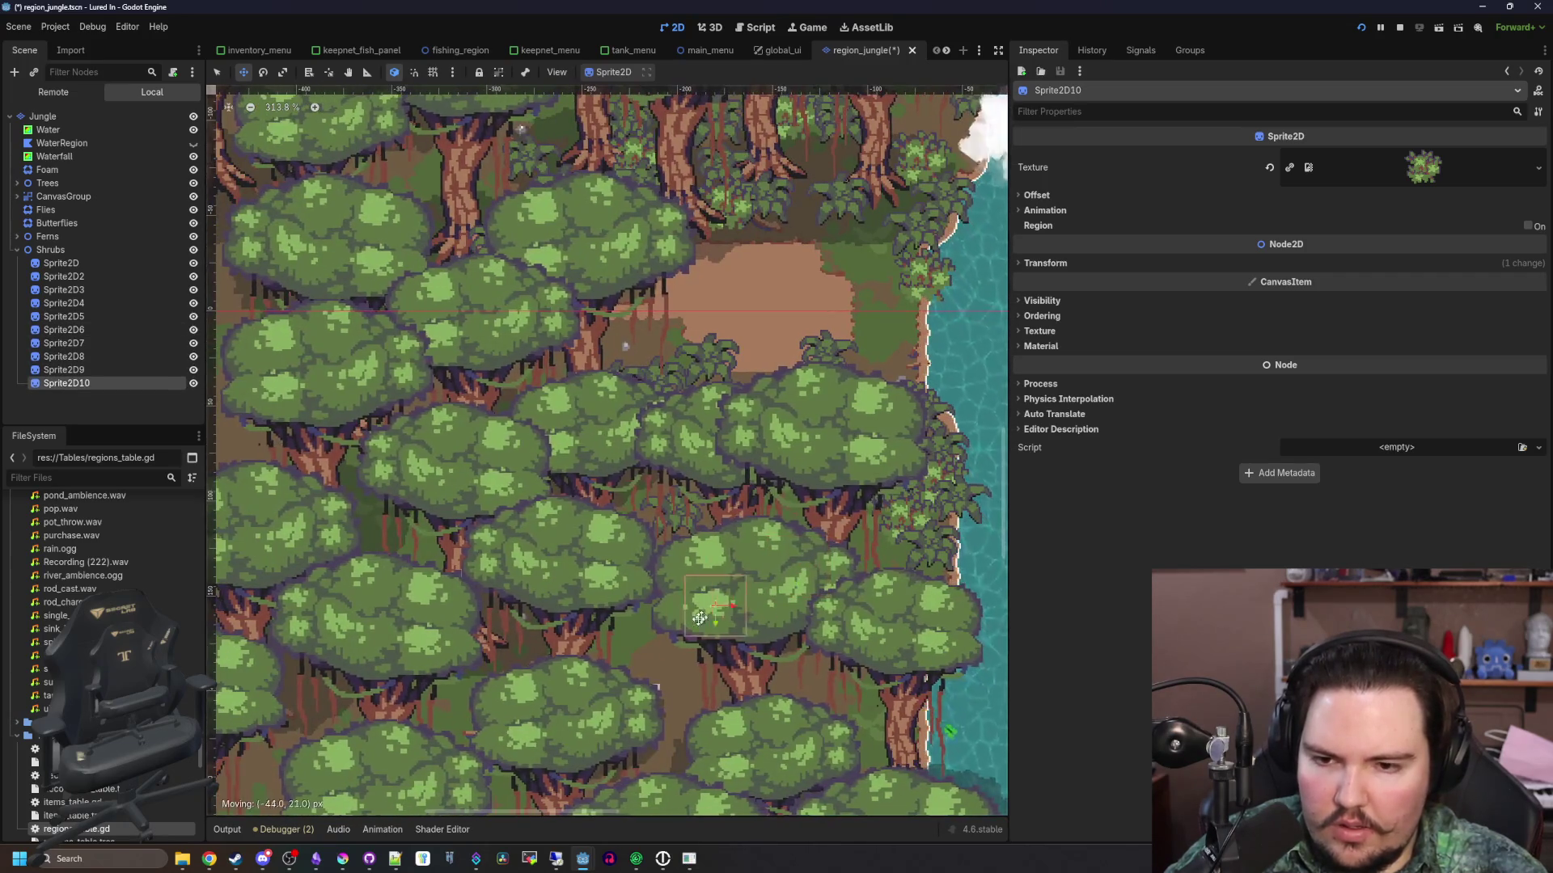
key("ctrl+d")
key("ctrl+d")
left_click_drag(718, 608, 632, 518)
key("ctrl+d")
key("ctrl+d")
key("ctrl+d")
scroll(338, 369, "down", 3)
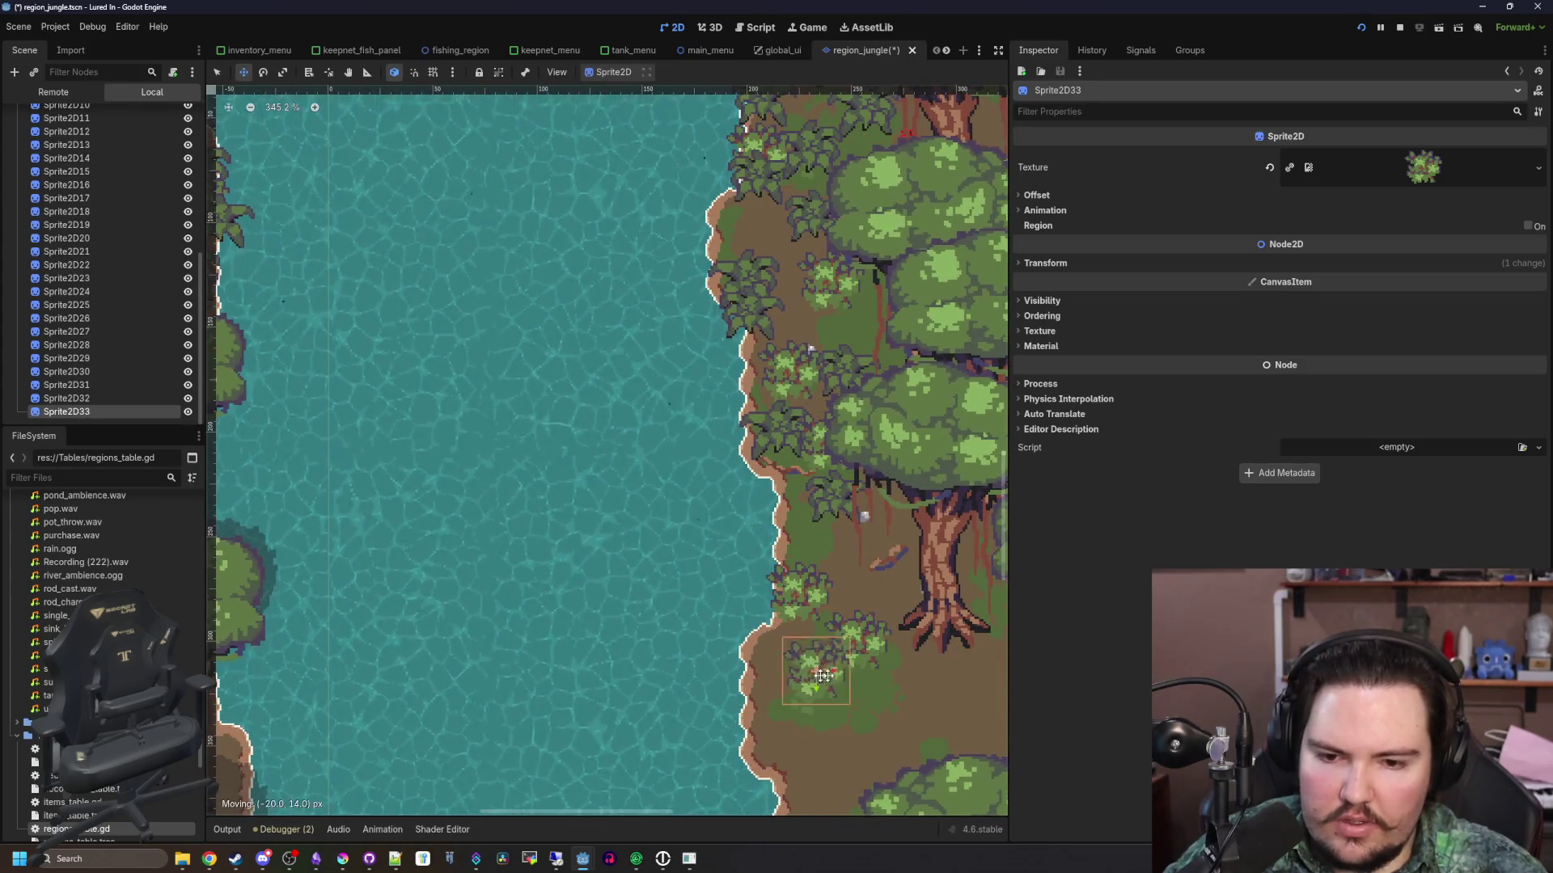
Add more shrub copies along the east bank, then select Sprite2D44 and Sprite2D41
key("ctrl+d")
scroll(833, 756, "down", 2)
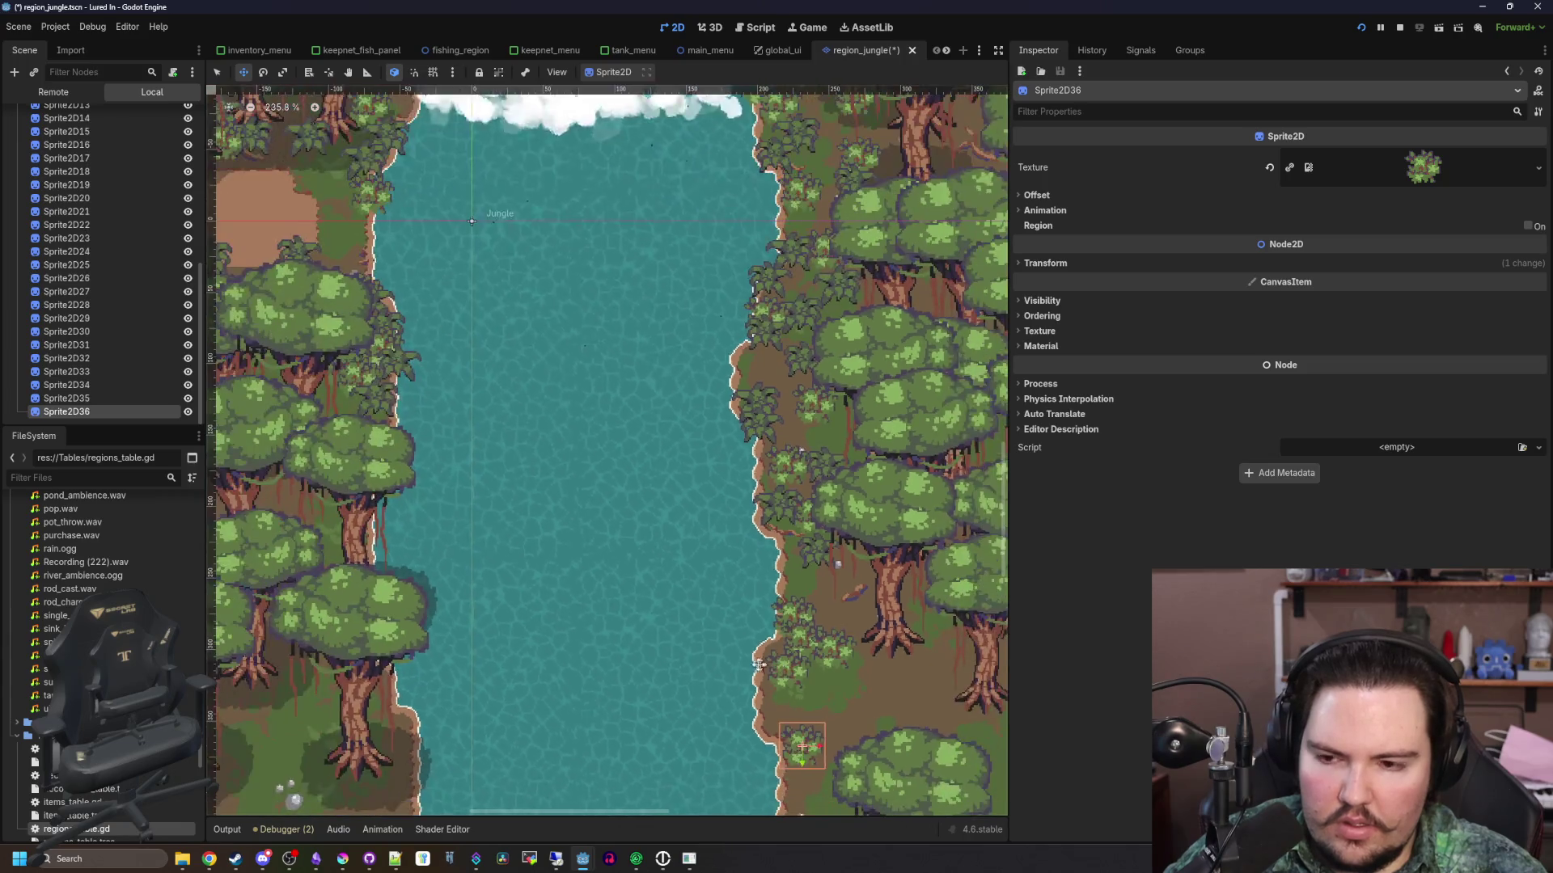
key("ctrl+d")
scroll(451, 462, "up", 2)
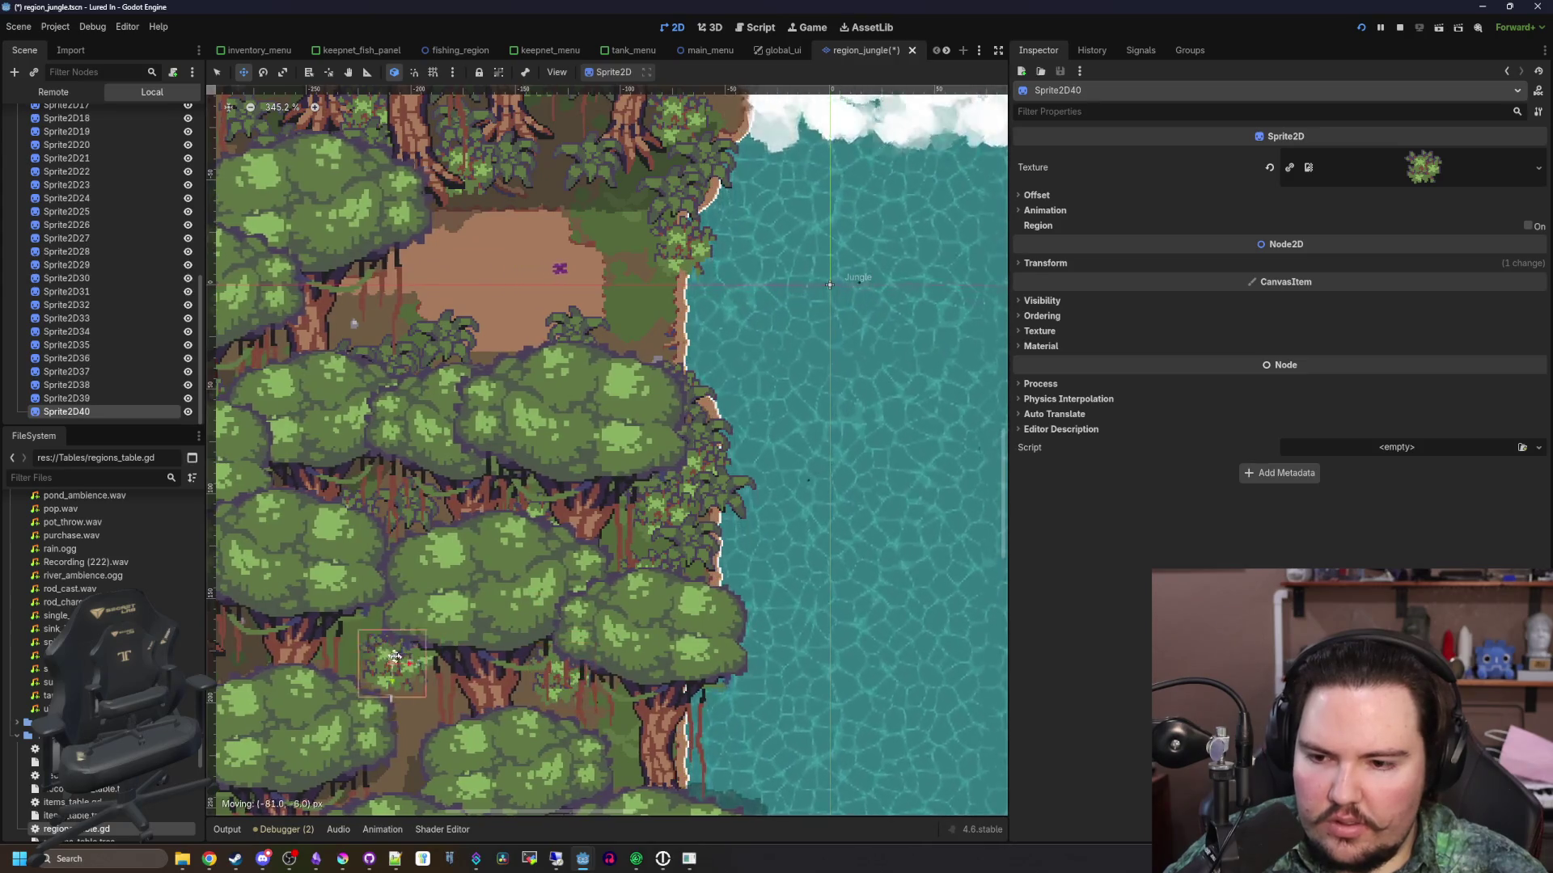
scroll(667, 371, "up", 1)
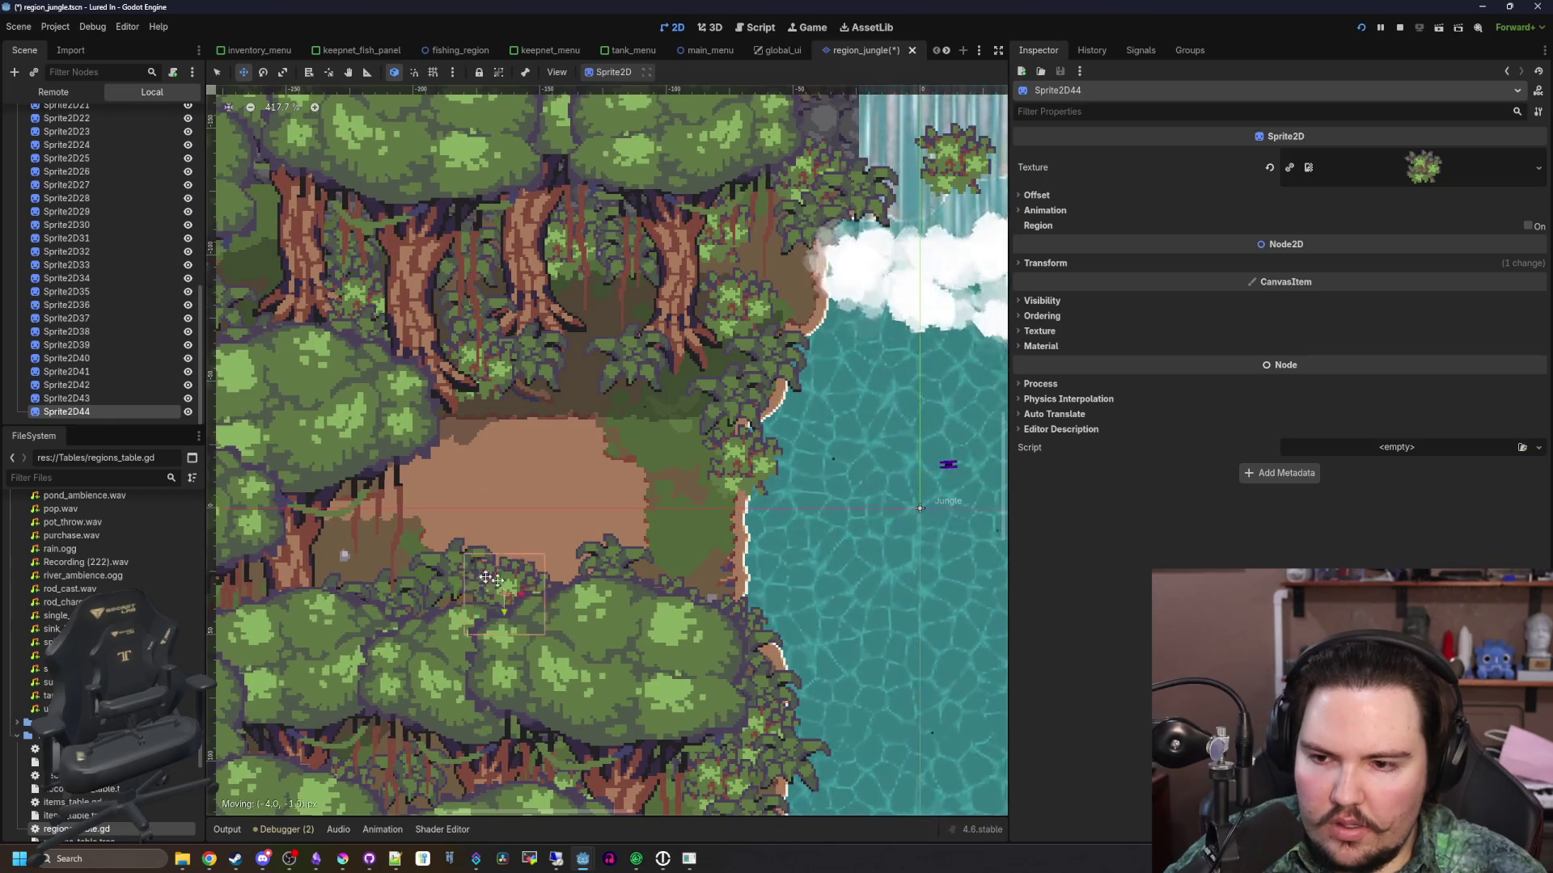
key("ctrl+d")
scroll(622, 399, "down", 1)
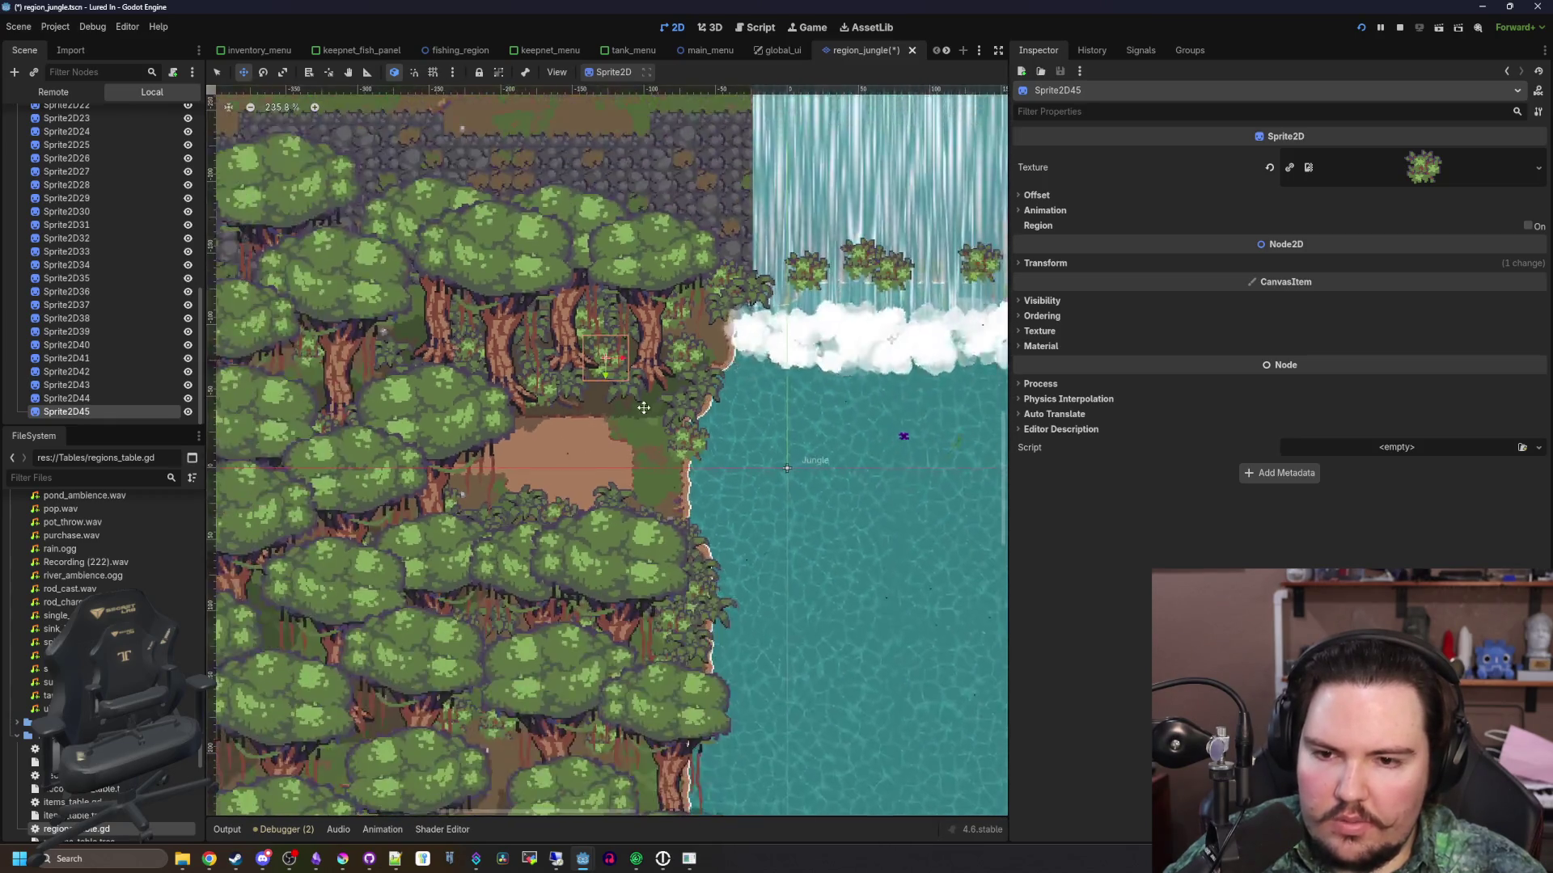
left_click_drag(622, 400, 637, 415)
scroll(522, 519, "down", 5)
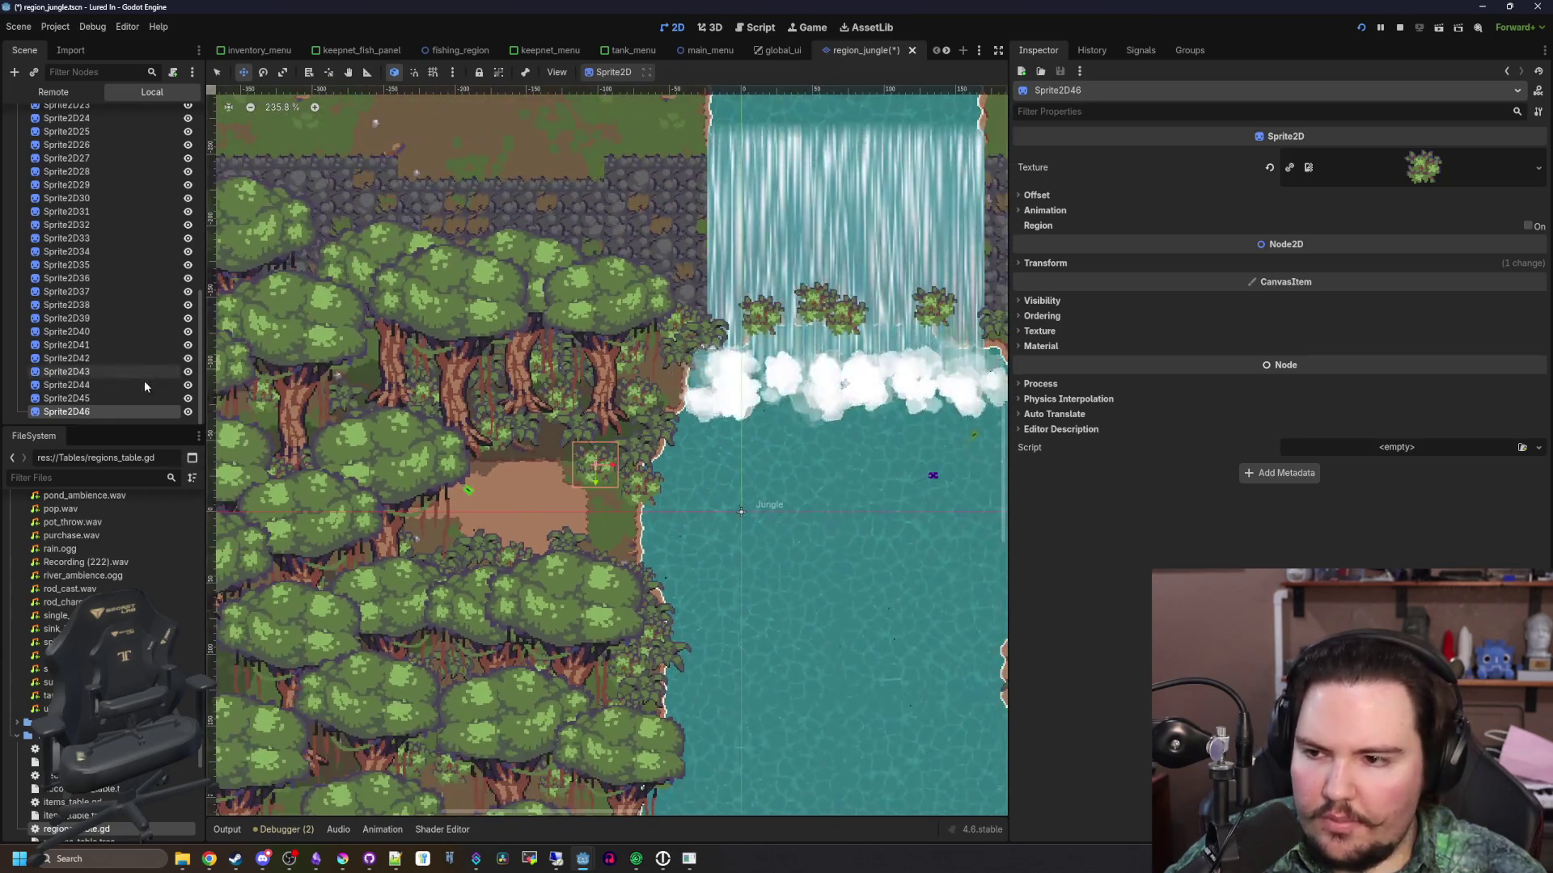
left_click(94, 385, "ctrl")
left_click(94, 344, "ctrl")
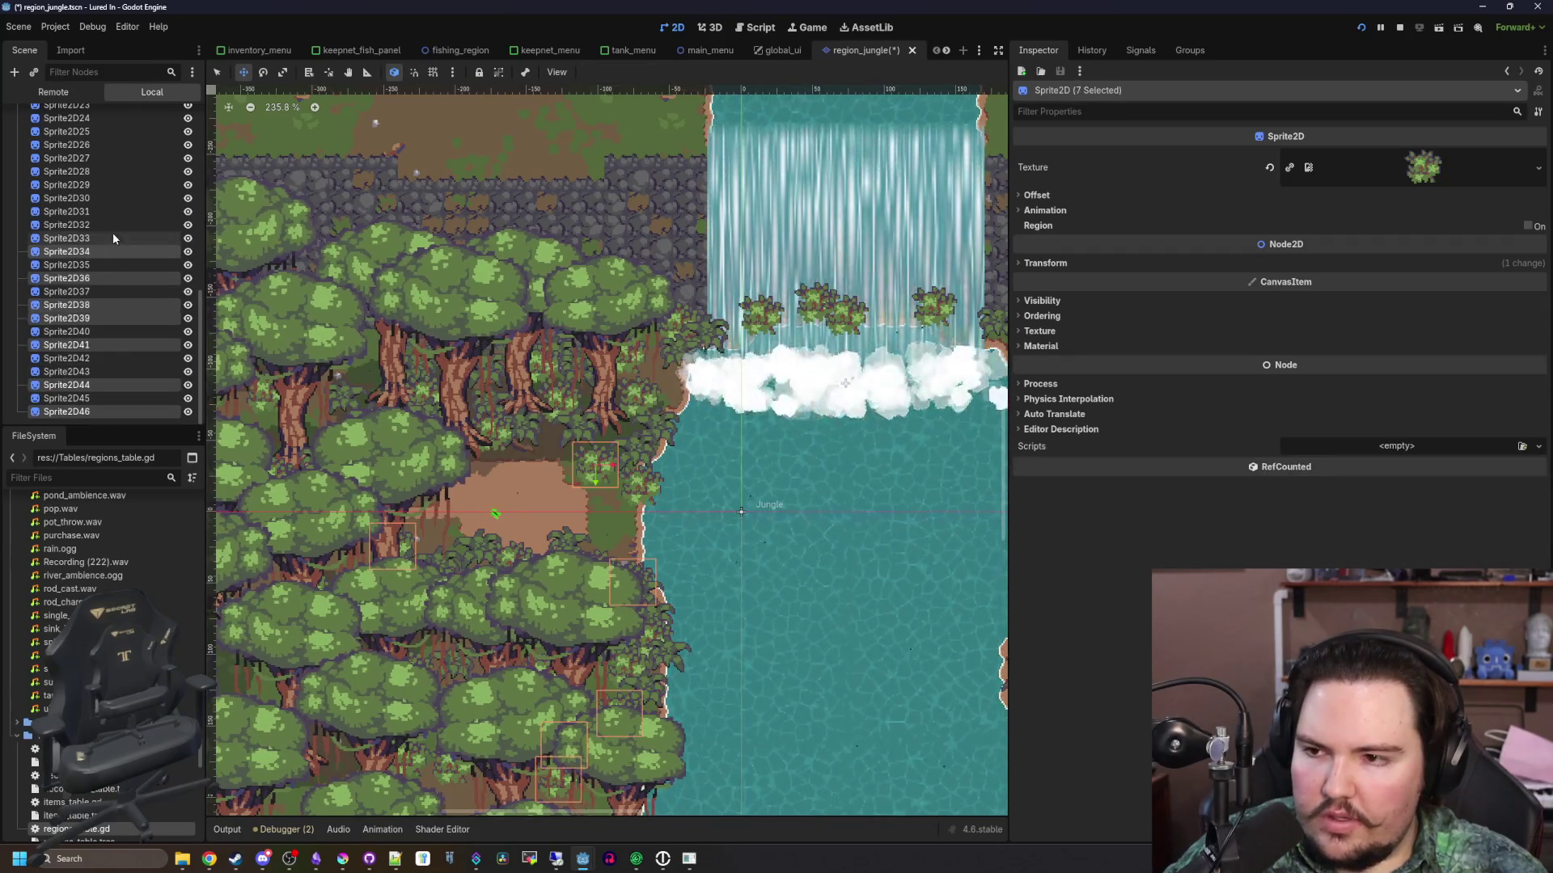
Undo a node reorder and select 25 shrub sprites, including Sprite2D17, Sprite2D14 and Sprite2D
scroll(109, 316, "up", 5)
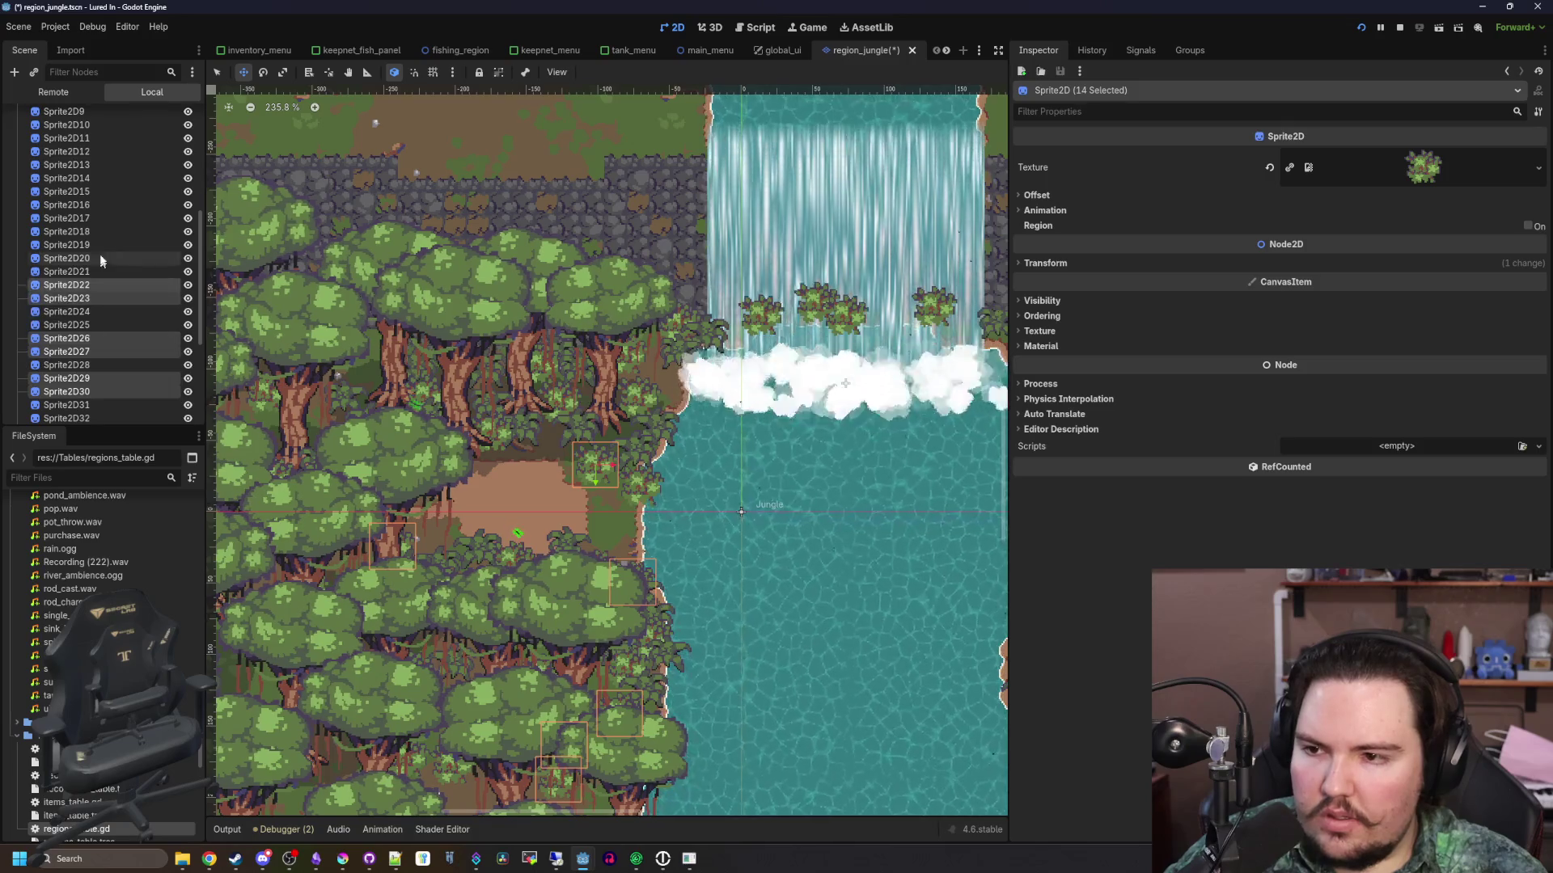
left_click_drag(102, 267, 108, 199)
scroll(123, 222, "up", 2)
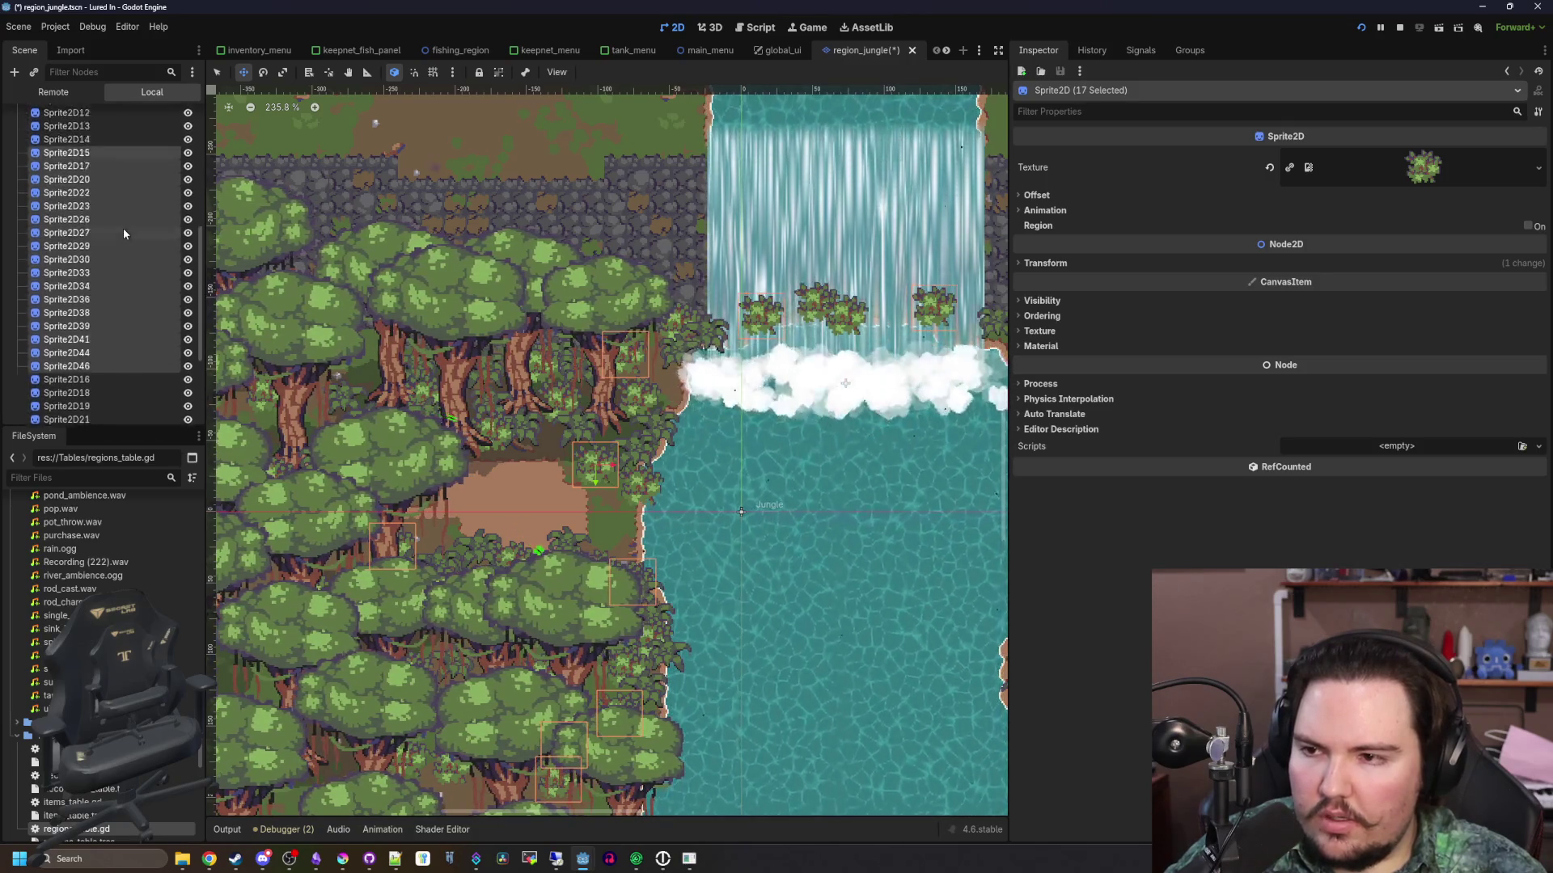
key("ctrl+z")
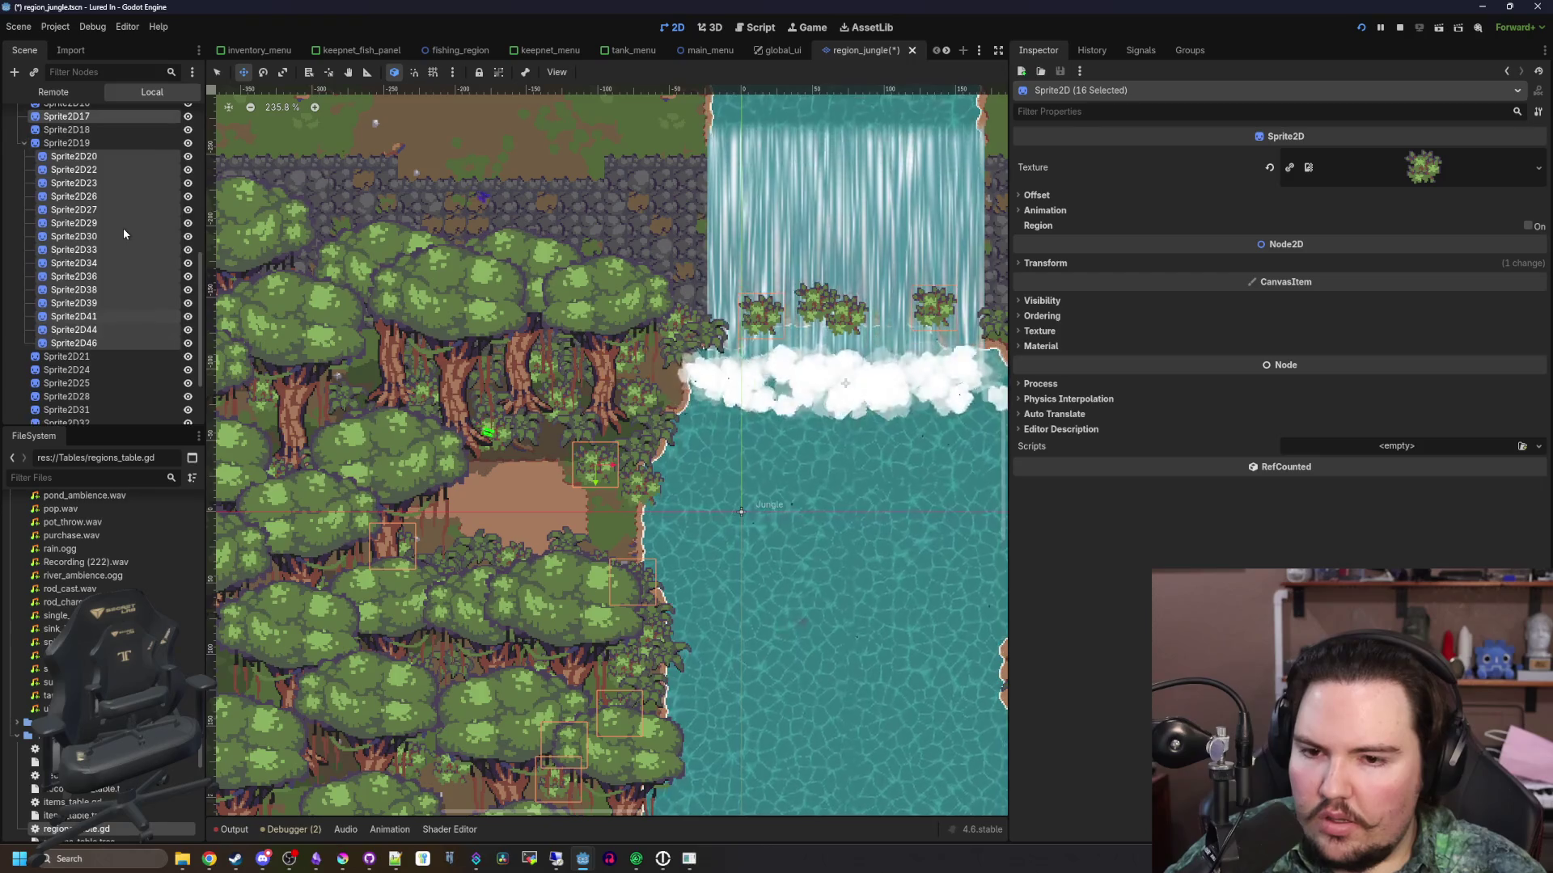
scroll(120, 242, "down", 4)
scroll(119, 263, "up", 5)
left_click(73, 348, "ctrl")
left_click(88, 308, "ctrl")
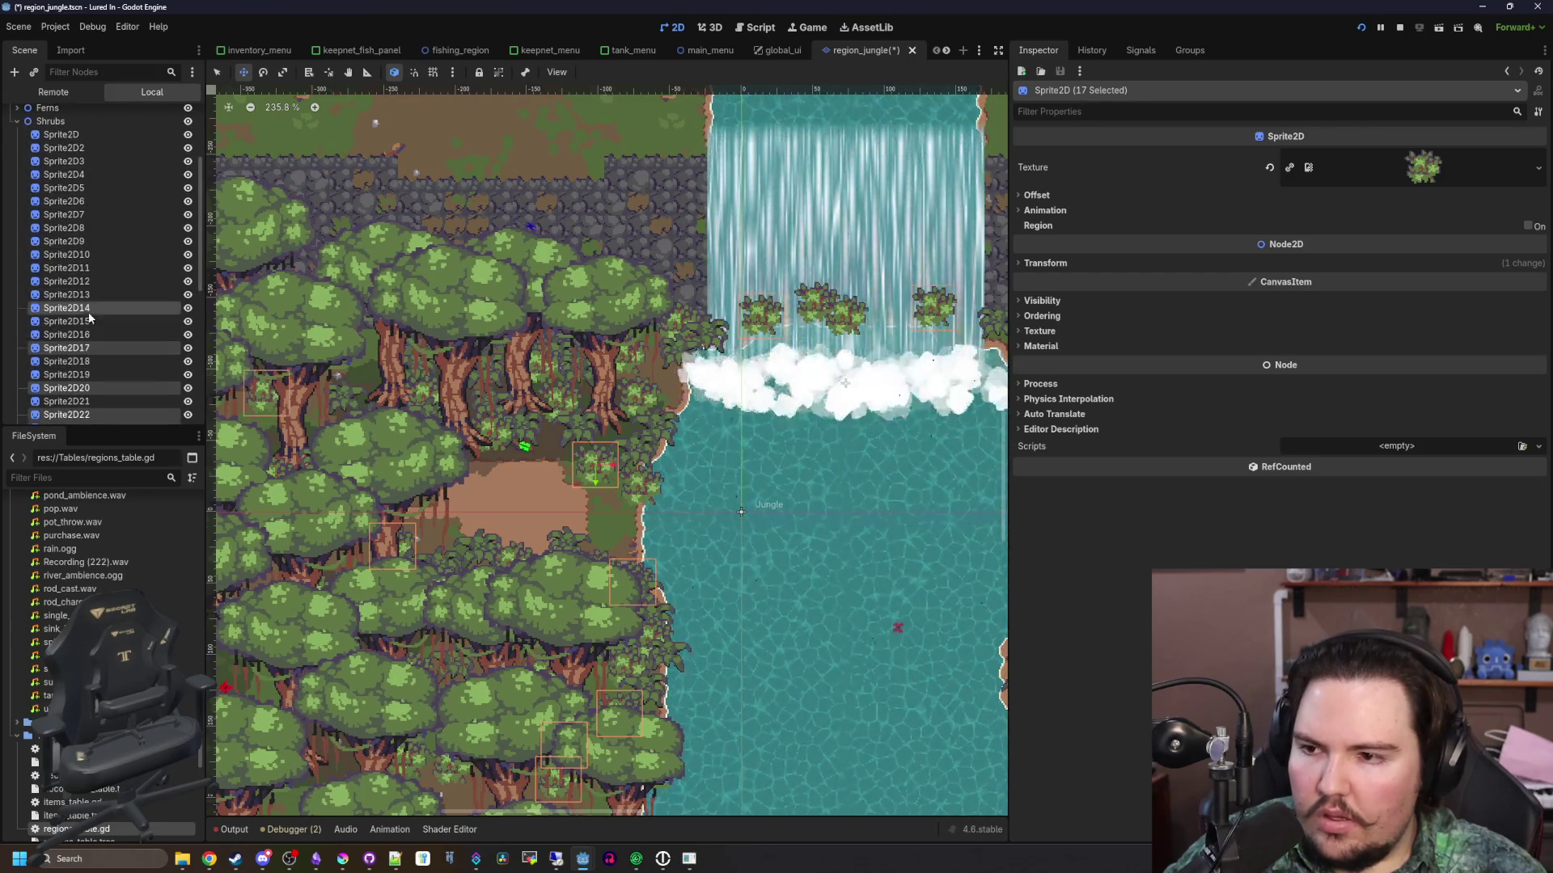
left_click(113, 139, "ctrl")
Flip the 25 selected shrubs horizontally and set their scale to 1.1
left_click(1052, 195)
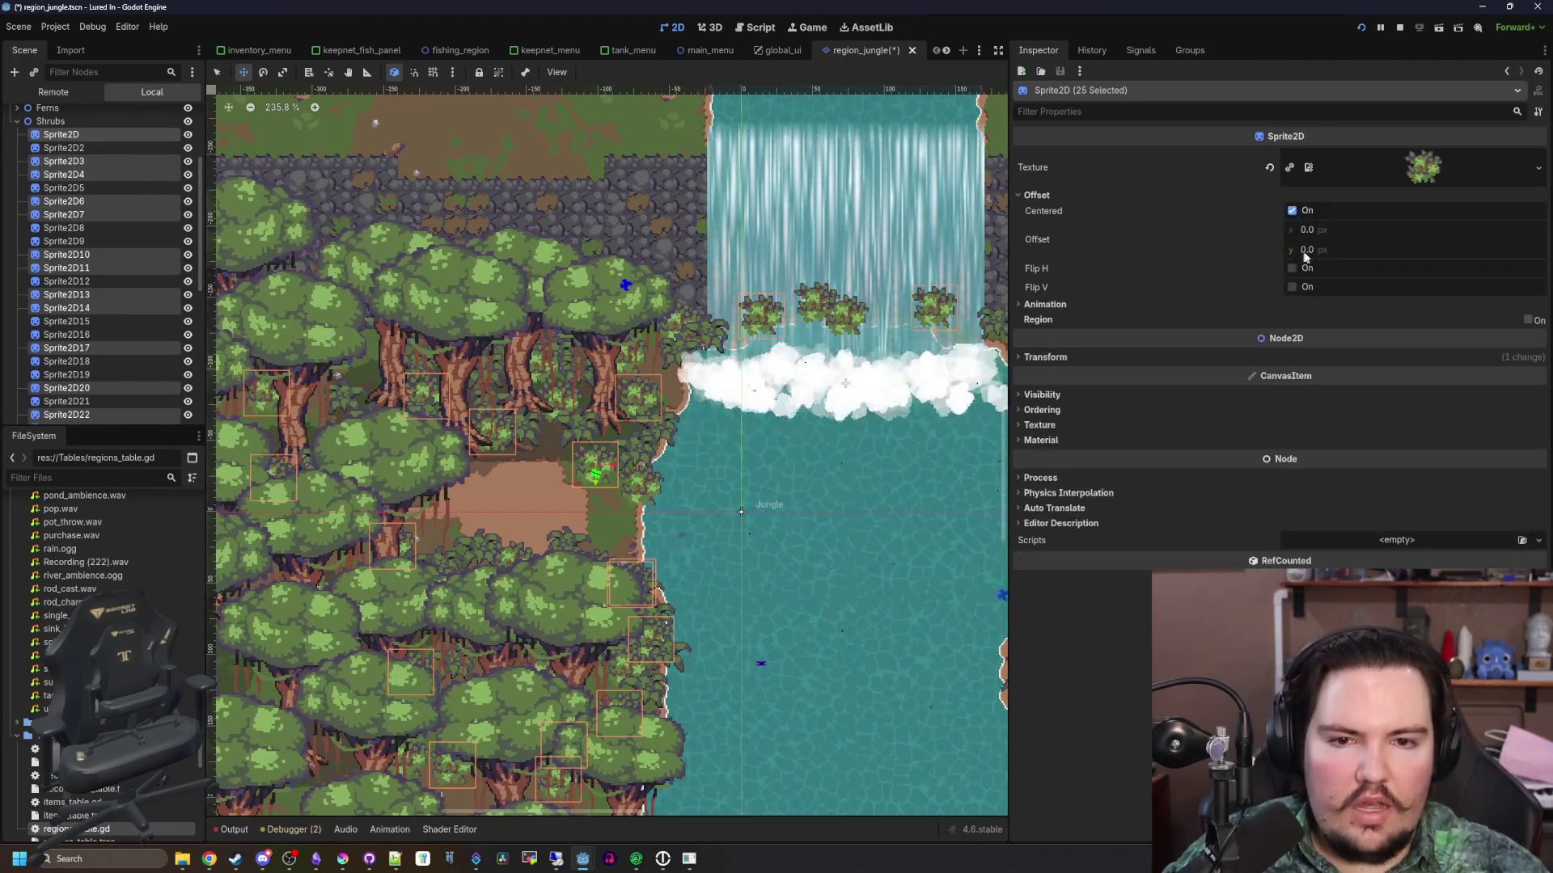
left_click(1292, 267)
left_click(1045, 357)
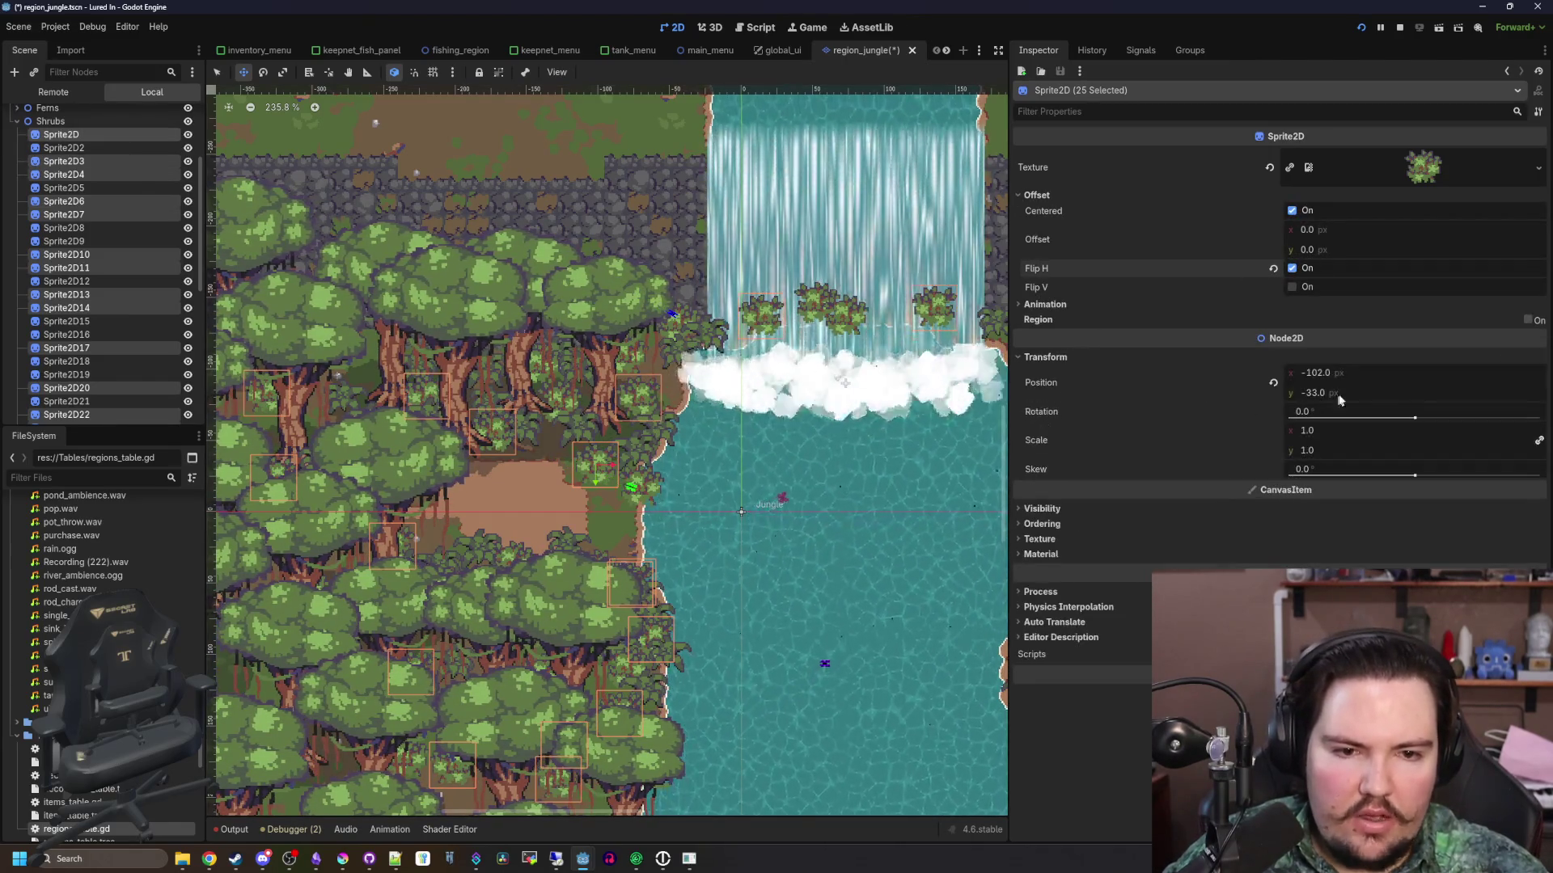
left_click(1307, 430)
type("1.1")
key("Return")
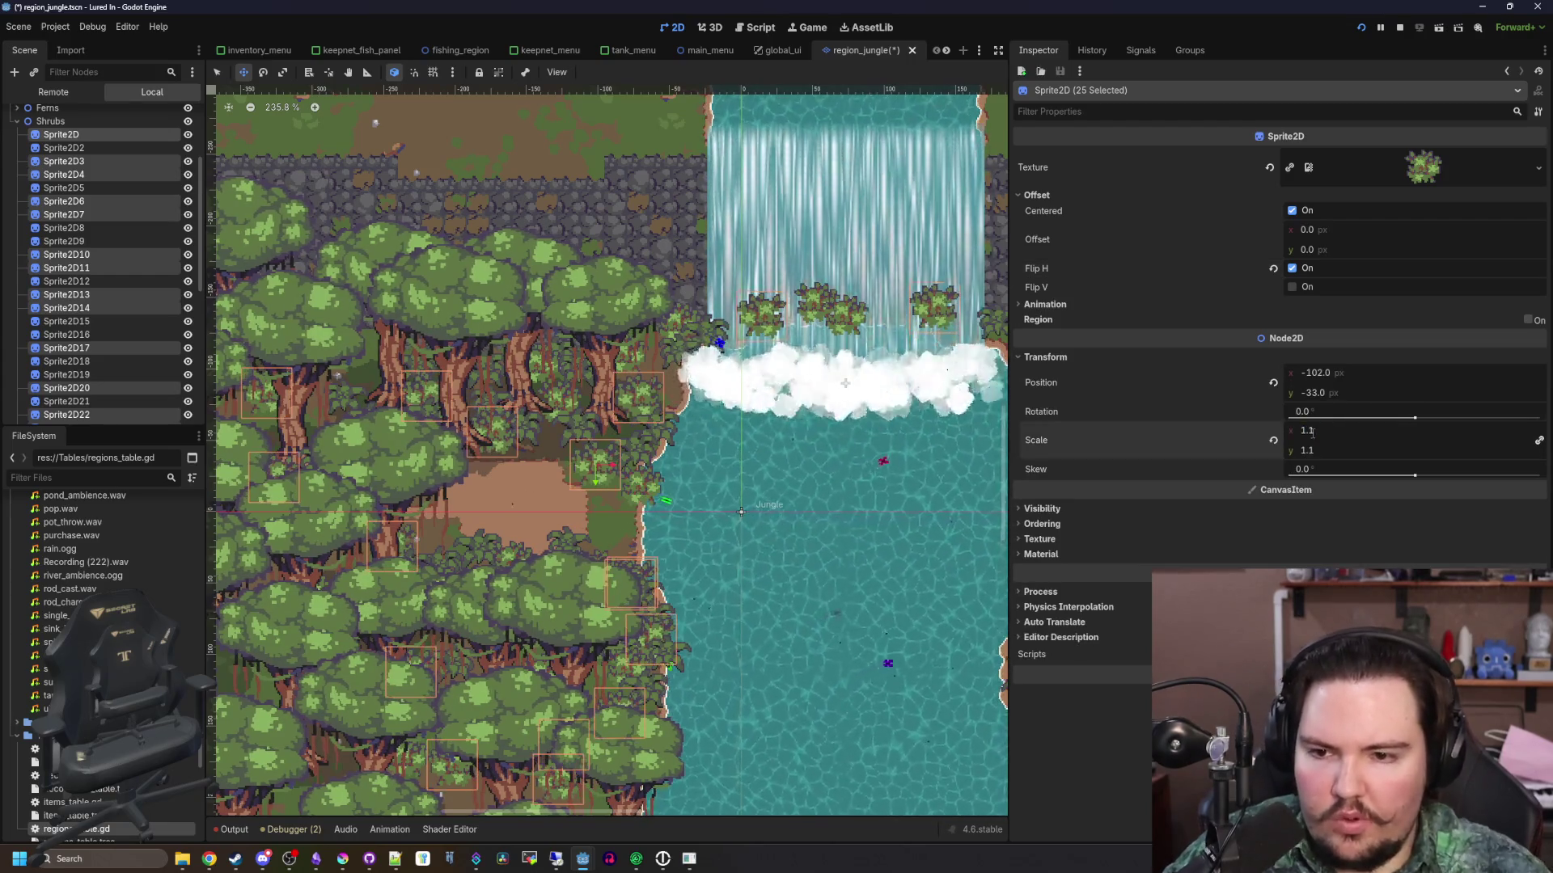
left_click(114, 374)
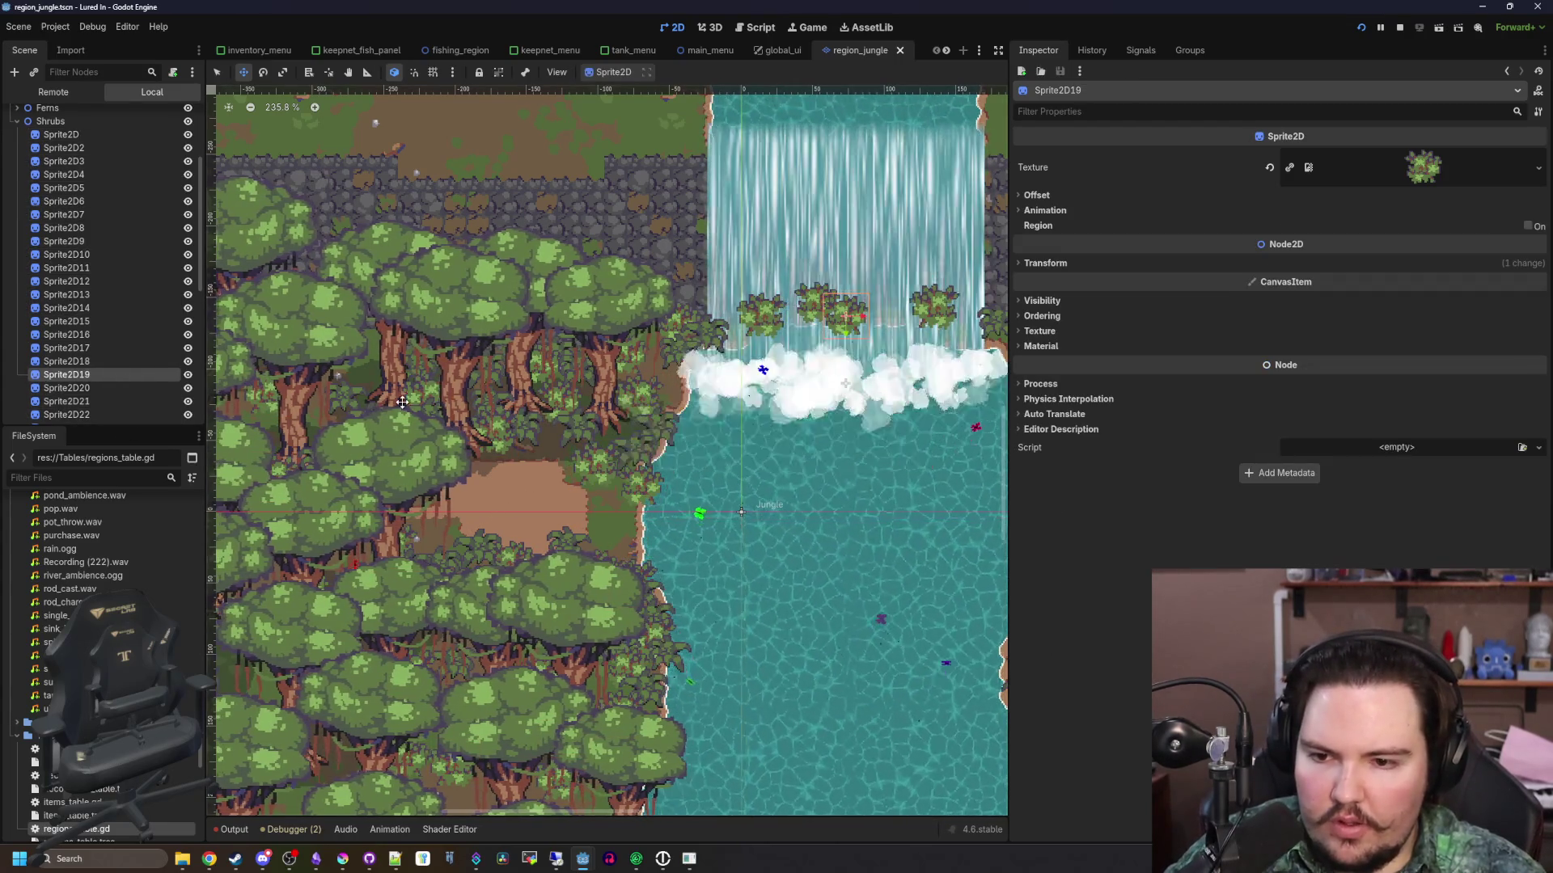
Save the jungle scene and open the Waterfall node's shader
scroll(406, 403, "down", 5)
key("ctrl+s")
scroll(686, 489, "up", 8)
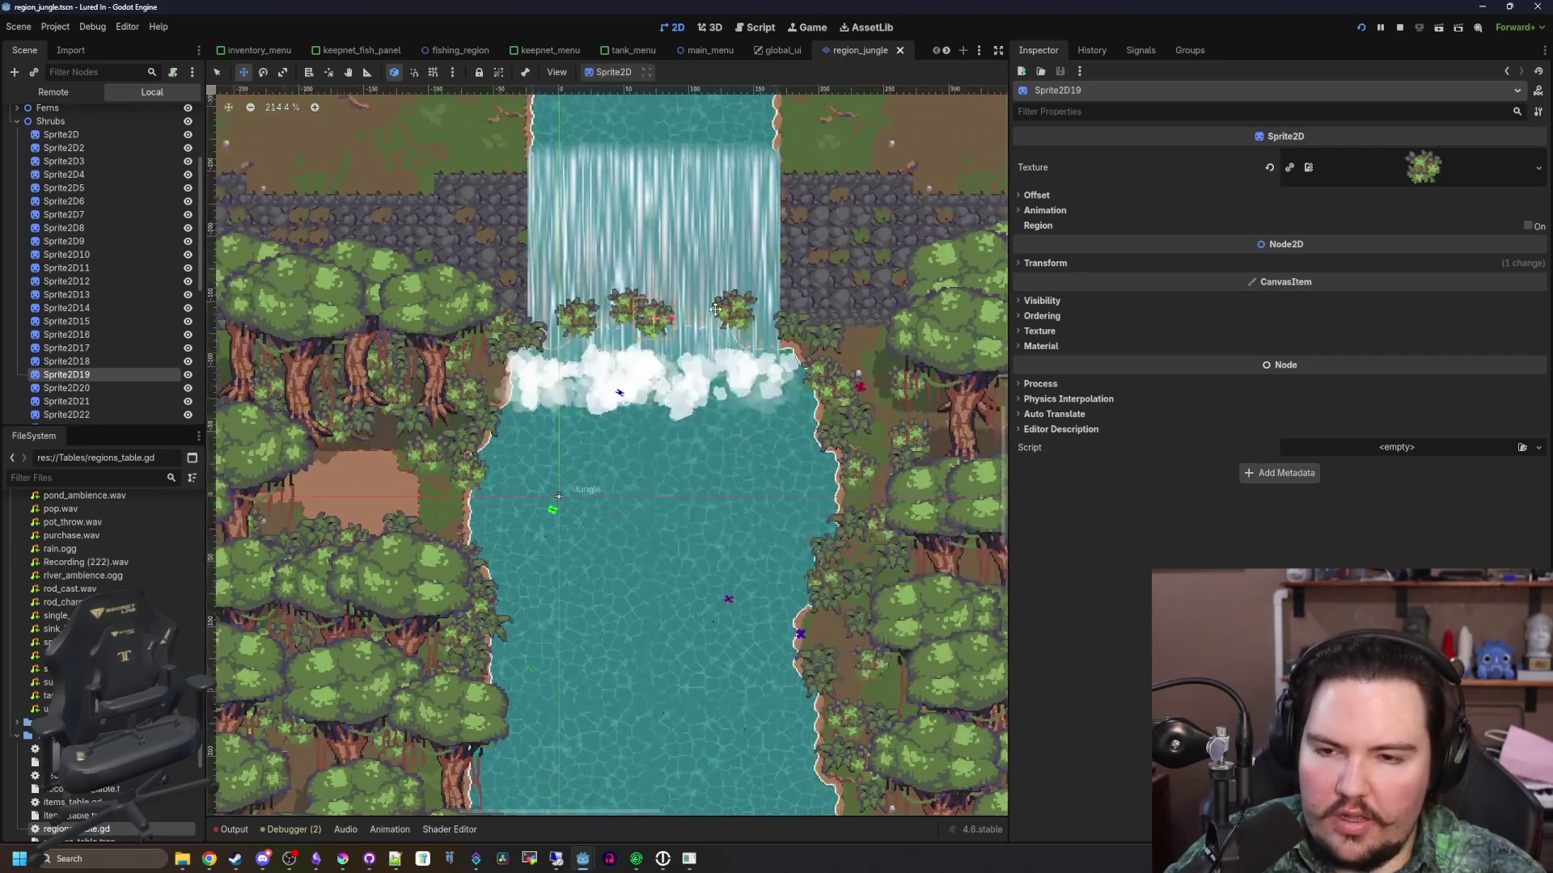
key("ctrl+s")
scroll(117, 332, "up", 4)
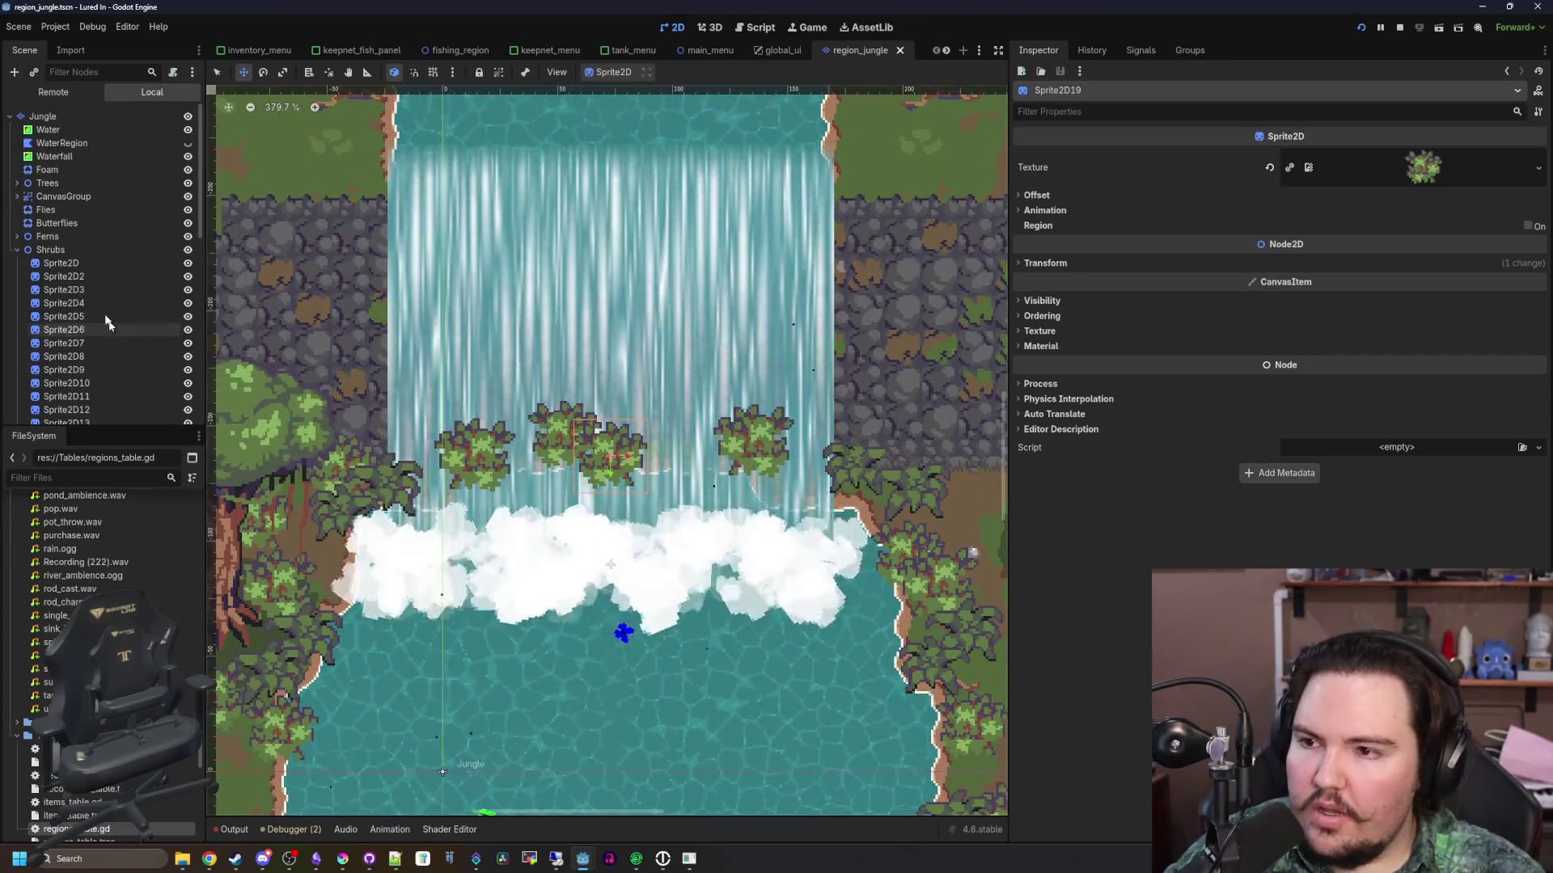
double_click(54, 156)
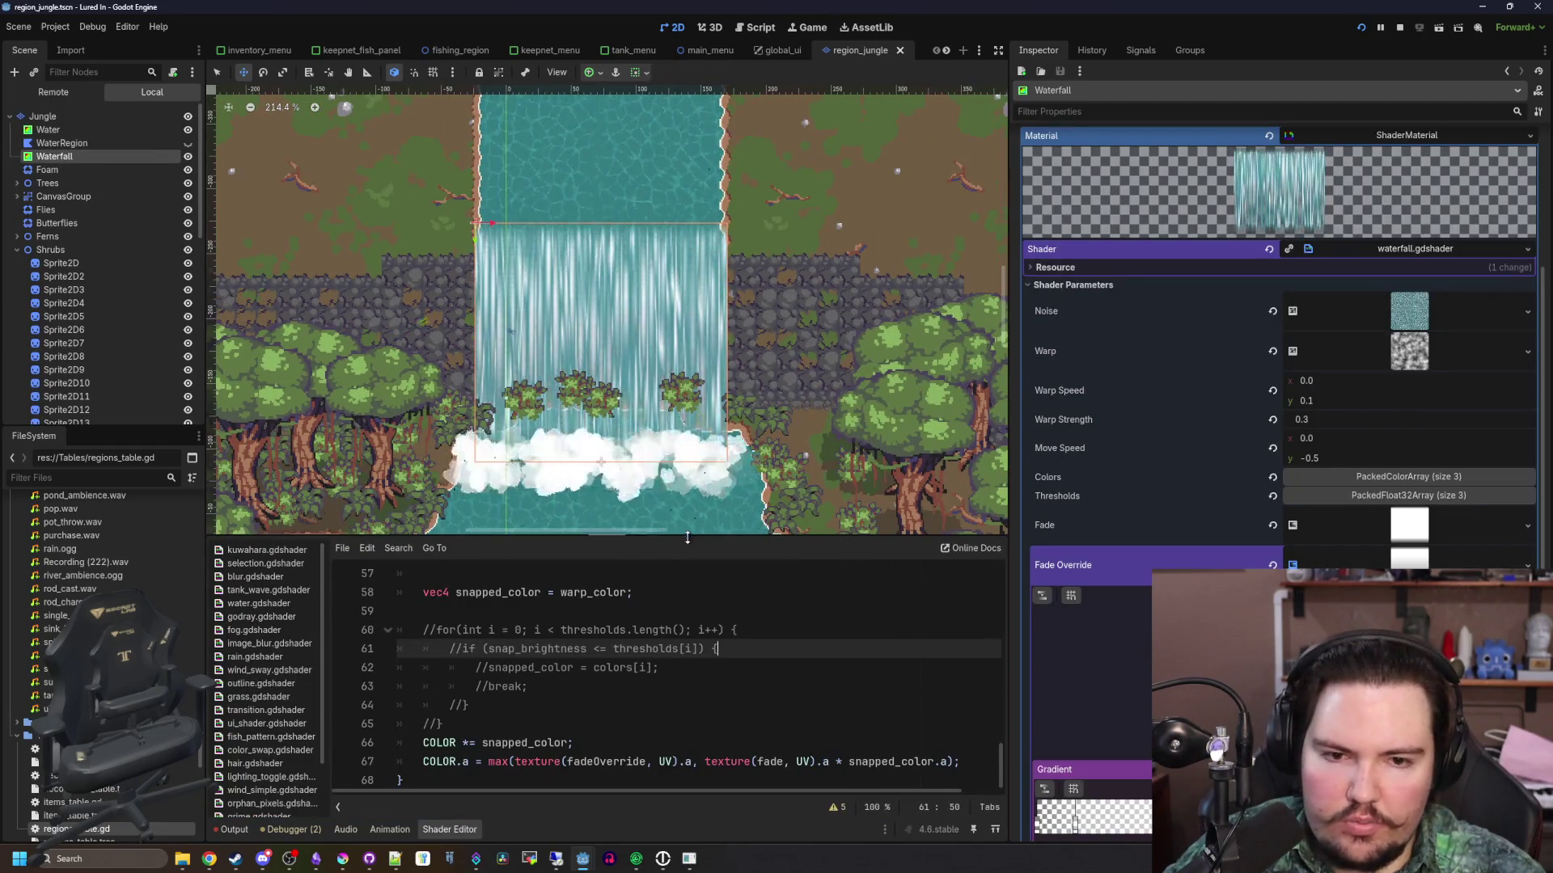
left_click(1067, 284)
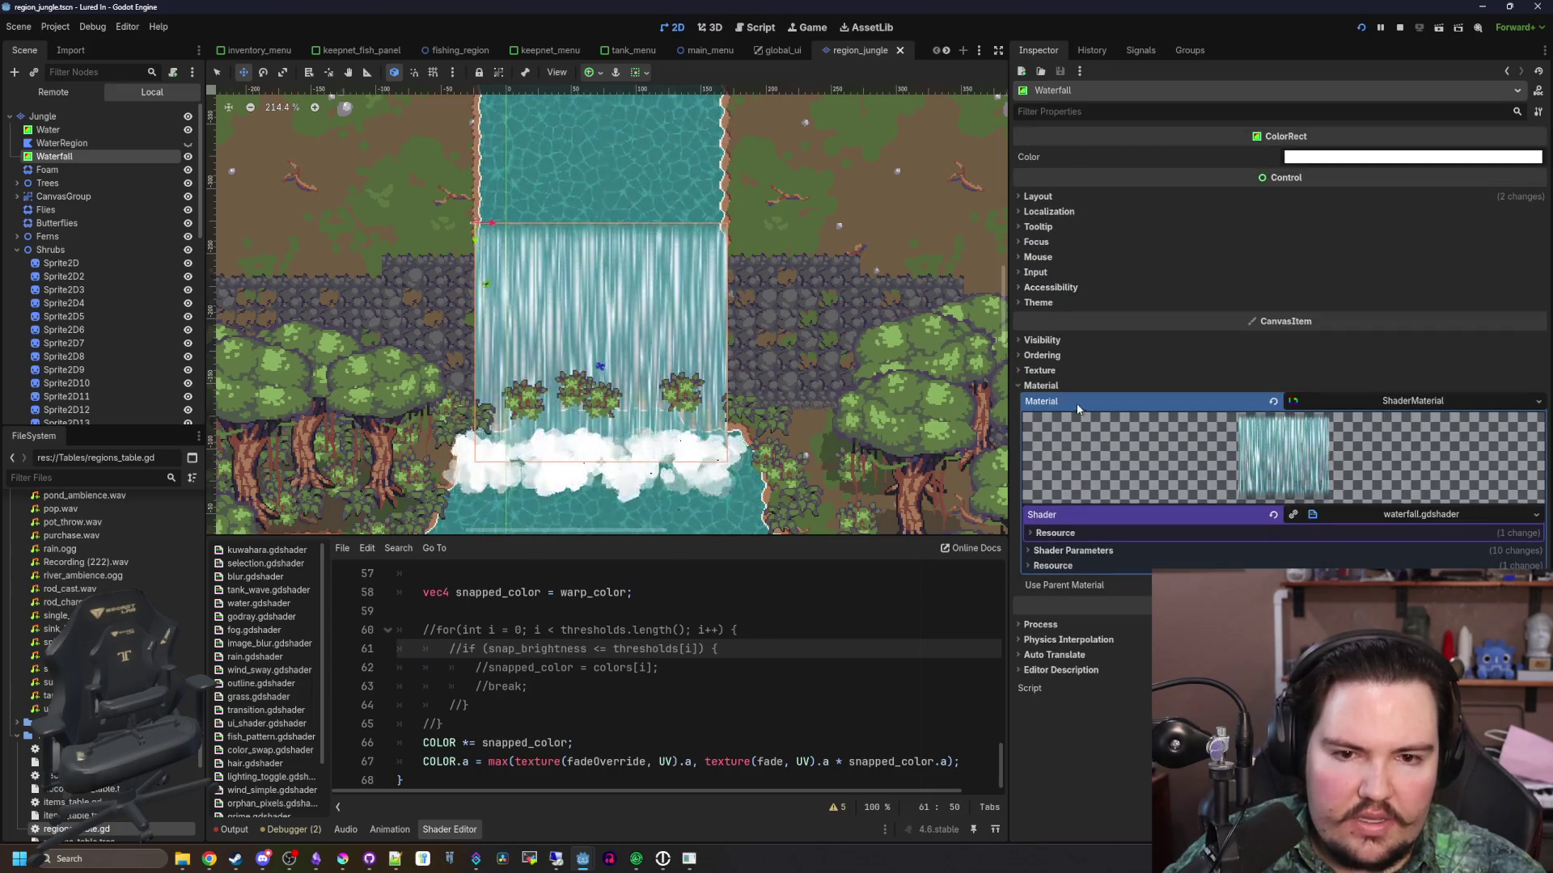
Review the Waterfall's Layout and Transform, reset its vertical pivot ratio to 0, and expand Ordering
left_click(1044, 202)
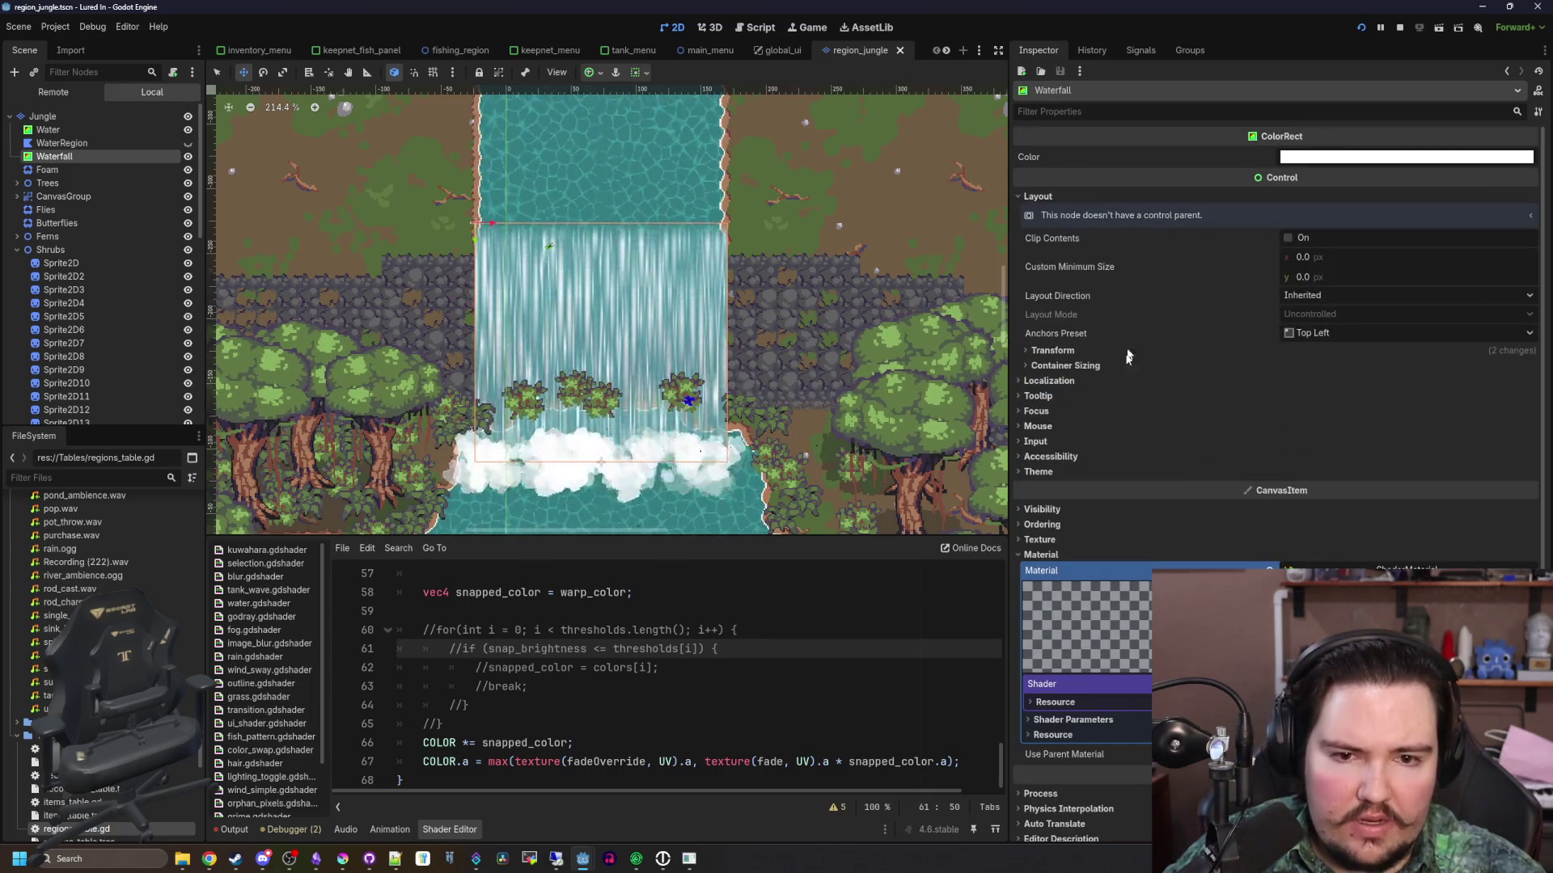
left_click(1113, 366)
left_click(1113, 366)
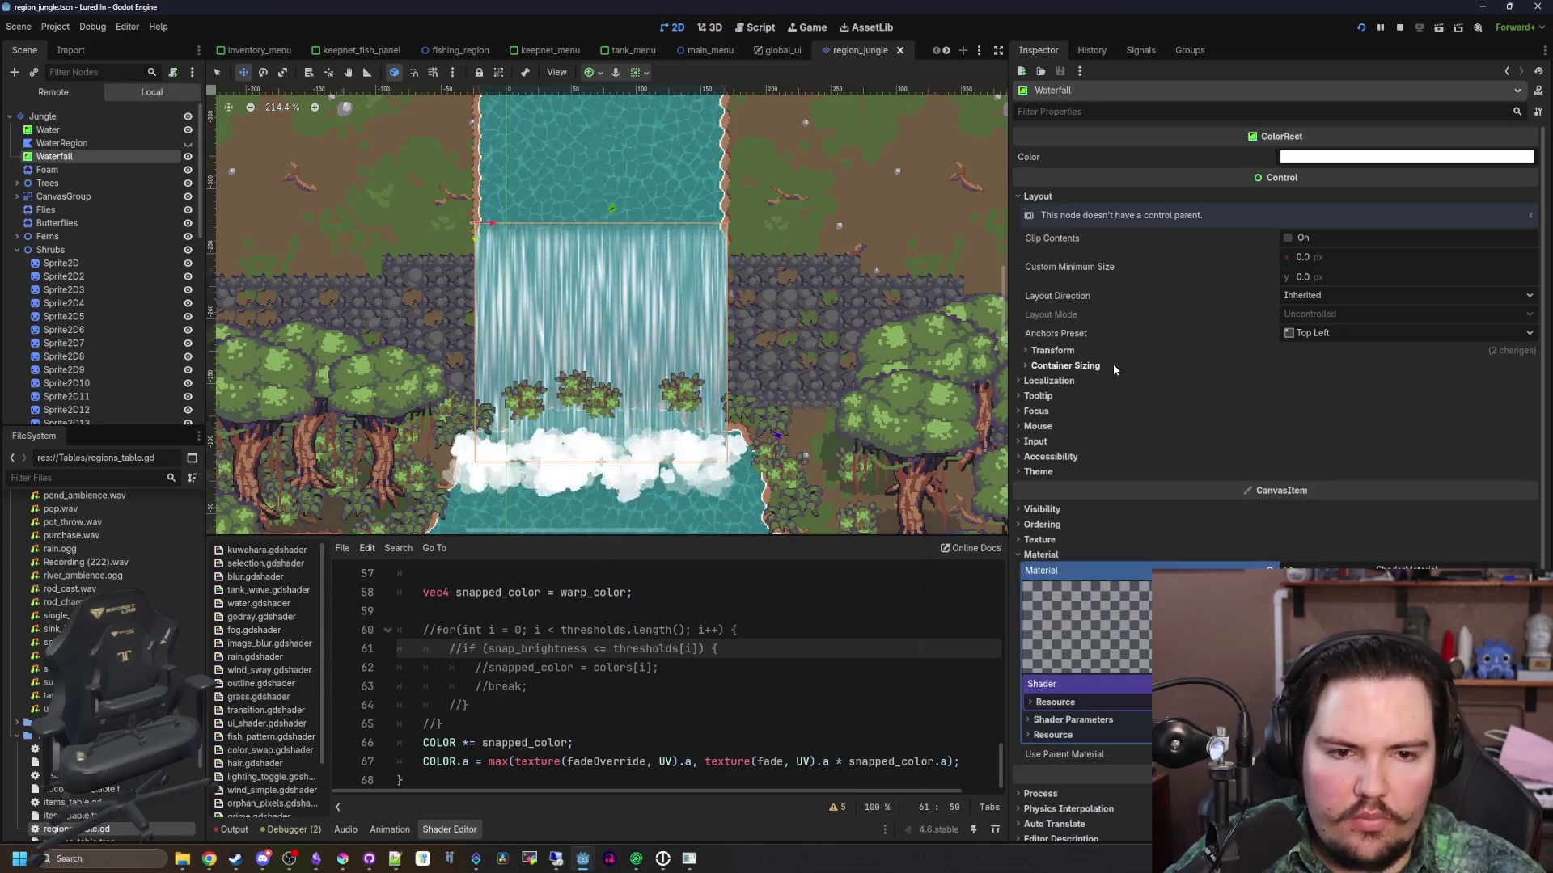
left_click(1087, 353)
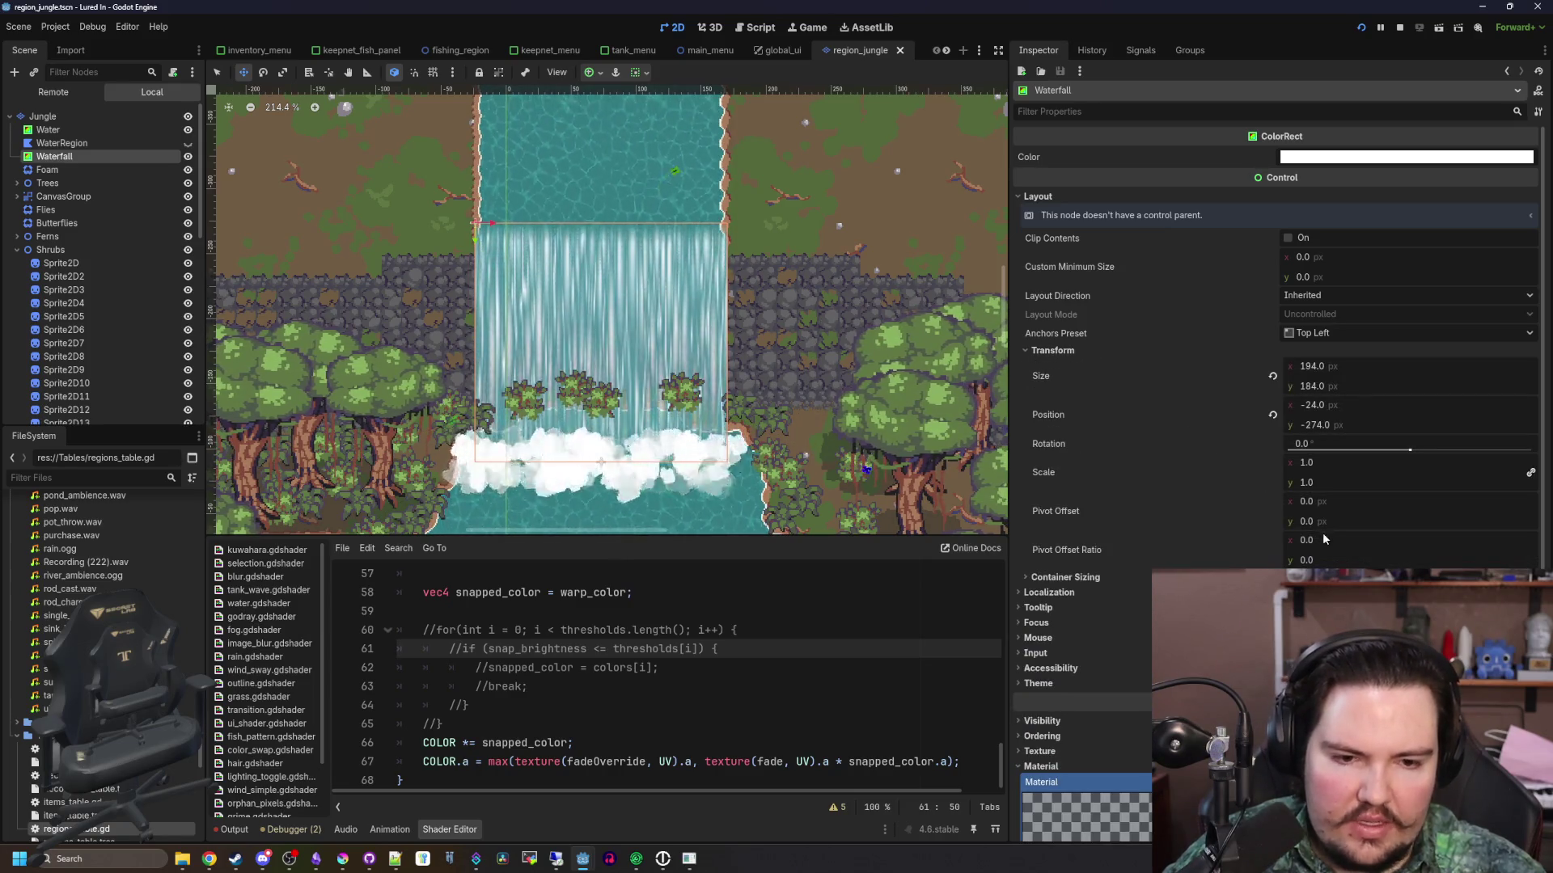
mouse_move(1314, 560)
left_mouse_down()
mouse_move(1359, 559)
mouse_move(1318, 559)
left_mouse_up()
left_click(1269, 550)
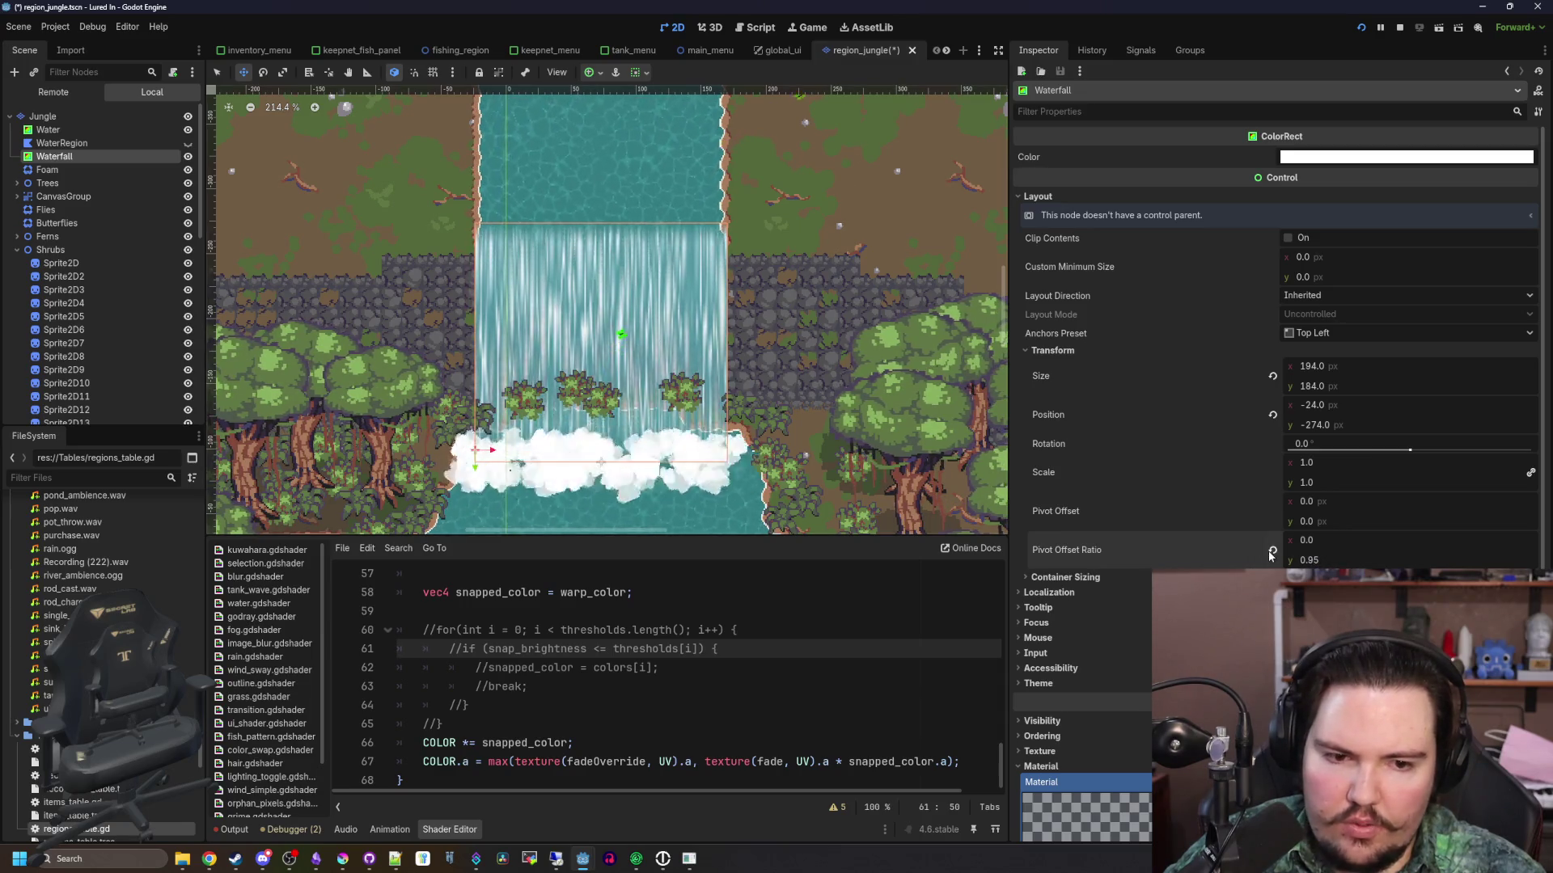
scroll(1098, 516, "down", 3)
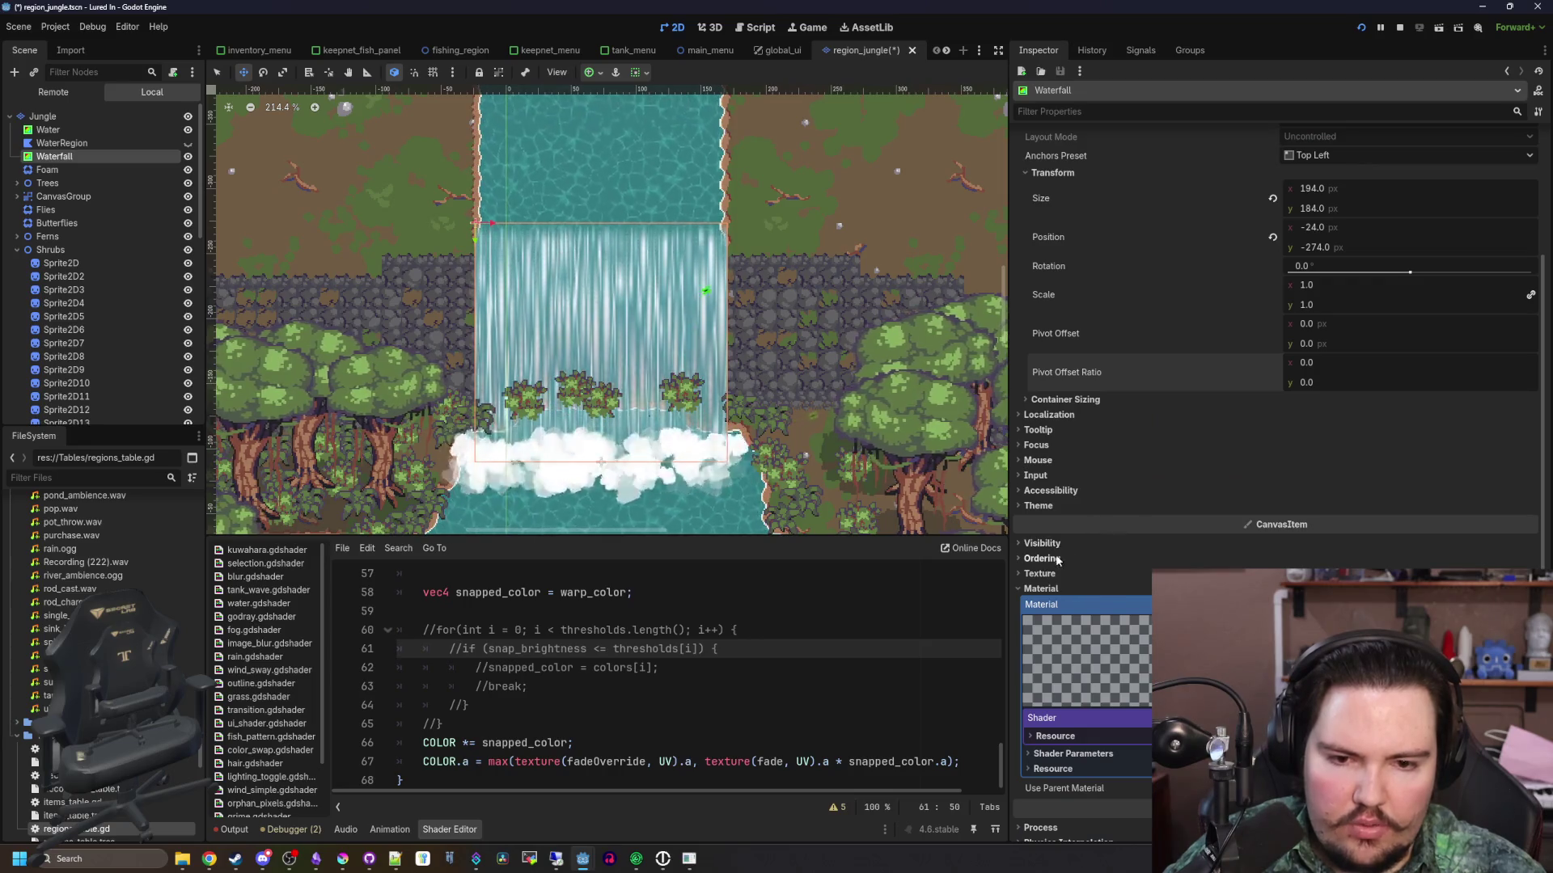
left_click(1041, 558)
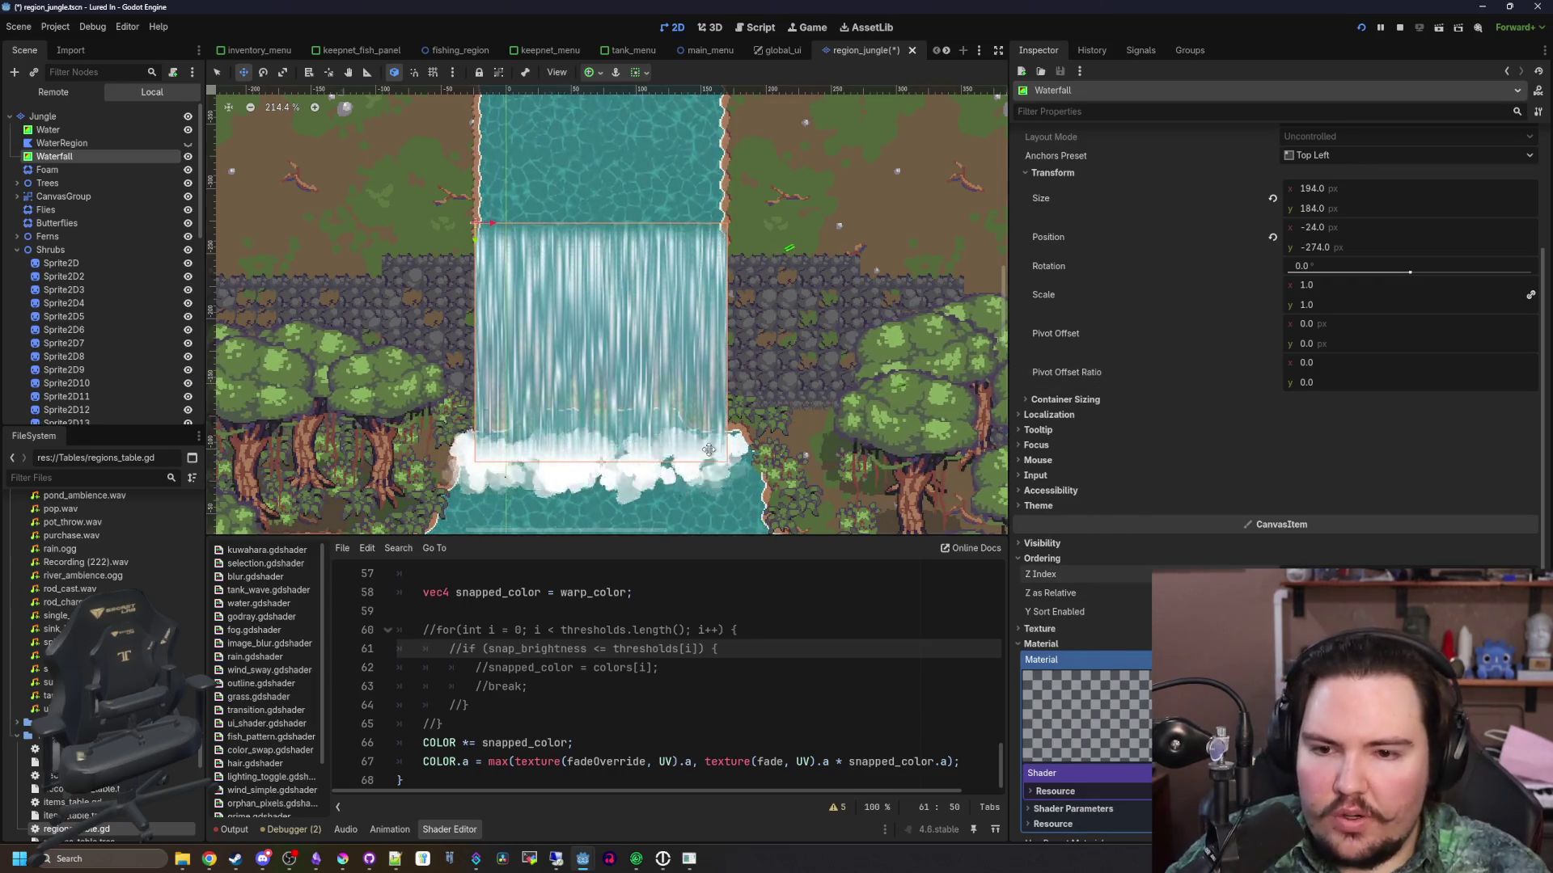
scroll(576, 469, "up", 6)
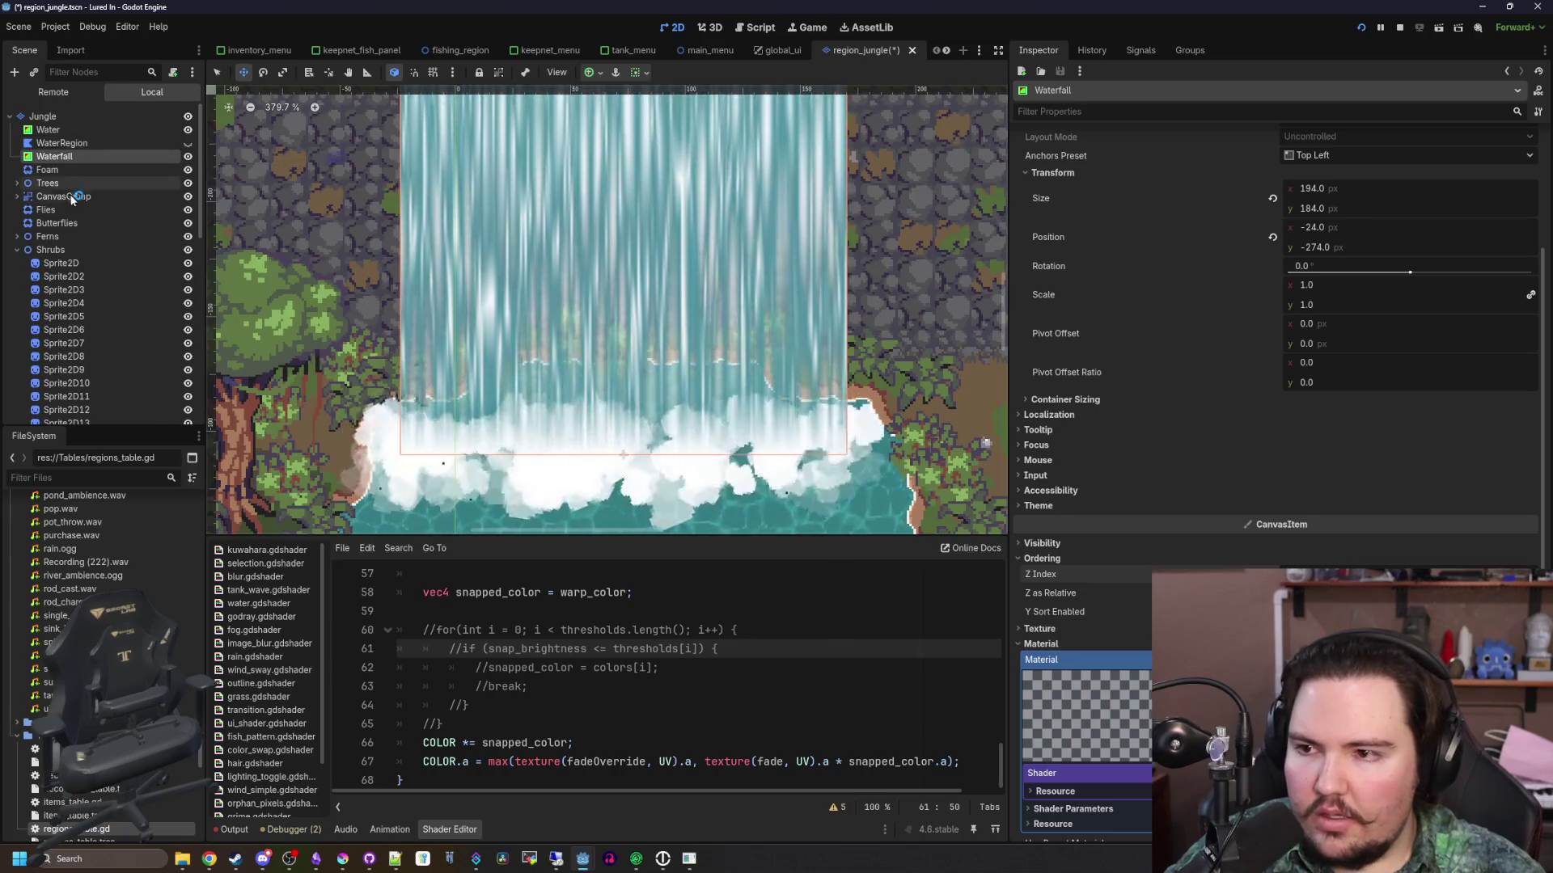
left_click(61, 171)
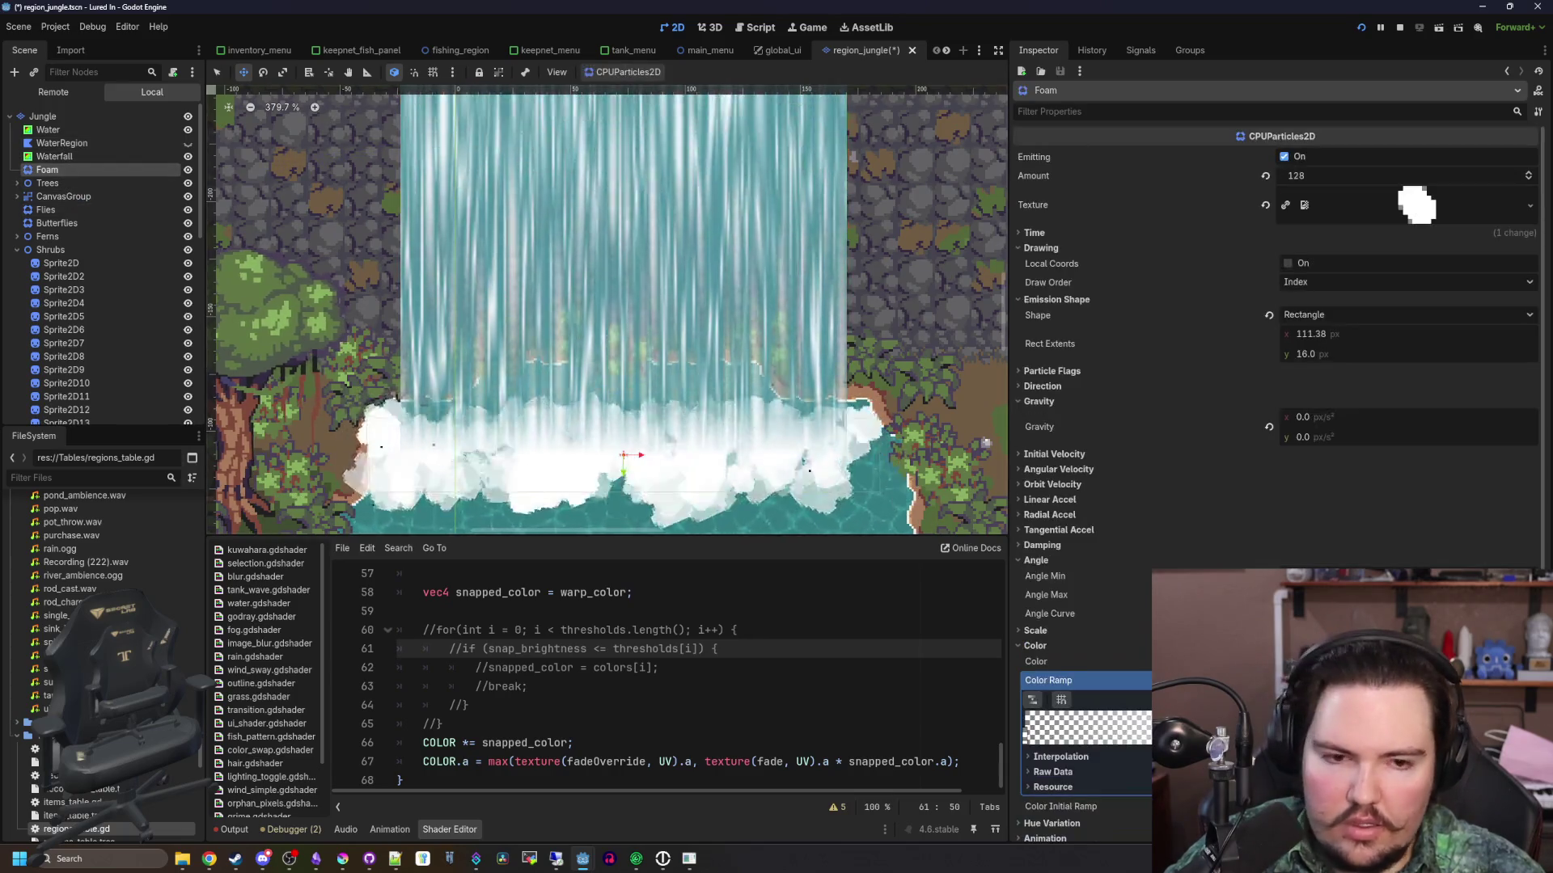
Reselect the Foam particles to view its colour ramp, save the scene, and run it with F6
scroll(1100, 498, "down", 5)
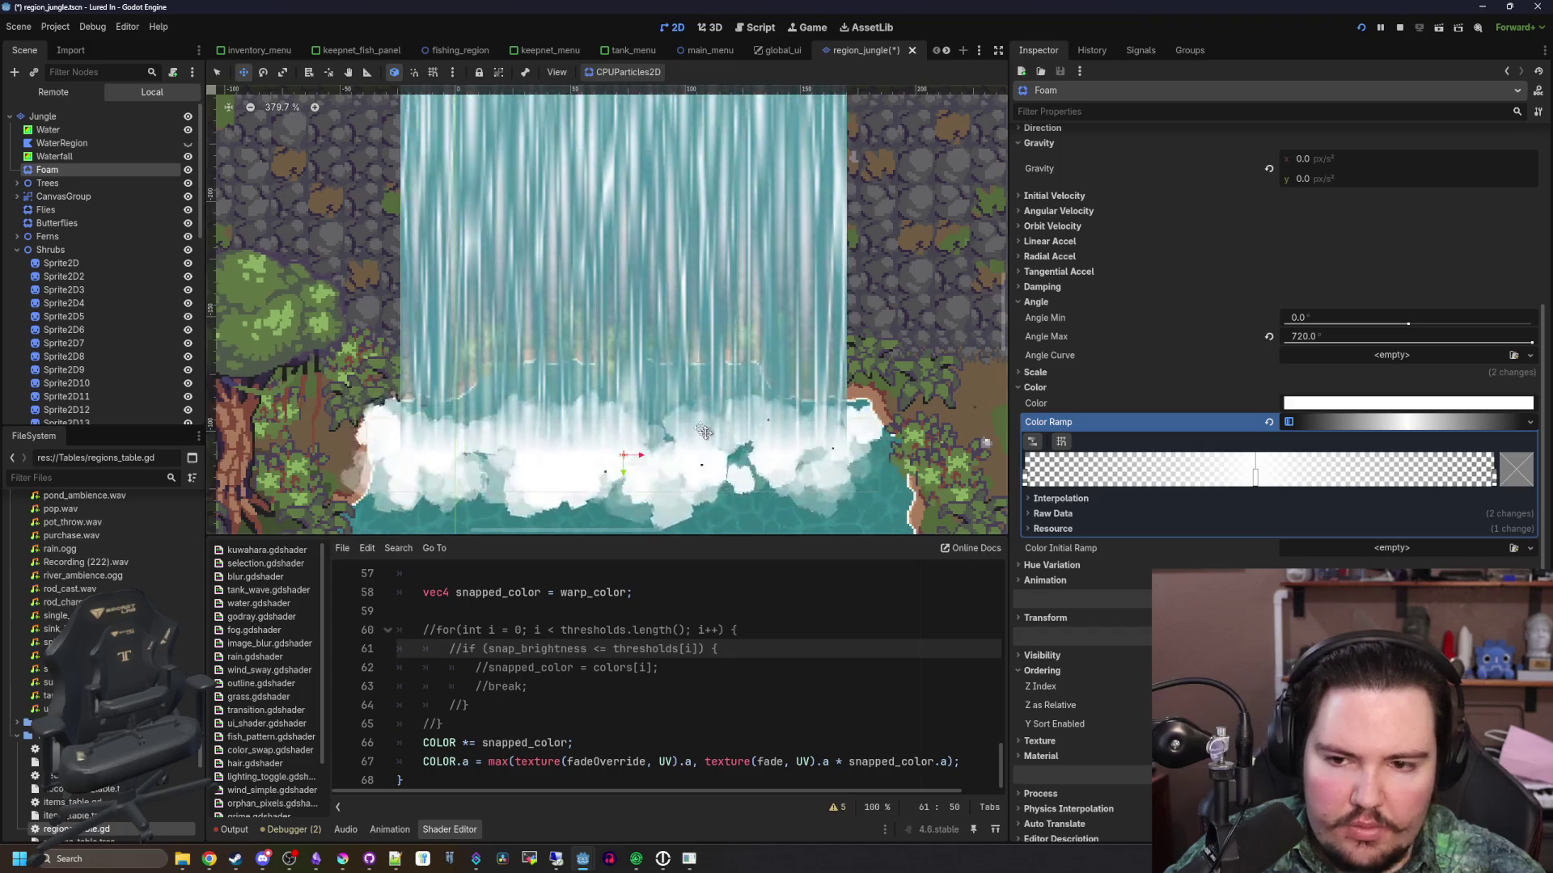
left_click(270, 409)
scroll(566, 348, "down", 3)
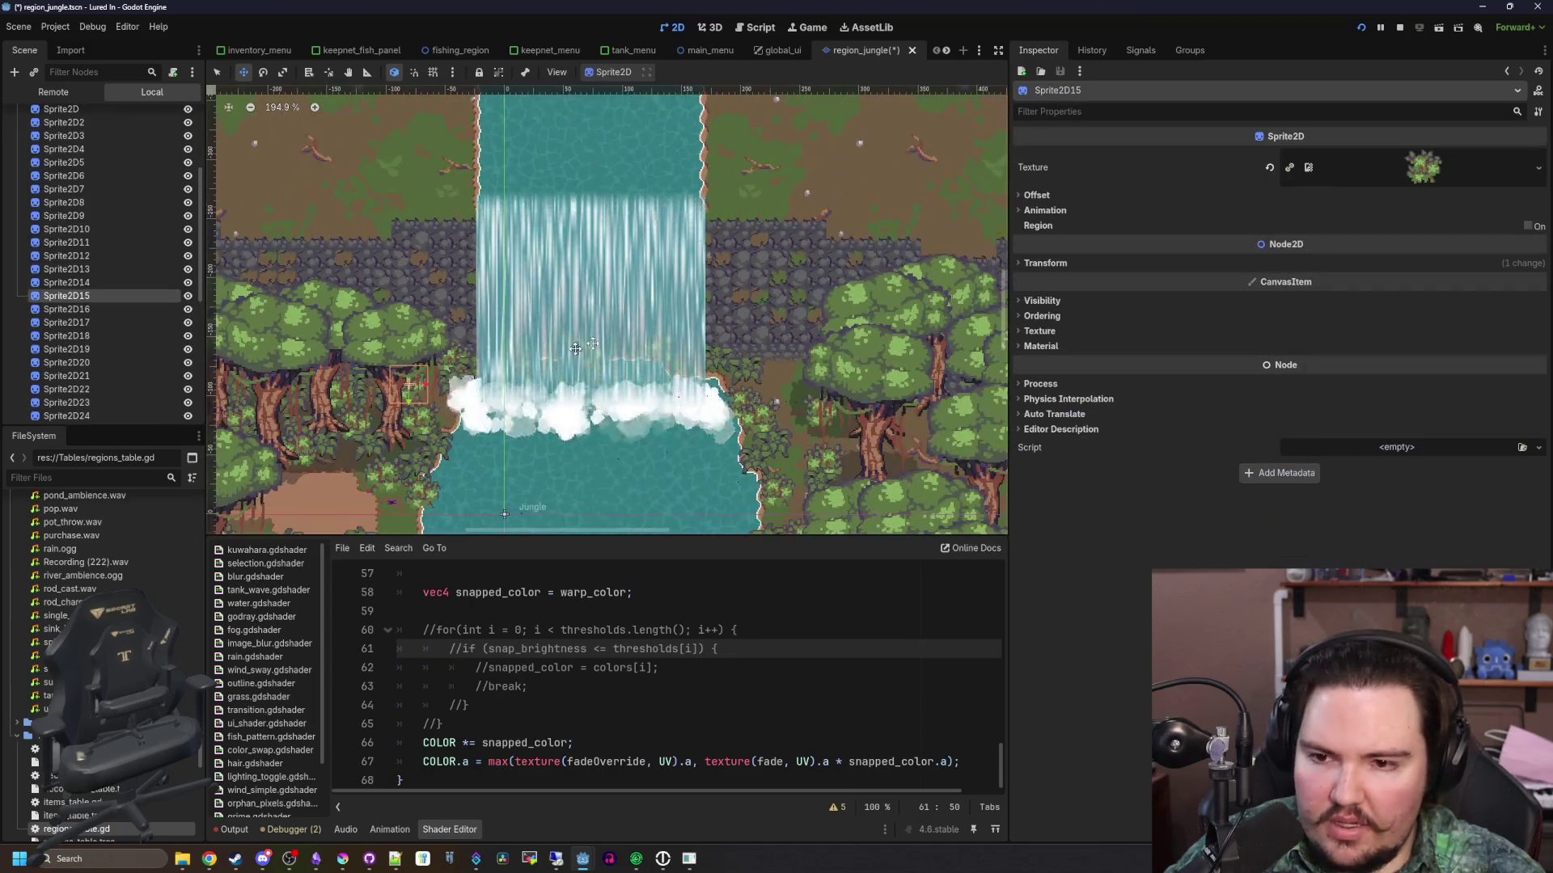
left_click(591, 409)
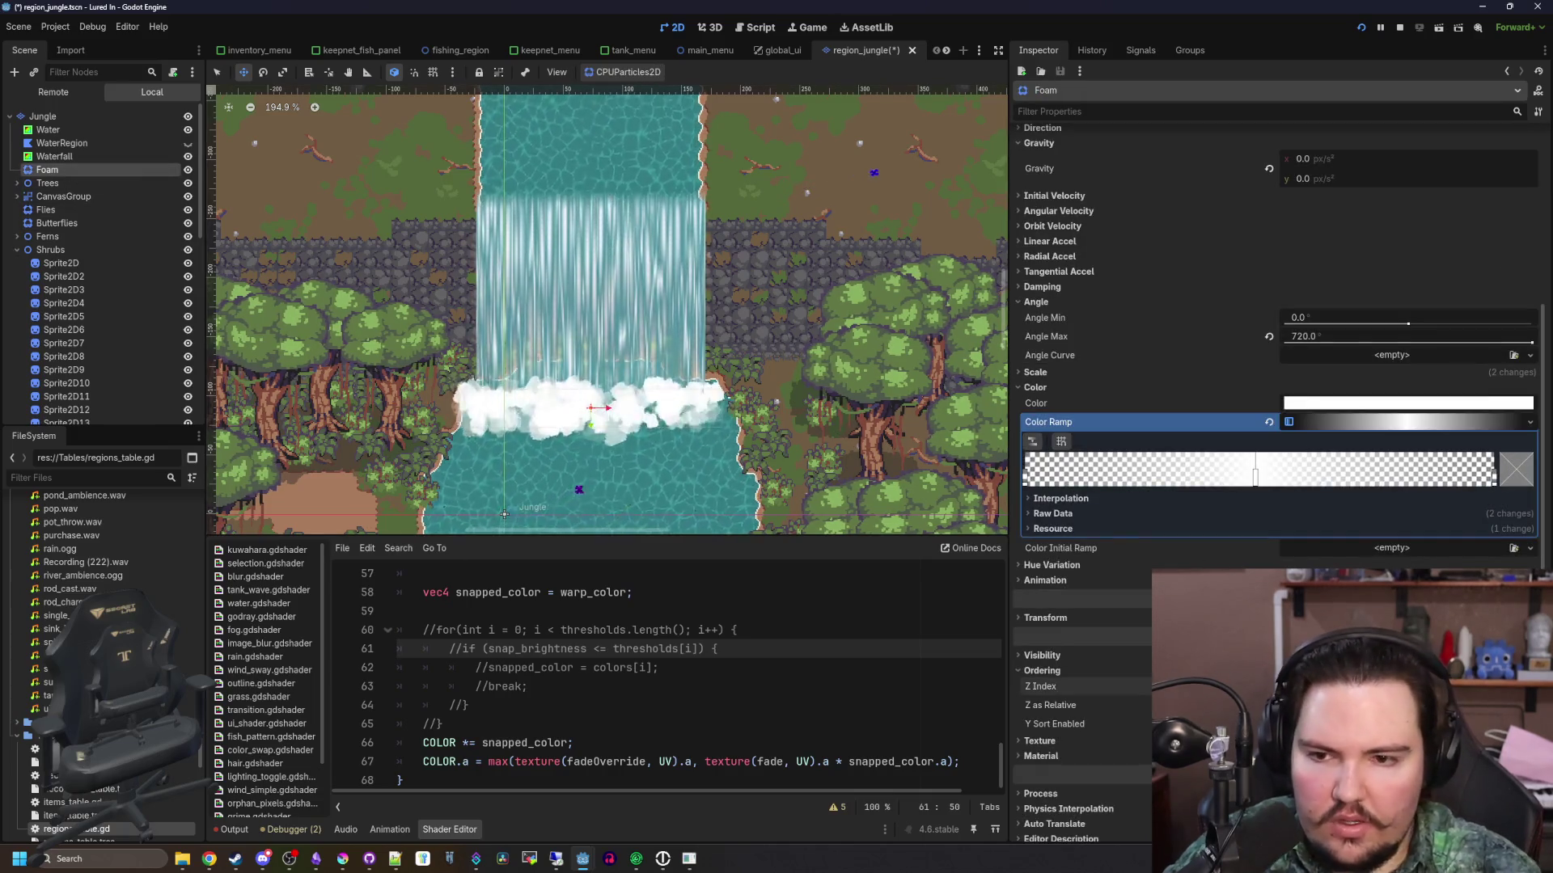
left_click(712, 630)
key("ctrl+s")
scroll(745, 320, "down", 3)
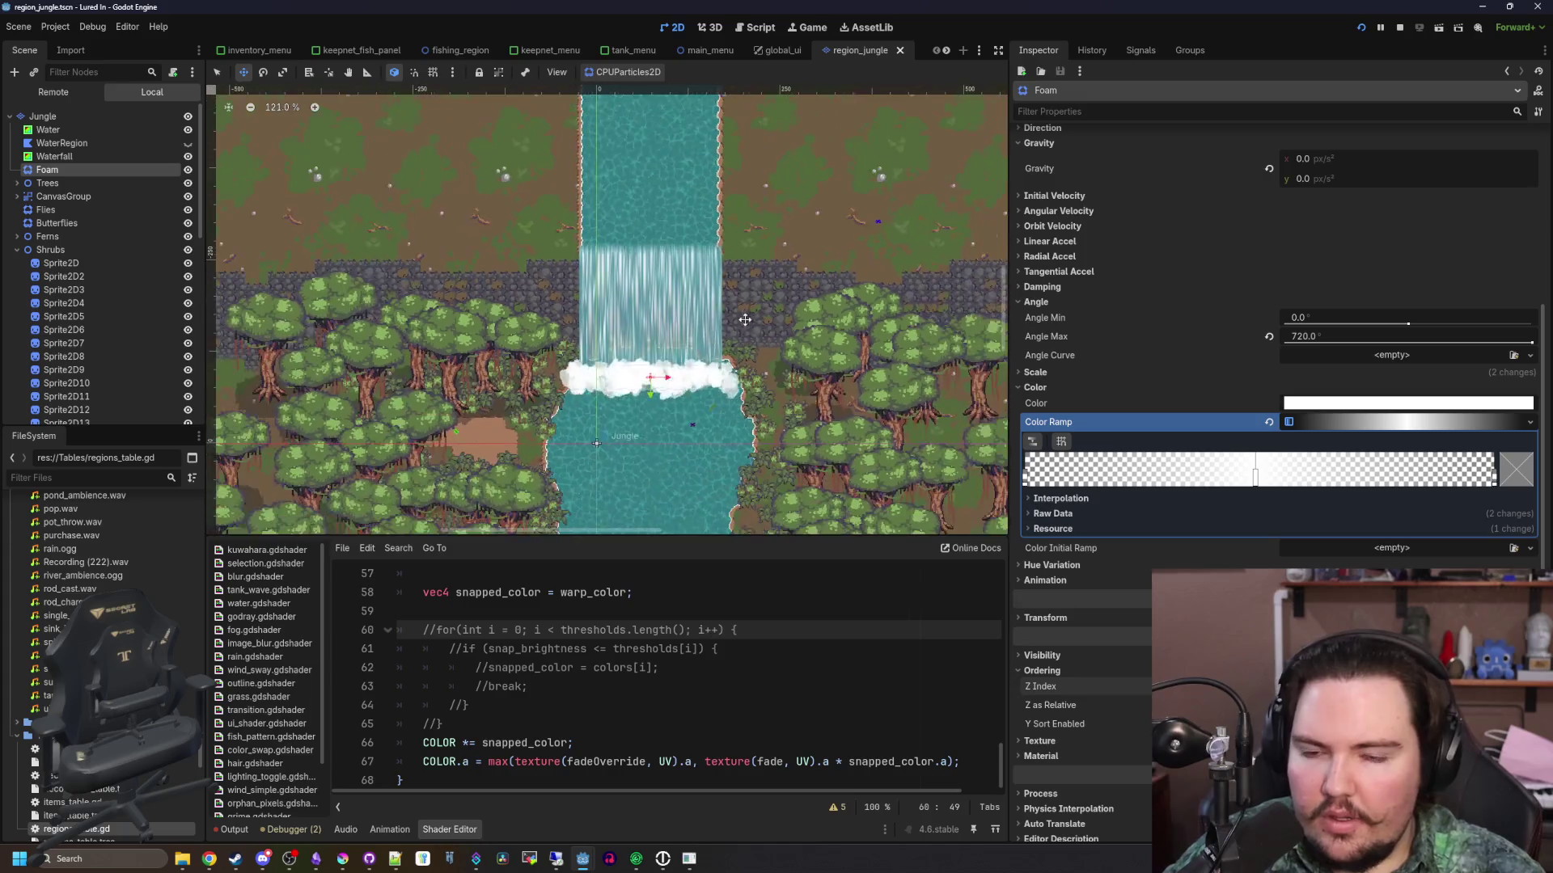
scroll(635, 483, "up", 2)
key("F6")
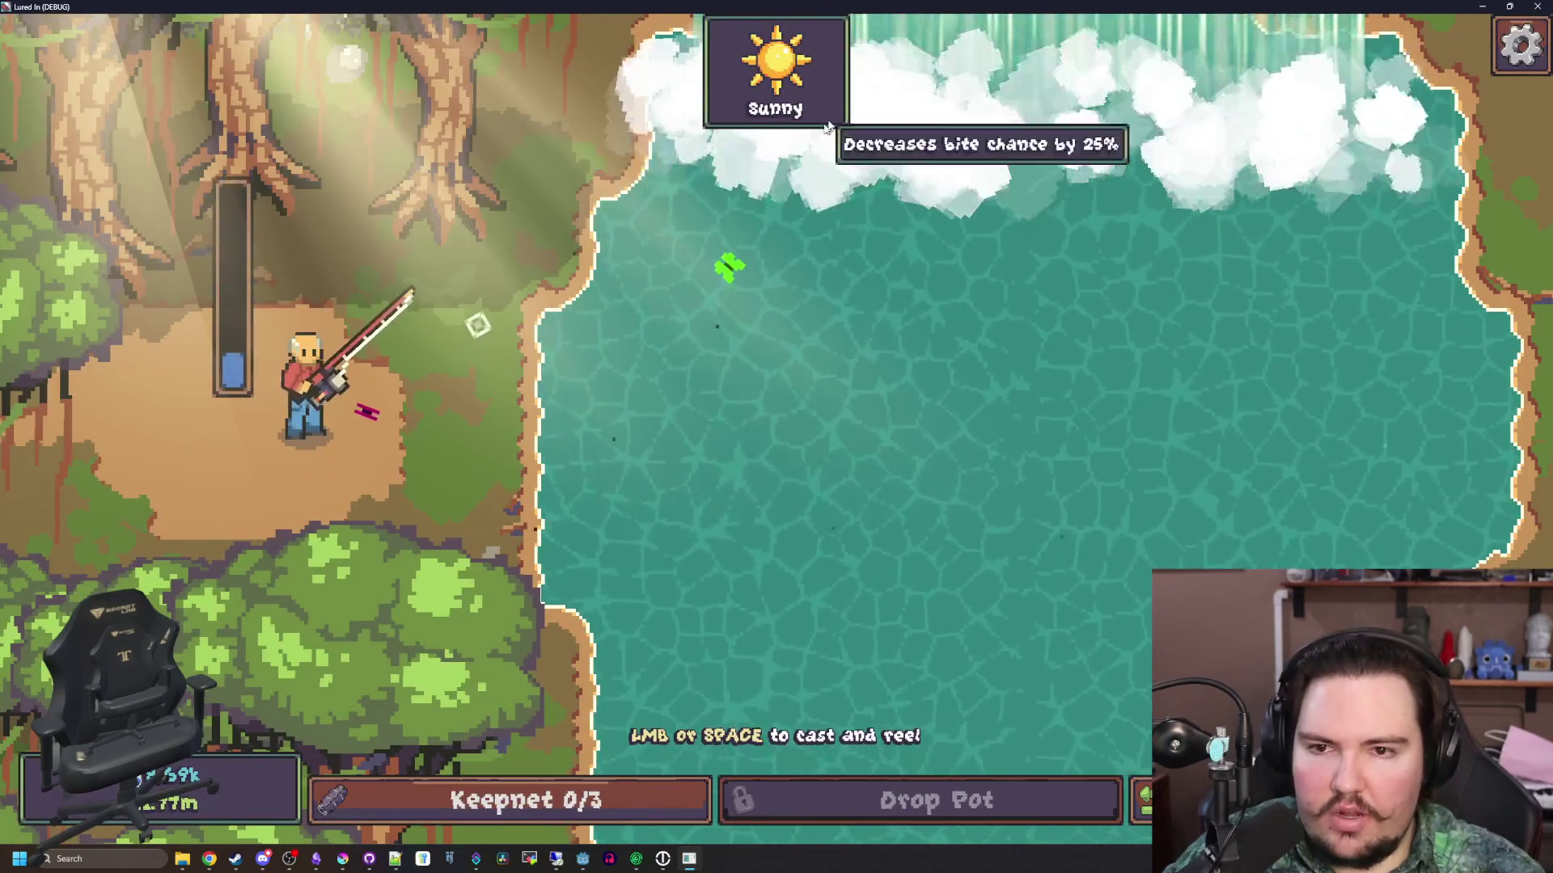
Cast the fishing line into the waterfall pool, recast further down, then stop with F8
left_click_drag(918, 70, 816, 166)
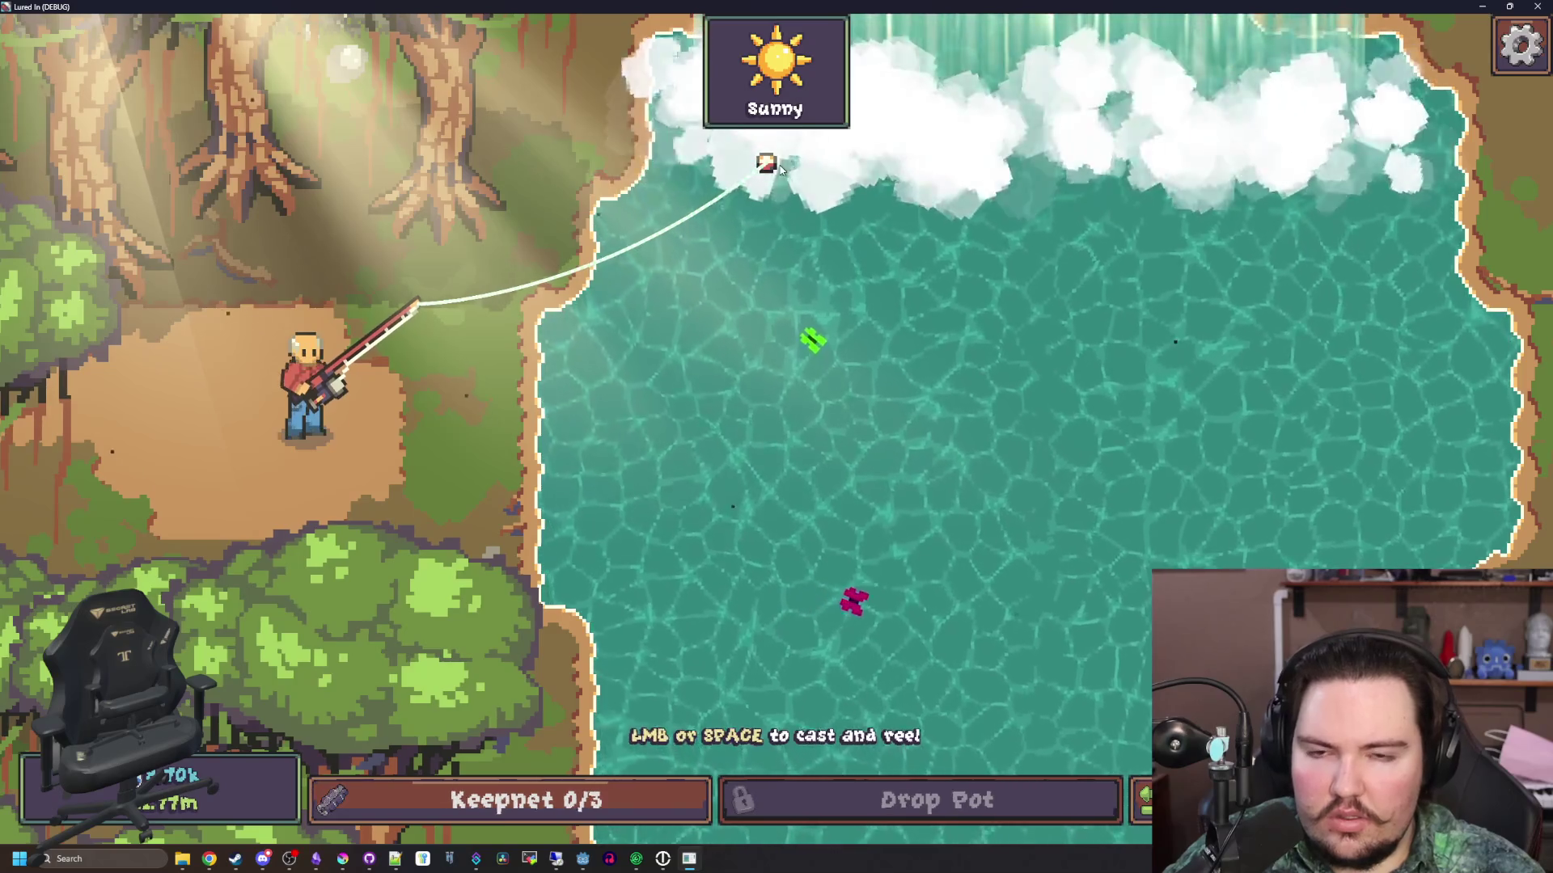
left_click_drag(780, 168, 1077, 458)
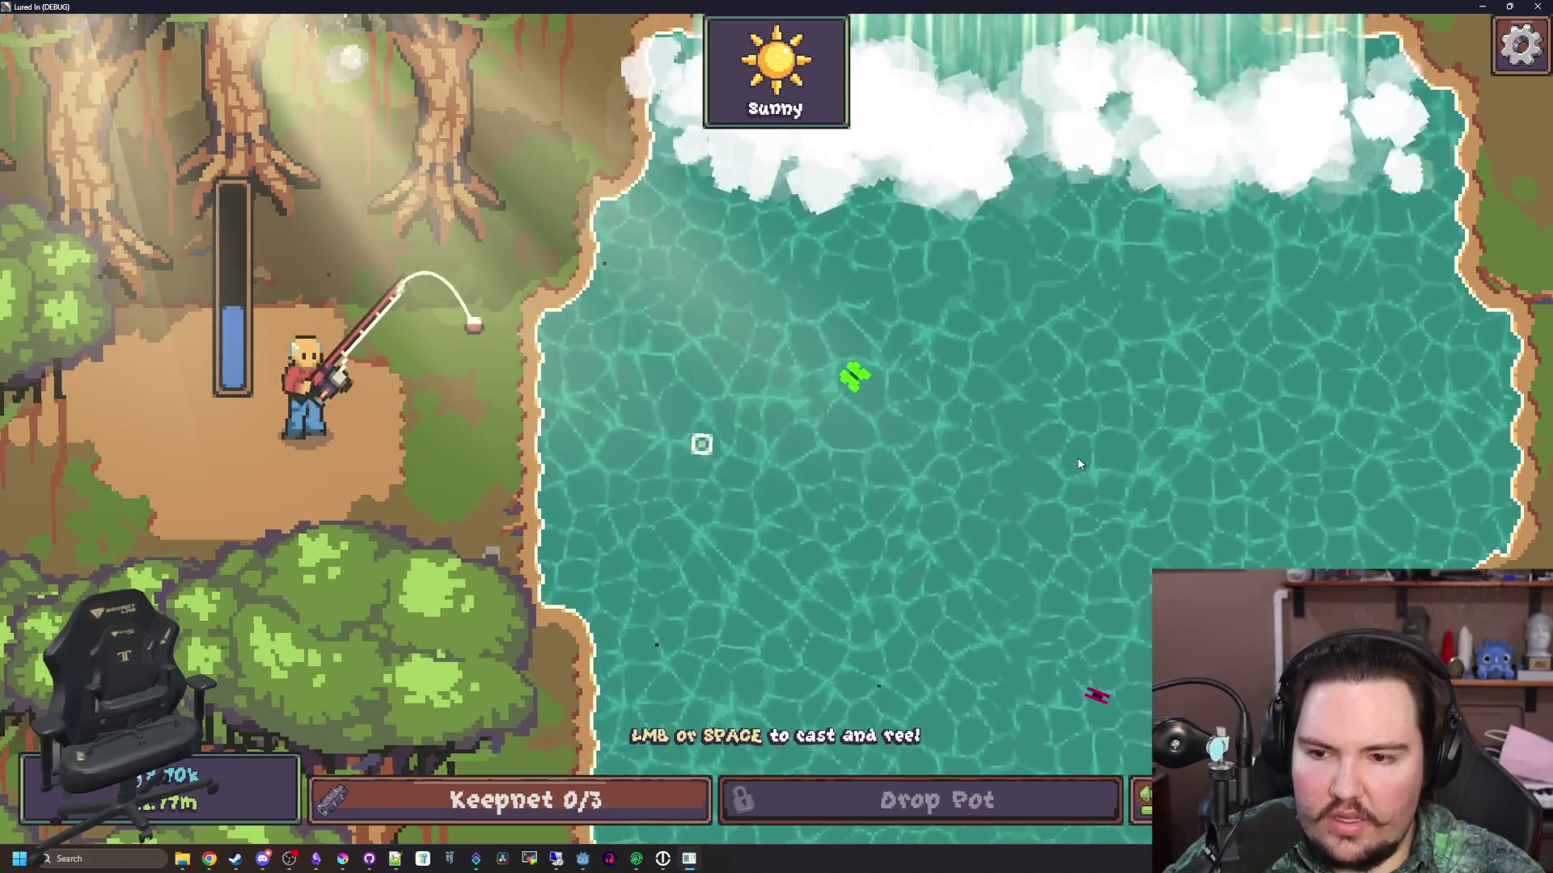
key("F8")
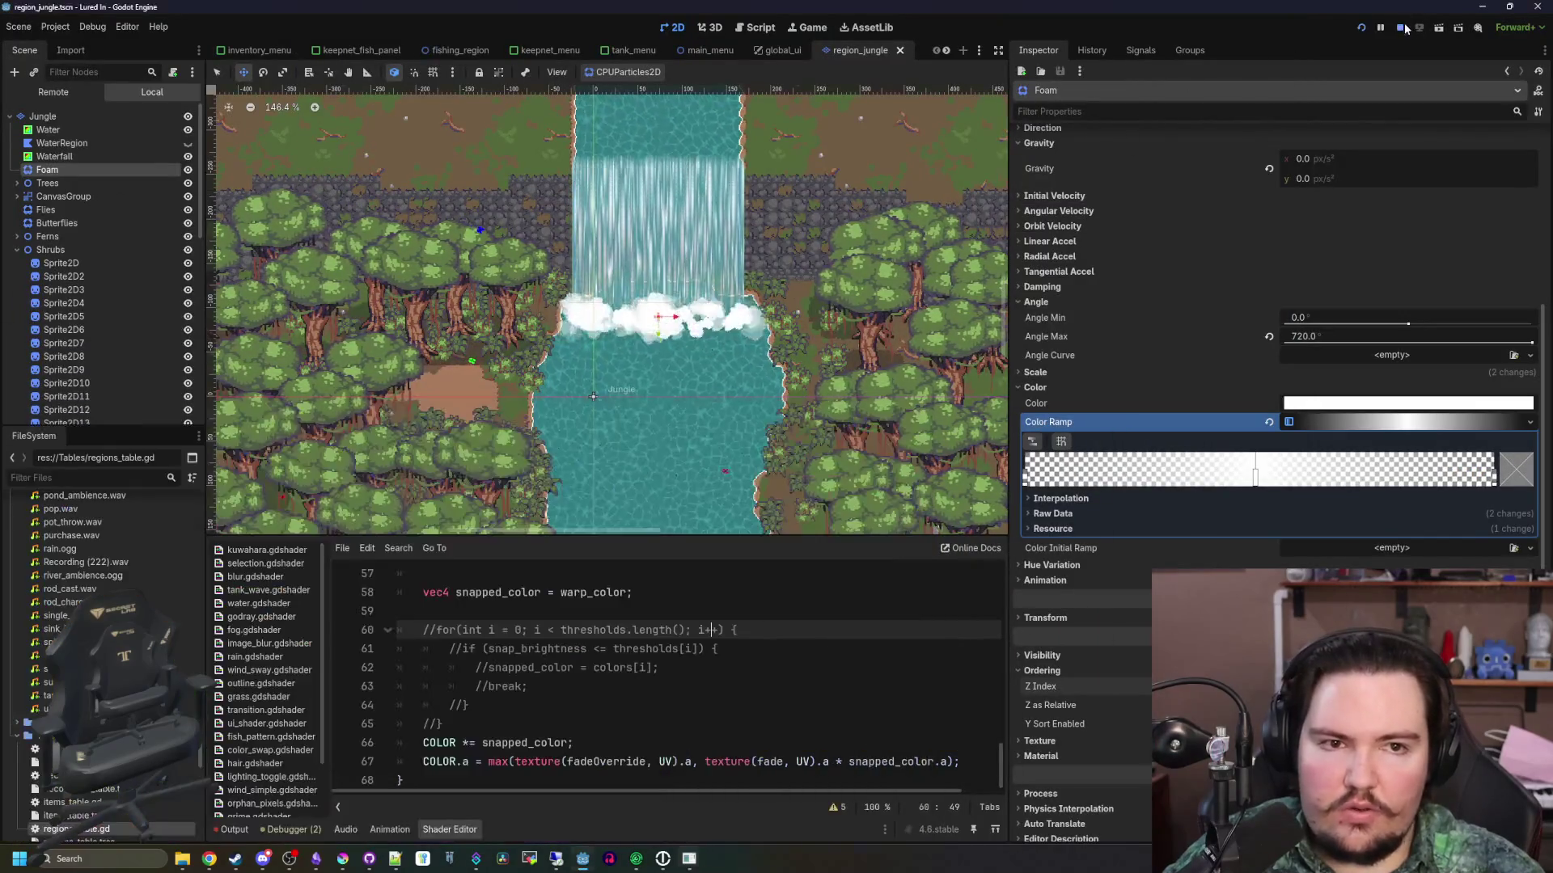
Save the scene, shrink the shader code panel, and reselect the Foam particles node
key("ctrl+s")
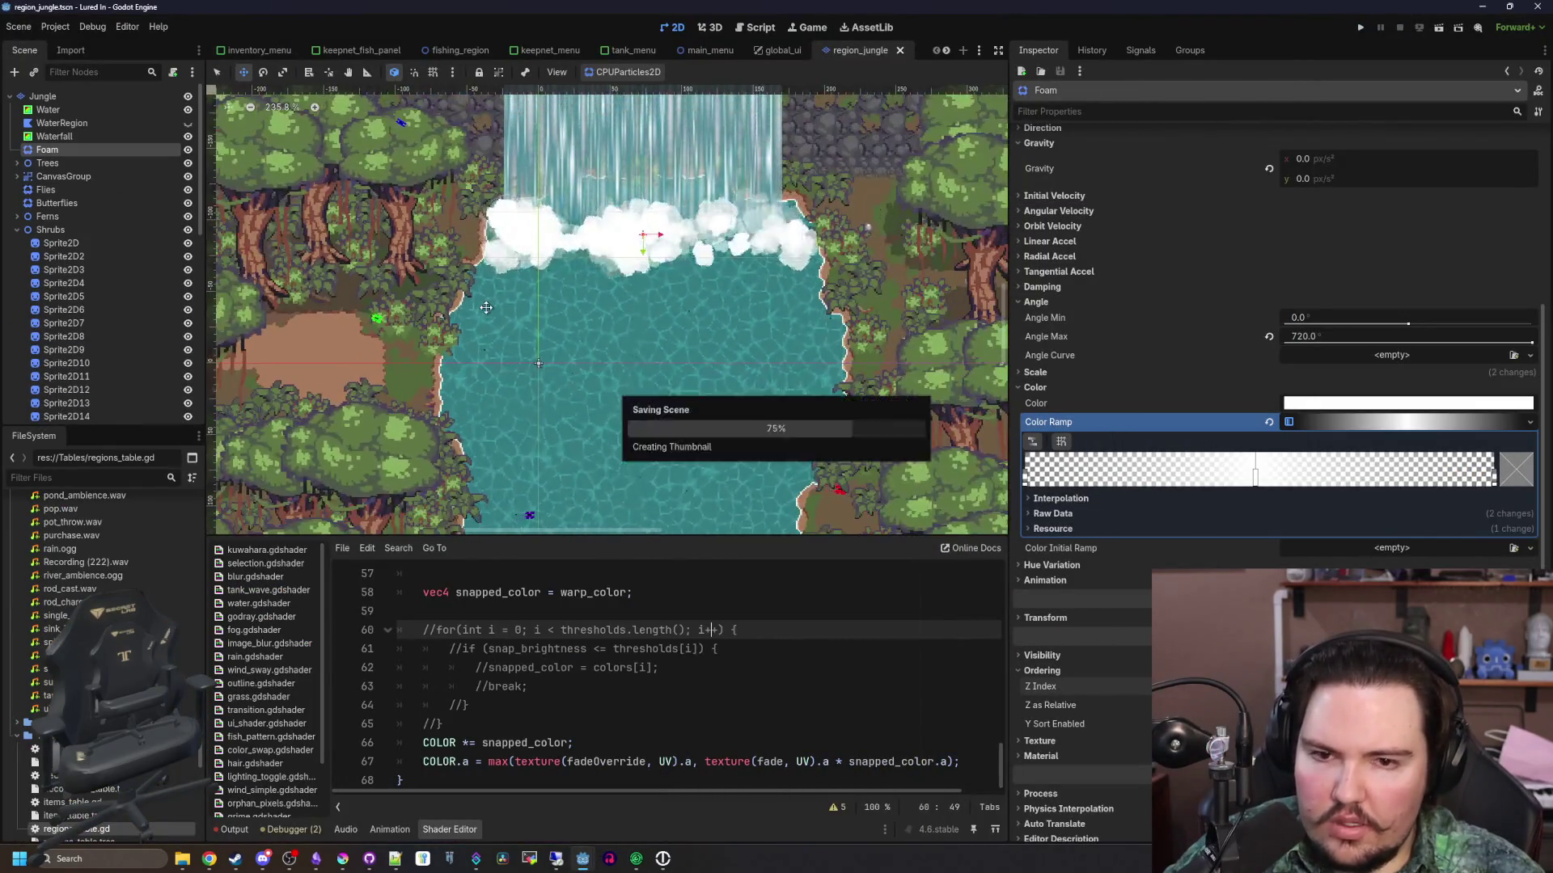
left_click_drag(723, 544, 723, 640)
scroll(602, 473, "down", 2)
left_click(47, 163)
left_click(47, 149)
scroll(507, 423, "down", 1)
Save the jungle scene again and switch to the browser's jungle river photo
key("ctrl+s")
key("ctrl+s")
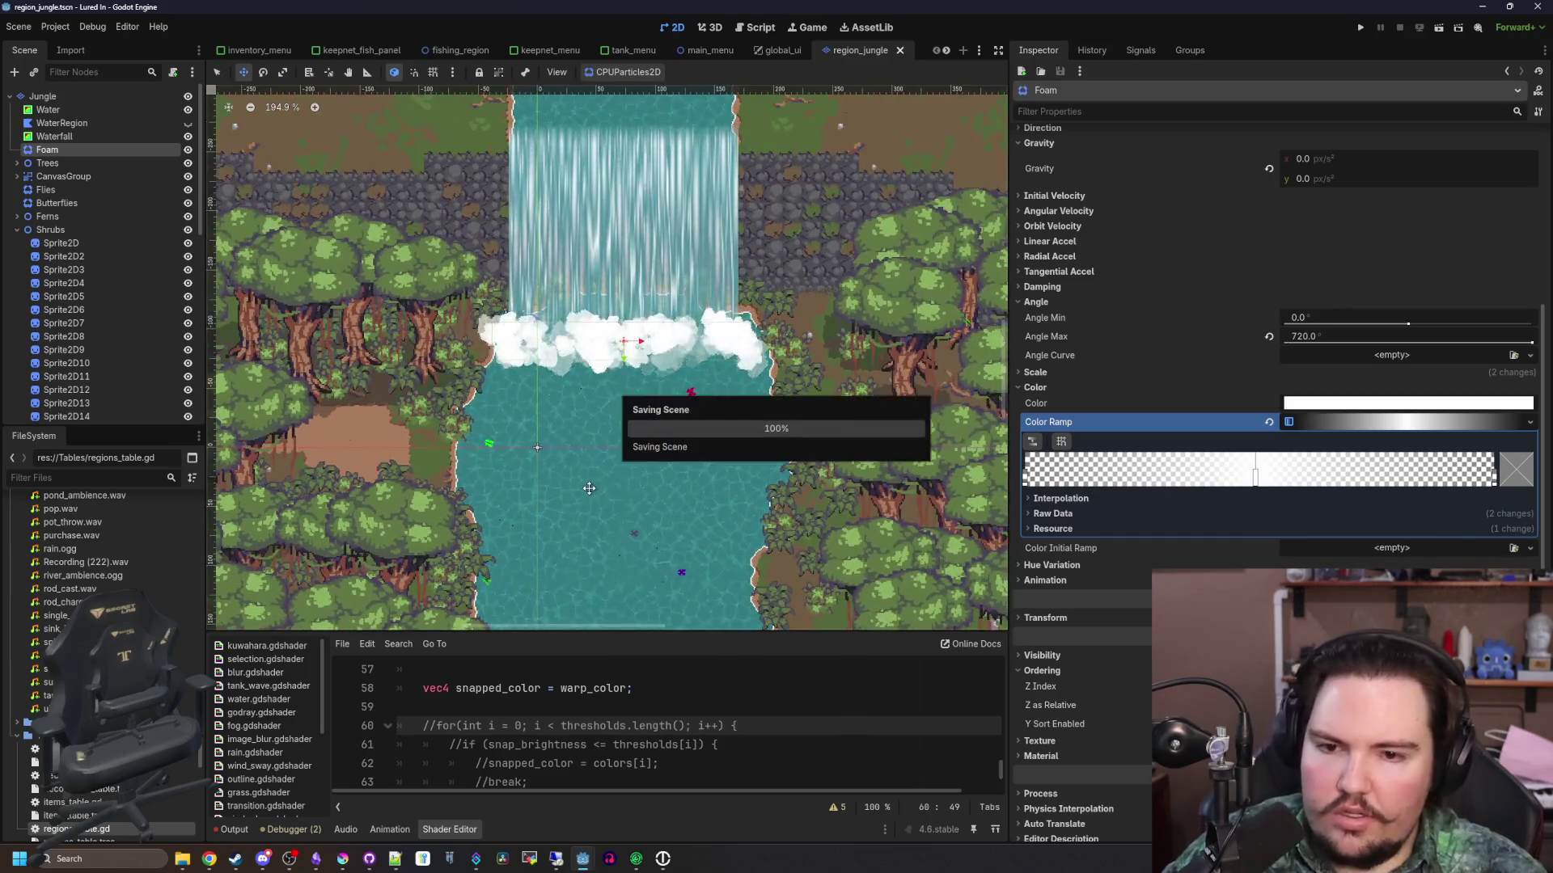
key("ctrl+s")
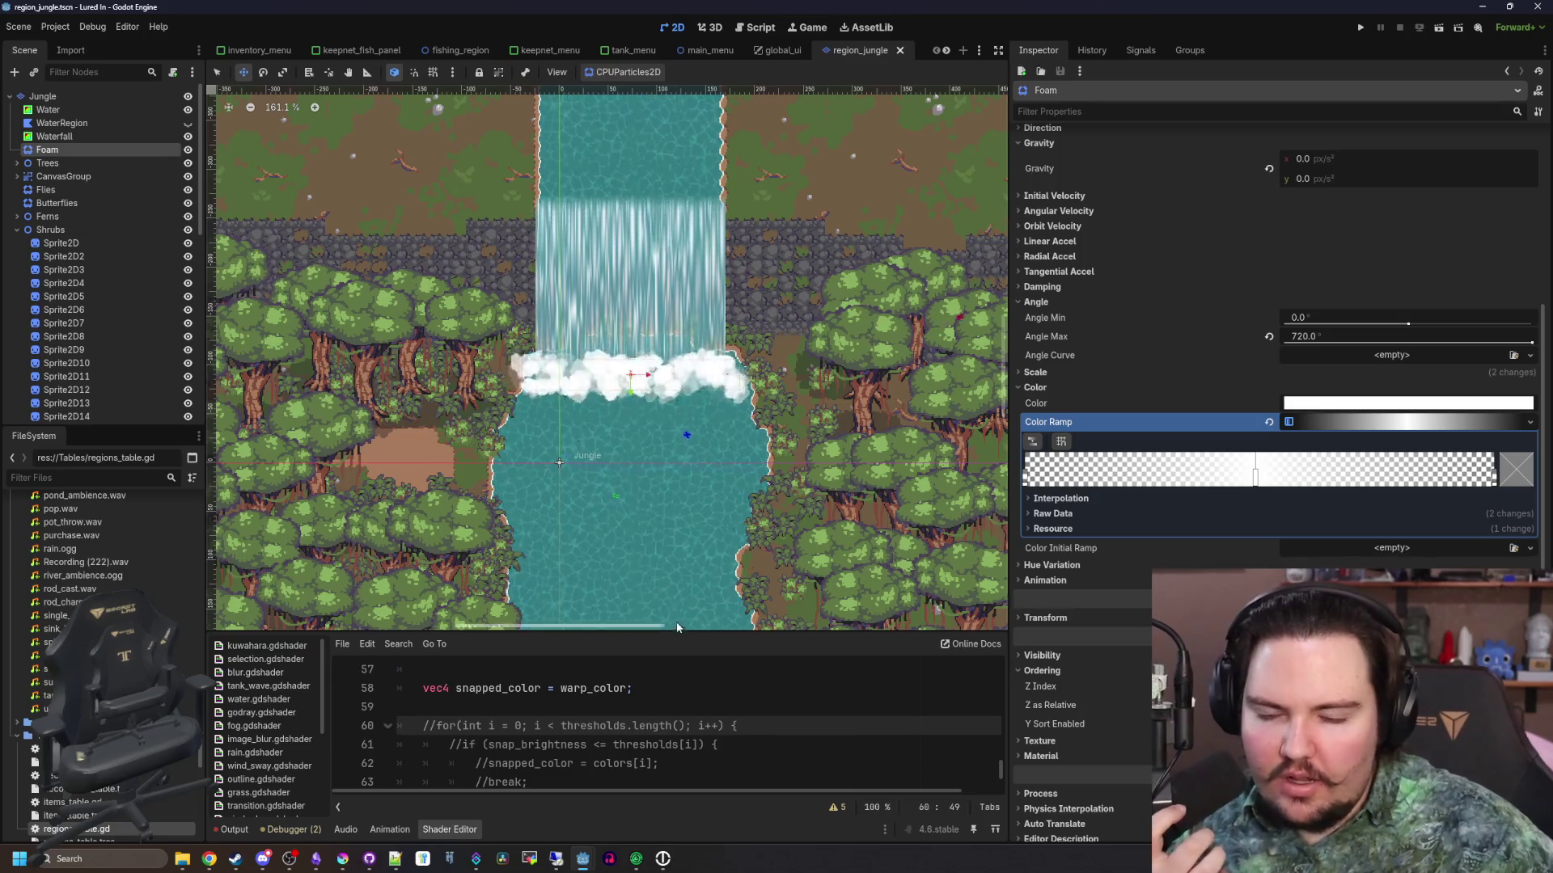
scroll(677, 466, "up", 2)
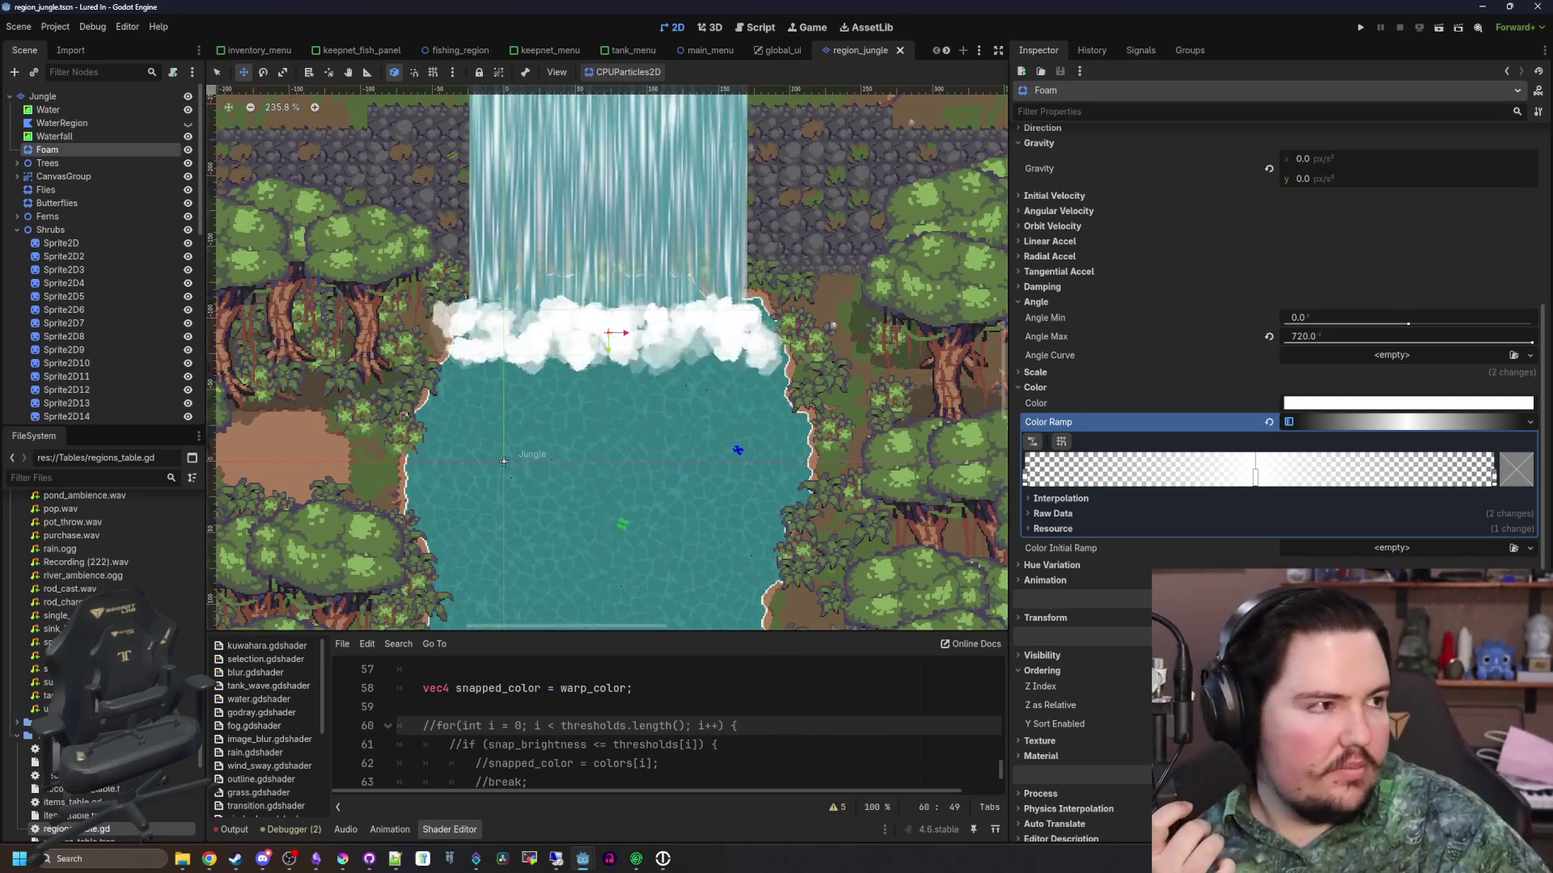
key("alt+Tab")
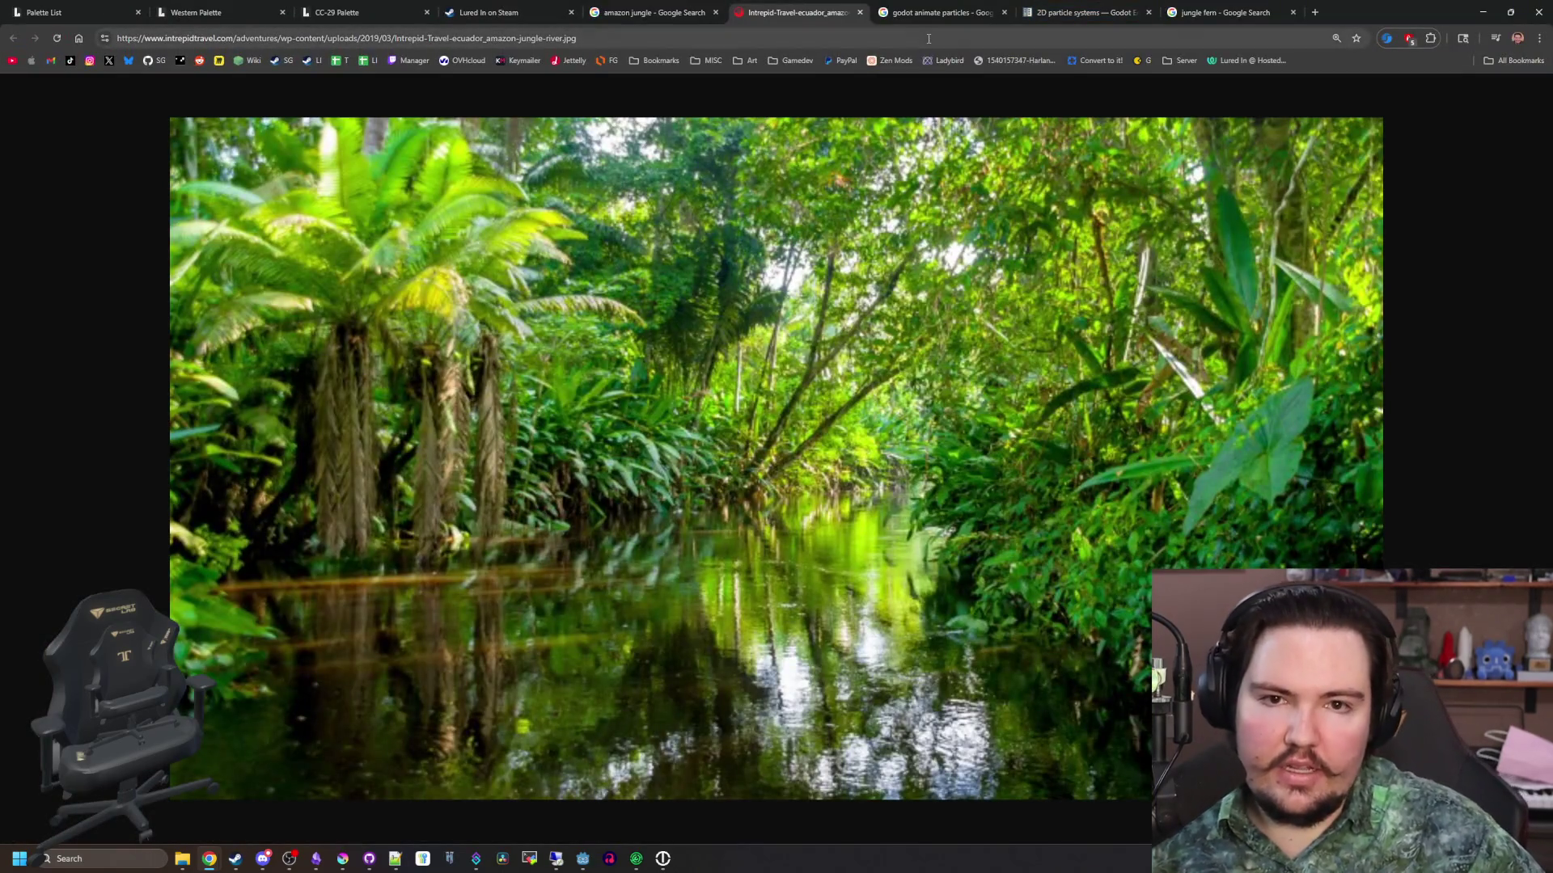
Search 'yucca plant' in the particles results tab and show its image results
left_click(934, 22)
type("yucca")
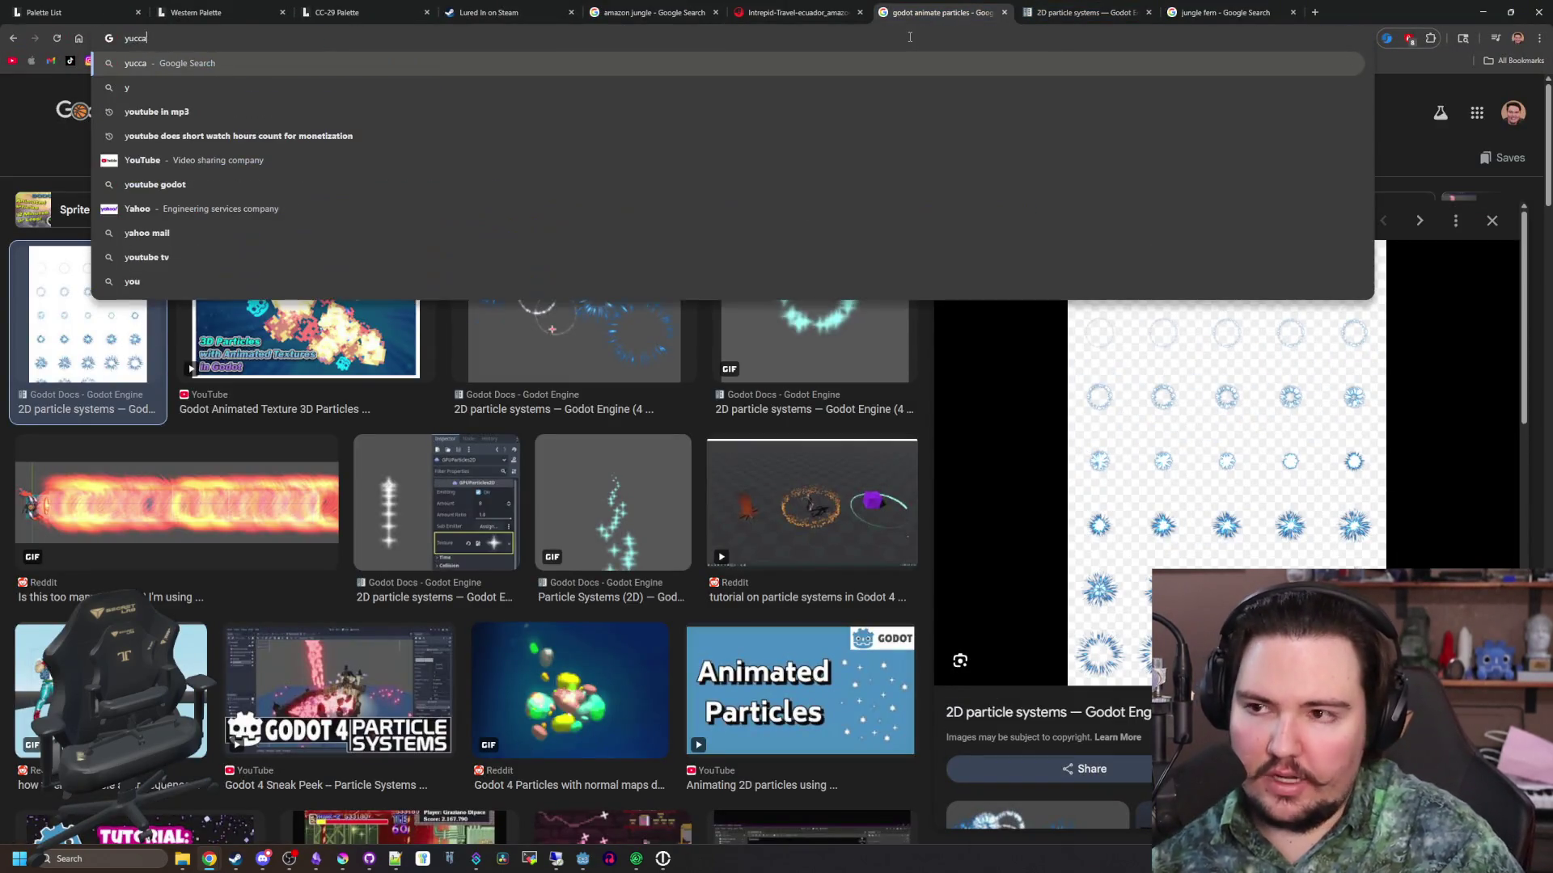
type(" plant")
key("Return")
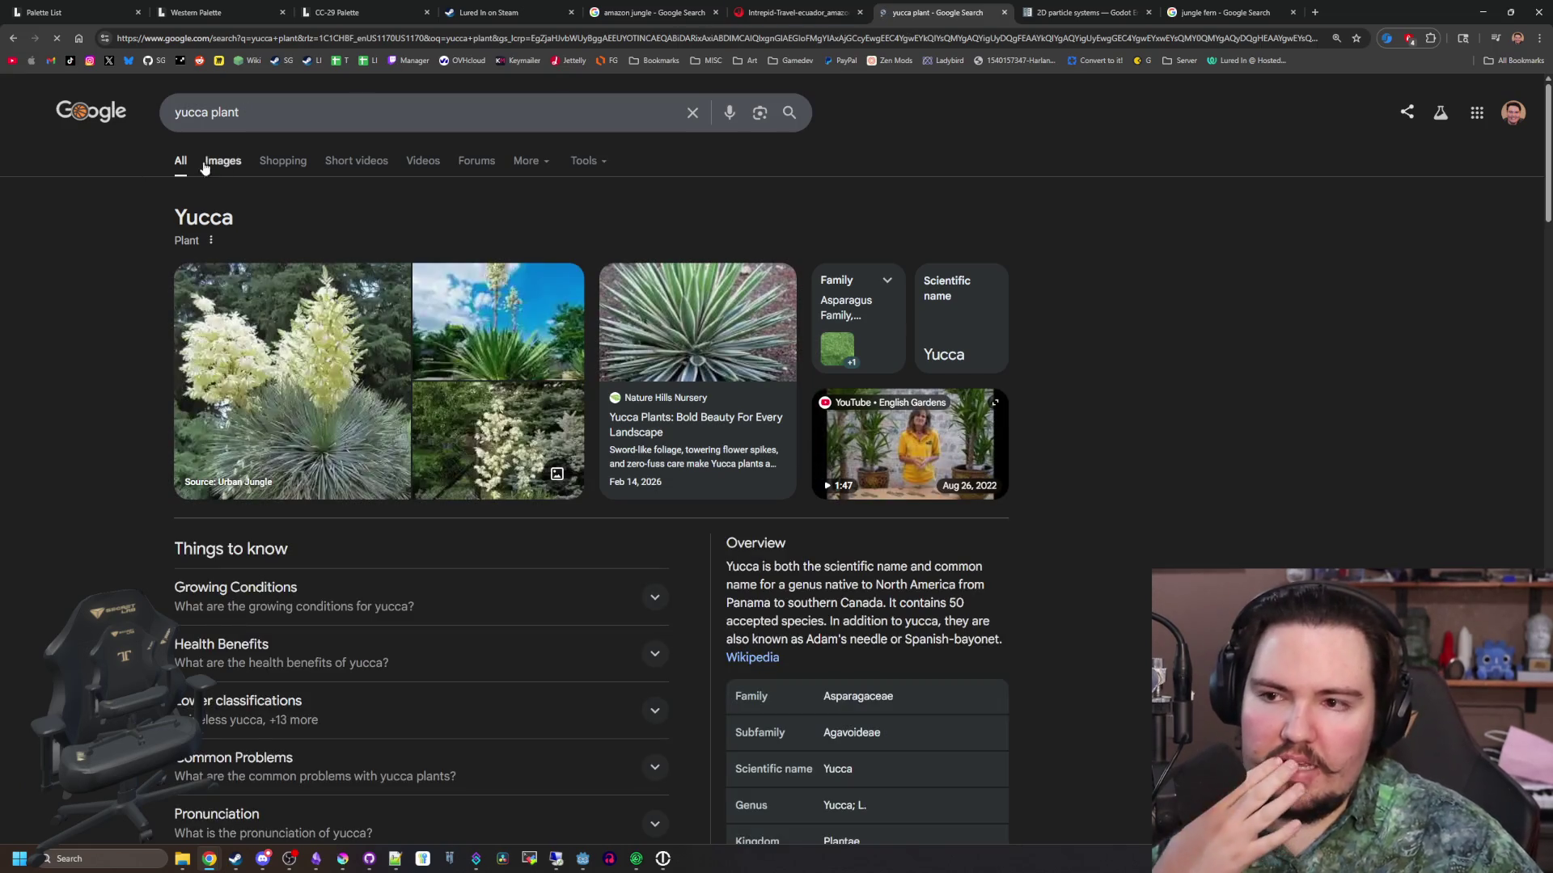
left_click(225, 162)
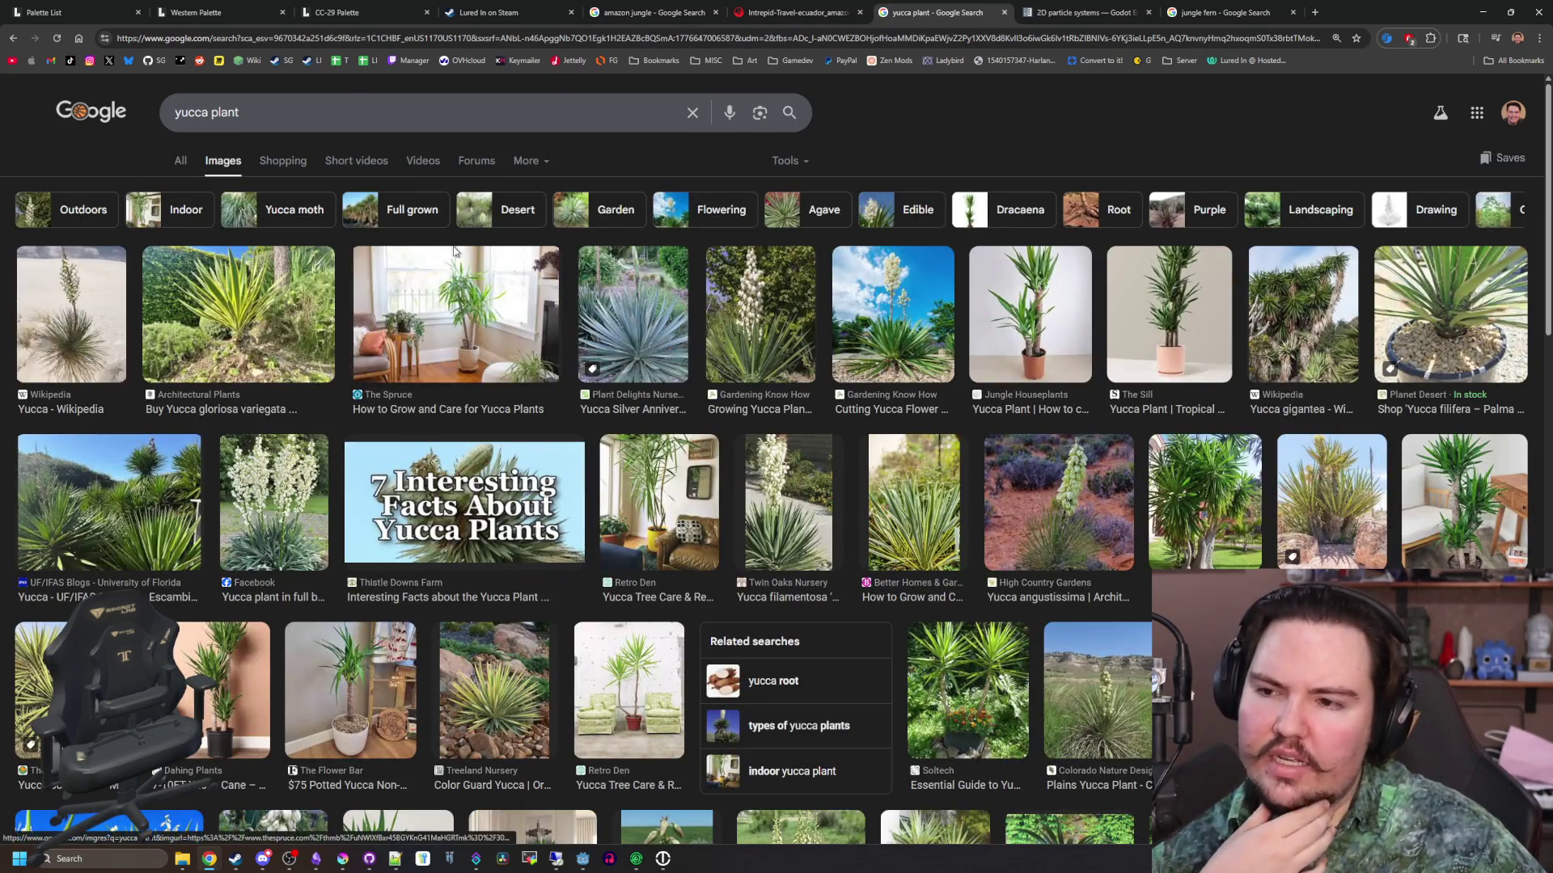
Replace the query with 'jungle rope plant' and view its image results
left_click_drag(259, 113, 152, 107)
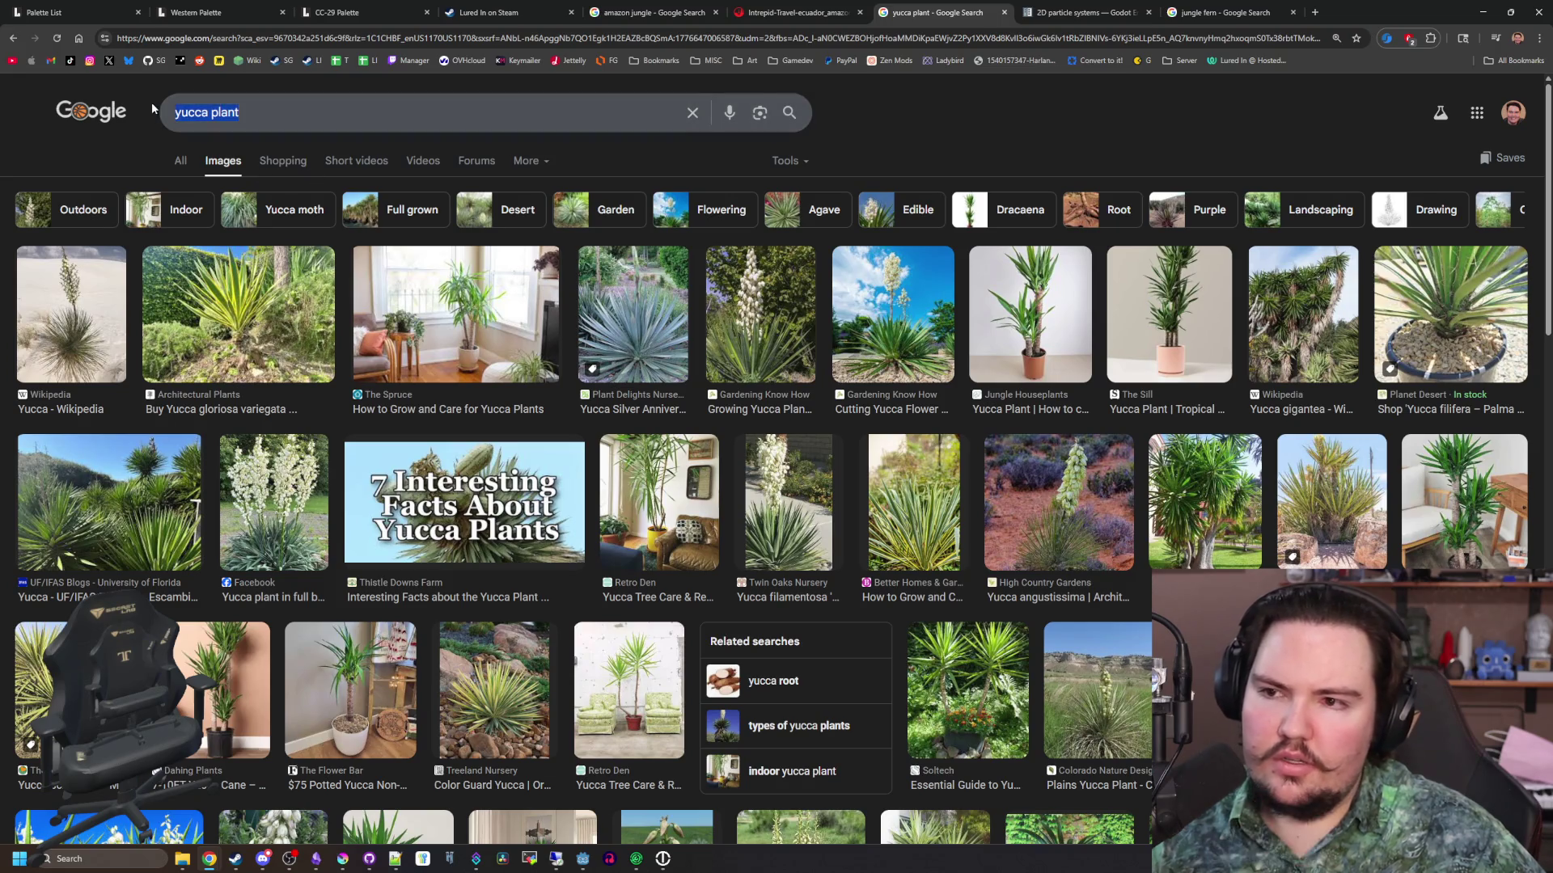
type("jungle rope")
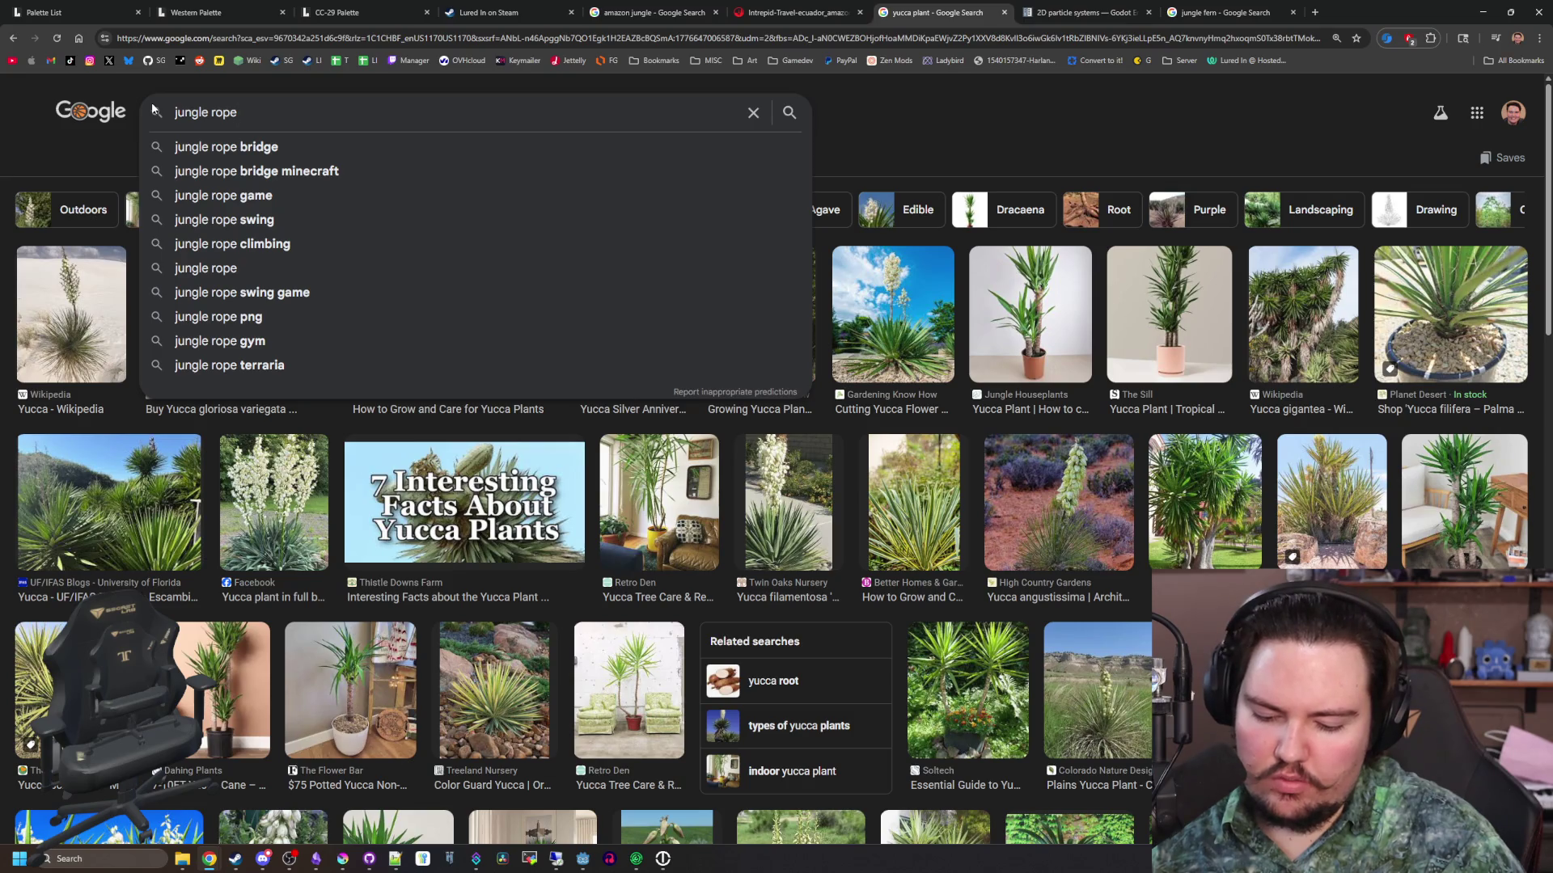
type(" plant")
key("Return")
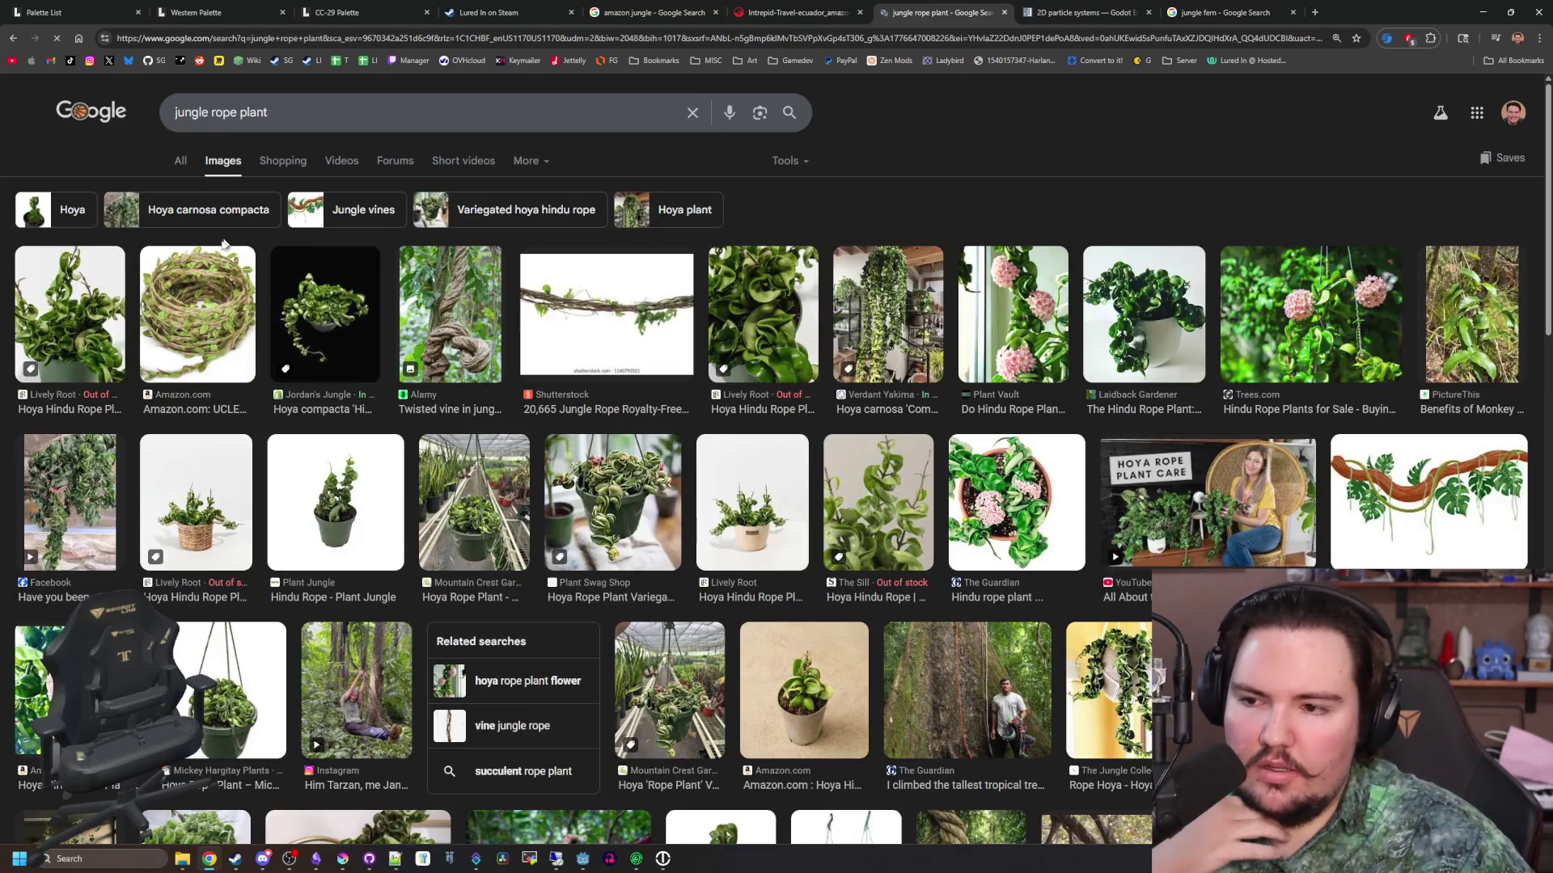
left_click(181, 161)
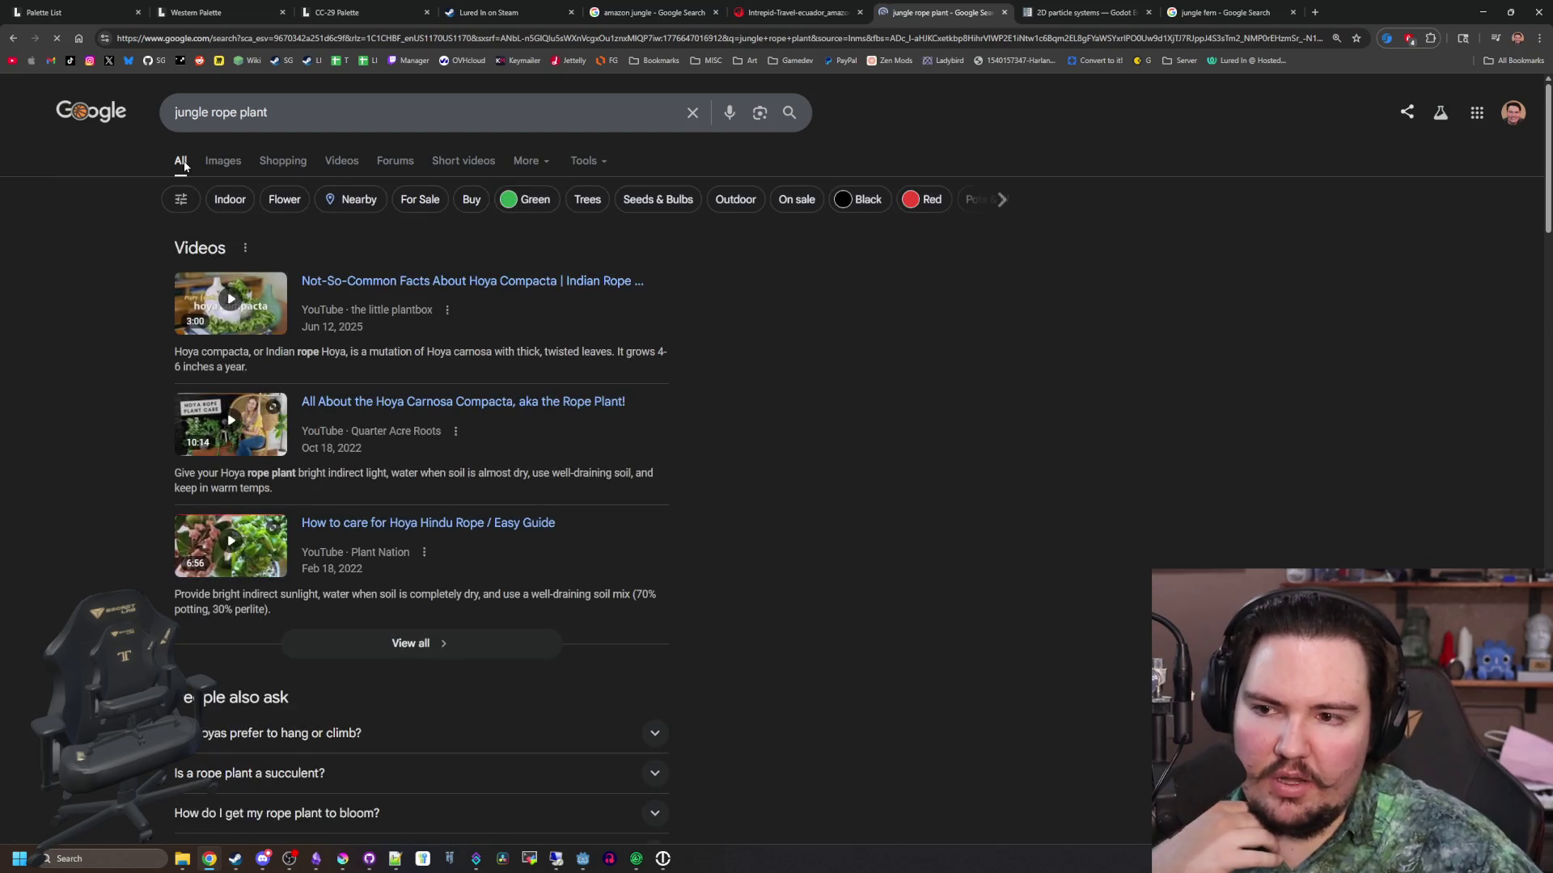
left_click(224, 160)
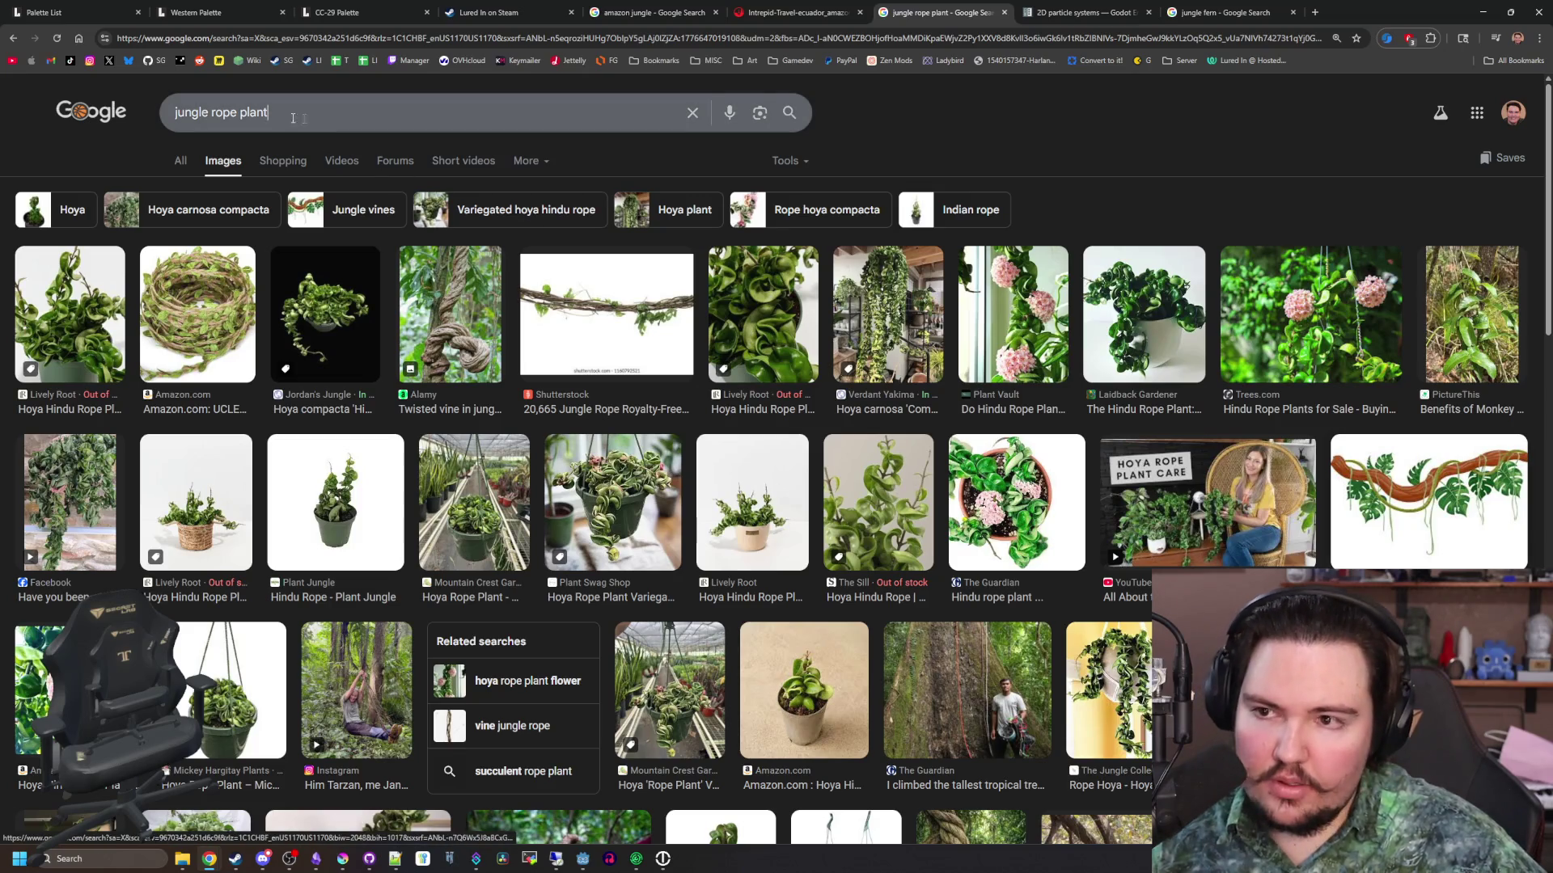
left_click_drag(270, 112, 158, 100)
Search 'common jungle plants' and preview the bromeliad rainforest image
type("common jungle plants")
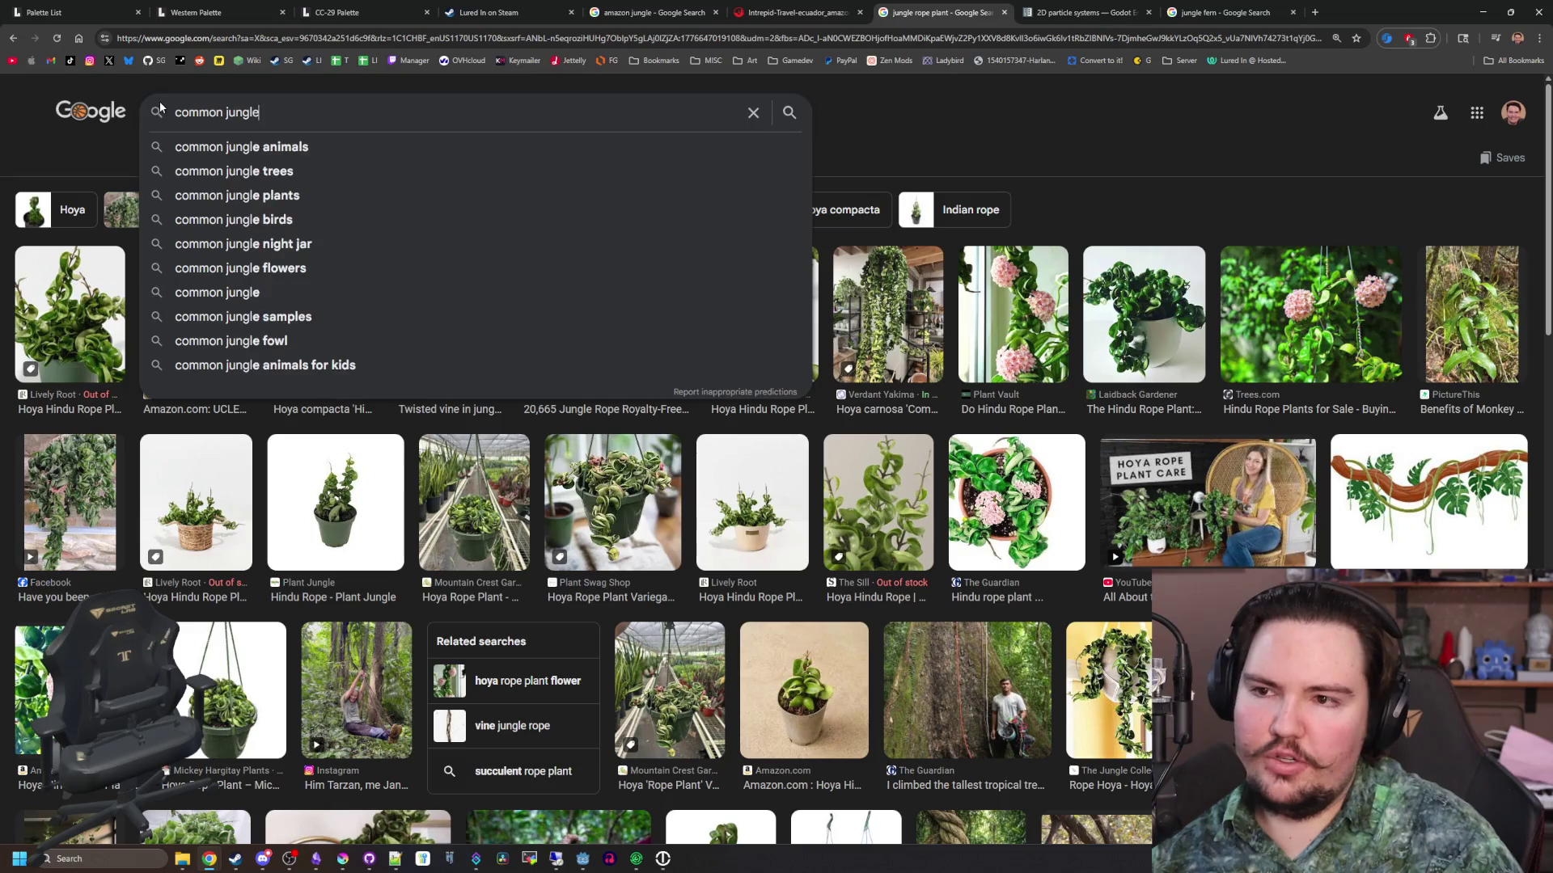
key("Return")
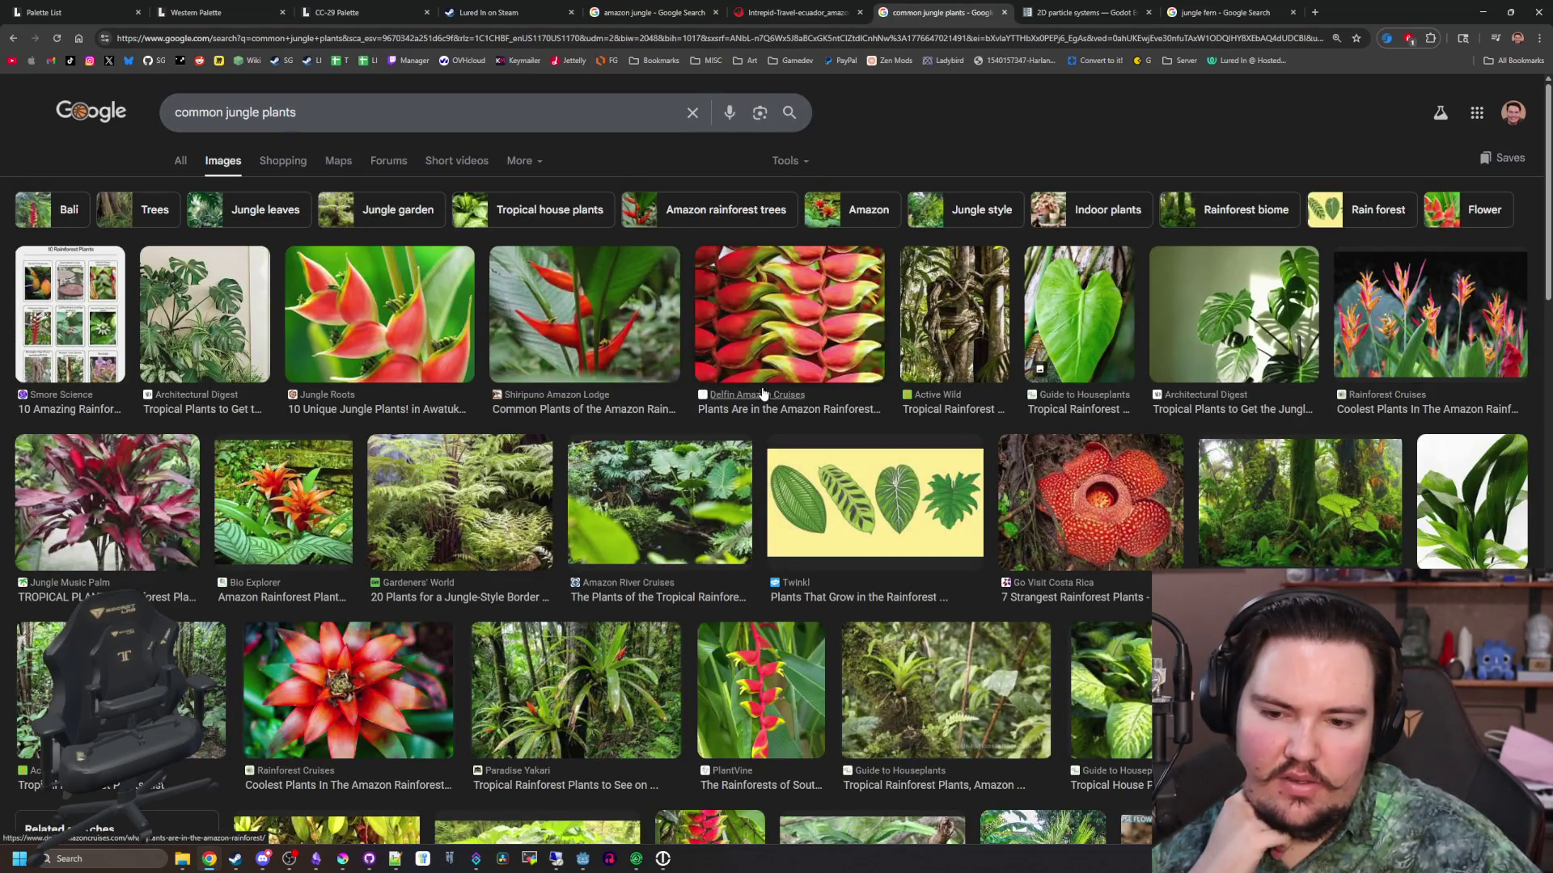
left_click(576, 690)
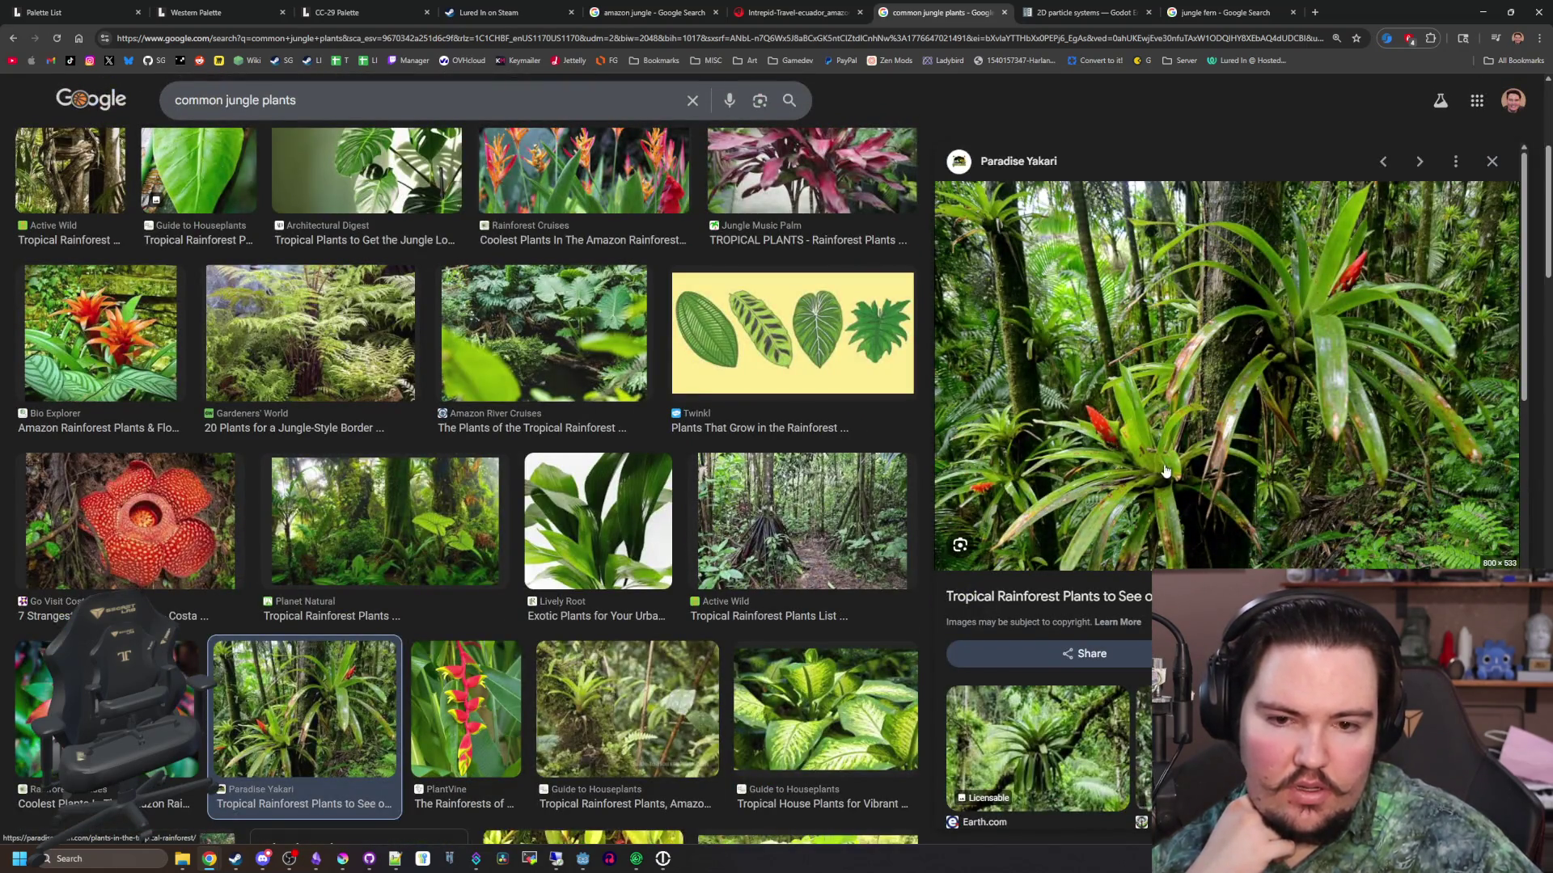
scroll(683, 488, "up", 3)
scroll(683, 491, "down", 6)
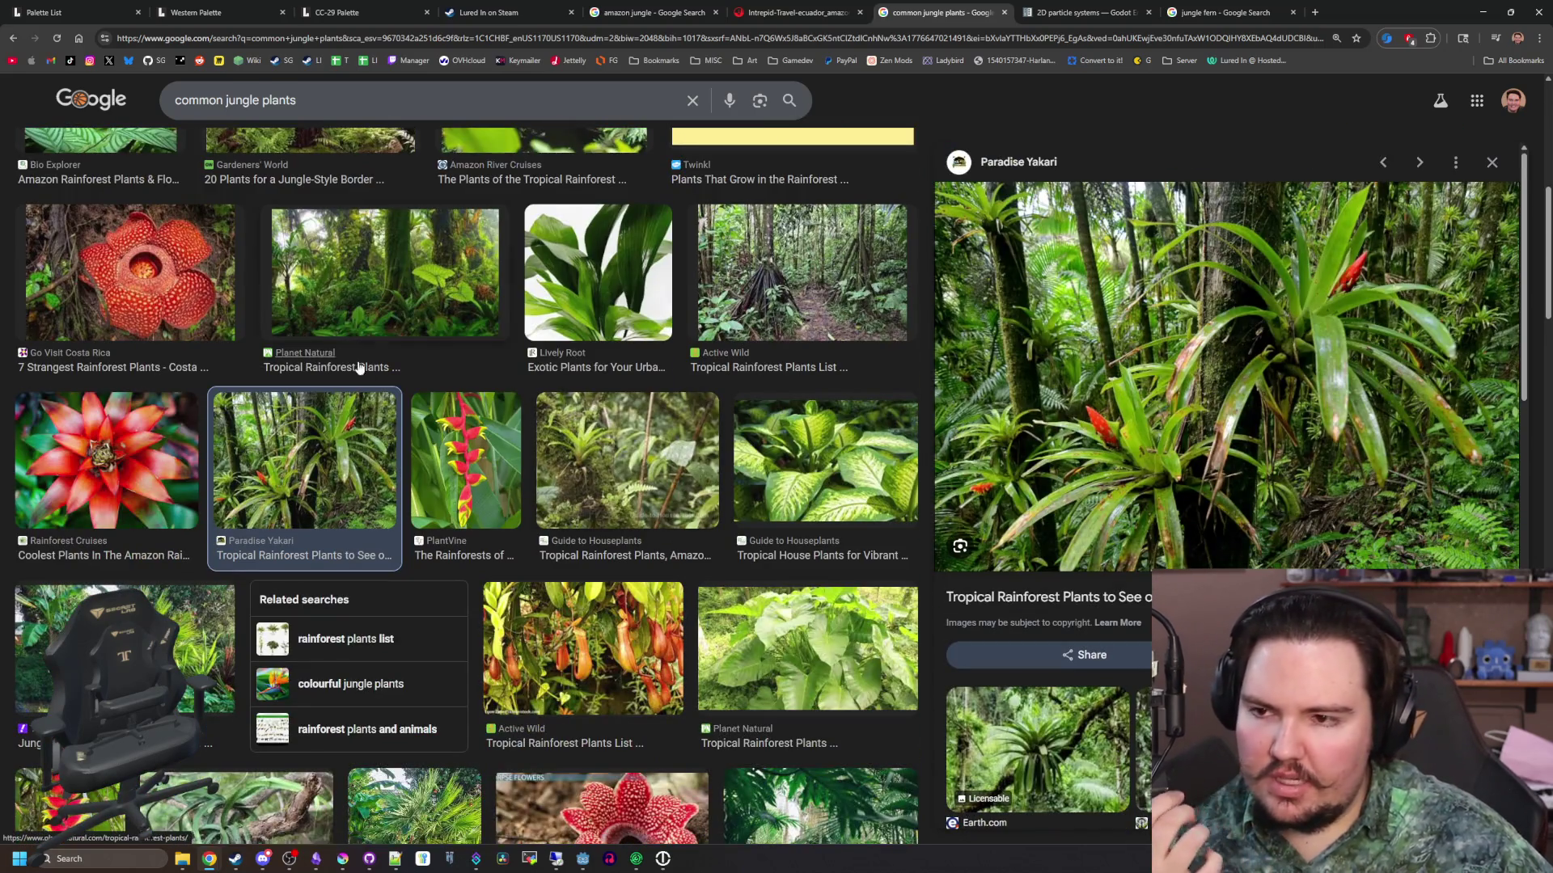
Open the Rafflesia flower image in a new tab
left_click(130, 275)
right_click(1306, 316)
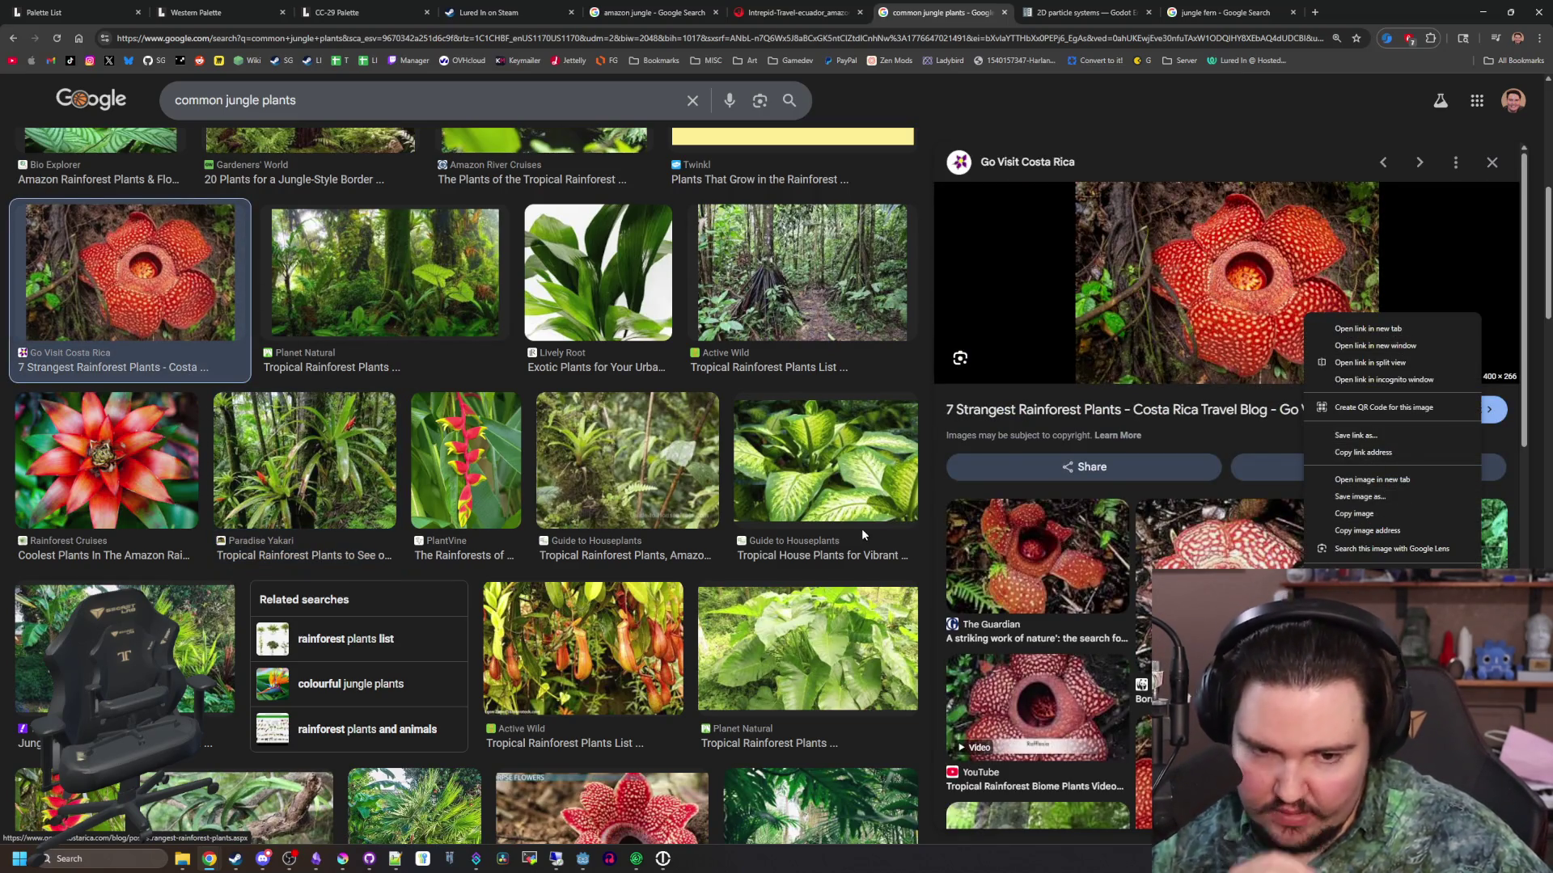
left_click(1404, 479)
scroll(693, 422, "down", 3)
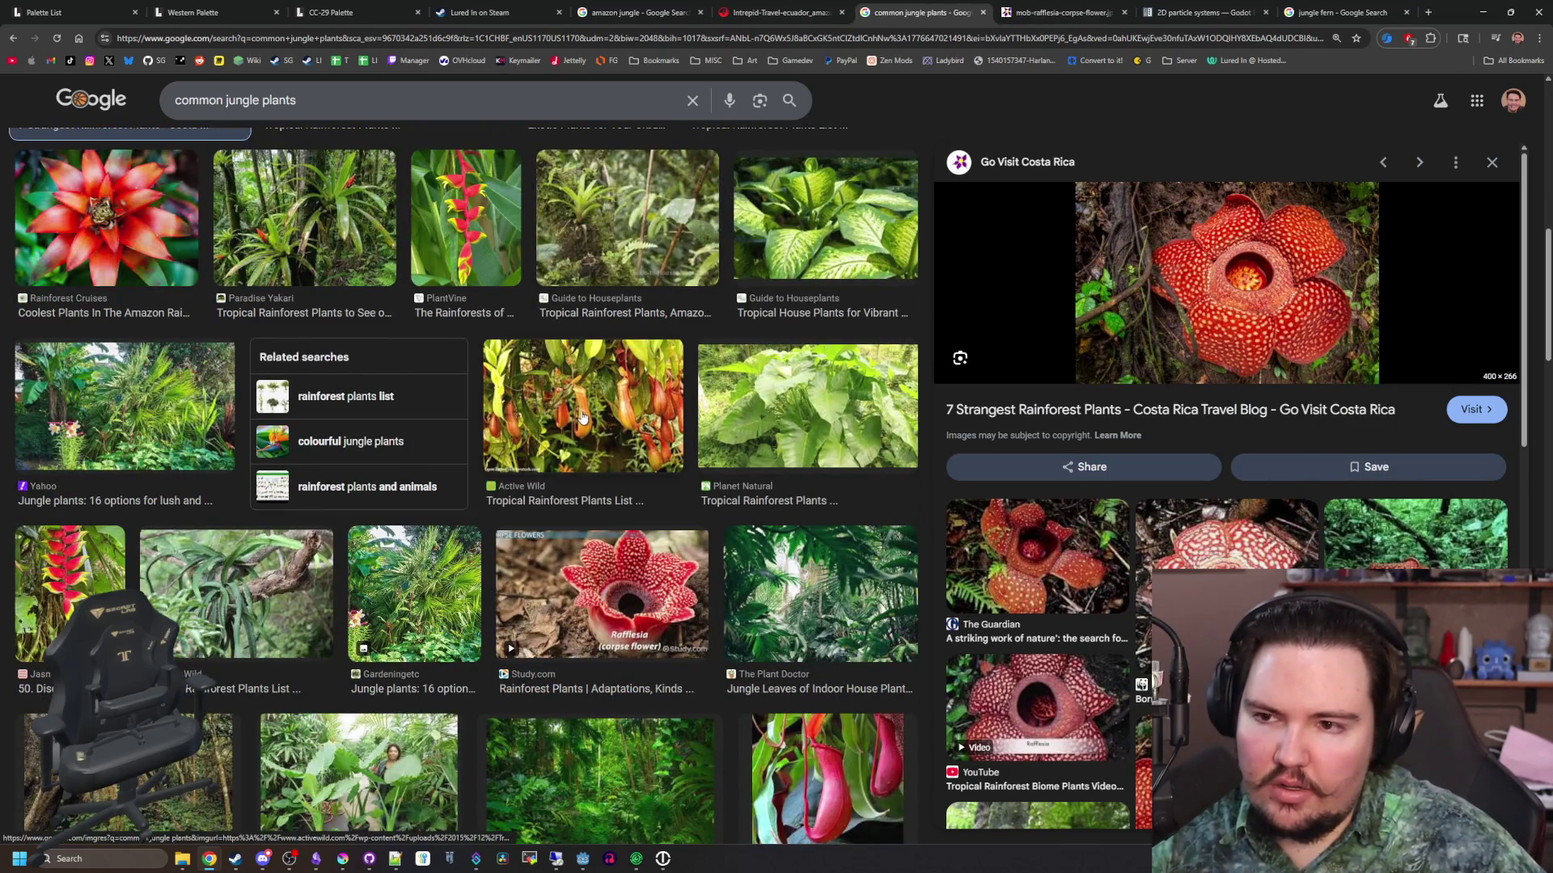
Preview the bromeliad, Rainforest Epiphytes and Botany - The Amazon images
left_click(296, 223)
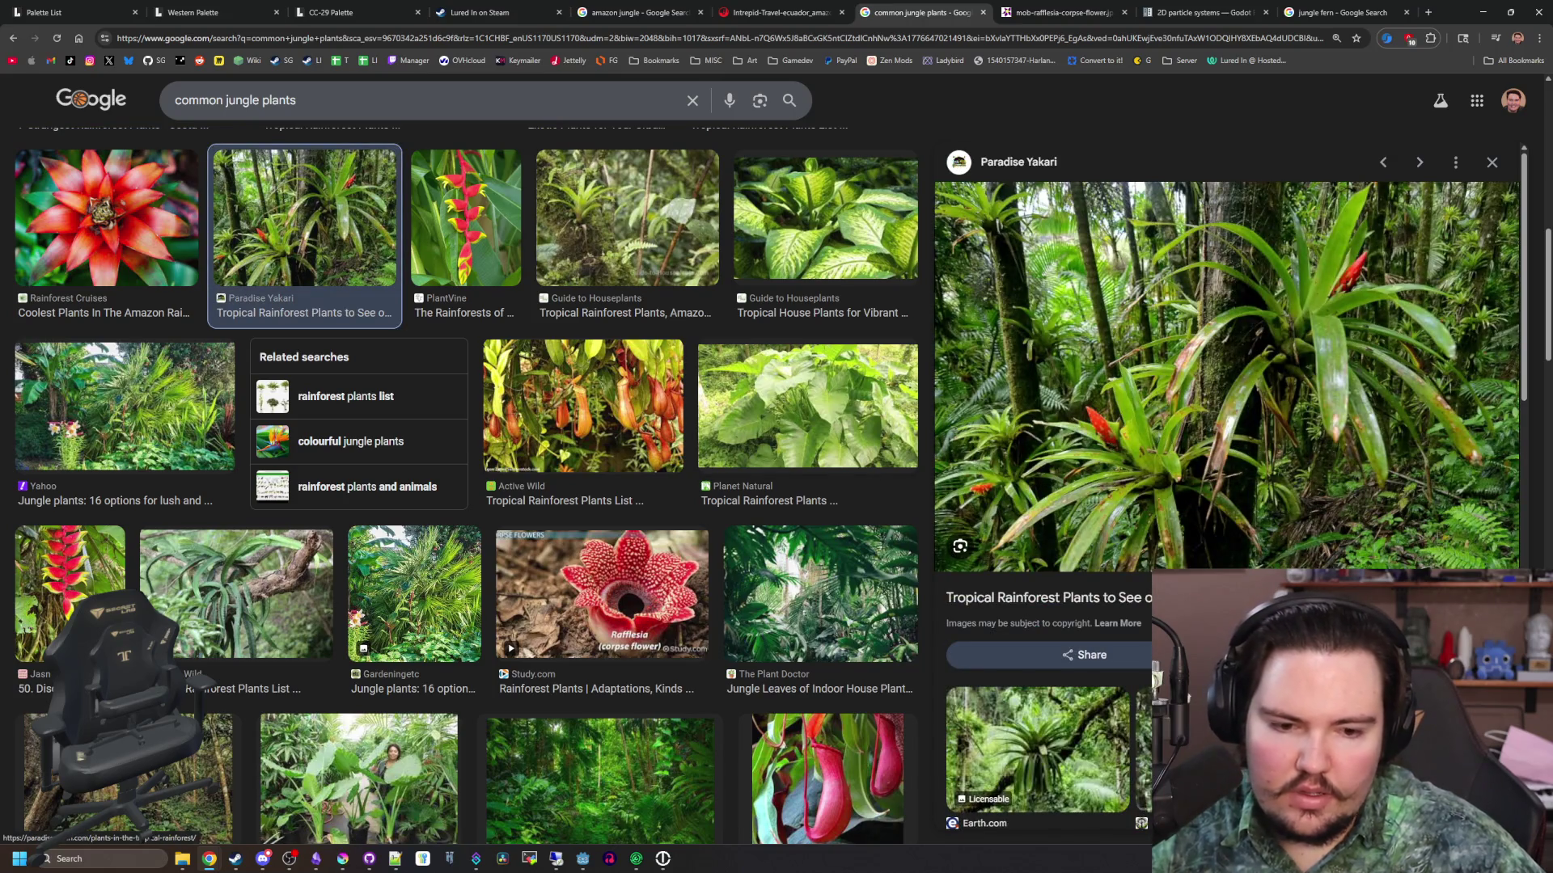
left_click(1037, 748)
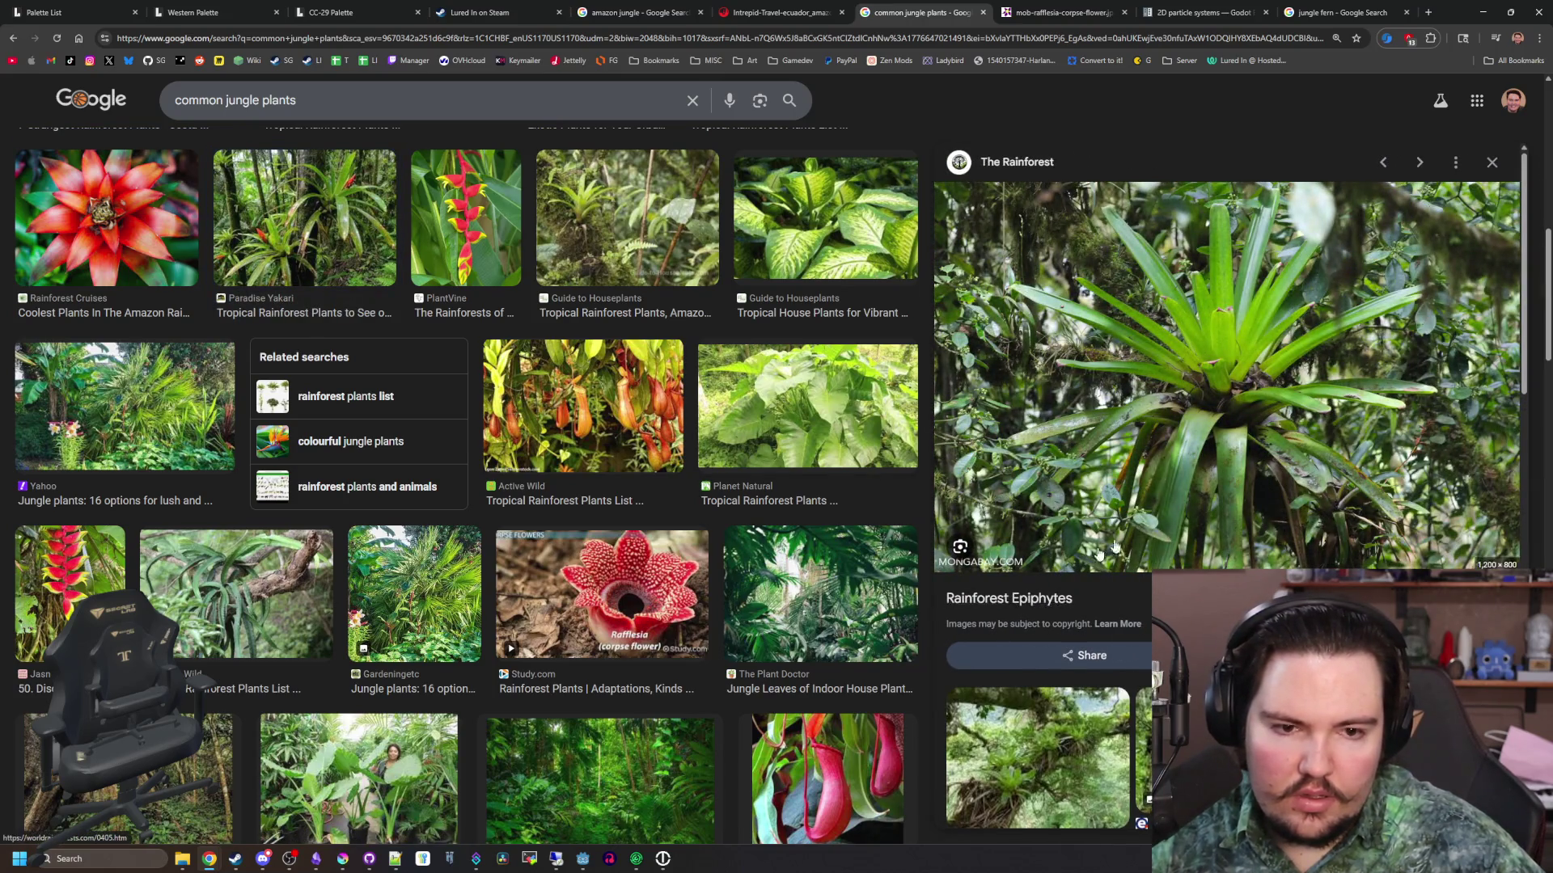
scroll(1082, 561, "down", 3)
scroll(1201, 495, "down", 2)
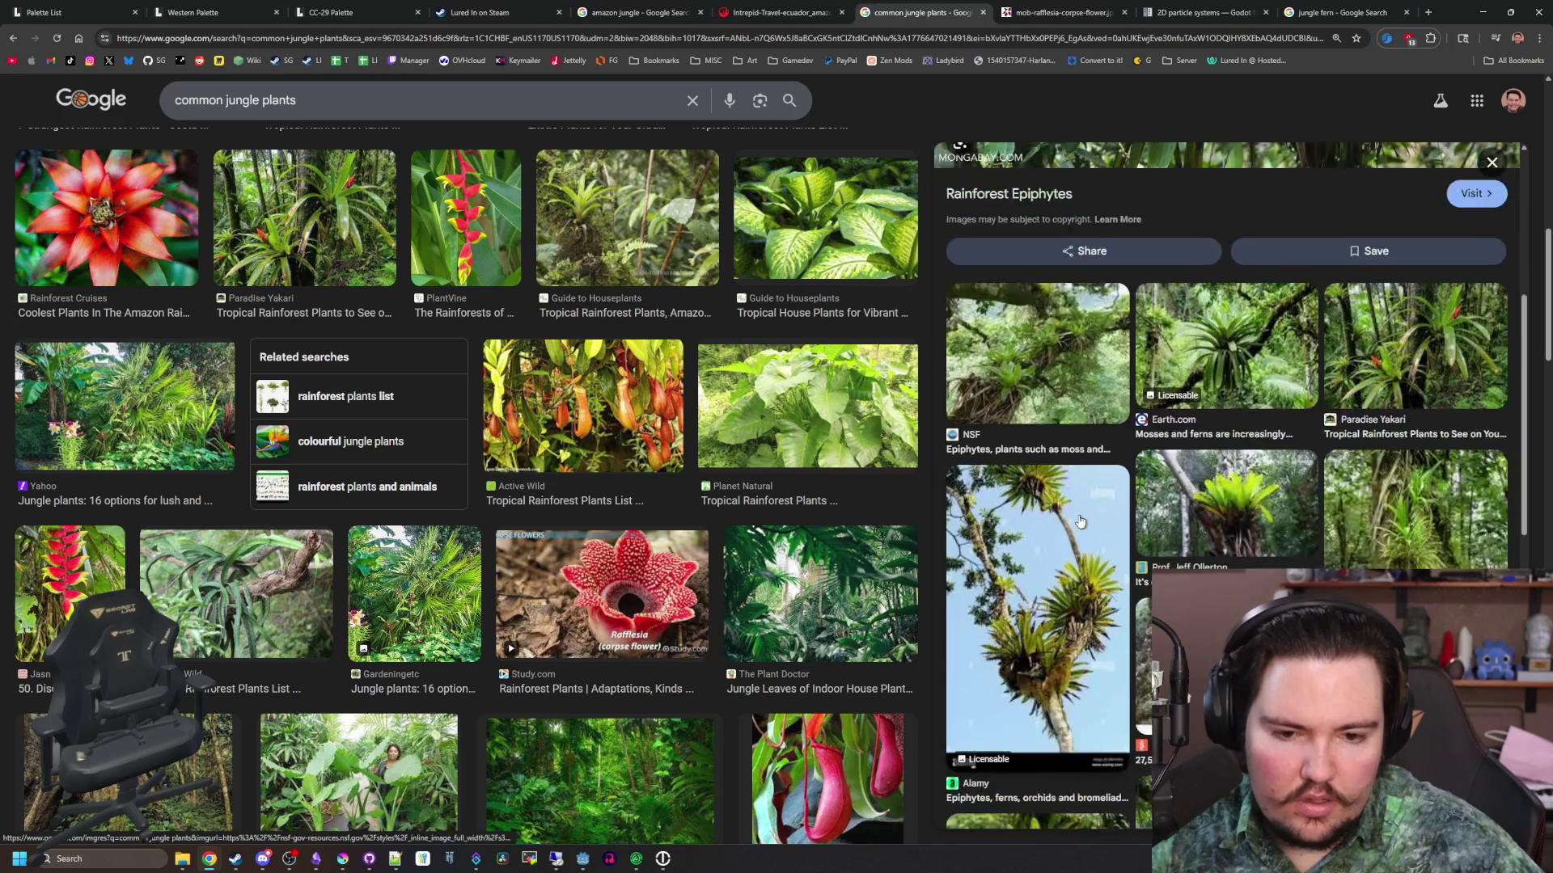
left_click(1421, 565)
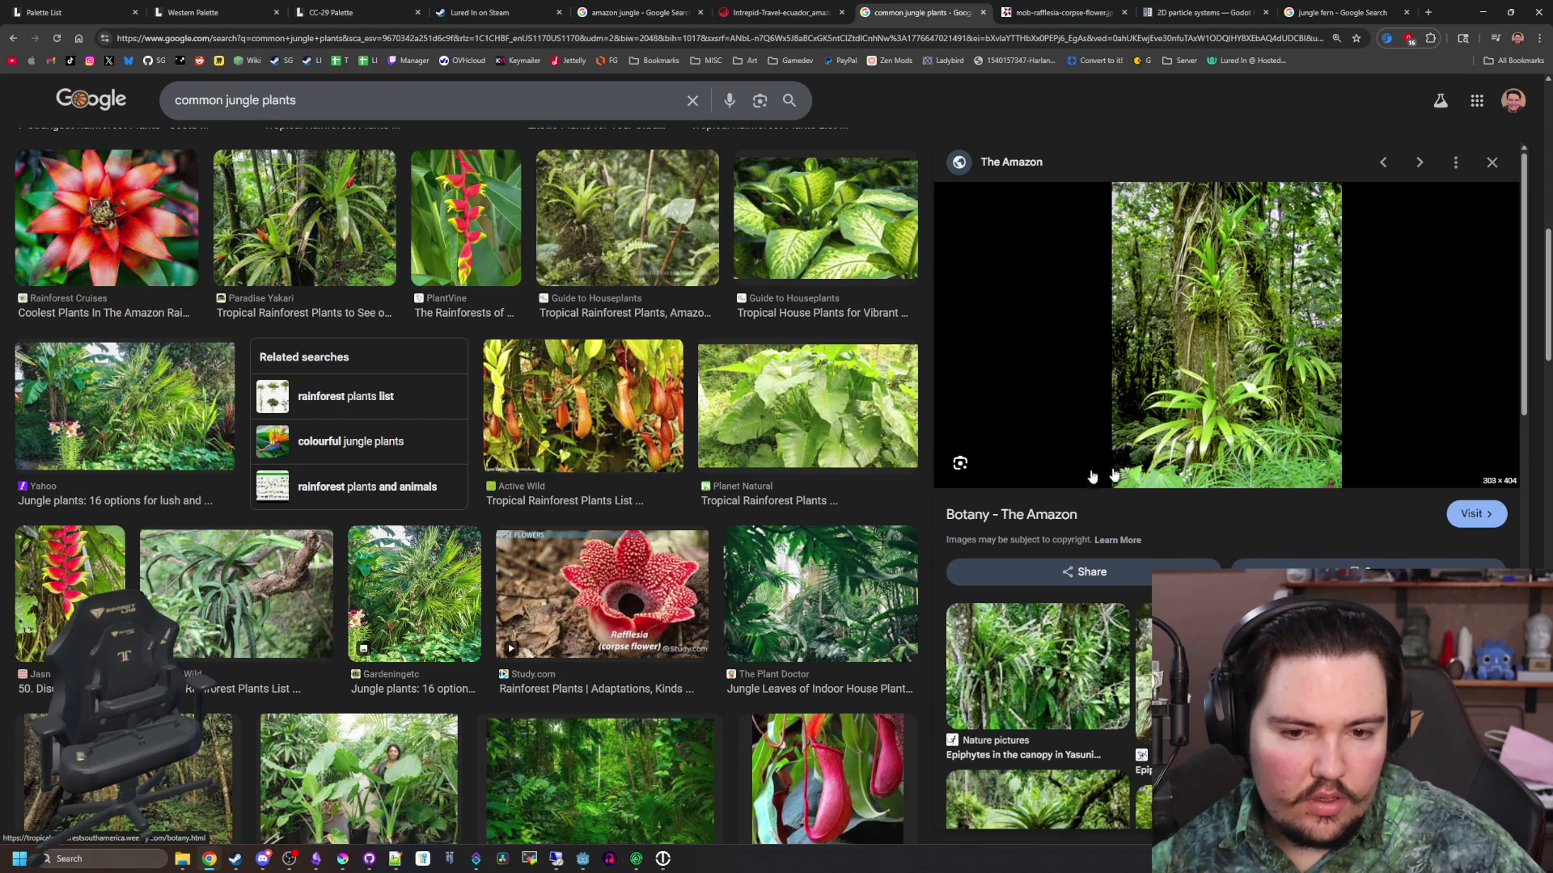
scroll(1132, 485, "down", 3)
scroll(582, 421, "down", 5)
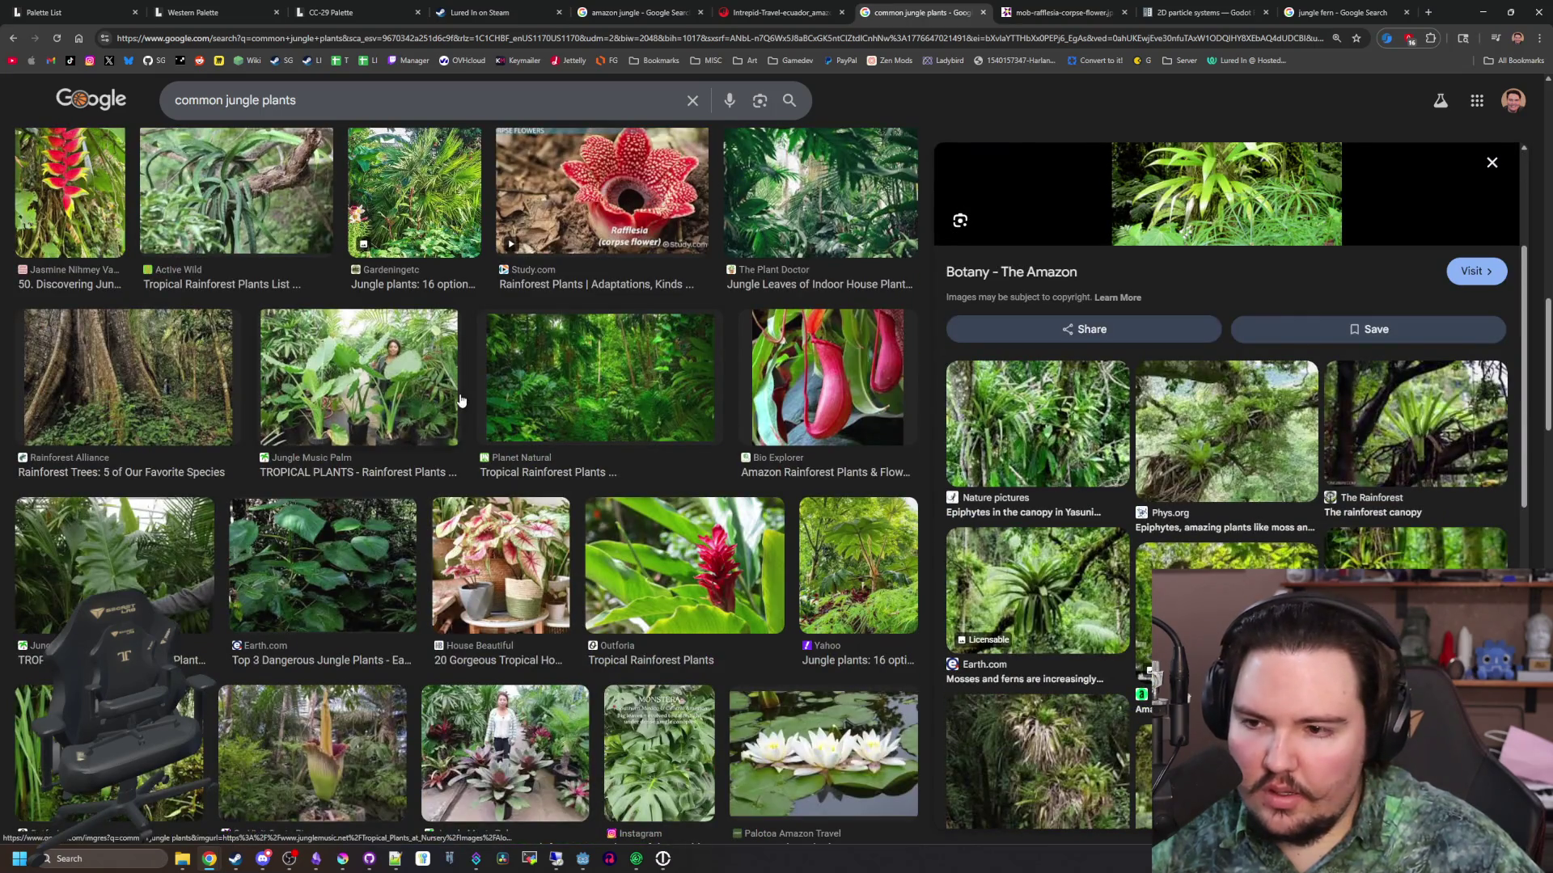
Preview the tropical garden plants, tall rainforest palms and Unique & Uncommon Plants images
left_click(330, 410)
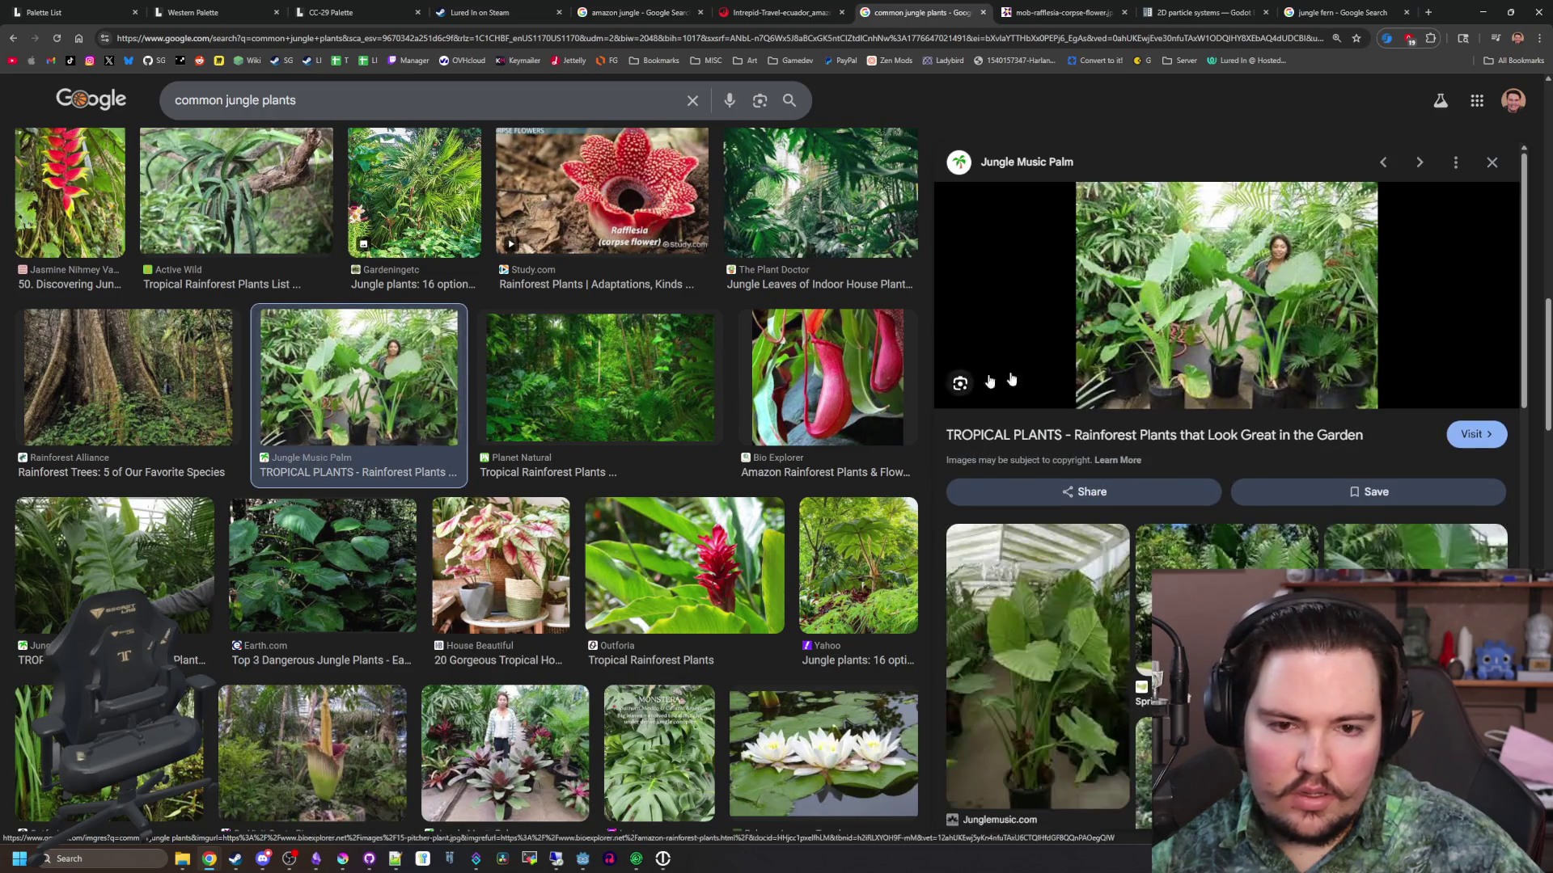
scroll(660, 474, "down", 5)
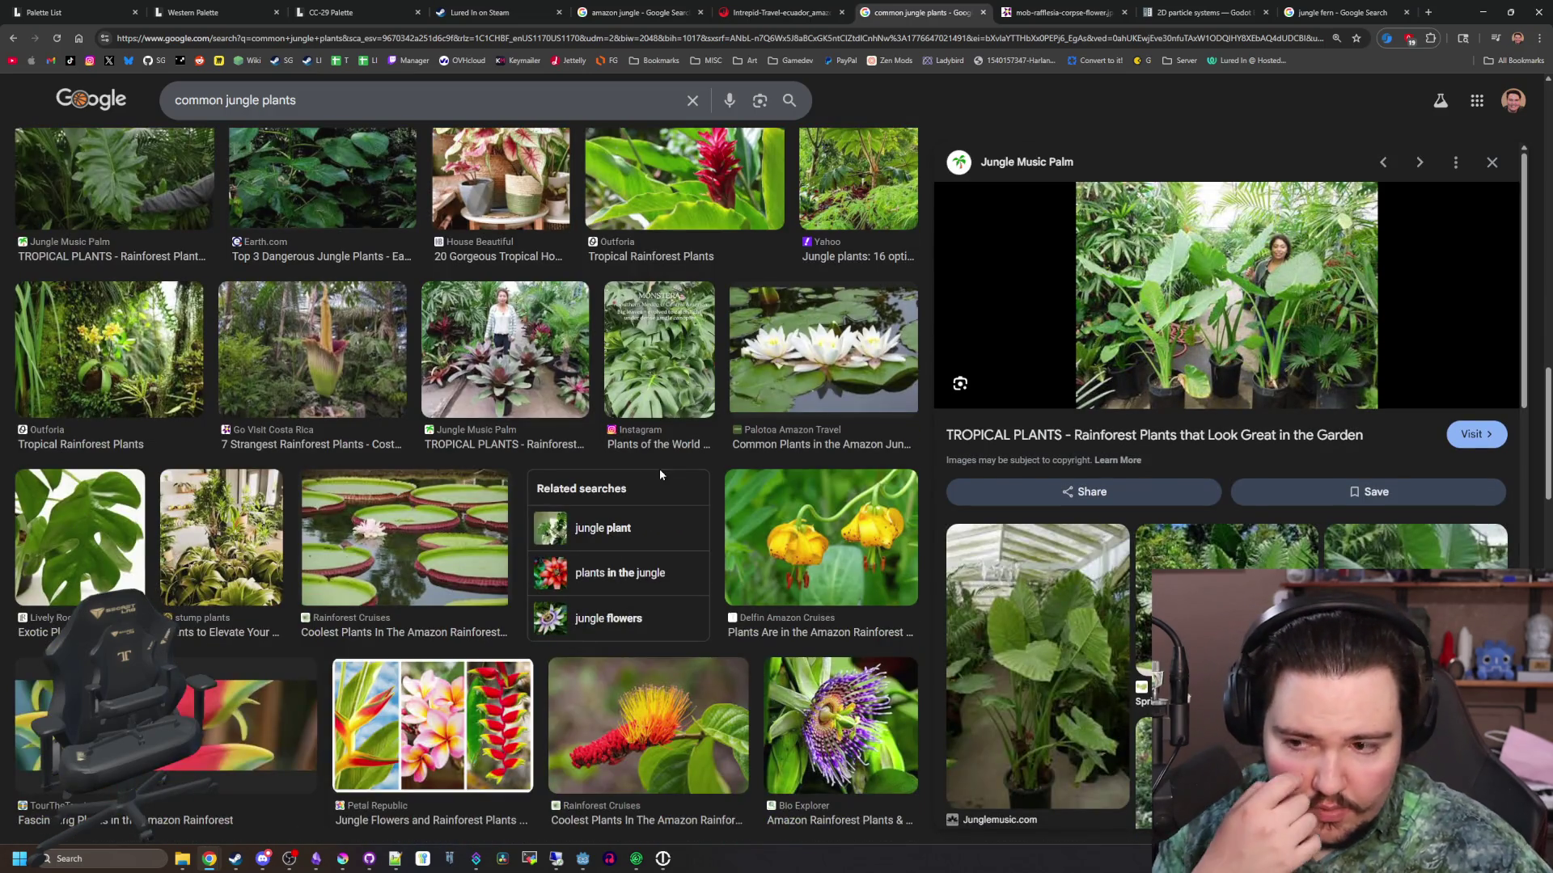
scroll(659, 475, "down", 7)
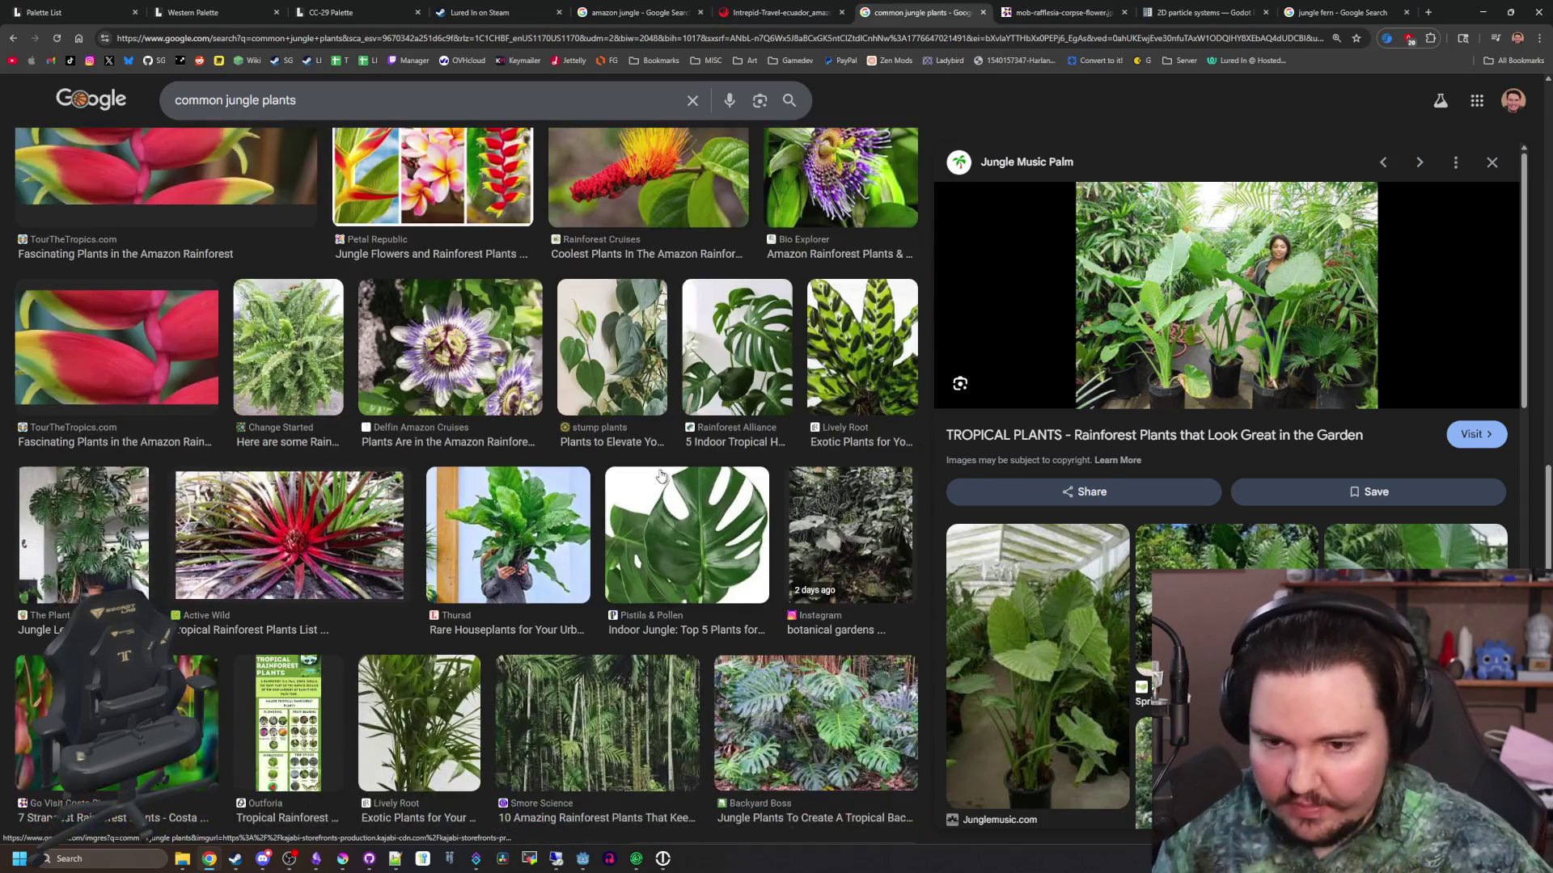
scroll(667, 503, "down", 2)
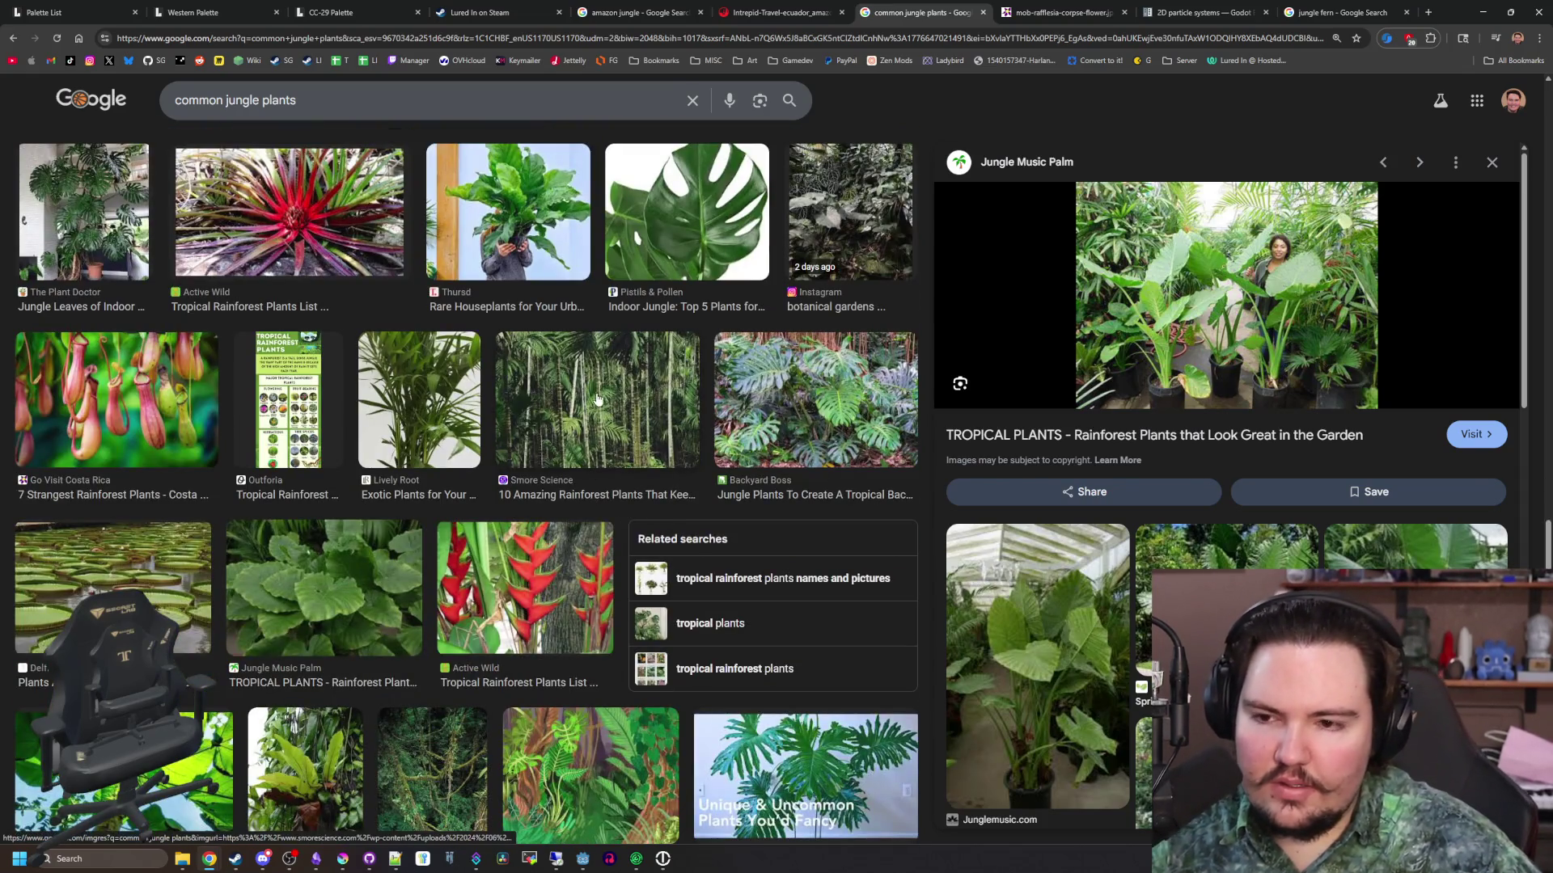
left_click(594, 414)
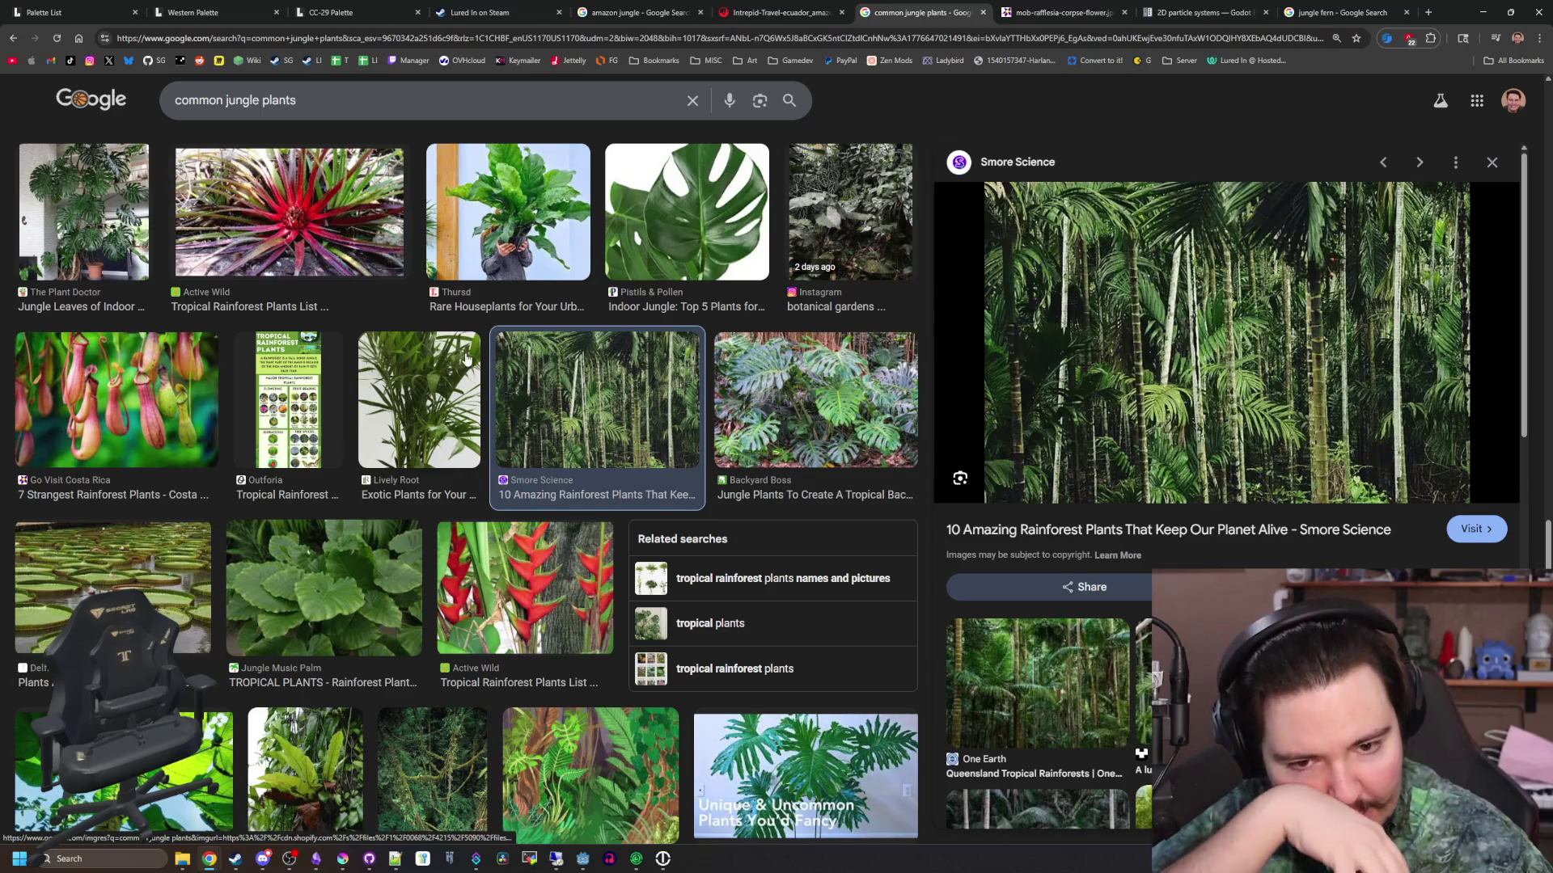
scroll(466, 357, "down", 3)
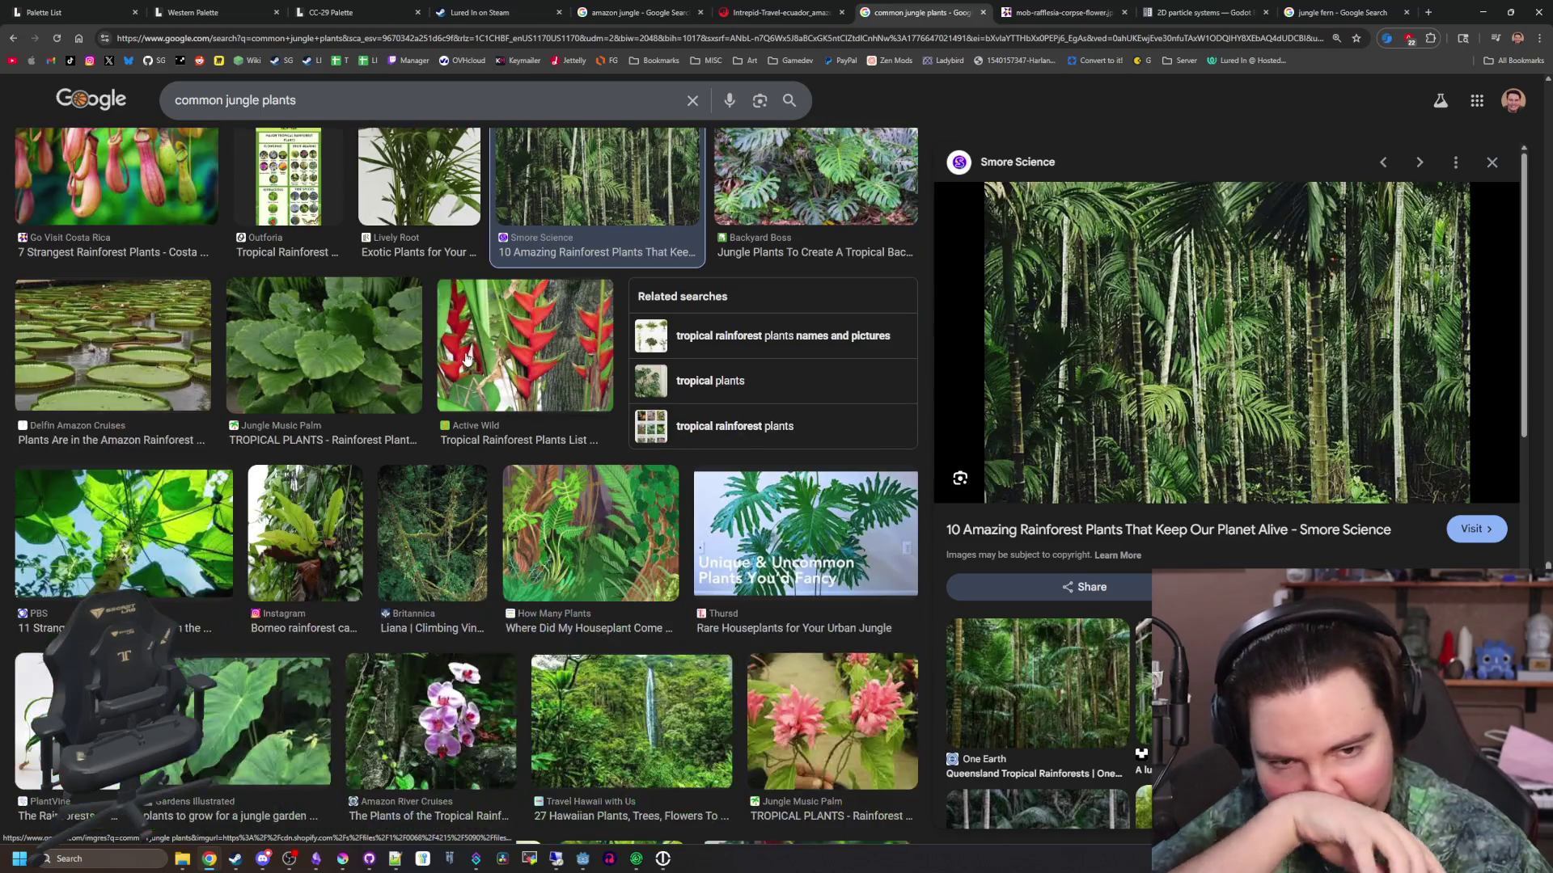
left_click(777, 564)
scroll(777, 564, "down", 2)
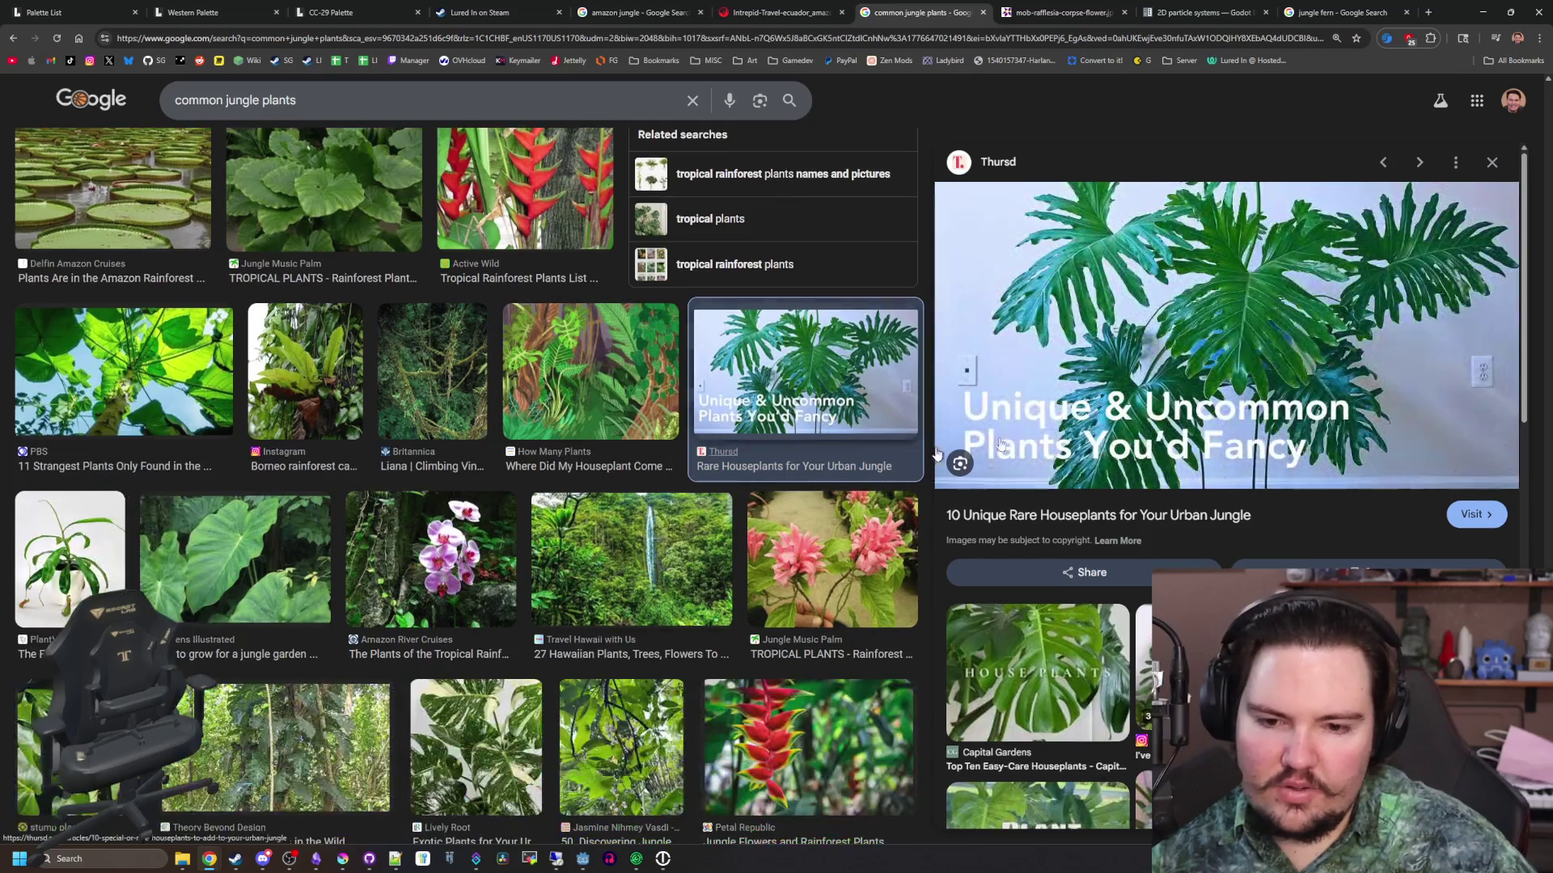
scroll(1272, 348, "down", 2)
scroll(719, 394, "down", 4)
scroll(719, 394, "down", 5)
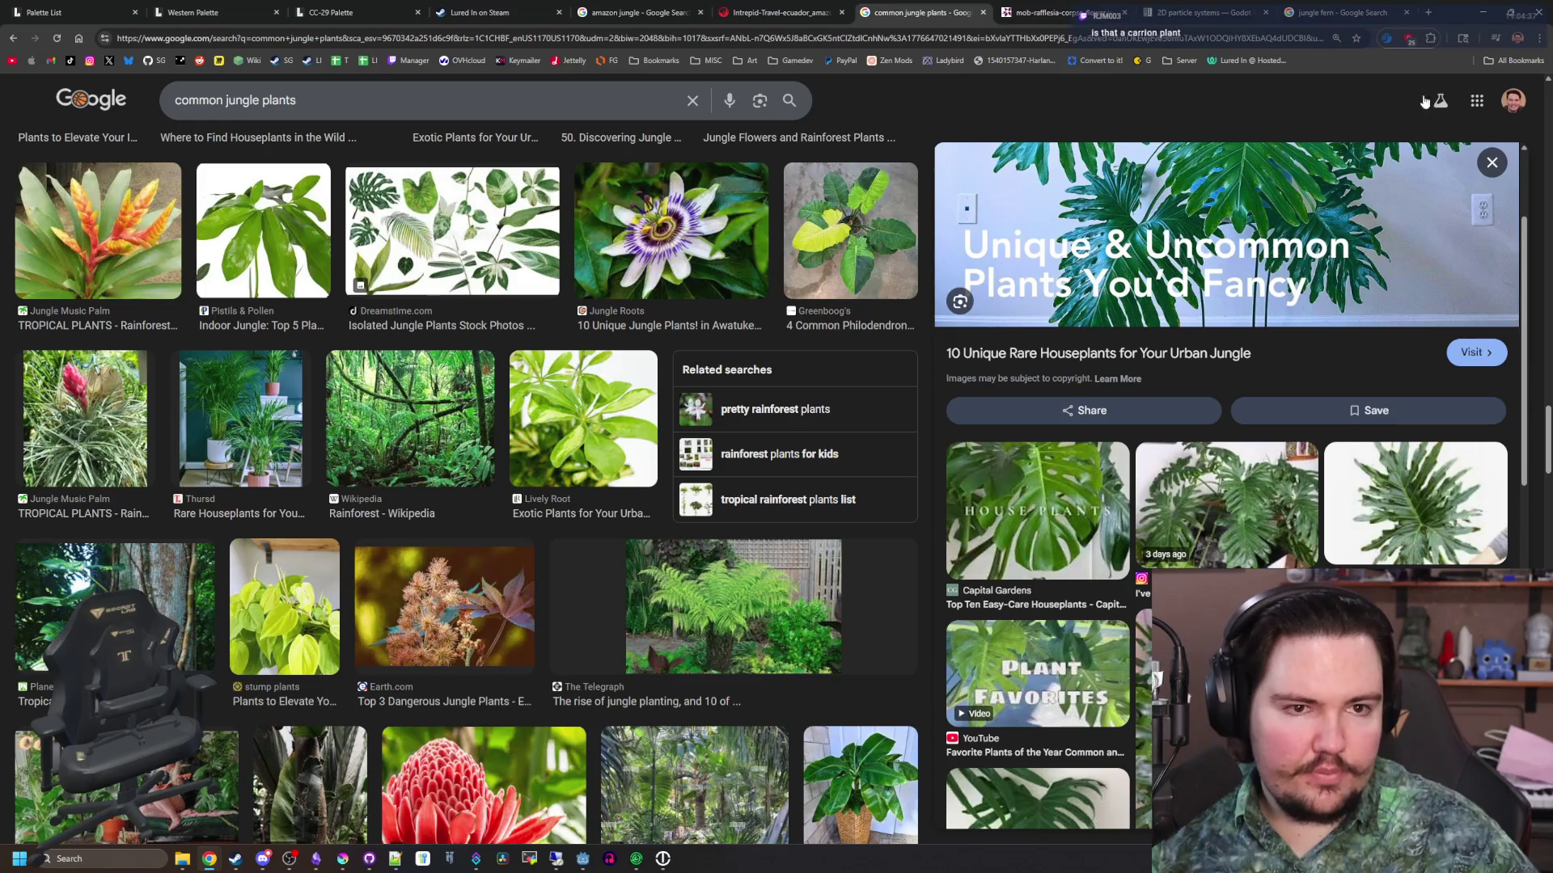
Minimize the browser, bring up the Krita shrub drawing, then search for carrion plant
left_click(1483, 12)
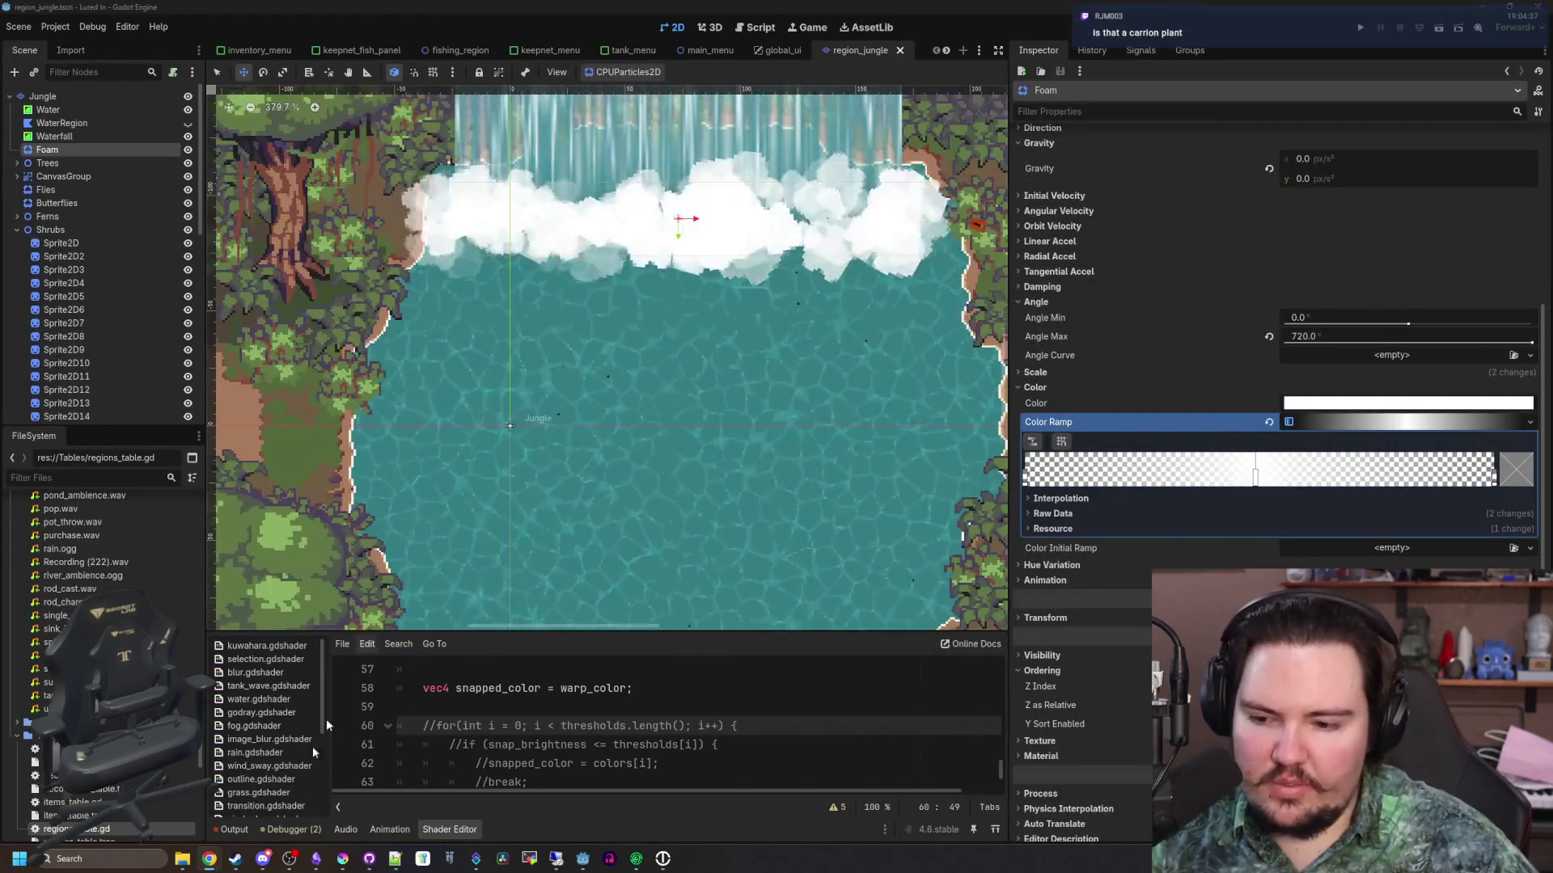
left_click(342, 861)
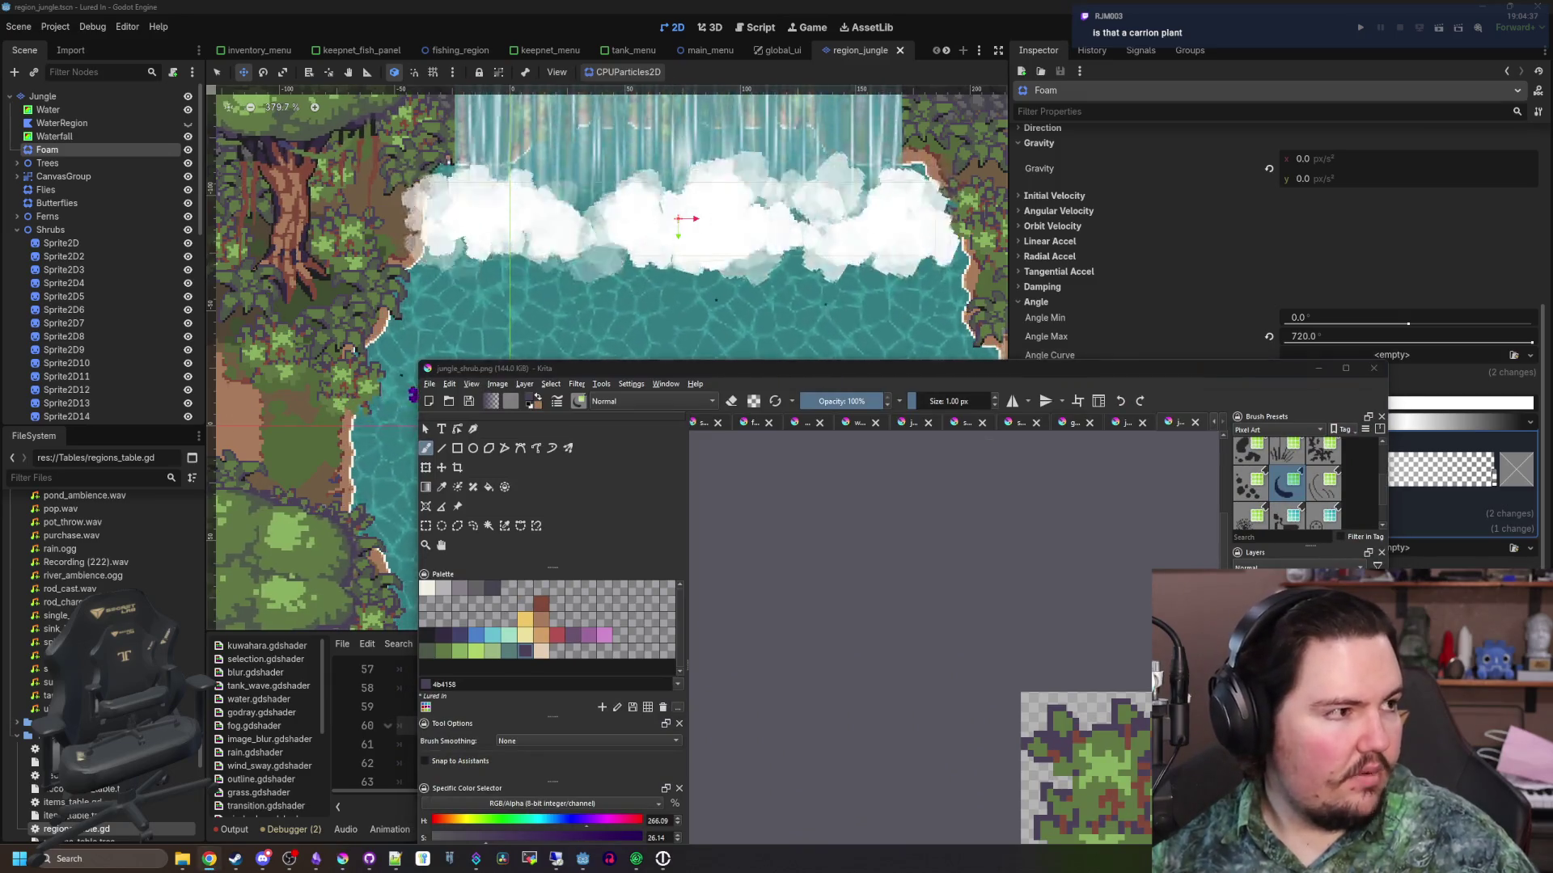
key("super+2")
type("arrion plant")
key("Return")
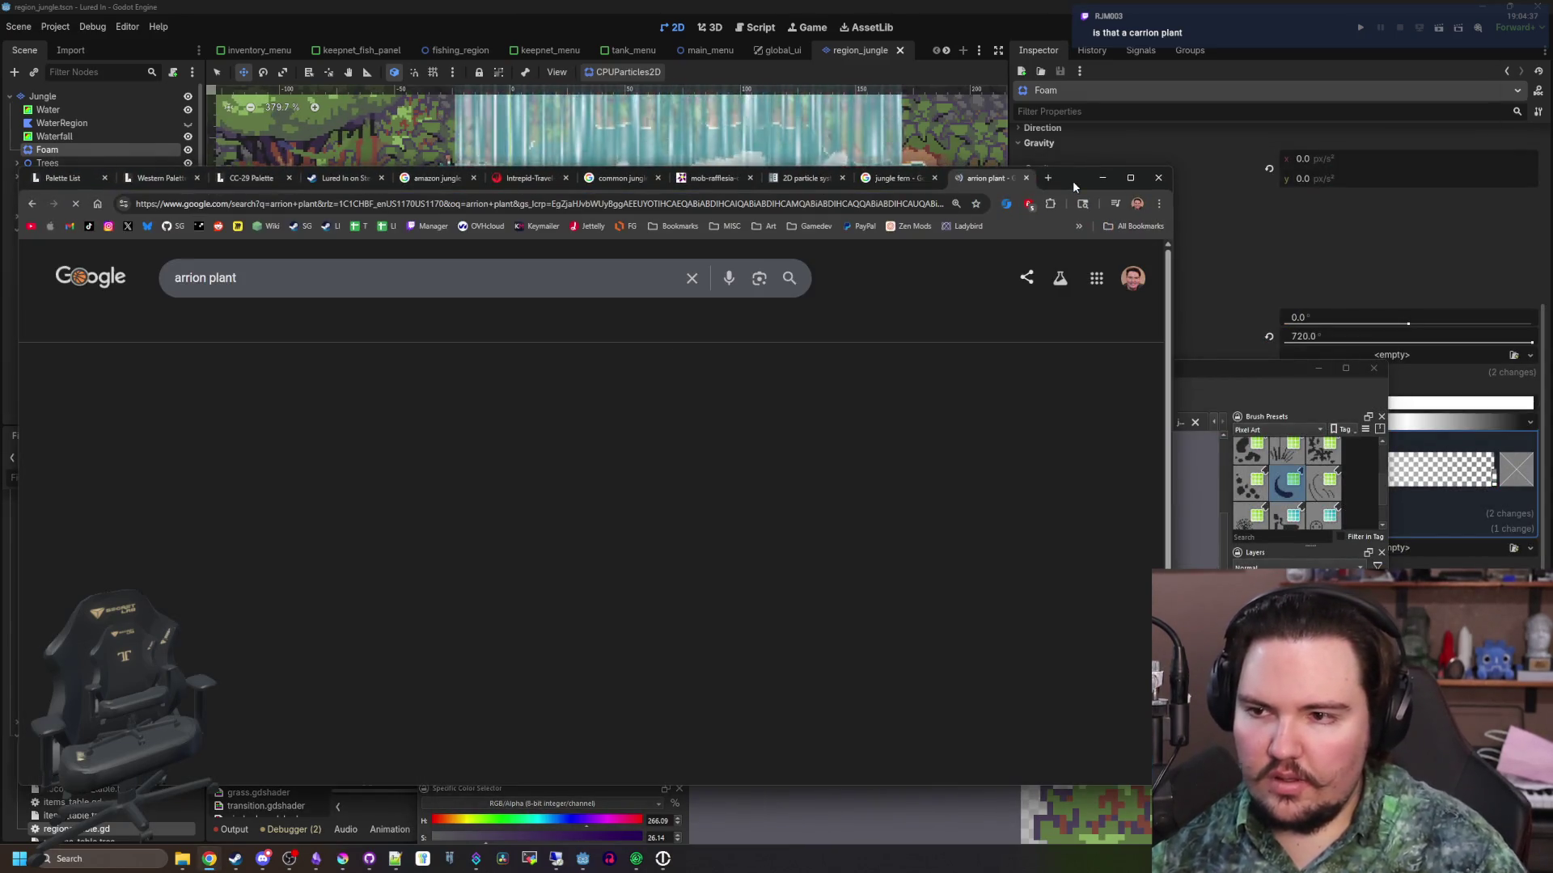
left_click(336, 408)
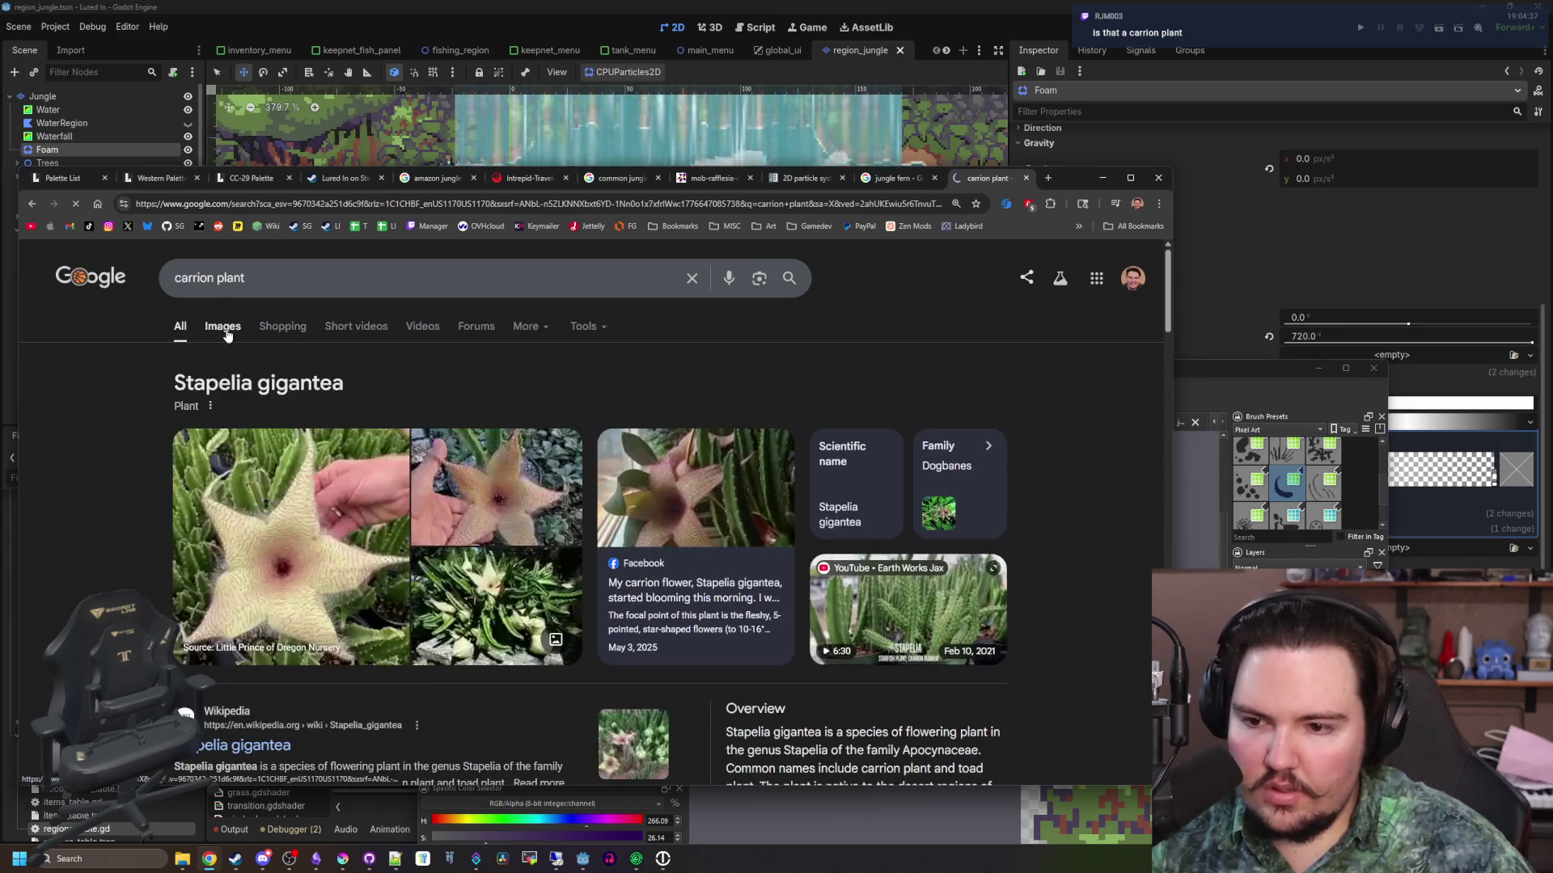
Show carrion plant image results and preview the red rafflesia and Britannica carrion flower images
left_click(218, 328)
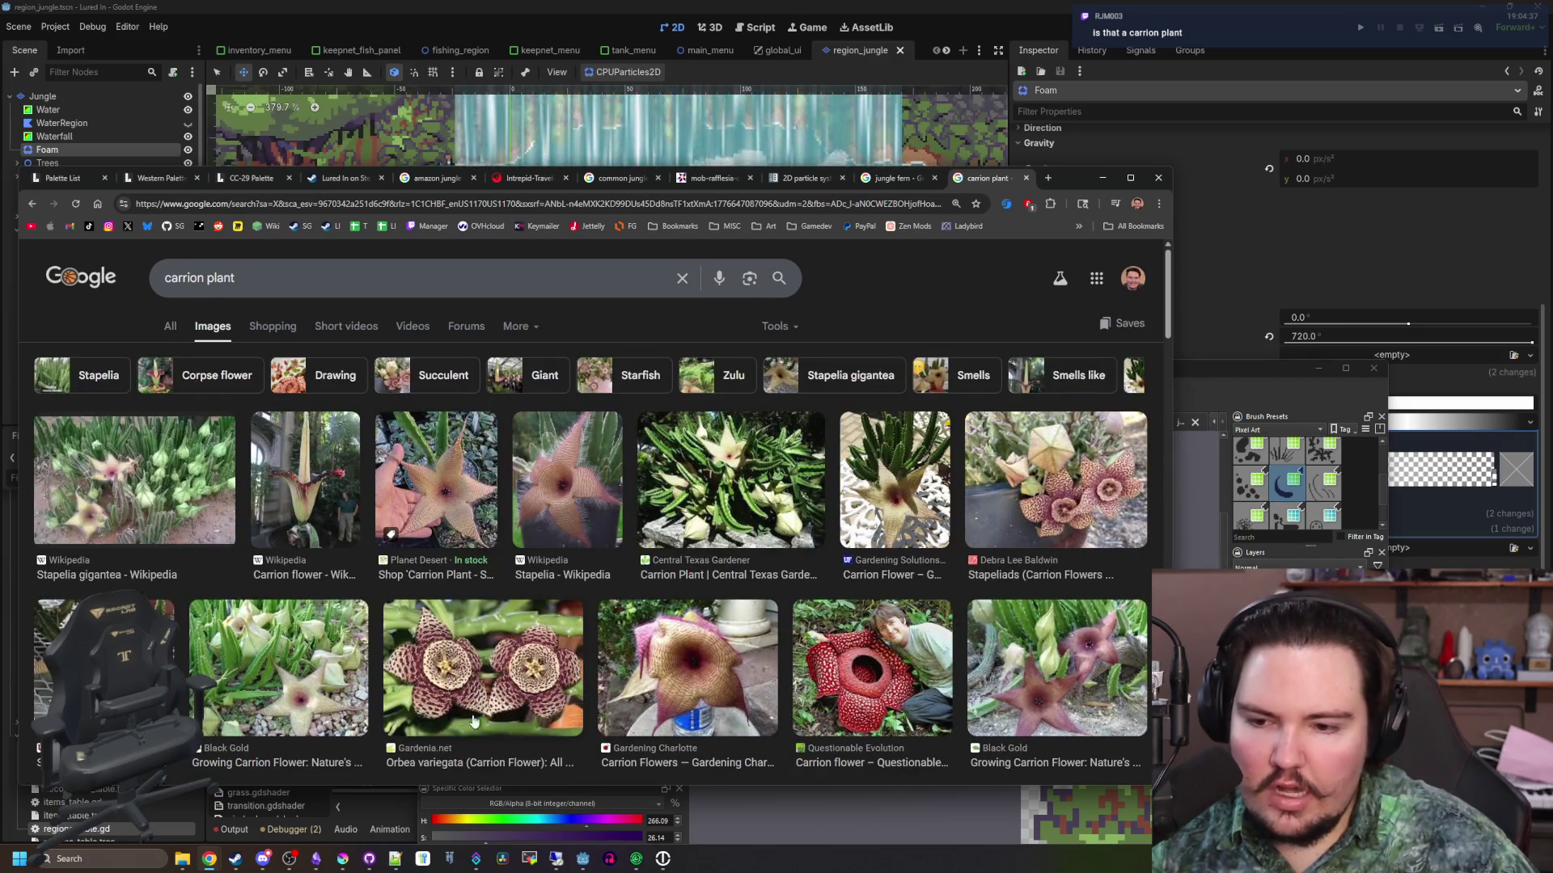
scroll(492, 676, "down", 1)
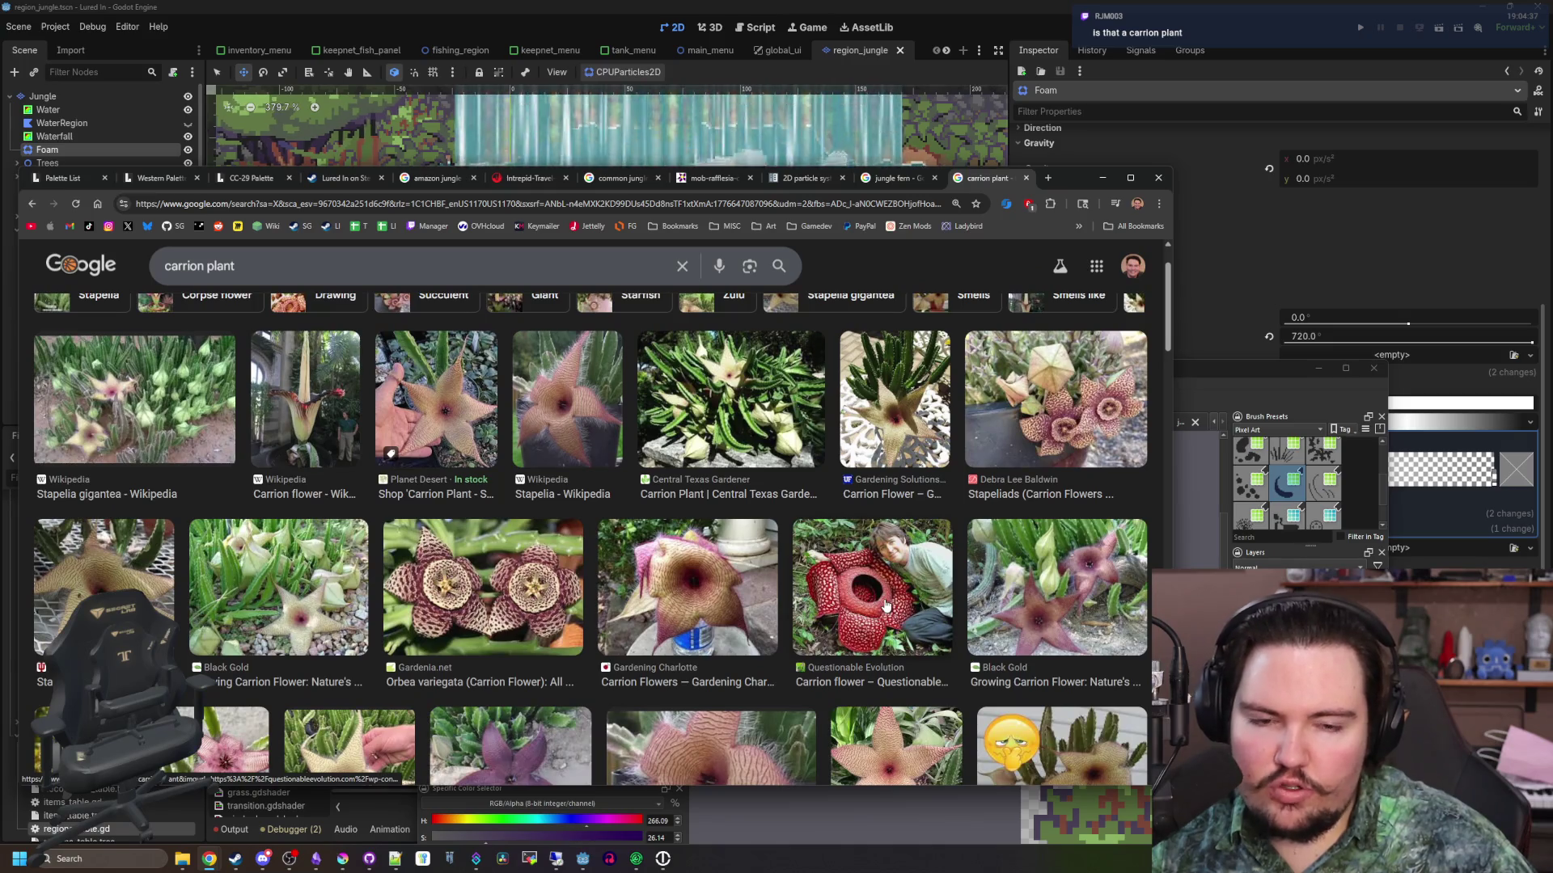
left_click(886, 605)
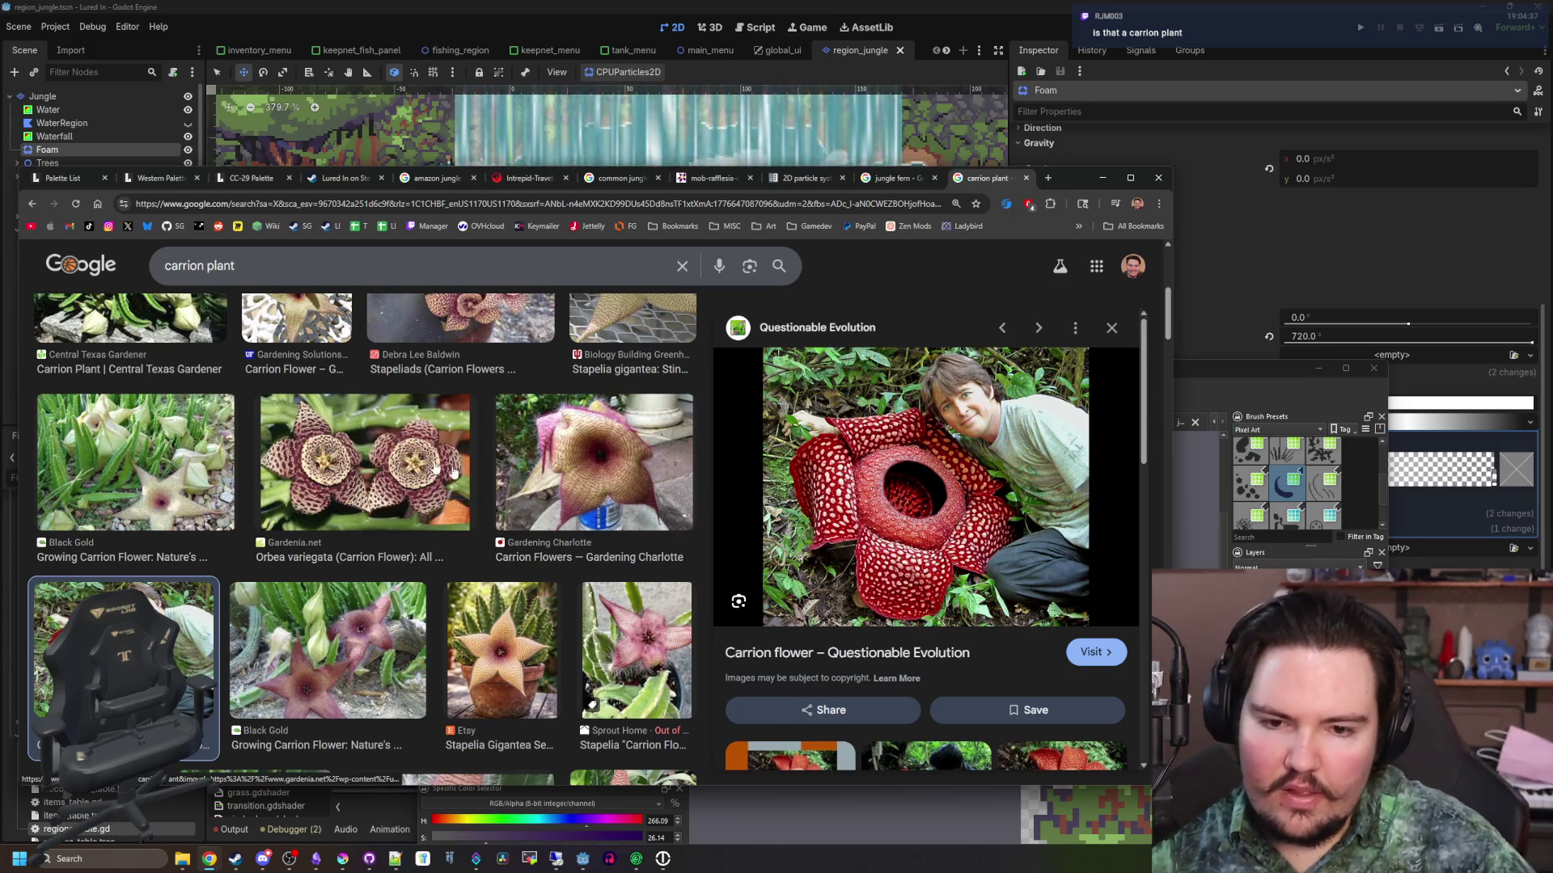
scroll(427, 465, "down", 3)
scroll(427, 467, "down", 1)
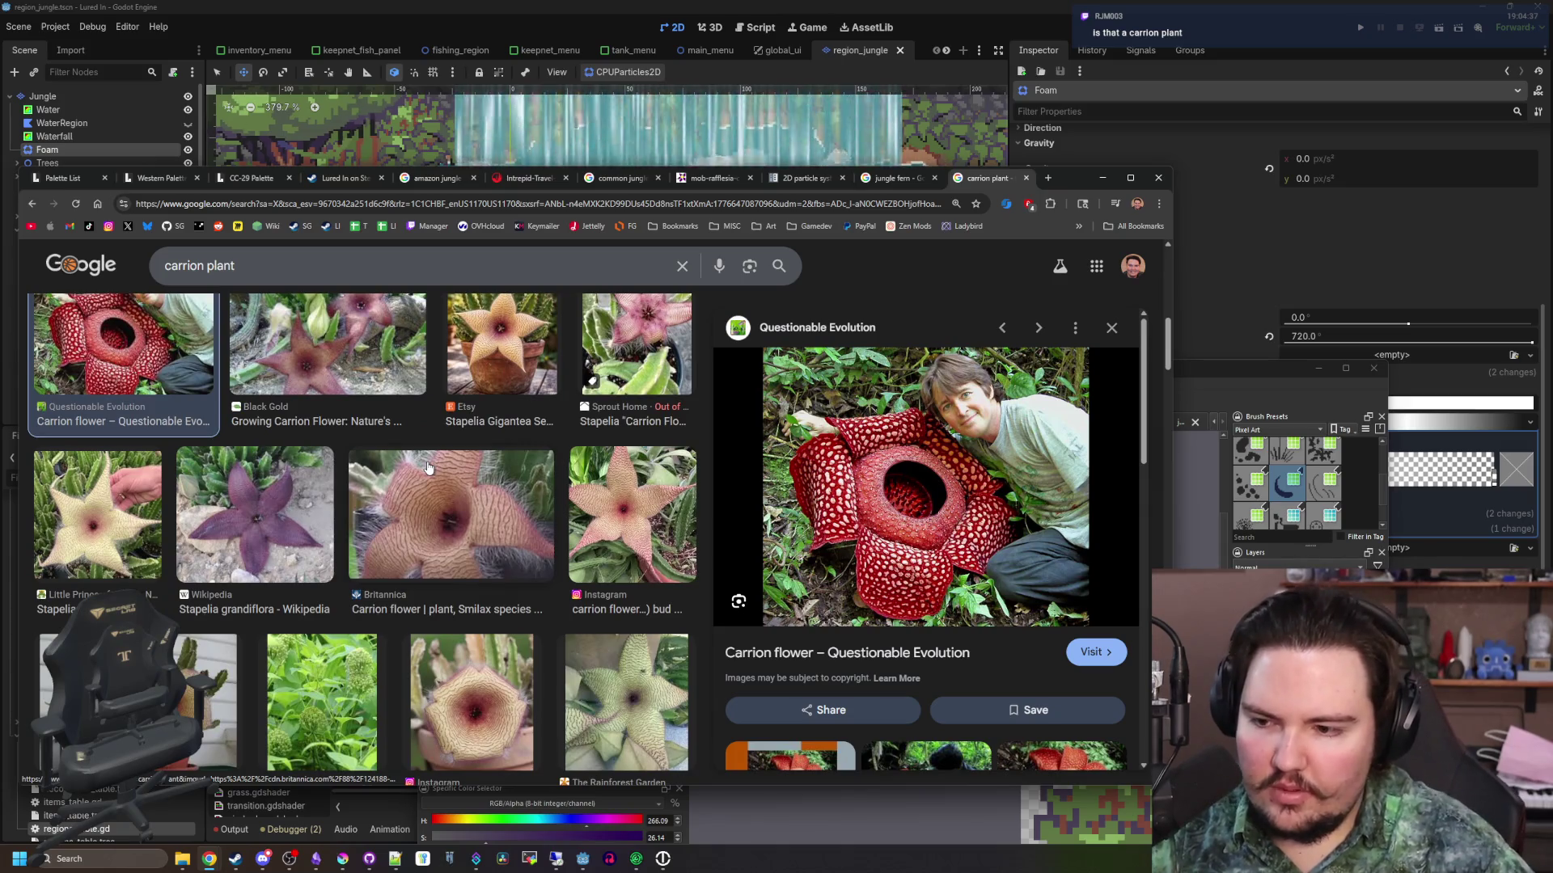
left_click(505, 507)
Preview the iStock starfish-shaped carrion flower and A-Z Animals rafflesia images, revisiting each
scroll(505, 506, "down", 3)
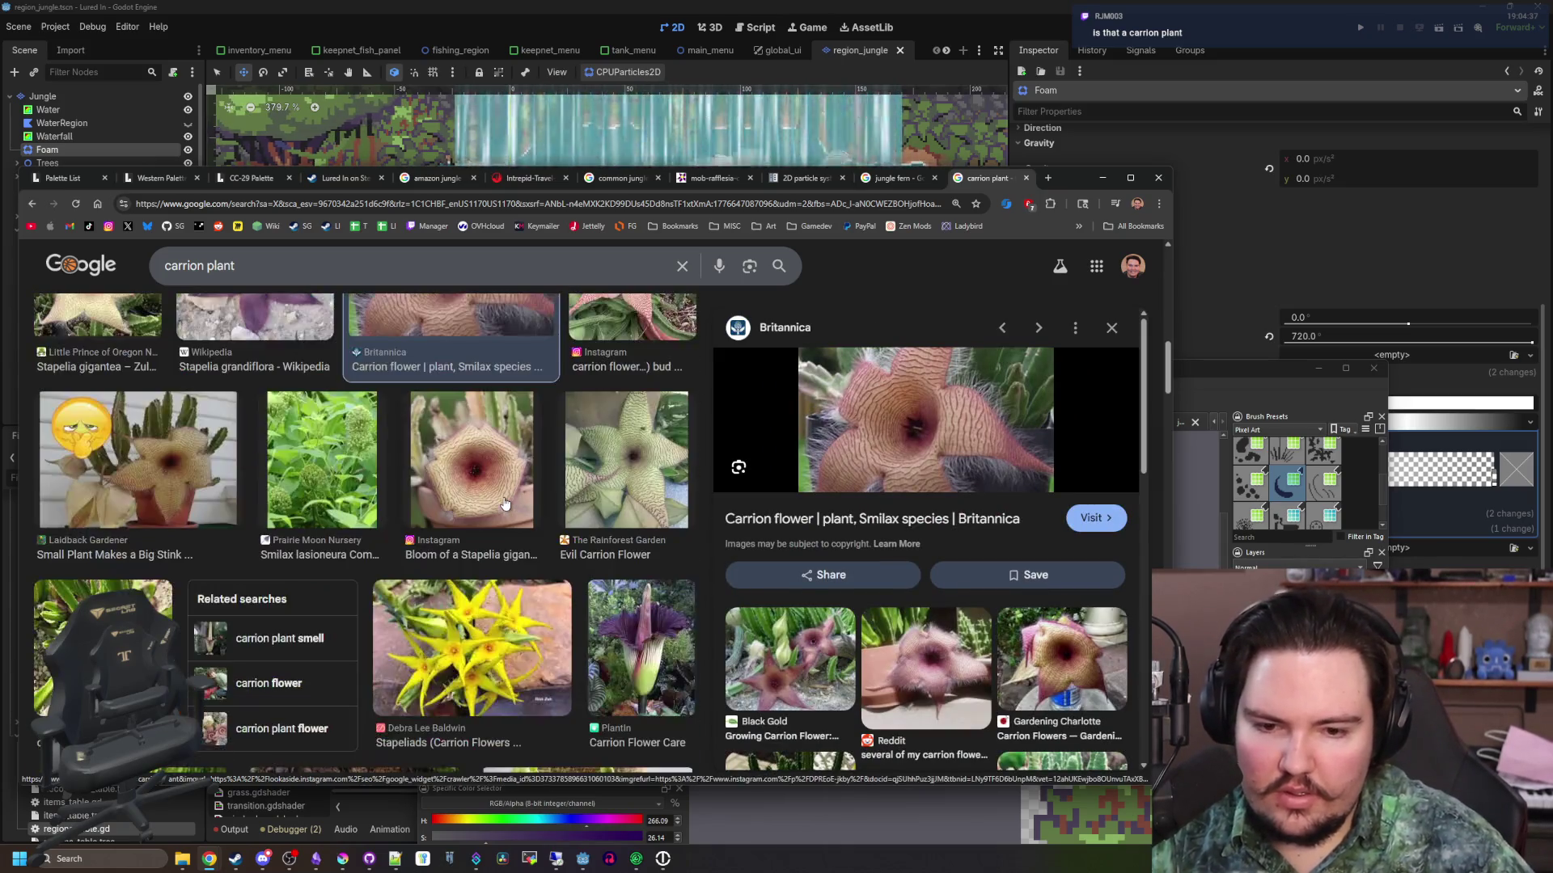
scroll(505, 491, "down", 4)
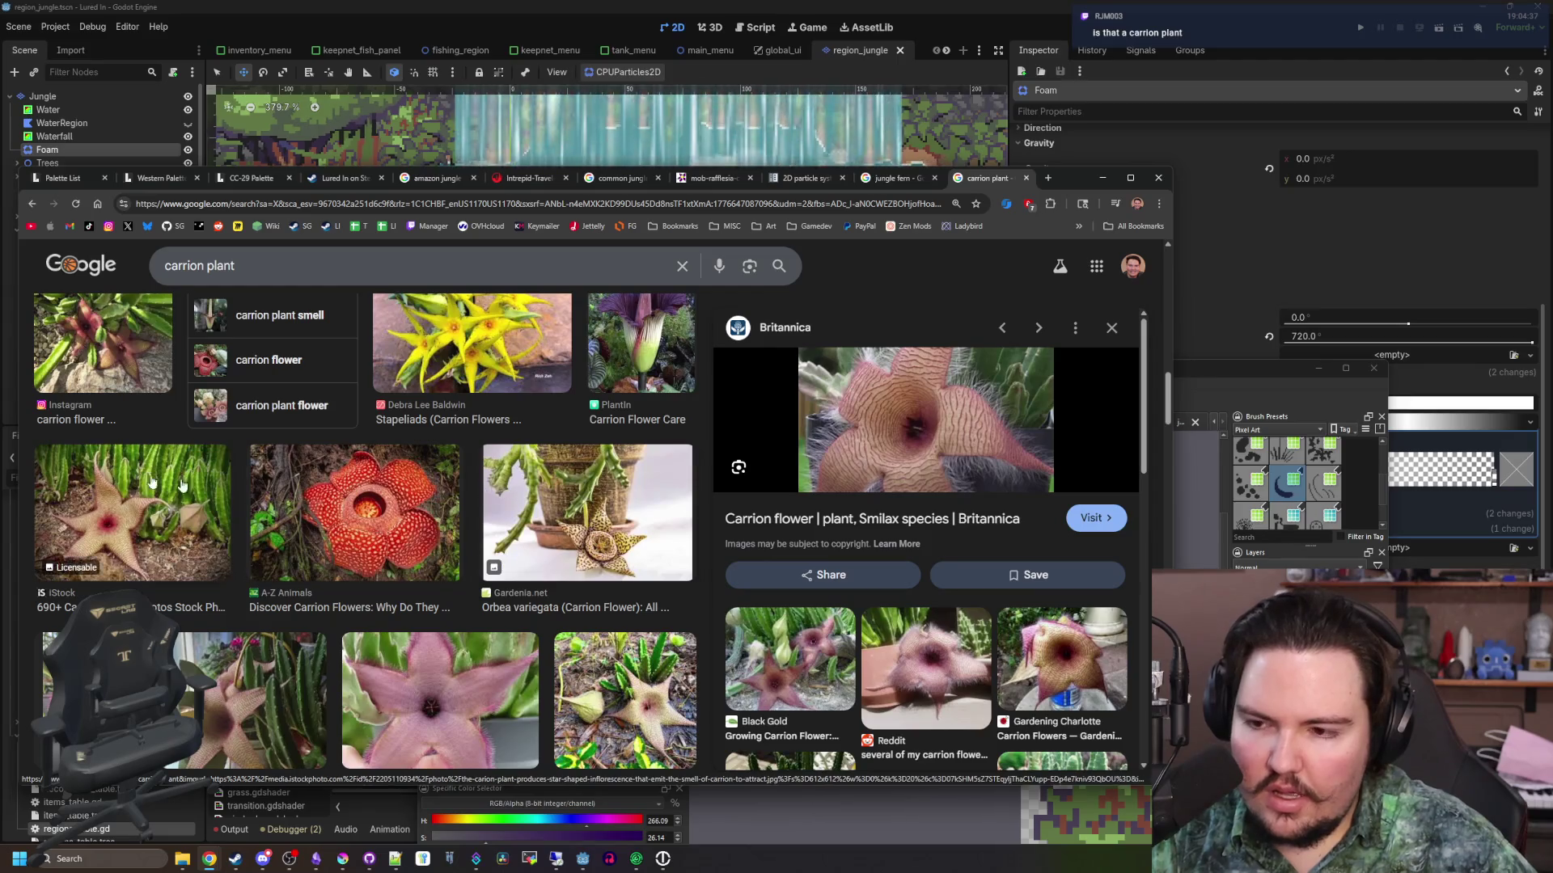
left_click(90, 485)
left_click(398, 520)
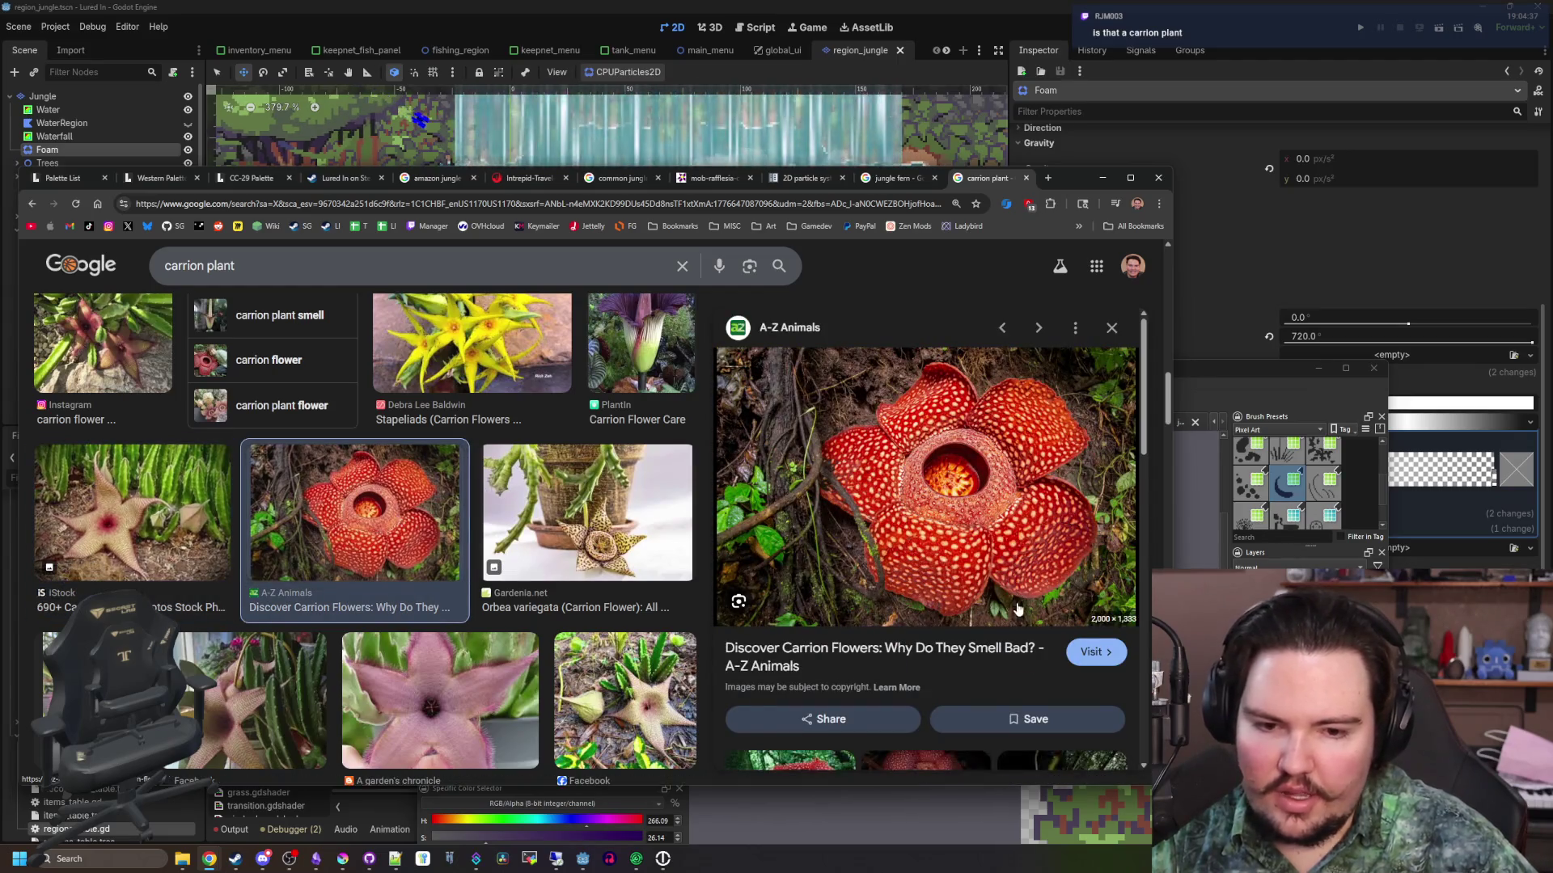
scroll(1022, 593, "down", 3)
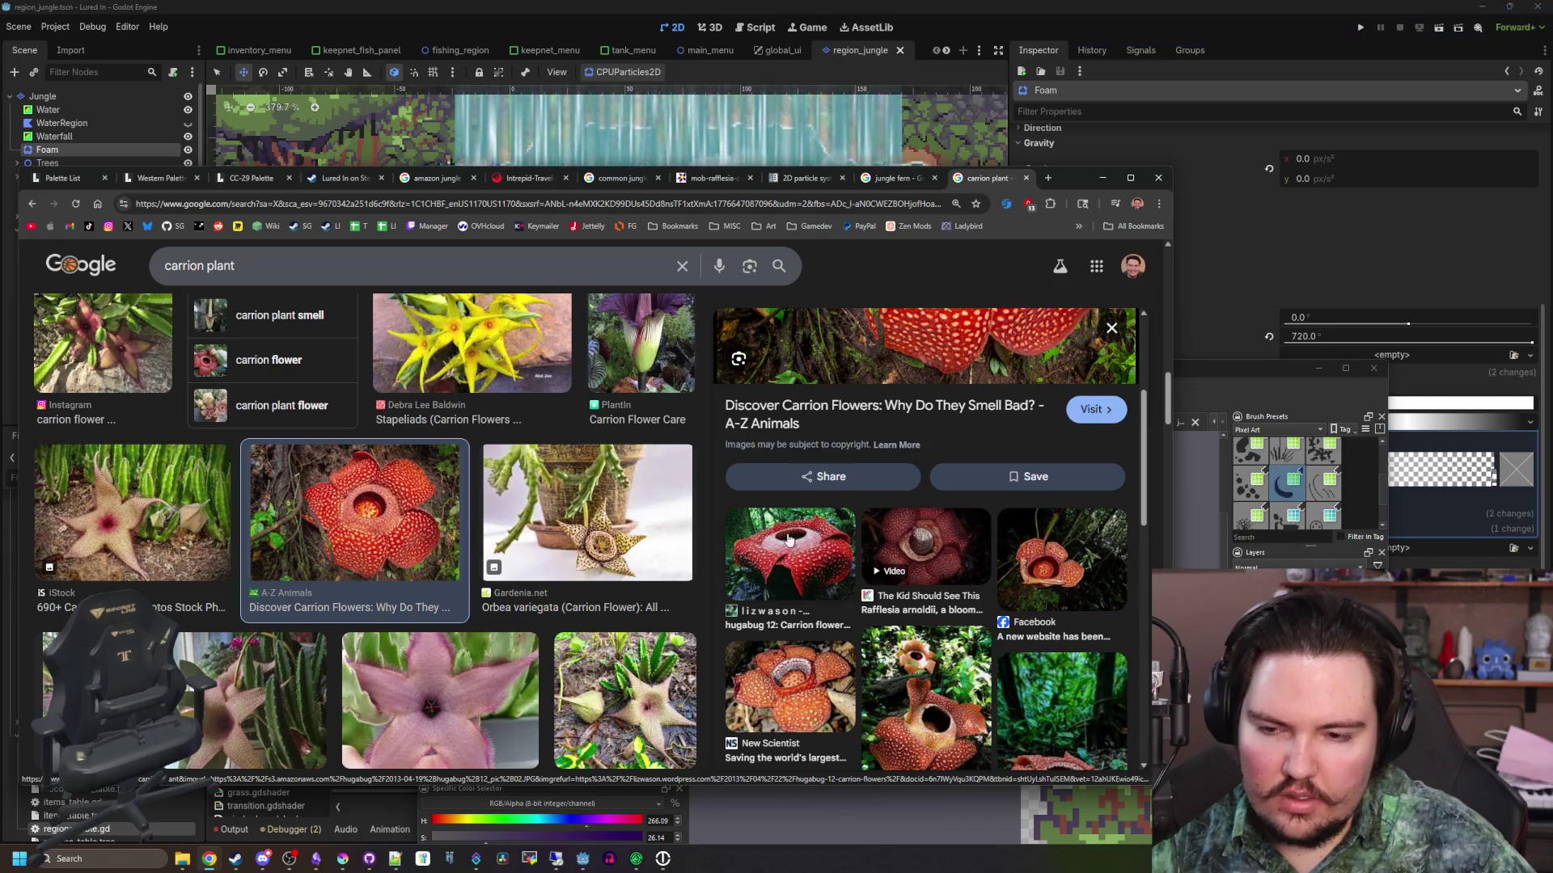
left_click(206, 548)
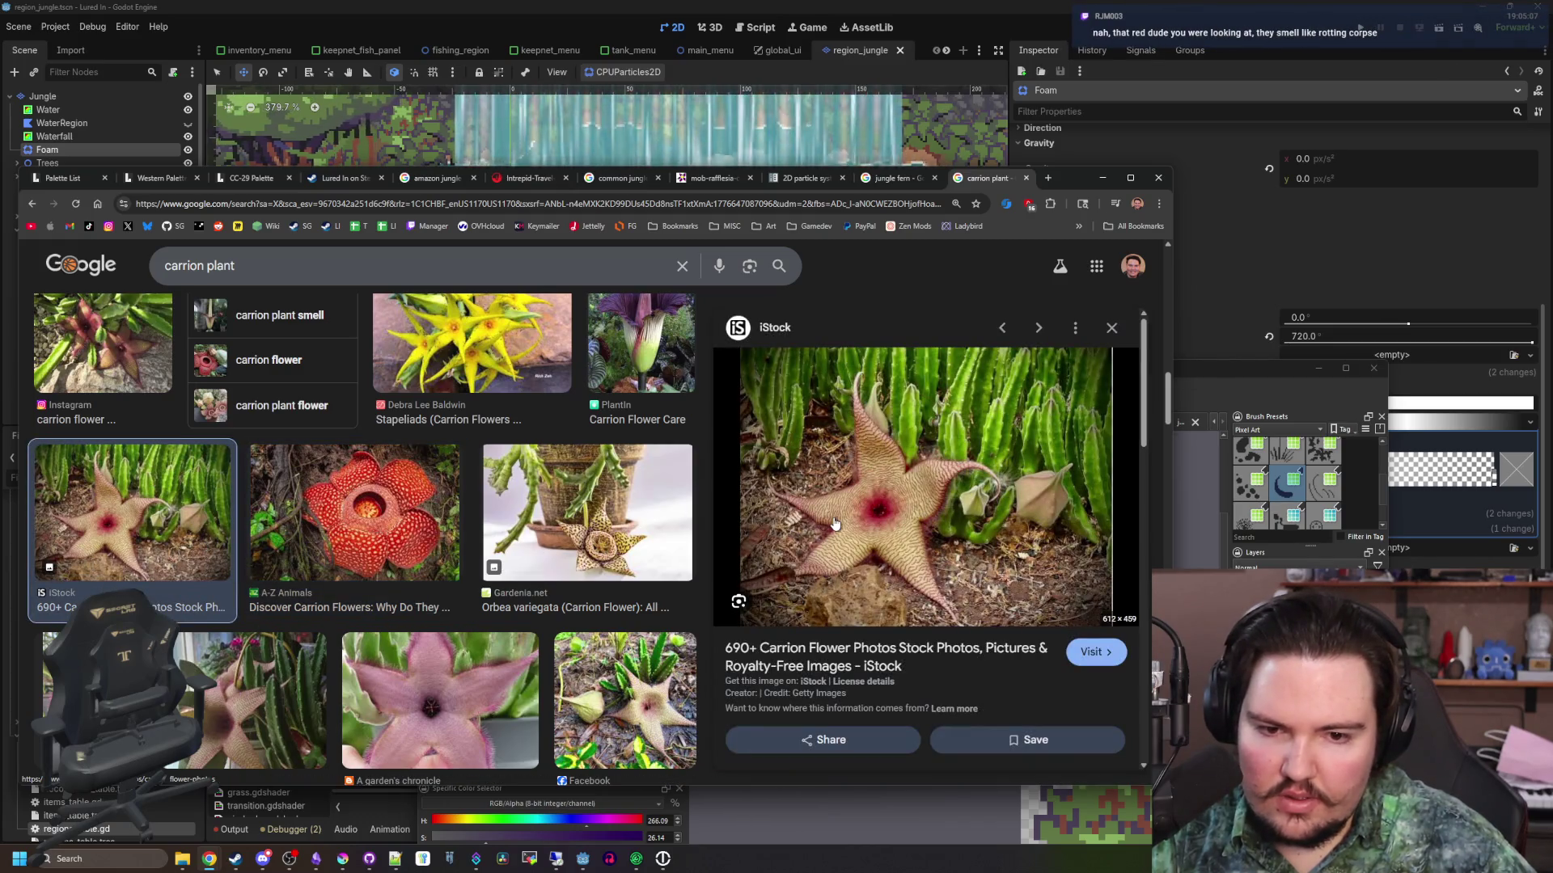
scroll(356, 435, "down", 4)
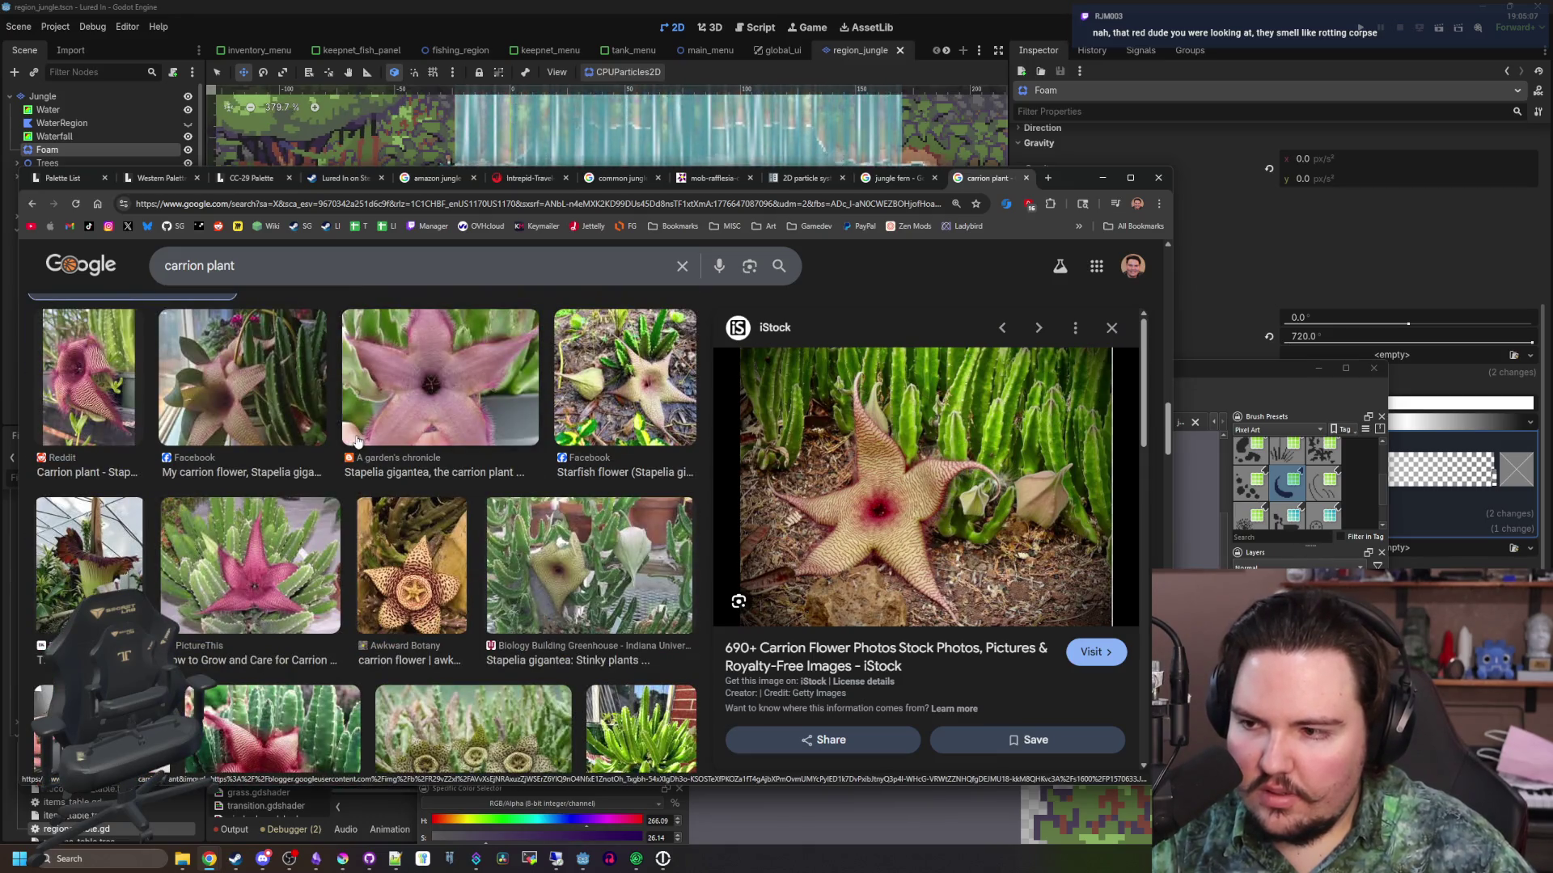
scroll(396, 605, "up", 4)
scroll(396, 605, "up", 2)
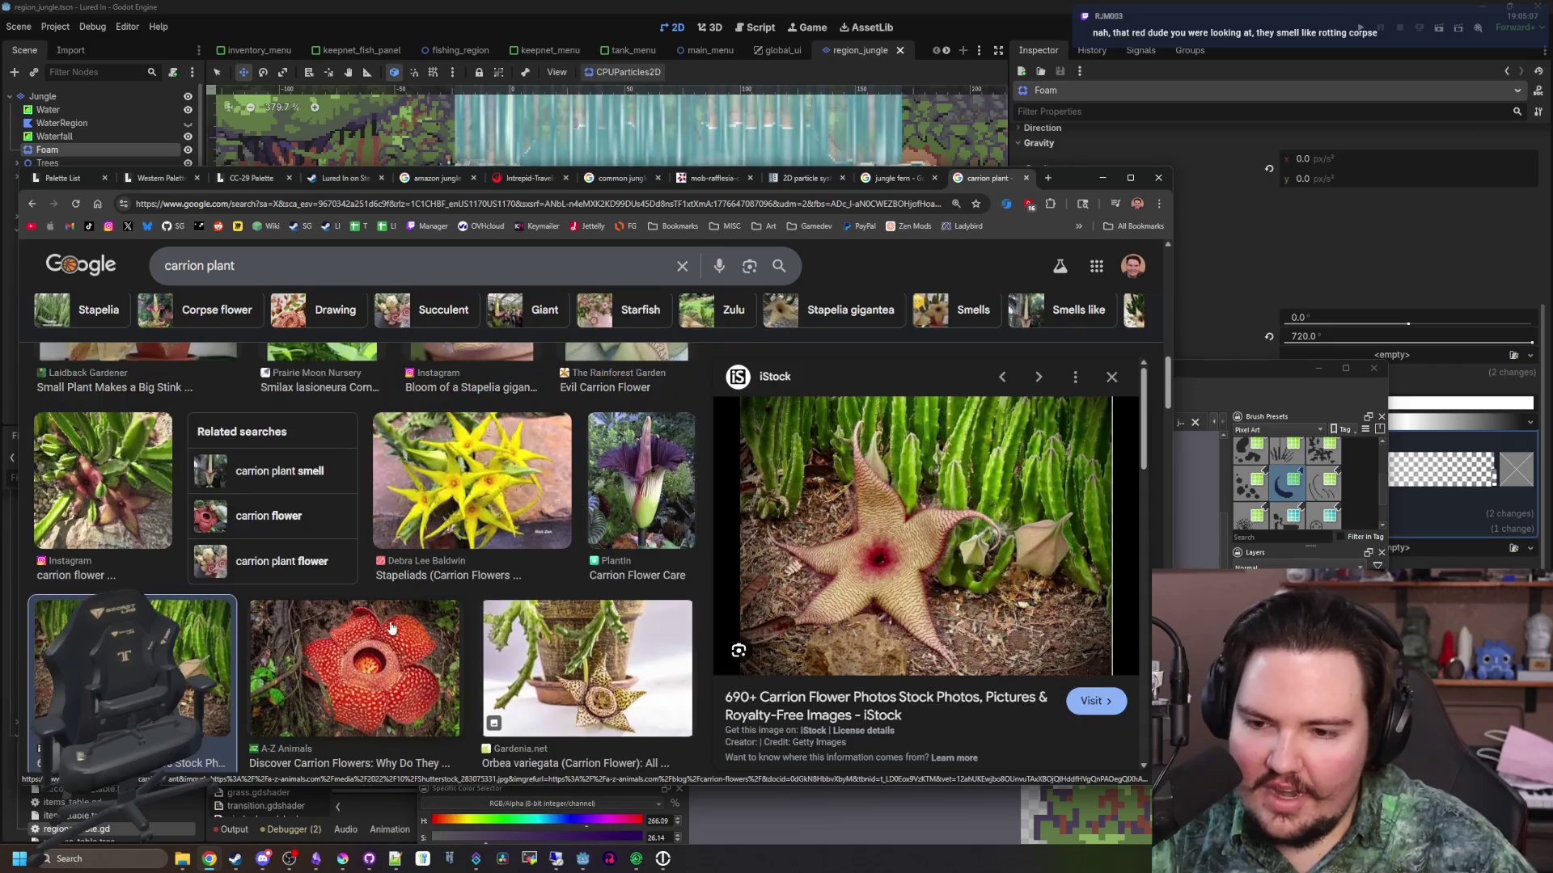
left_click(396, 631)
scroll(1041, 503, "down", 4)
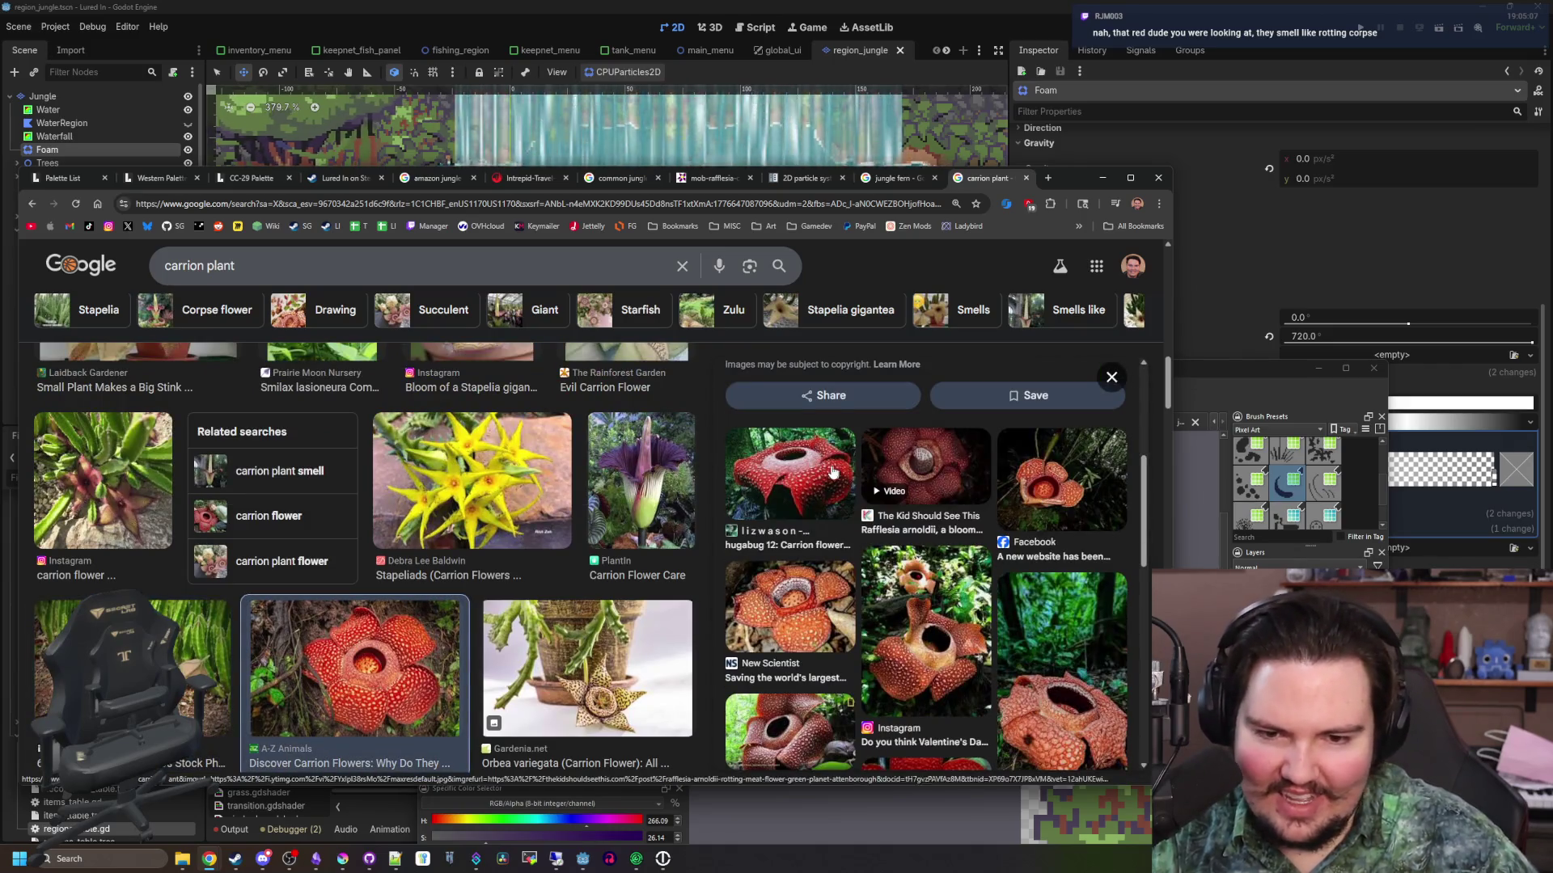
scroll(952, 600, "down", 4)
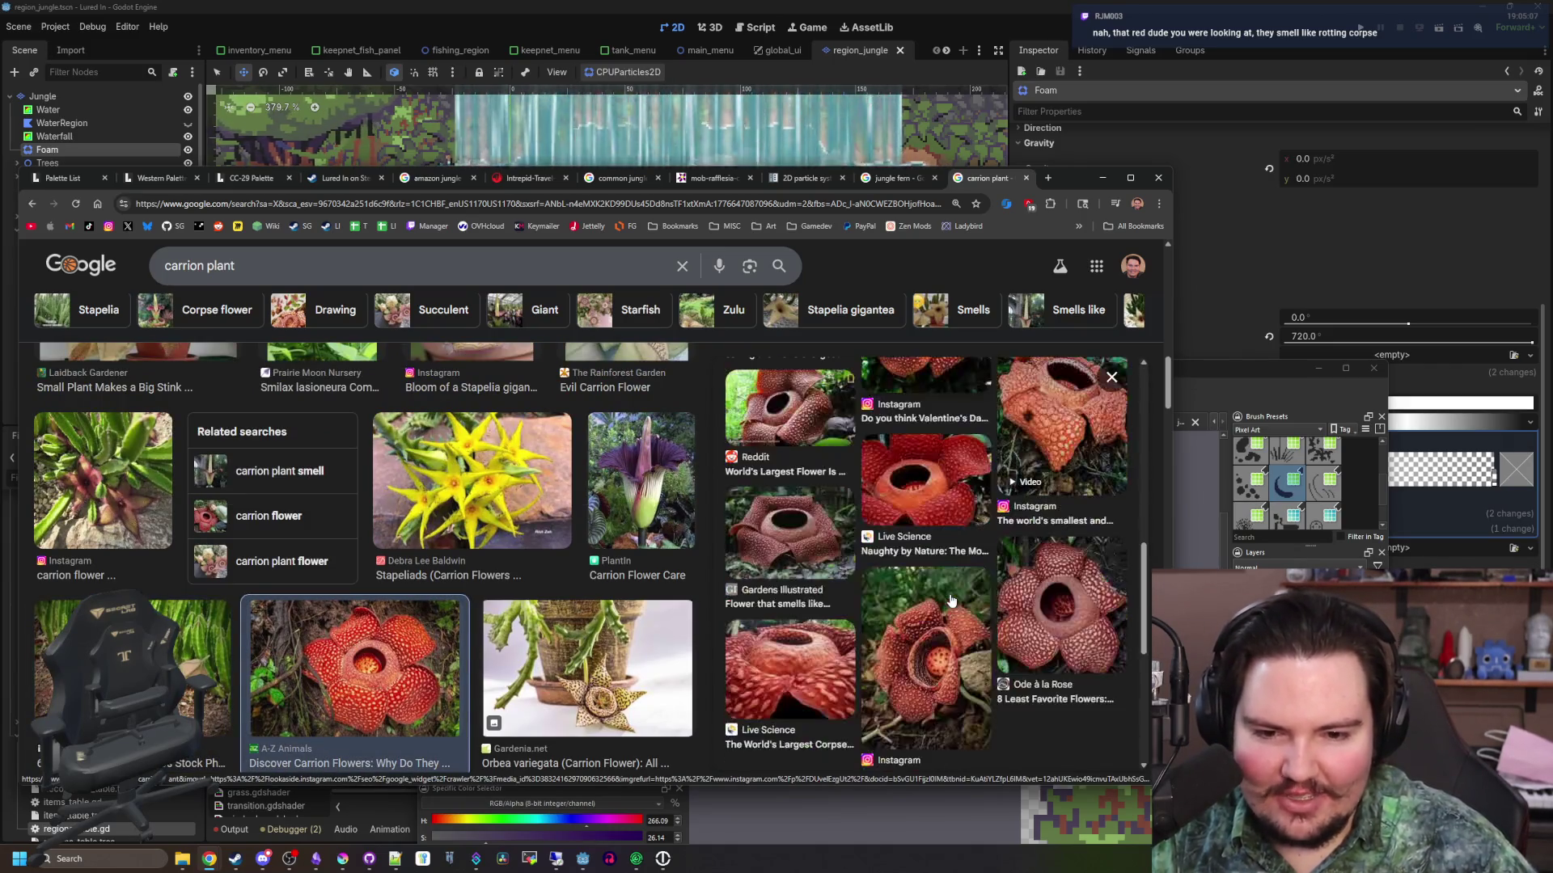
scroll(952, 566, "up", 4)
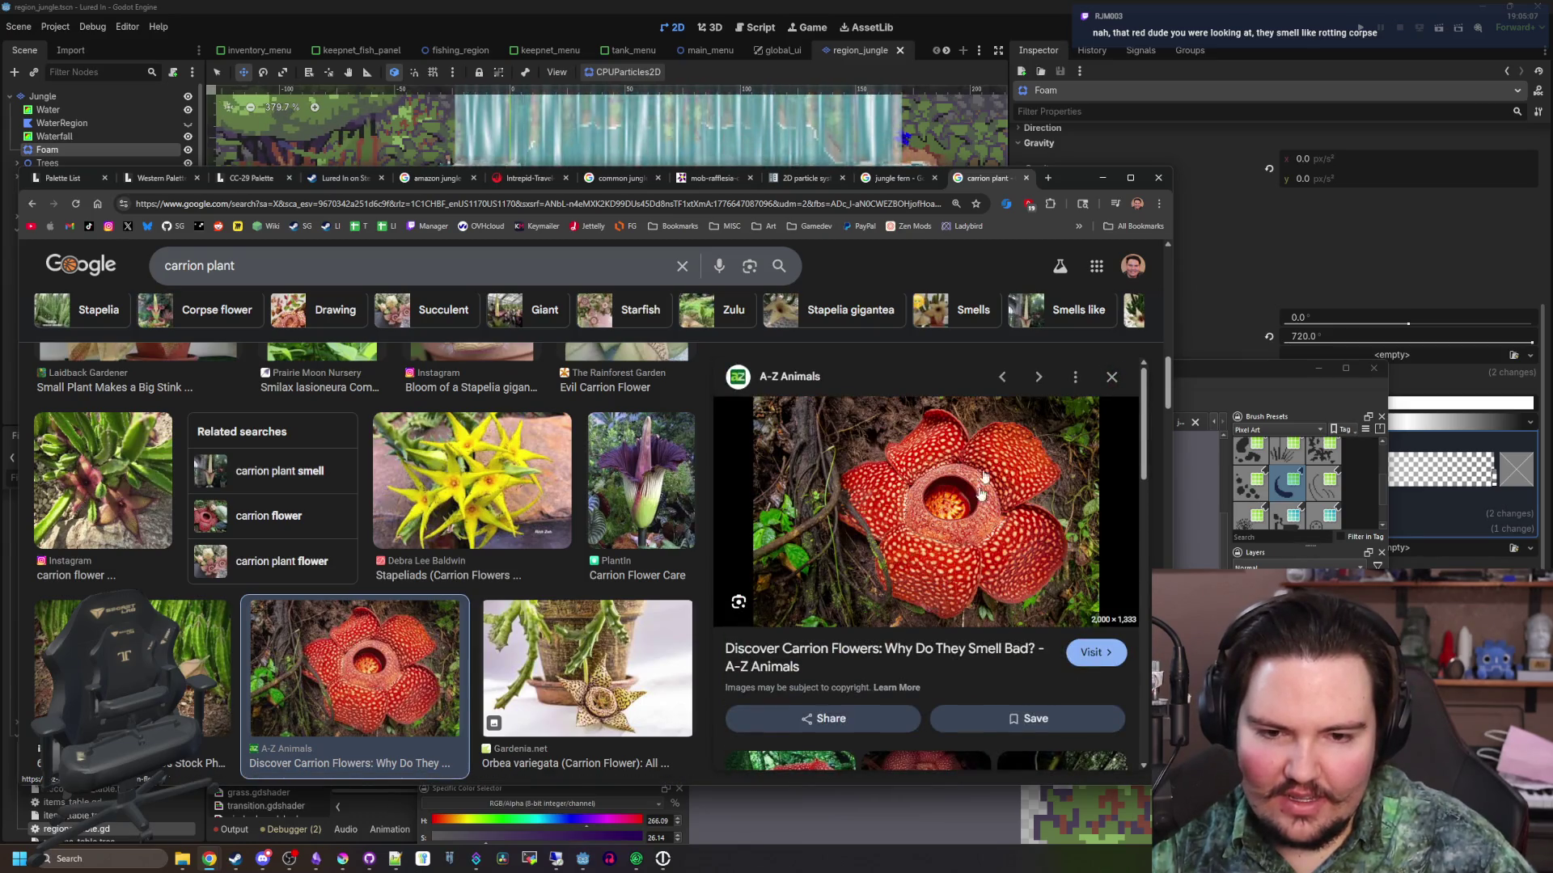
Minimize Chrome and maximize the Krita window showing jungle_shrub.png
key("ctrl+shift+Tab")
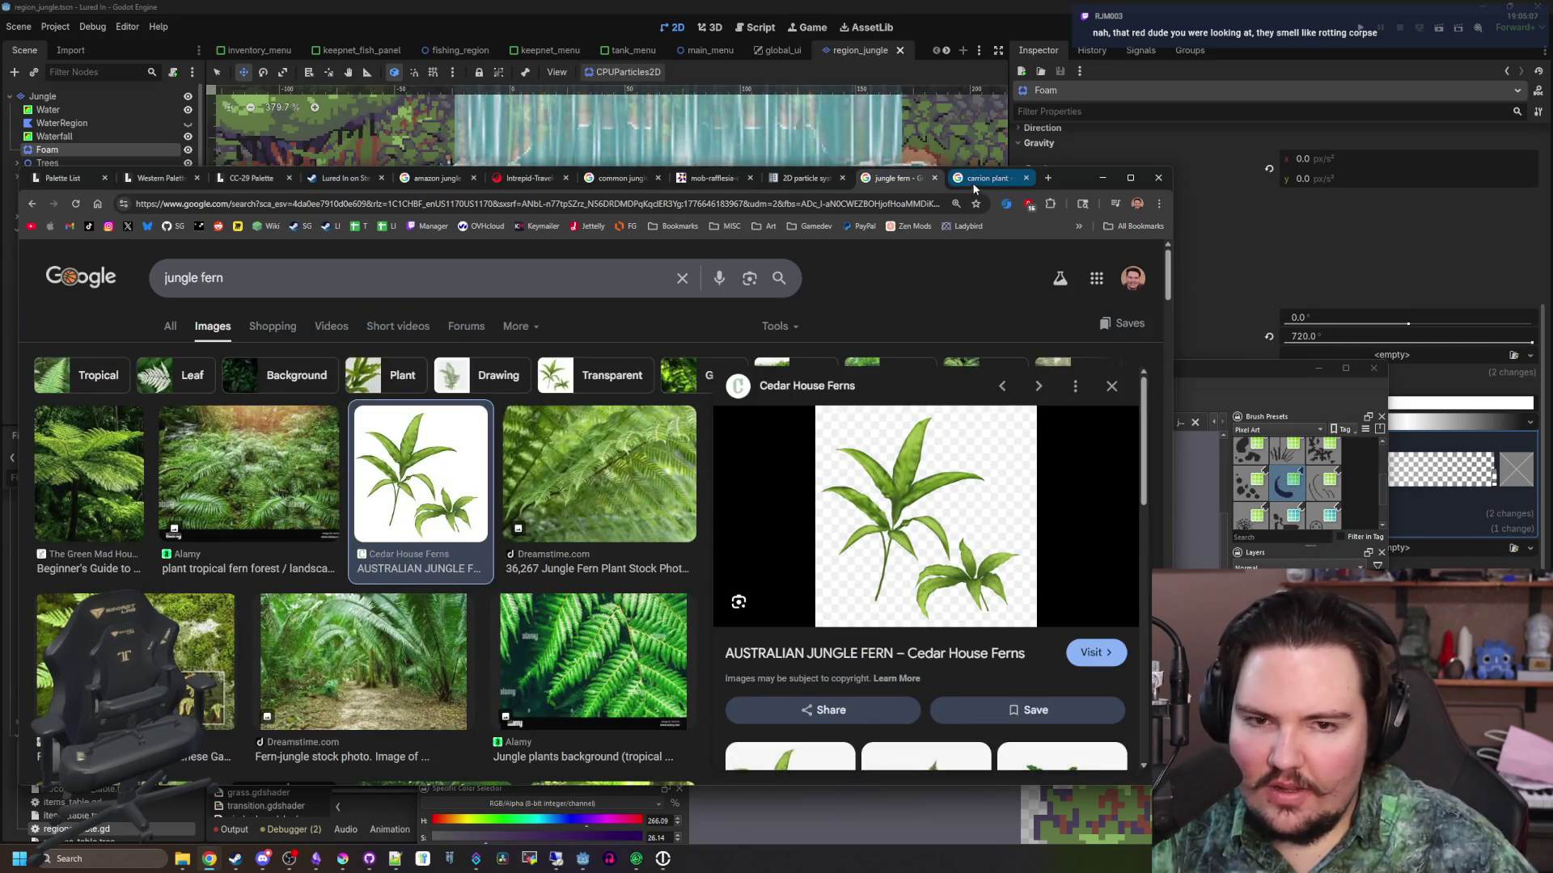
left_click(980, 179)
left_click(1102, 177)
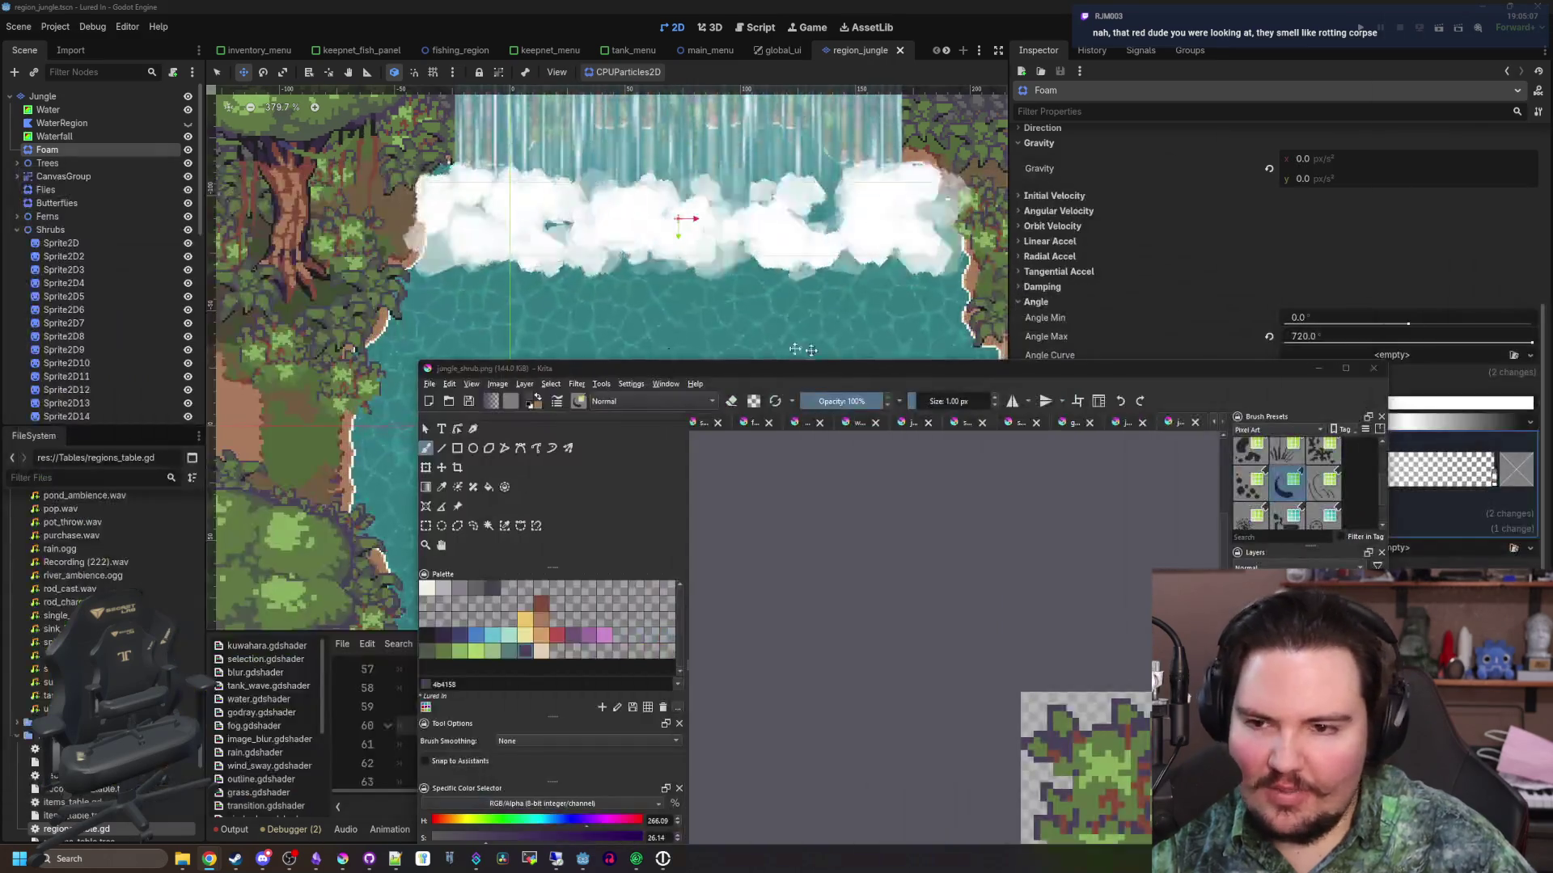
double_click(698, 368)
Start creating a new image from Krita's File menu
left_click(12, 19)
left_click(12, 20)
left_click(11, 19)
left_click(20, 35)
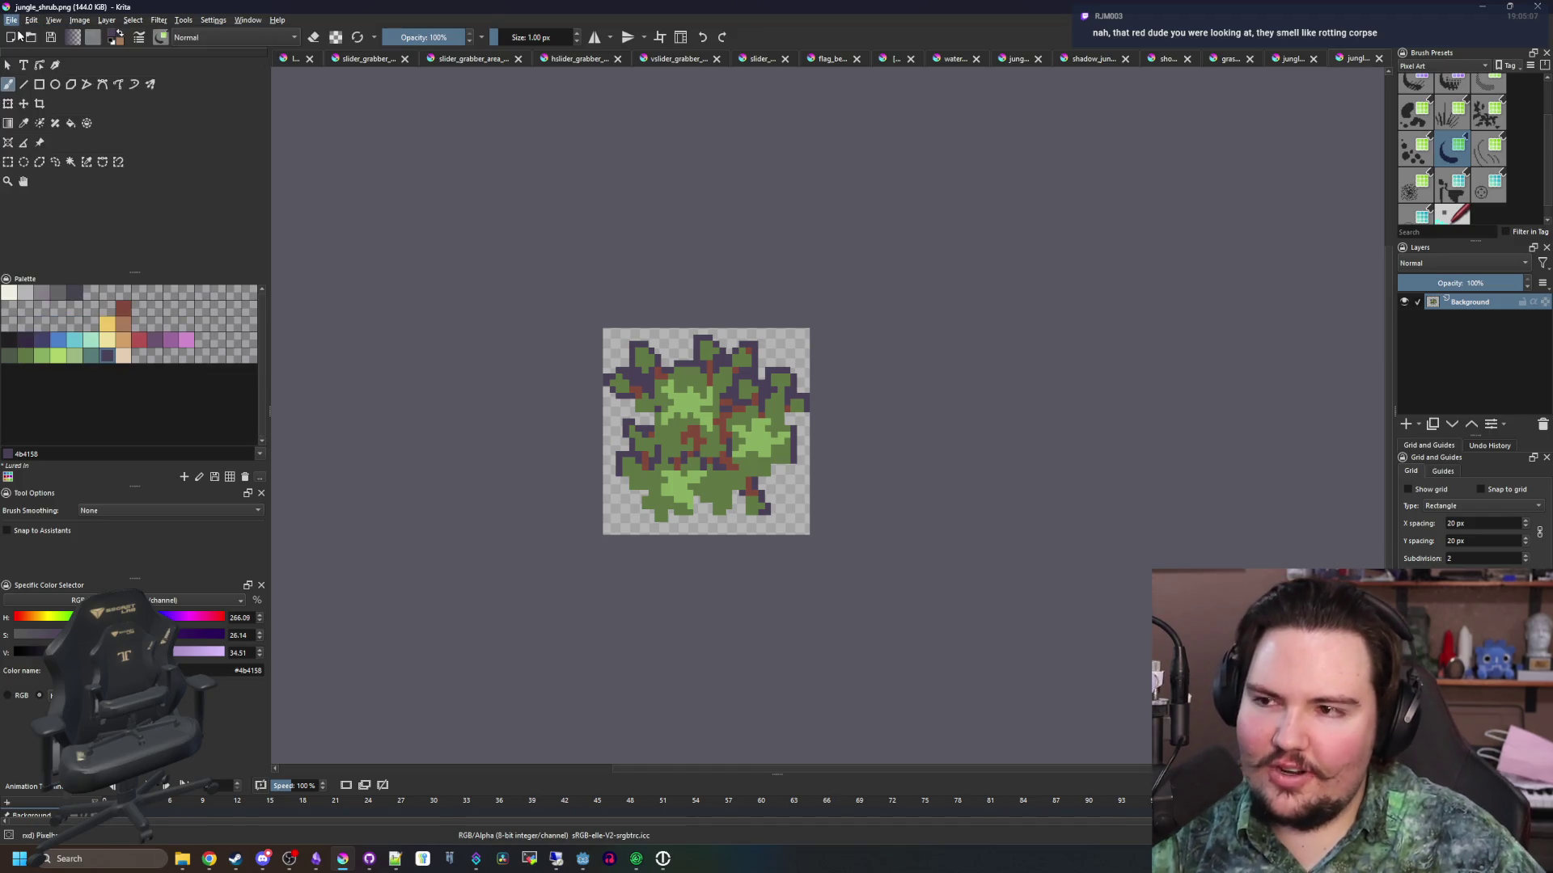
Create a 32×64 canvas and clear it to transparent
key("Tab")
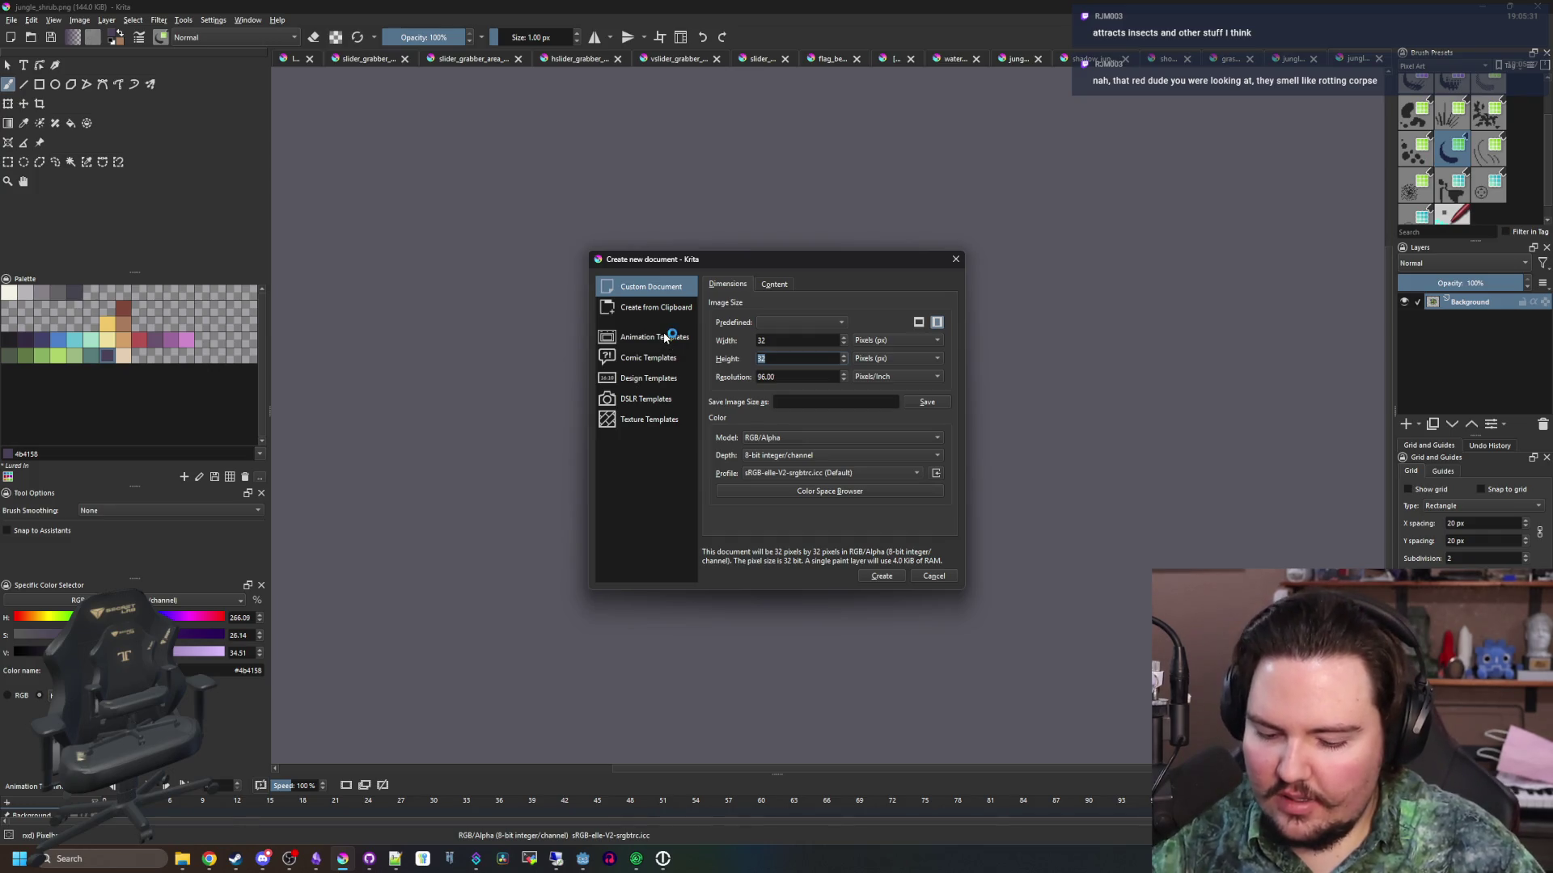
left_click(891, 579)
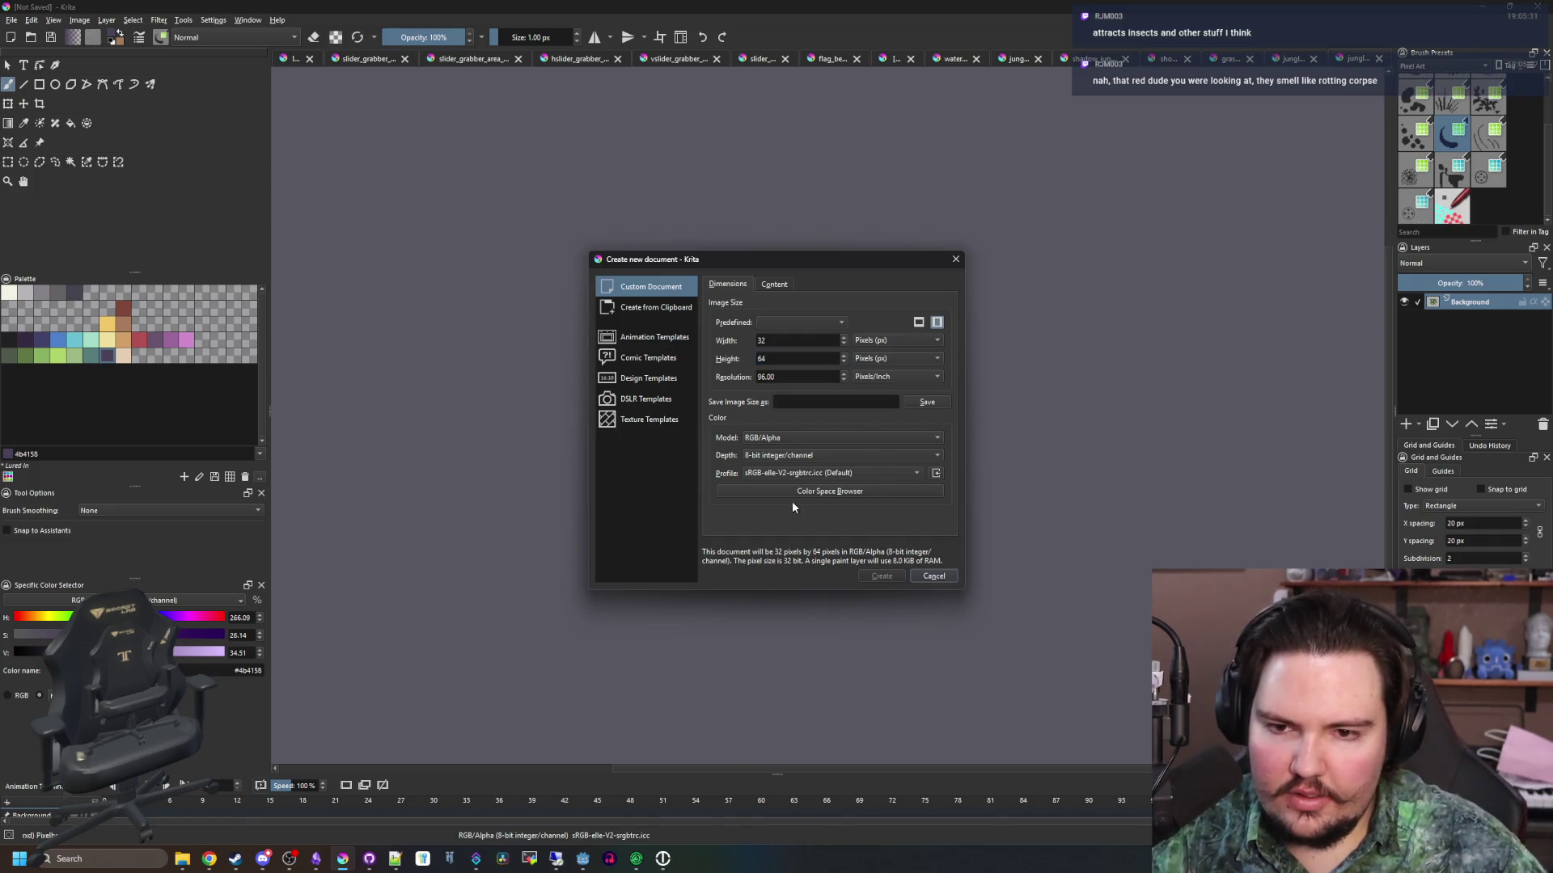
key("ctrl+r")
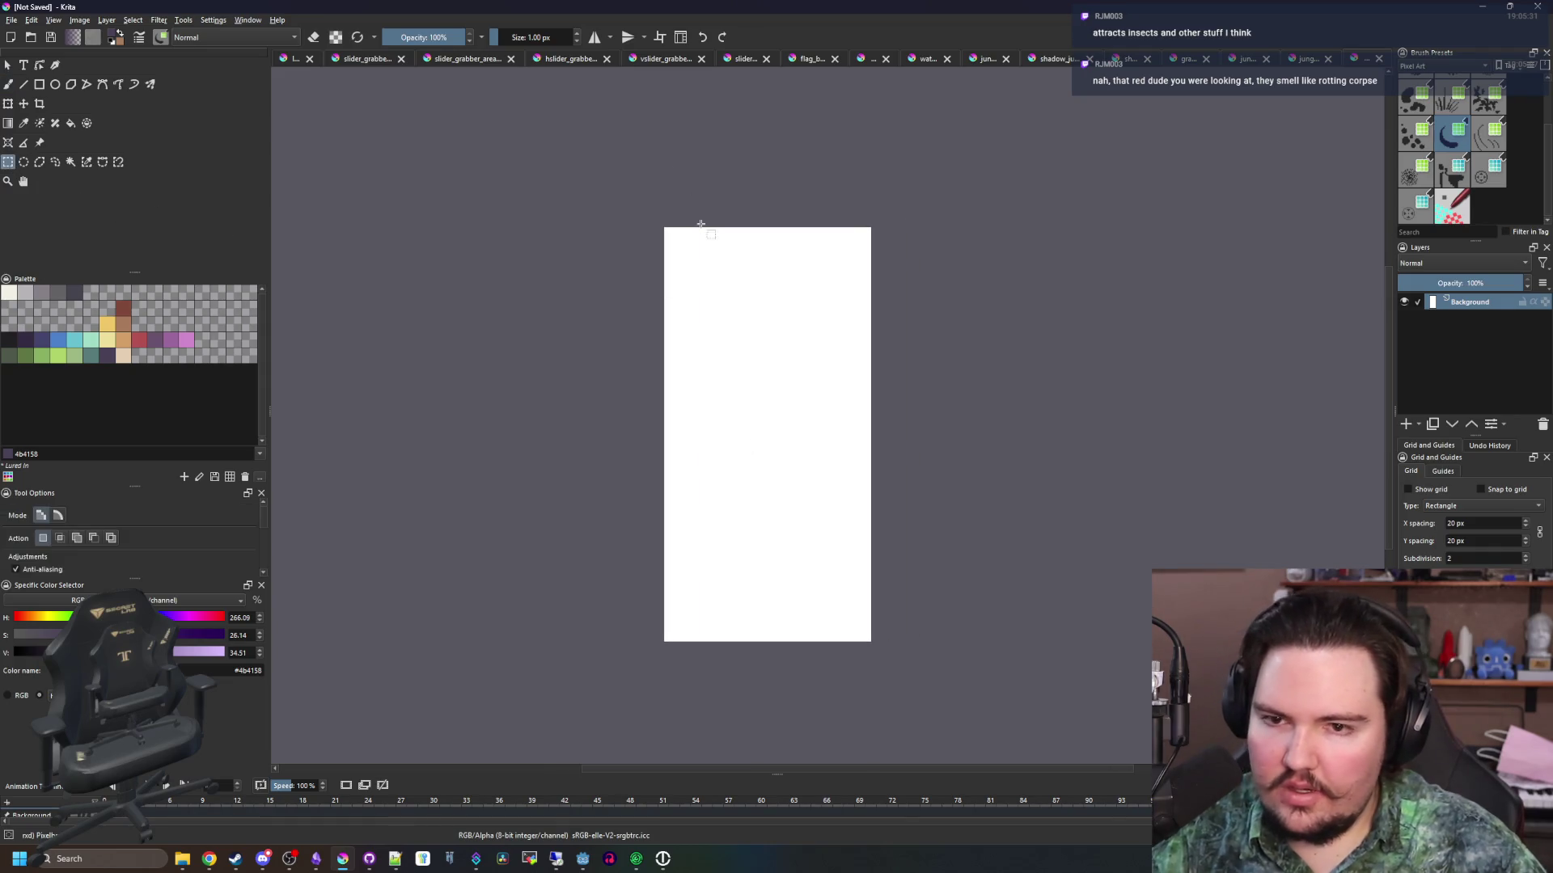
left_click_drag(710, 243, 1096, 693)
key("Delete")
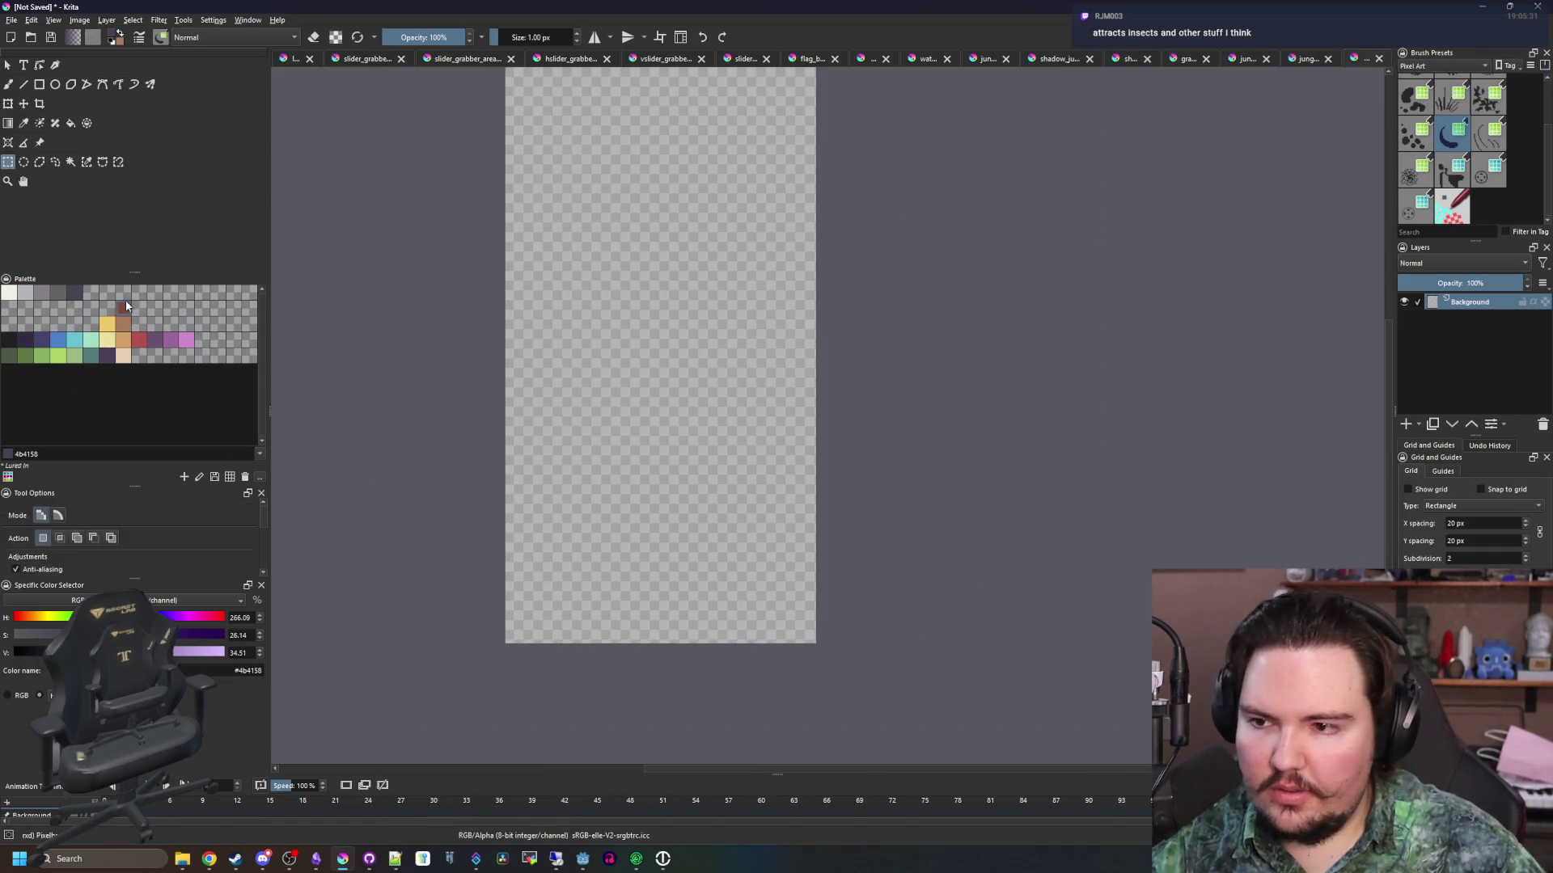
Draw the curved brown palm trunk upward with the brush
left_click(123, 307)
key("b")
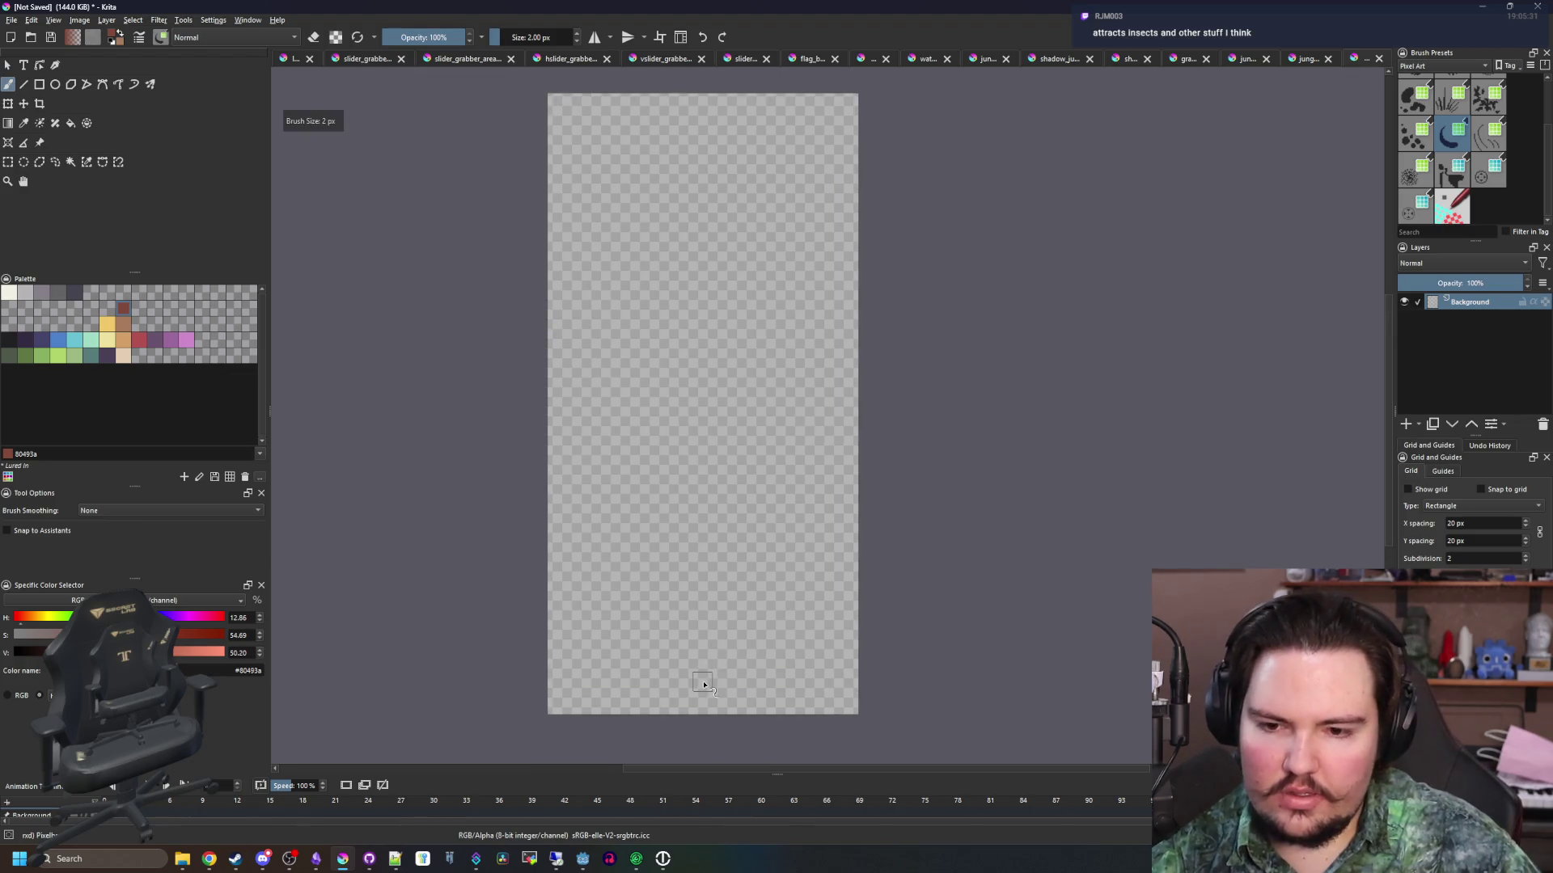
mouse_move(684, 565)
left_mouse_down()
mouse_move(711, 437)
mouse_move(697, 321)
left_mouse_up()
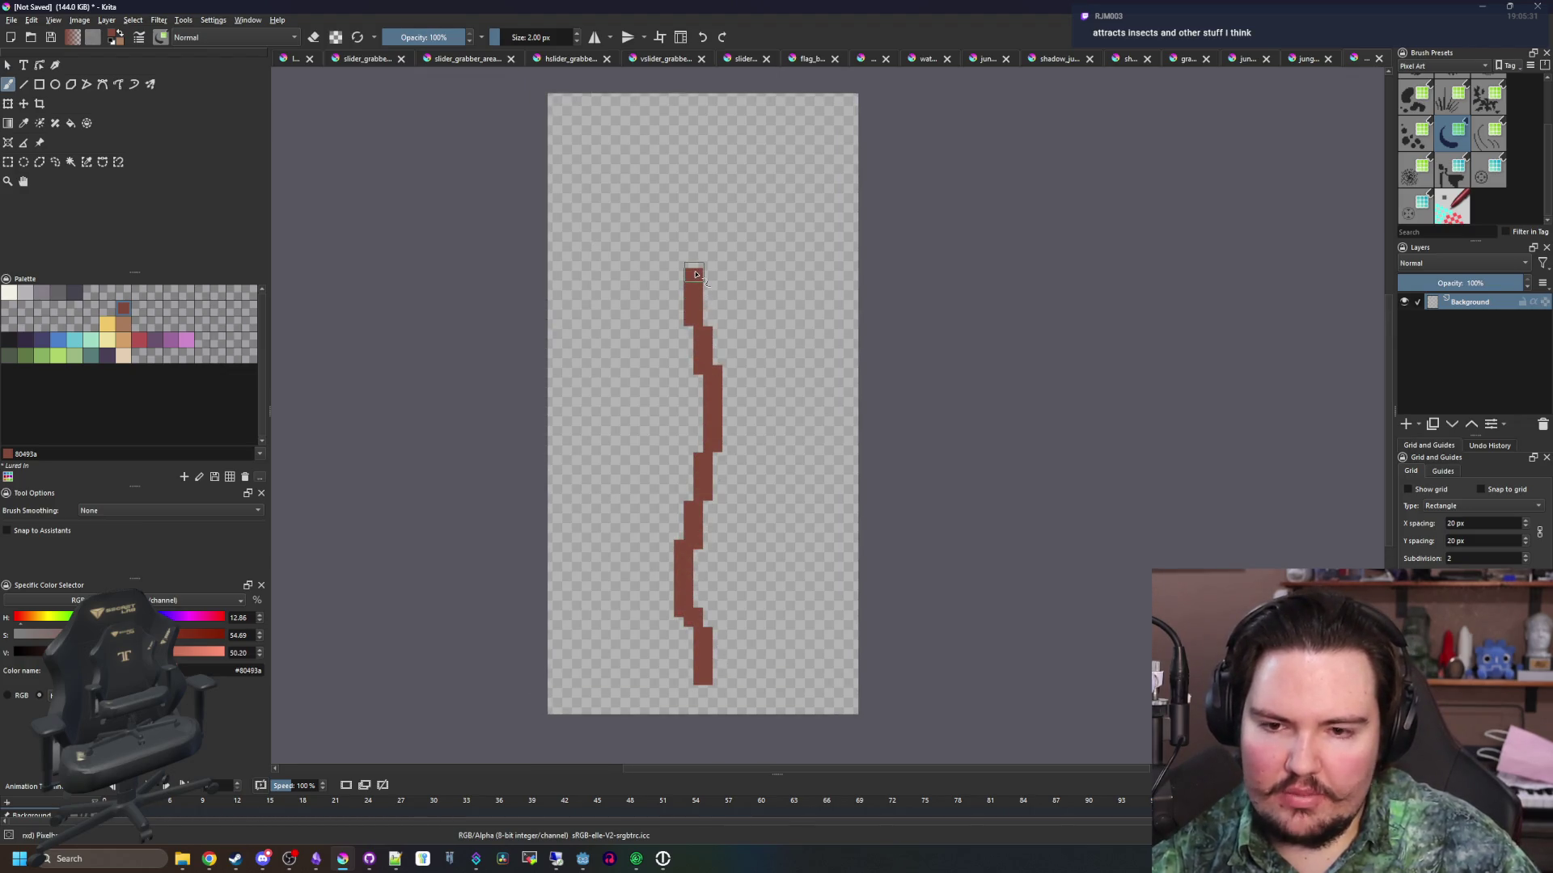
Paint light green fronds arcing and drooping to the left of the trunk top
left_click(38, 356)
scroll(726, 385, "up", 3)
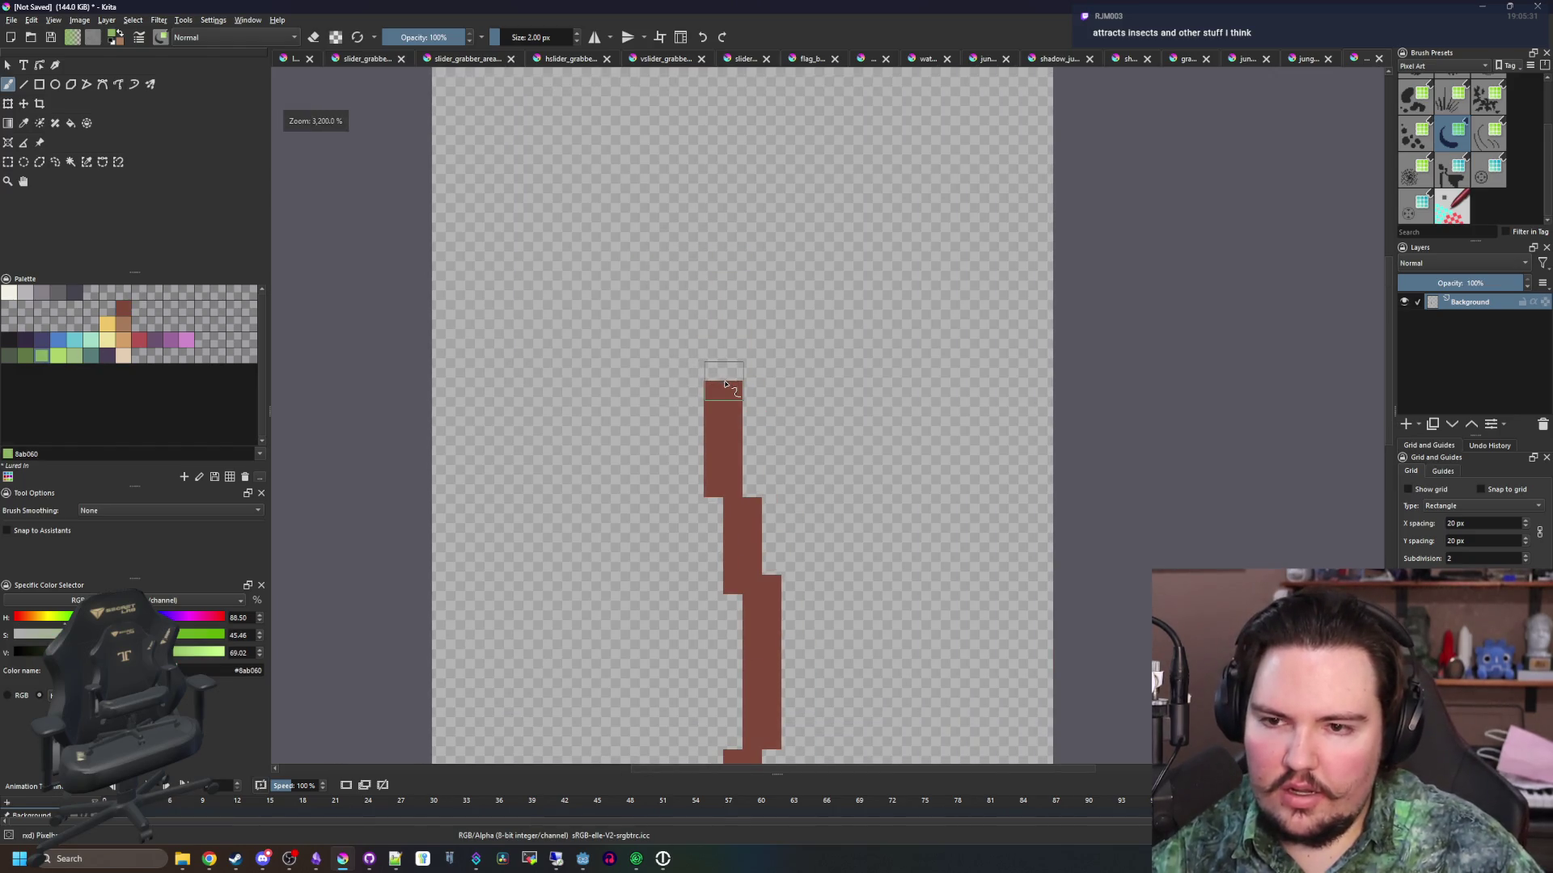
mouse_move(725, 384)
left_mouse_down()
mouse_move(619, 288)
mouse_move(709, 401)
left_mouse_up()
left_click_drag(616, 385, 497, 385)
key("ctrl+z")
key("ctrl+z")
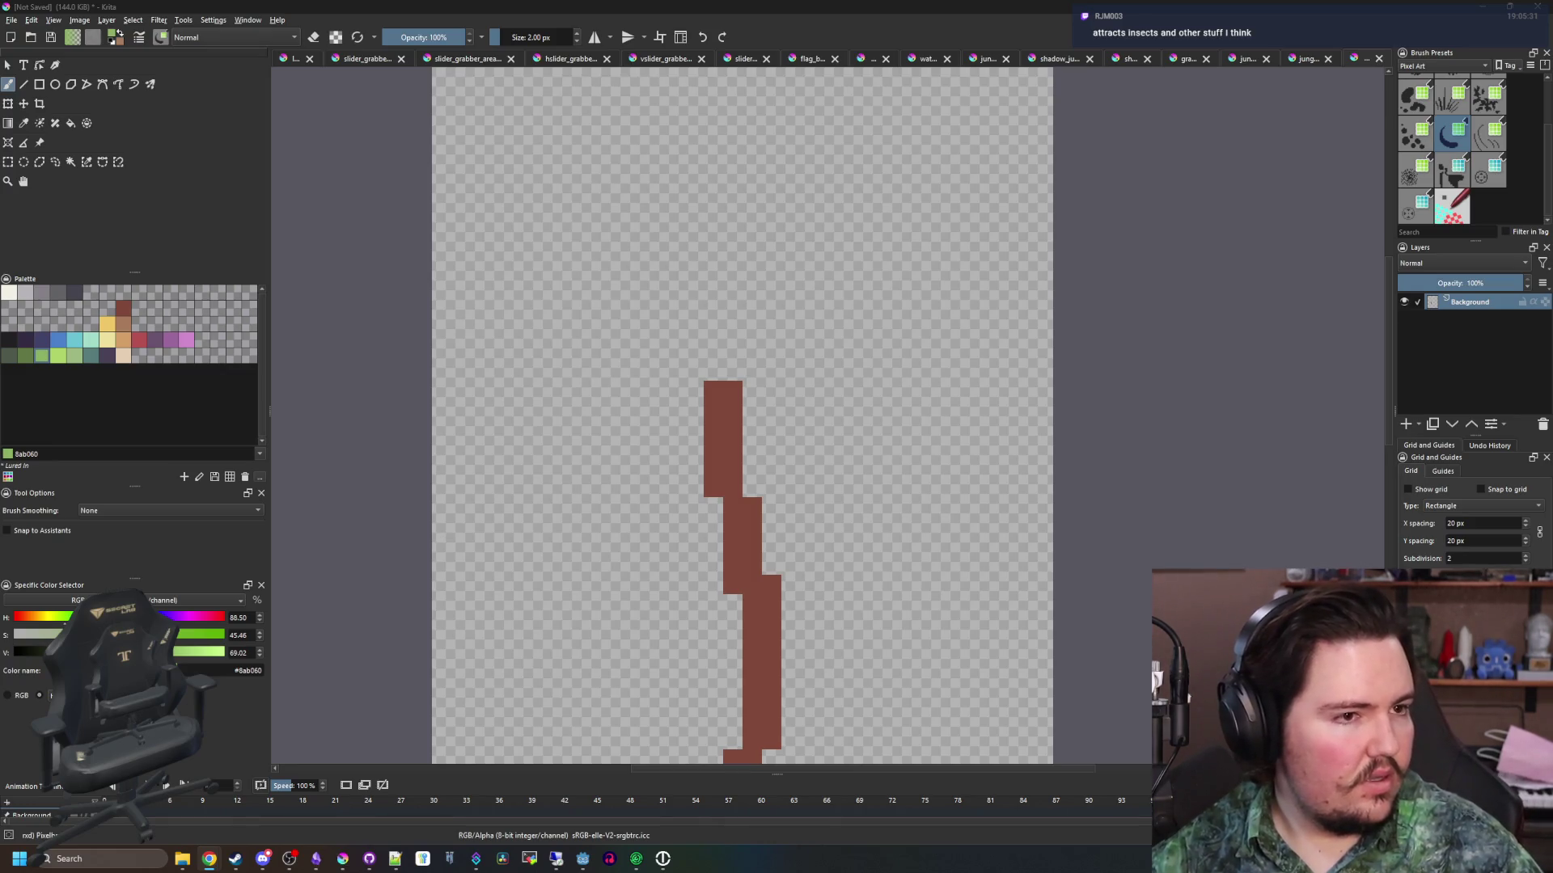
left_click_drag(717, 392, 512, 359)
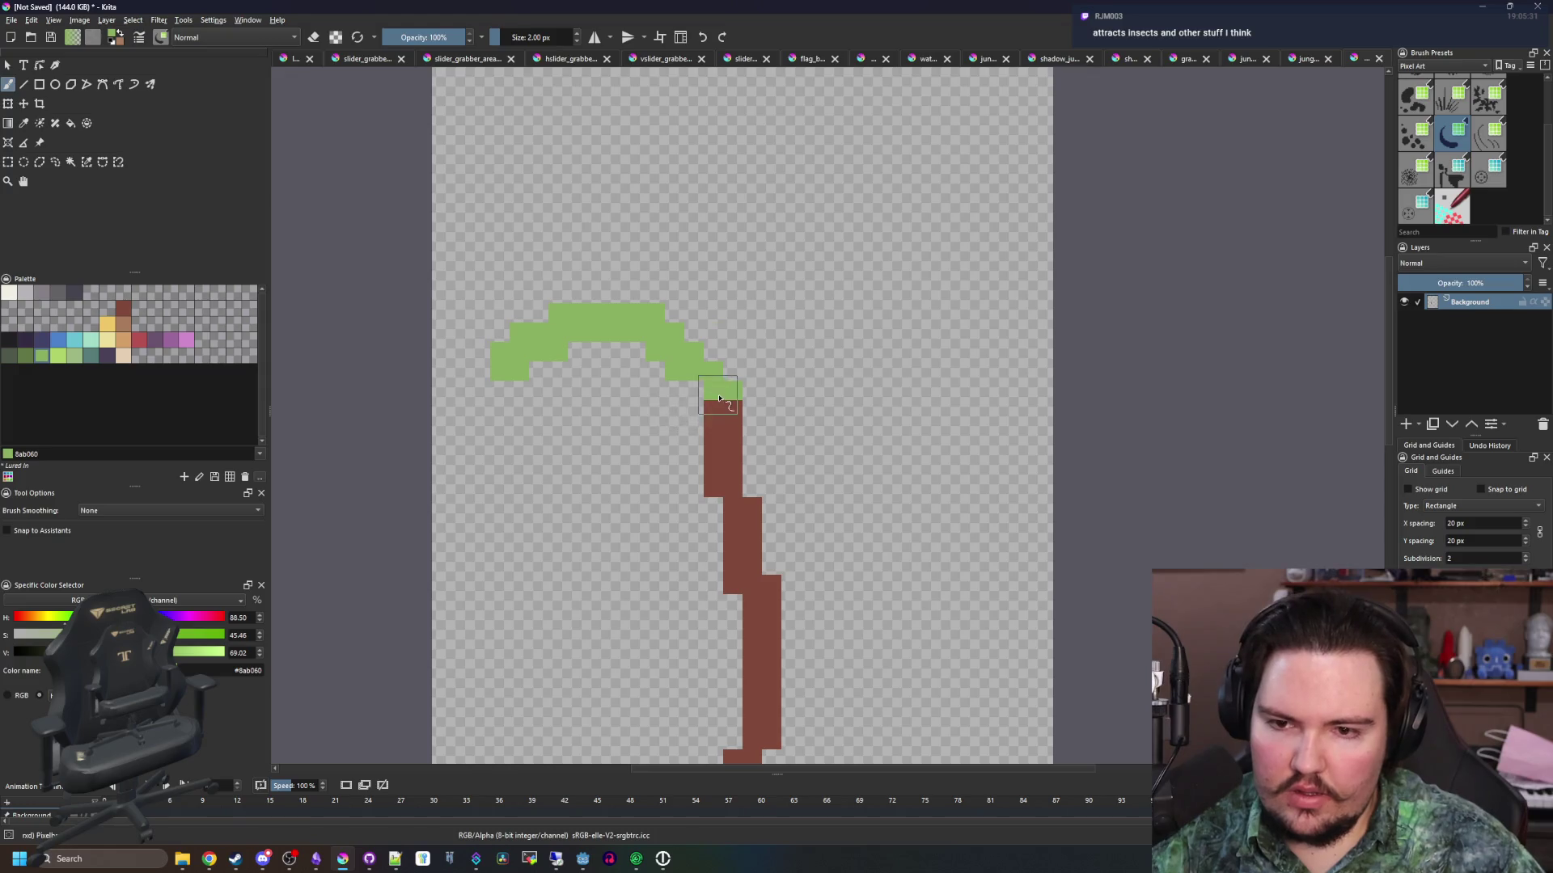
left_click_drag(719, 398, 558, 558)
left_click_drag(733, 410, 683, 605)
Paint light green fronds on the right side and an upper-left frond
left_click_drag(748, 500, 859, 643)
mouse_move(749, 448)
left_mouse_down()
mouse_move(897, 387)
mouse_move(974, 507)
left_mouse_up()
left_click_drag(790, 468, 967, 588)
left_click_drag(756, 409, 870, 320)
mouse_move(742, 333)
left_mouse_down()
mouse_move(702, 346)
mouse_move(587, 255)
left_mouse_up()
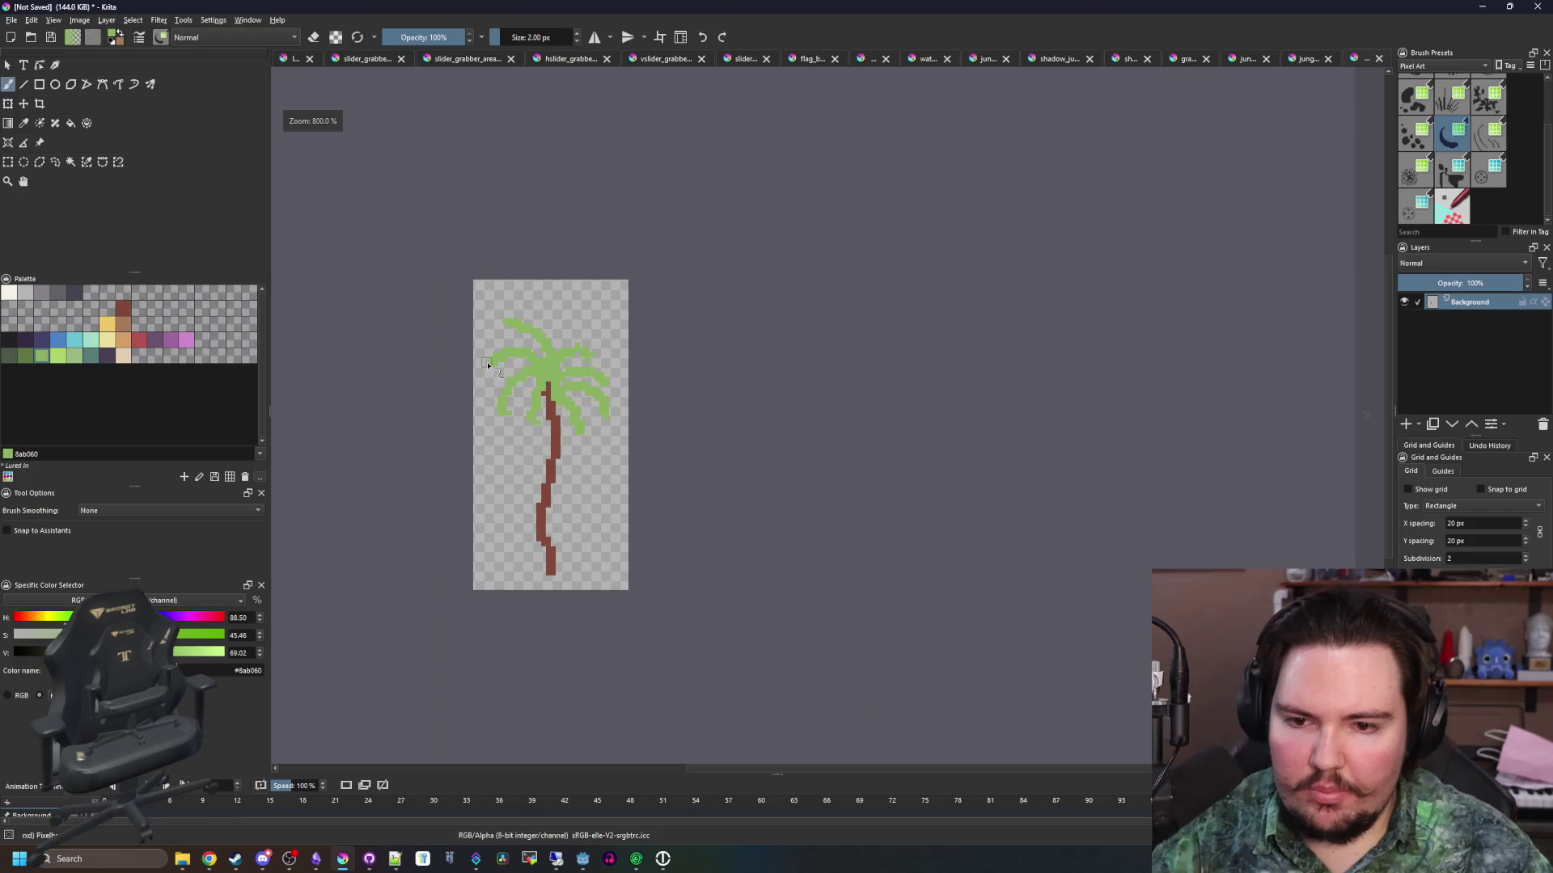
Select the palm's painted pixels and pick dark green for leaf shading
key("minus")
key("plus")
left_click(87, 161)
left_click(437, 162)
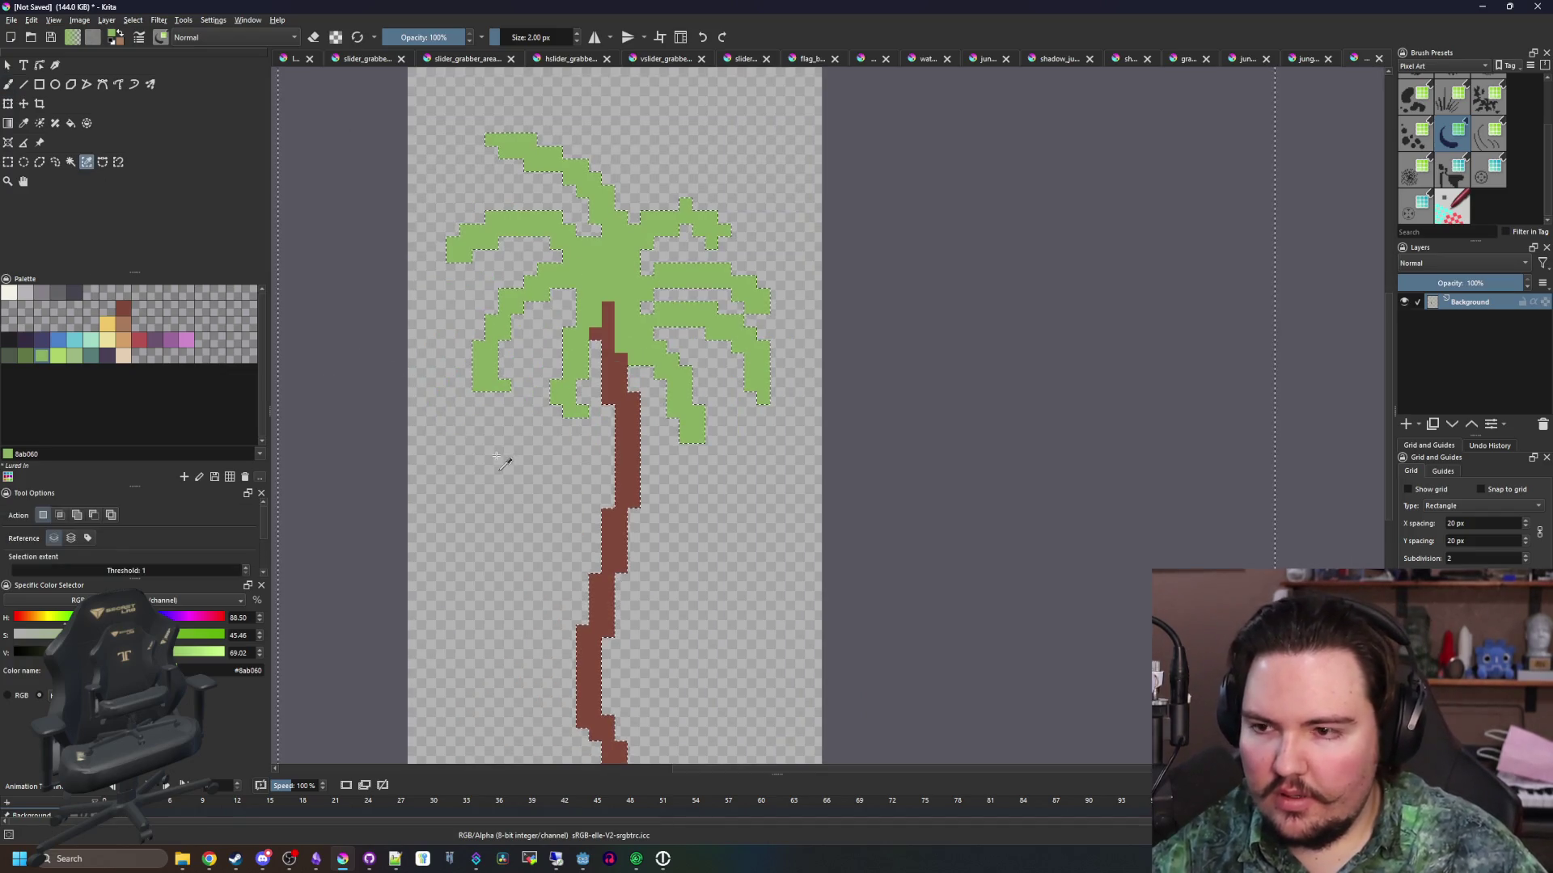
left_click(9, 356)
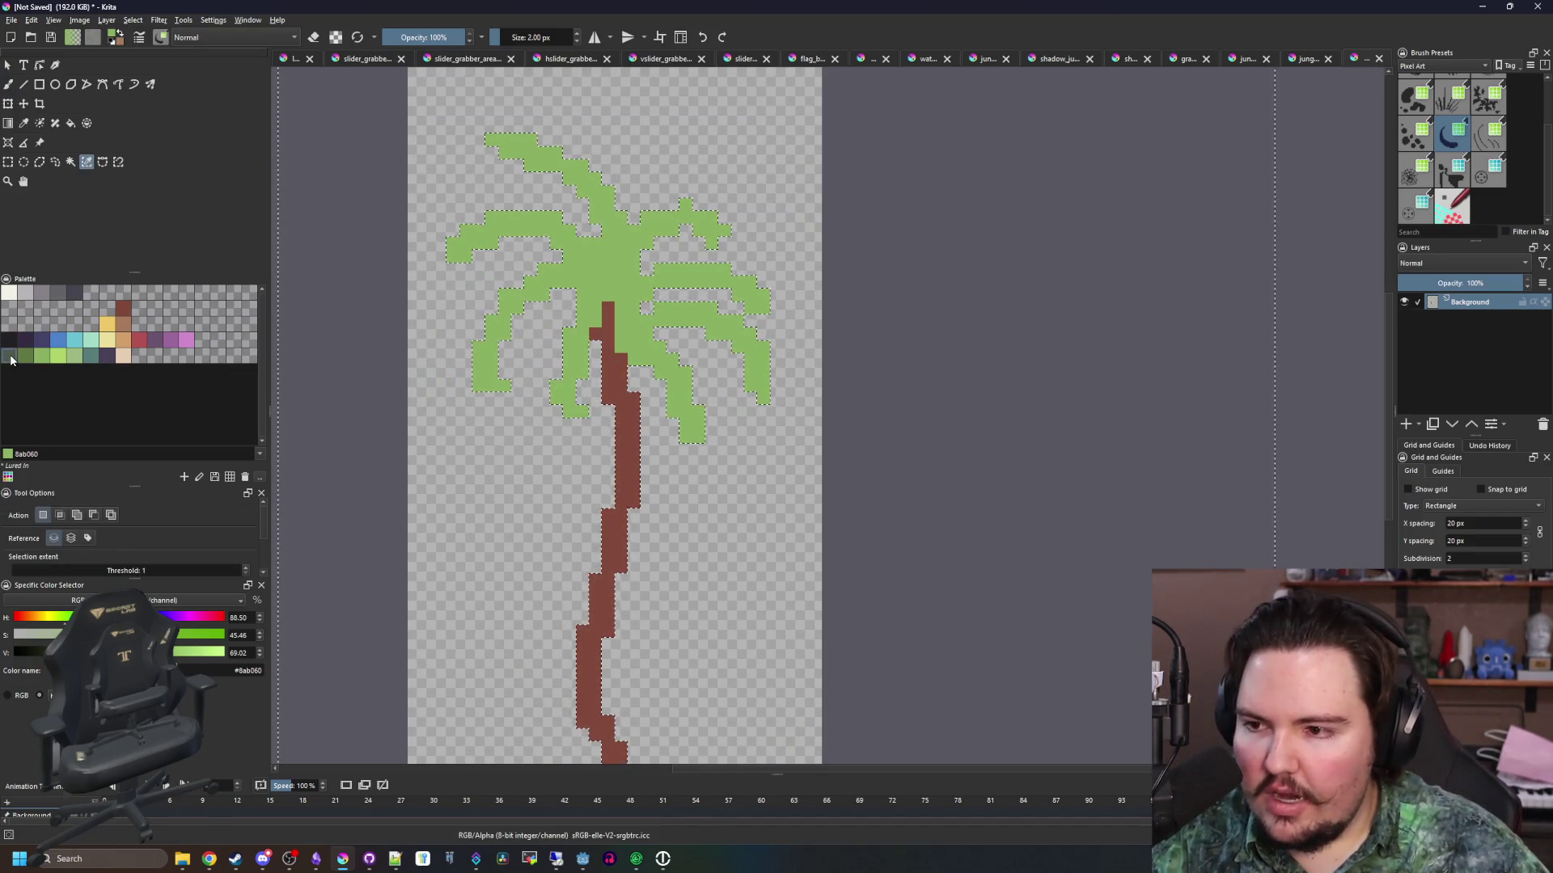
key("b")
key("plus")
key("plus")
Shade the left and right leaves and the trunk's right side dark green
left_click_drag(546, 344, 493, 441)
left_click_drag(687, 489, 700, 558)
left_click_drag(764, 408, 882, 558)
left_click_drag(870, 332, 744, 332)
left_click(713, 357)
left_click_drag(714, 267, 999, 267)
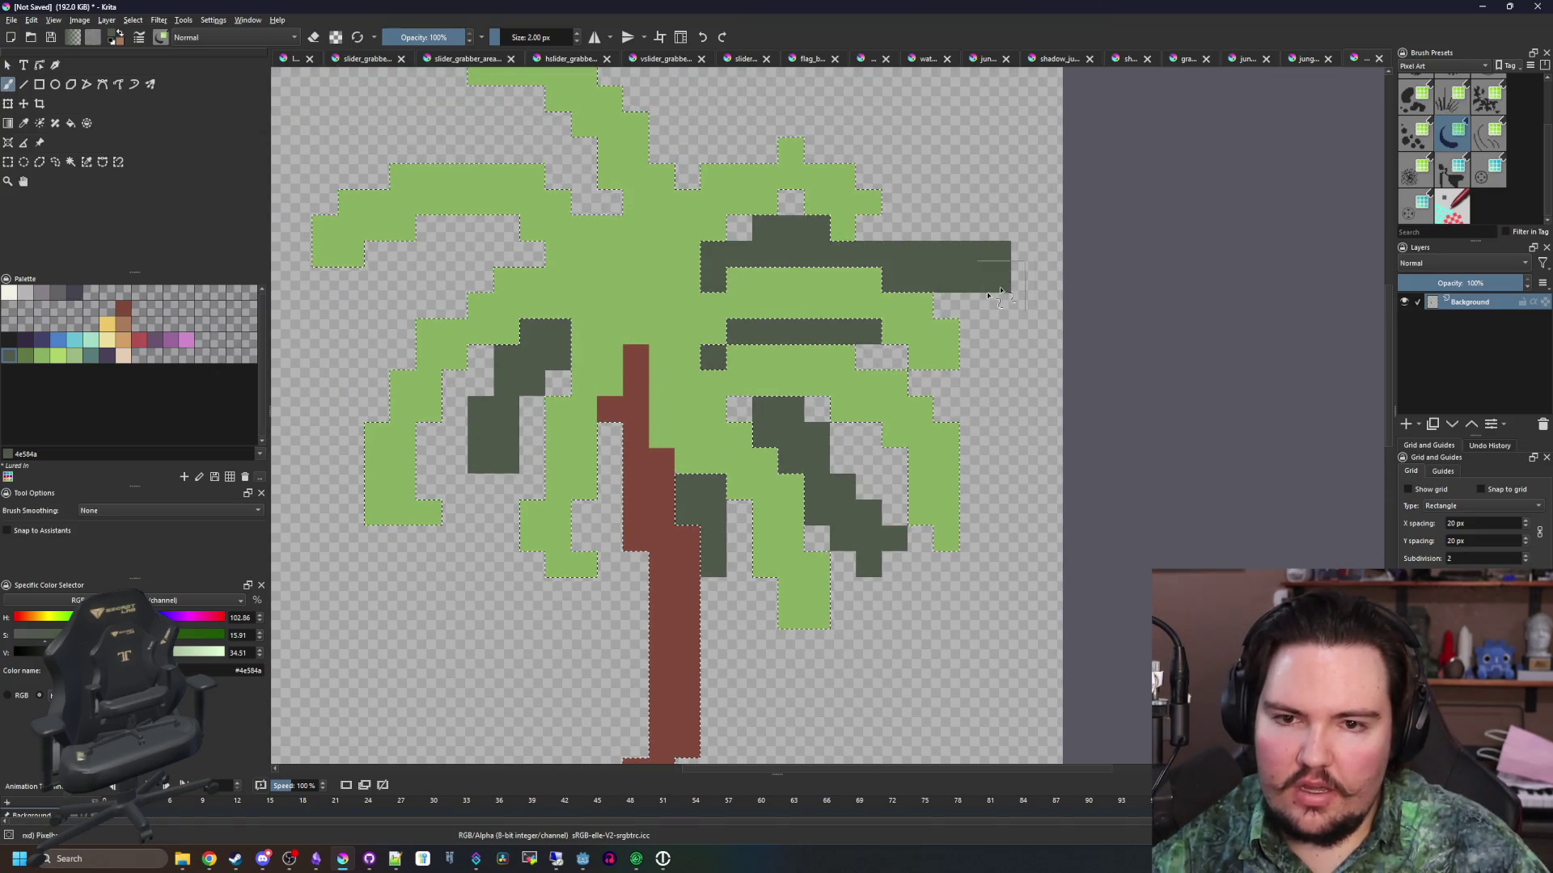
Shade the crown top and upper-left leaves dark green
left_click_drag(693, 236, 825, 384)
mouse_move(820, 323)
left_mouse_down()
mouse_move(914, 194)
mouse_move(763, 186)
left_mouse_up()
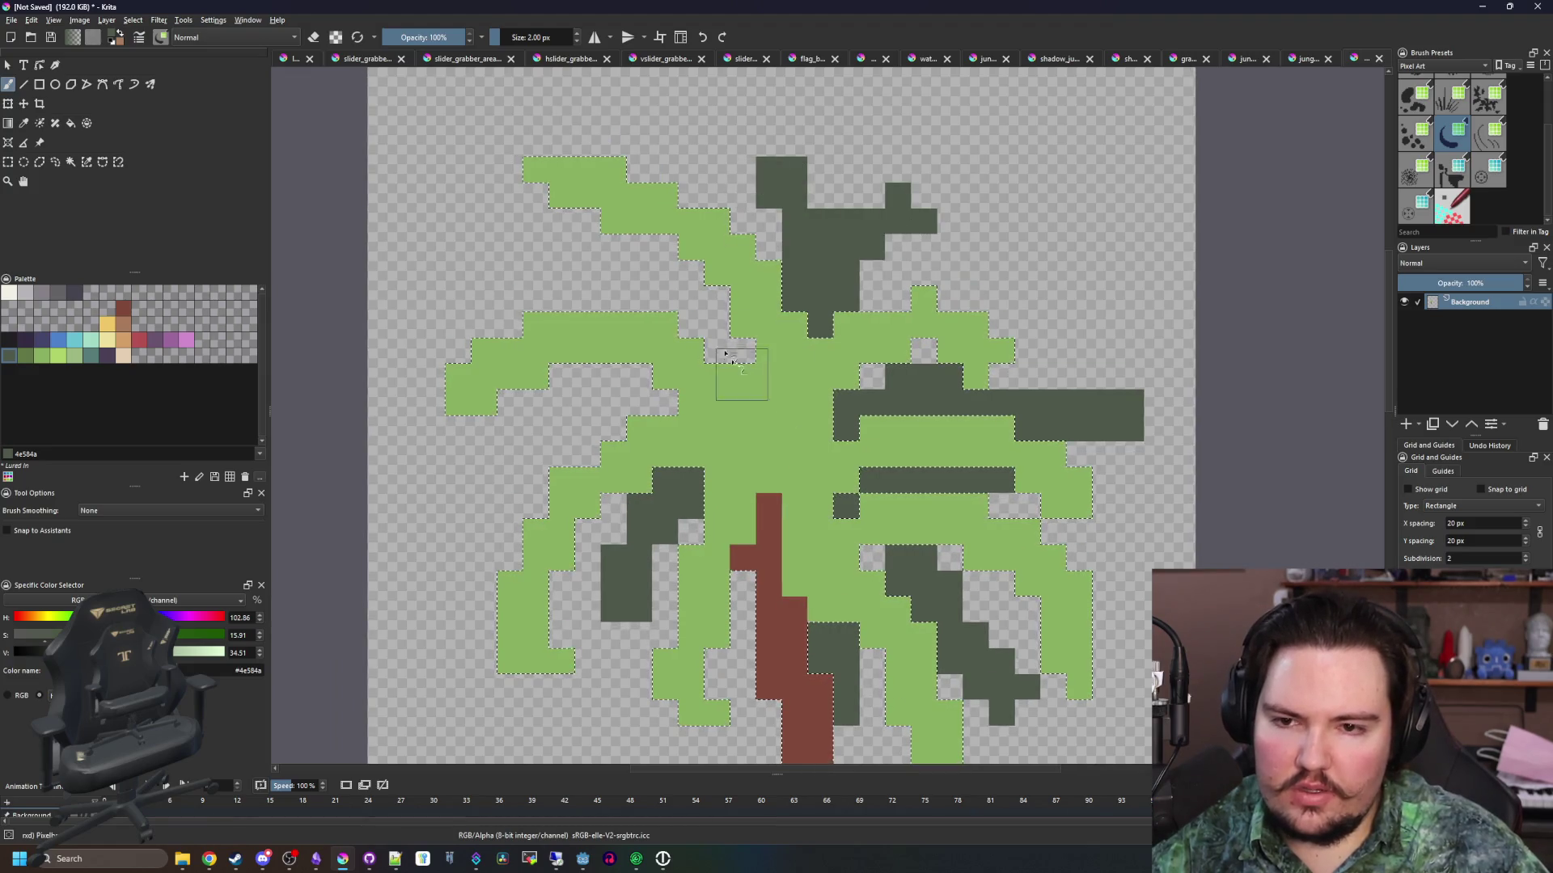
left_click_drag(485, 196, 740, 352)
left_click_drag(667, 401, 510, 405)
left_click_drag(615, 485, 453, 534)
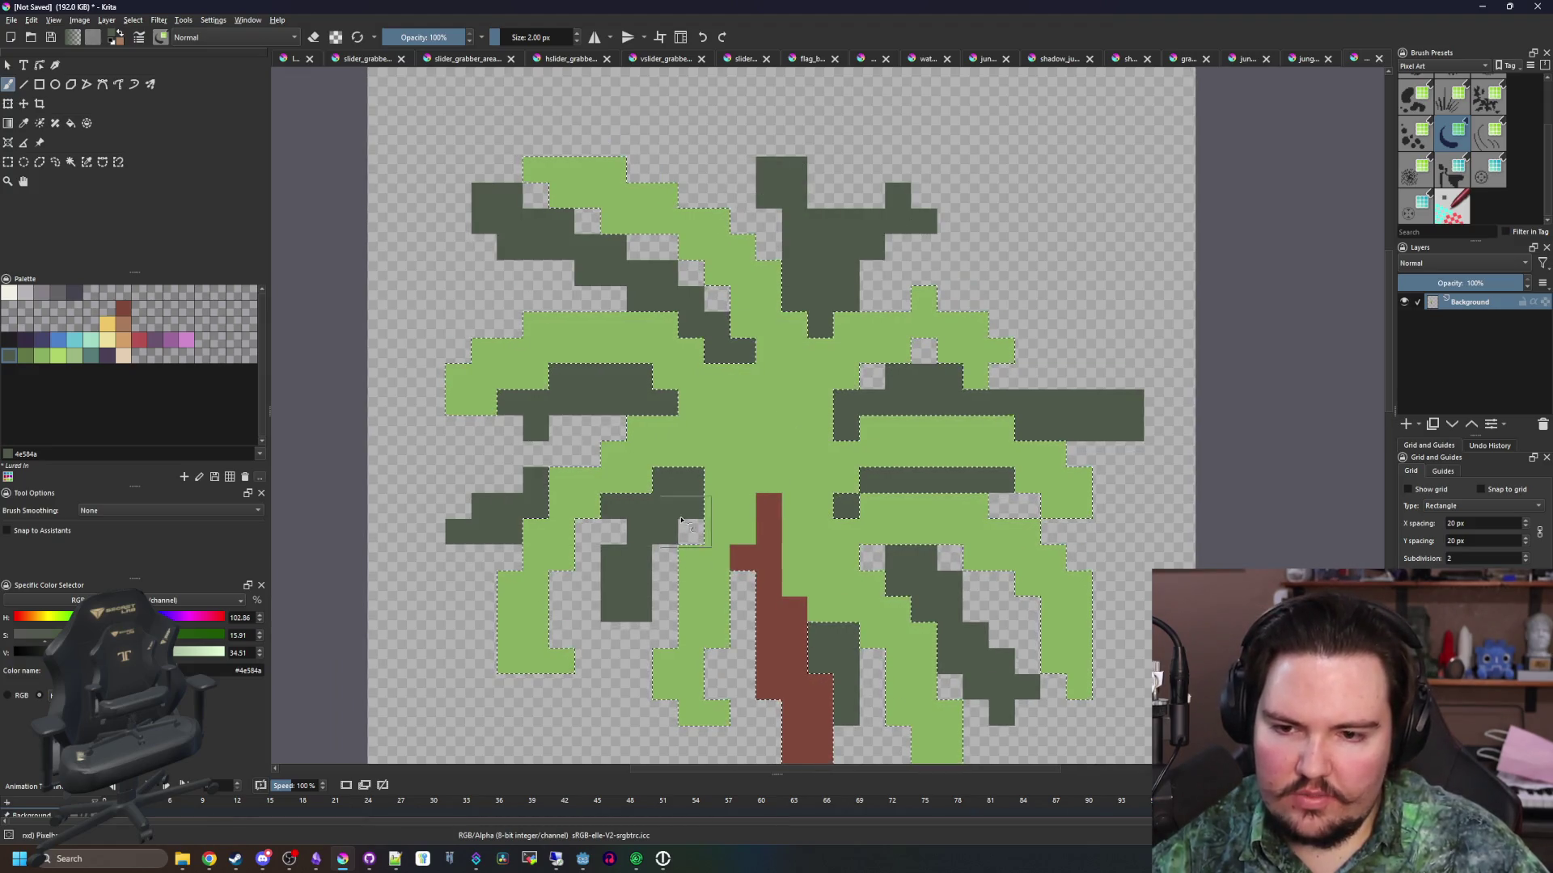
Erase stray pixels at the upper-left leaf tip, clear the selection, return to a 1 px brush
key("e")
mouse_move(394, 257)
left_mouse_down()
mouse_move(379, 212)
mouse_move(440, 267)
left_mouse_up()
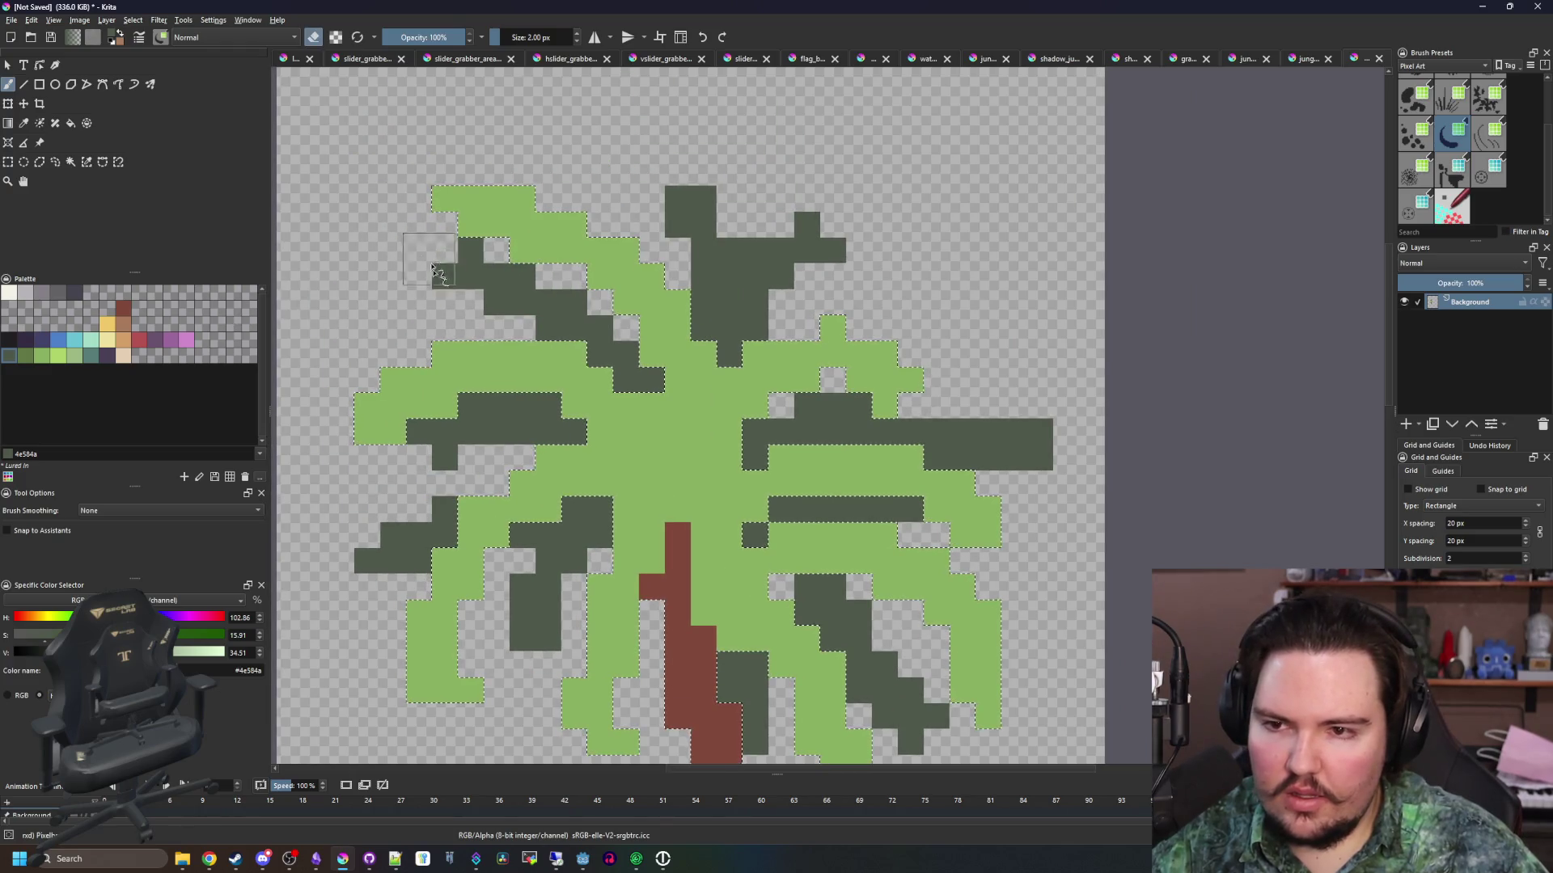
key("bracketright")
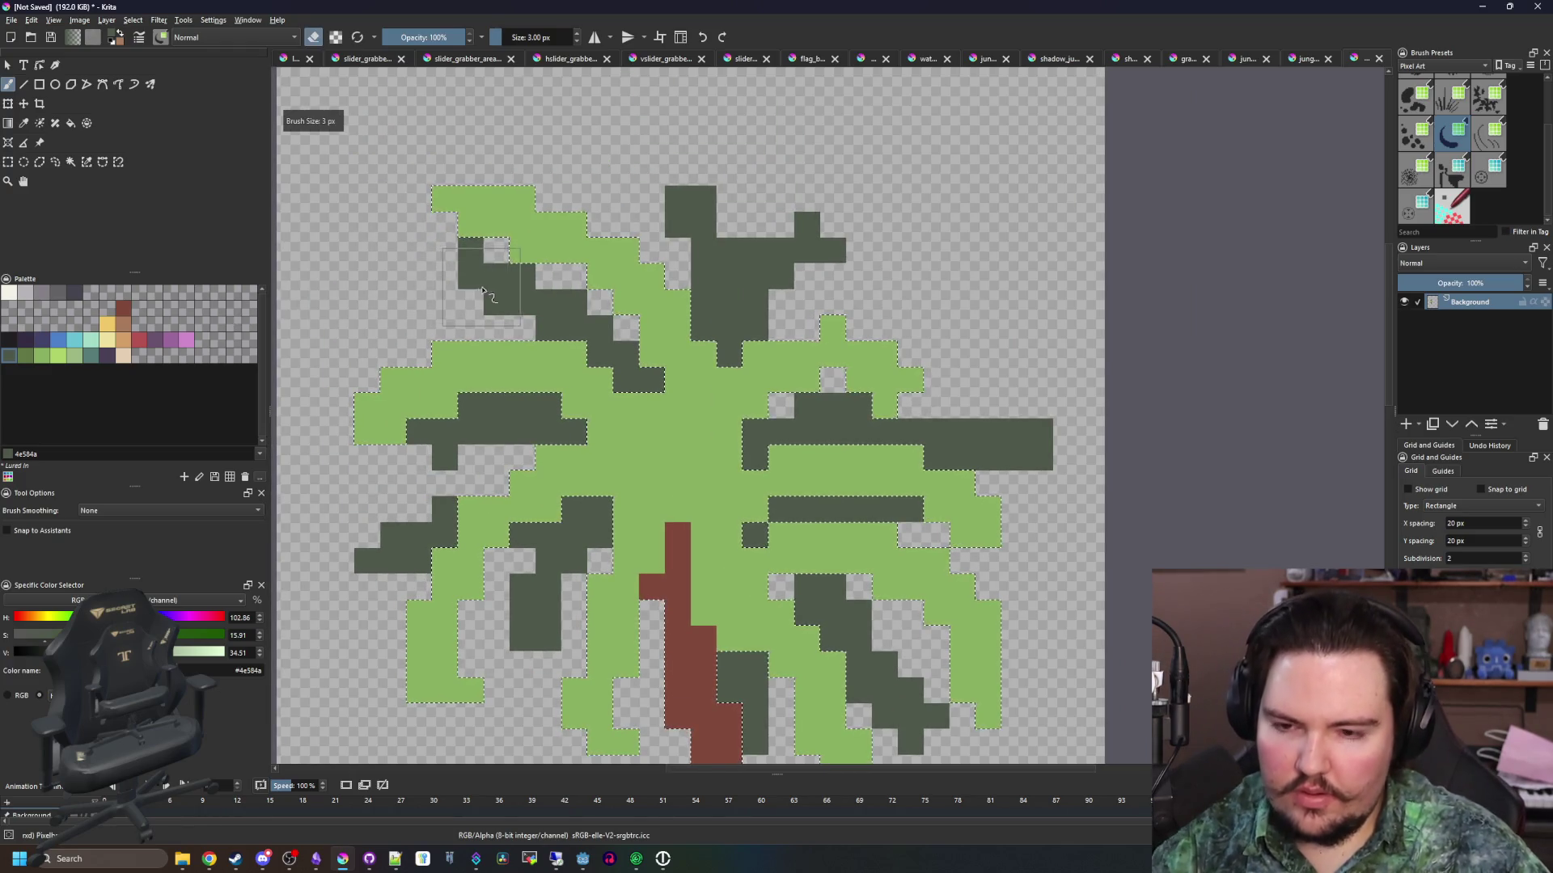
key("p")
key("ctrl+shift+a")
key("b")
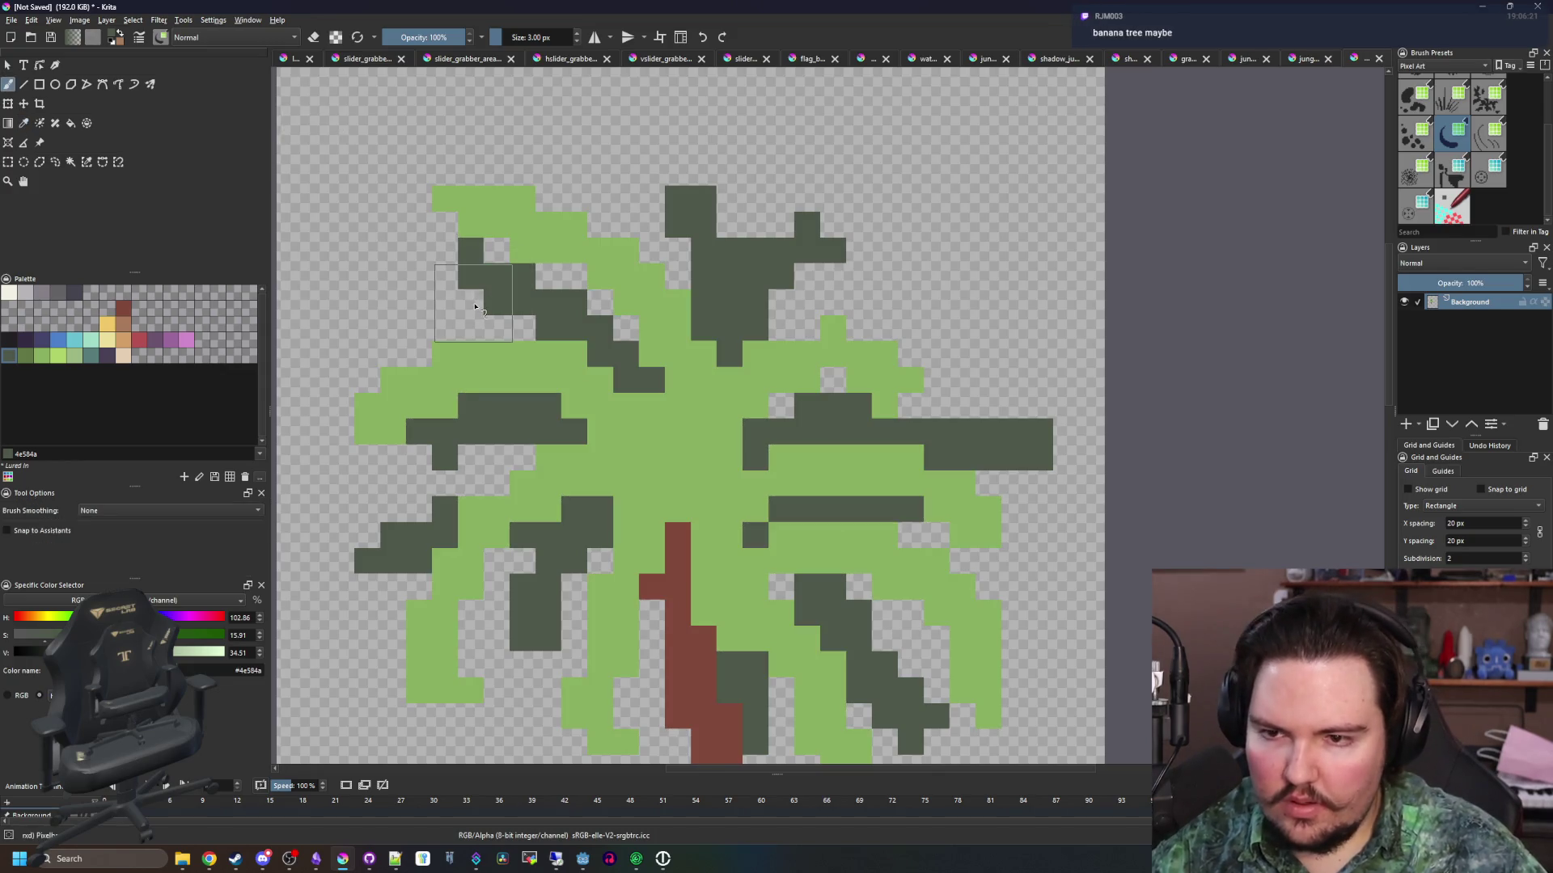
key("bracketleft")
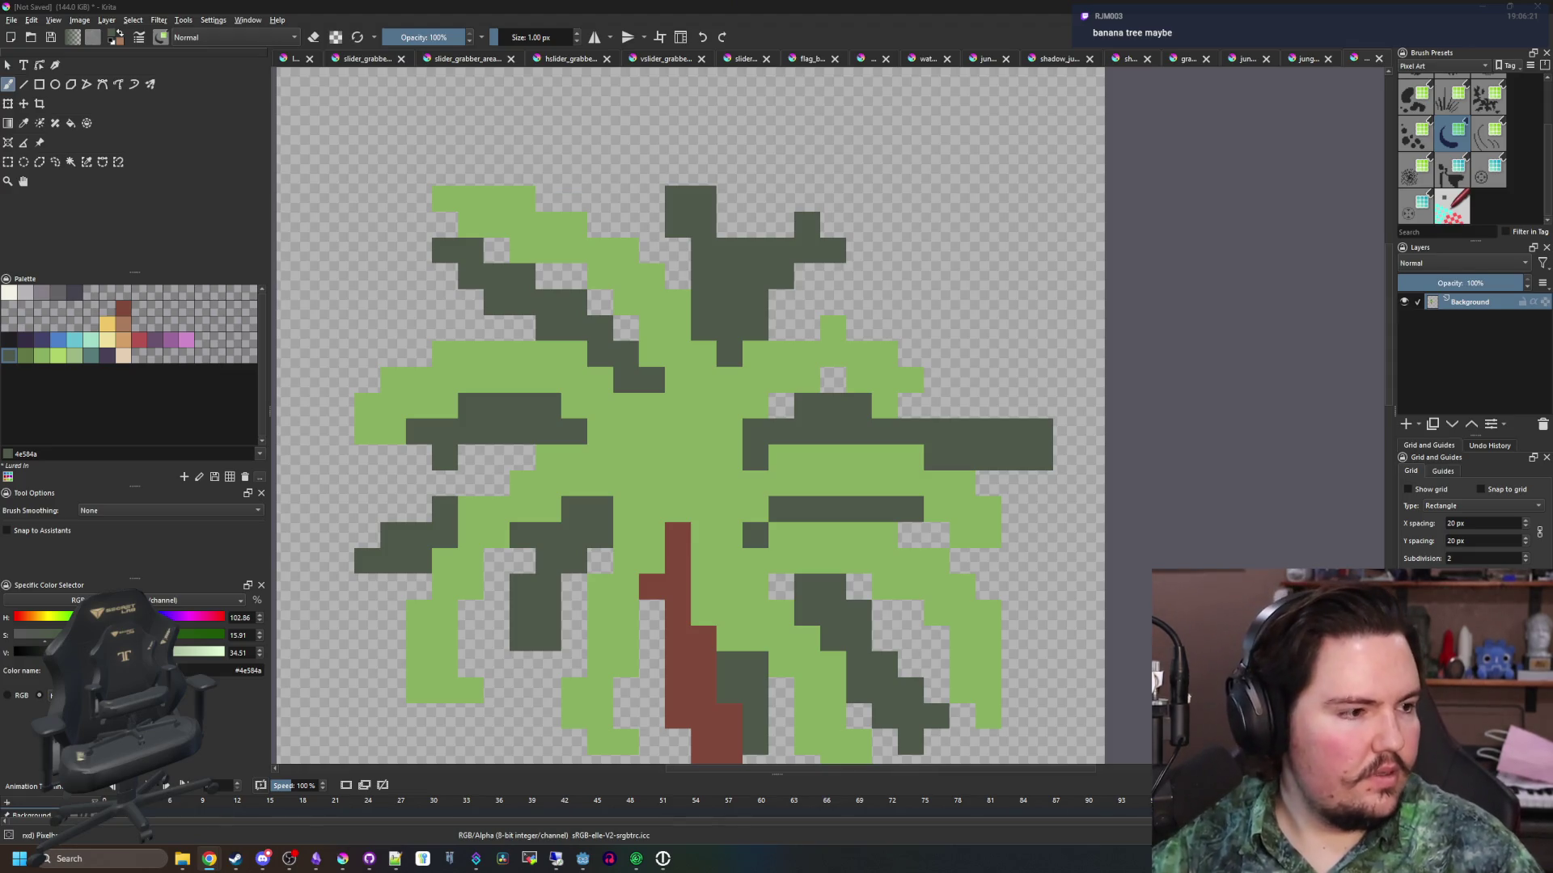
Check the realistic banana tree reference image in Chrome, then return to the palm drawing
key("alt+Tab")
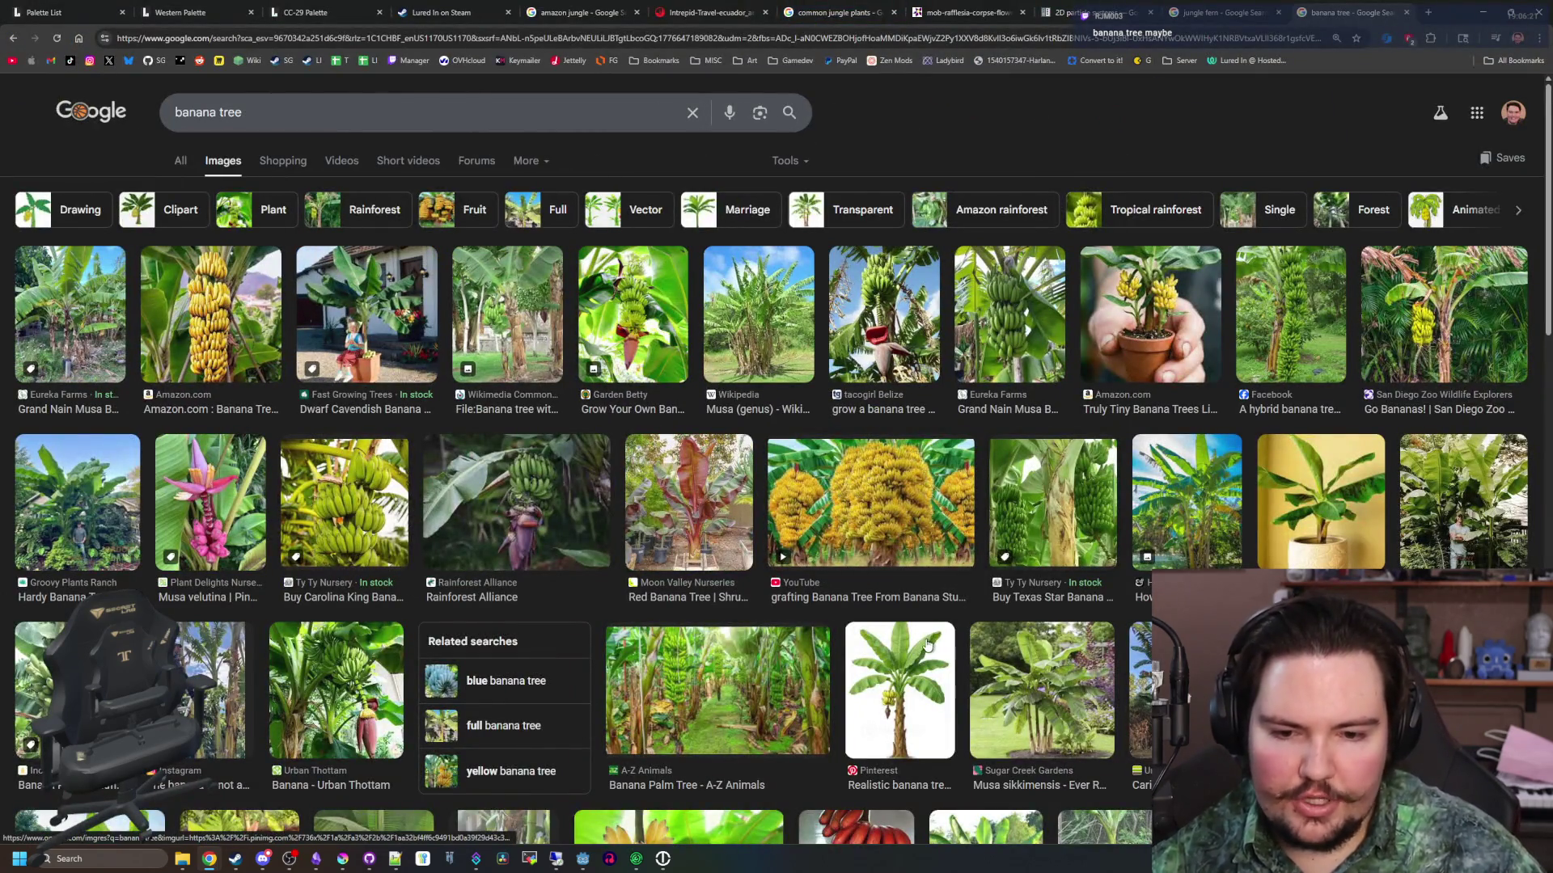
left_click(928, 644)
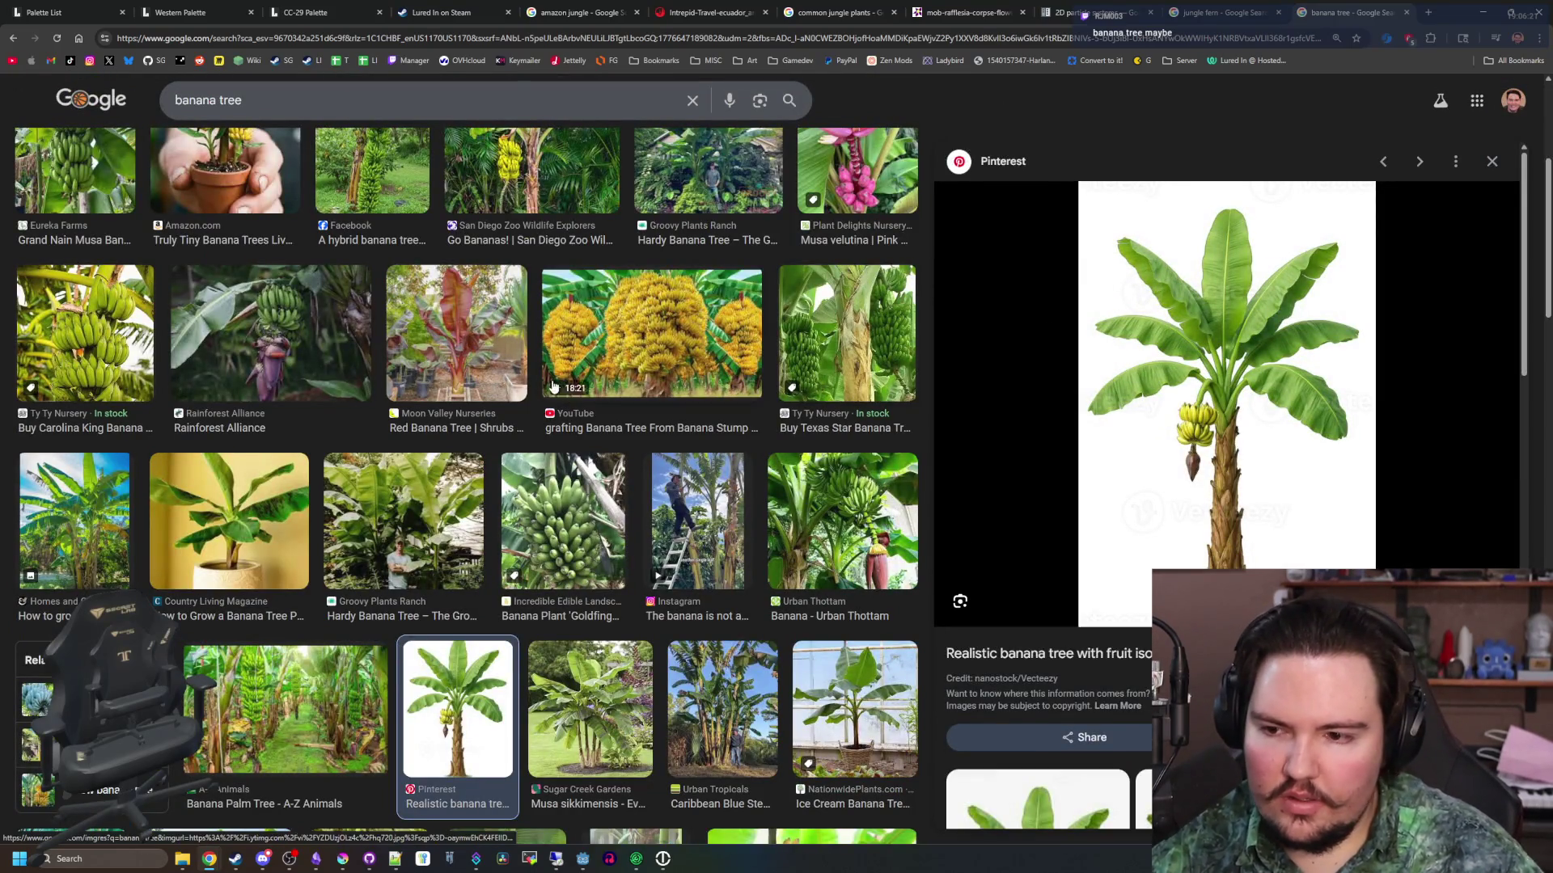
scroll(540, 388, "down", 5)
scroll(681, 390, "up", 5)
key("alt+Tab")
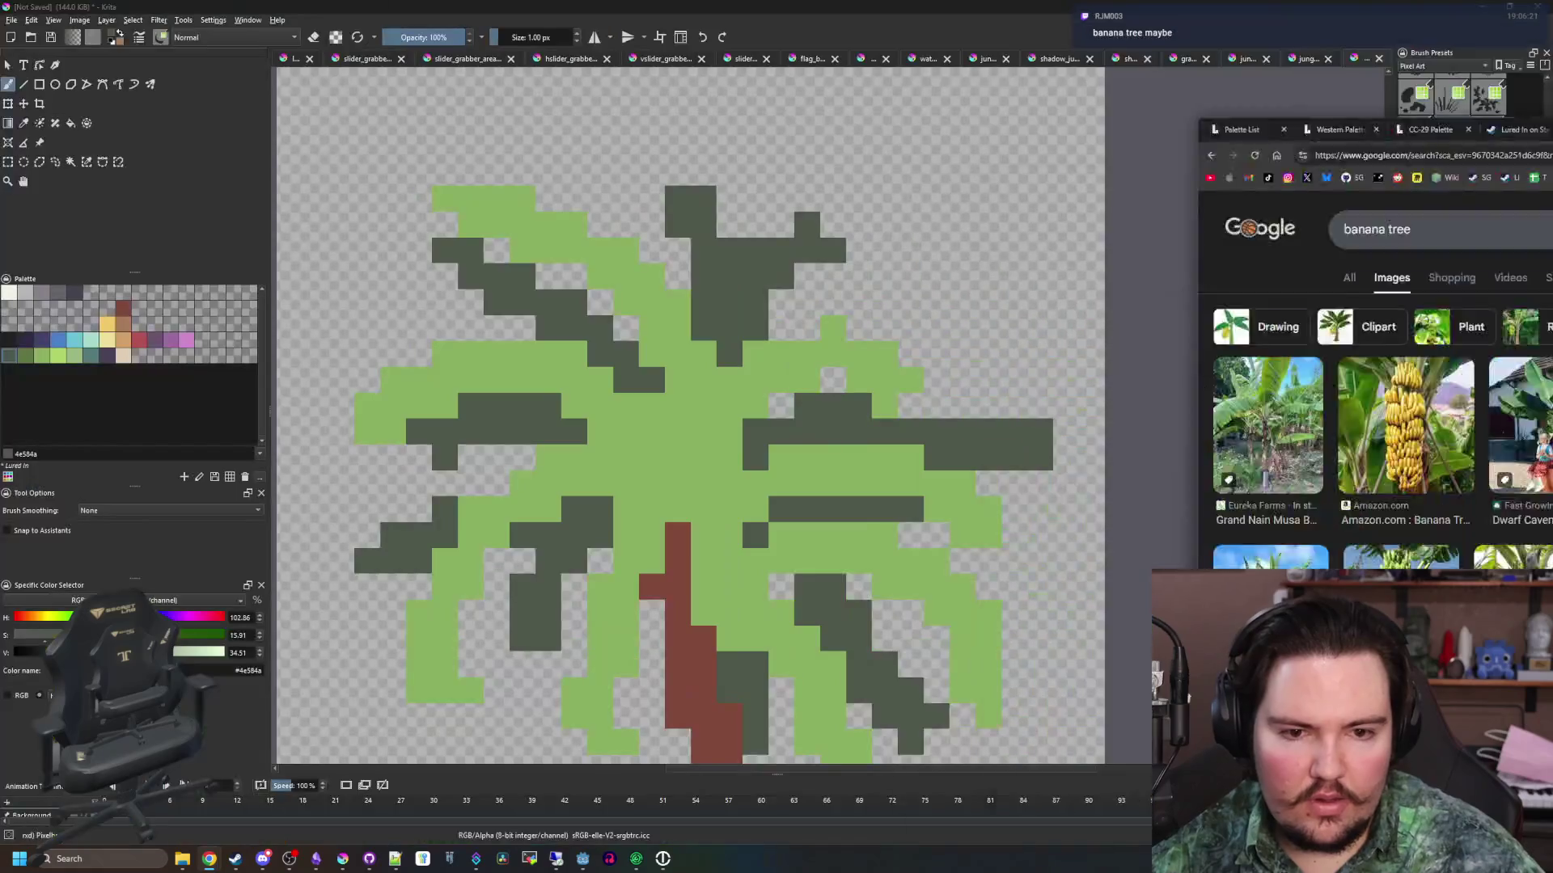
scroll(744, 322, "down", 3)
Fill the light-green leaves with olive green using the Fill tool
scroll(744, 321, "up", 4)
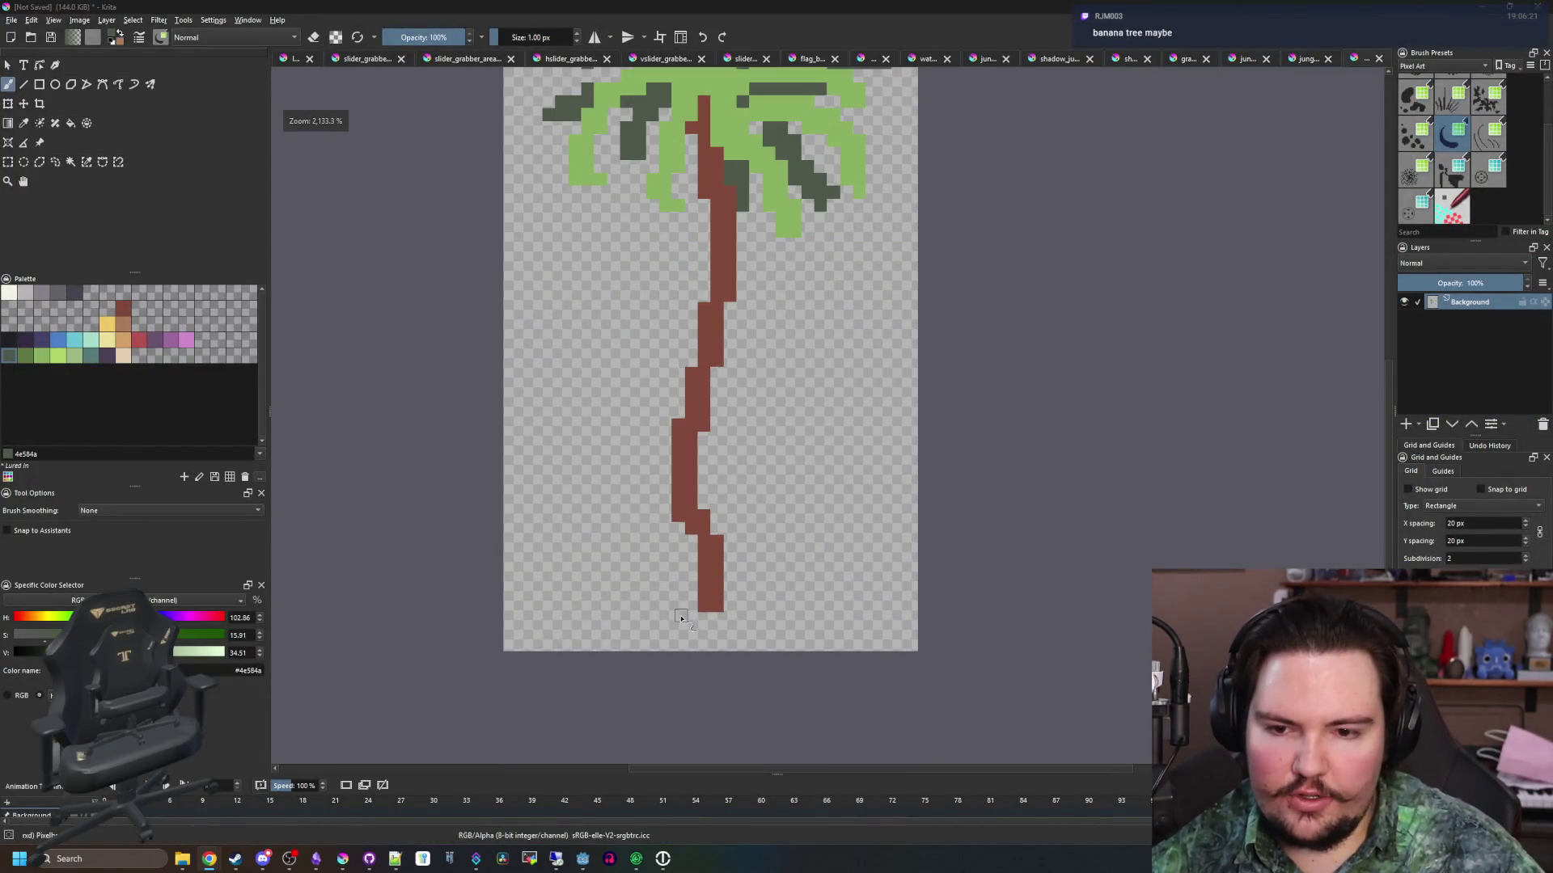
scroll(703, 593, "down", 2)
scroll(704, 451, "up", 5)
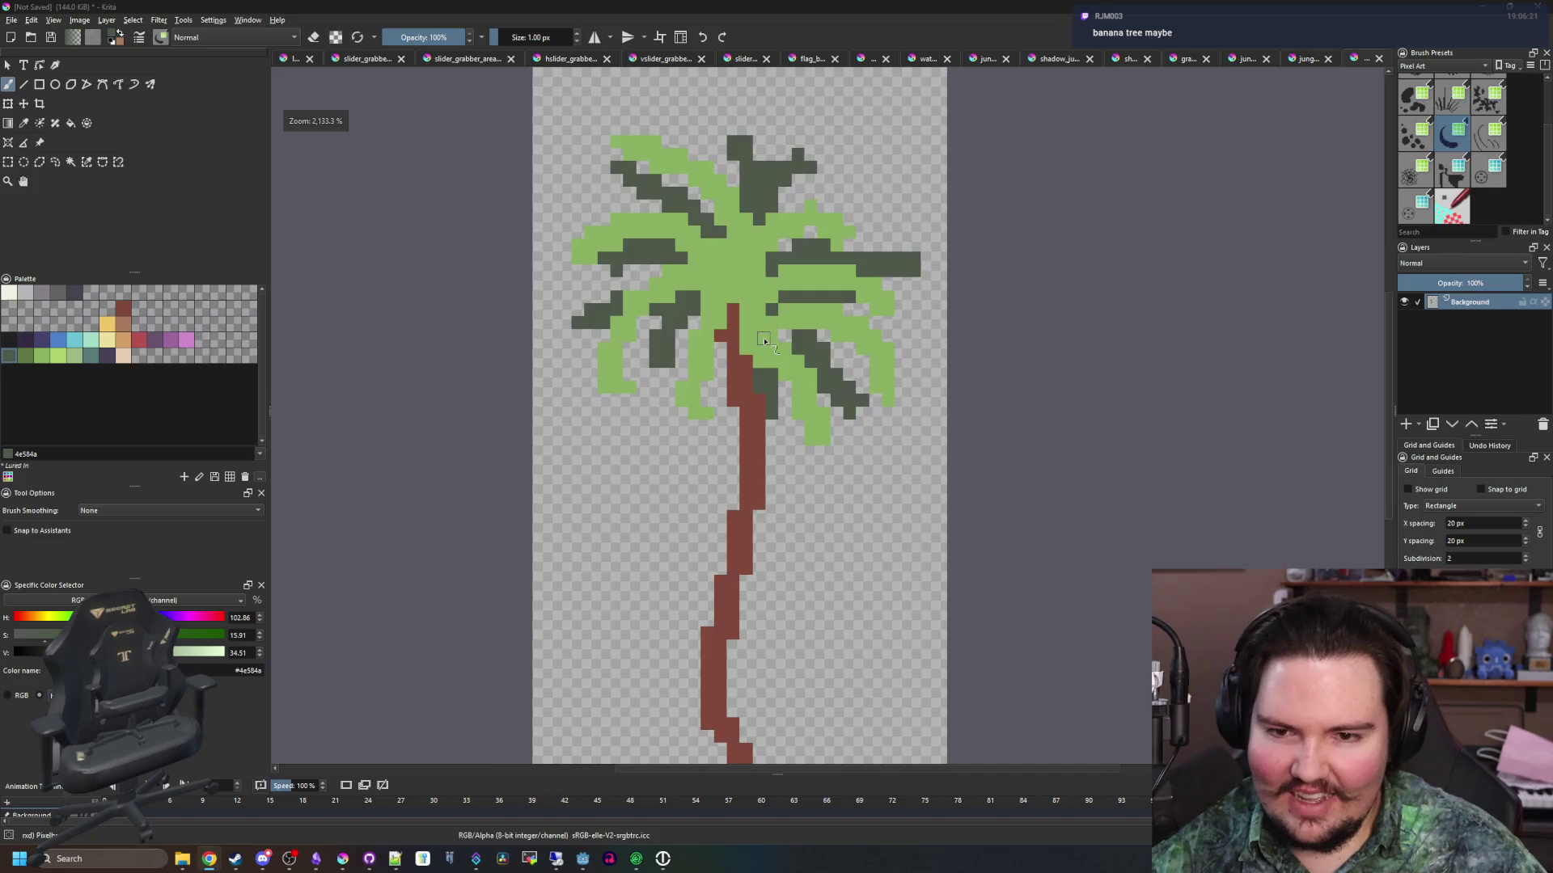
key("p")
left_click(34, 353)
key("f")
left_click(601, 296)
Choose light green, select all similar-coloured leaf areas, and set a 3 px brush
scroll(544, 359, "down", 5)
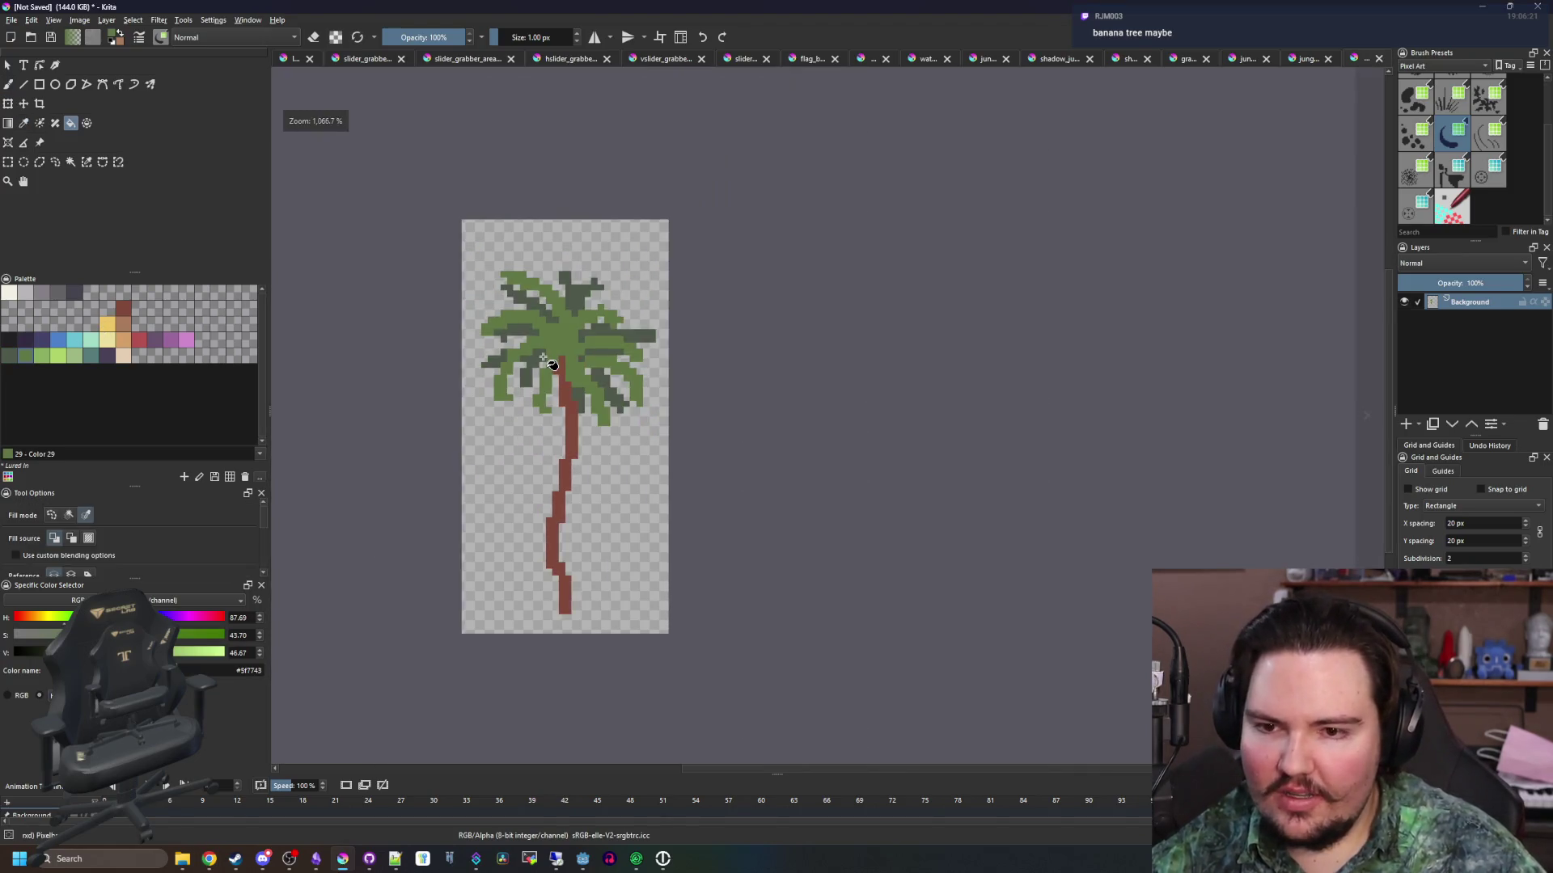
scroll(543, 358, "up", 5)
key("b")
left_click(42, 354)
left_click(86, 161)
left_click(436, 388)
key("b")
key("bracketright")
key("bracketright")
Paint light-green highlights on the leaves left, right and above the trunk
mouse_move(451, 383)
left_mouse_down()
mouse_move(416, 356)
mouse_move(485, 304)
left_mouse_up()
left_click_drag(566, 368, 558, 457)
left_click_drag(705, 473, 768, 389)
left_click_drag(841, 300, 746, 271)
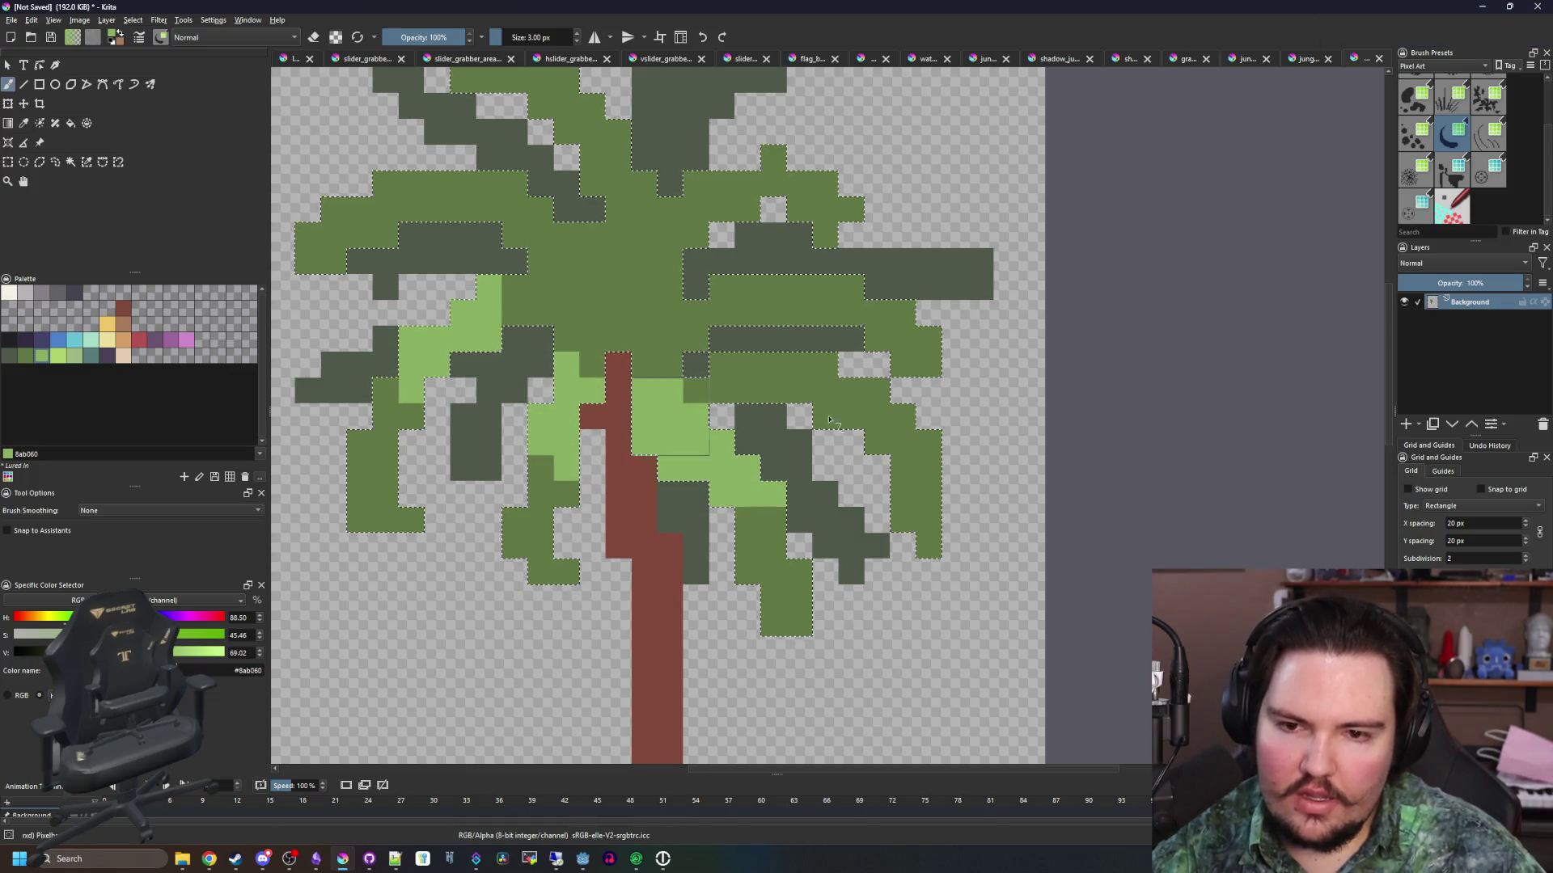
scroll(746, 270, "up", 3)
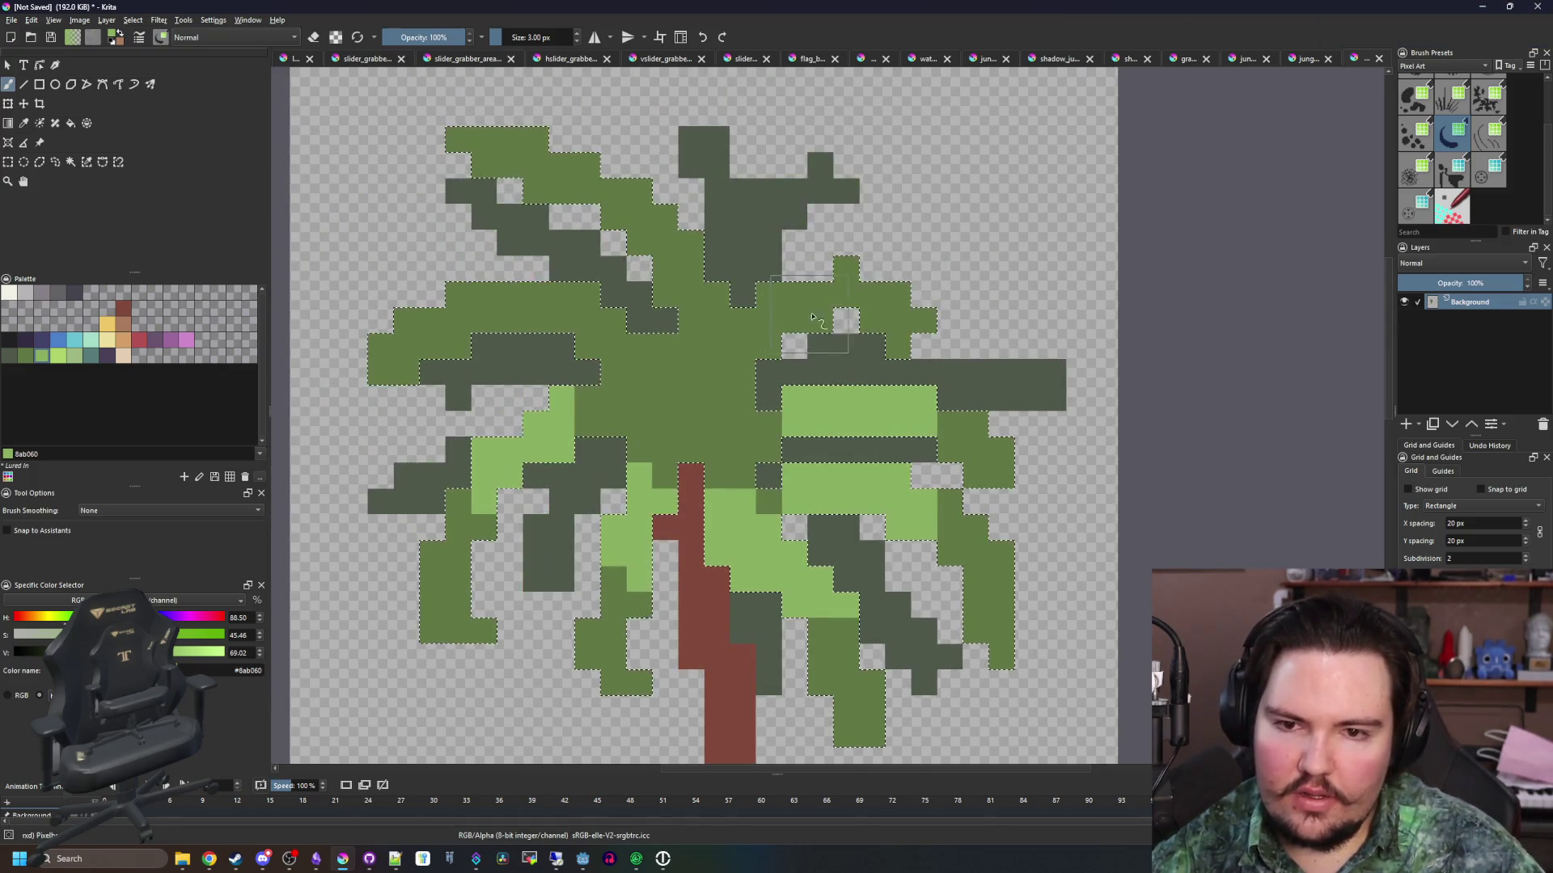
left_click_drag(671, 258, 566, 162)
left_click_drag(583, 301, 457, 311)
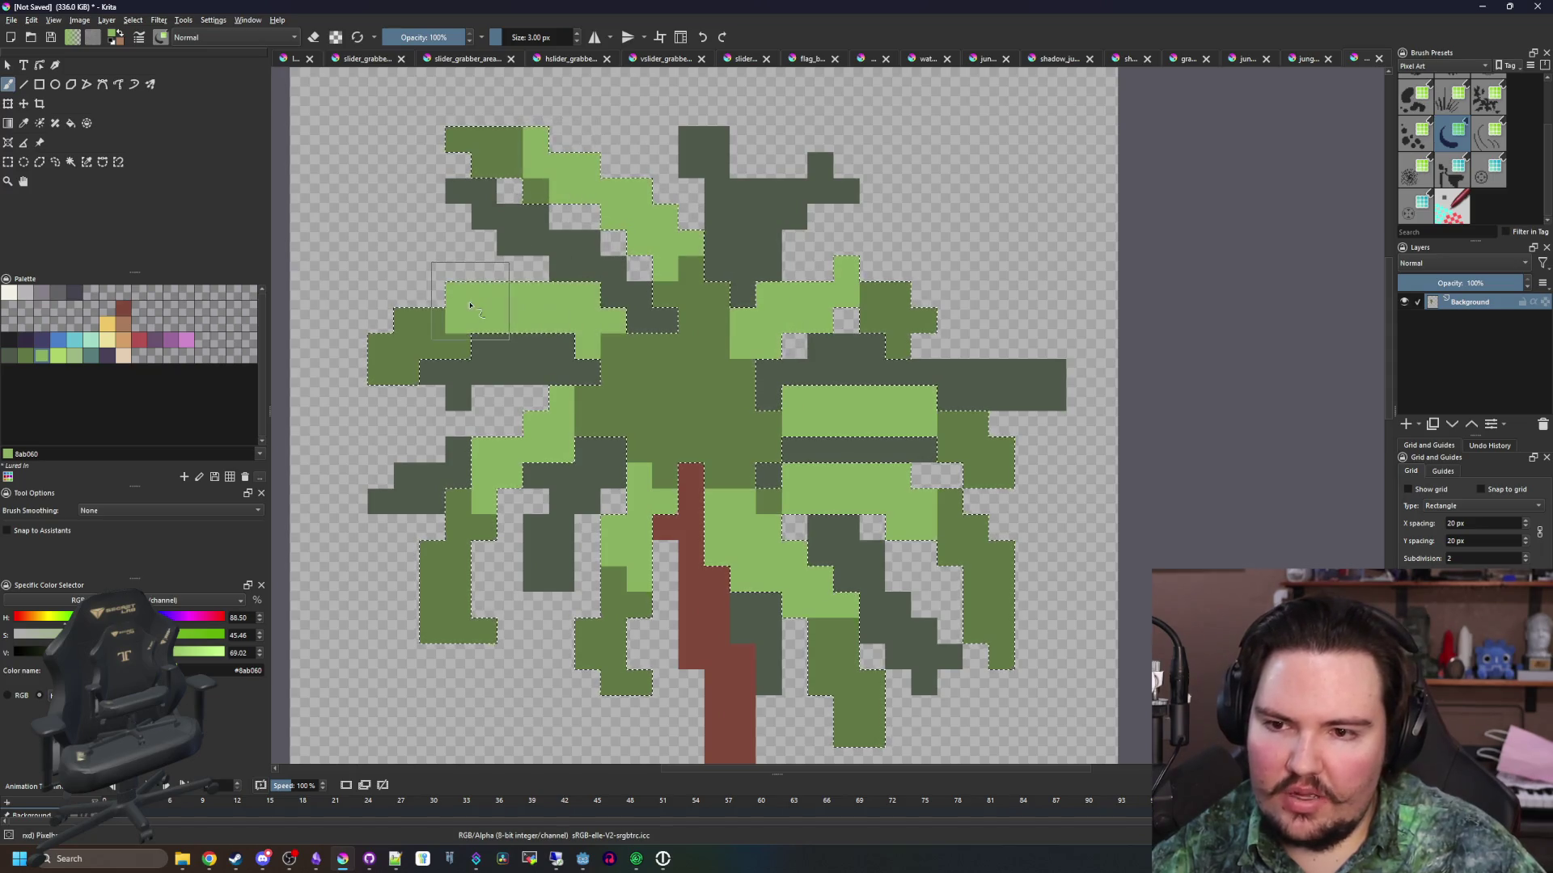
Paint dark grey-green shadow pixels in the canopy centre with a 1 px brush
left_click(78, 349)
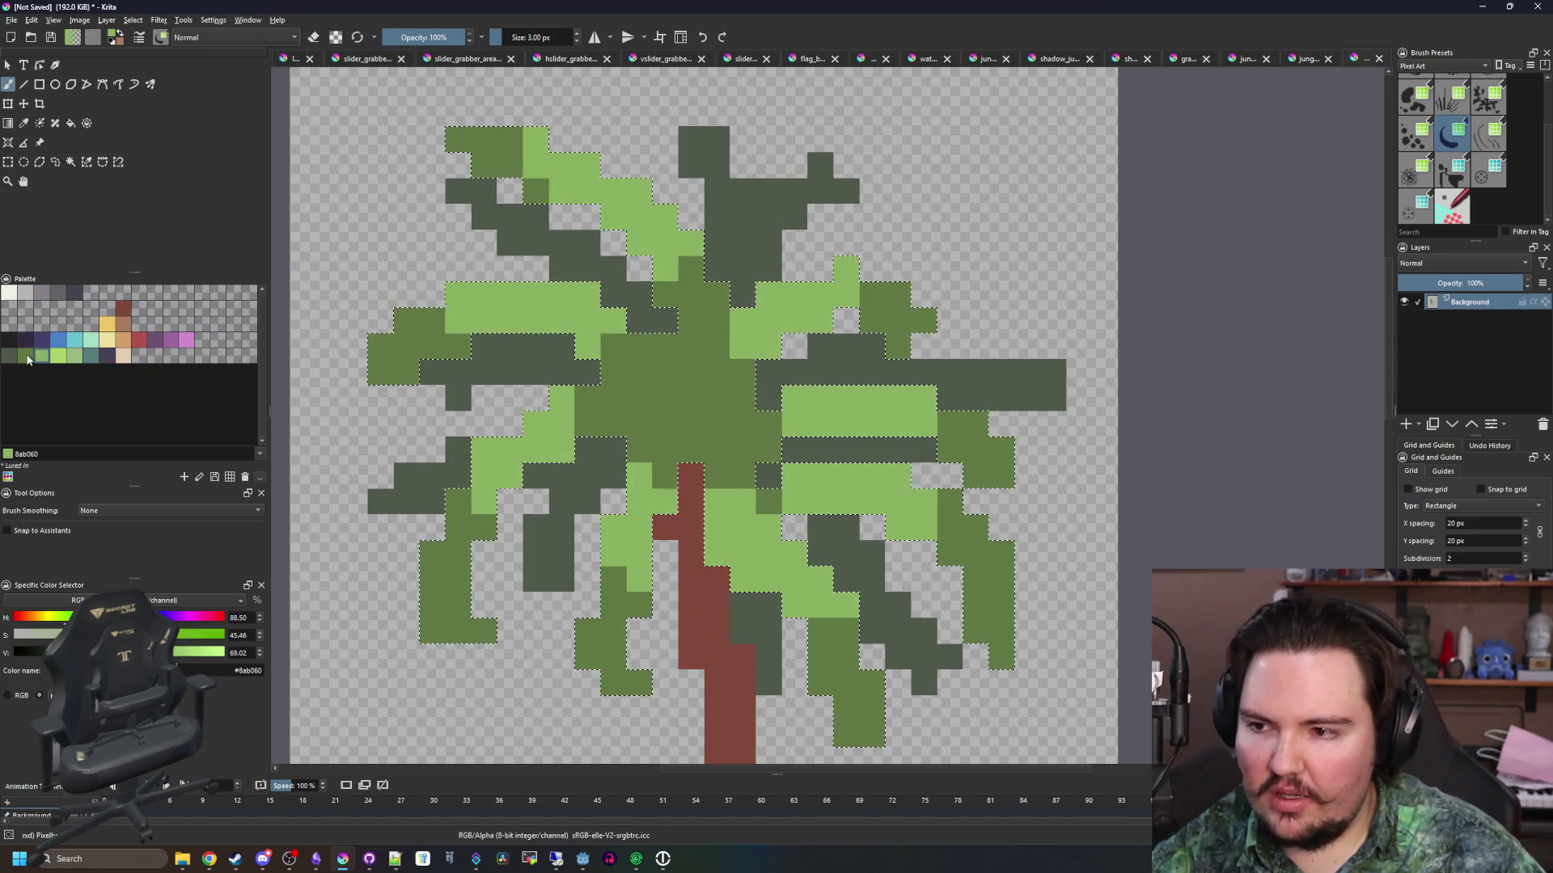
key("bracketleft")
key("bracketleft")
scroll(688, 398, "up", 1)
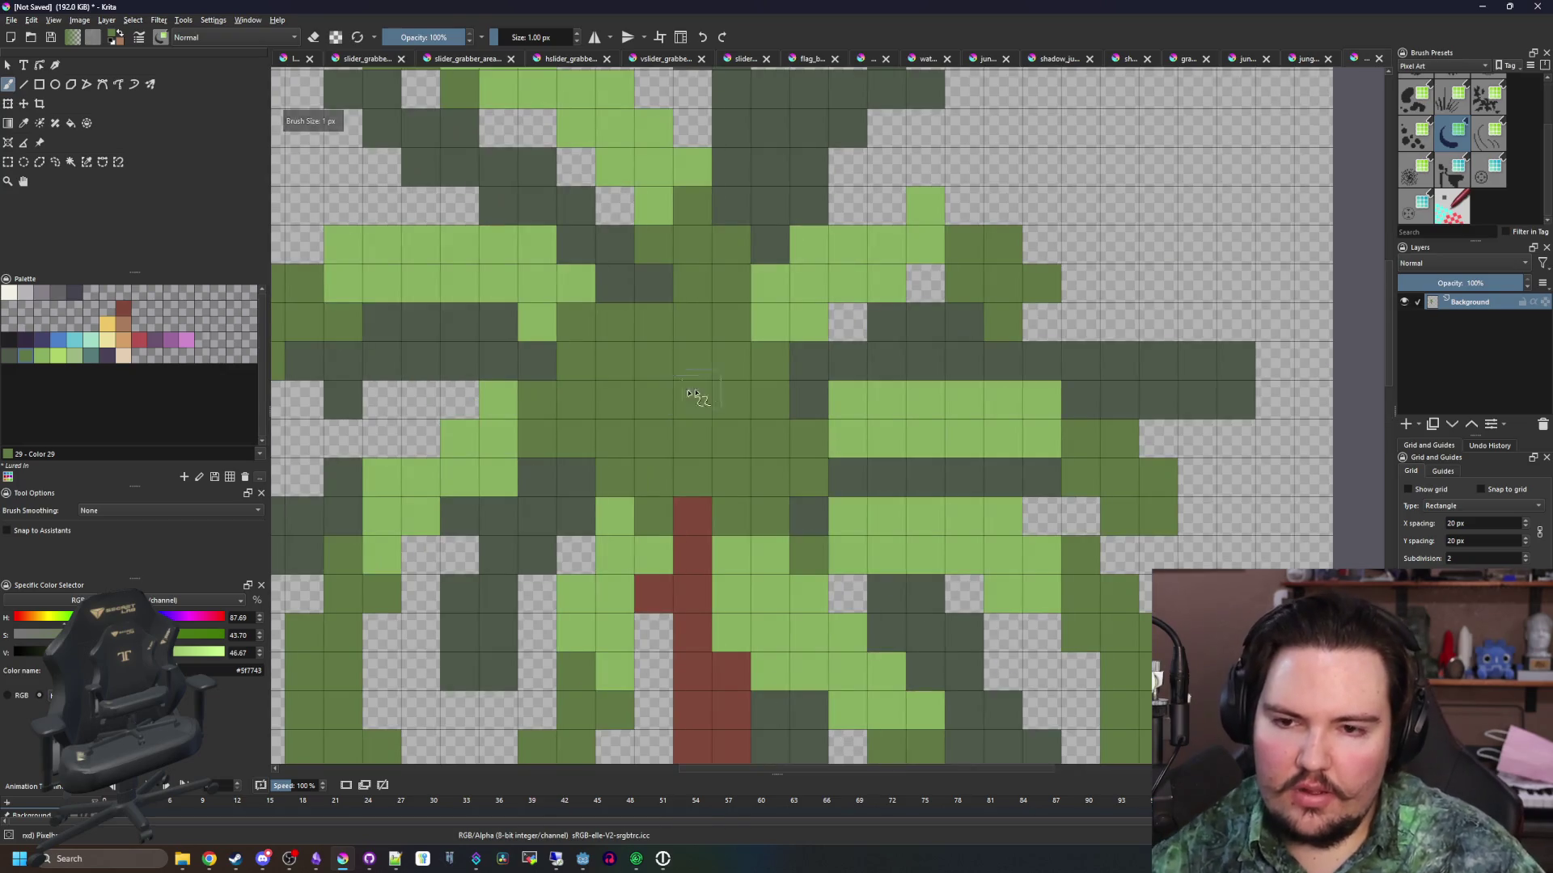
left_click(11, 356)
mouse_move(721, 391)
left_mouse_down()
mouse_move(728, 357)
mouse_move(711, 409)
mouse_move(613, 444)
left_mouse_up()
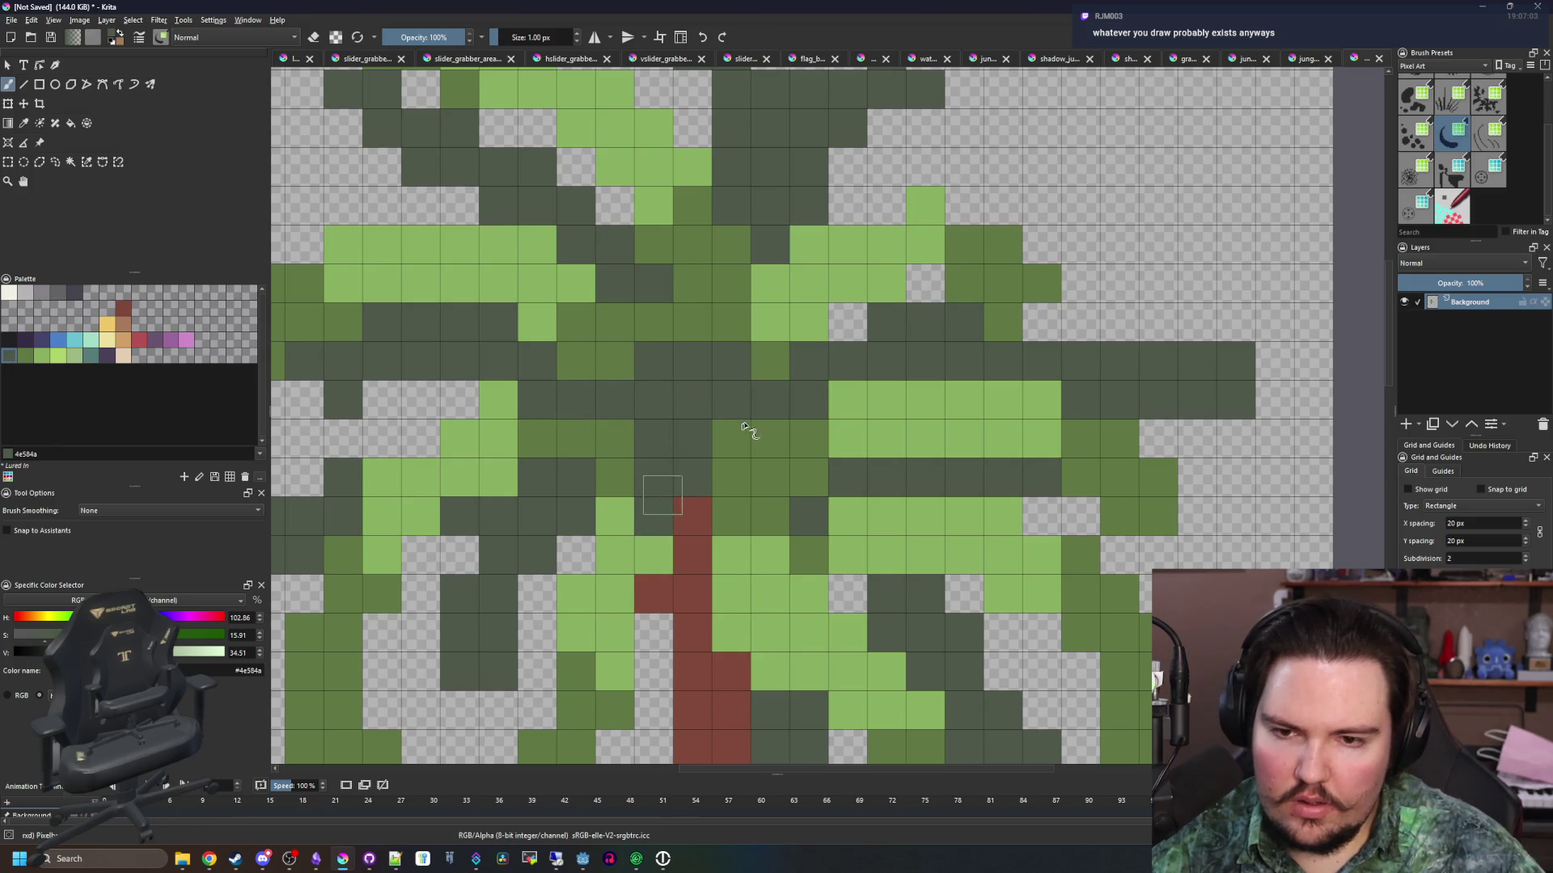
left_click_drag(734, 436, 732, 414)
scroll(651, 381, "down", 8)
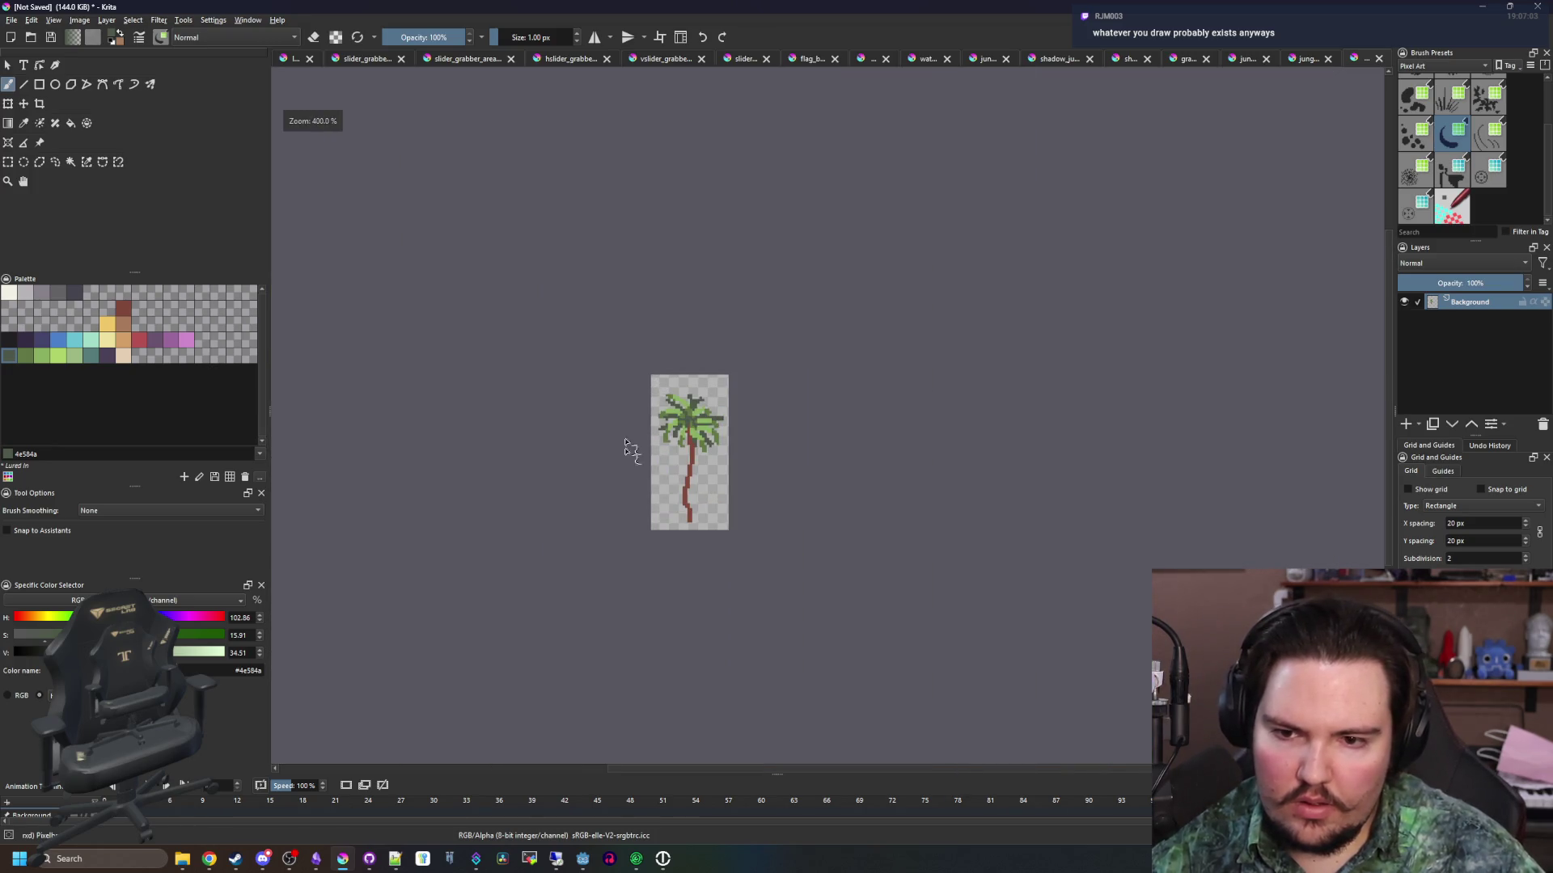
scroll(634, 423, "up", 6)
scroll(520, 409, "down", 2)
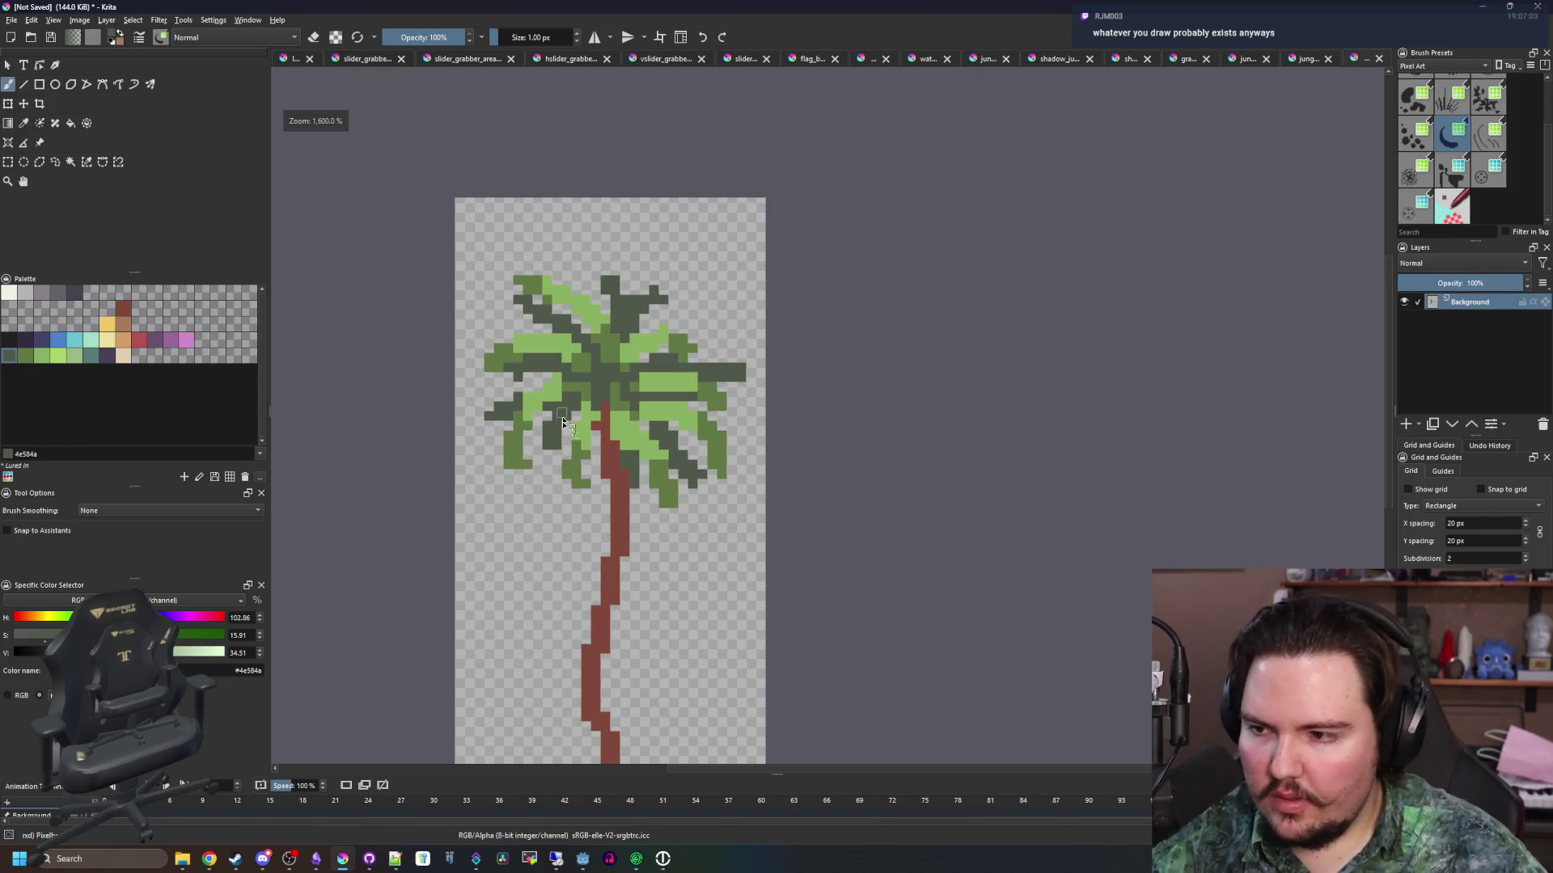
scroll(526, 410, "up", 2)
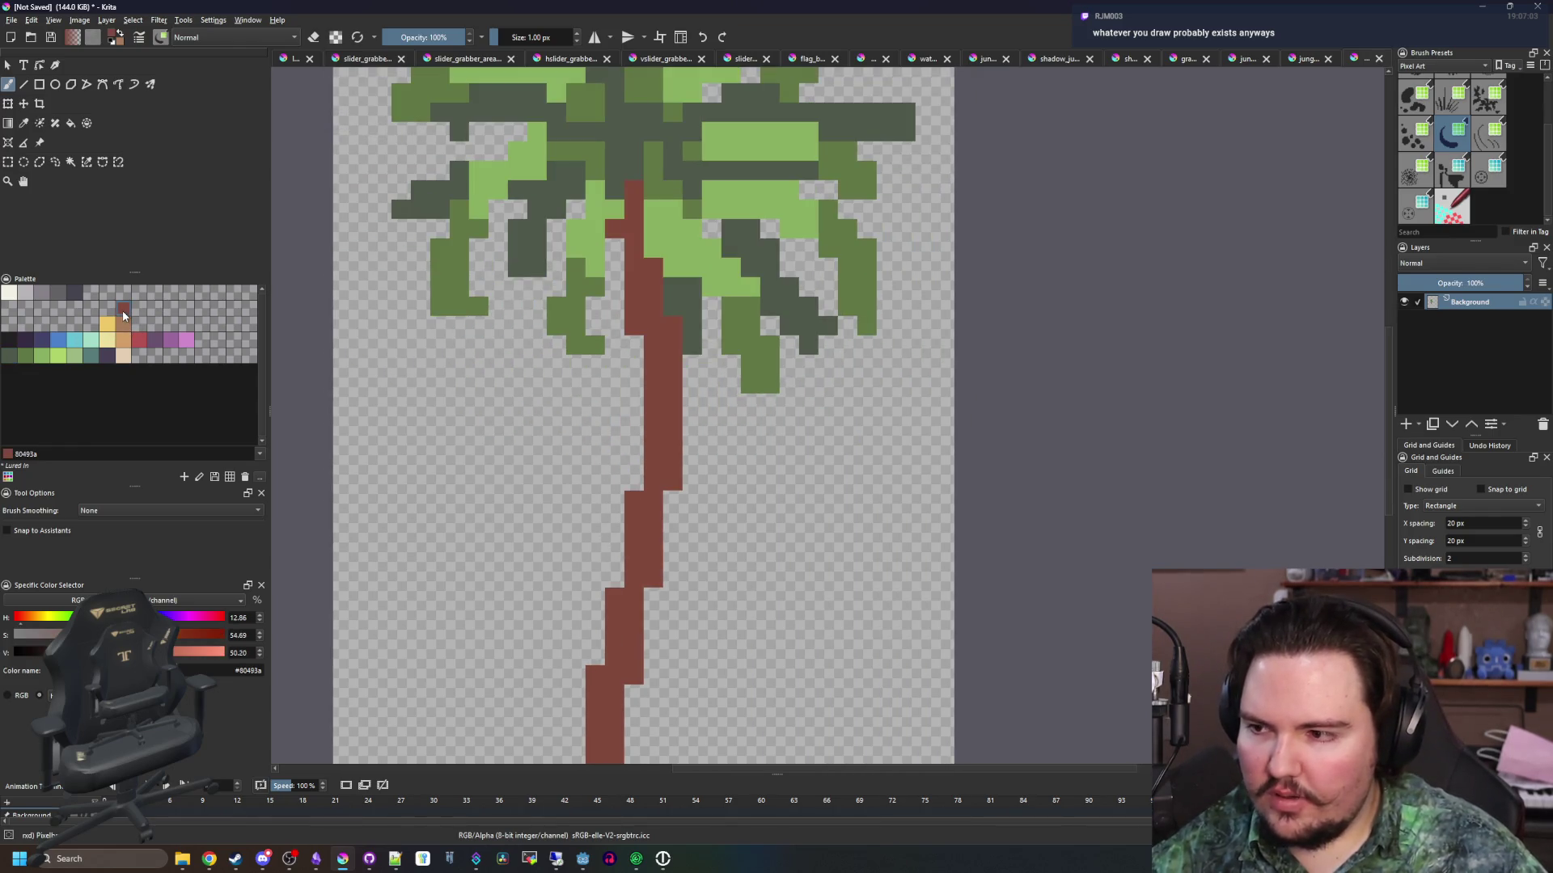
Paint tan highlights down the palm trunk
left_click(125, 323)
scroll(658, 355, "up", 1)
mouse_move(647, 380)
left_mouse_down()
mouse_move(668, 435)
mouse_move(647, 474)
left_mouse_up()
scroll(657, 493, "down", 2)
scroll(658, 444, "up", 2)
left_click(672, 449)
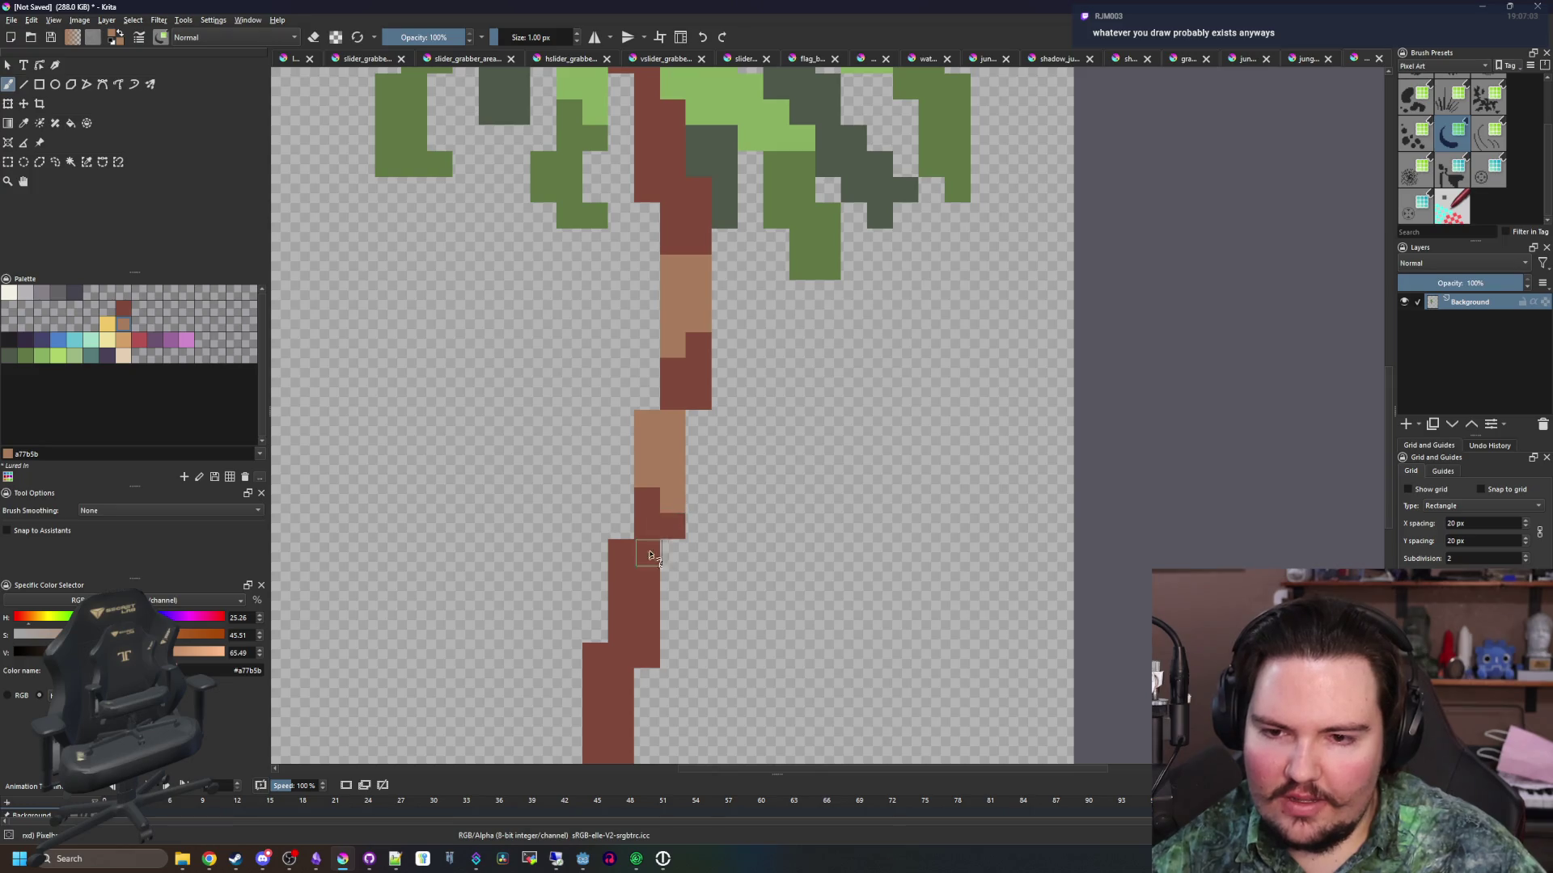
scroll(651, 559, "up", 1)
mouse_move(647, 421)
left_mouse_down()
mouse_move(647, 566)
mouse_move(623, 439)
mouse_move(648, 472)
mouse_move(664, 619)
left_mouse_up()
scroll(663, 636, "down", 3)
scroll(636, 483, "down", 3)
scroll(693, 527, "up", 3)
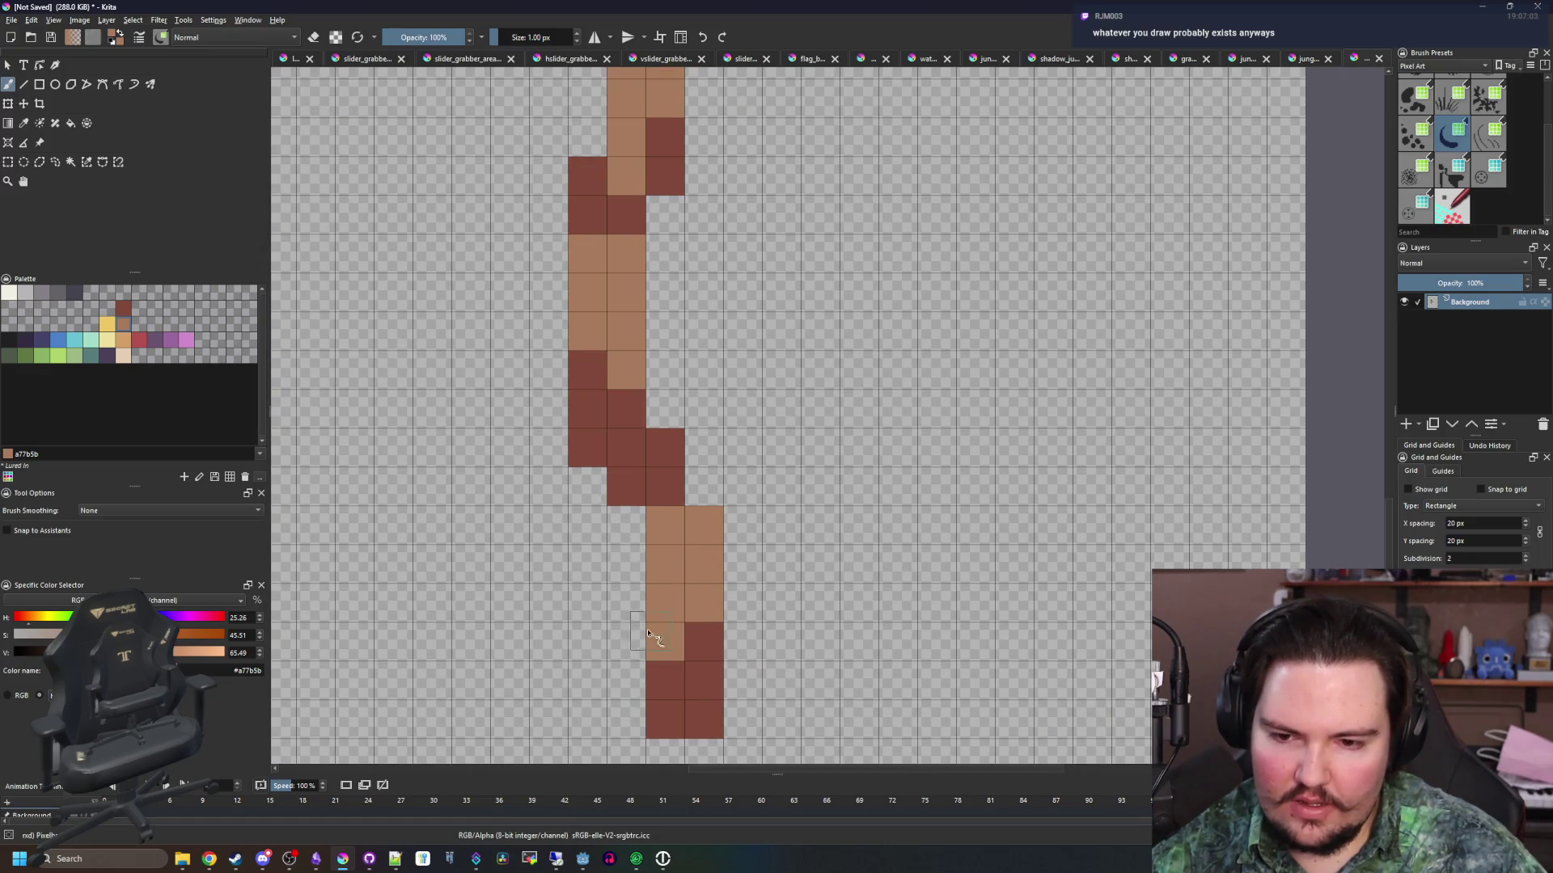
scroll(655, 635, "down", 5)
scroll(647, 473, "up", 6)
scroll(647, 473, "down", 5)
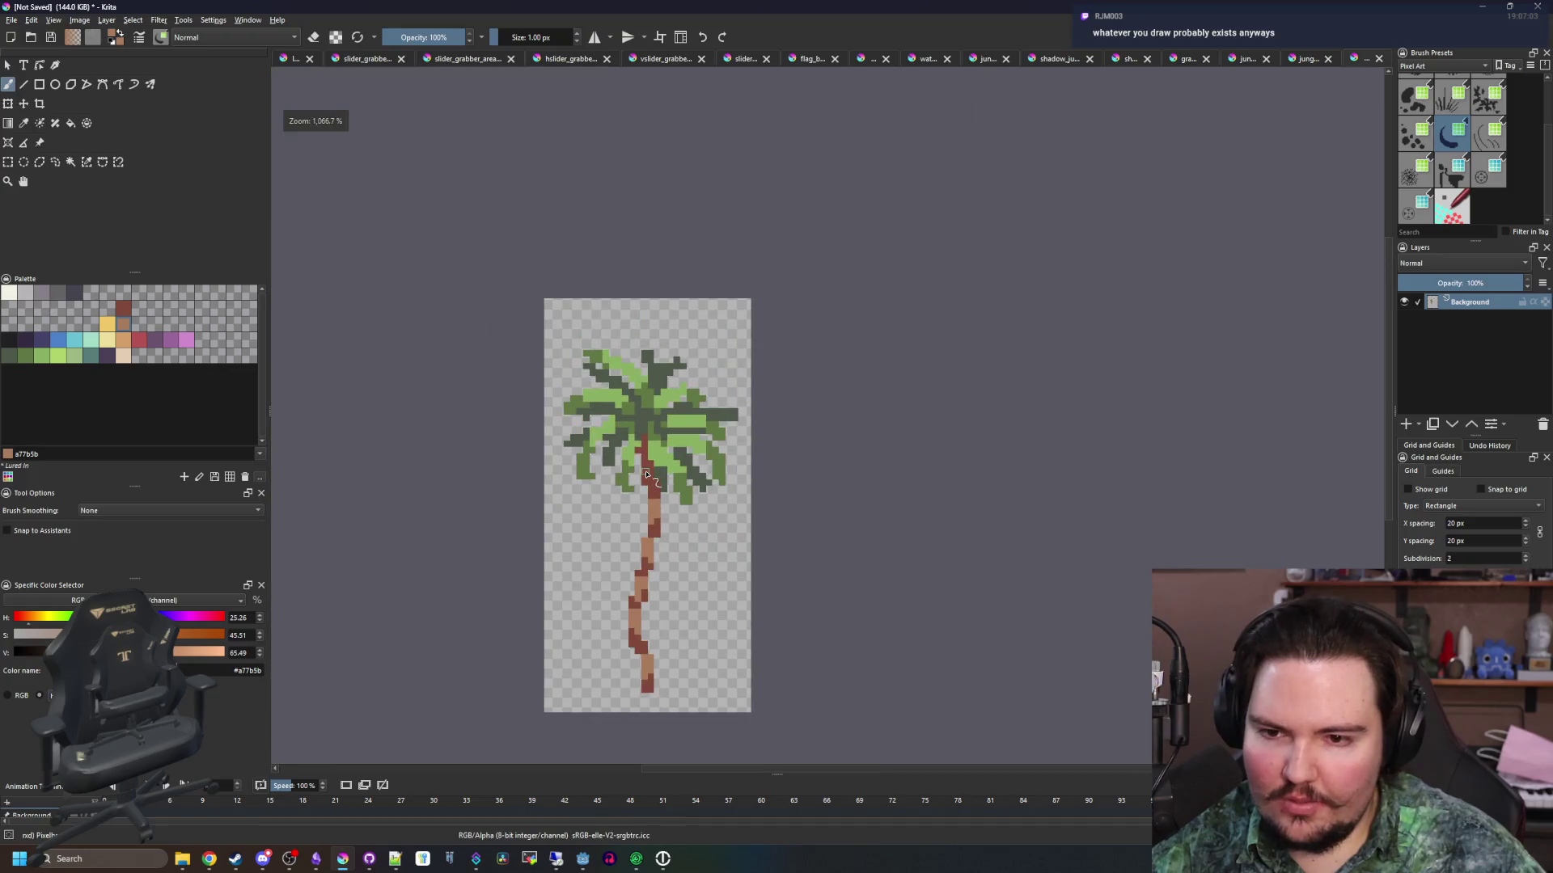
scroll(620, 647, "up", 1)
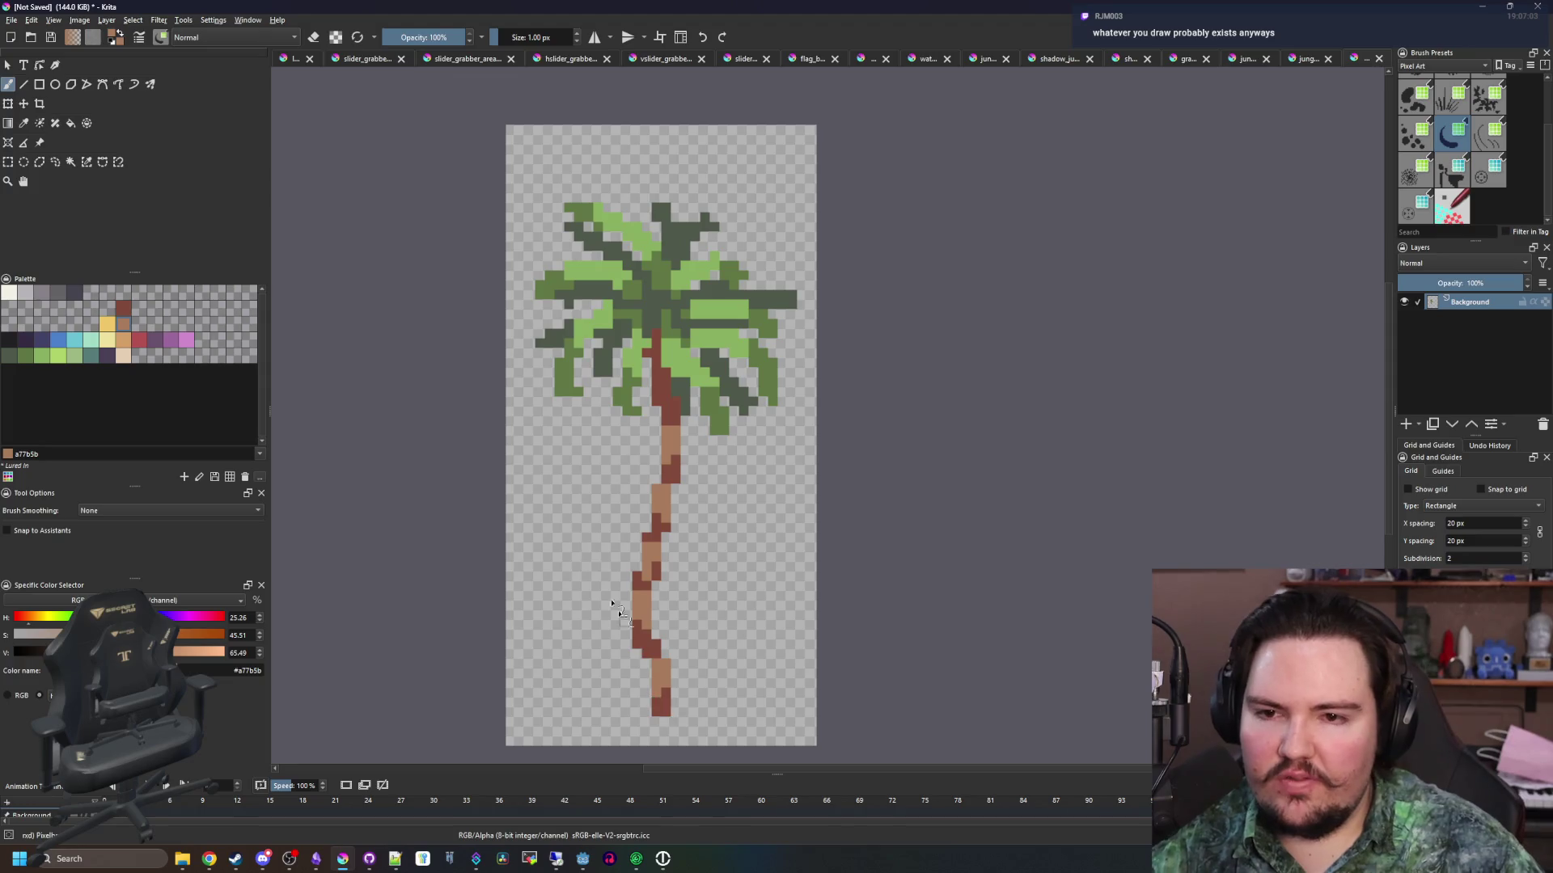
Crop the canvas to a rectangular selection around the tree
left_click(10, 163)
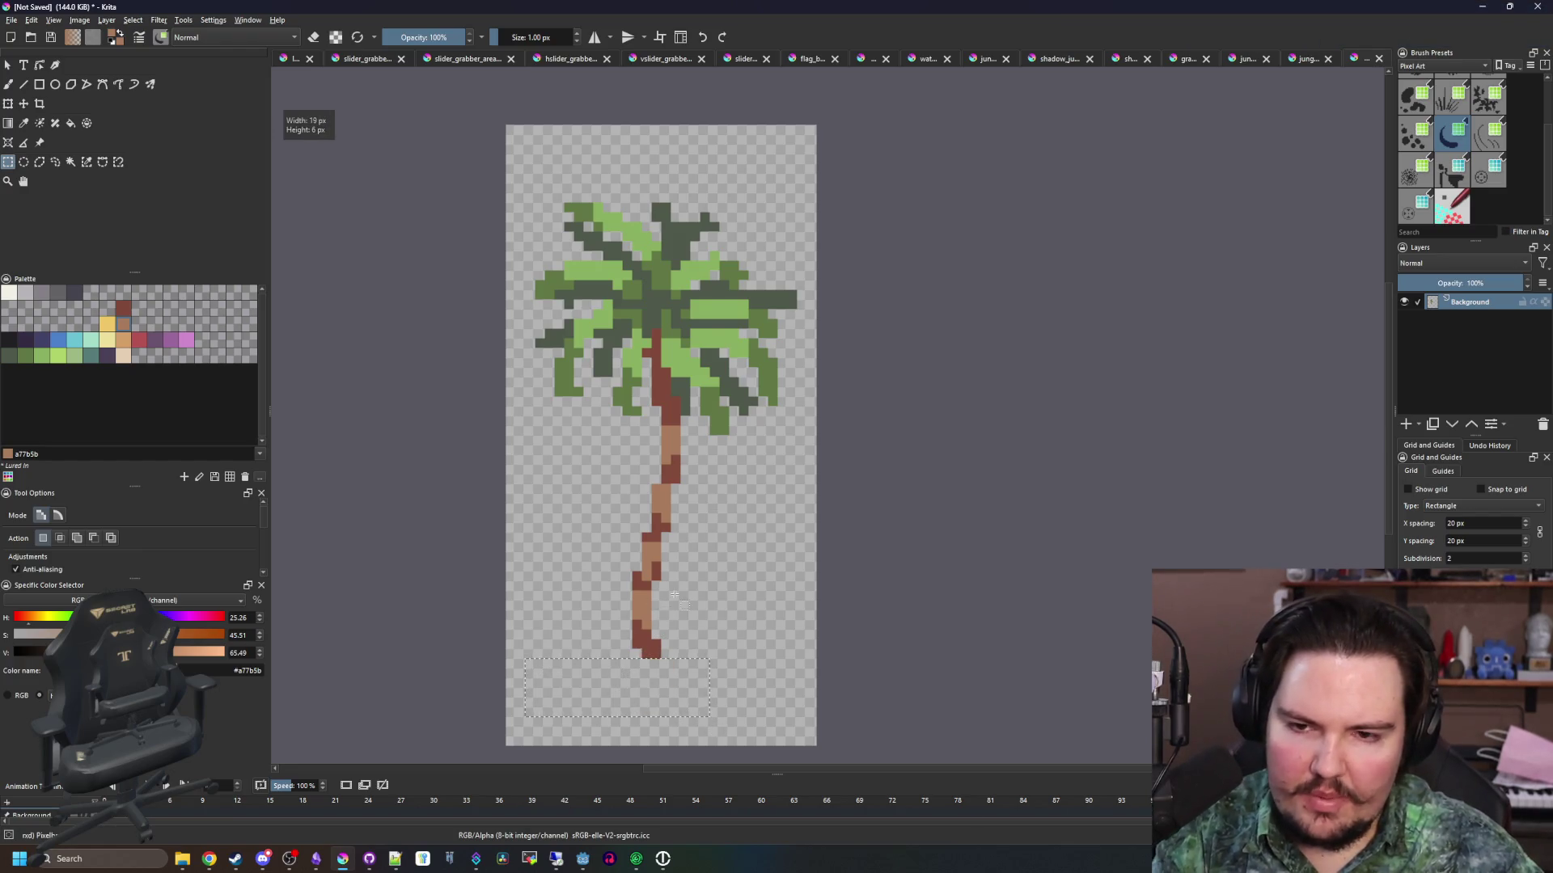
mouse_move(817, 661)
left_mouse_down()
mouse_move(496, 336)
mouse_move(509, 200)
left_mouse_up()
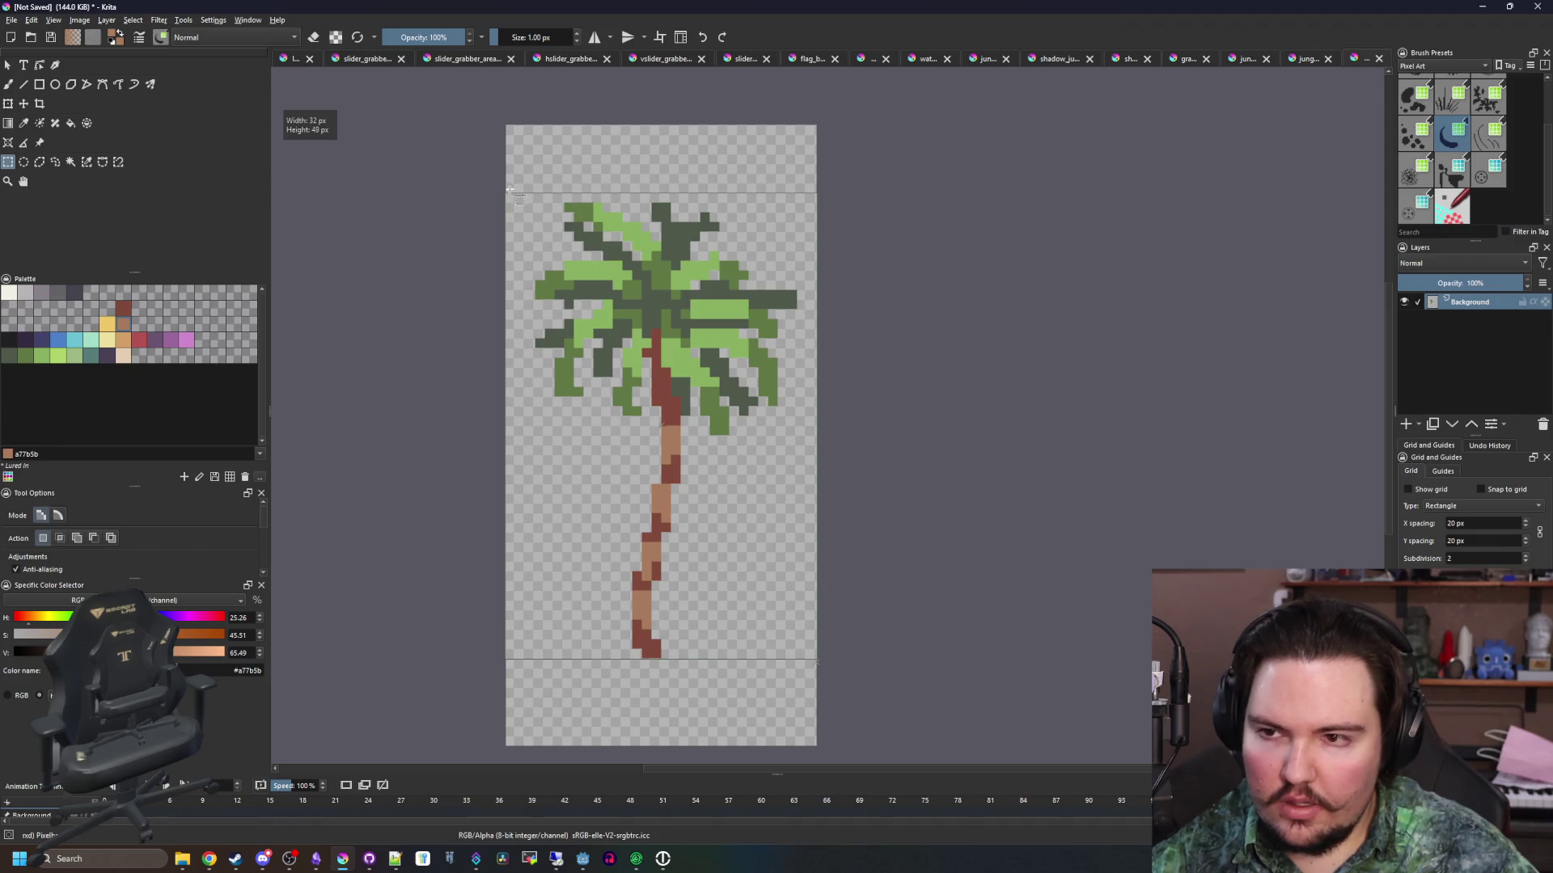
left_click(39, 104)
key("Return")
key("b")
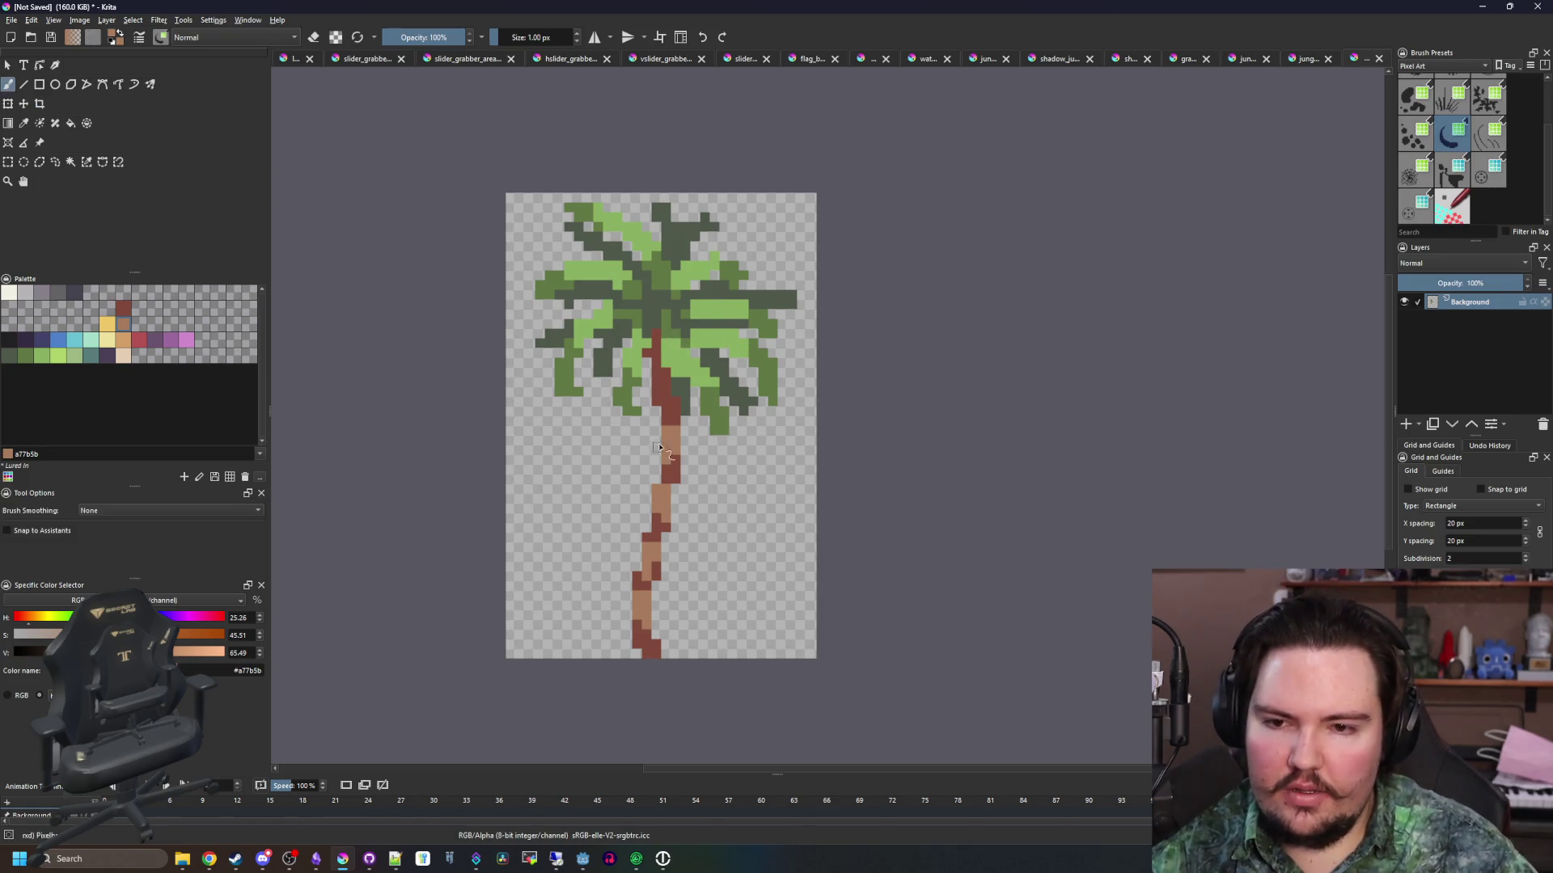
Outline the top of the upper-left frond in near-black
scroll(662, 441, "up", 1)
left_click(9, 342)
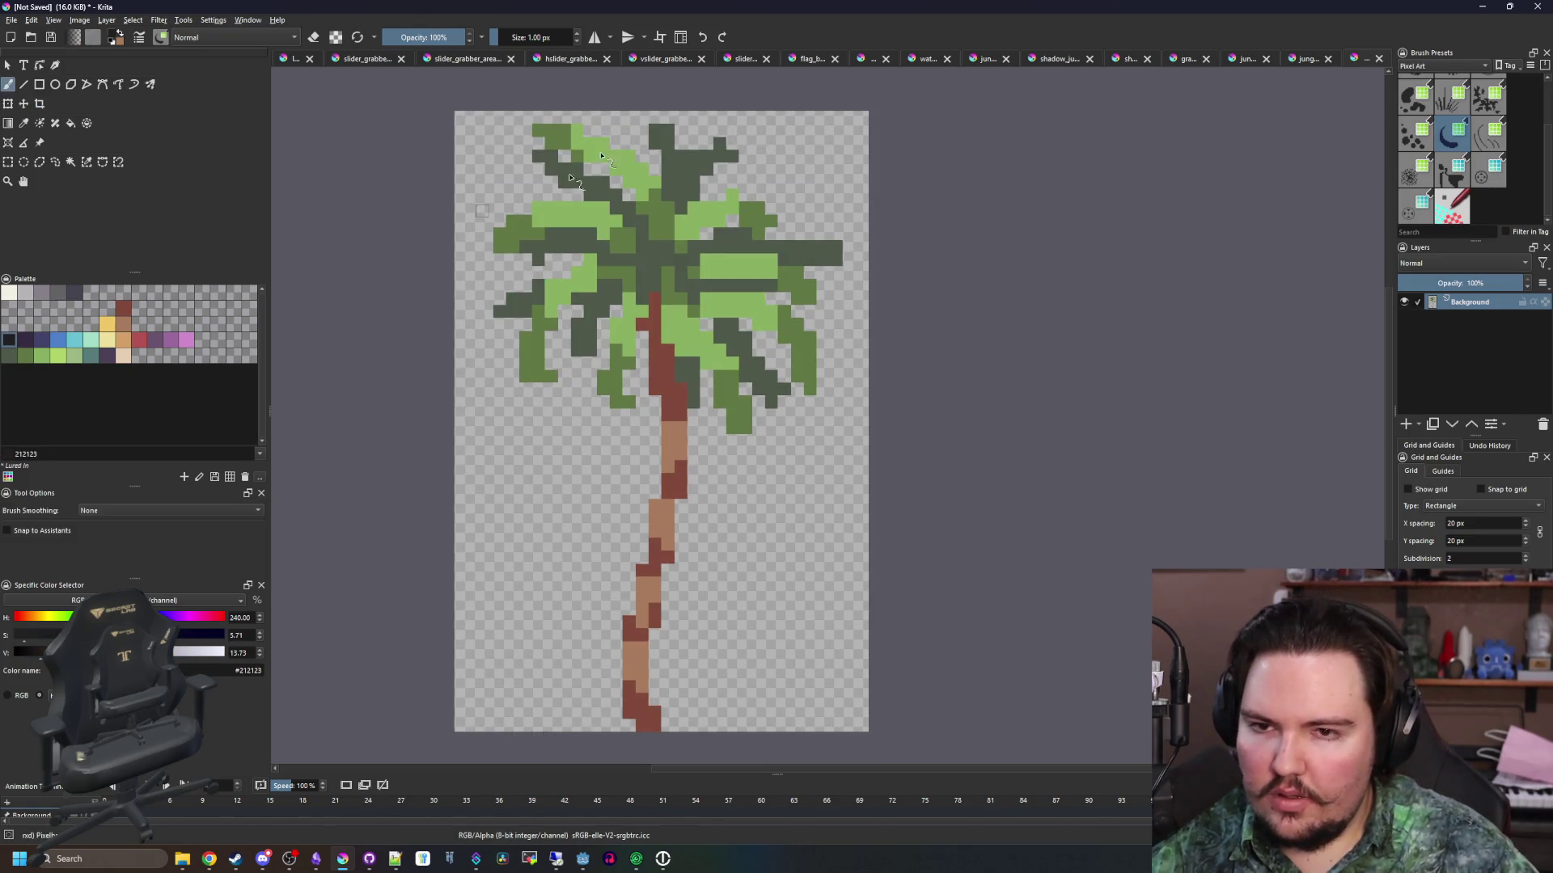
scroll(662, 243, "up", 3)
scroll(486, 243, "up", 3)
left_click(421, 328)
mouse_move(423, 286)
left_mouse_down()
mouse_move(582, 289)
mouse_move(743, 369)
left_mouse_up()
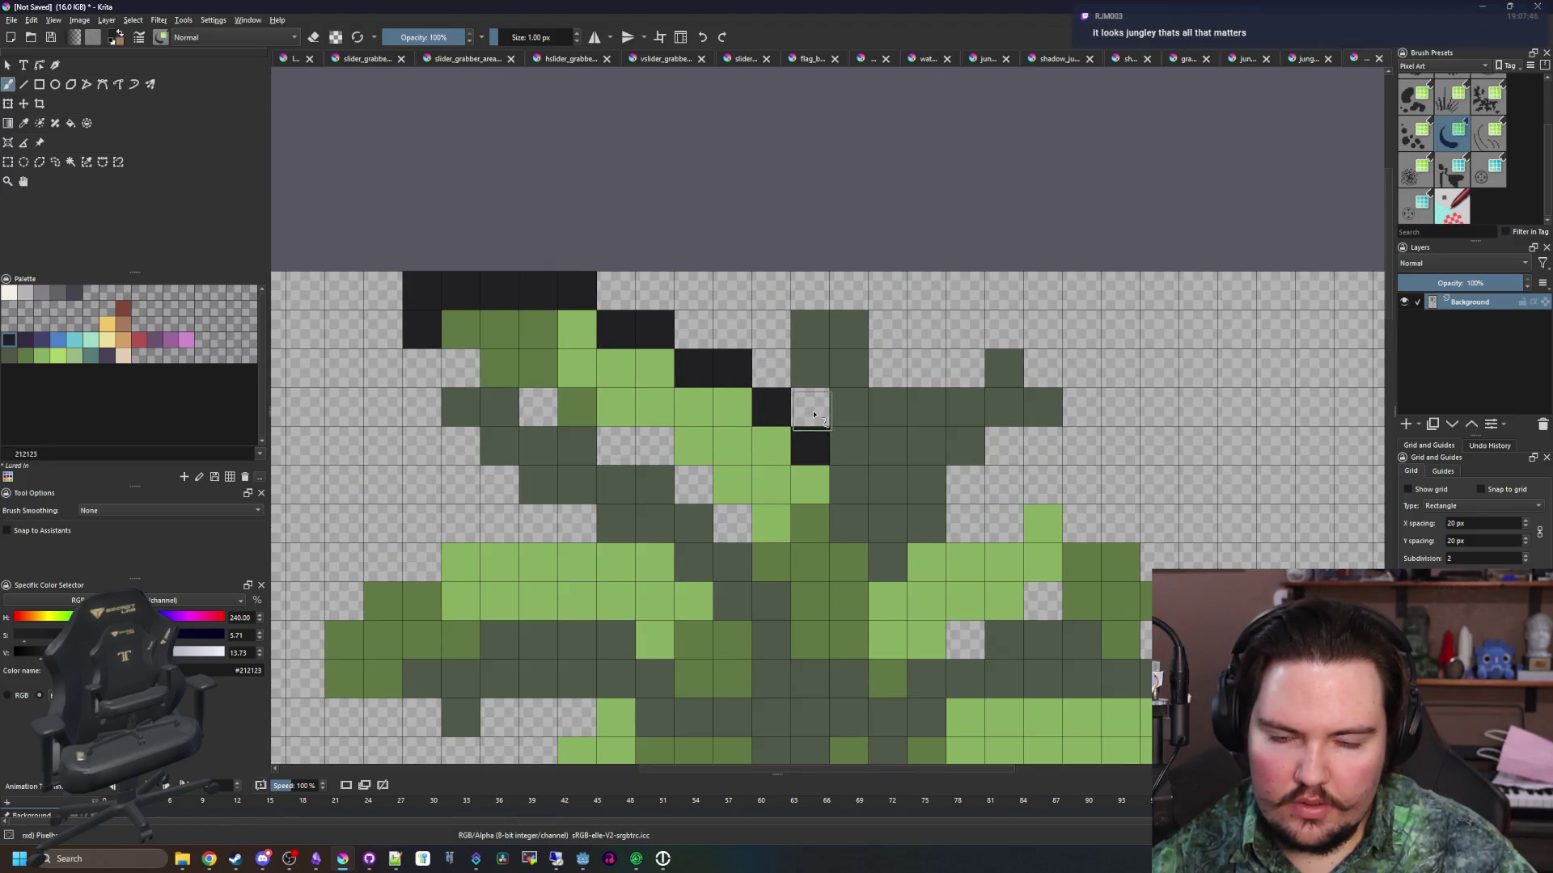
Paint black #212123 outline pixels along the top edges and tips of the canopy's leaves
left_click_drag(813, 414, 770, 299)
mouse_move(879, 354)
left_mouse_down()
mouse_move(573, 330)
mouse_move(596, 382)
mouse_move(663, 344)
left_mouse_up()
left_click(582, 427)
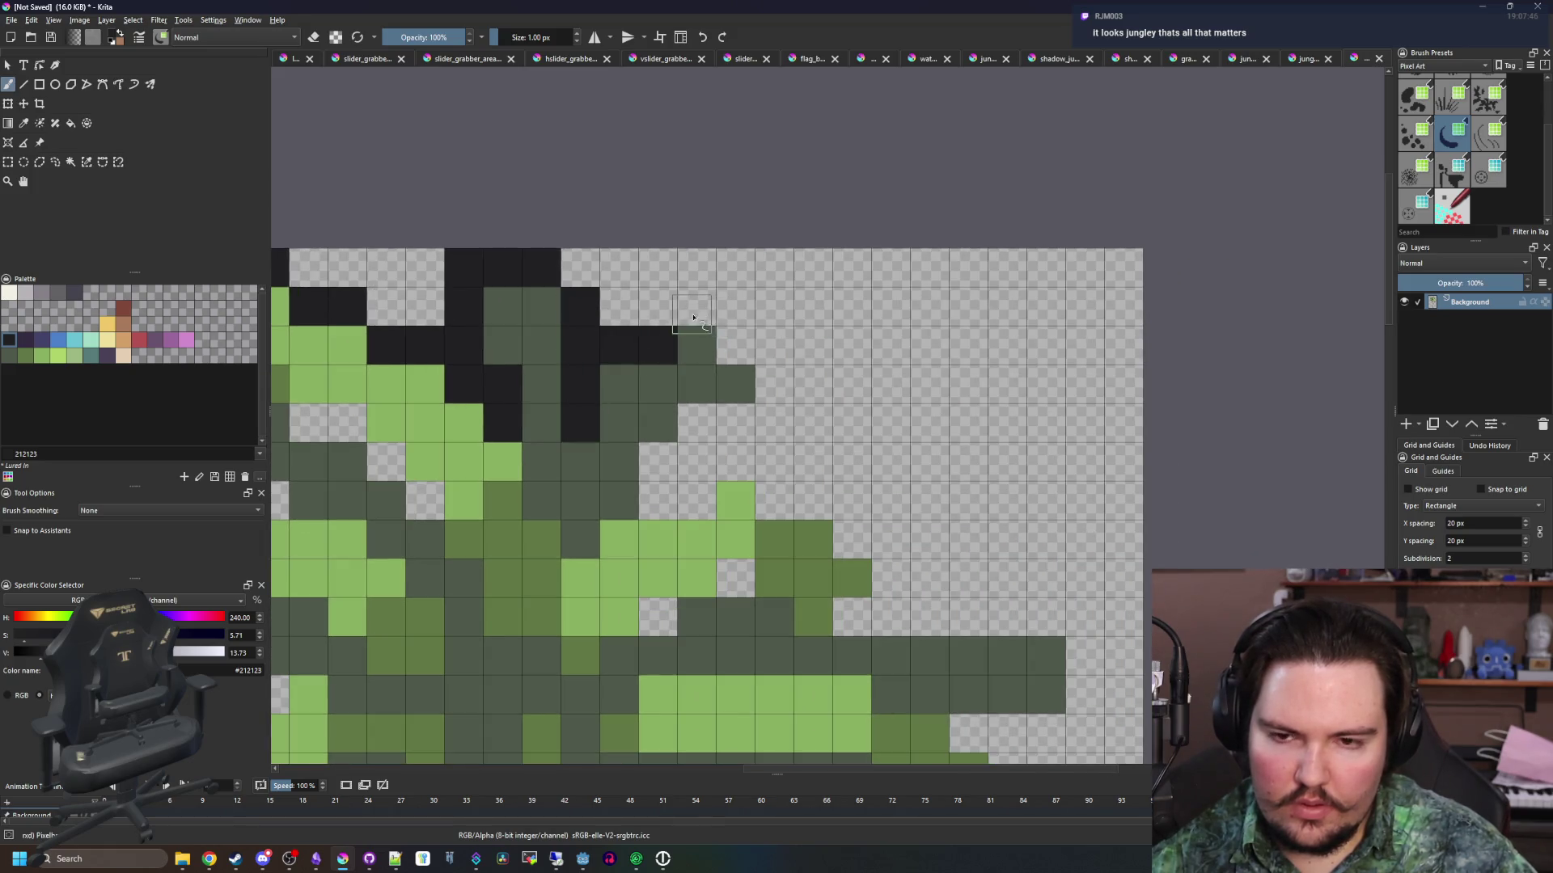
left_click(697, 345)
mouse_move(770, 394)
left_mouse_down()
mouse_move(693, 423)
mouse_move(661, 505)
left_mouse_up()
mouse_move(695, 523)
left_mouse_down()
mouse_move(564, 361)
mouse_move(566, 301)
left_mouse_up()
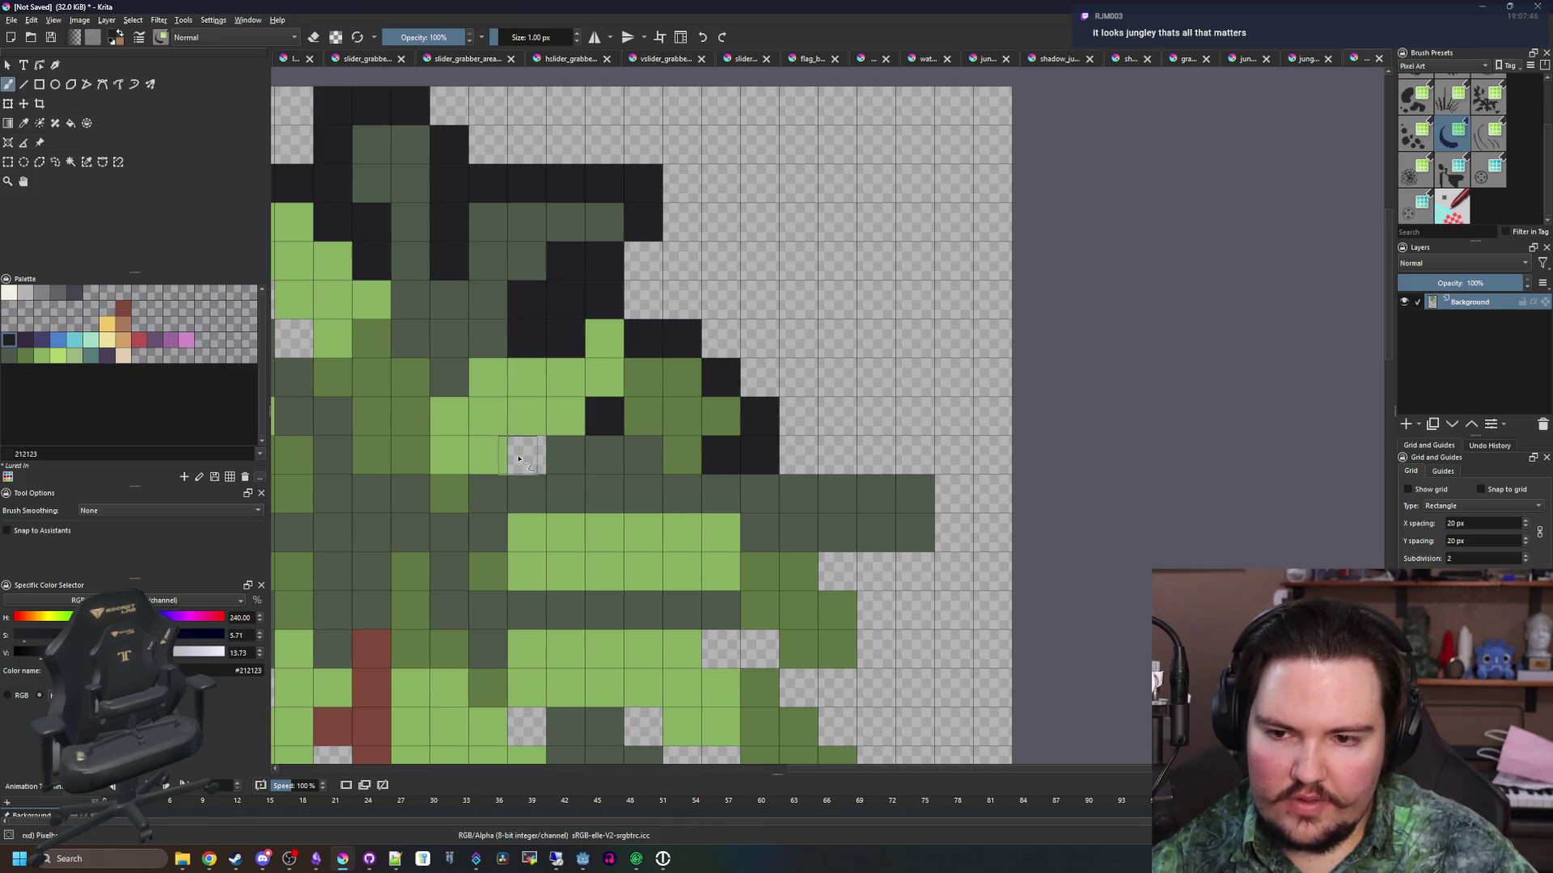
mouse_move(807, 451)
left_mouse_down()
mouse_move(958, 455)
mouse_move(954, 483)
left_mouse_up()
left_click_drag(885, 530, 914, 530)
mouse_move(730, 455)
left_mouse_down()
mouse_move(728, 520)
mouse_move(645, 527)
mouse_move(607, 497)
left_mouse_up()
Outline the right-hand fronds' edges in black, undoing and redrawing a stray stroke
scroll(727, 427, "down", 2)
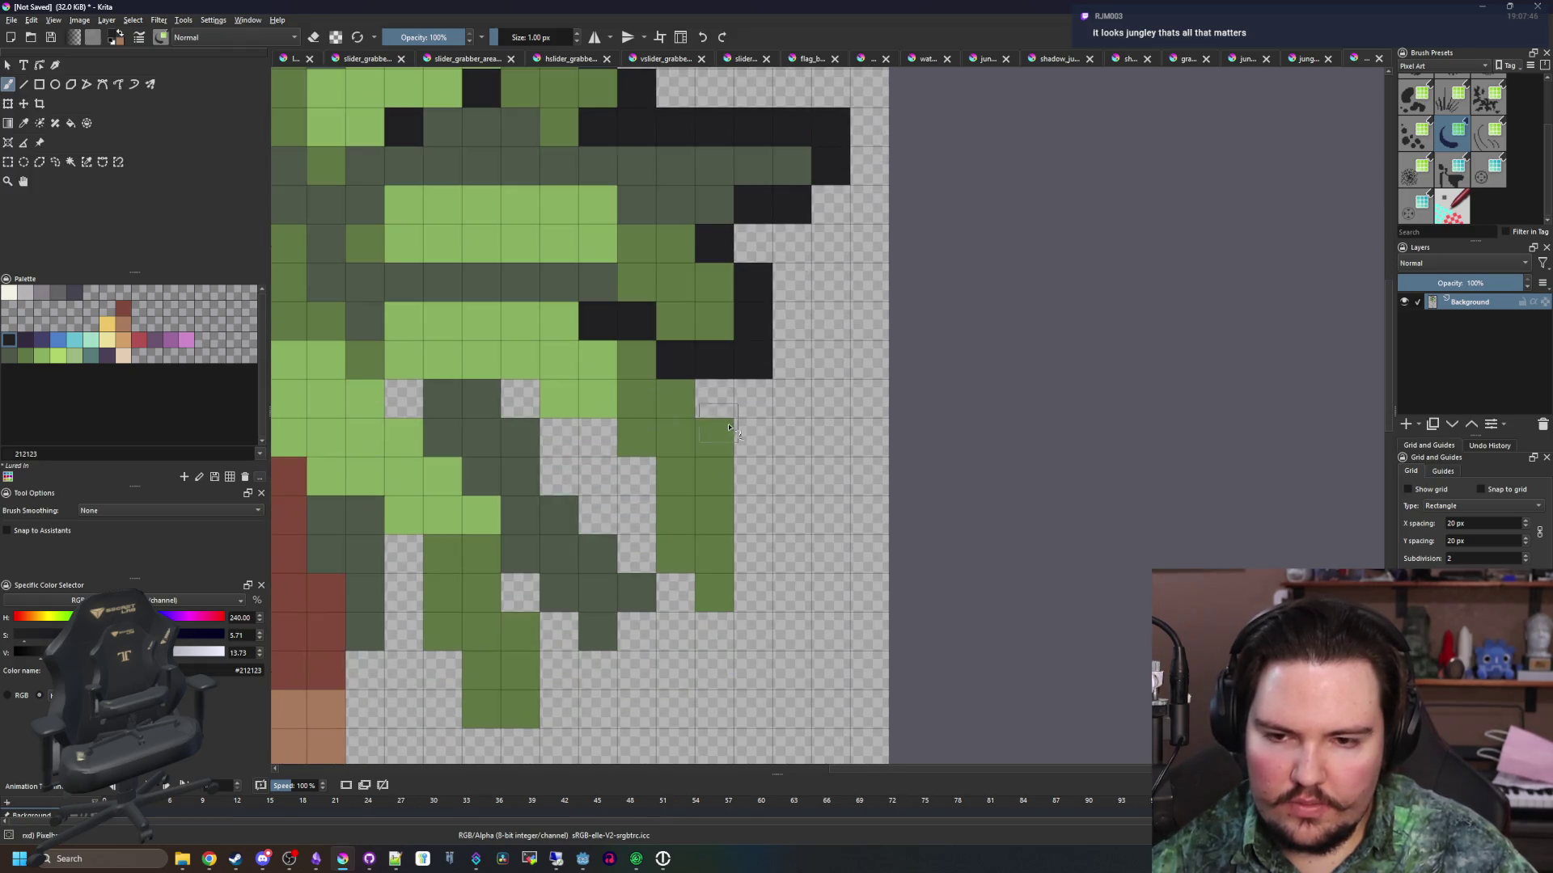
mouse_move(748, 450)
left_mouse_down()
mouse_move(752, 615)
mouse_move(683, 591)
mouse_move(570, 438)
left_mouse_up()
left_click_drag(579, 494, 590, 544)
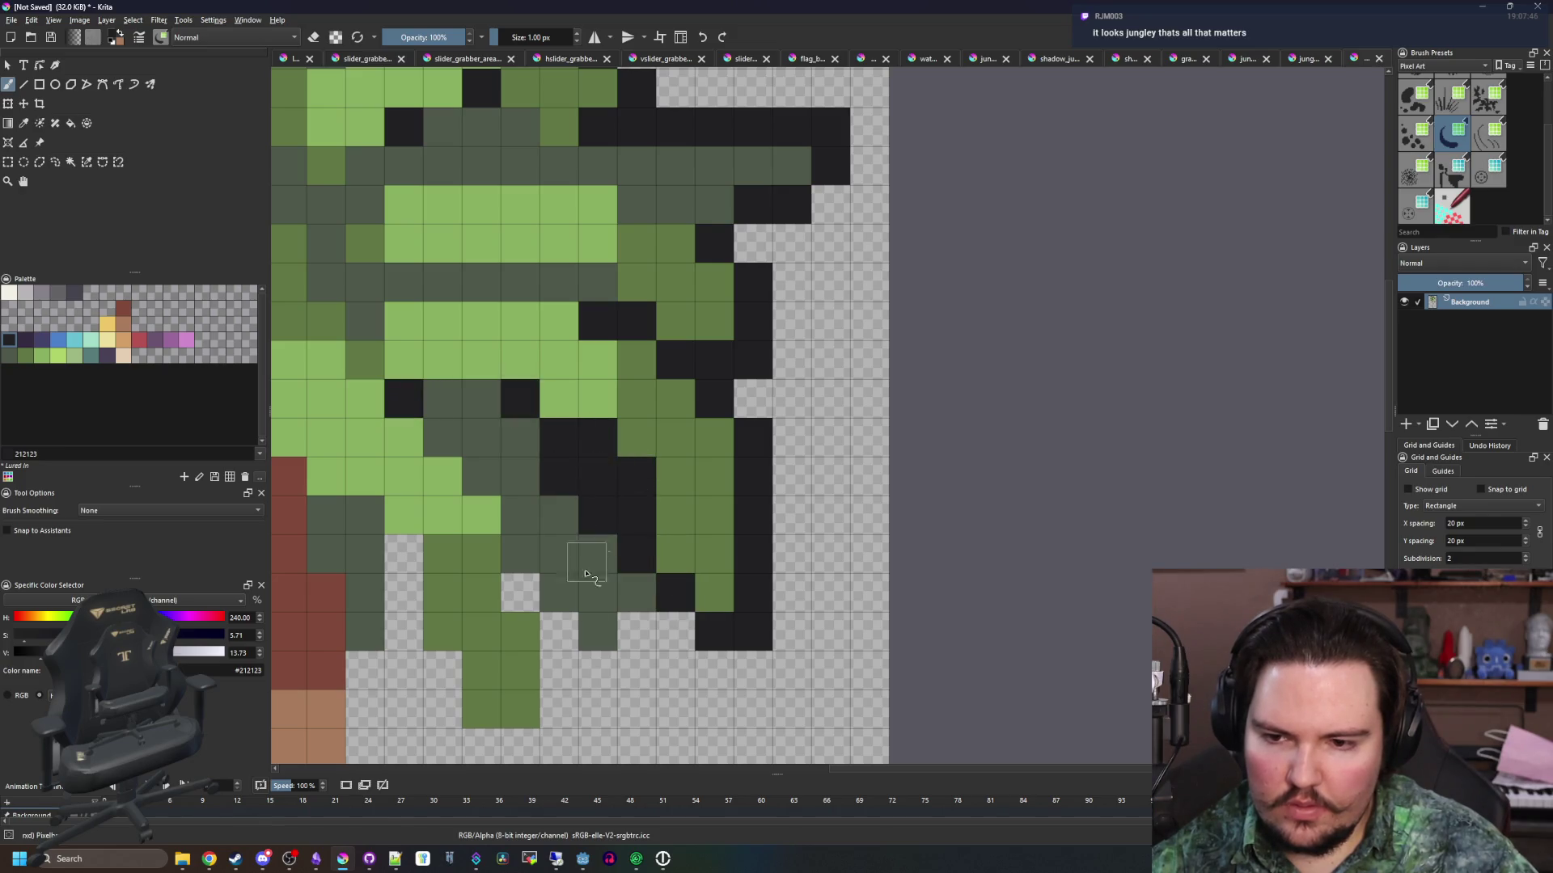
scroll(590, 544, "down", 2)
scroll(728, 533, "left", 2)
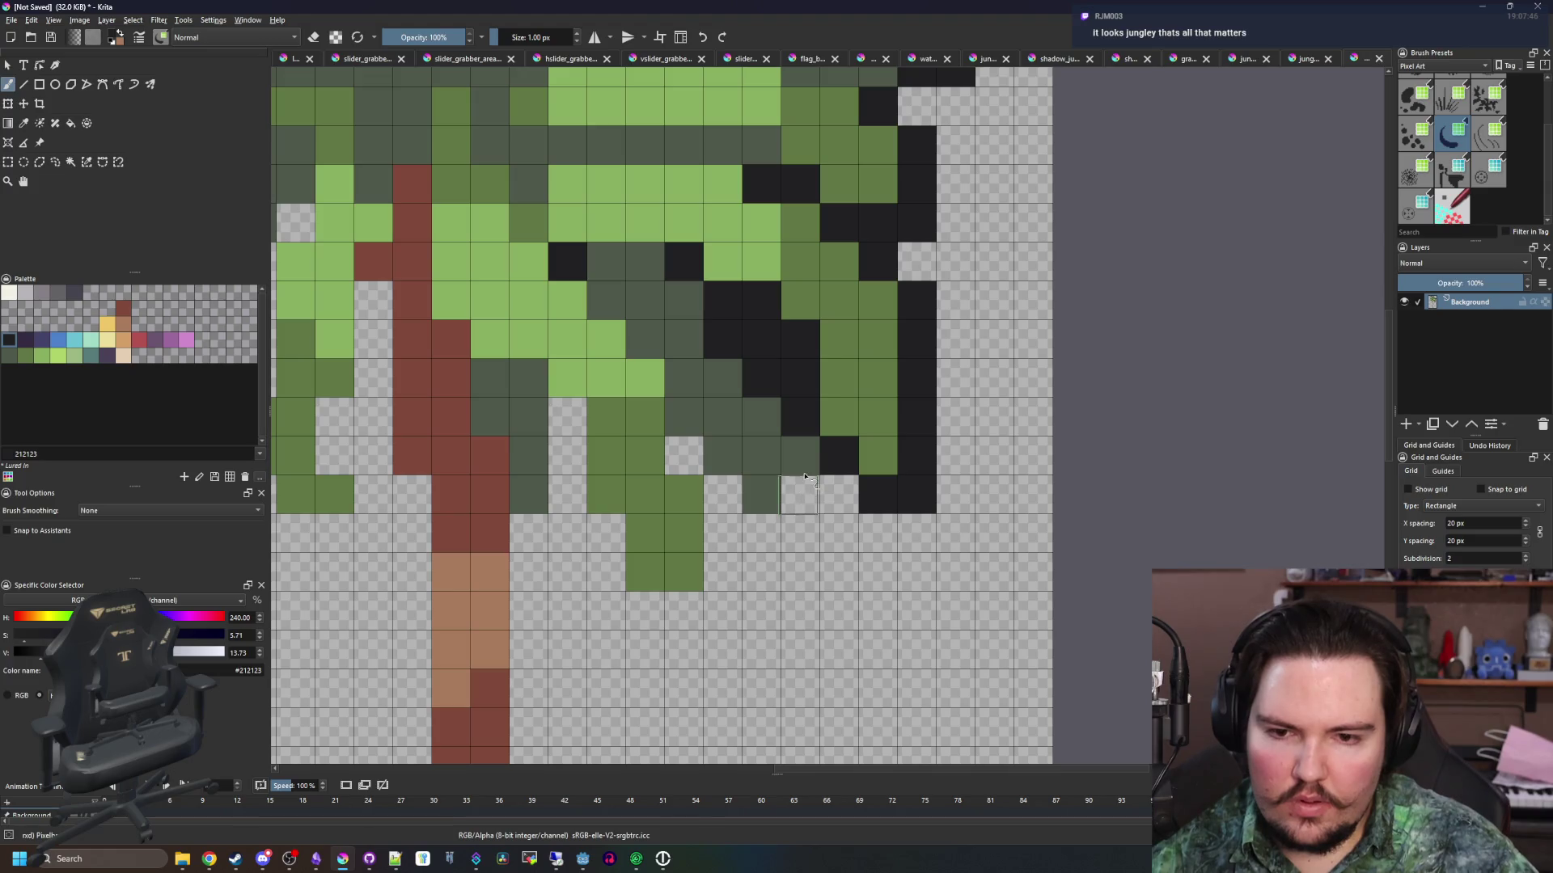
mouse_move(803, 463)
left_mouse_down()
mouse_move(793, 526)
mouse_move(720, 526)
left_mouse_up()
key("ctrl+z")
mouse_move(800, 469)
left_mouse_down()
mouse_move(783, 534)
mouse_move(694, 613)
mouse_move(578, 502)
mouse_move(558, 416)
left_mouse_up()
Outline the left and far-left fronds in black, plus the edges beside the trunk
scroll(558, 416, "left", 4)
scroll(558, 417, "up", 1)
left_click_drag(874, 594, 883, 702)
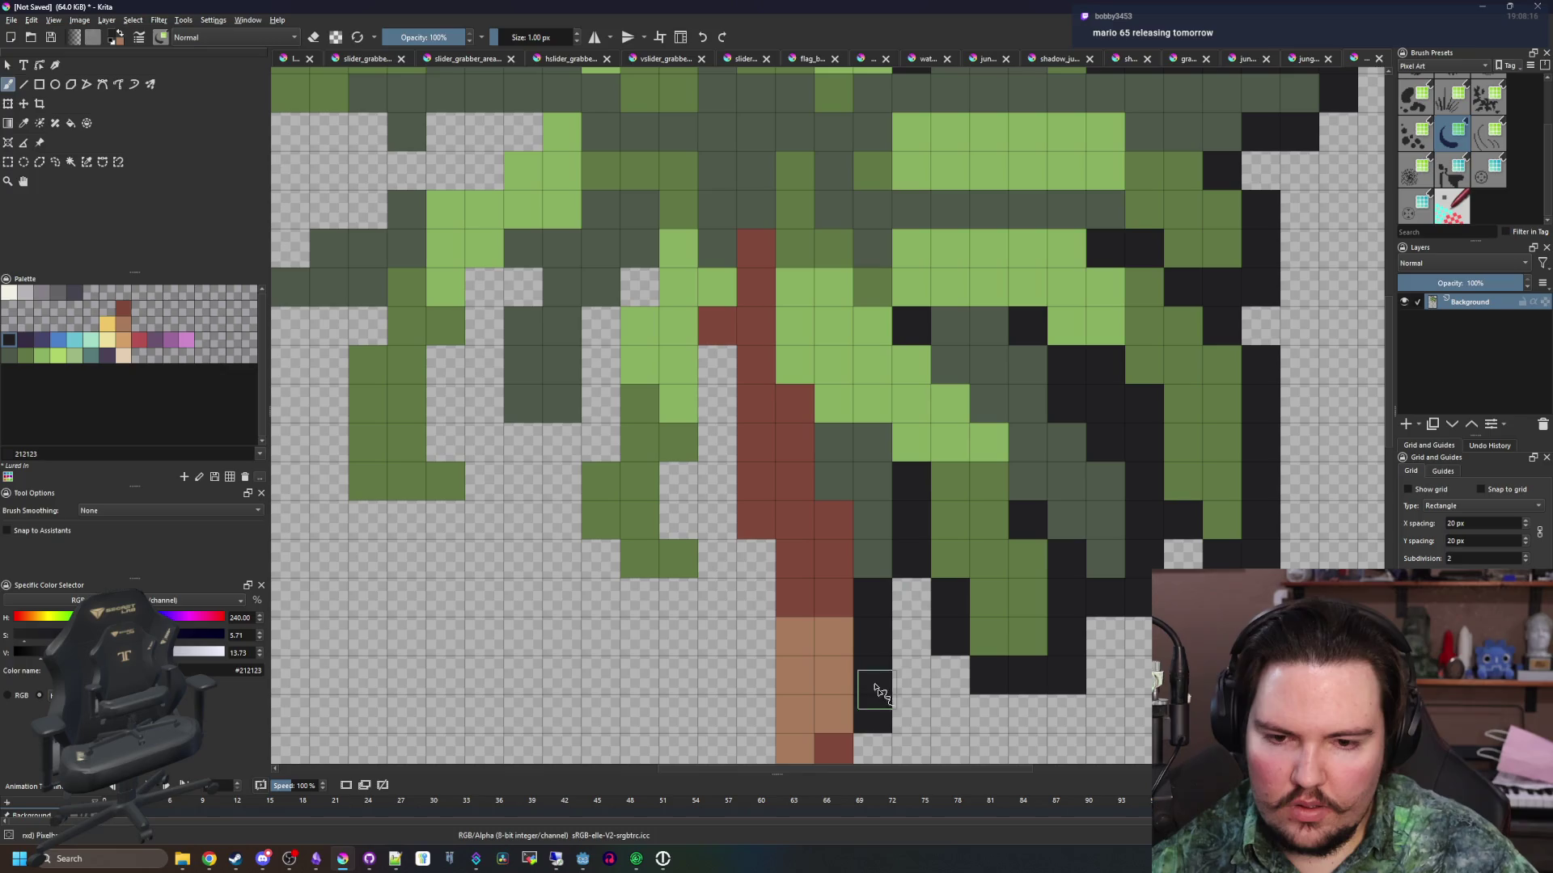
mouse_move(718, 604)
left_mouse_down()
mouse_move(602, 566)
mouse_move(555, 471)
mouse_move(633, 312)
left_mouse_up()
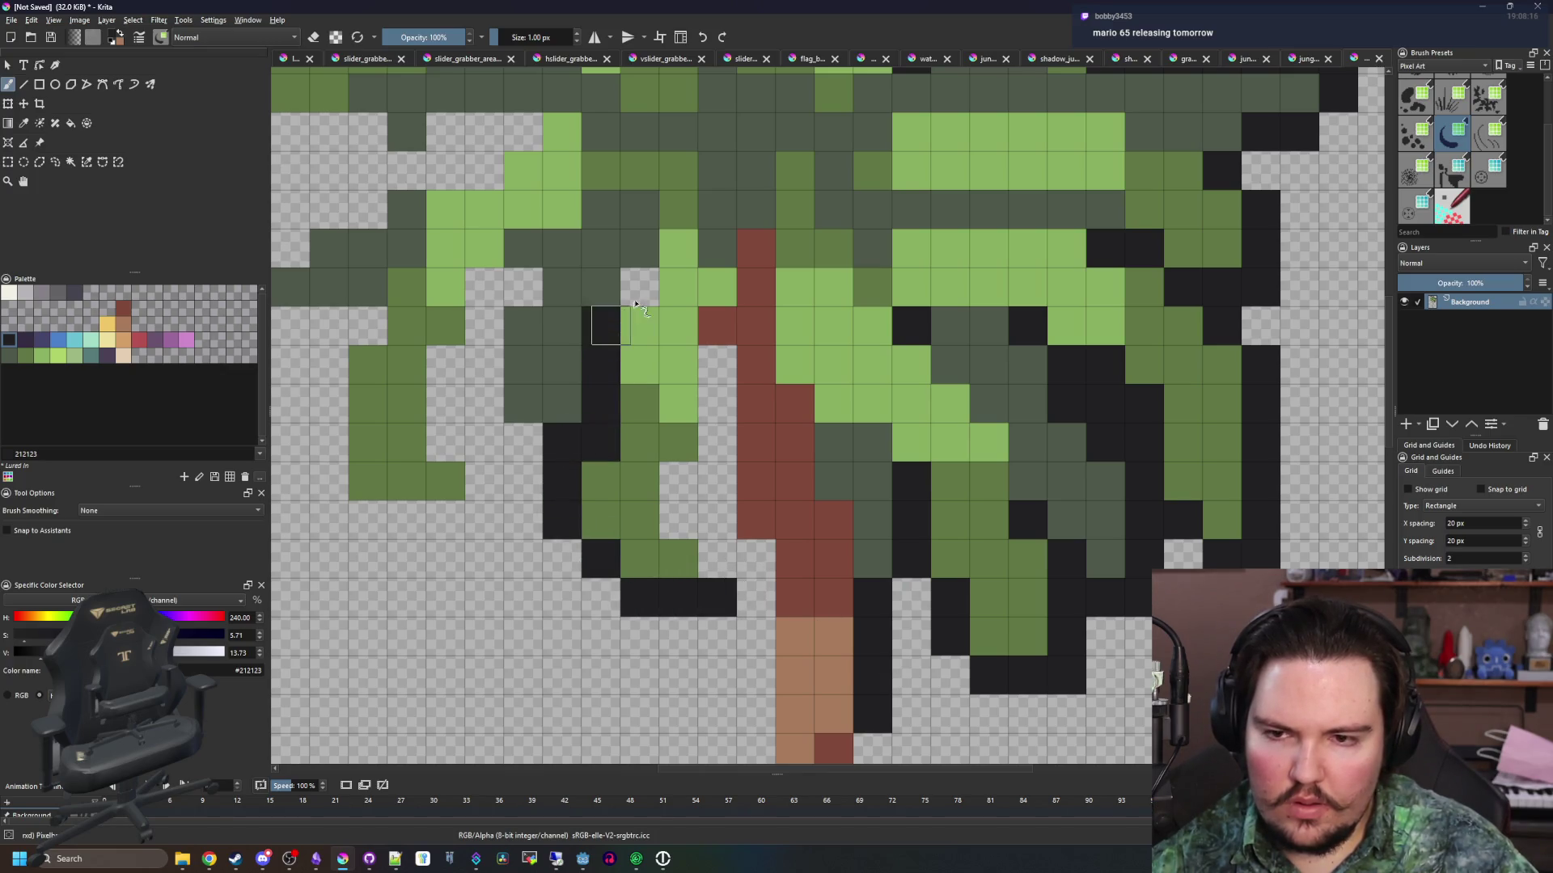
left_click_drag(513, 438, 489, 289)
left_click_drag(456, 357, 484, 515)
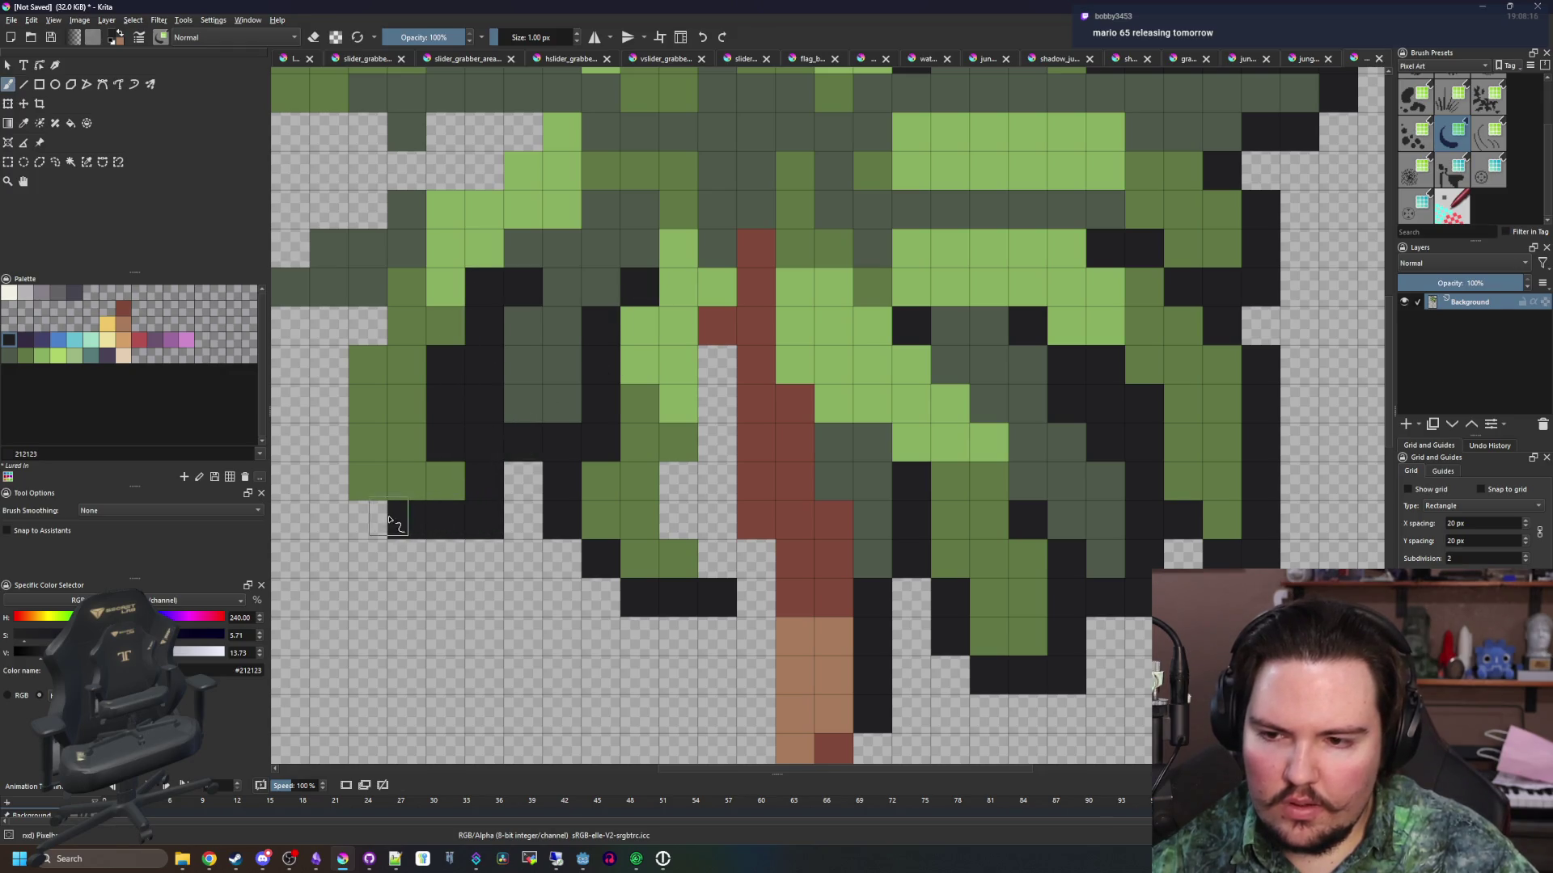
left_click_drag(337, 485, 332, 382)
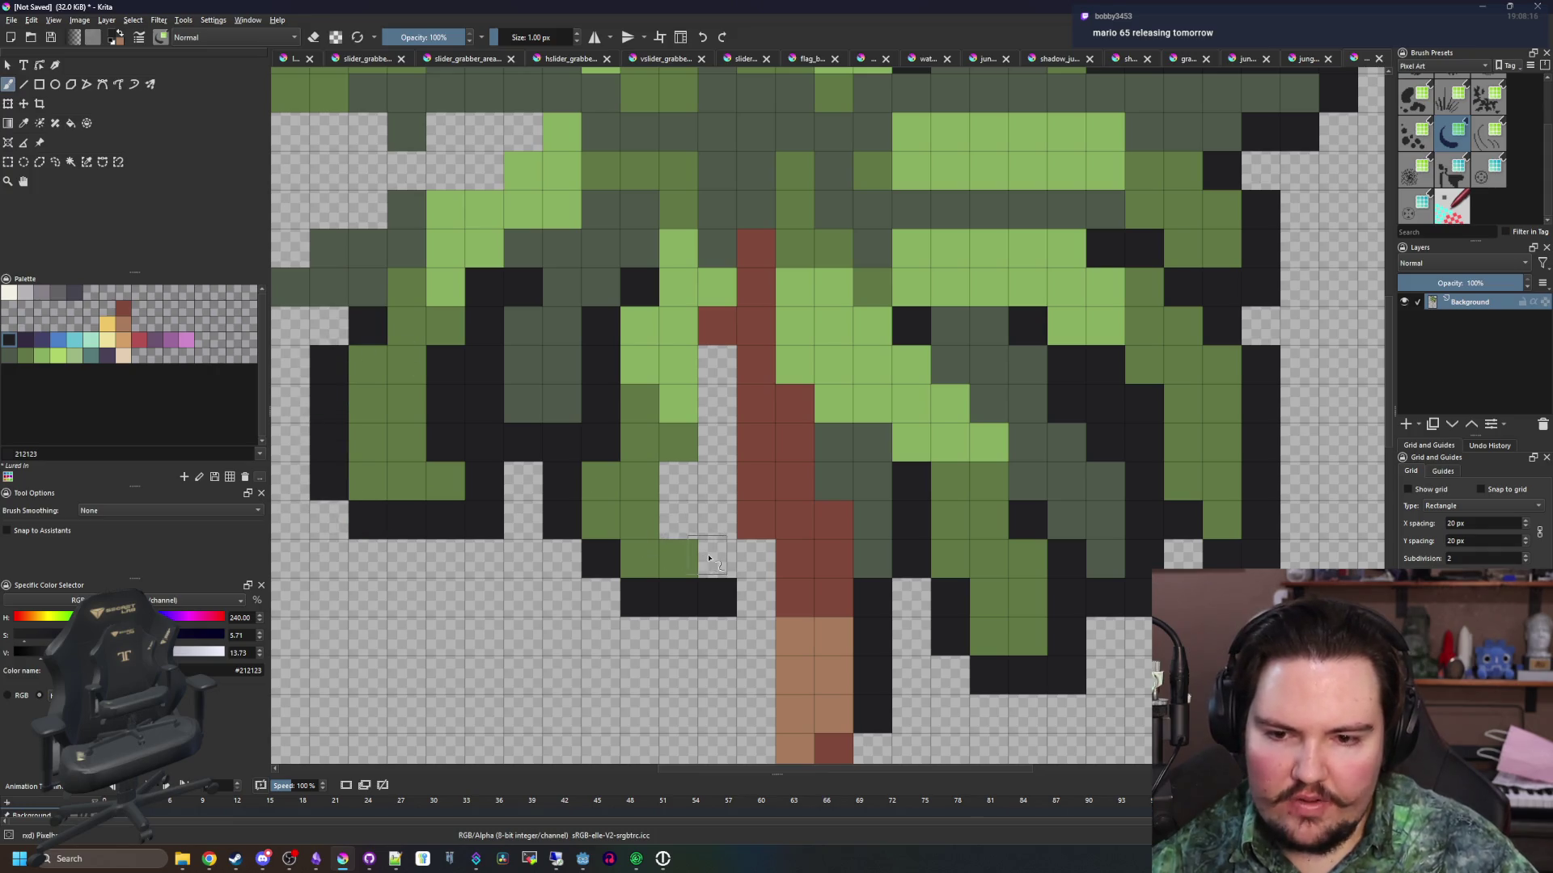
mouse_move(714, 440)
left_mouse_down()
mouse_move(764, 614)
mouse_move(760, 688)
left_mouse_up()
left_click_drag(379, 402, 692, 619)
Outline the upper-left frond in black and fill remaining gaps in the top outline
left_click_drag(630, 558, 568, 517)
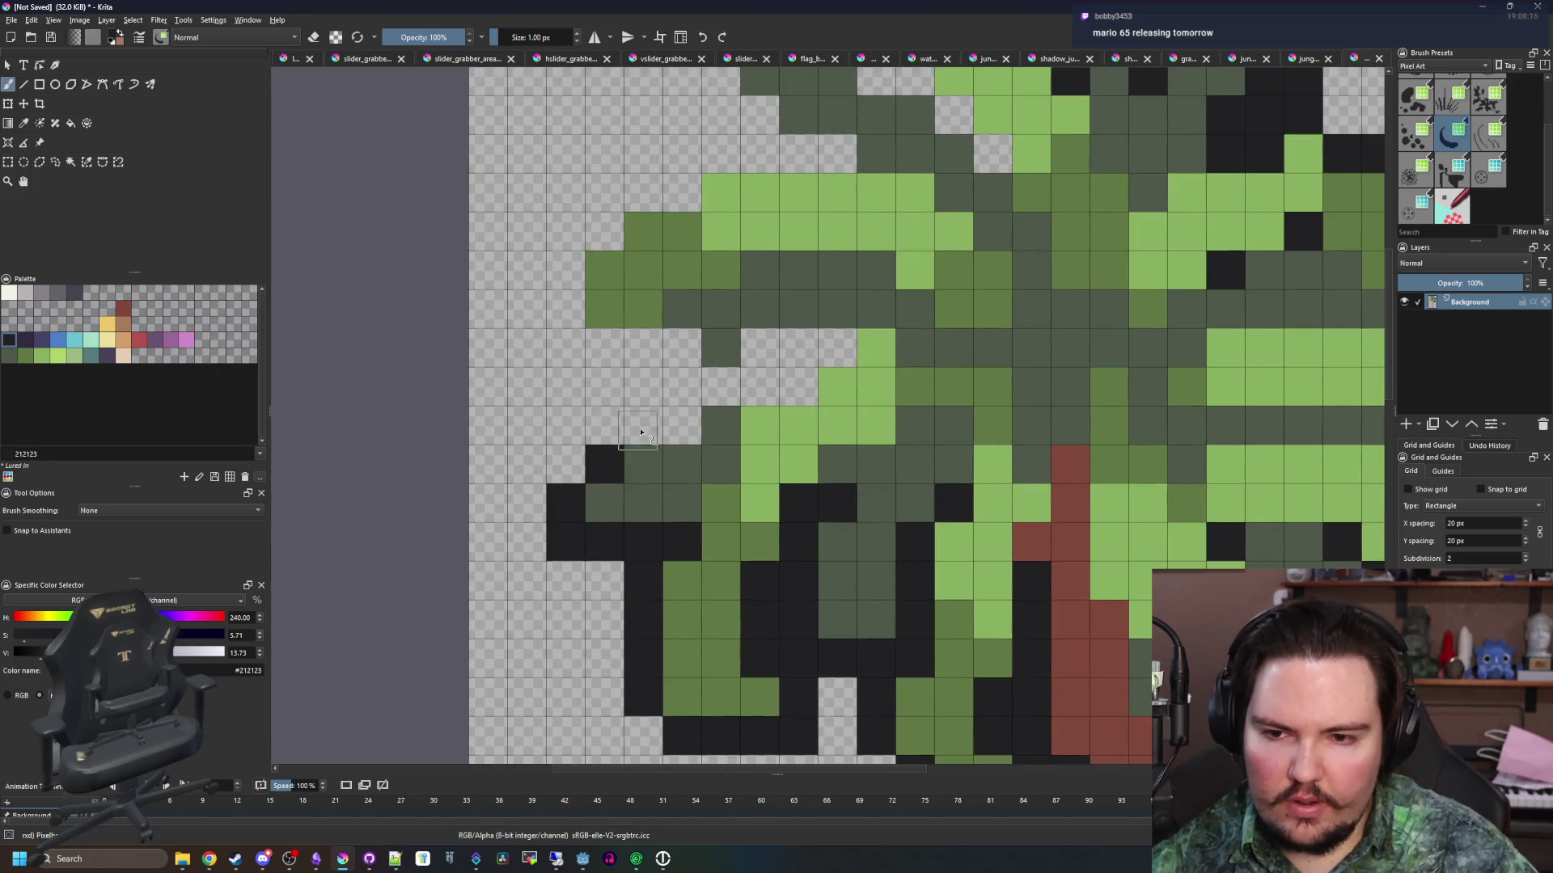
left_click_drag(636, 437, 682, 426)
left_click_drag(760, 364, 647, 458)
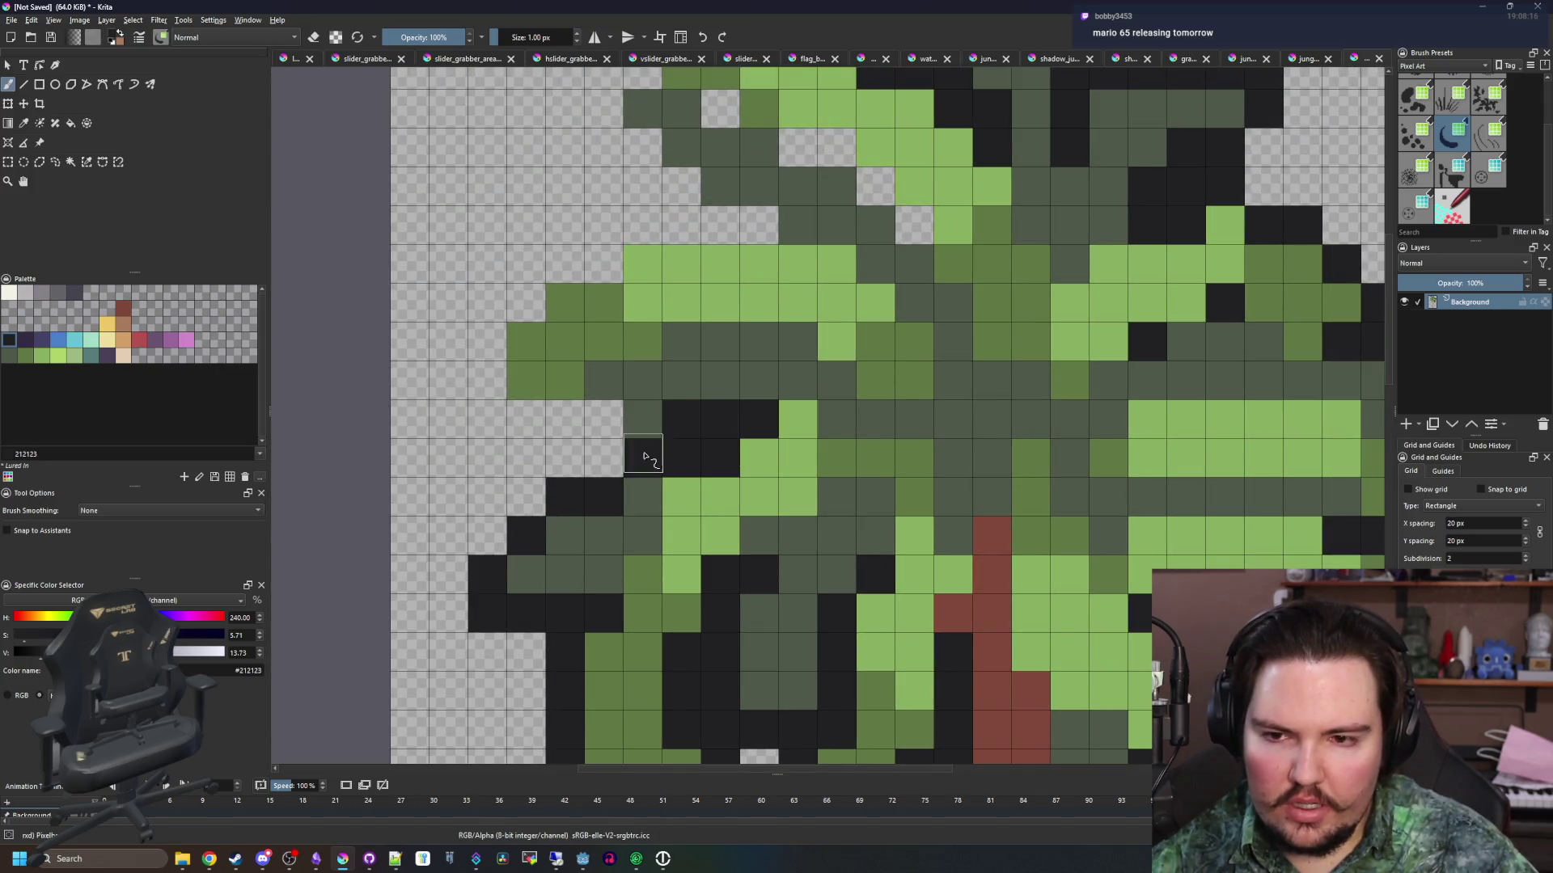
key("ctrl+z")
mouse_move(571, 419)
left_mouse_down()
mouse_move(683, 452)
mouse_move(767, 422)
left_mouse_up()
left_click(658, 388, "ctrl")
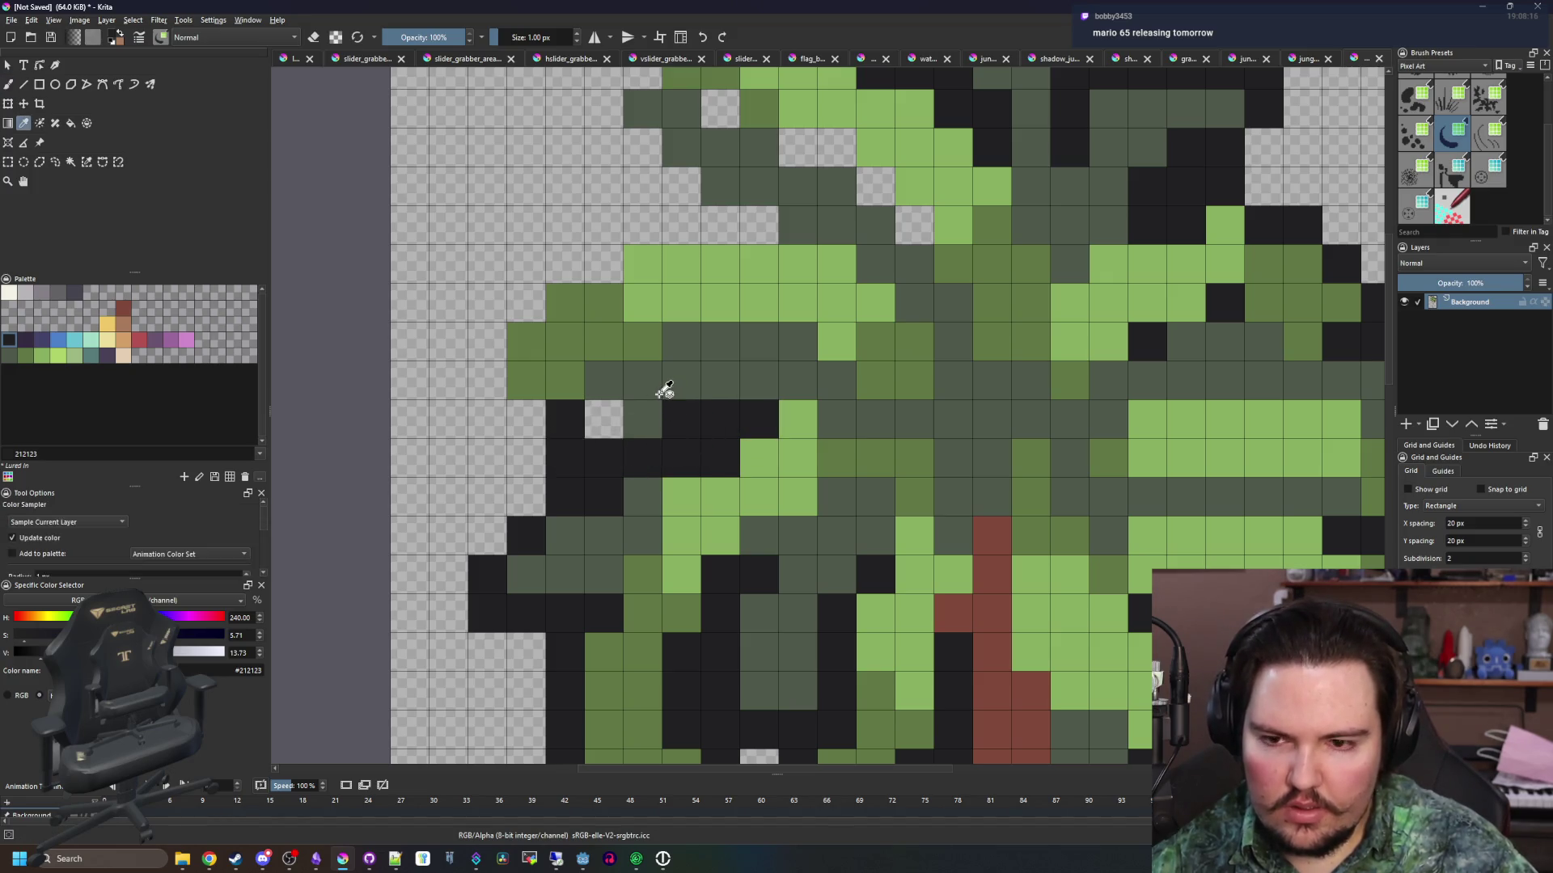
left_click(712, 433, "ctrl")
left_click(486, 341)
left_click_drag(526, 303, 589, 267)
mouse_move(670, 218)
left_mouse_down()
mouse_move(565, 423)
mouse_move(650, 417)
left_mouse_up()
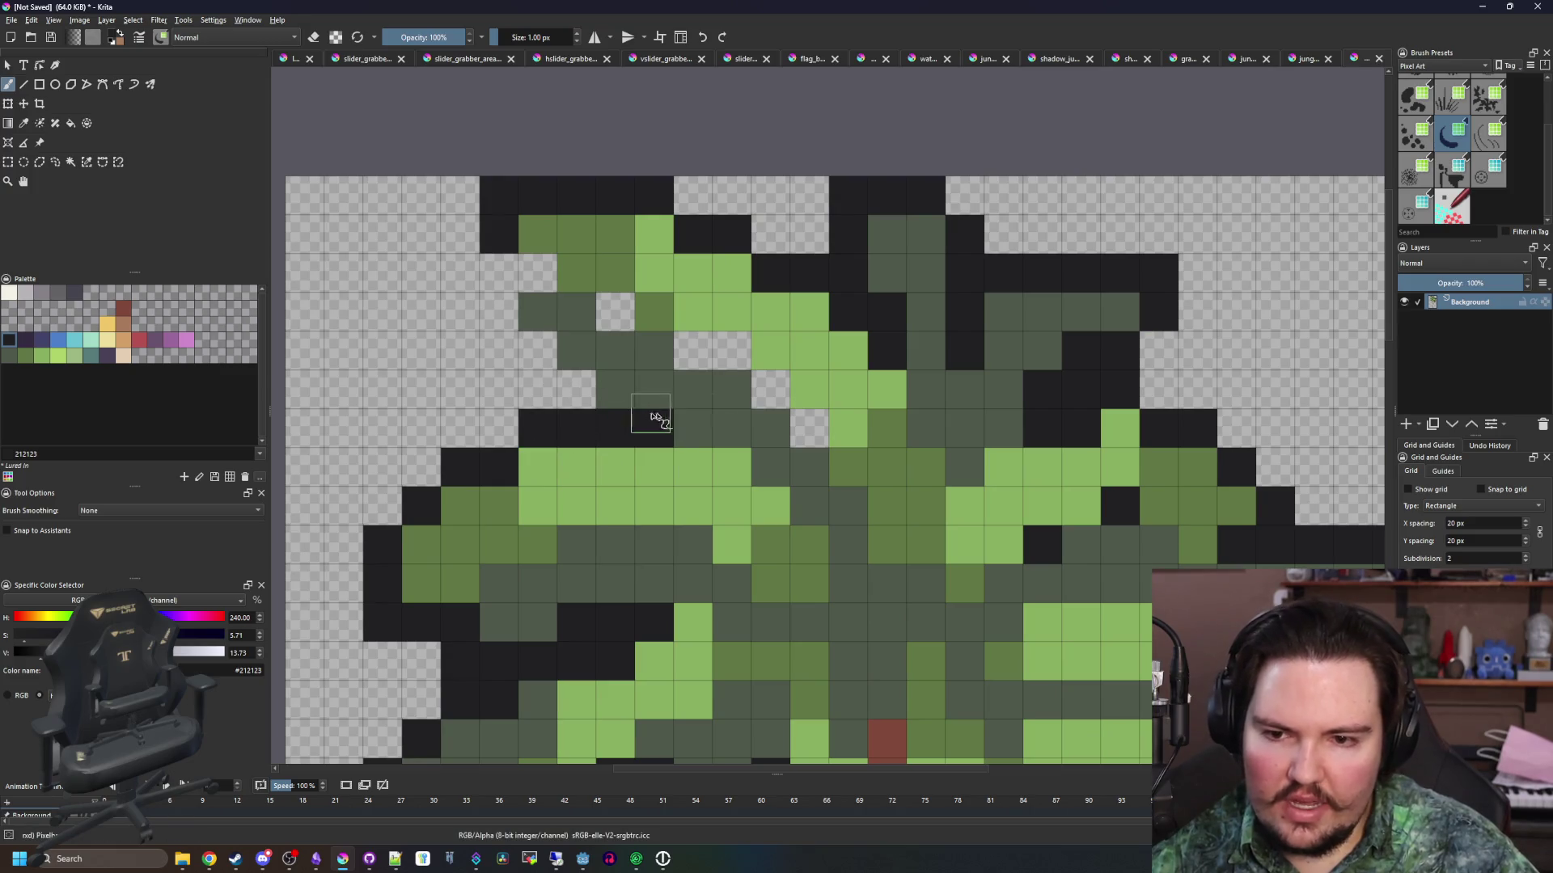
left_click_drag(732, 356, 683, 350)
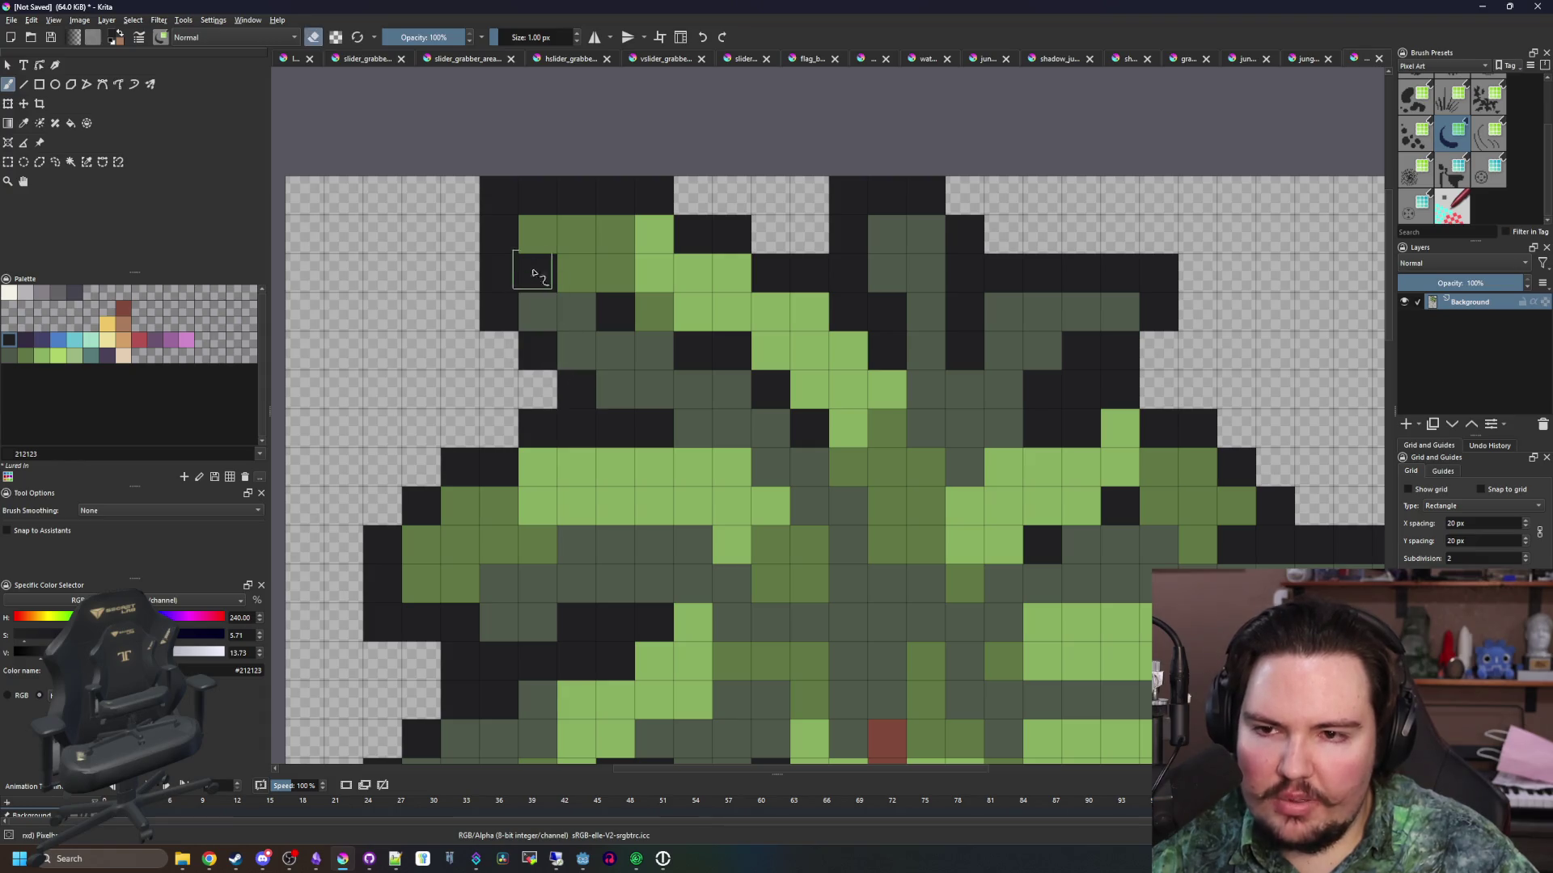
scroll(503, 350, "down", 4)
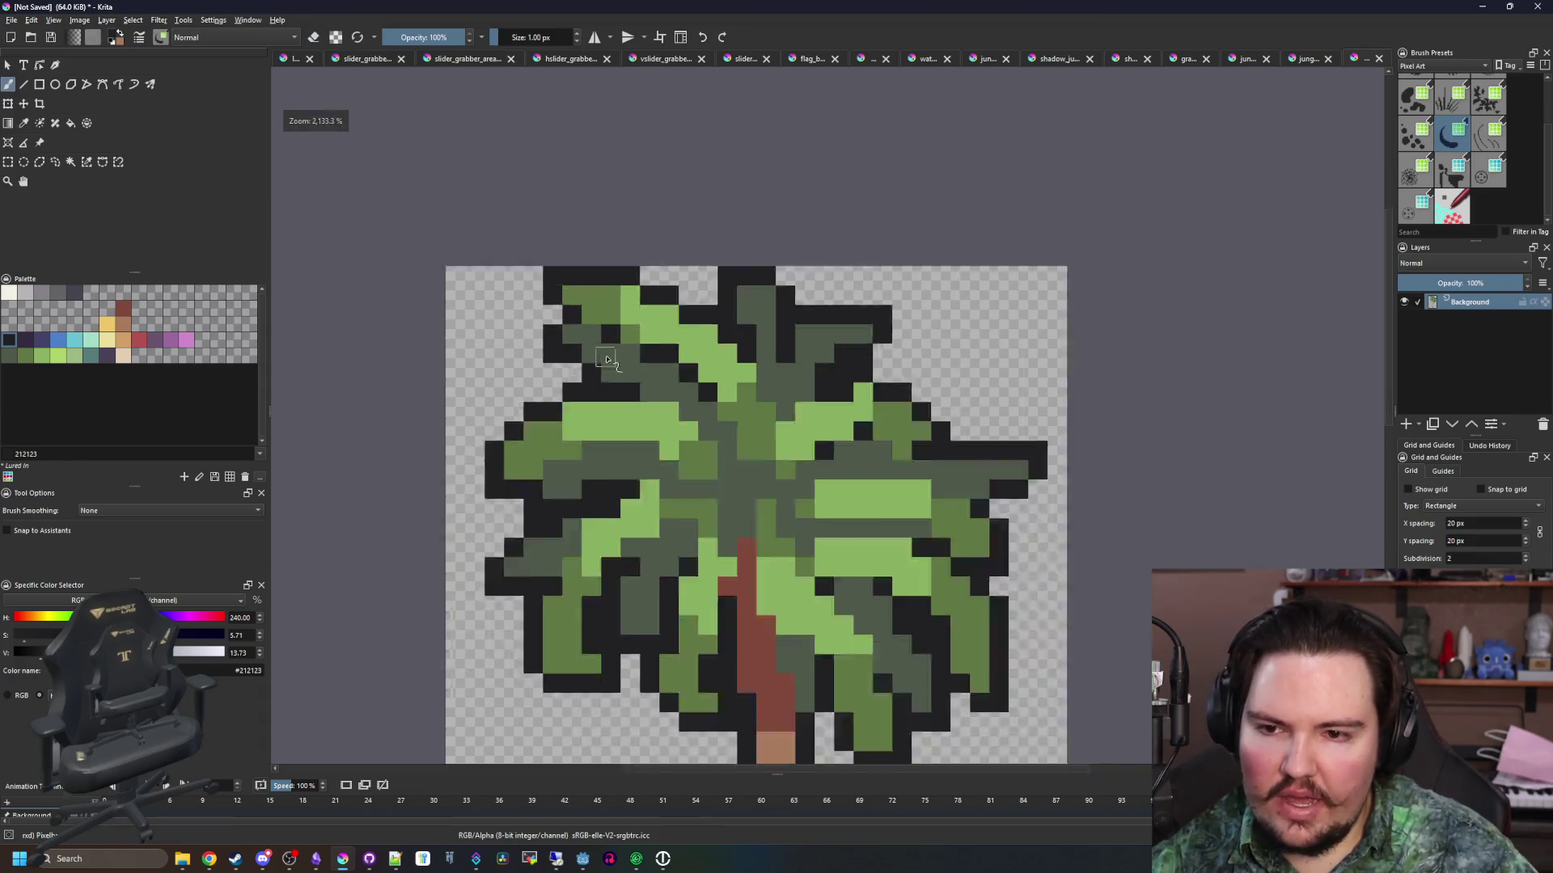
Paint dark #212123 outline columns down both sides of the palm trunk
scroll(645, 558, "up", 3)
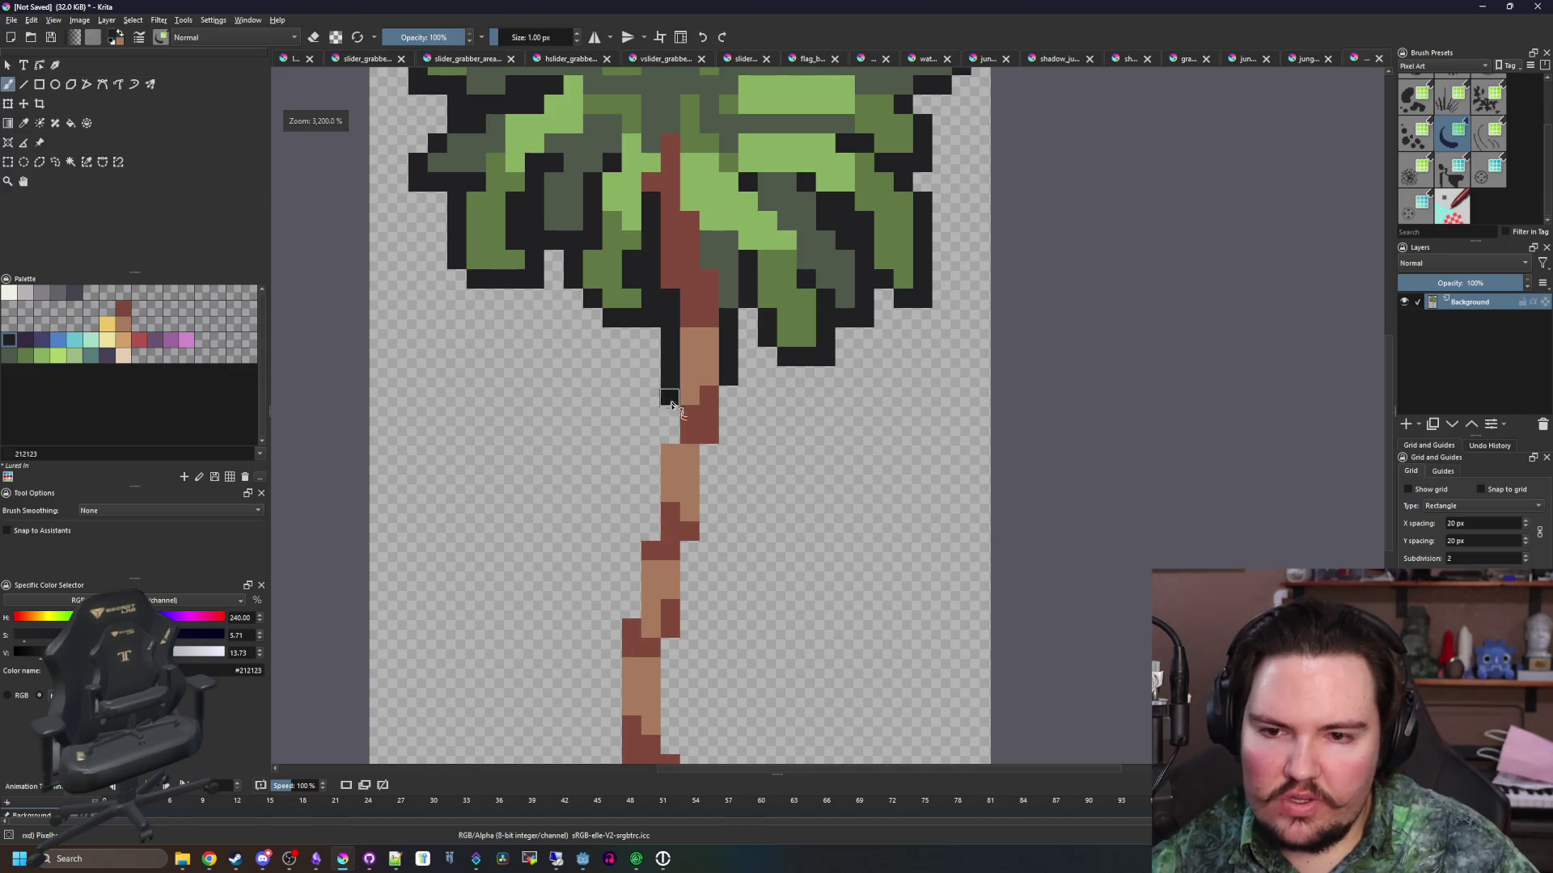
scroll(712, 429, "up", 1)
left_click_drag(705, 482, 704, 602)
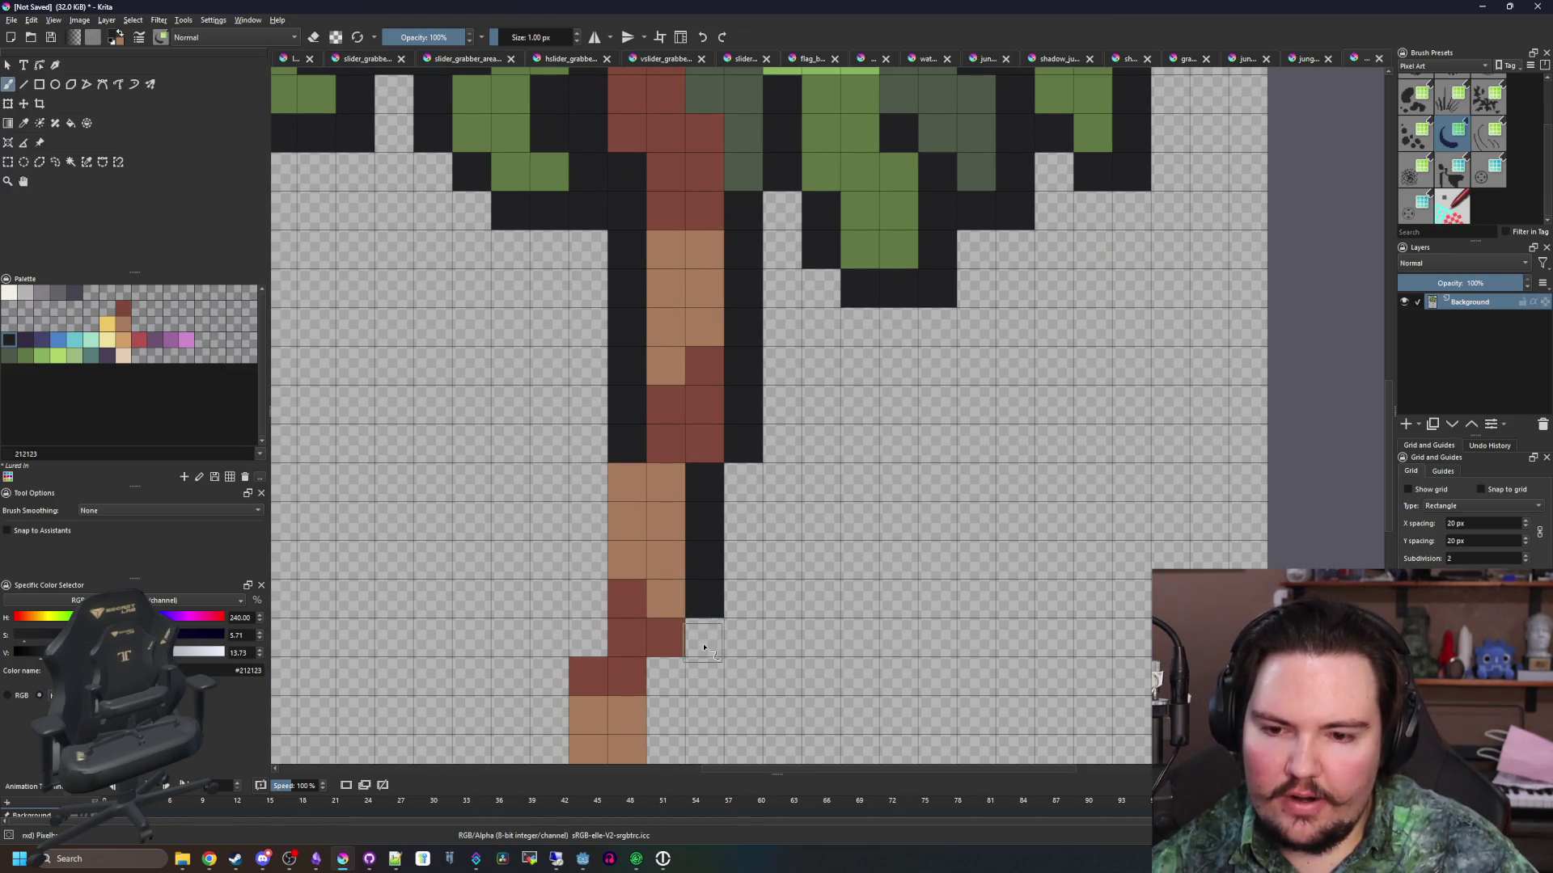
left_click_drag(593, 492, 588, 639)
mouse_move(615, 680)
left_mouse_down()
mouse_move(653, 365)
mouse_move(705, 449)
mouse_move(705, 517)
left_mouse_up()
left_click_drag(602, 363, 595, 483)
scroll(594, 484, "down", 3)
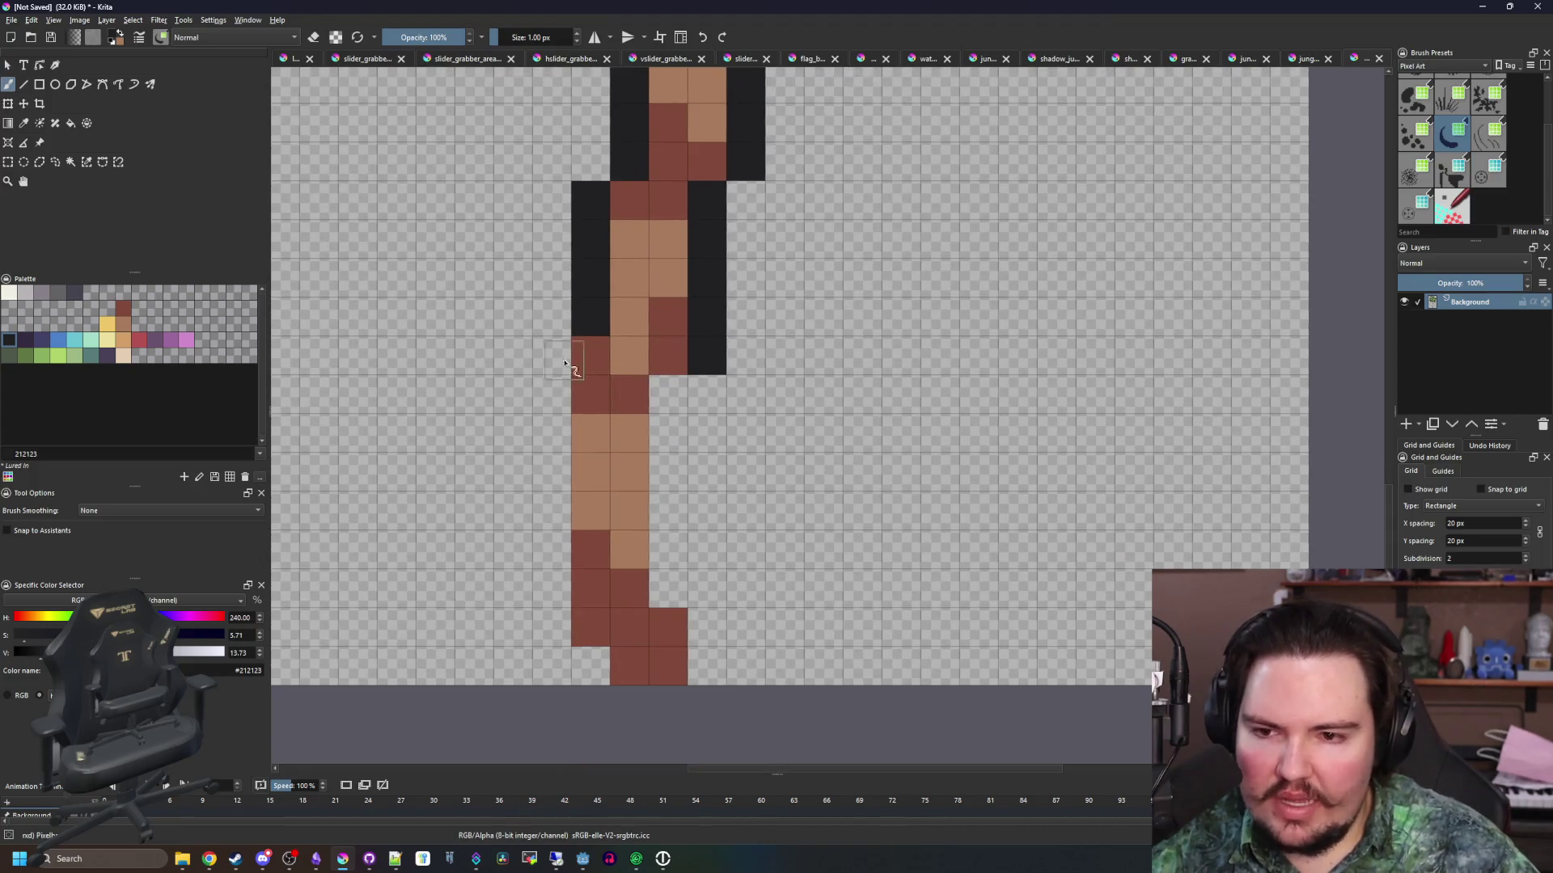
left_click_drag(552, 349, 561, 584)
left_click_drag(654, 593, 663, 392)
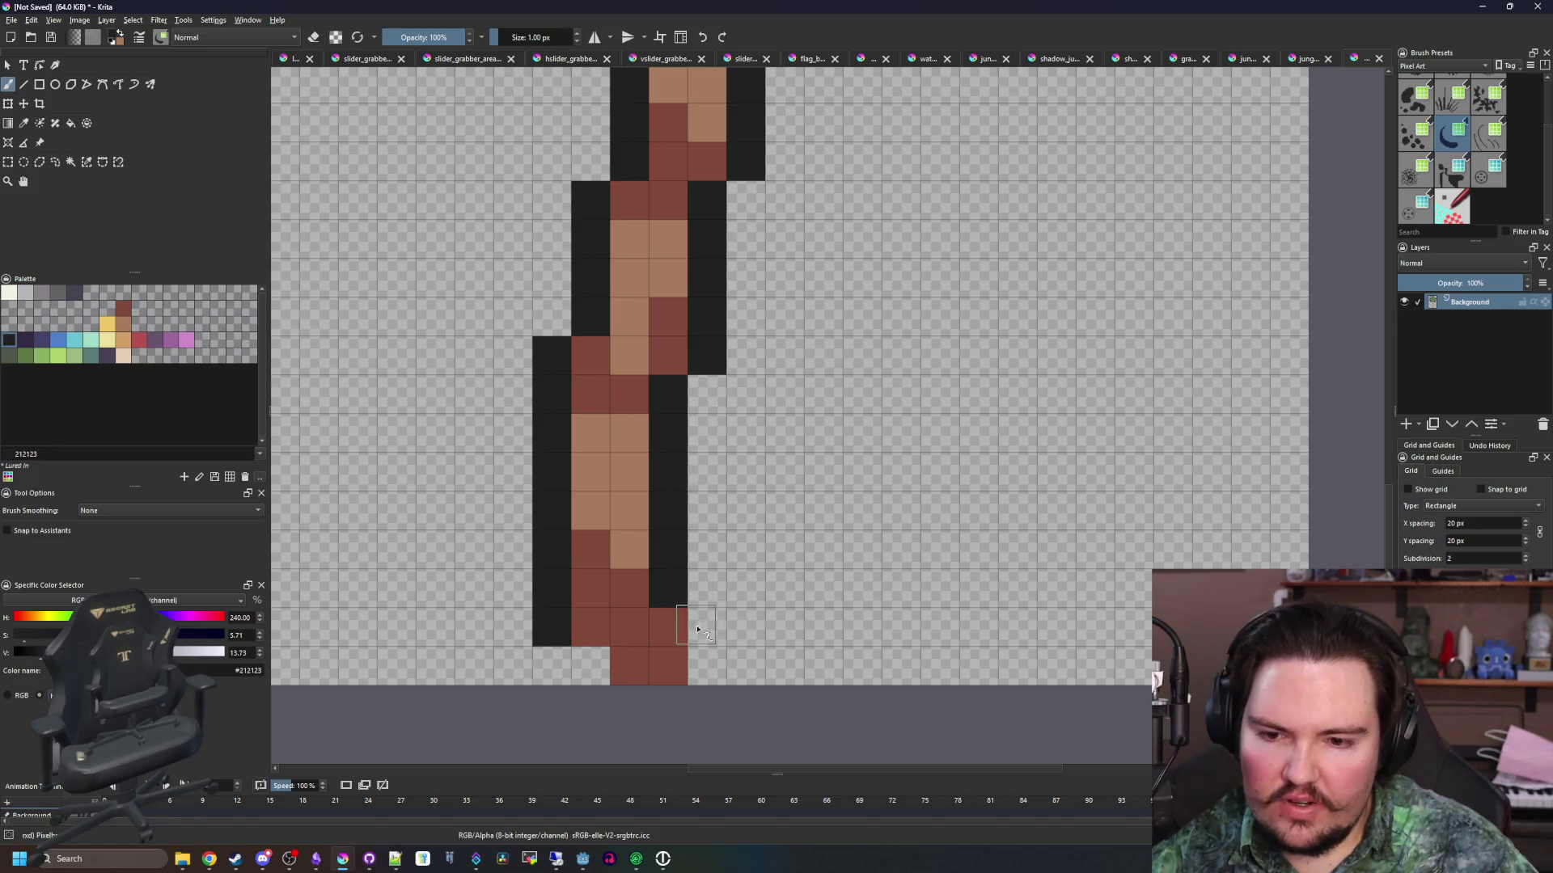
left_click_drag(697, 628, 697, 666)
Add #80493a reddish-brown base pixels, outline the base's left side, and erase stray cells
left_click(627, 613, "ctrl")
left_click_drag(591, 666, 571, 668)
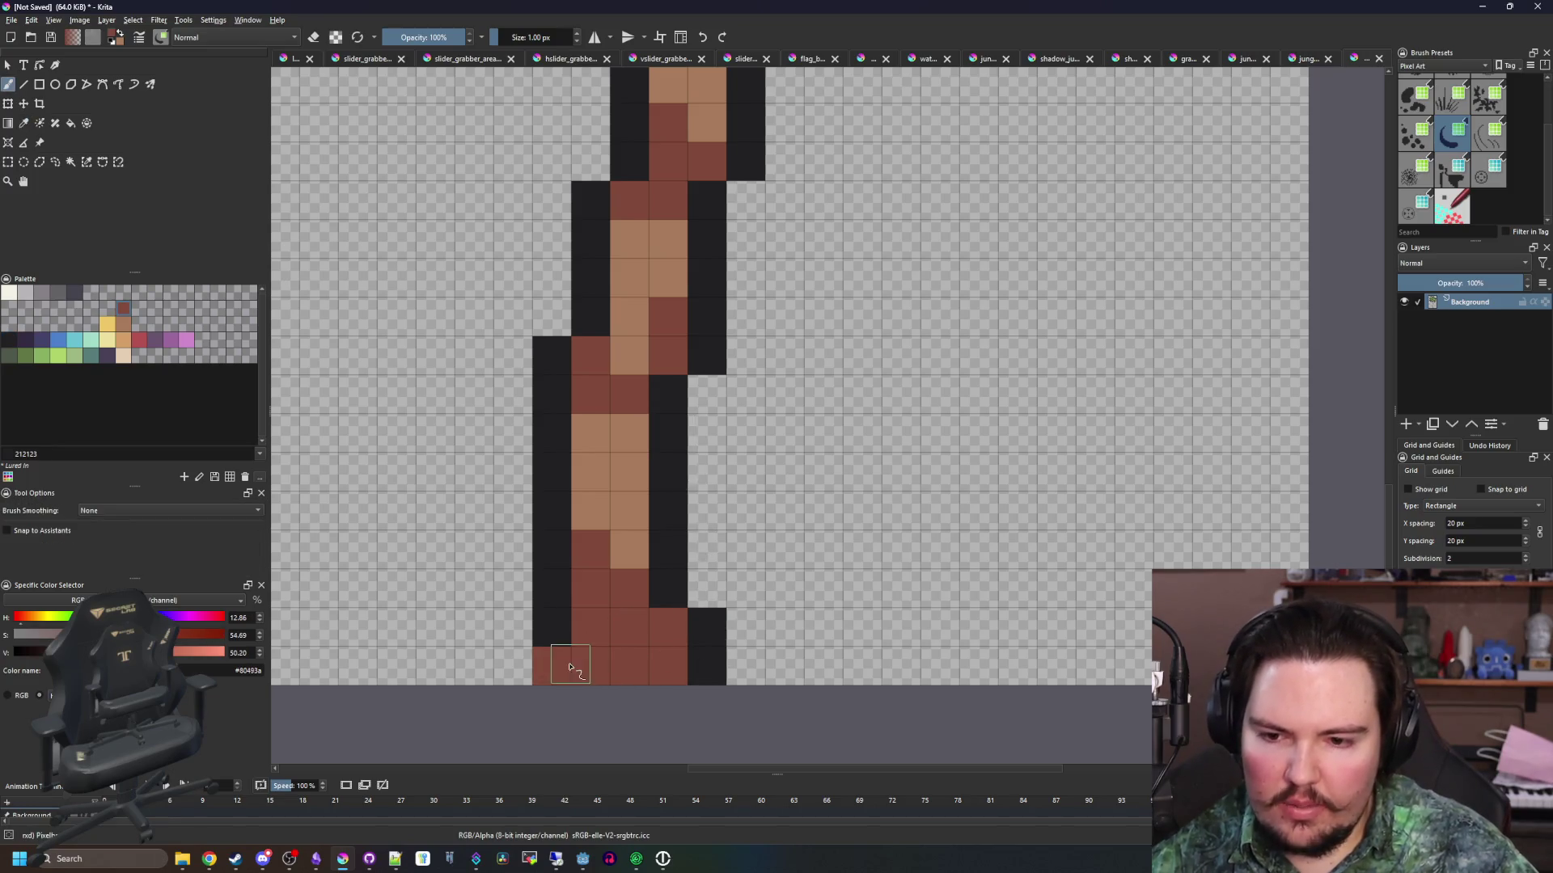
left_click(679, 512, "ctrl")
left_click_drag(512, 540, 526, 647)
key("e")
mouse_move(711, 631)
left_mouse_down()
mouse_move(695, 666)
mouse_move(668, 666)
left_mouse_up()
scroll(643, 534, "down", 5)
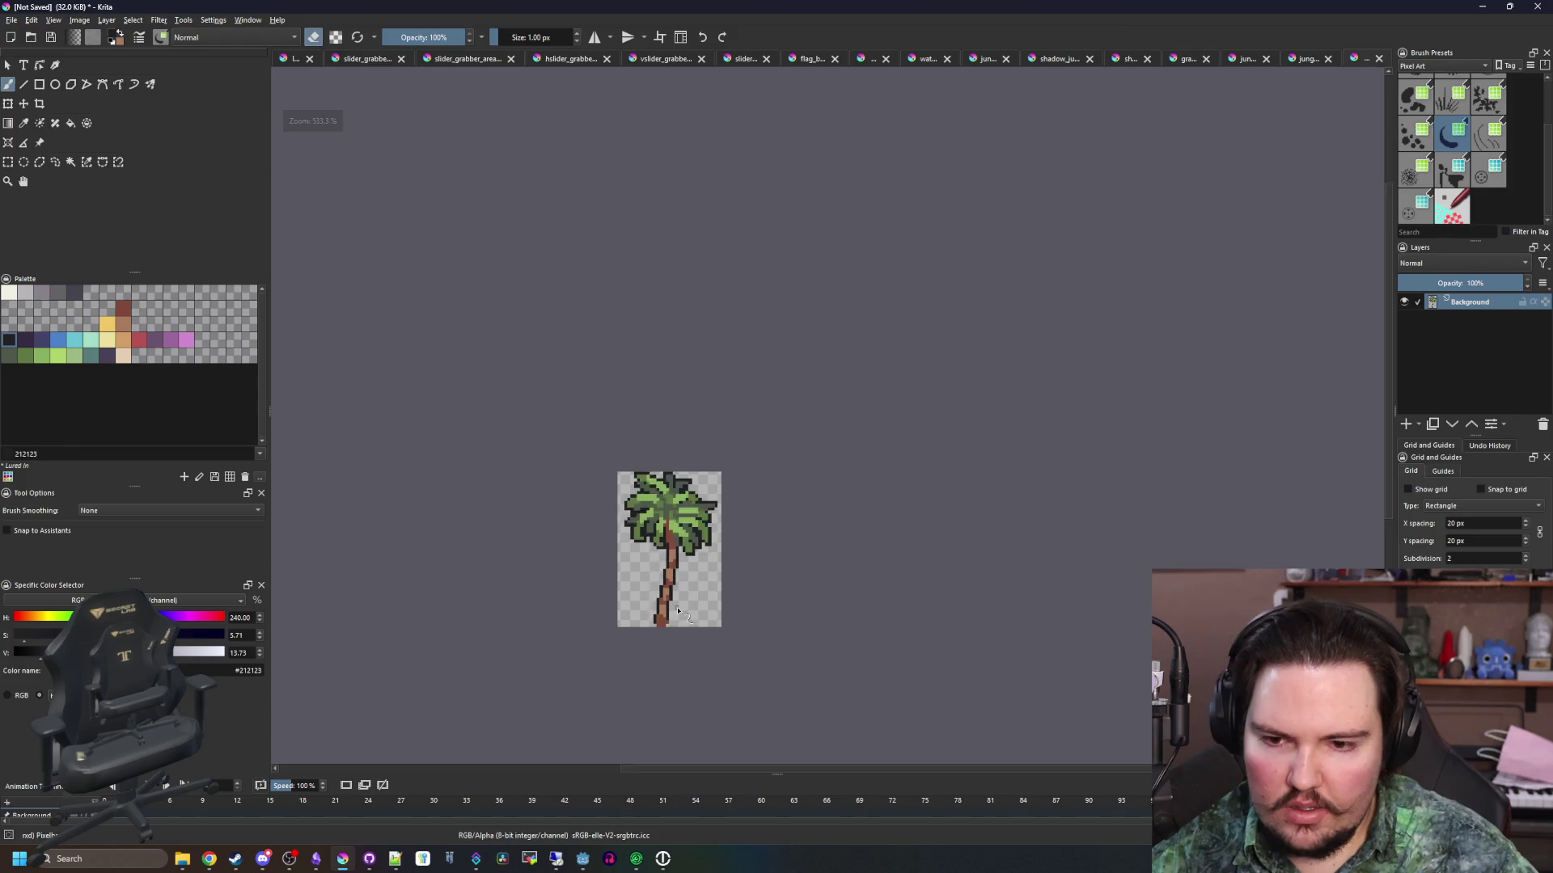
scroll(677, 610, "up", 4)
scroll(675, 333, "down", 4)
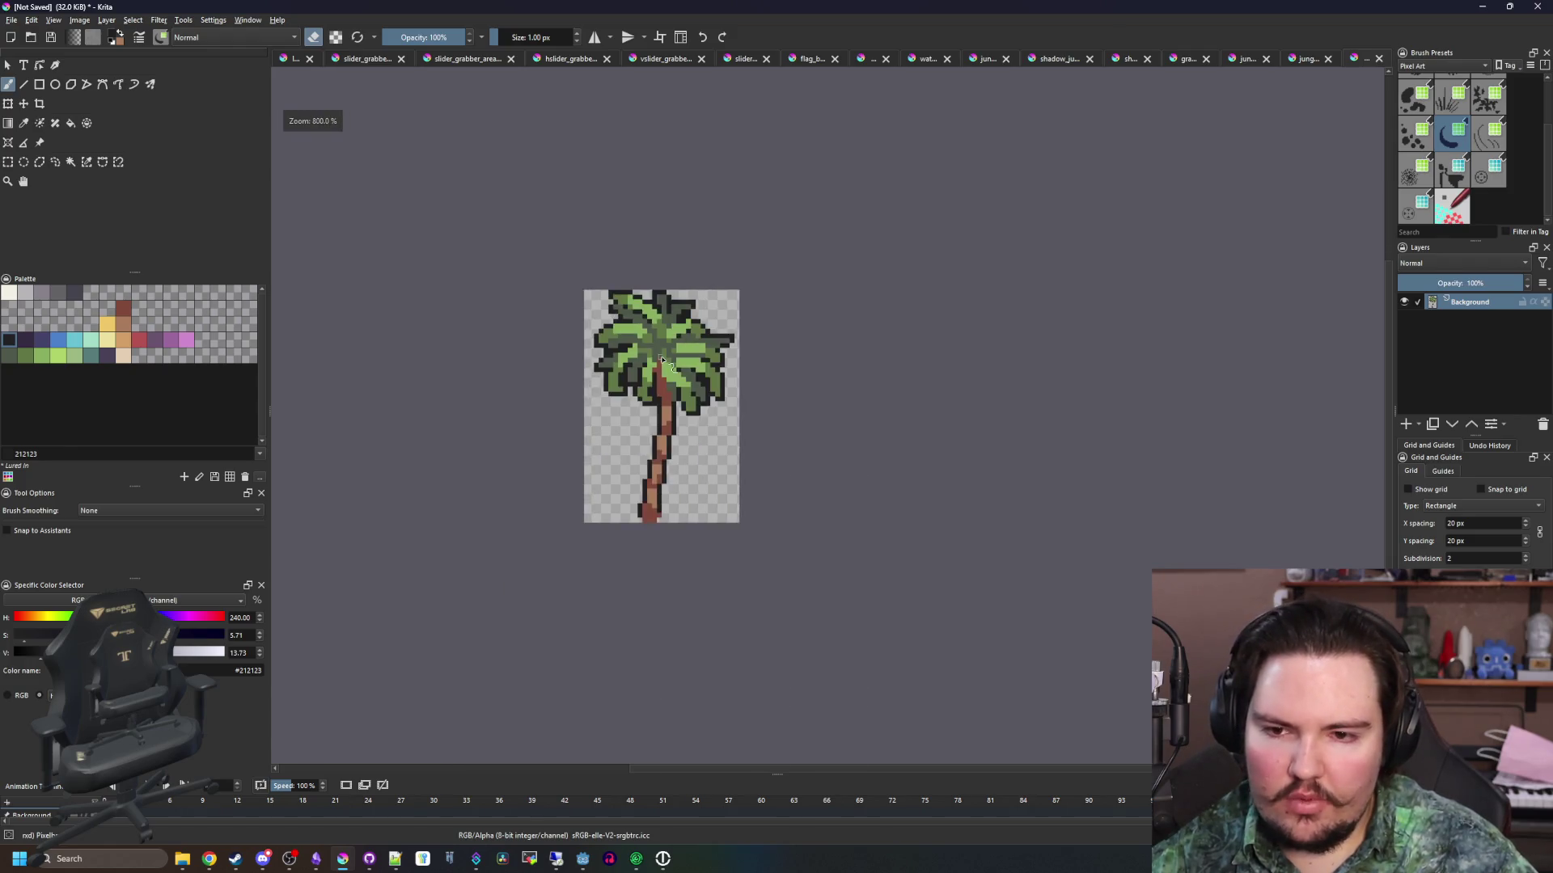
scroll(676, 333, "up", 4)
left_click(107, 355)
Select the black outline by similar colour and paint it purple #4b4158 with a 12 px brush
left_click(86, 162)
left_click(553, 188)
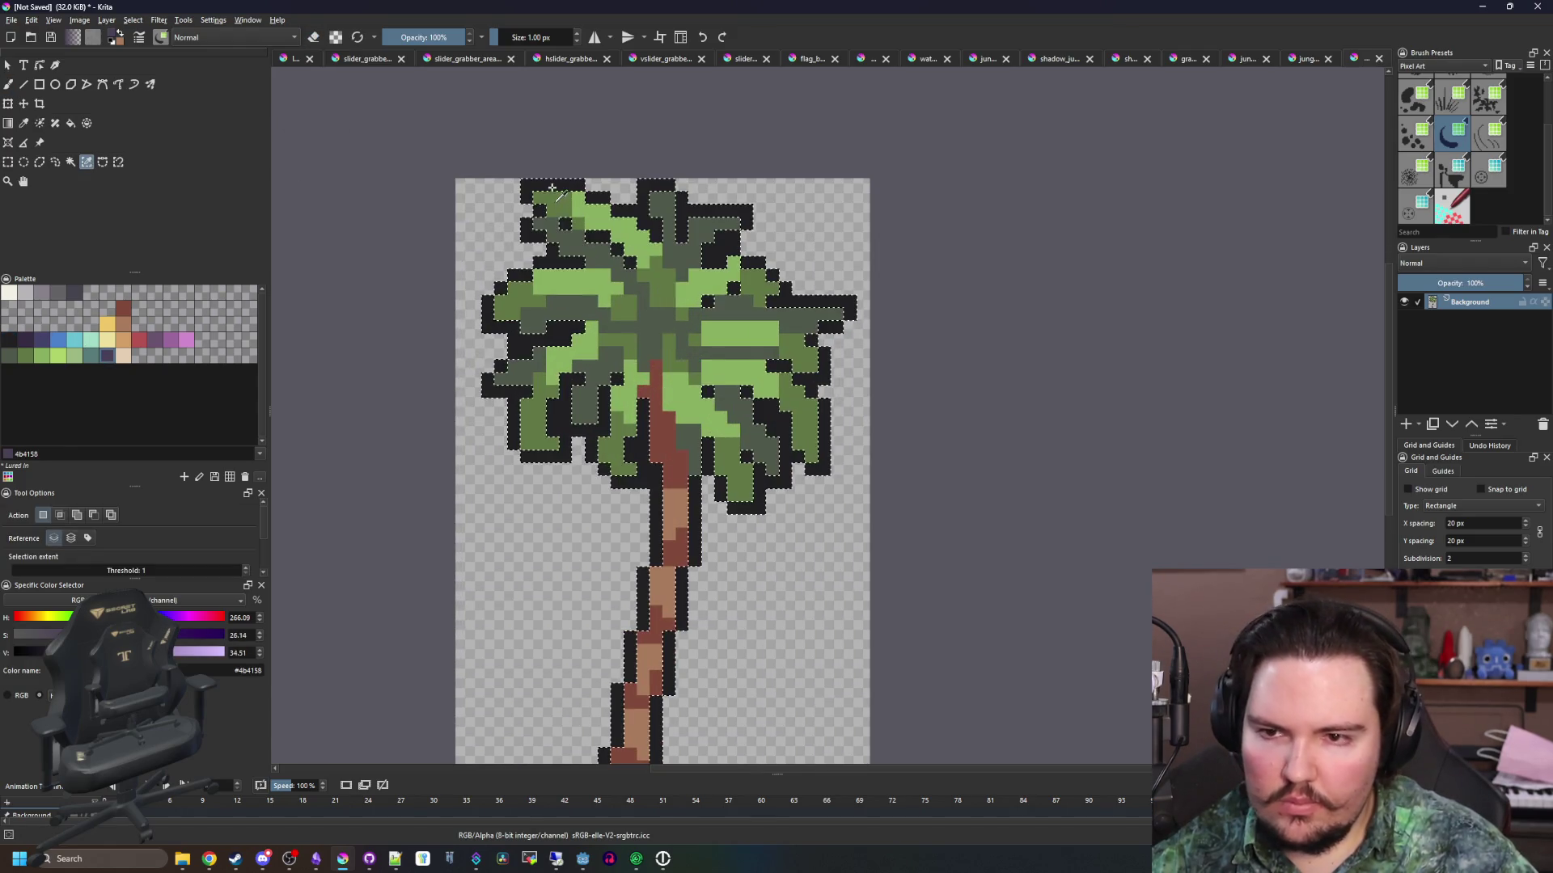
key("b")
key("bracketright")
key("bracketright")
key("bracketright")
mouse_move(518, 364)
left_mouse_down()
mouse_move(558, 242)
mouse_move(809, 307)
mouse_move(567, 420)
mouse_move(752, 267)
mouse_move(748, 498)
left_mouse_up()
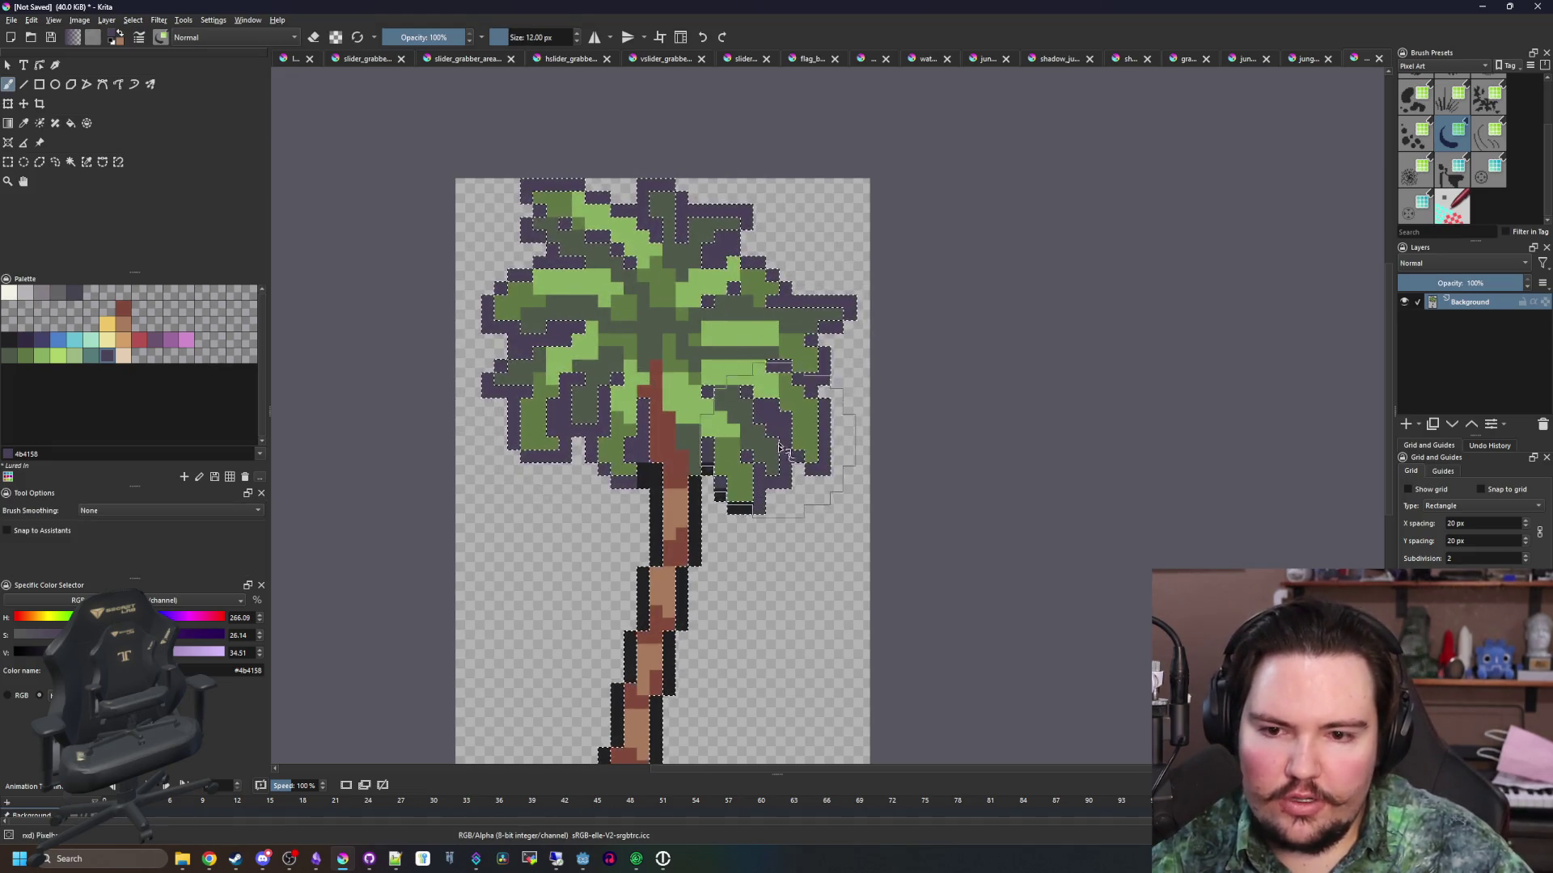
Set up the dark purple #352b42 colour with a 3 px brush for trunk touch-ups
scroll(798, 520, "down", 3)
left_click(122, 308)
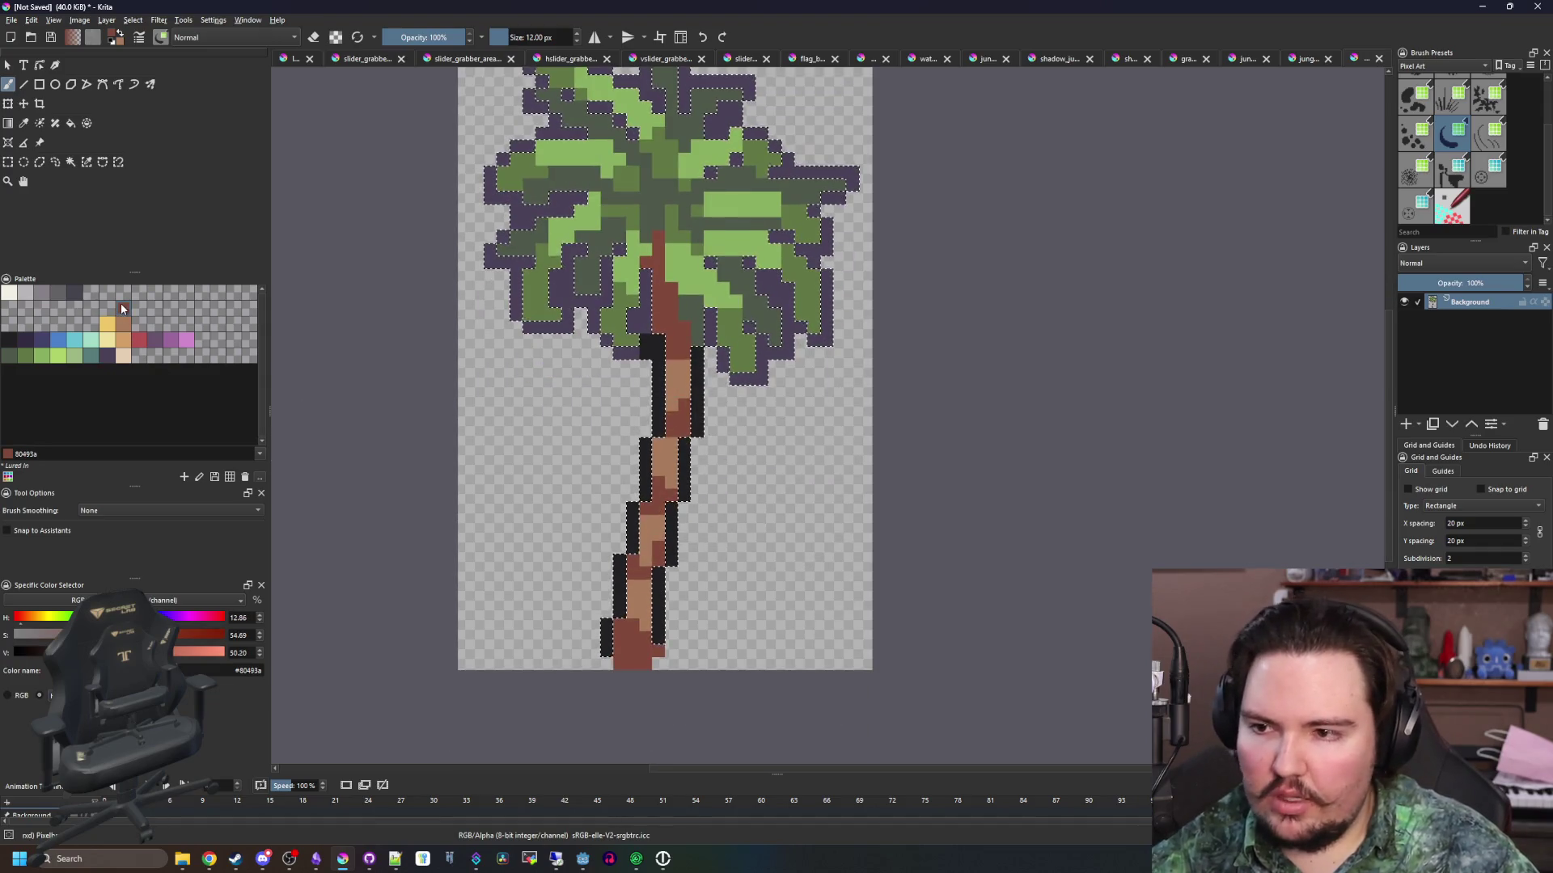
key("bracketleft")
key("bracketleft")
key("bracketleft")
left_click(31, 343)
key("bracketright")
key("bracketright")
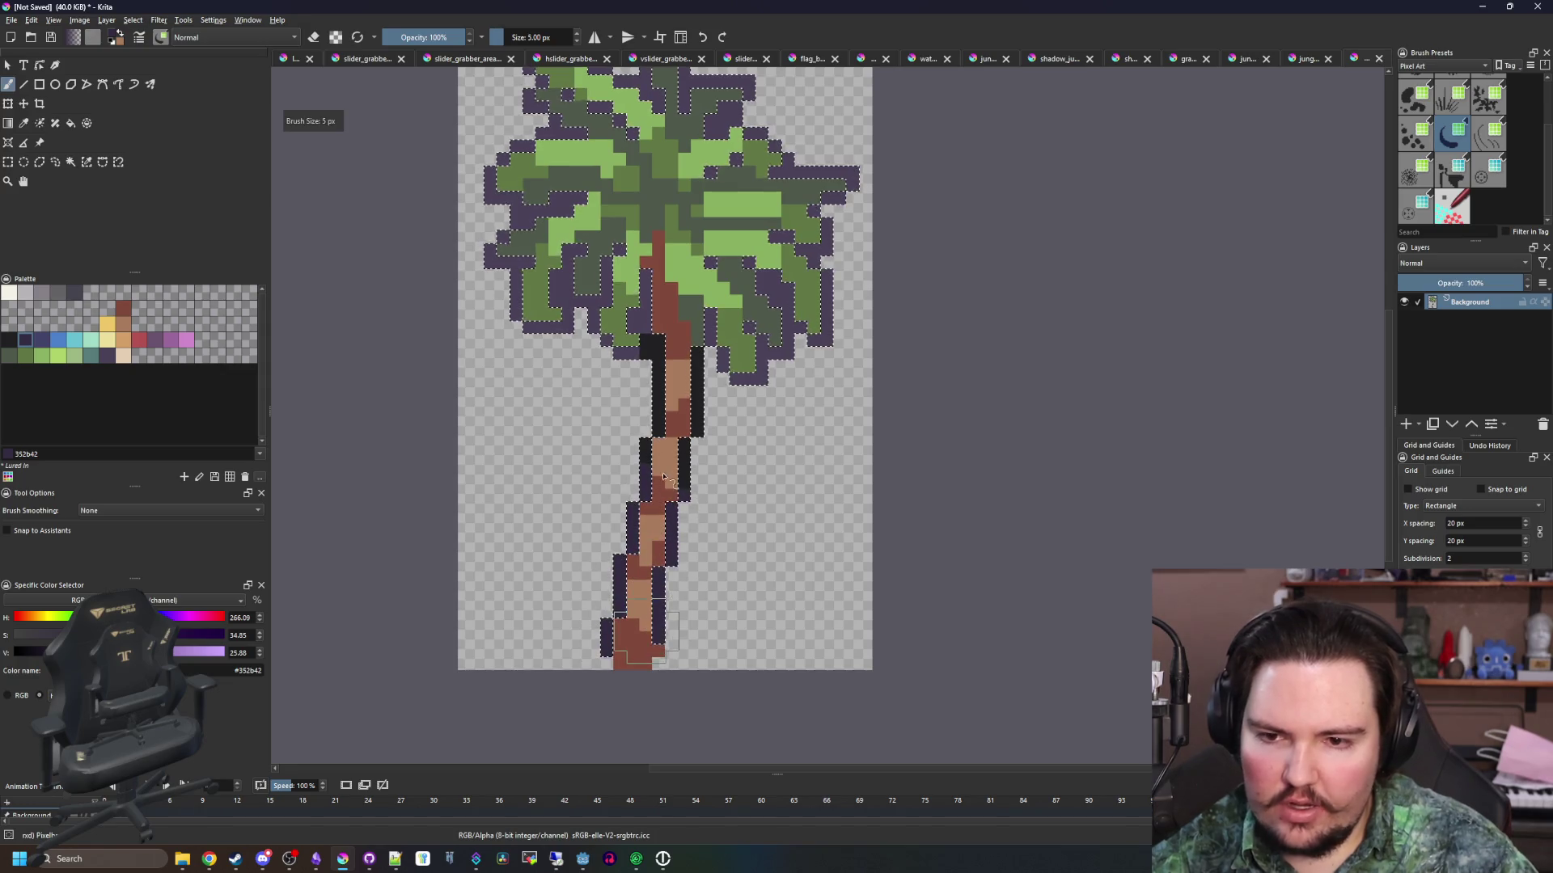
scroll(696, 372, "up", 2)
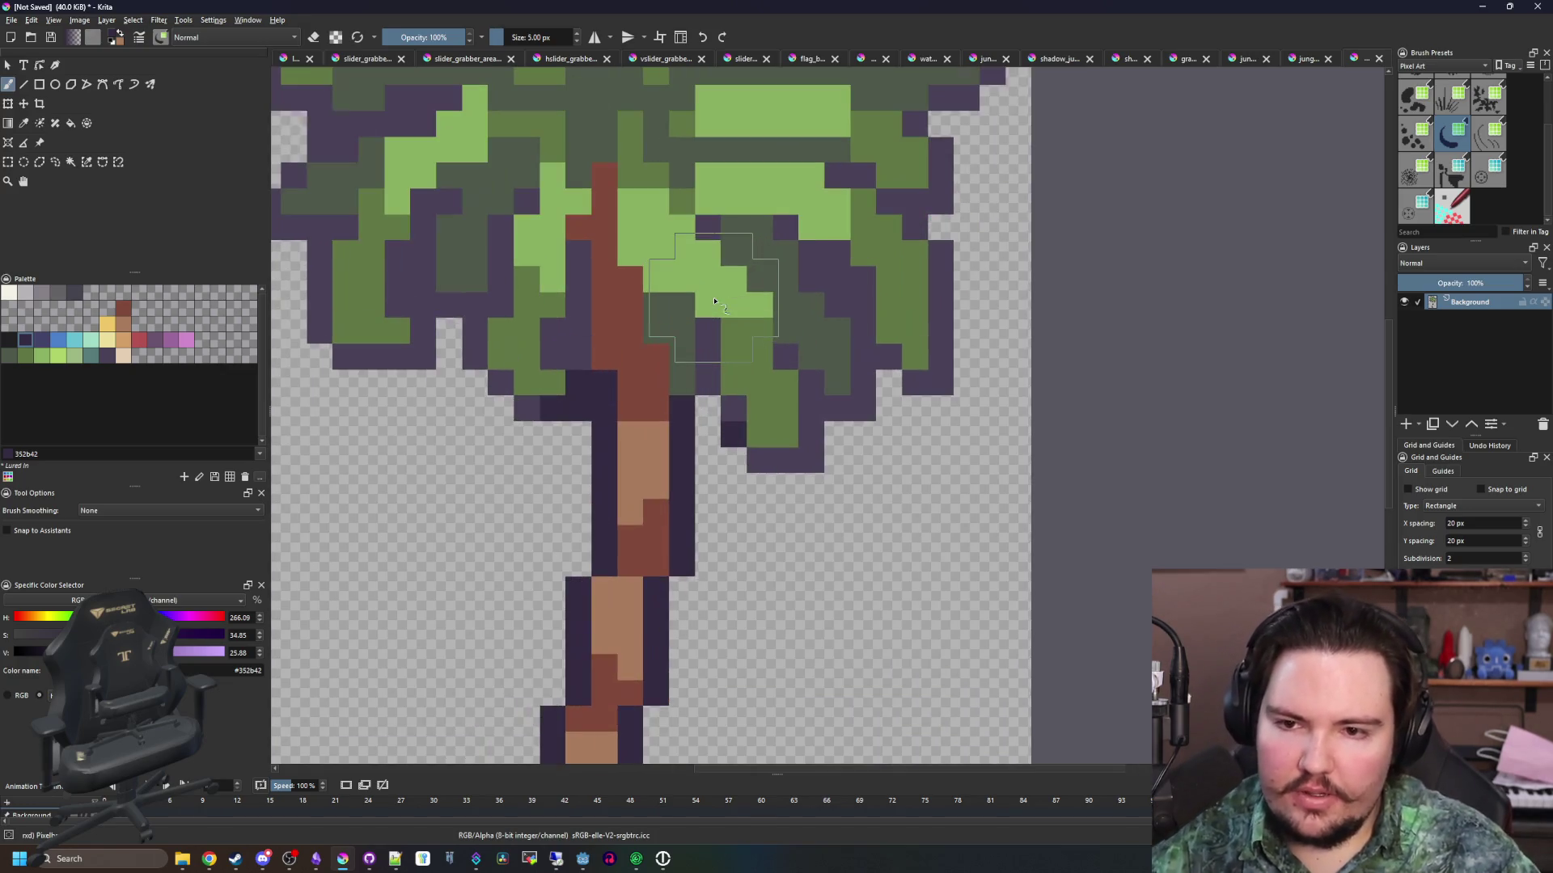
scroll(563, 364, "up", 1)
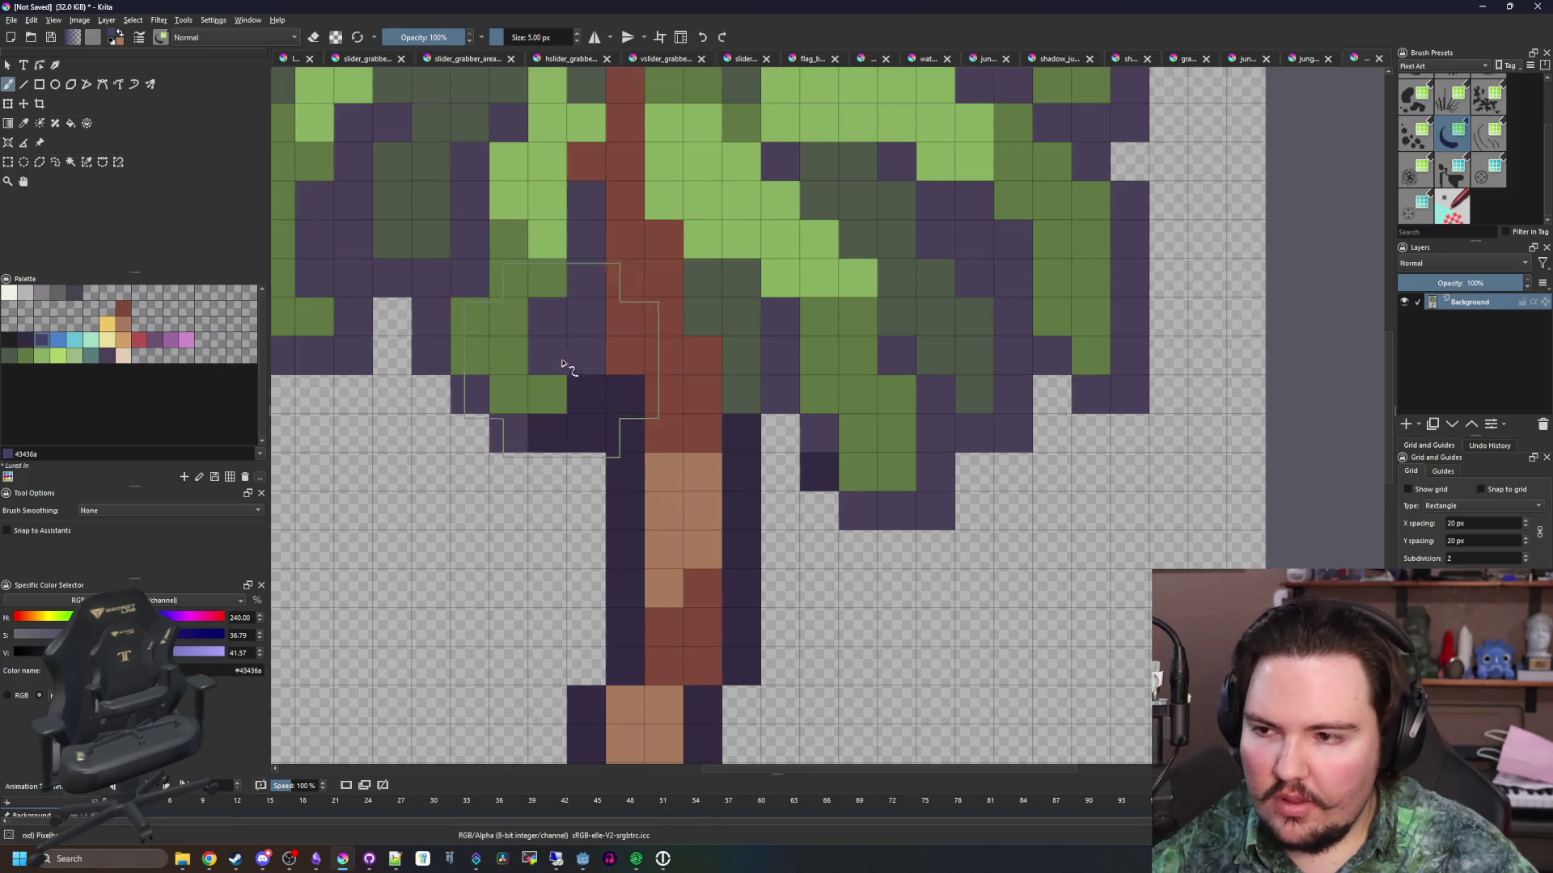
left_click(587, 392, "ctrl")
key("bracketleft")
key("bracketleft")
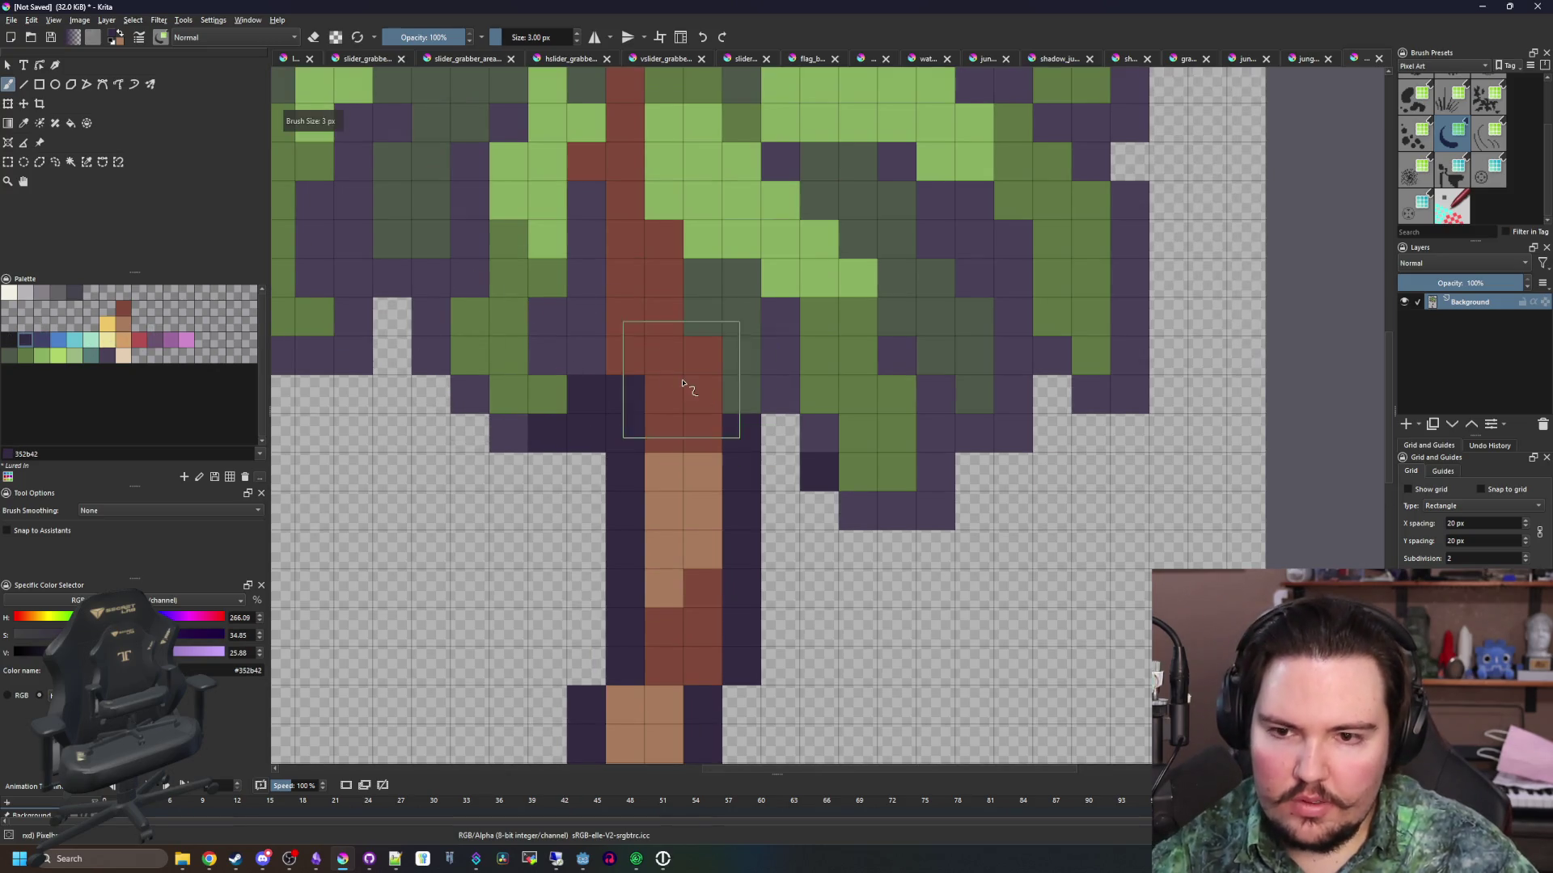
Repaint the top-right pixel of the trunk in red-brown #80493a
mouse_move(682, 382)
left_mouse_down()
mouse_move(662, 569)
mouse_move(638, 492)
mouse_move(625, 284)
left_mouse_up()
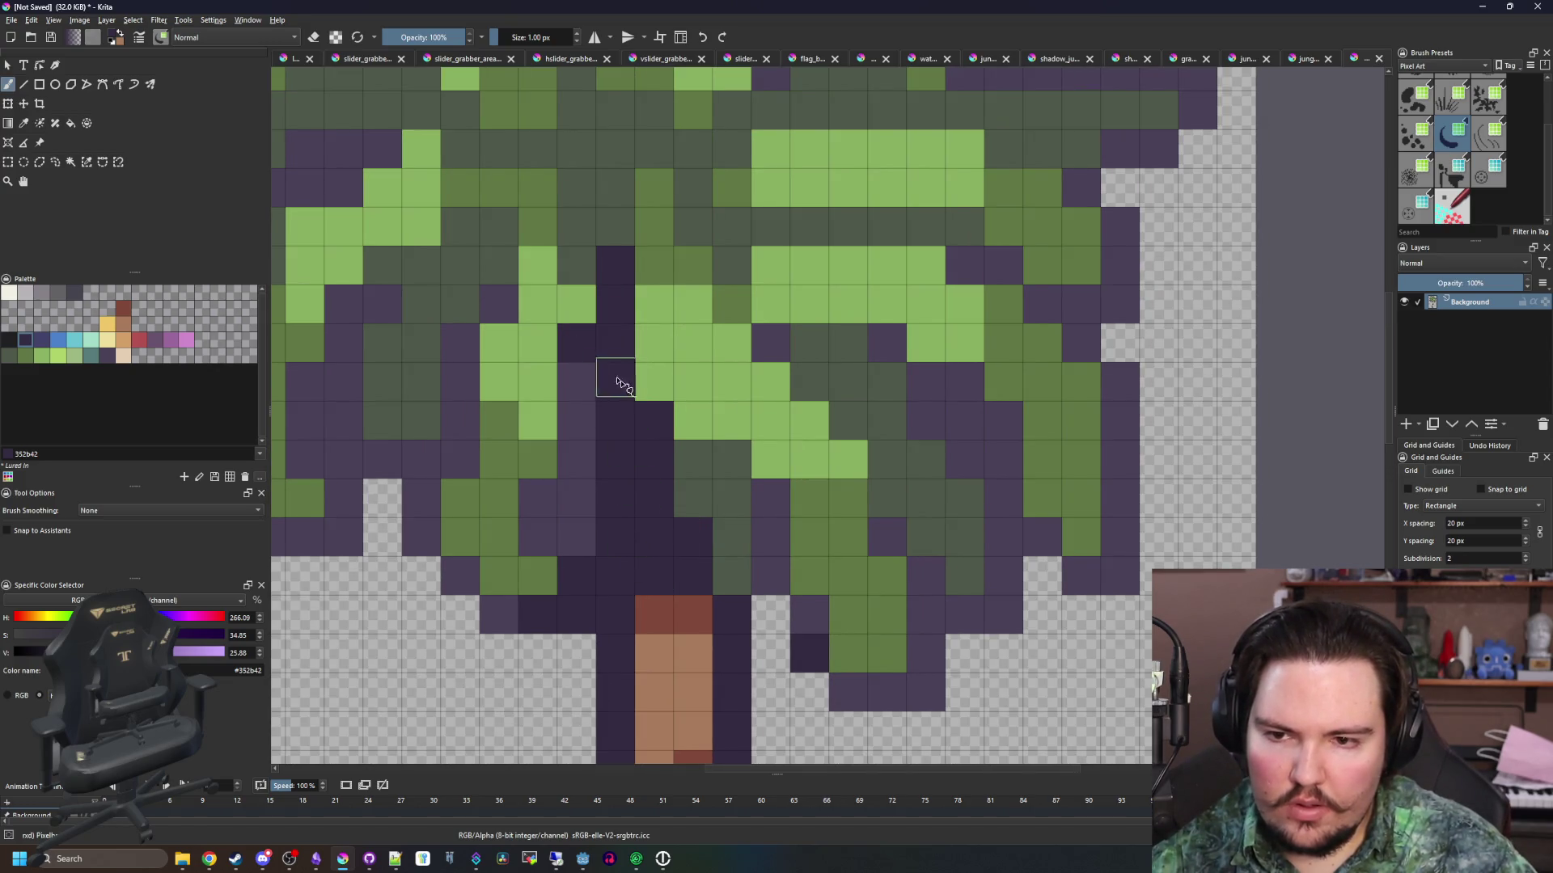
scroll(612, 379, "down", 5)
scroll(646, 432, "up", 4)
left_click(679, 596, "ctrl")
left_click(678, 519)
scroll(680, 540, "down", 7)
scroll(655, 420, "up", 2)
left_click(12, 21)
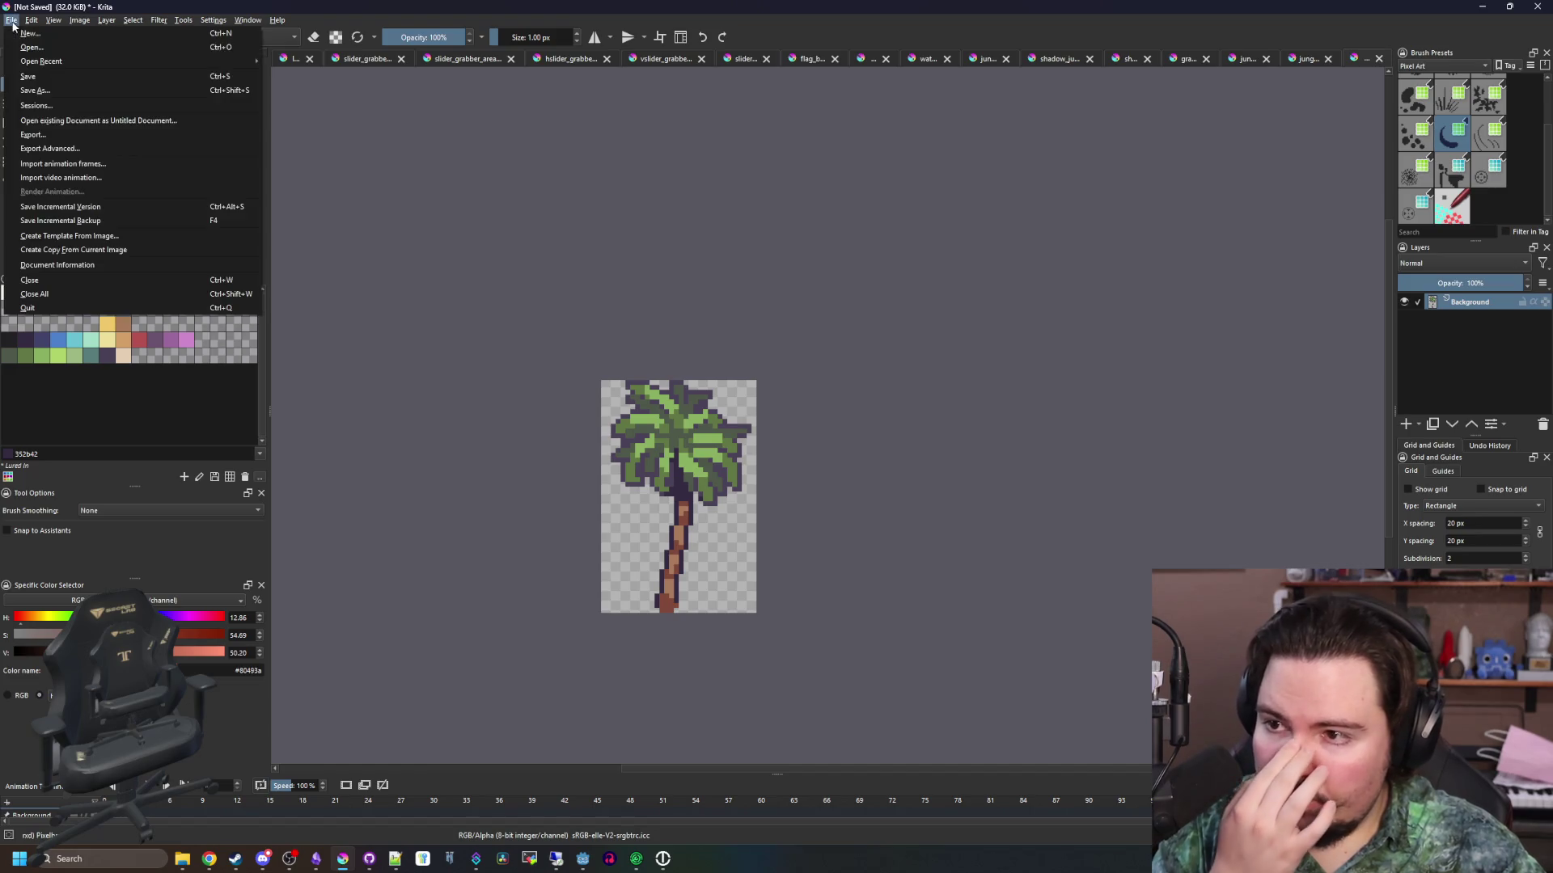
Save the sprite as PNG file jungle_palm, accept the PNG options, and return to Godot
left_click(36, 96)
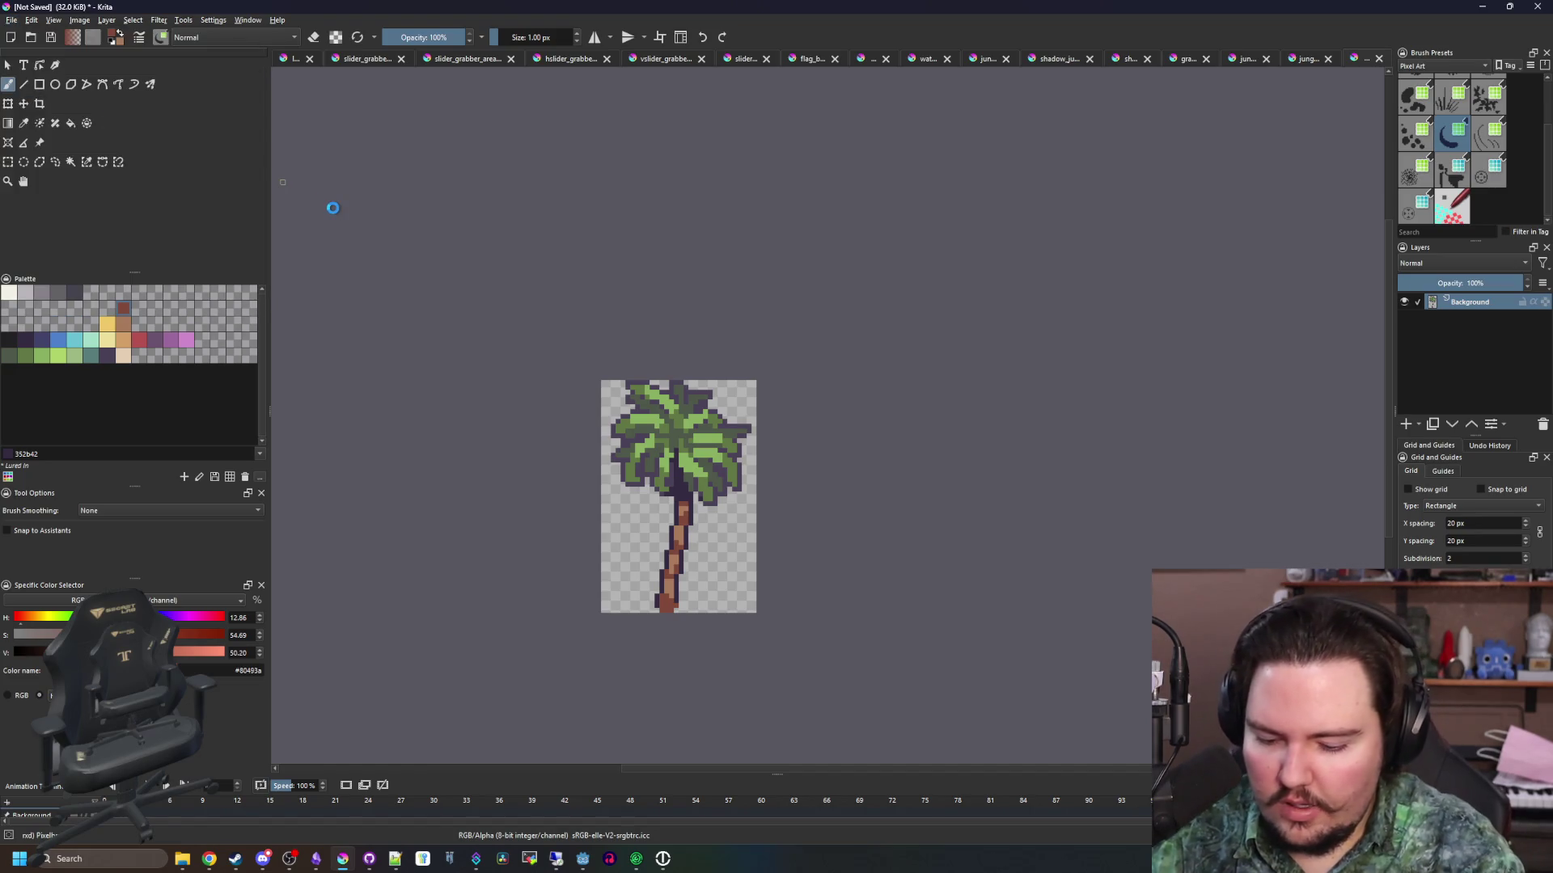
type("jung")
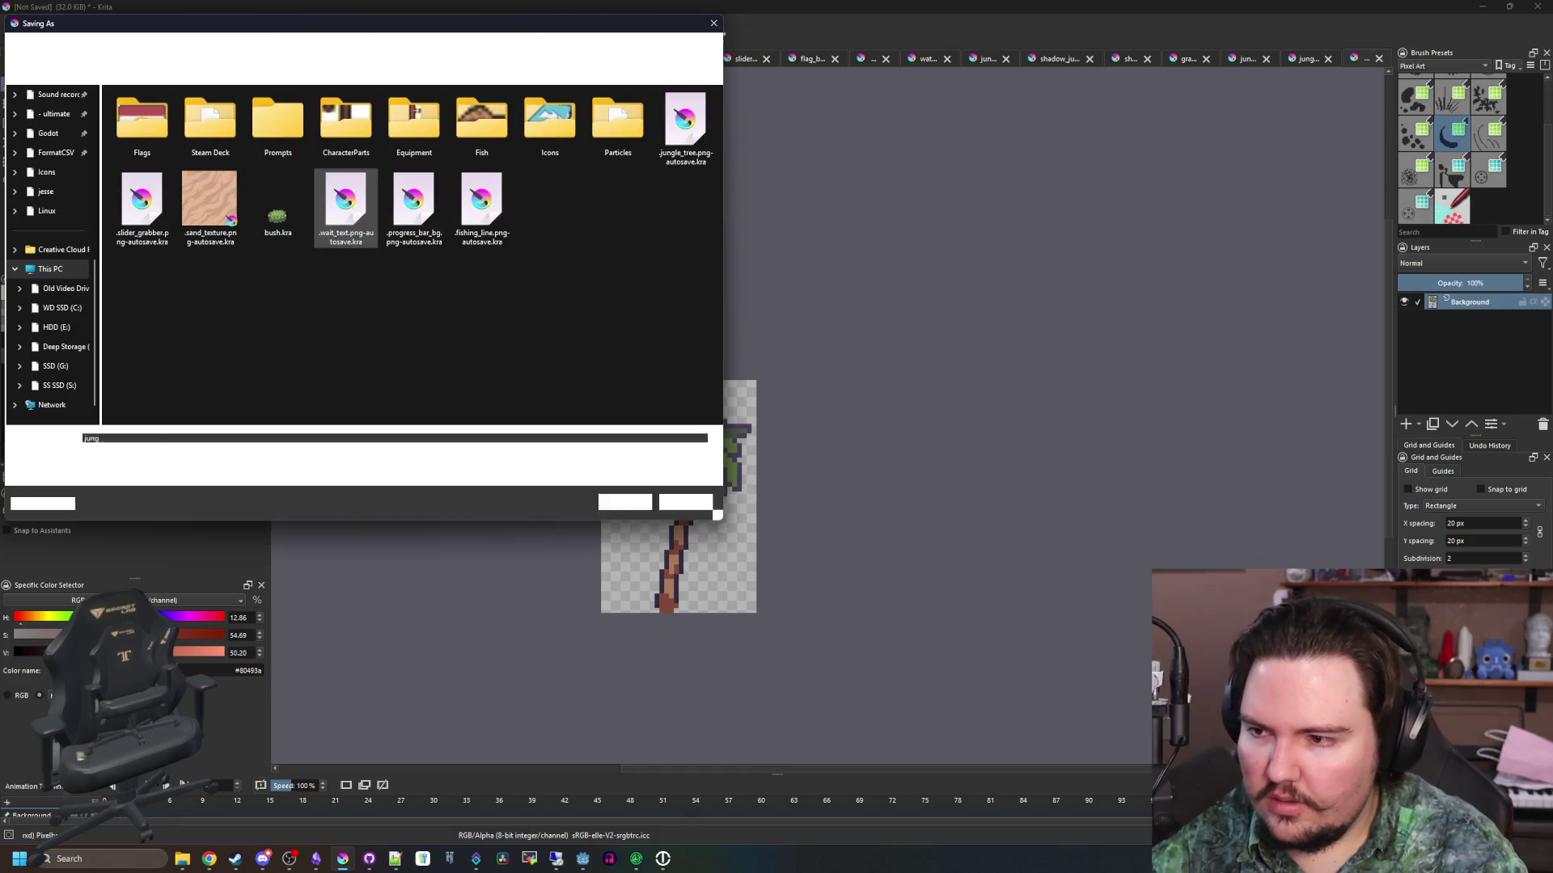
type("le_")
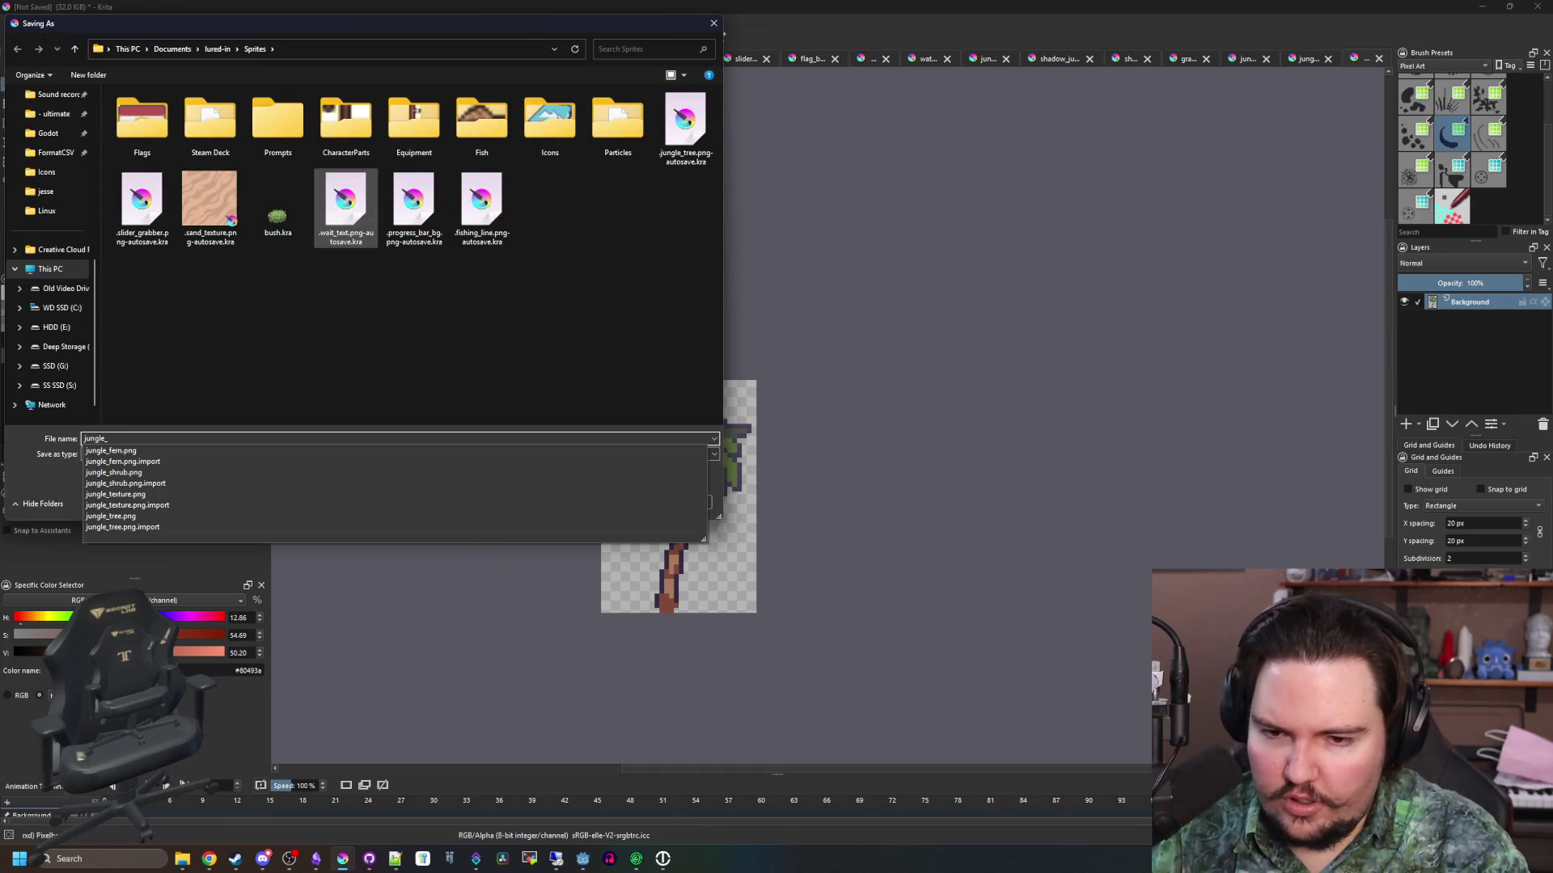
type("pal")
left_click(123, 454)
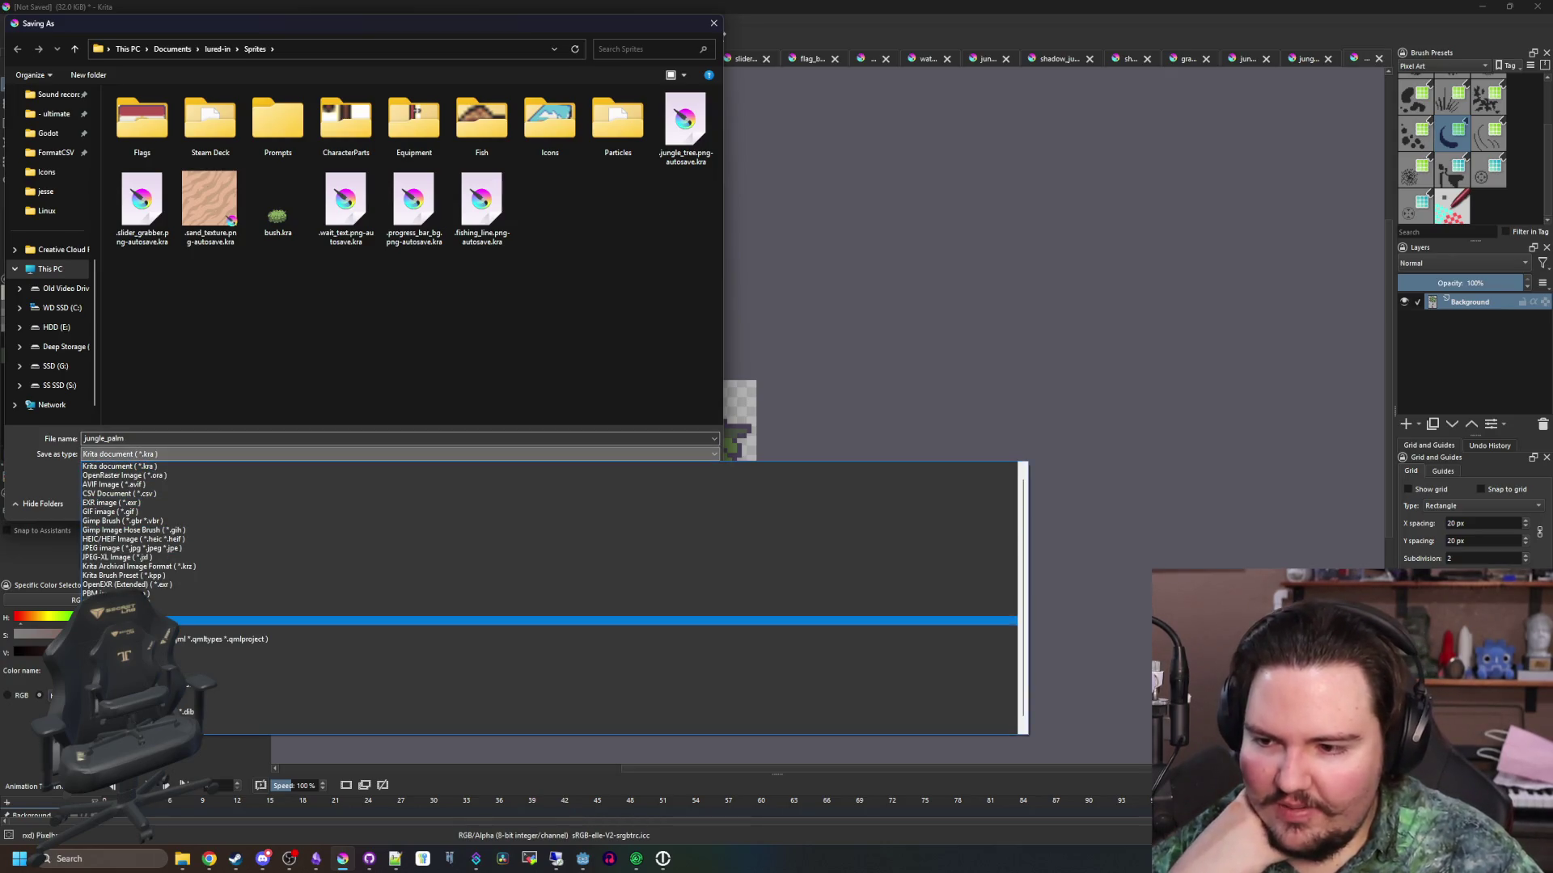
left_click(181, 620)
left_click(624, 502)
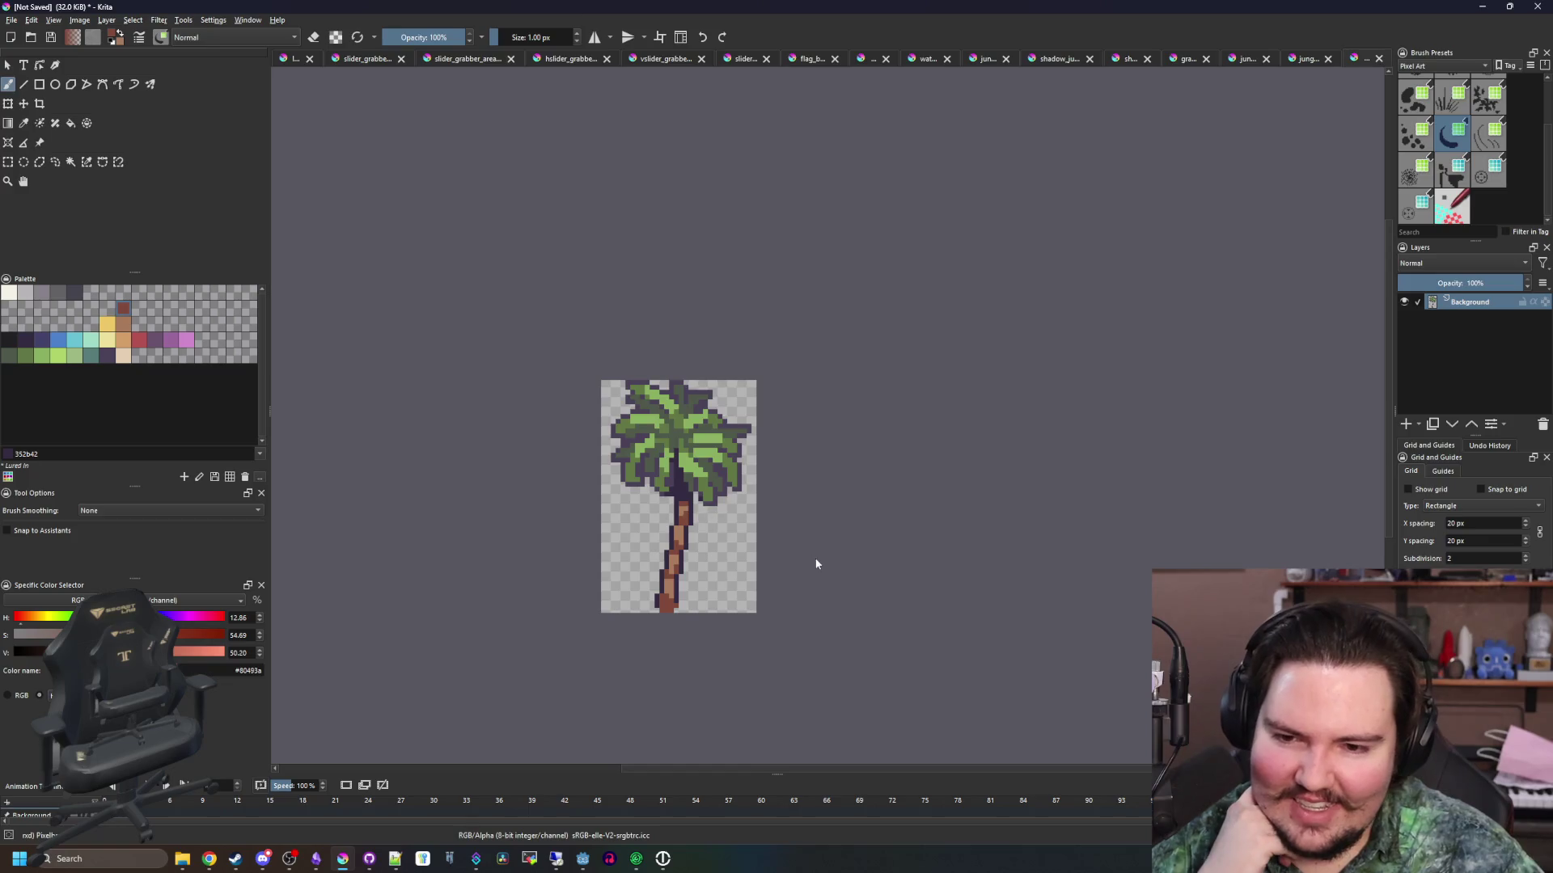
left_click(832, 543)
key("alt+Tab")
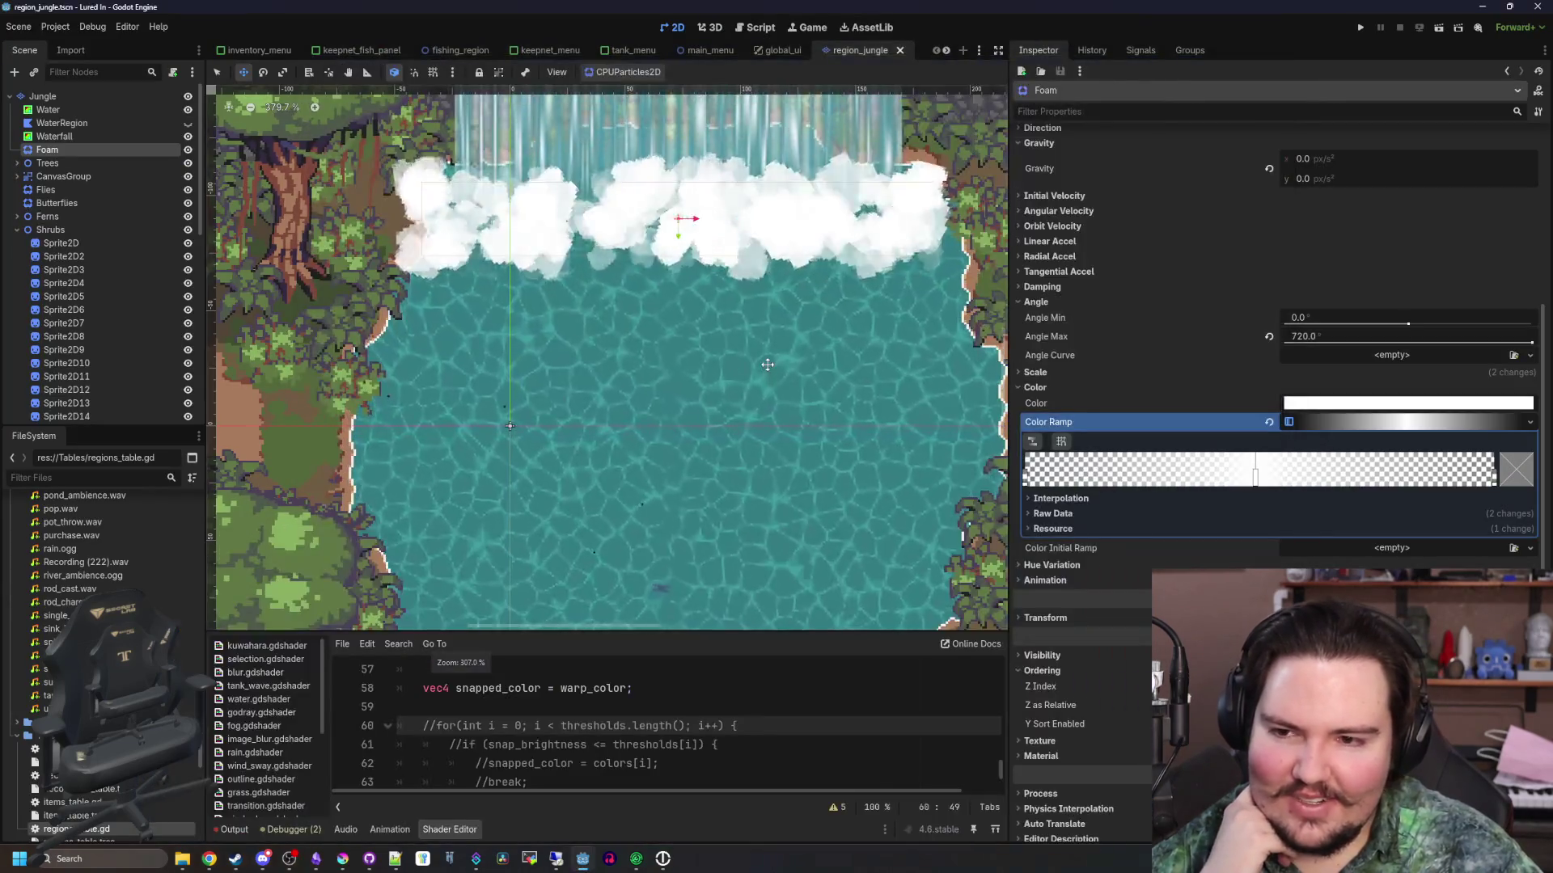
Add a new Node2D and move it to the jungle scene's root
scroll(767, 365, "down", 3)
scroll(390, 355, "up", 2)
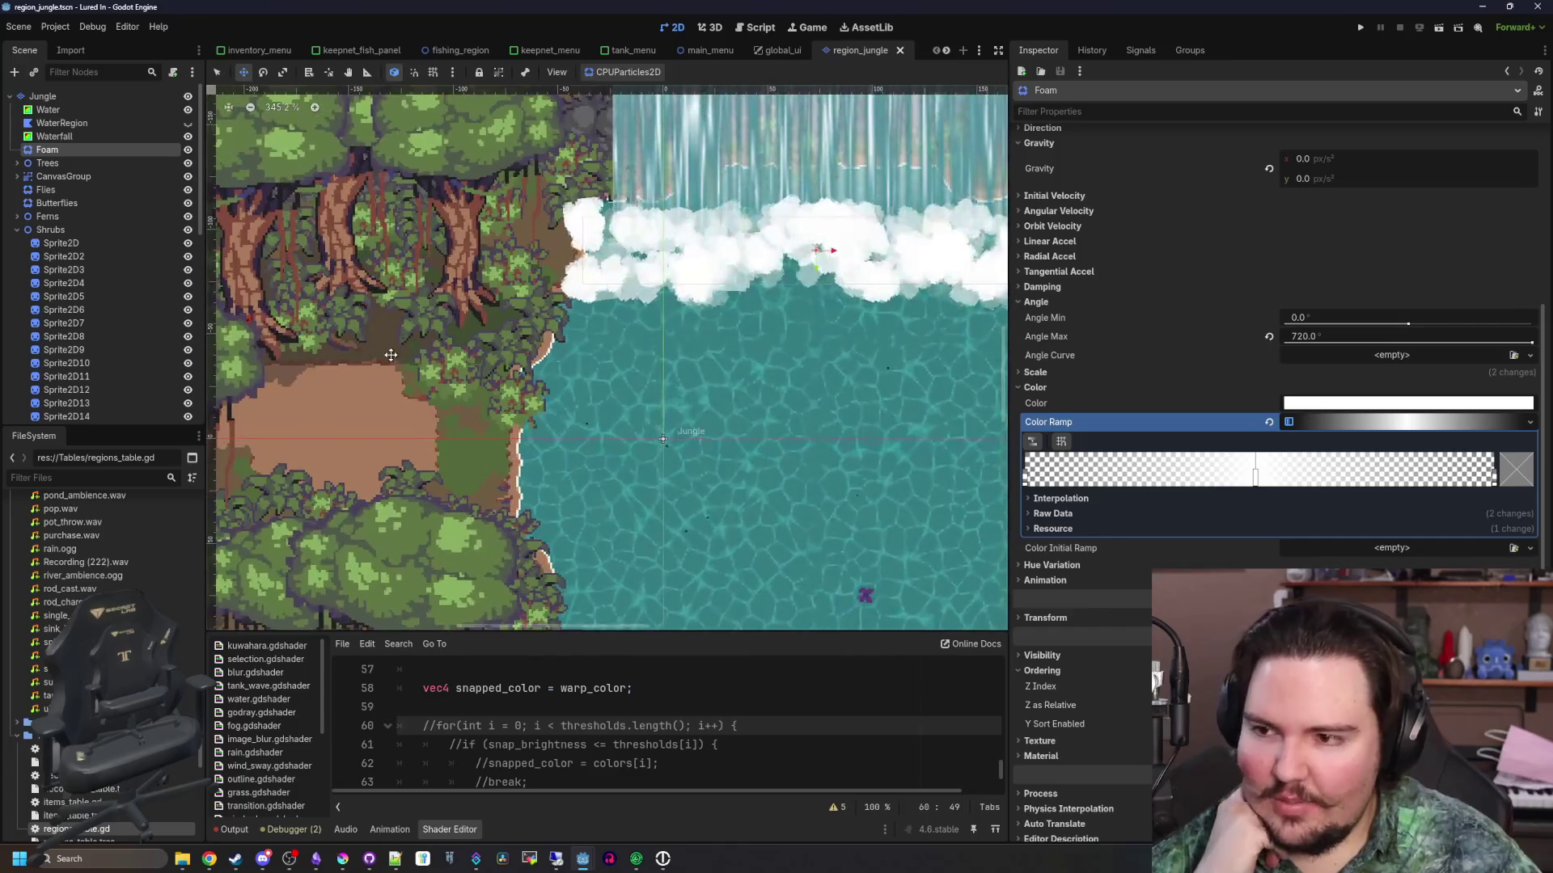
left_click(17, 230)
right_click(89, 274)
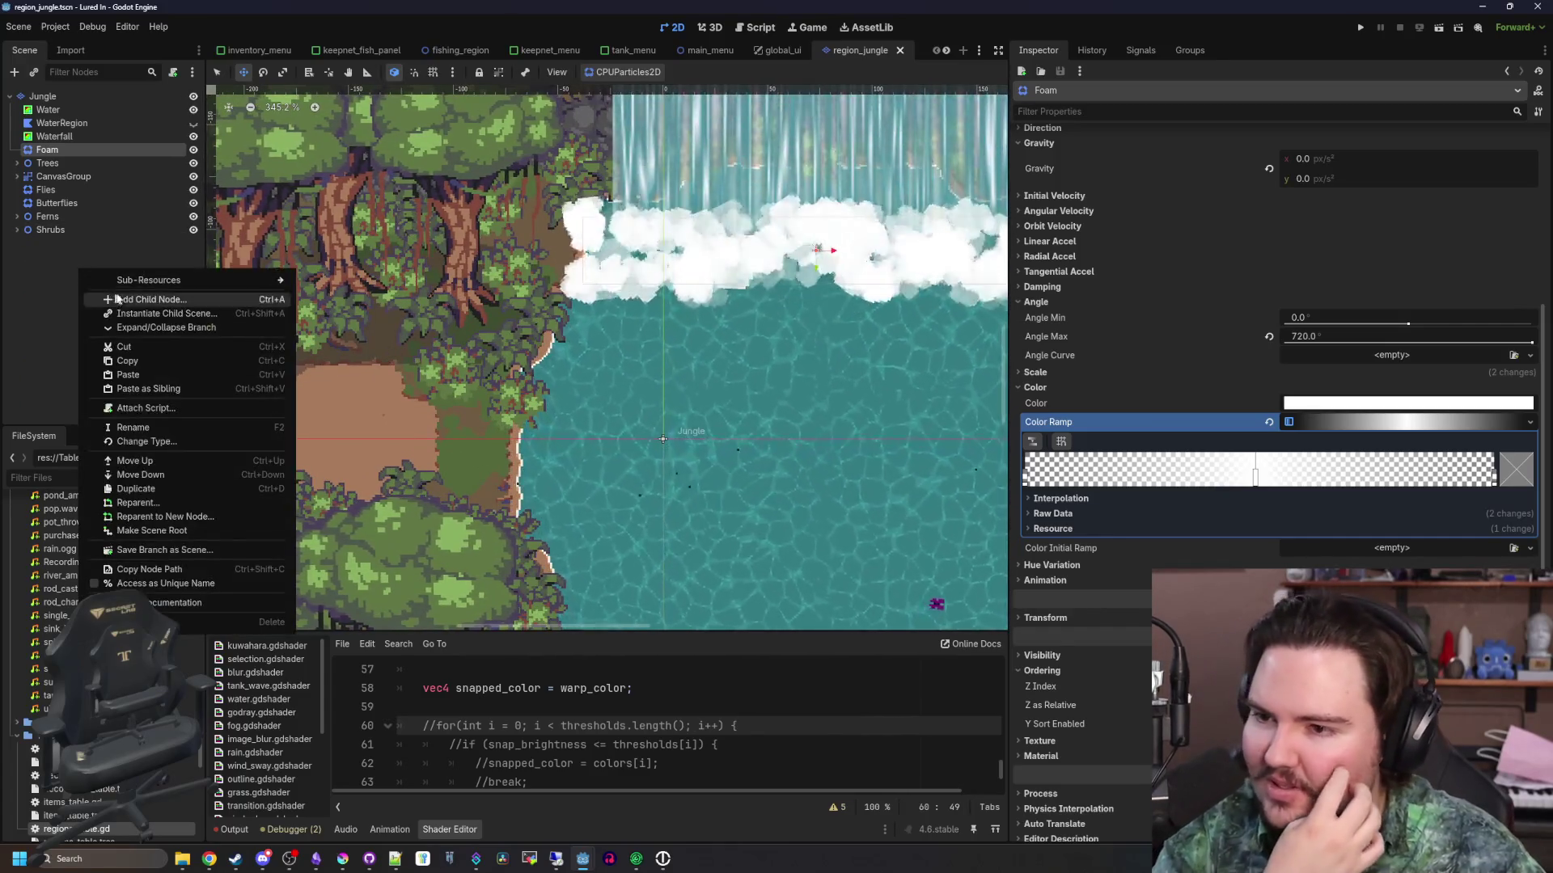
left_click(115, 299)
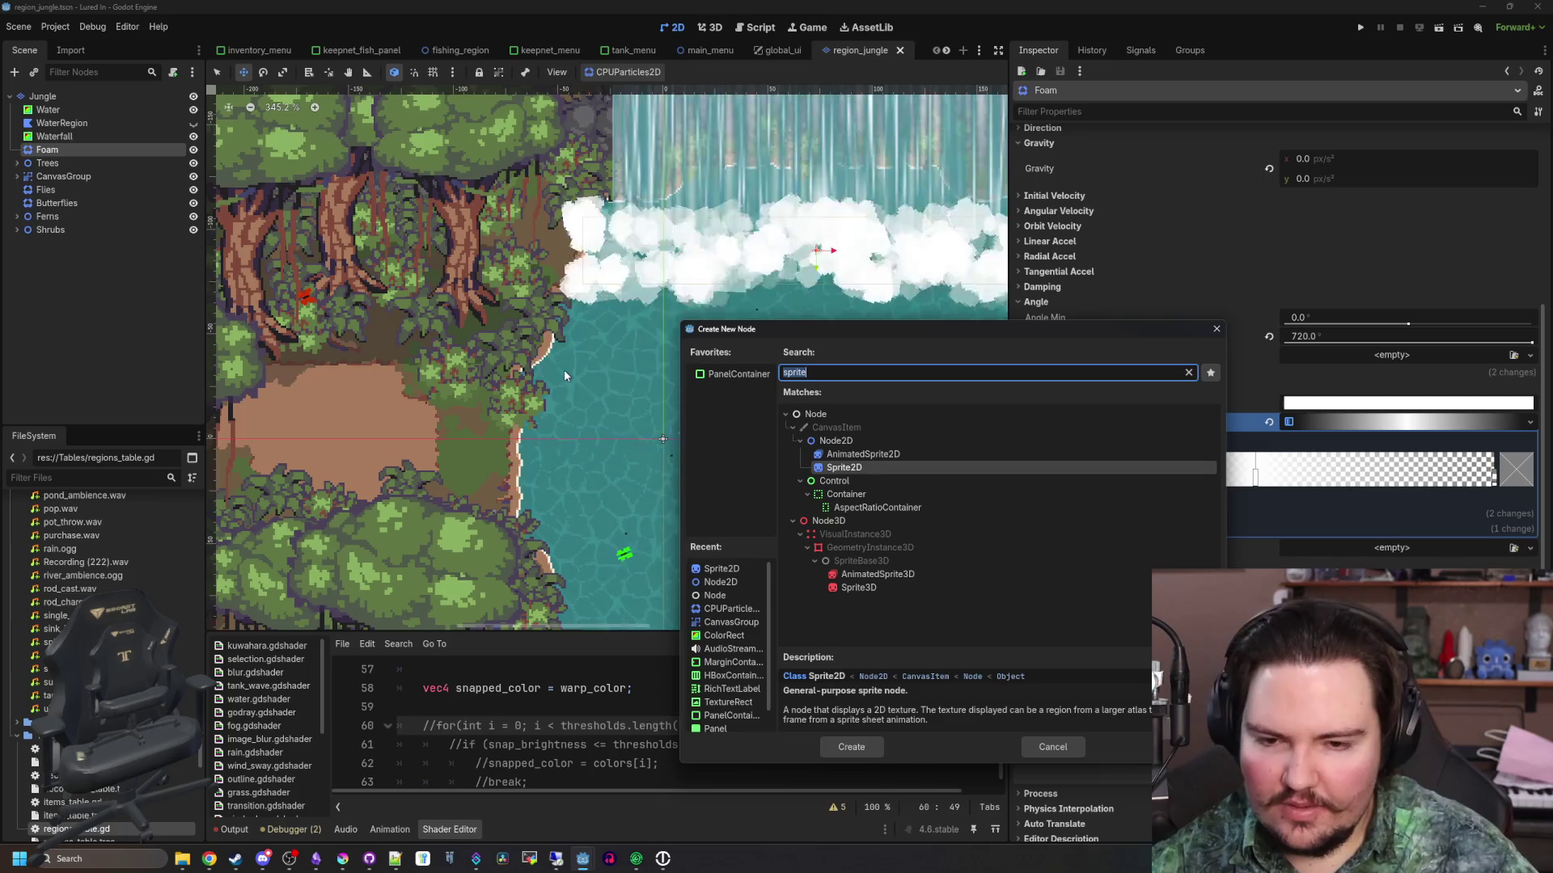
type("node2d")
key("Return")
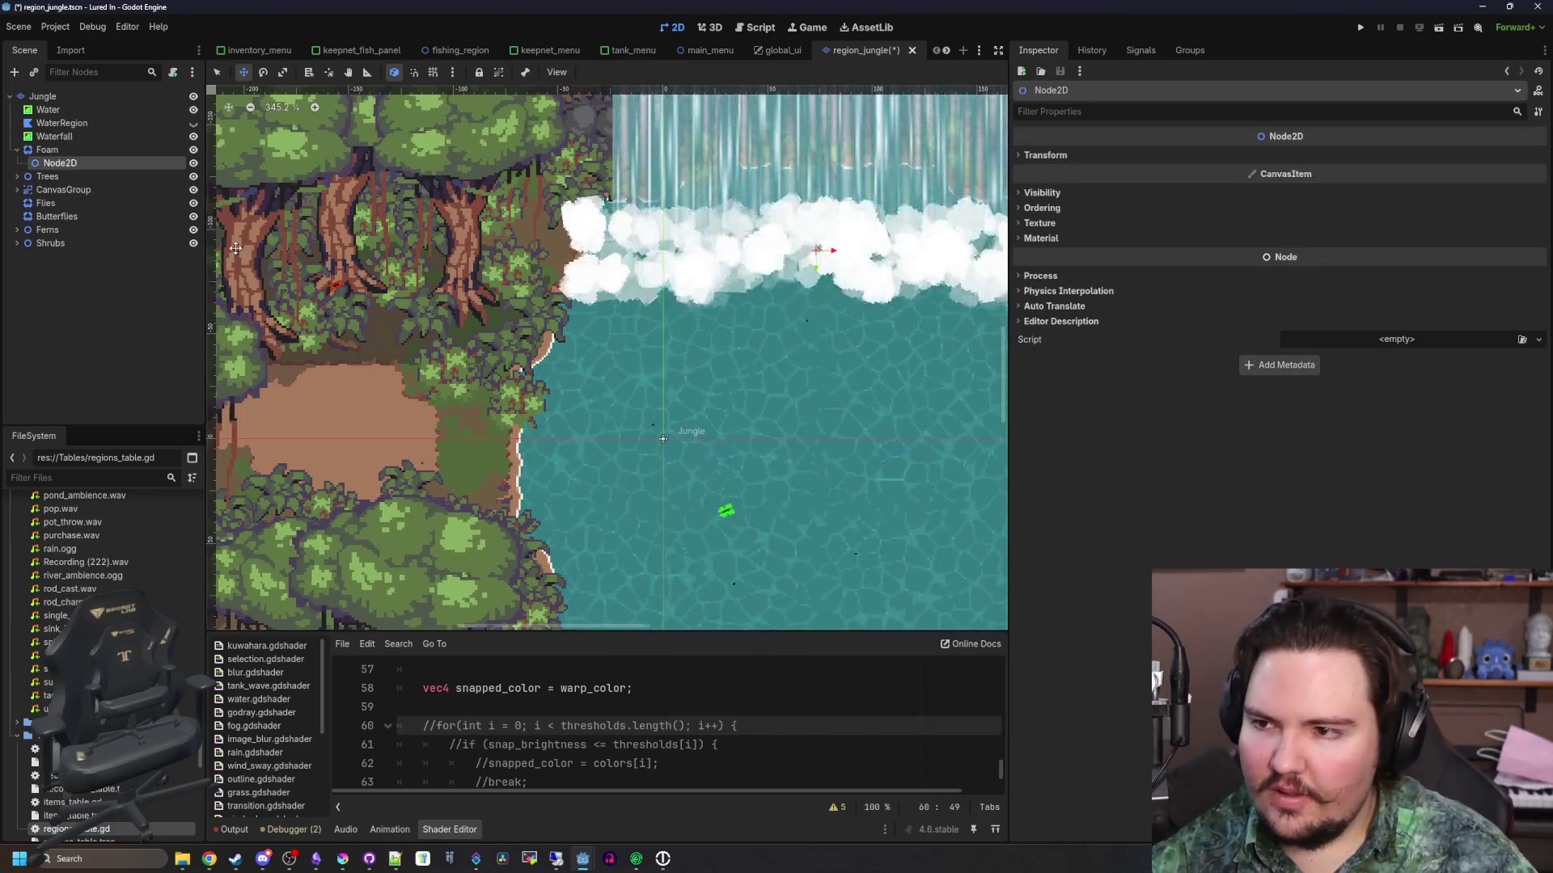
left_click_drag(60, 163, 55, 246)
Rename the new Node2D to JunglePalms
double_click(55, 245)
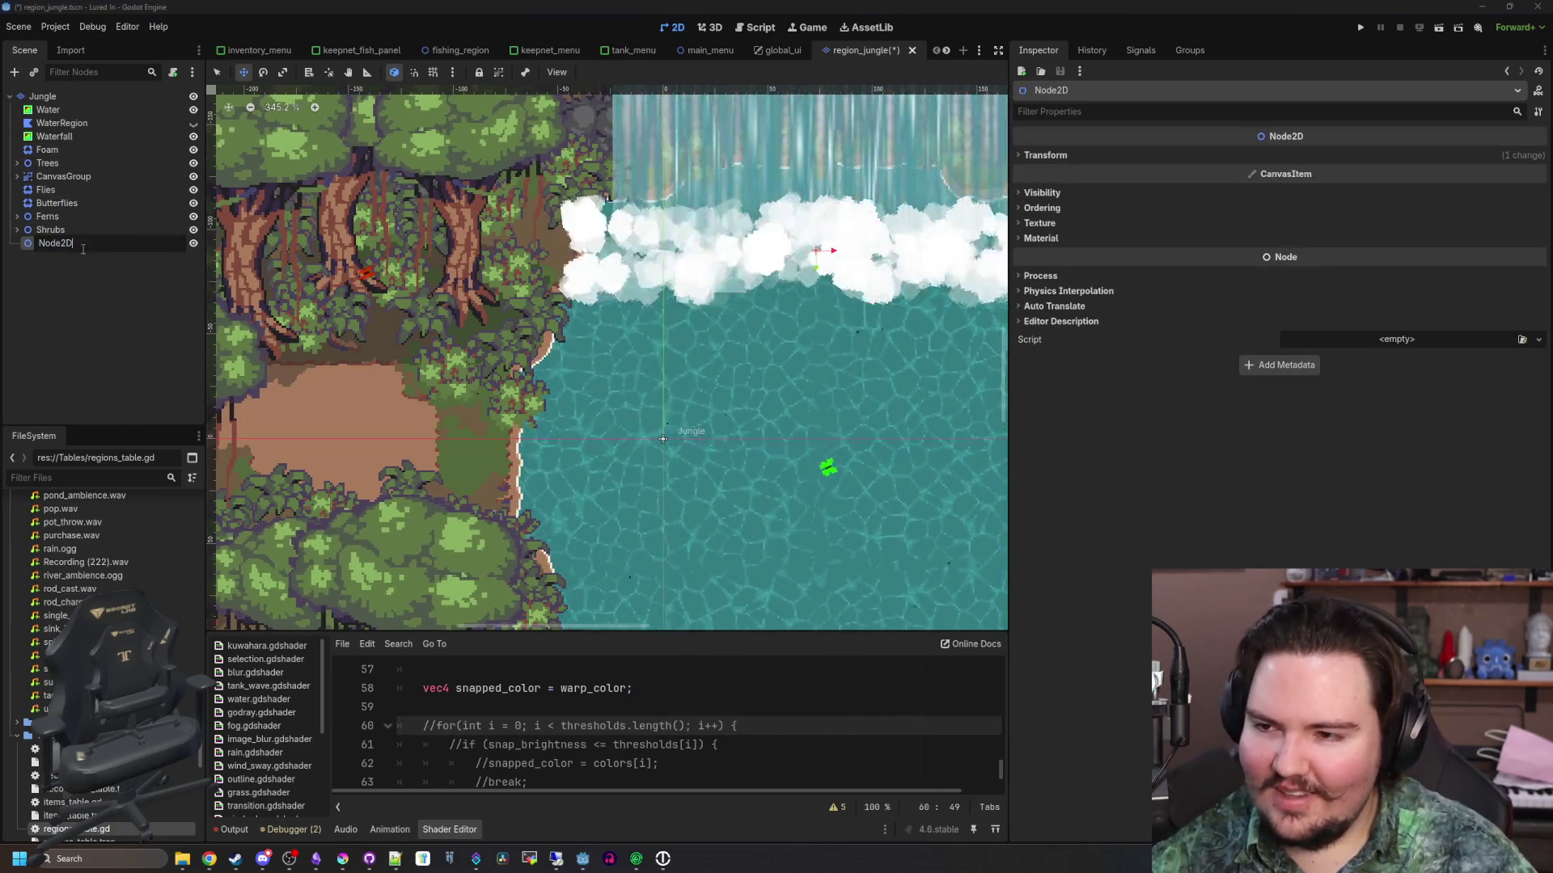
key("ctrl+a")
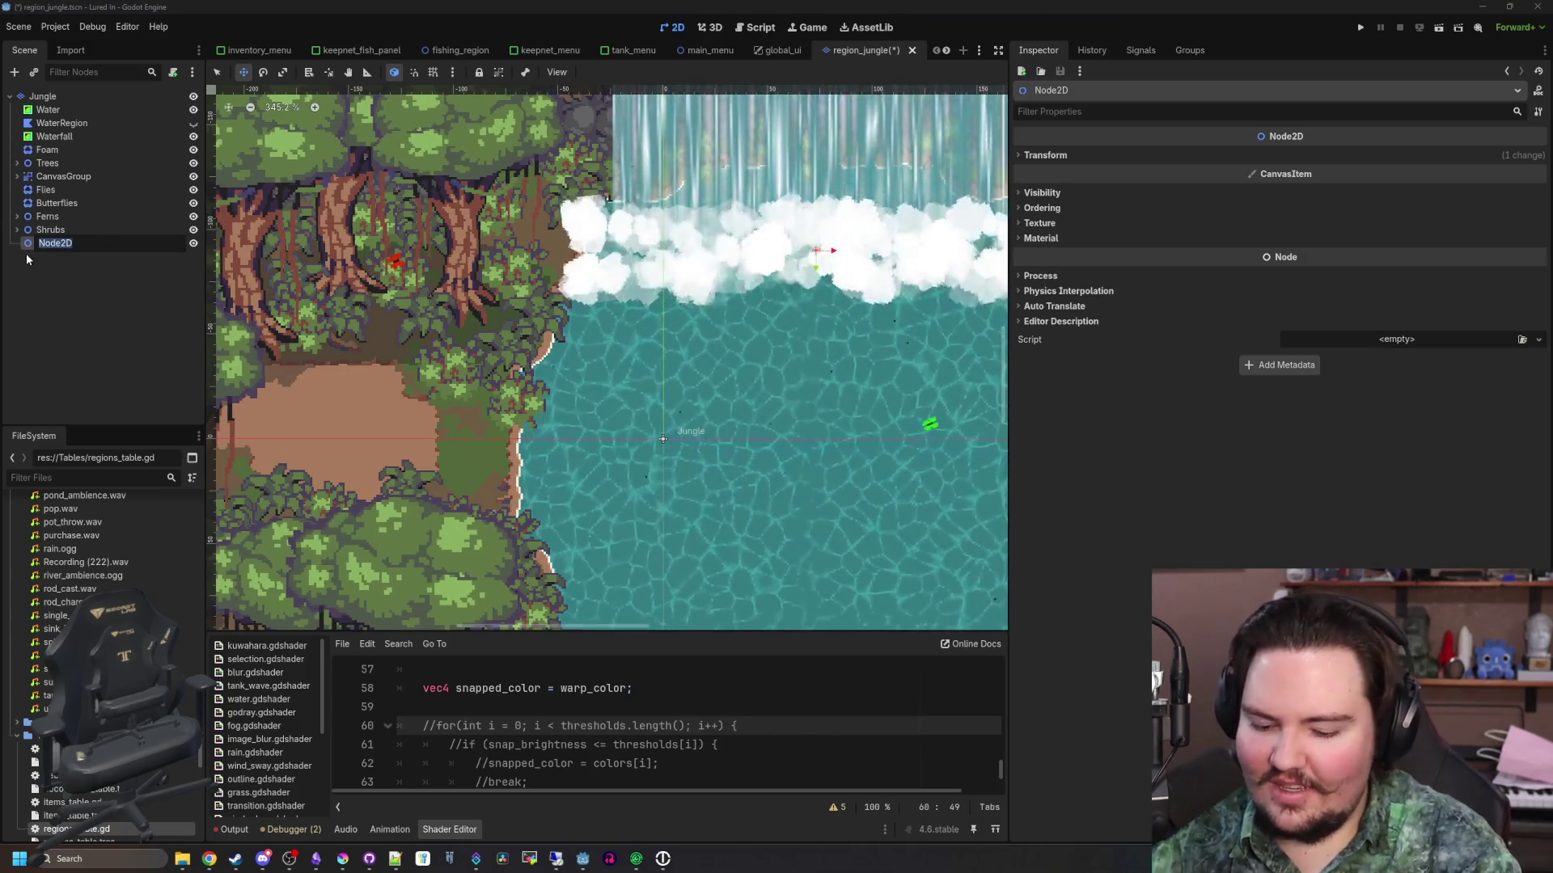
type("Jungle")
key("Return")
type("Palms")
key("Return")
Add a Sprite2D child node under JunglePalms
right_click(81, 243)
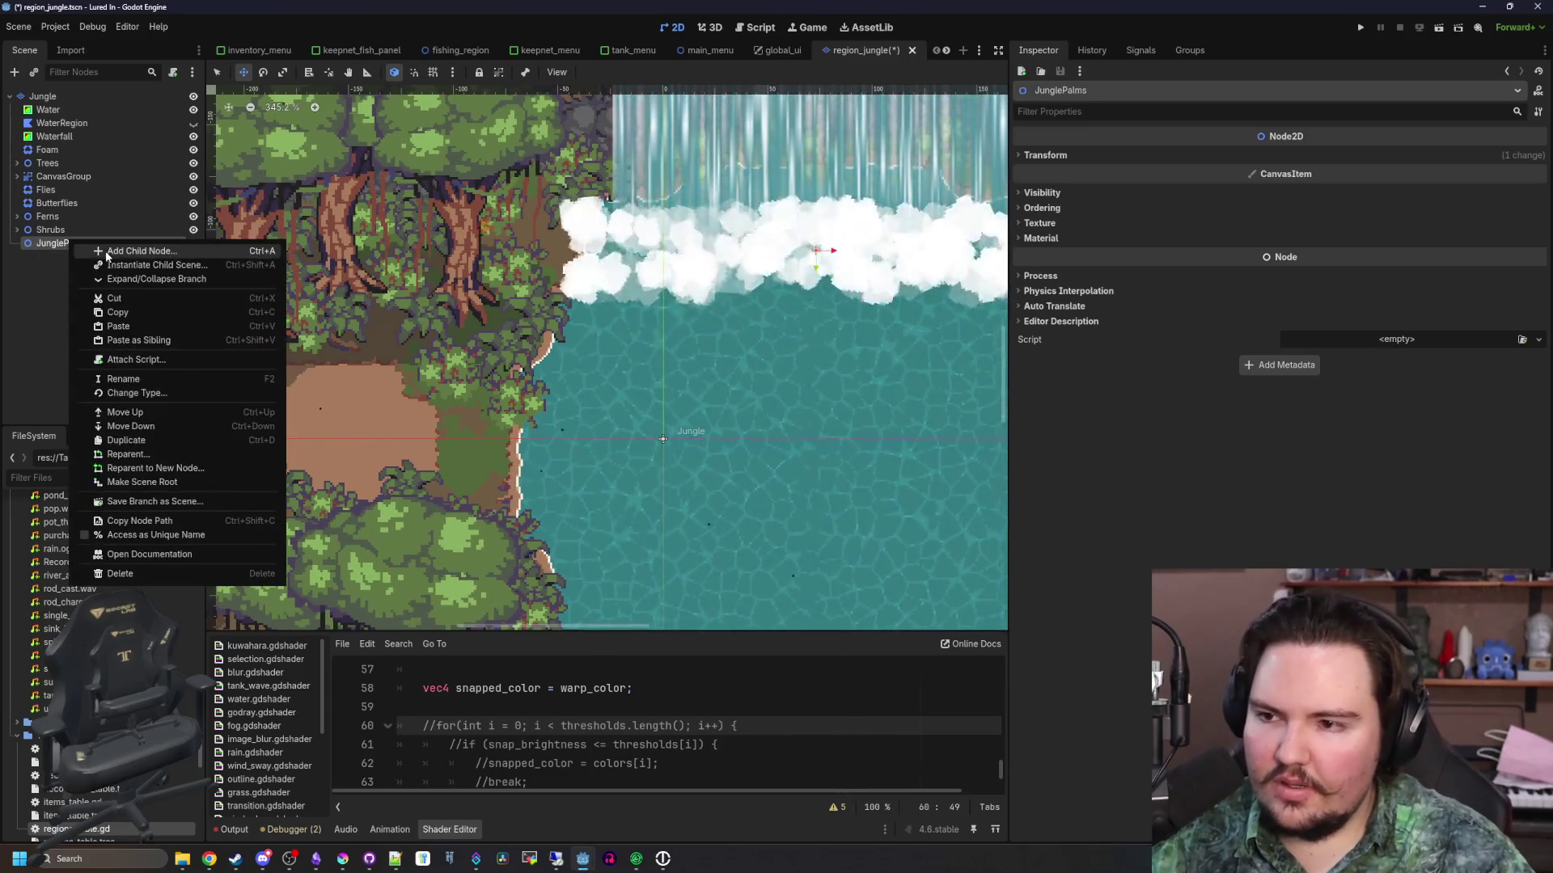
left_click(106, 251)
type("sprite")
key("Return")
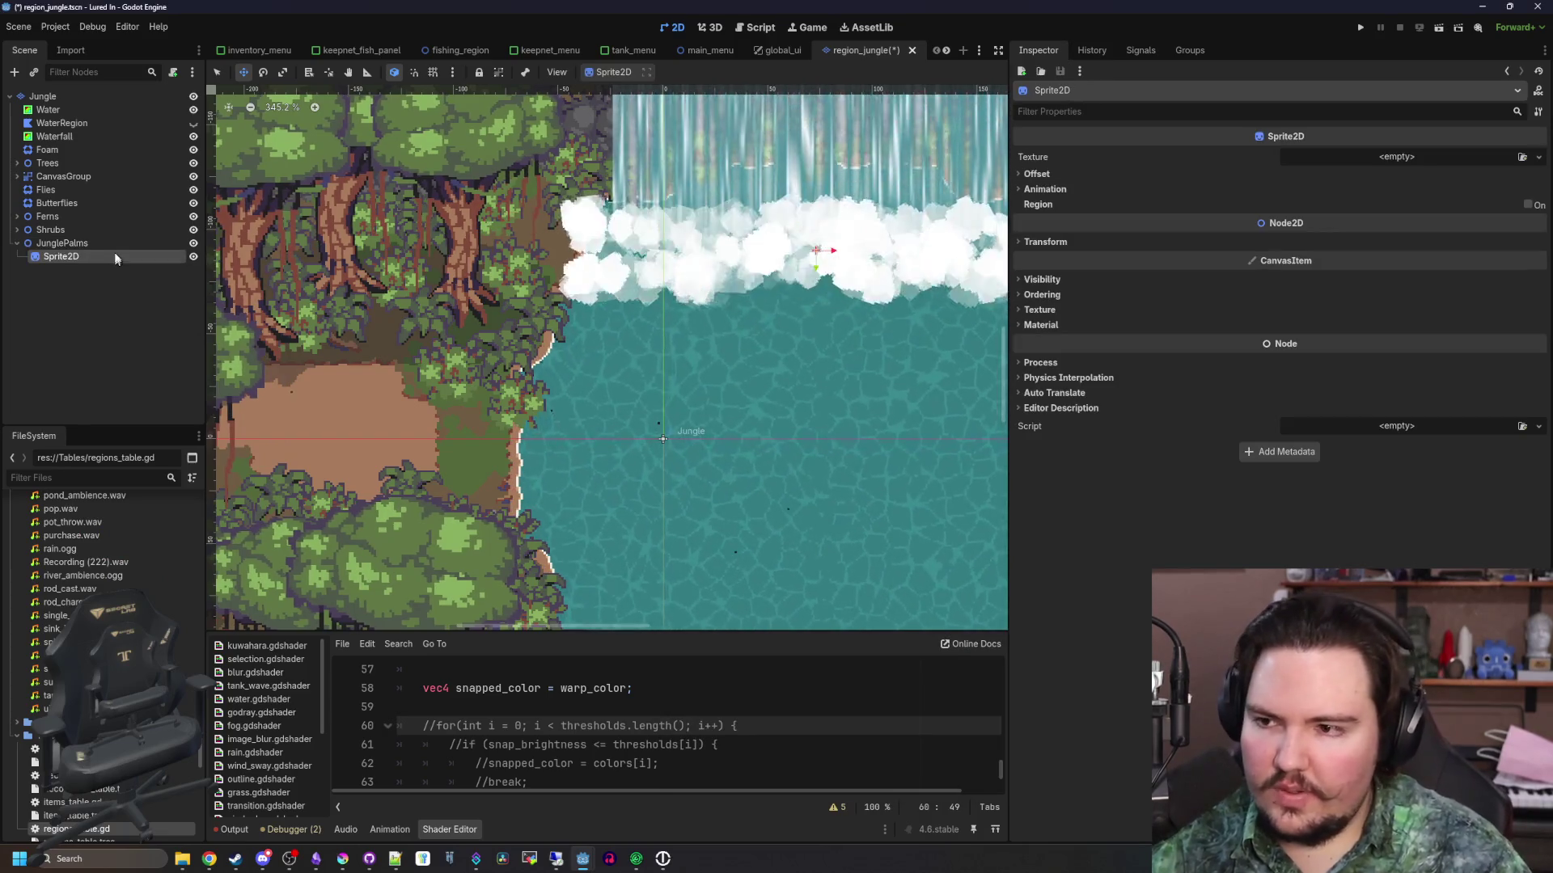
Select an existing jungle tree and inspect its material resource options
left_click(217, 72)
left_click(502, 152)
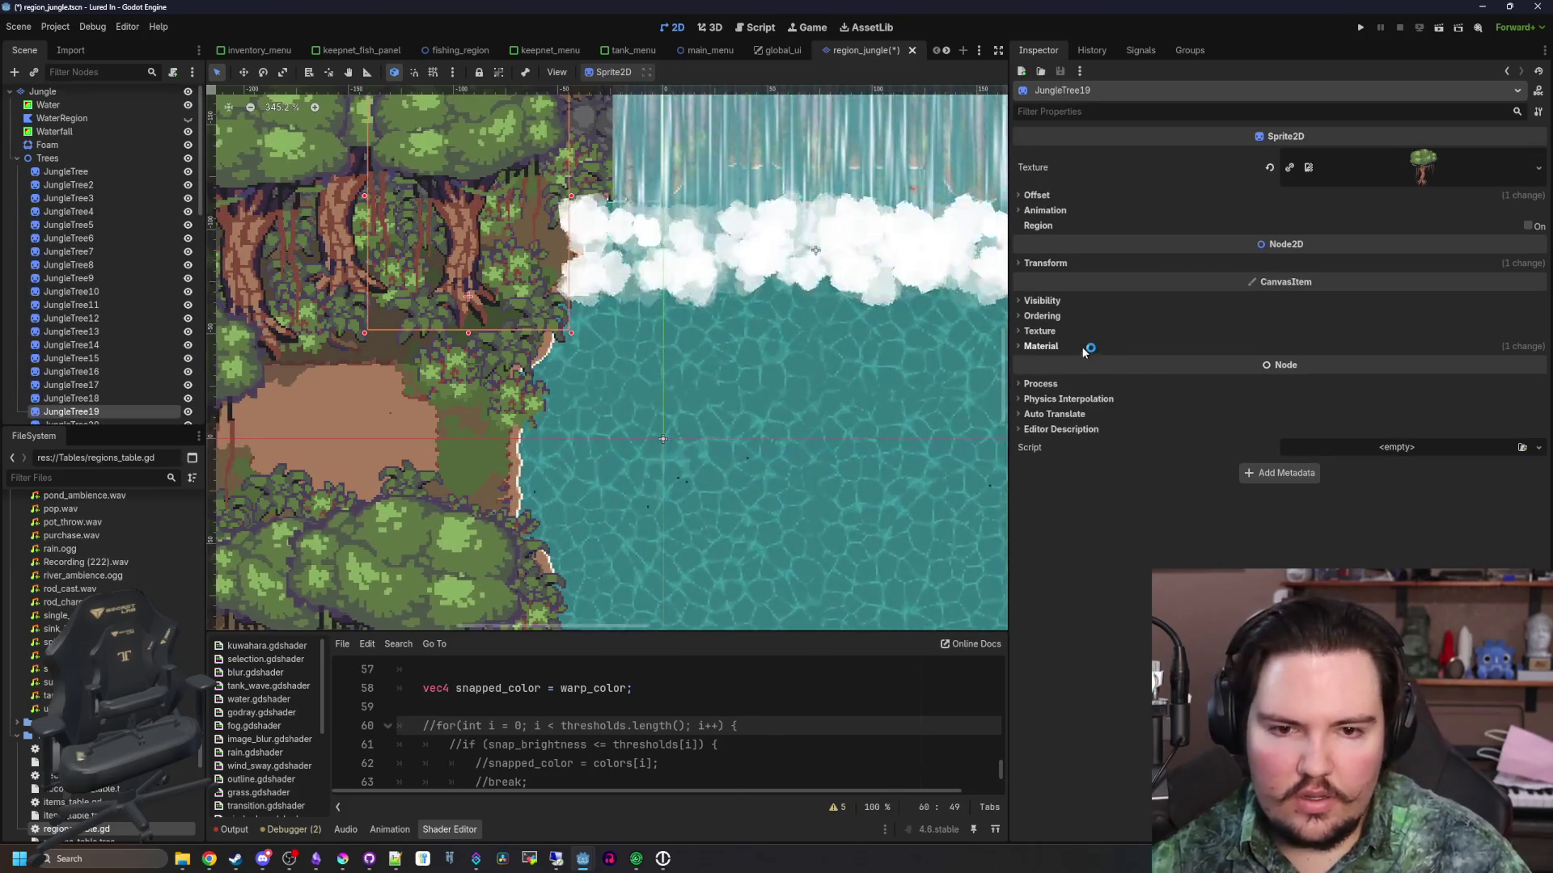
left_click(1041, 346)
right_click(1367, 361)
Quick-load the palm tree PNG as the Sprite2D's texture
scroll(129, 335, "down", 10)
left_click(62, 412)
left_click(1538, 157)
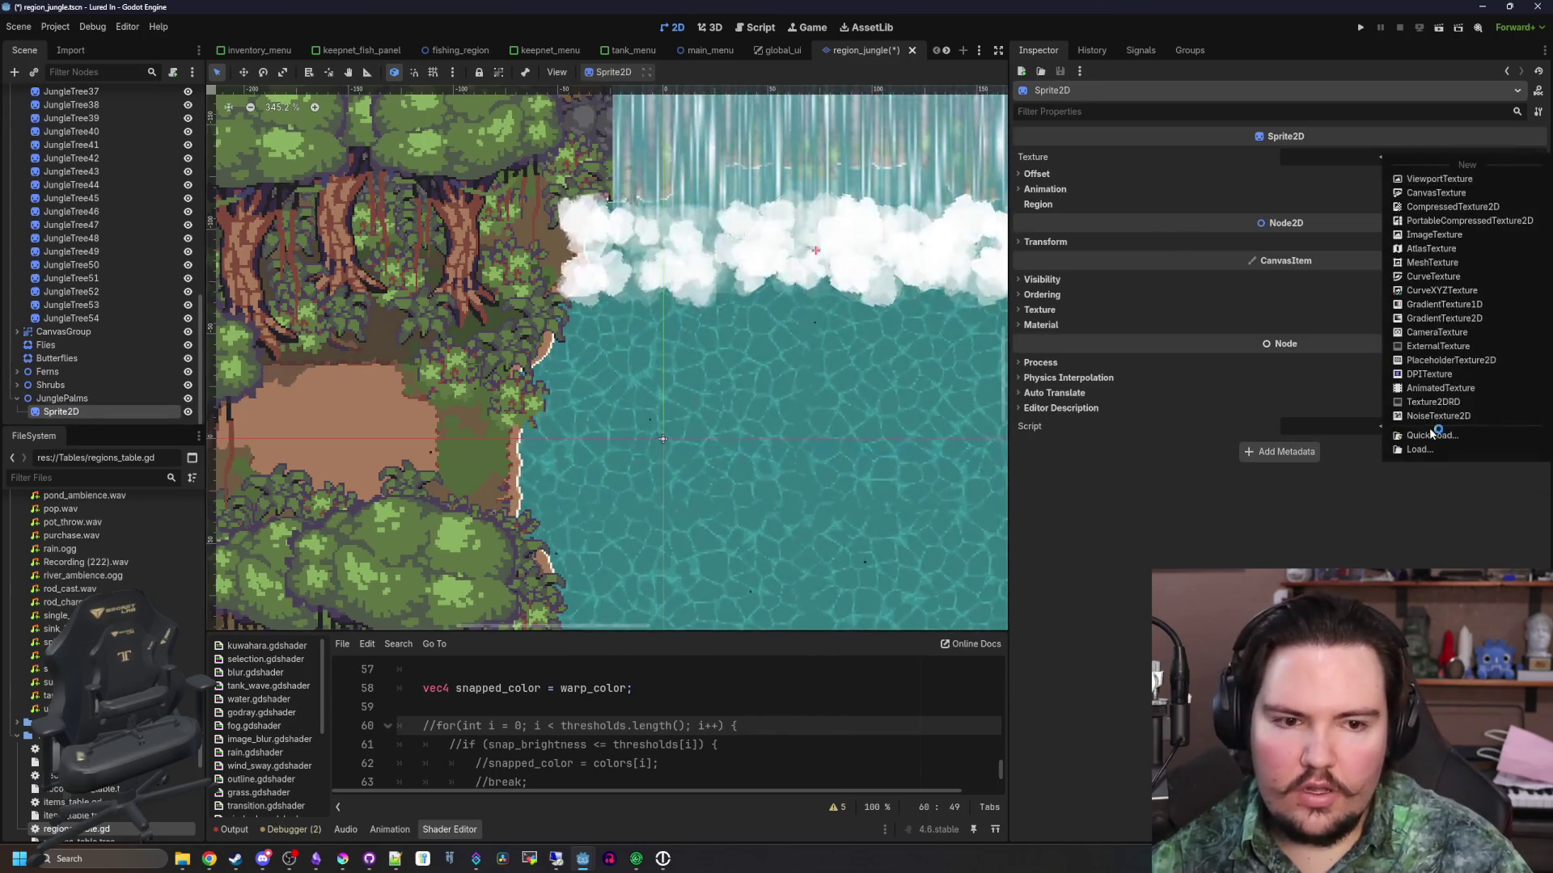
left_click(1432, 435)
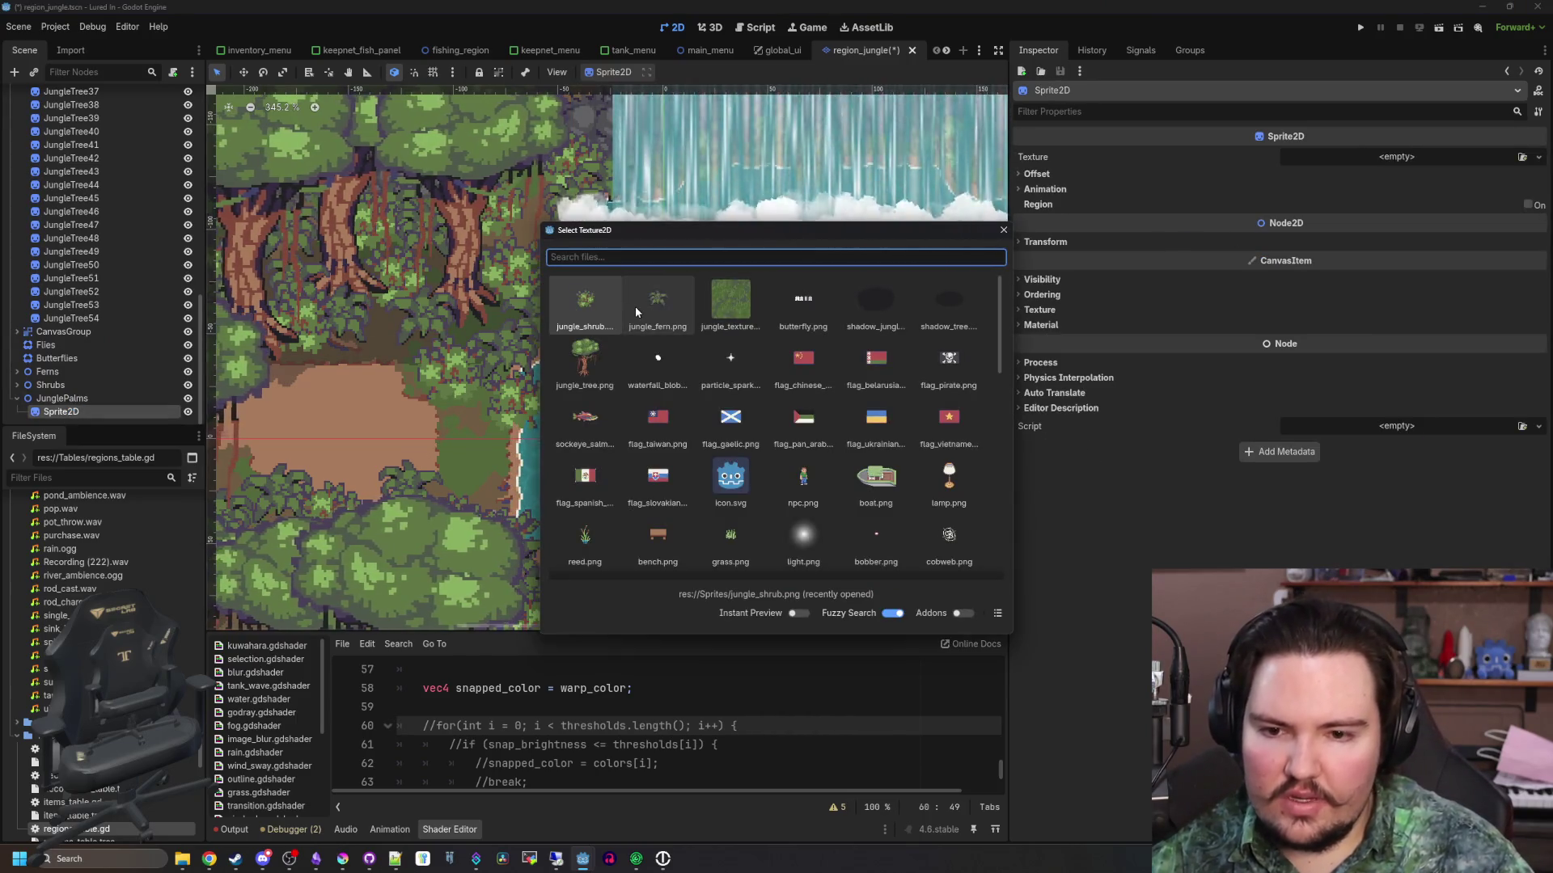
type("palm")
double_click(596, 310)
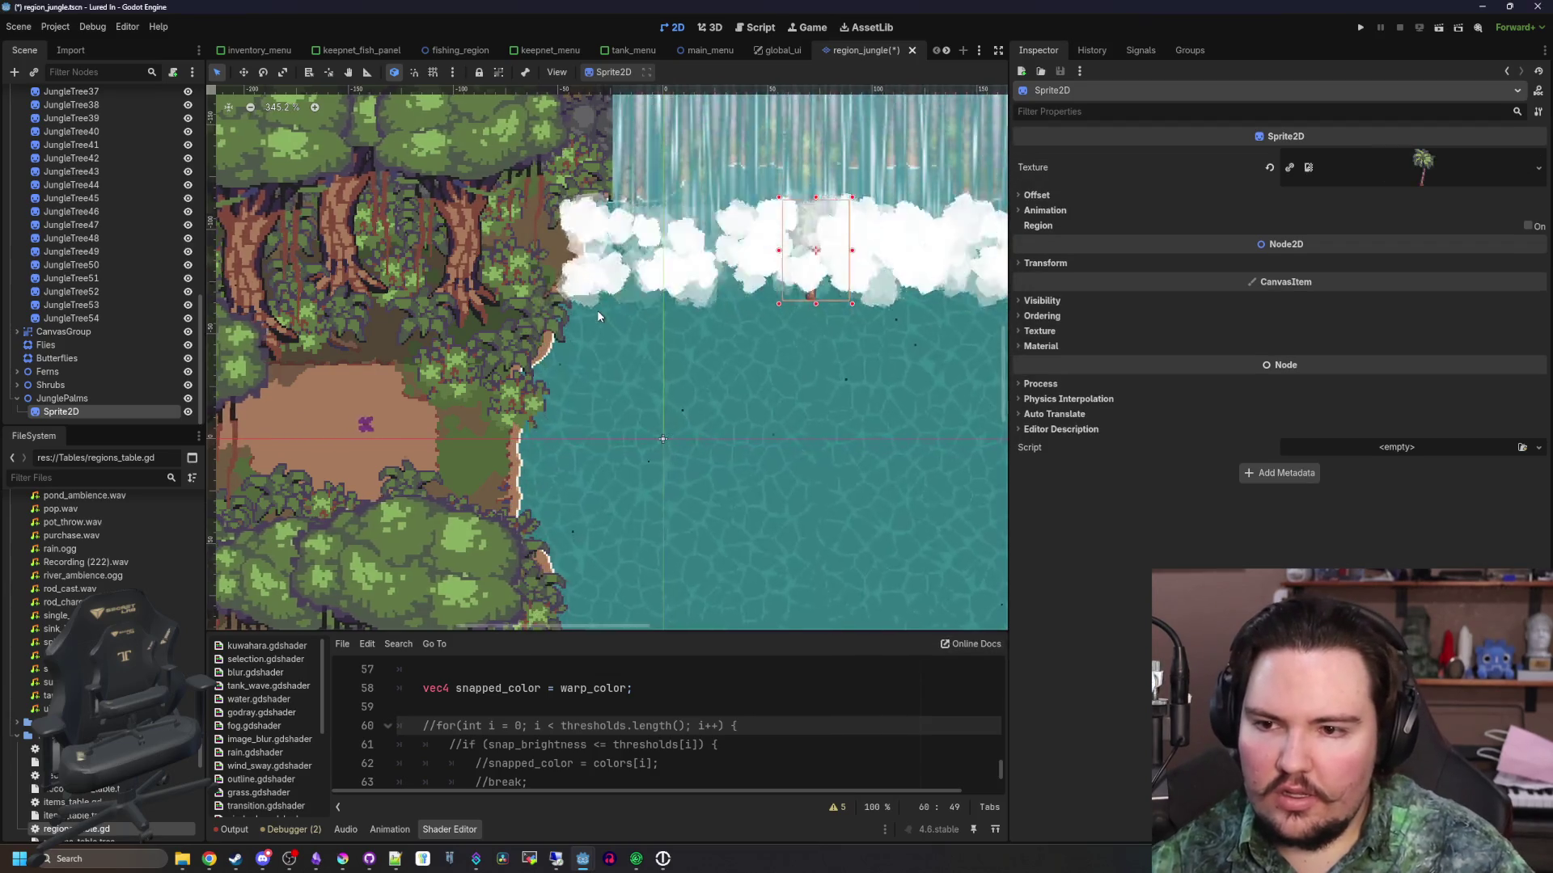
Move the palm onto the dirt path and set its Offset y to about -24
scroll(667, 397, "down", 1)
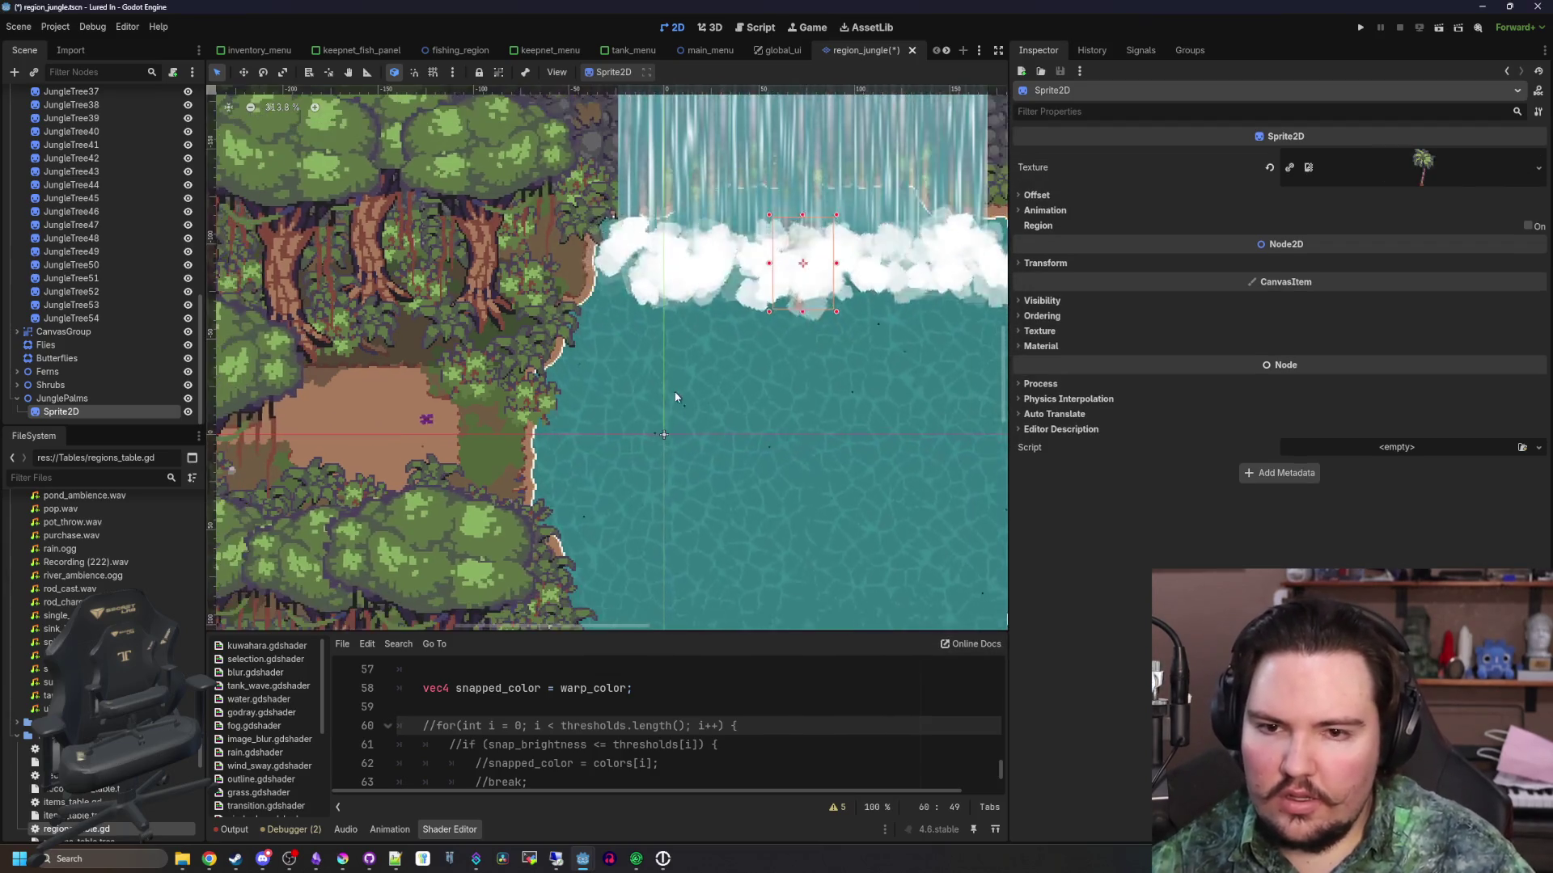
left_click(244, 72)
mouse_move(817, 295)
left_mouse_down()
mouse_move(452, 302)
mouse_move(427, 399)
left_mouse_up()
scroll(426, 400, "up", 10)
left_click(1037, 194)
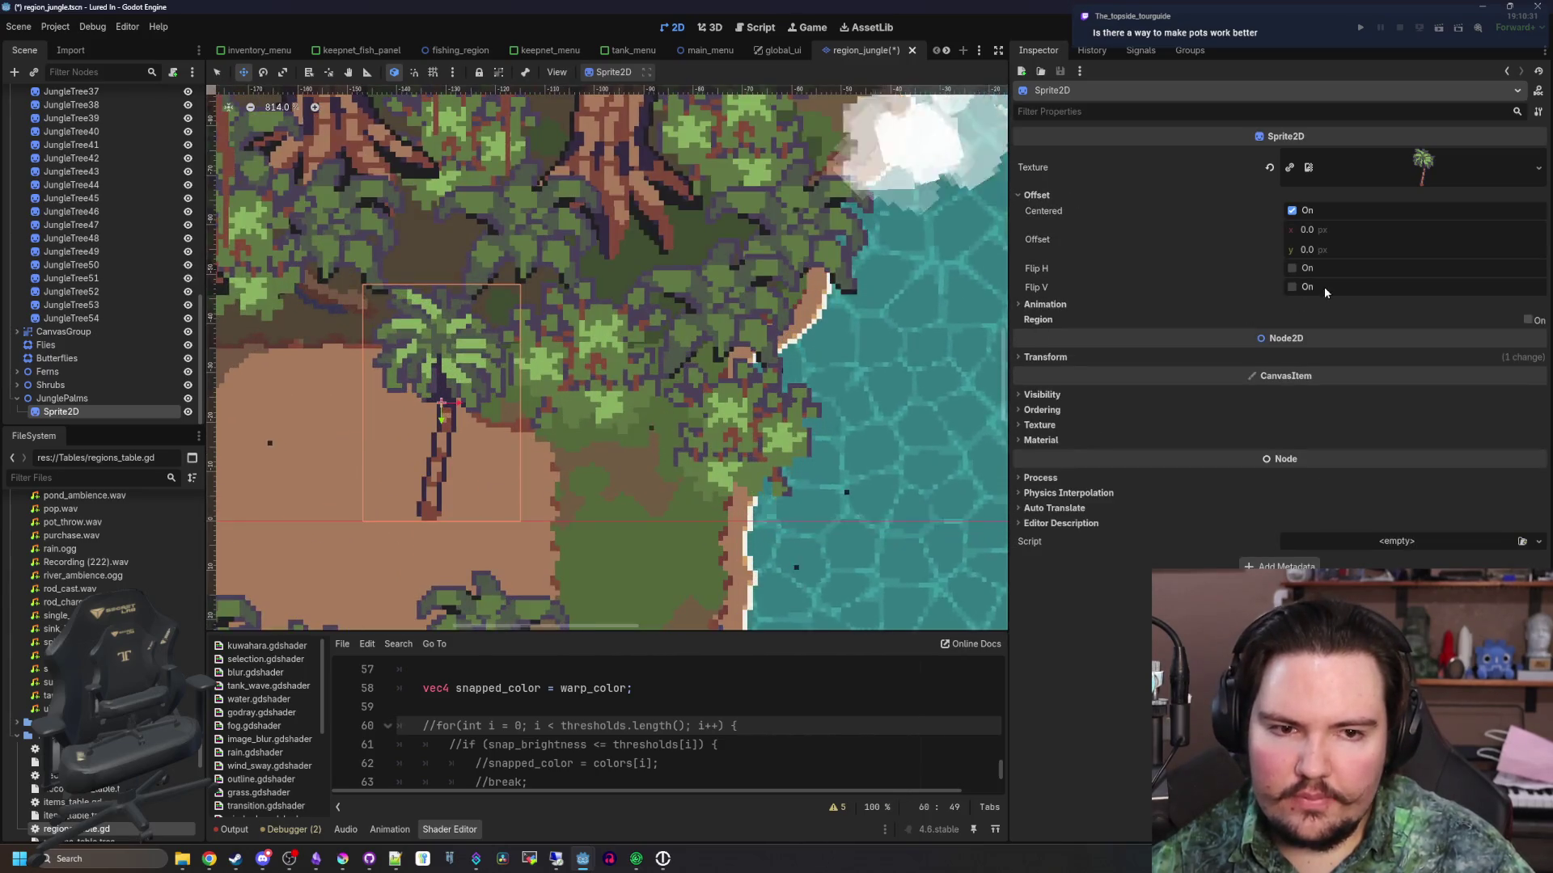
left_click_drag(1319, 250, 1237, 249)
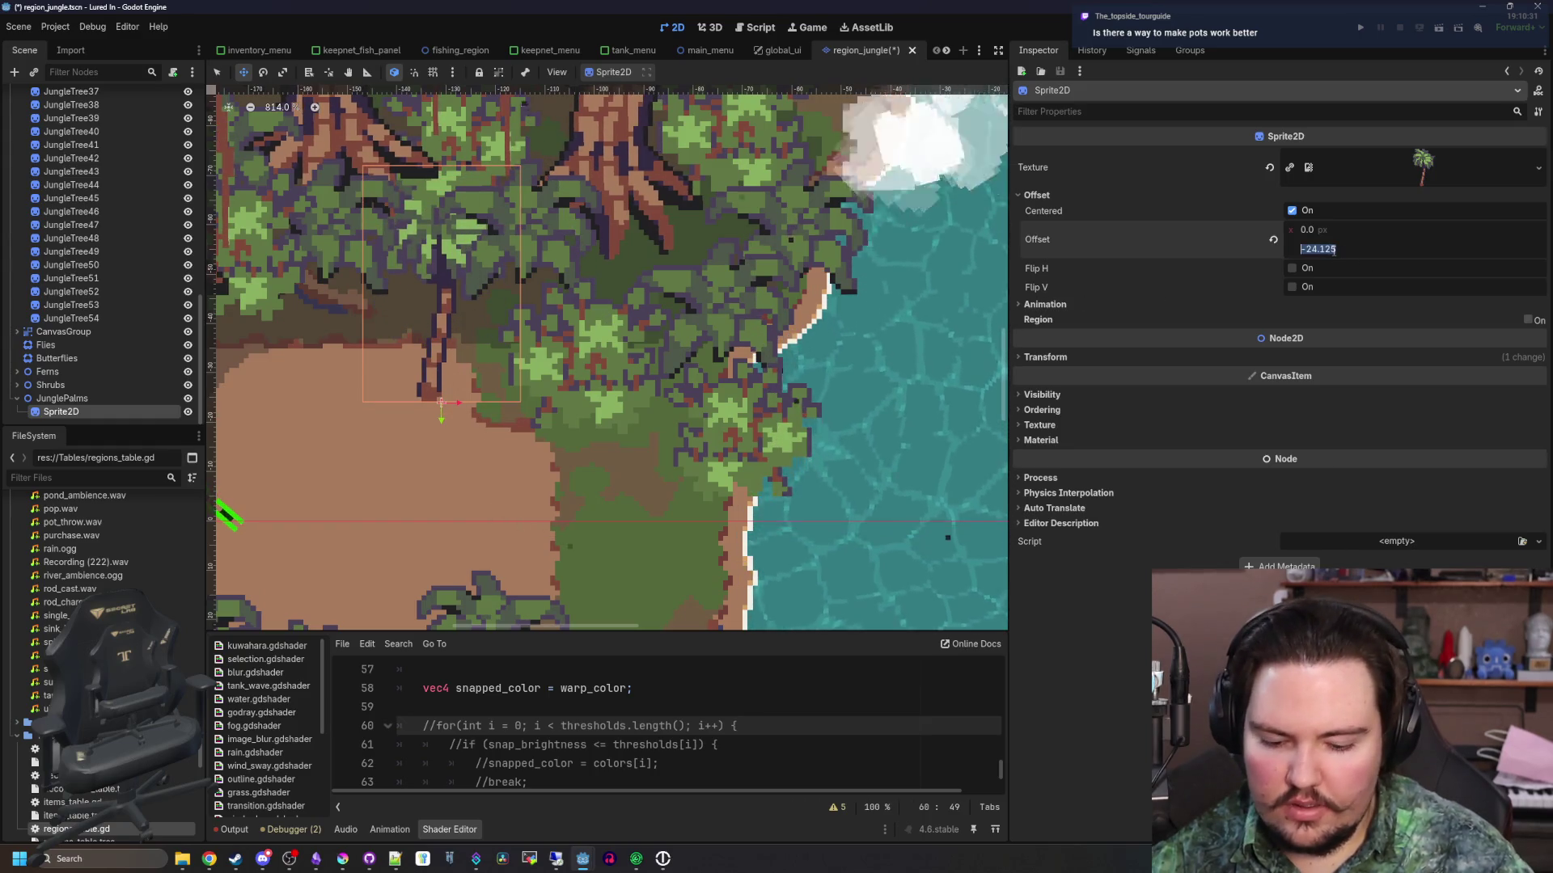
Enable Y Sort under Ordering on the JunglePalms group node
scroll(594, 268, "down", 8)
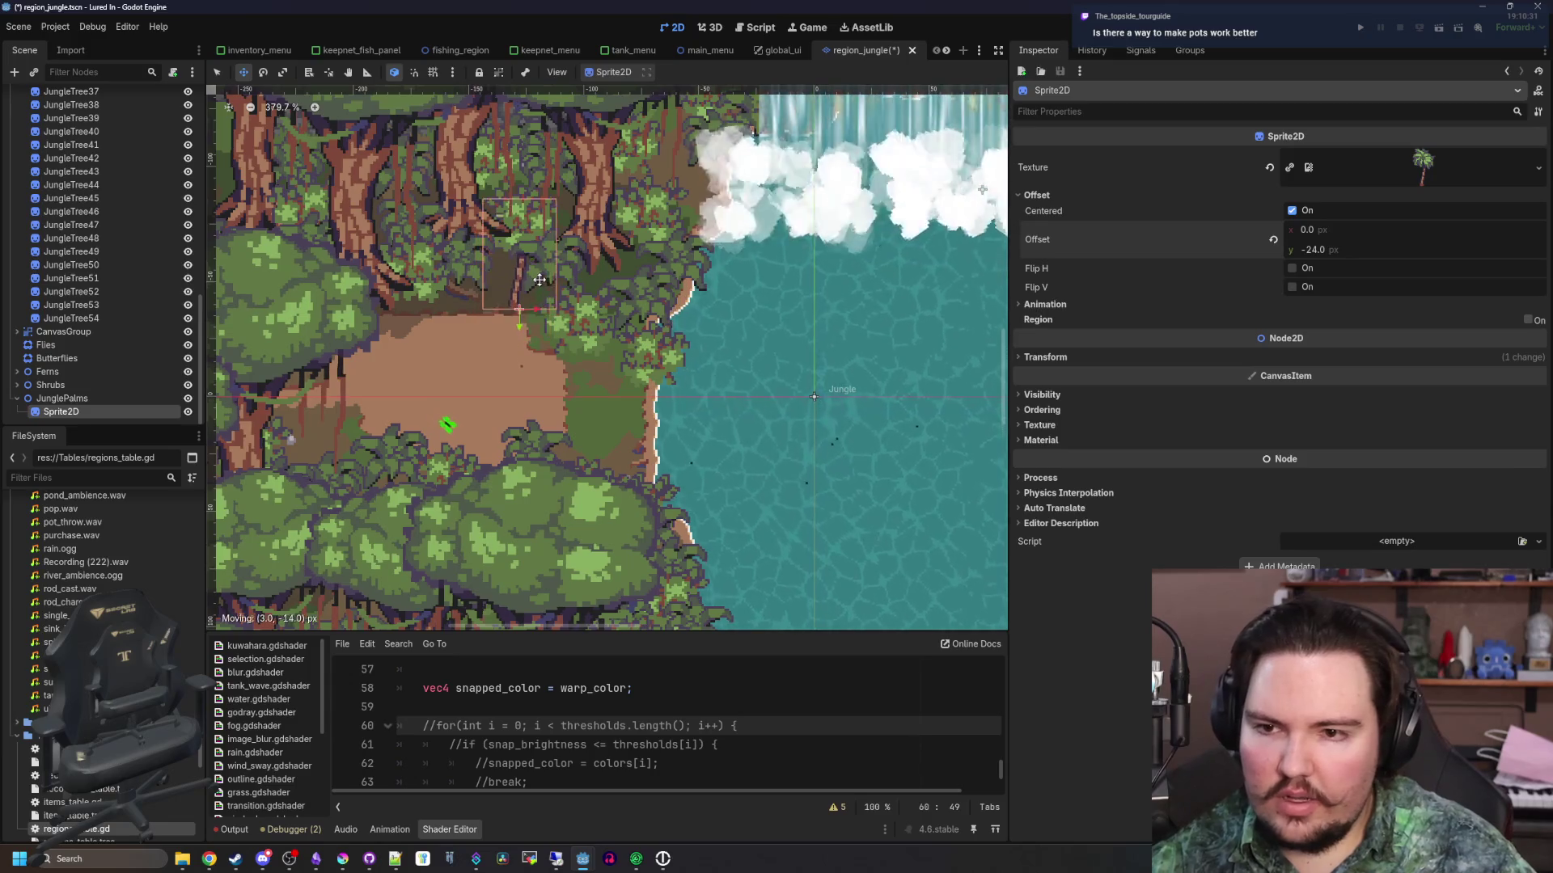
left_click(73, 398)
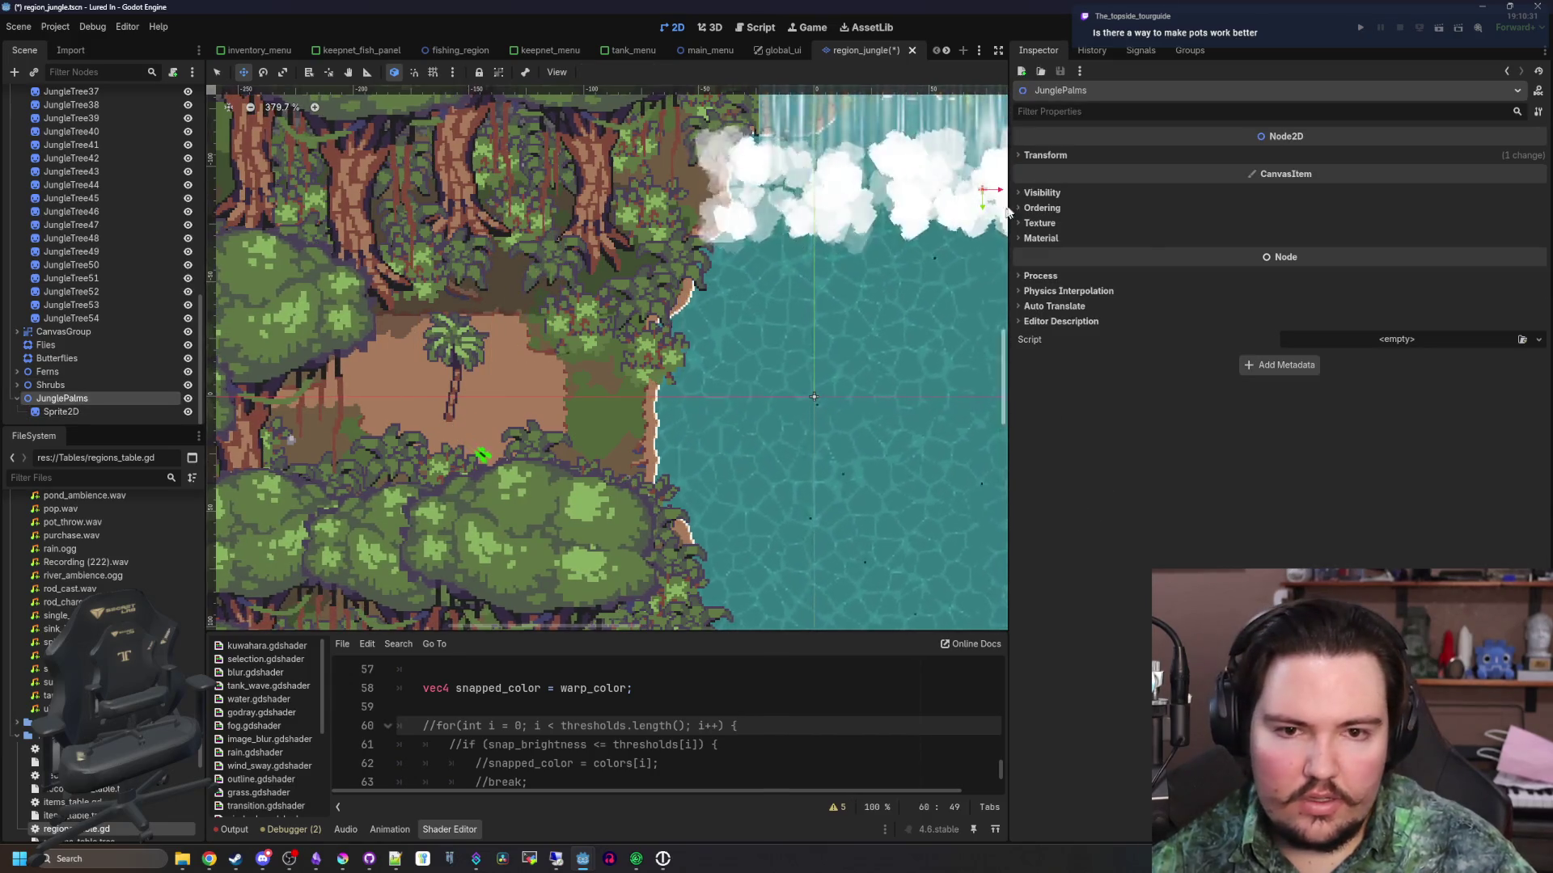
left_click(1051, 208)
left_click(1292, 261)
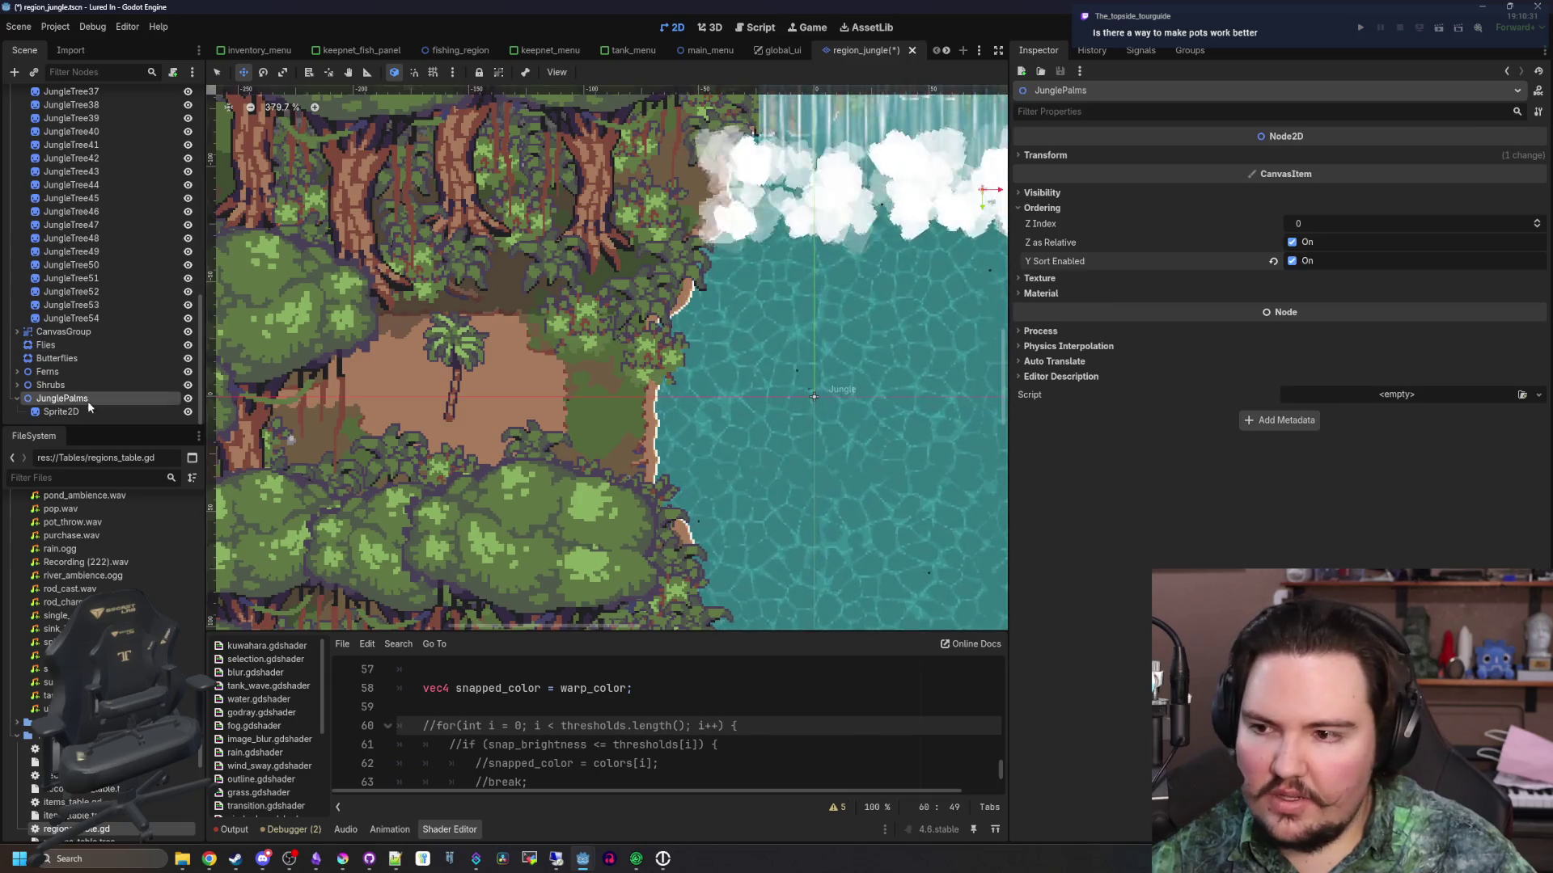
Drag the palm sprite up among the big tree trunks above the clearing
left_click(92, 408)
left_click_drag(451, 436, 516, 289)
scroll(456, 361, "down", 5)
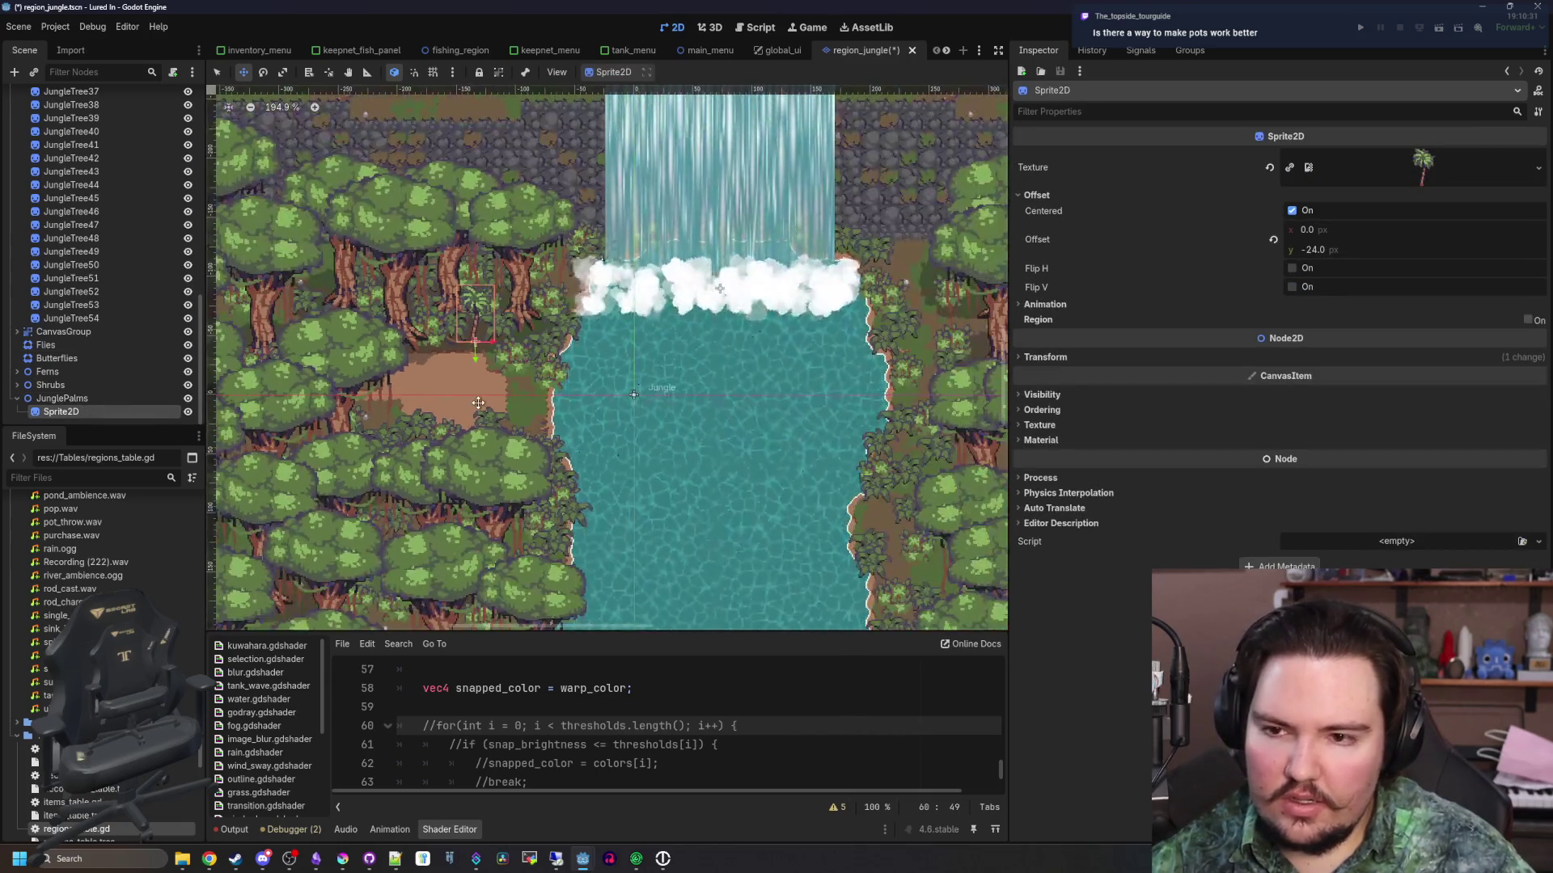
scroll(494, 321, "up", 4)
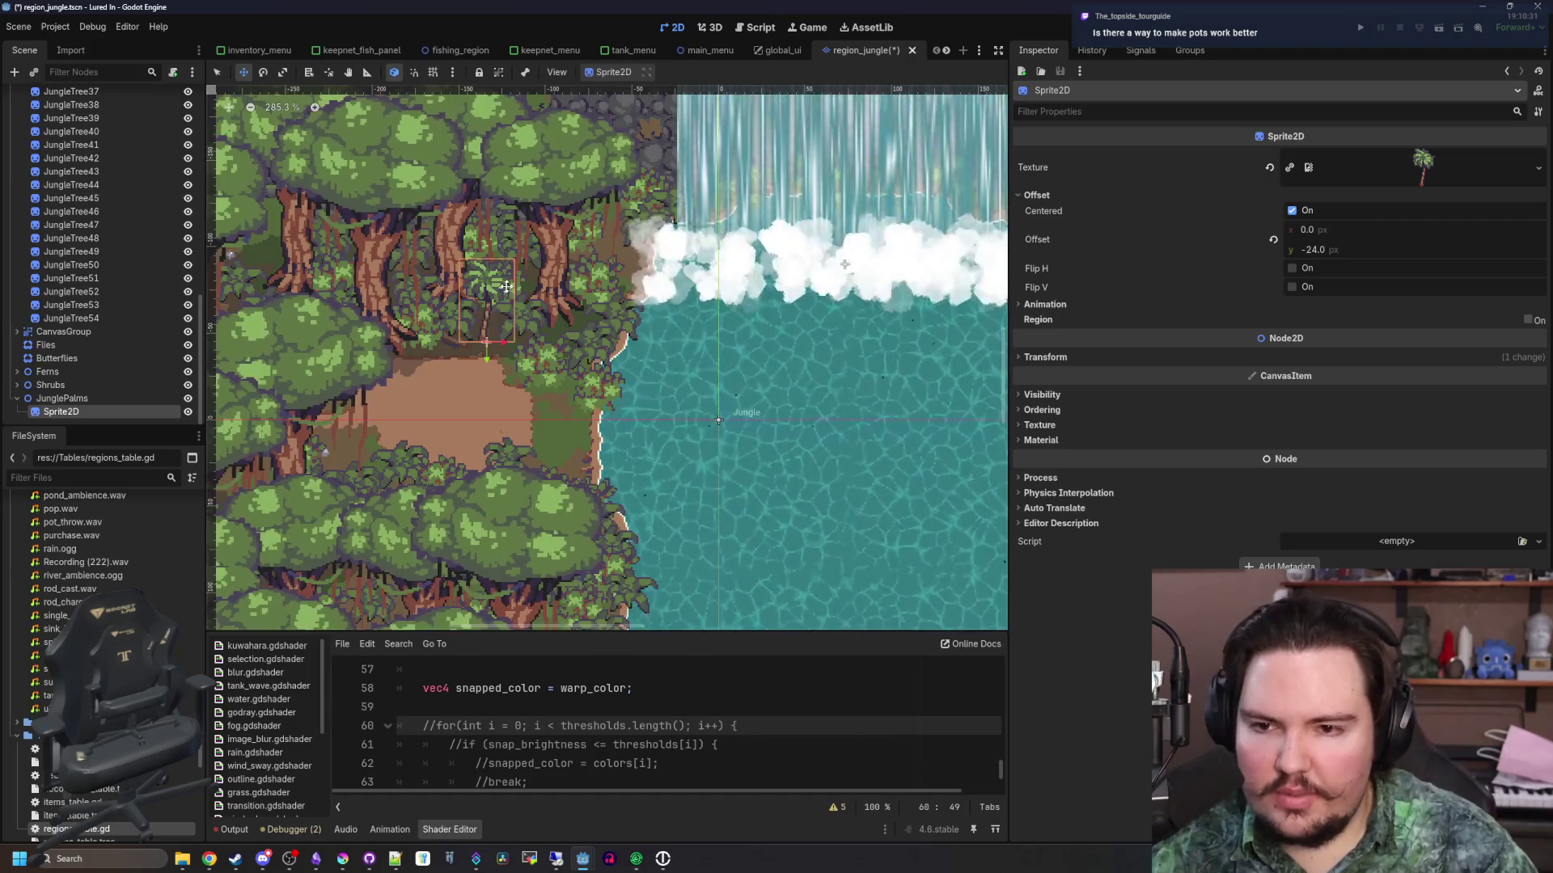
scroll(544, 335, "up", 7)
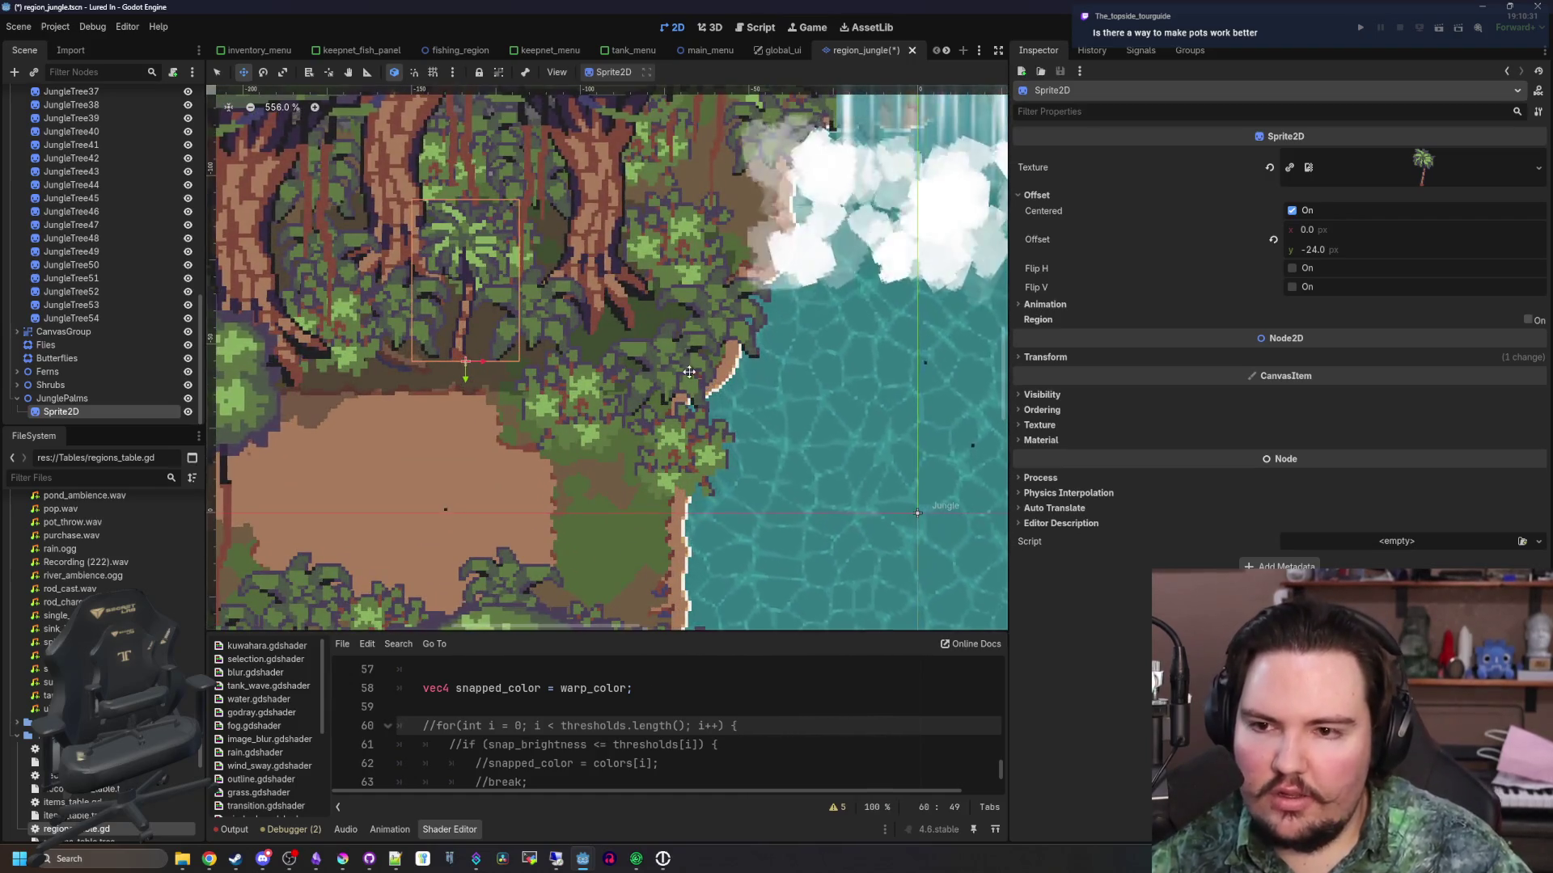
scroll(653, 476, "down", 5)
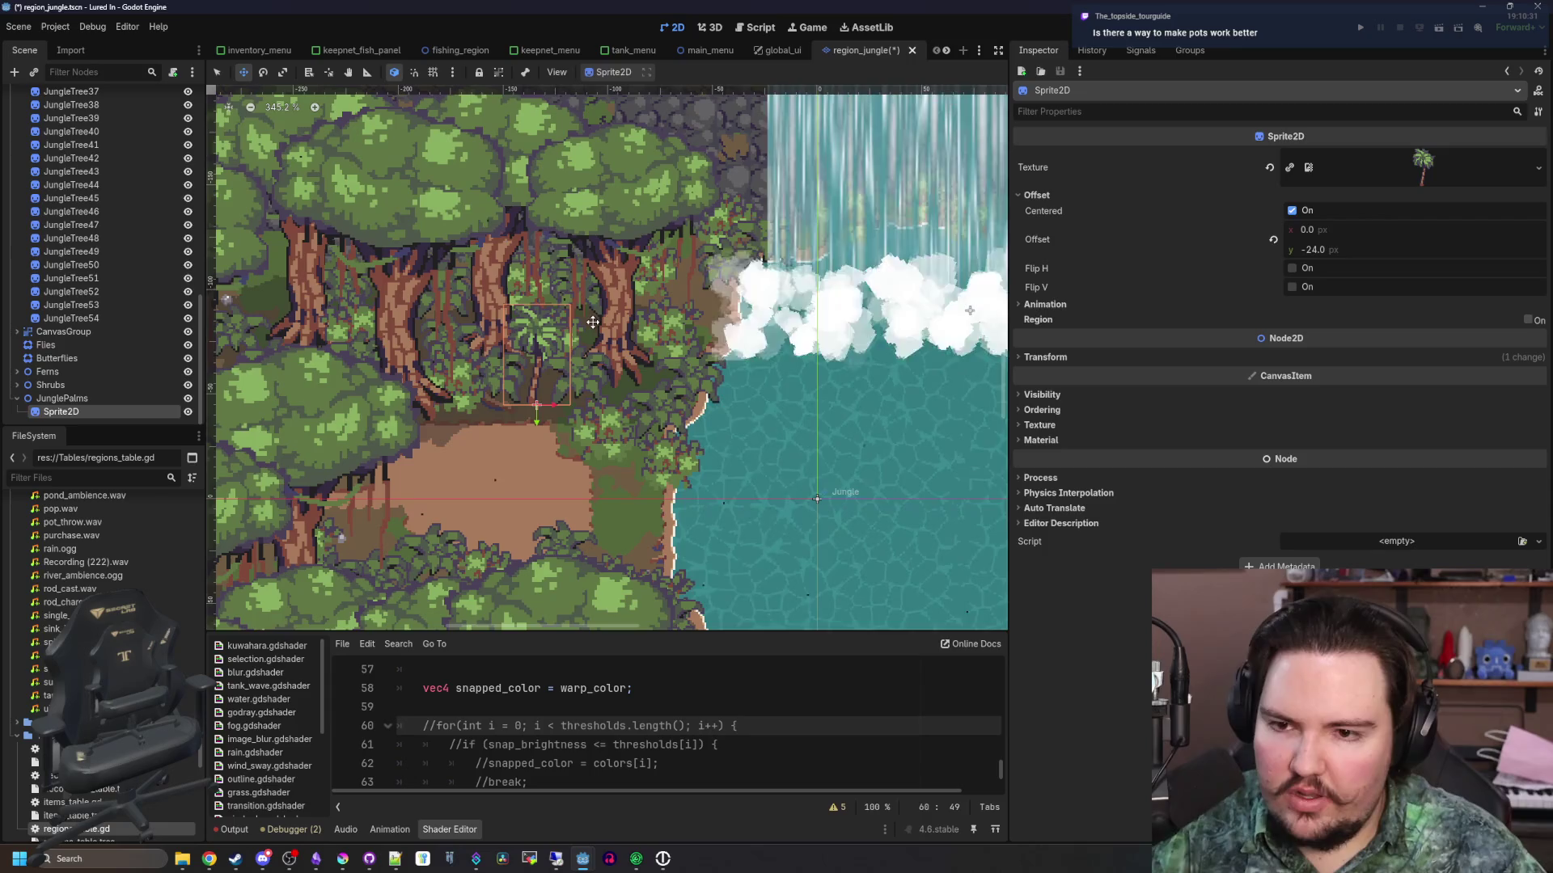
scroll(610, 371, "up", 3)
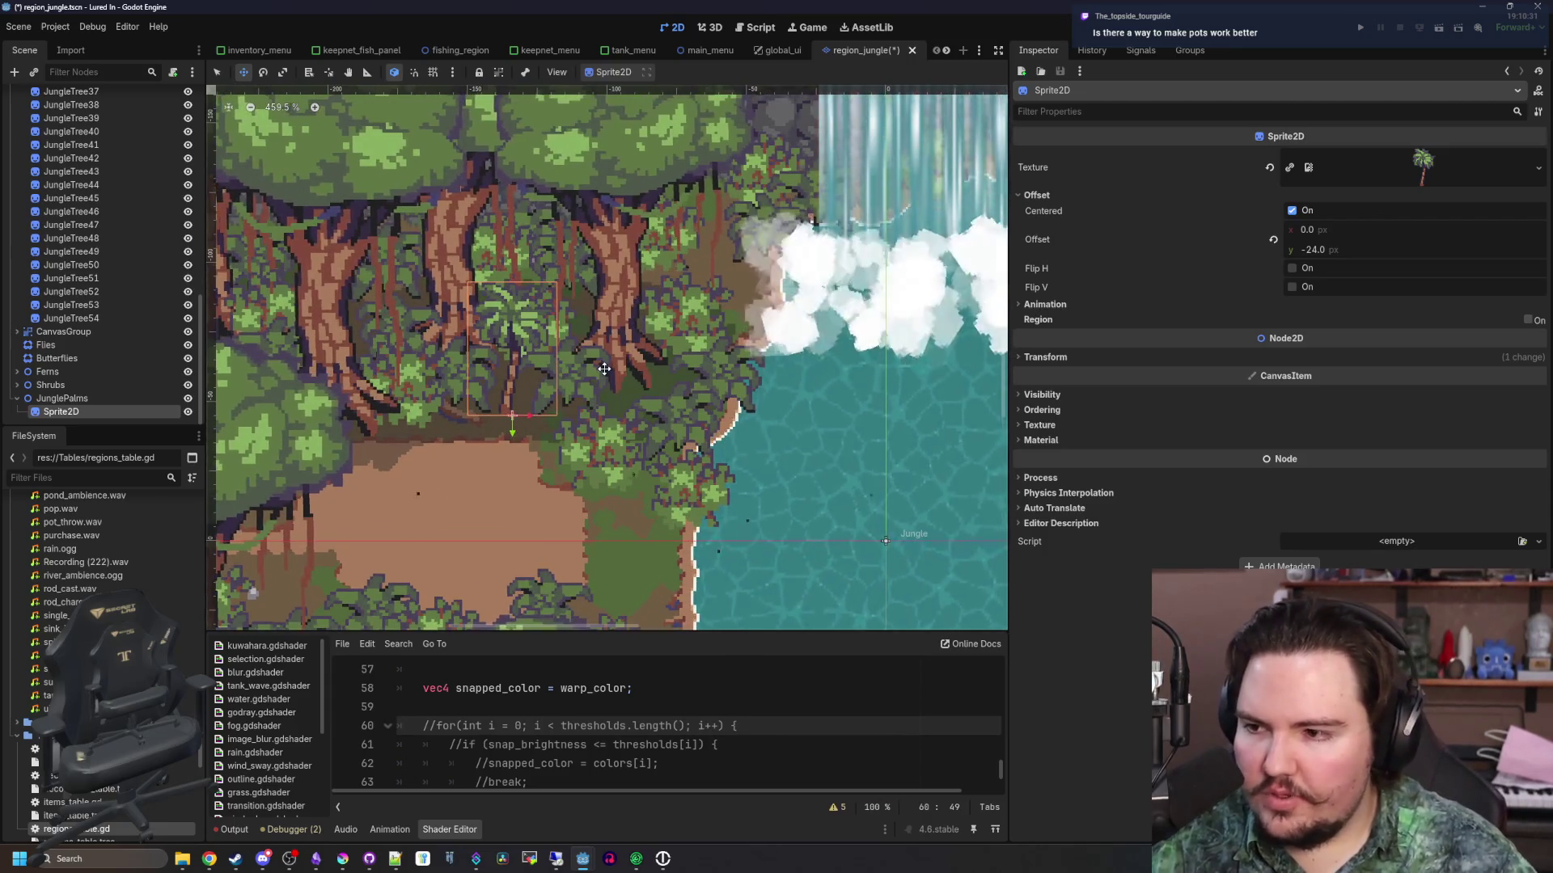
scroll(604, 369, "up", 1)
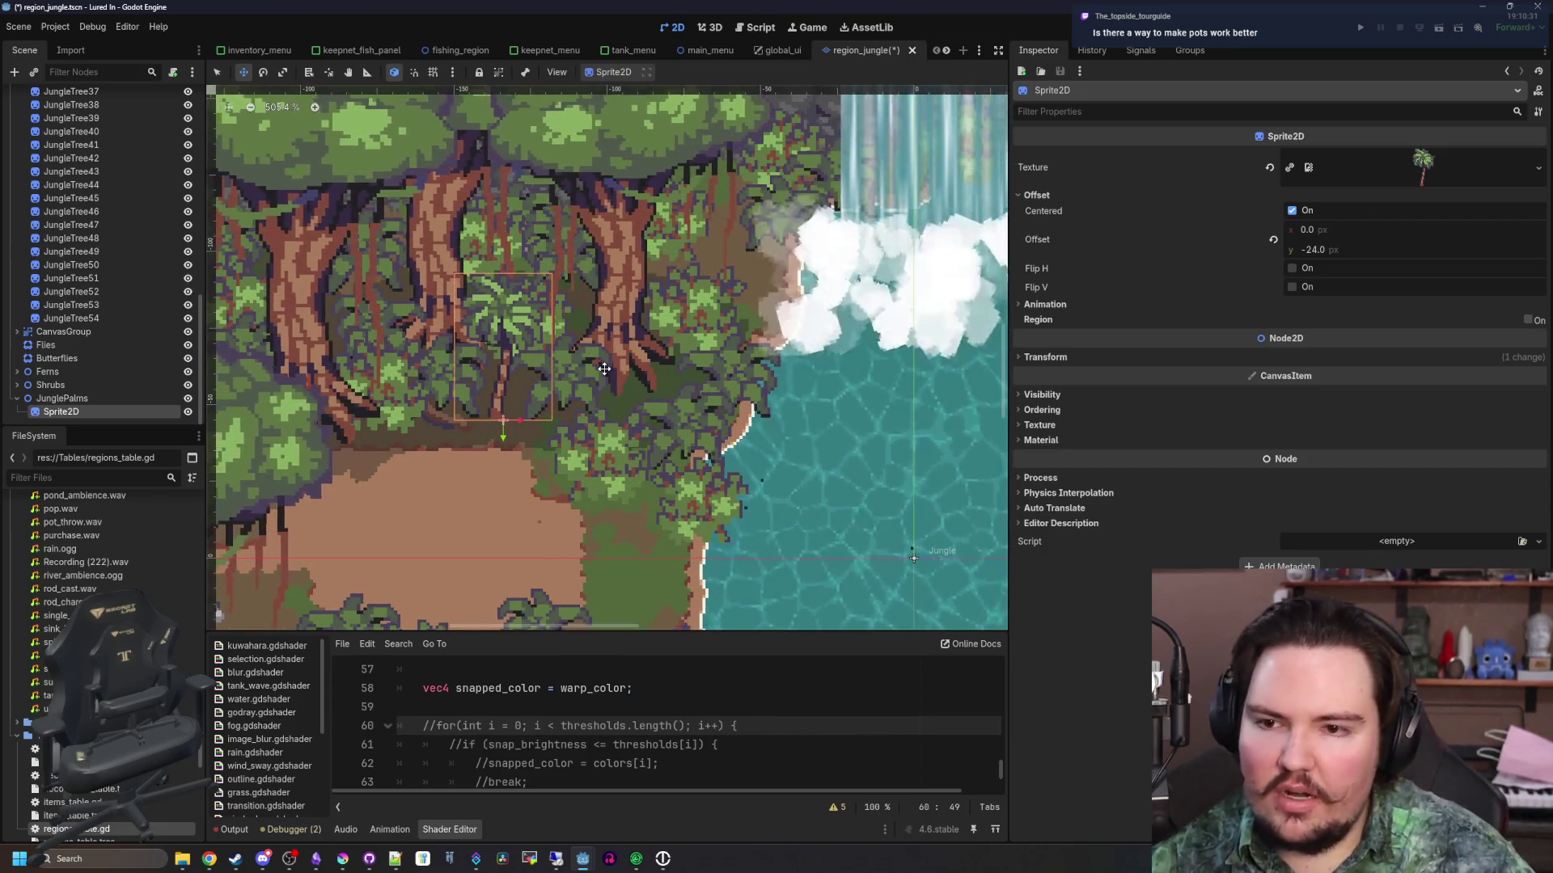
scroll(548, 407, "up", 2)
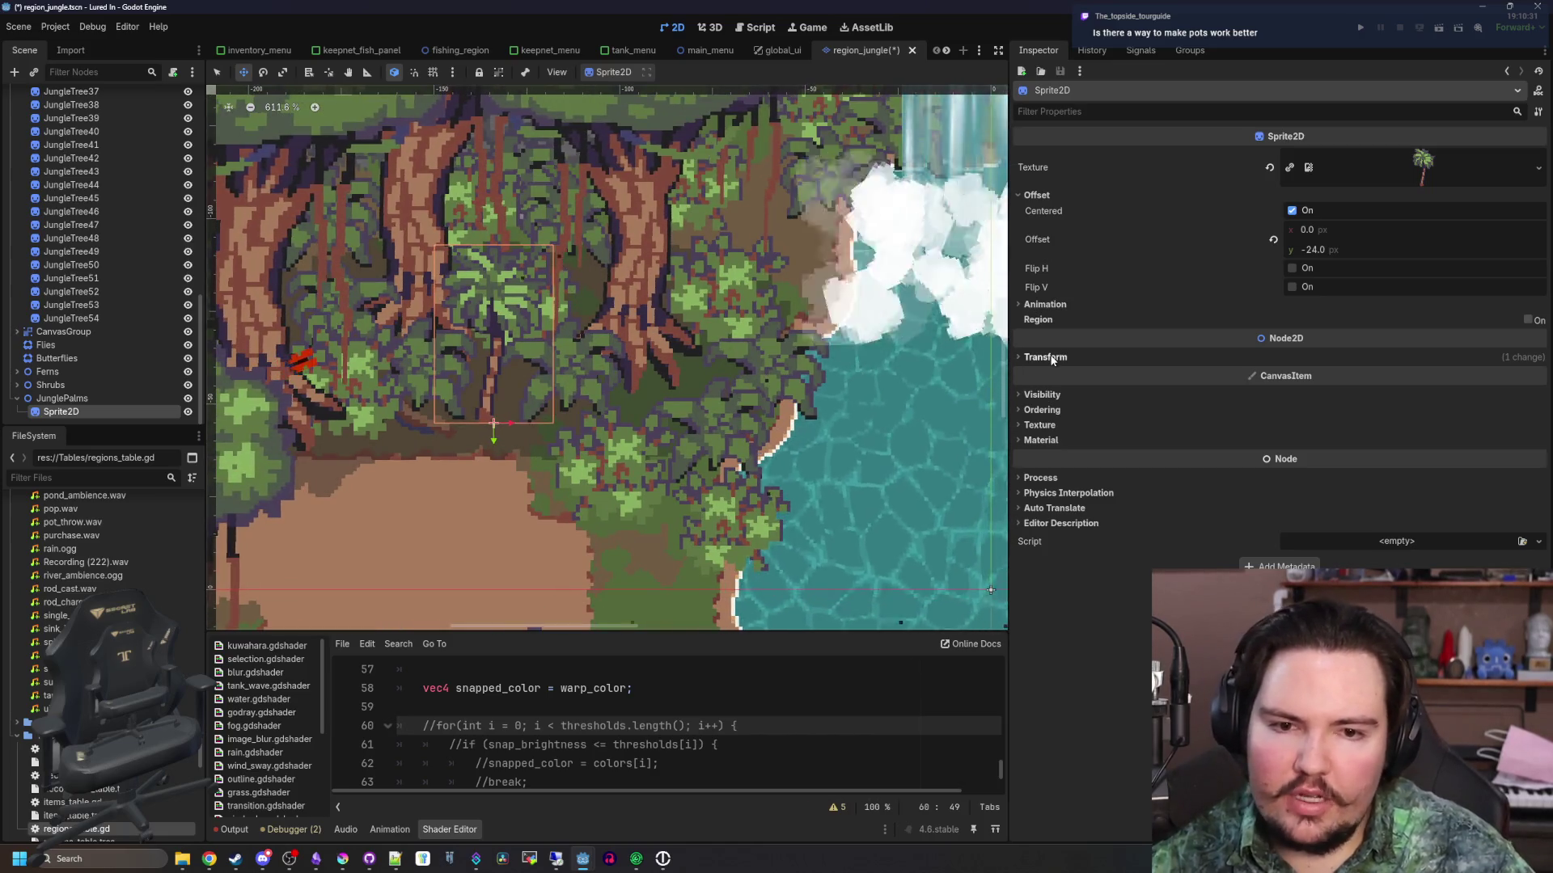
Look through the palm's Transform, Material and Texture Inspector sections, then begin renaming the sprite
left_click(1051, 358)
left_click(1052, 357)
double_click(1052, 357)
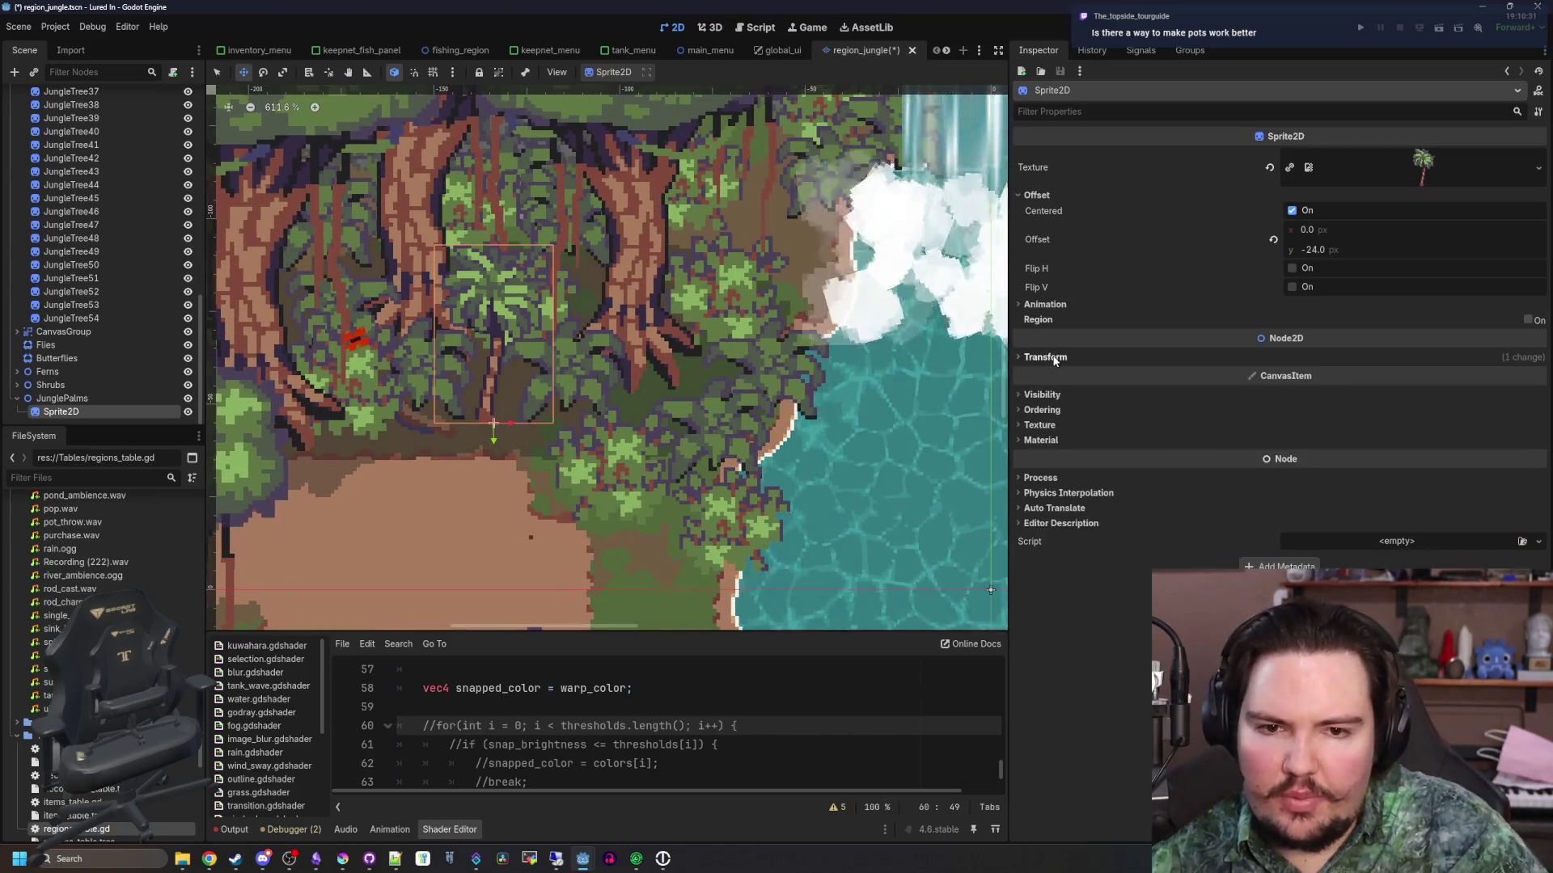
left_click(1056, 442)
left_click(1063, 425)
left_click(1060, 425)
scroll(524, 339, "down", 3)
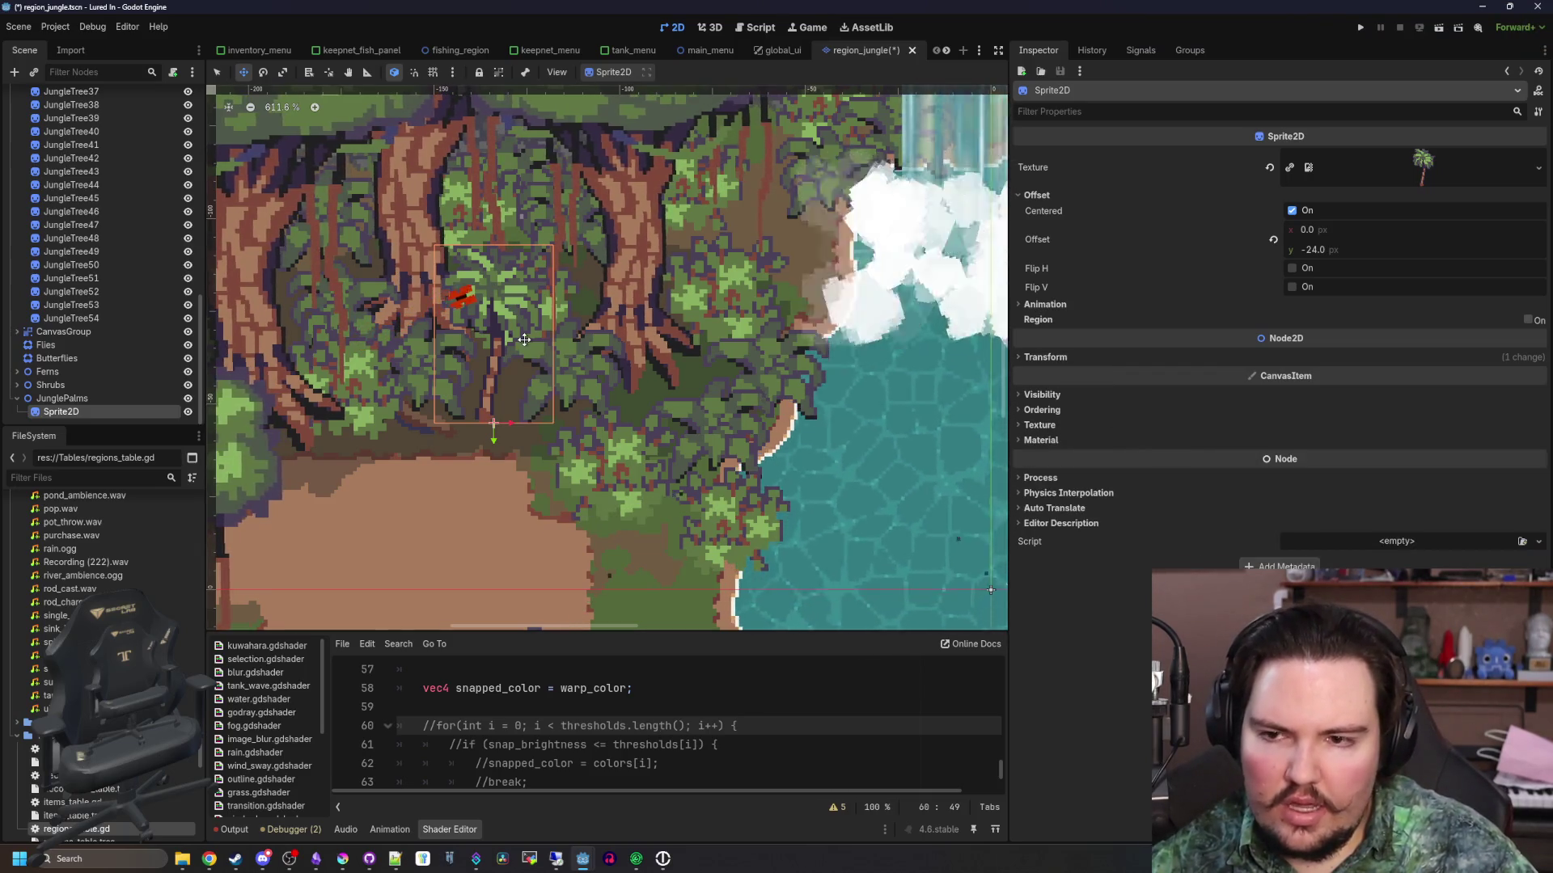
scroll(506, 374, "up", 2)
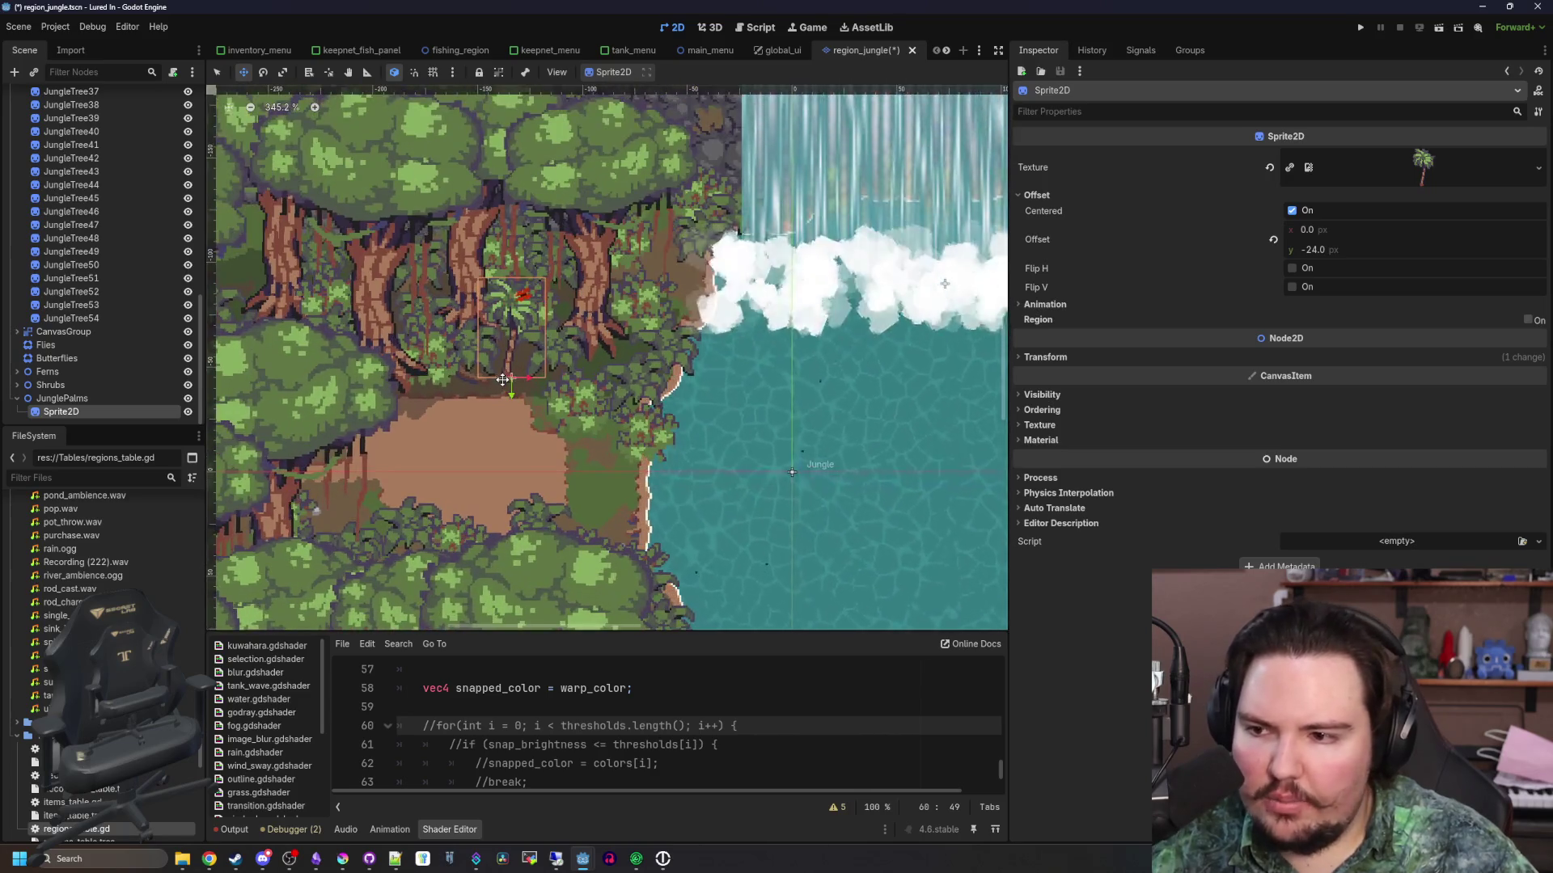
double_click(78, 412)
Rename the sprite to JunglePalm and assign it a New ShaderMaterial
type("Jungle")
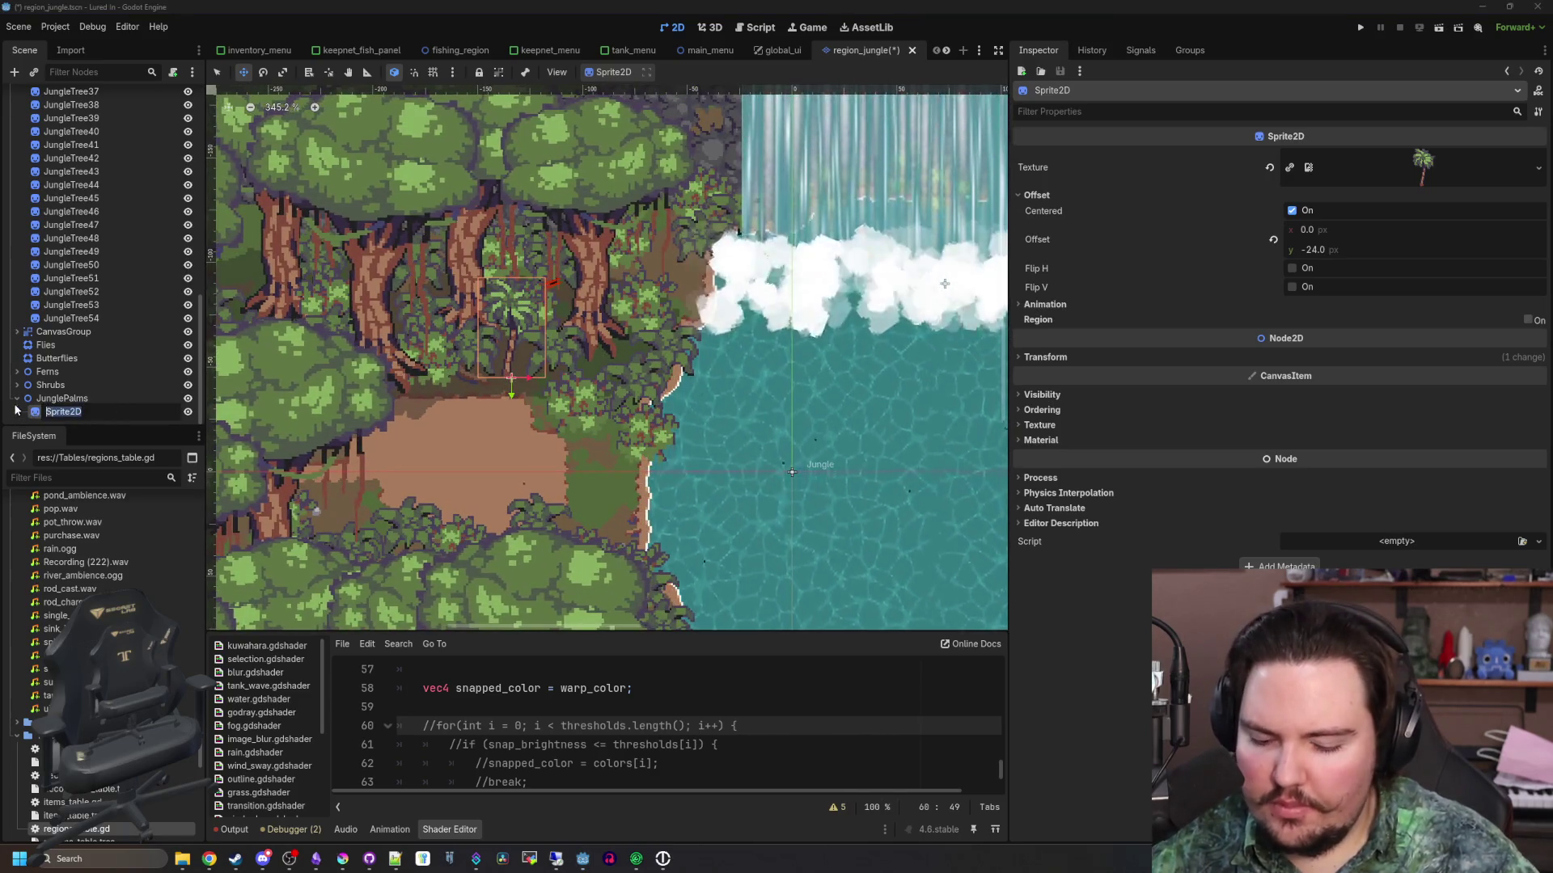
type("Palm")
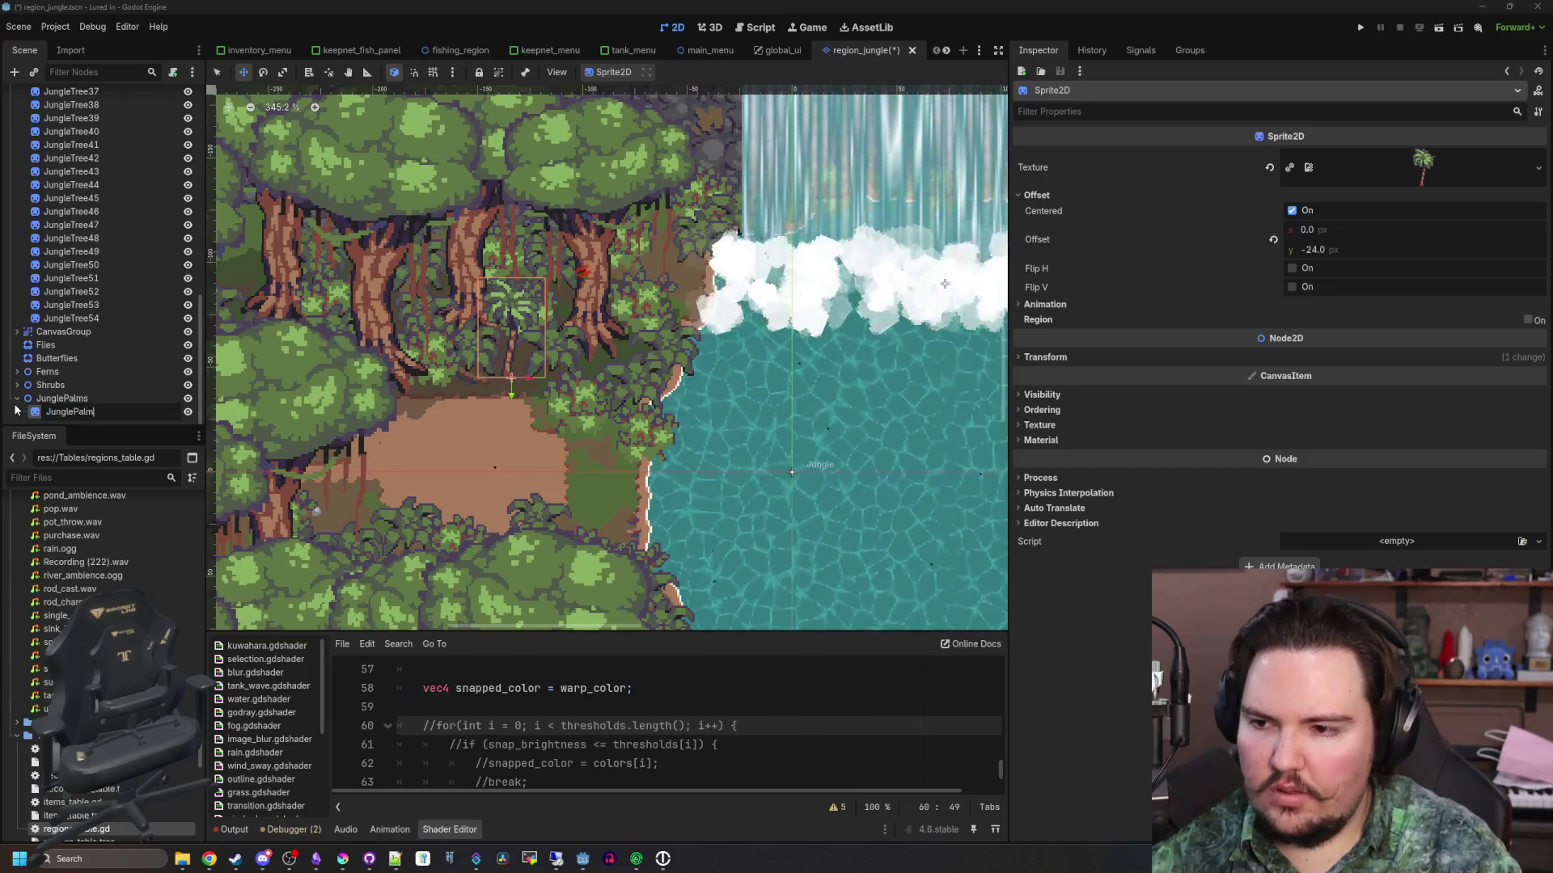
key("Return")
scroll(524, 318, "up", 4)
scroll(525, 318, "up", 2)
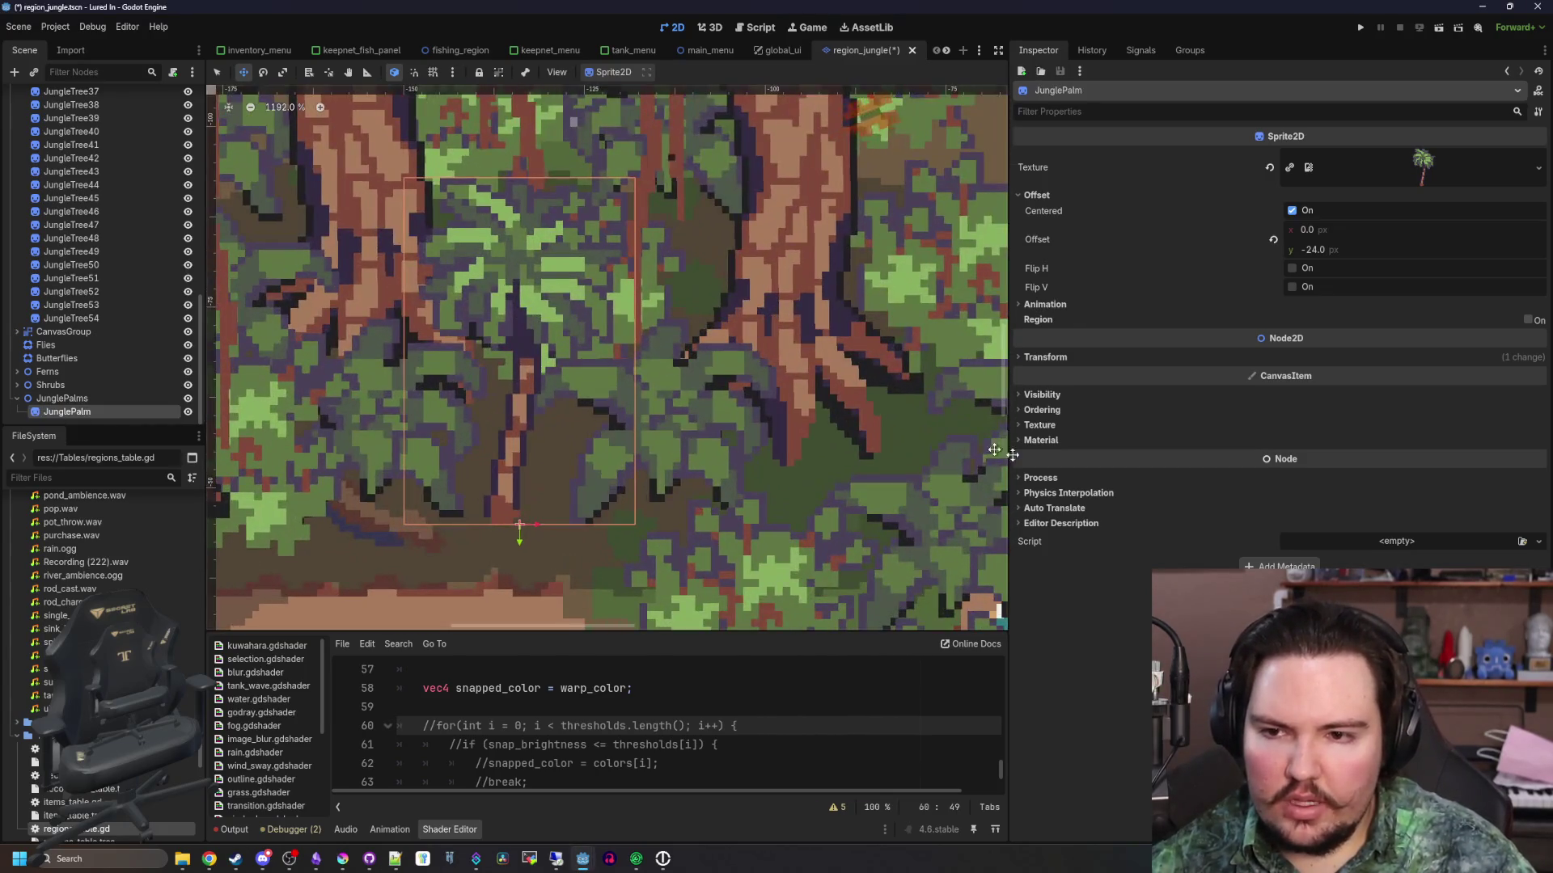
left_click(1041, 440)
left_click(1384, 459)
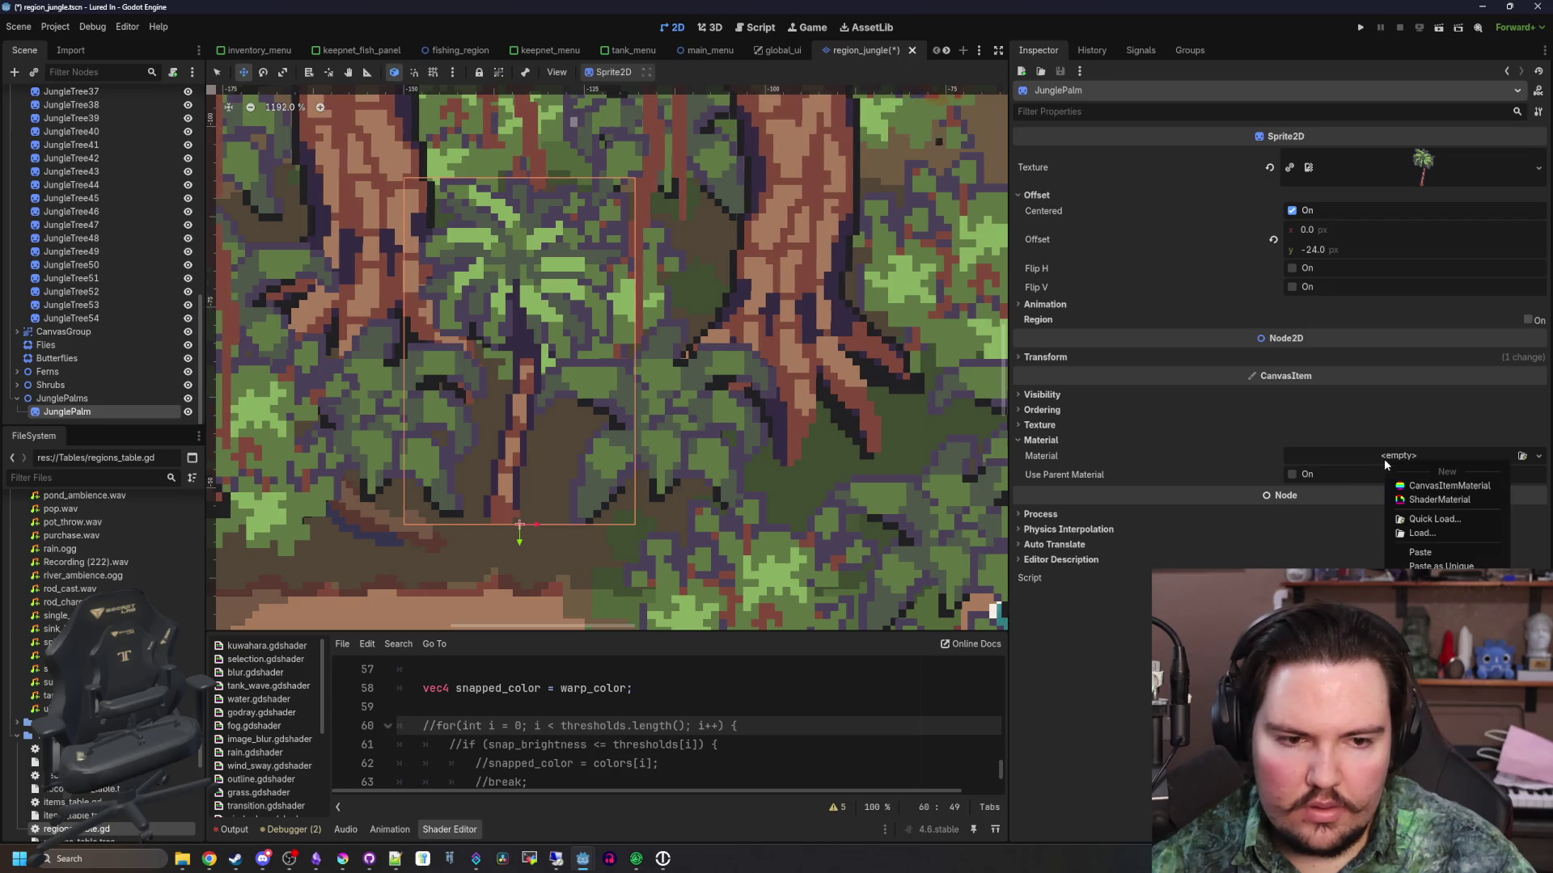
left_click(1447, 557)
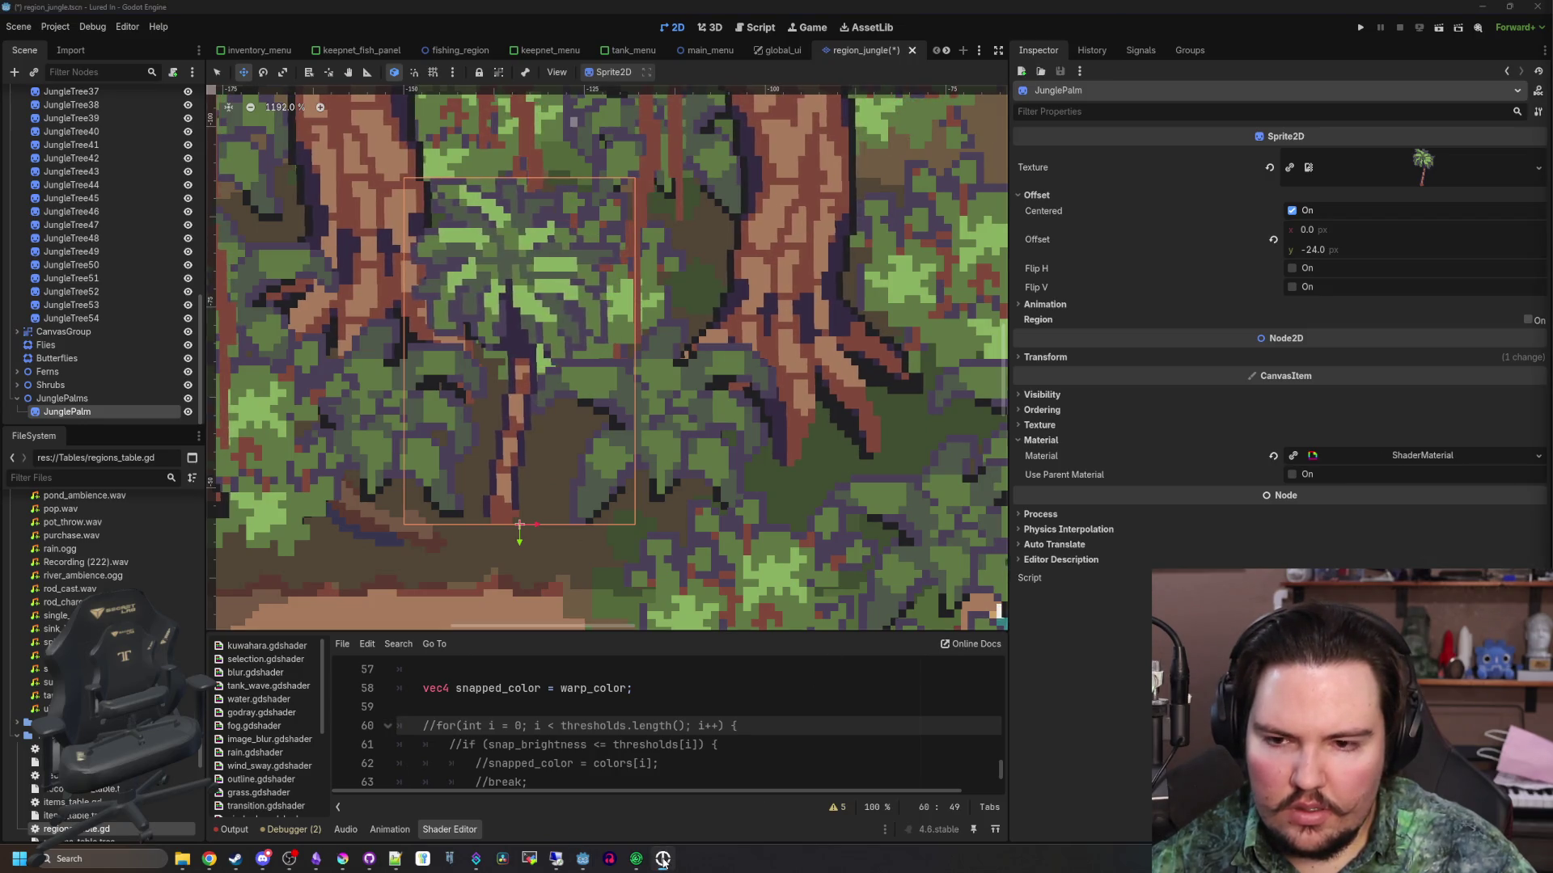
Close the waterfall shader and nature ambience browser windows to return to Godot
mouse_move(204, 859)
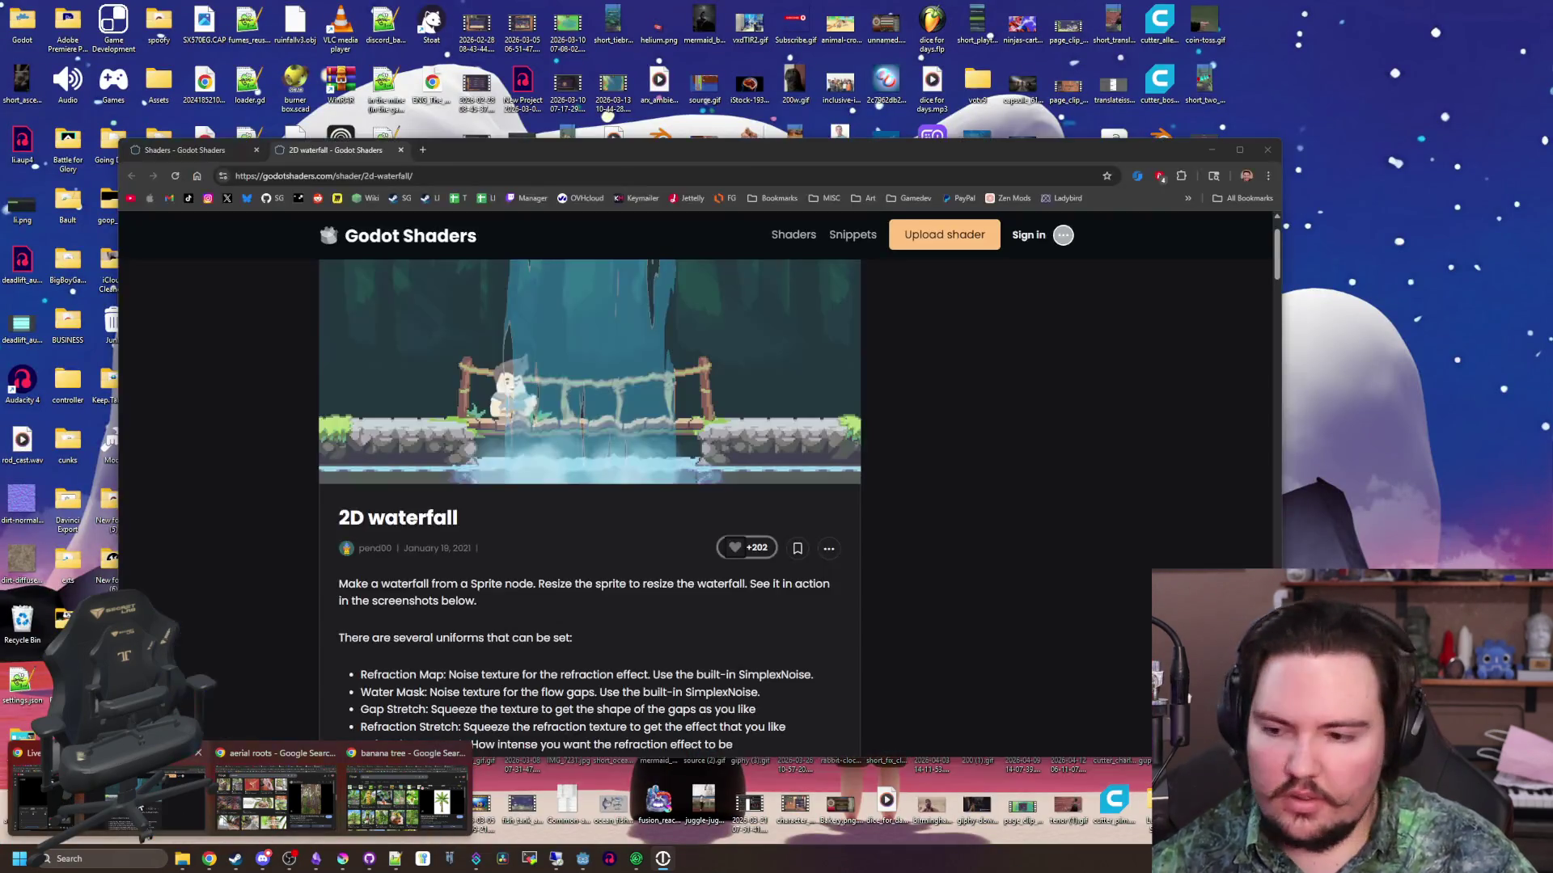
left_click(198, 753)
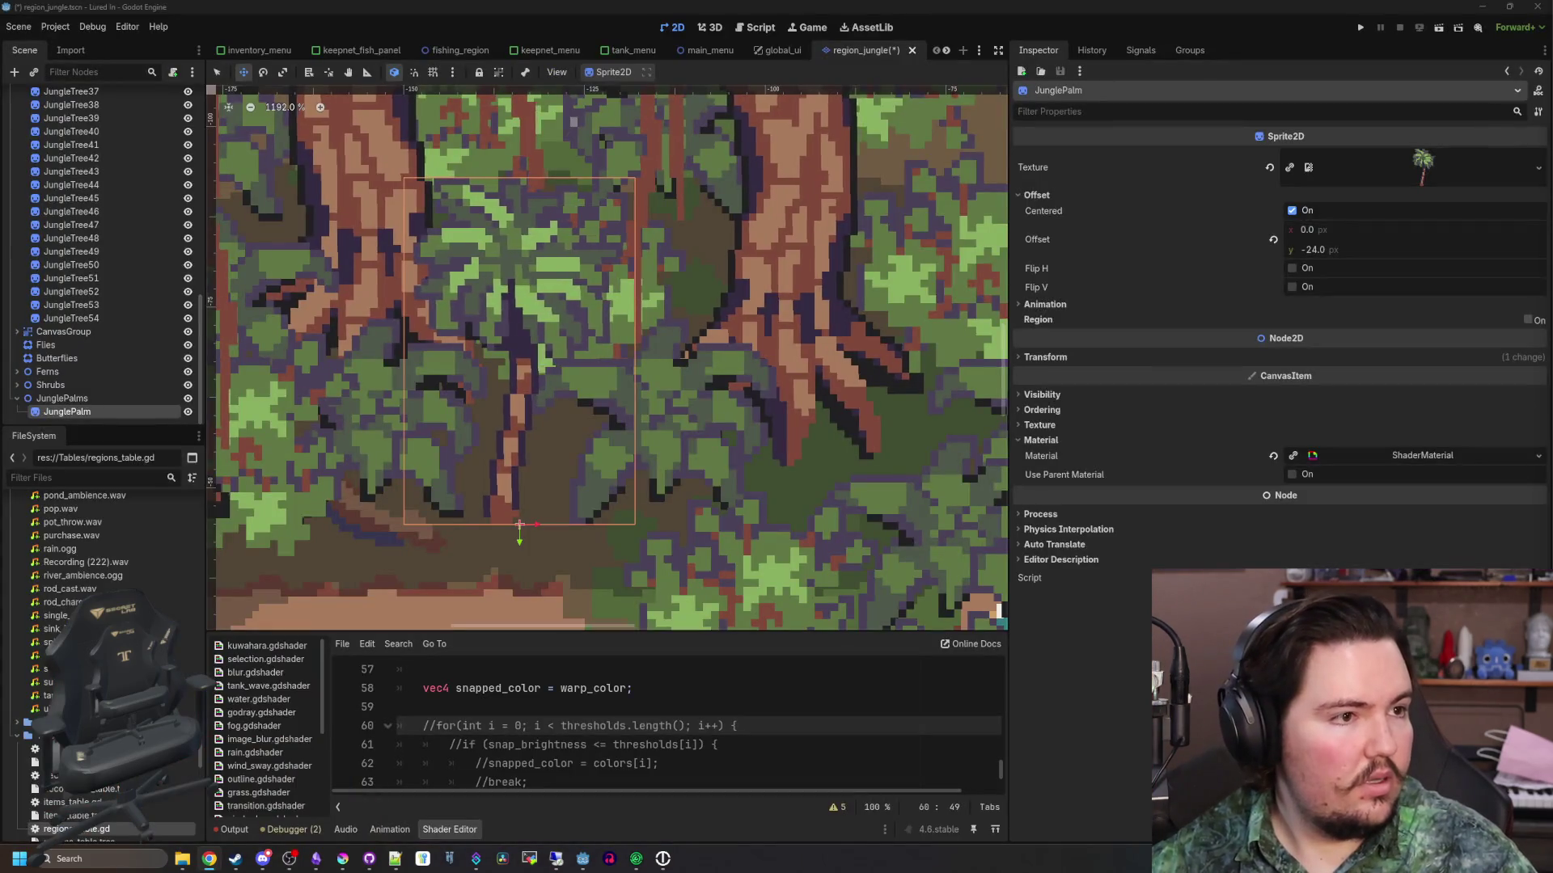
key("alt+Tab")
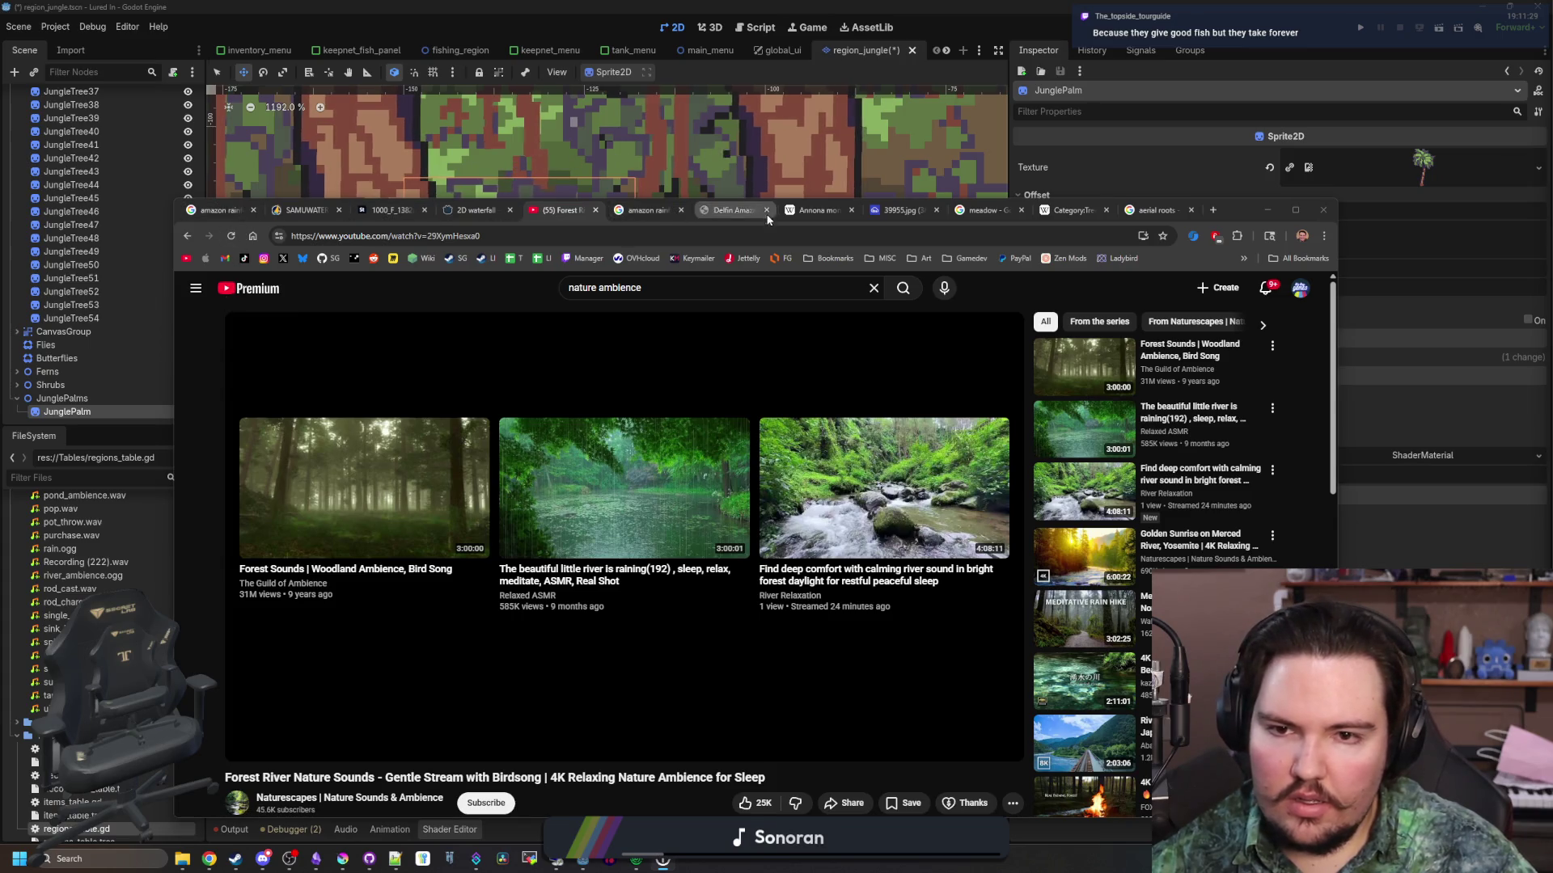
left_click(1330, 217)
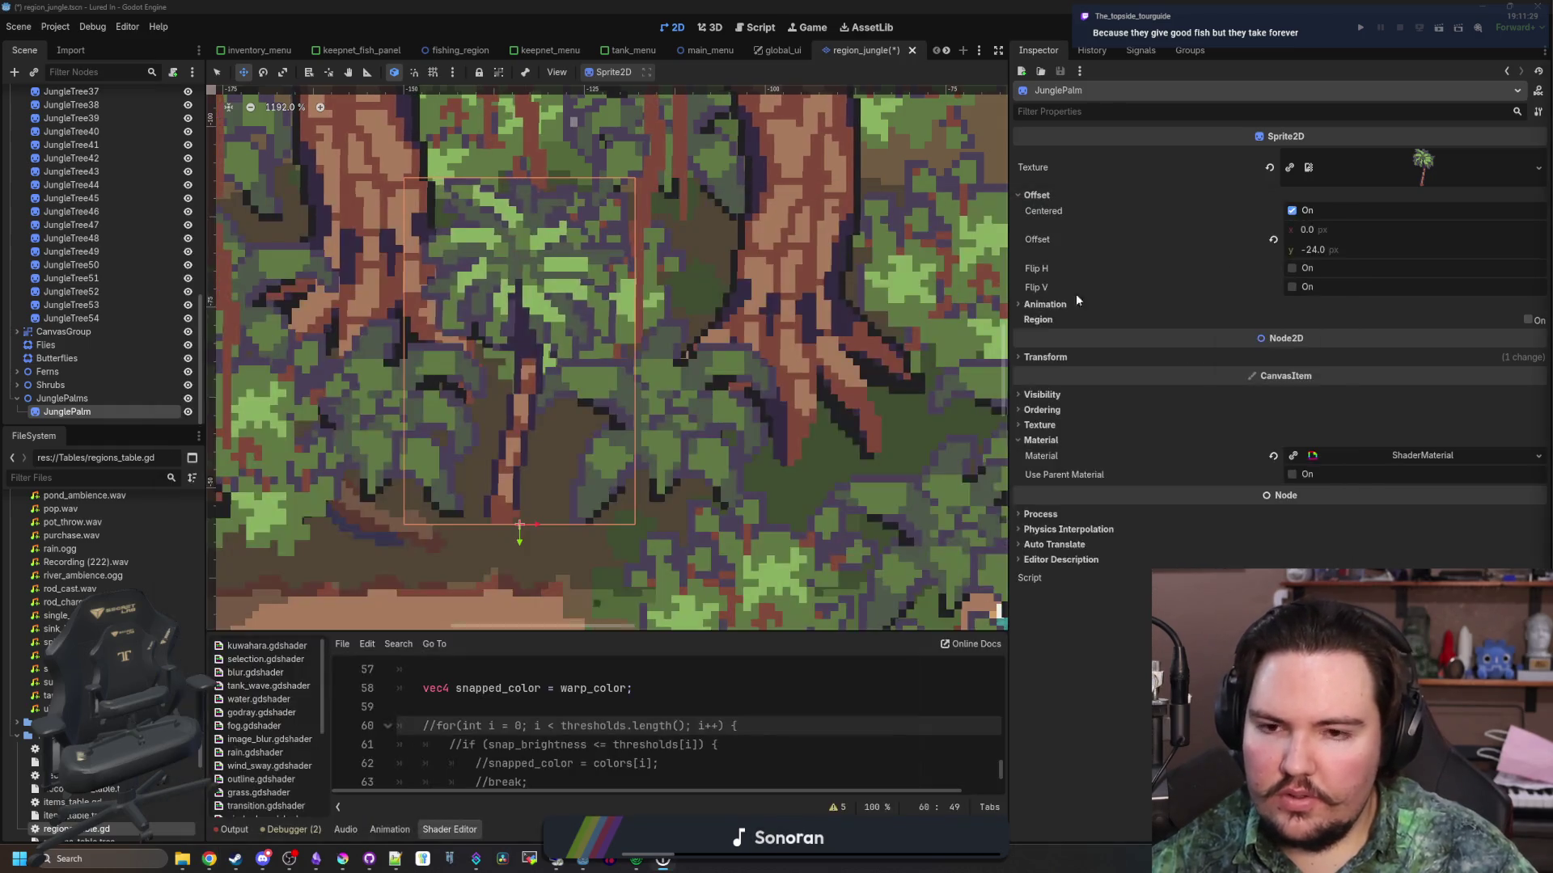
Duplicate the palm a few times, placing copies down-left and up-right around the pool
scroll(547, 329, "down", 3)
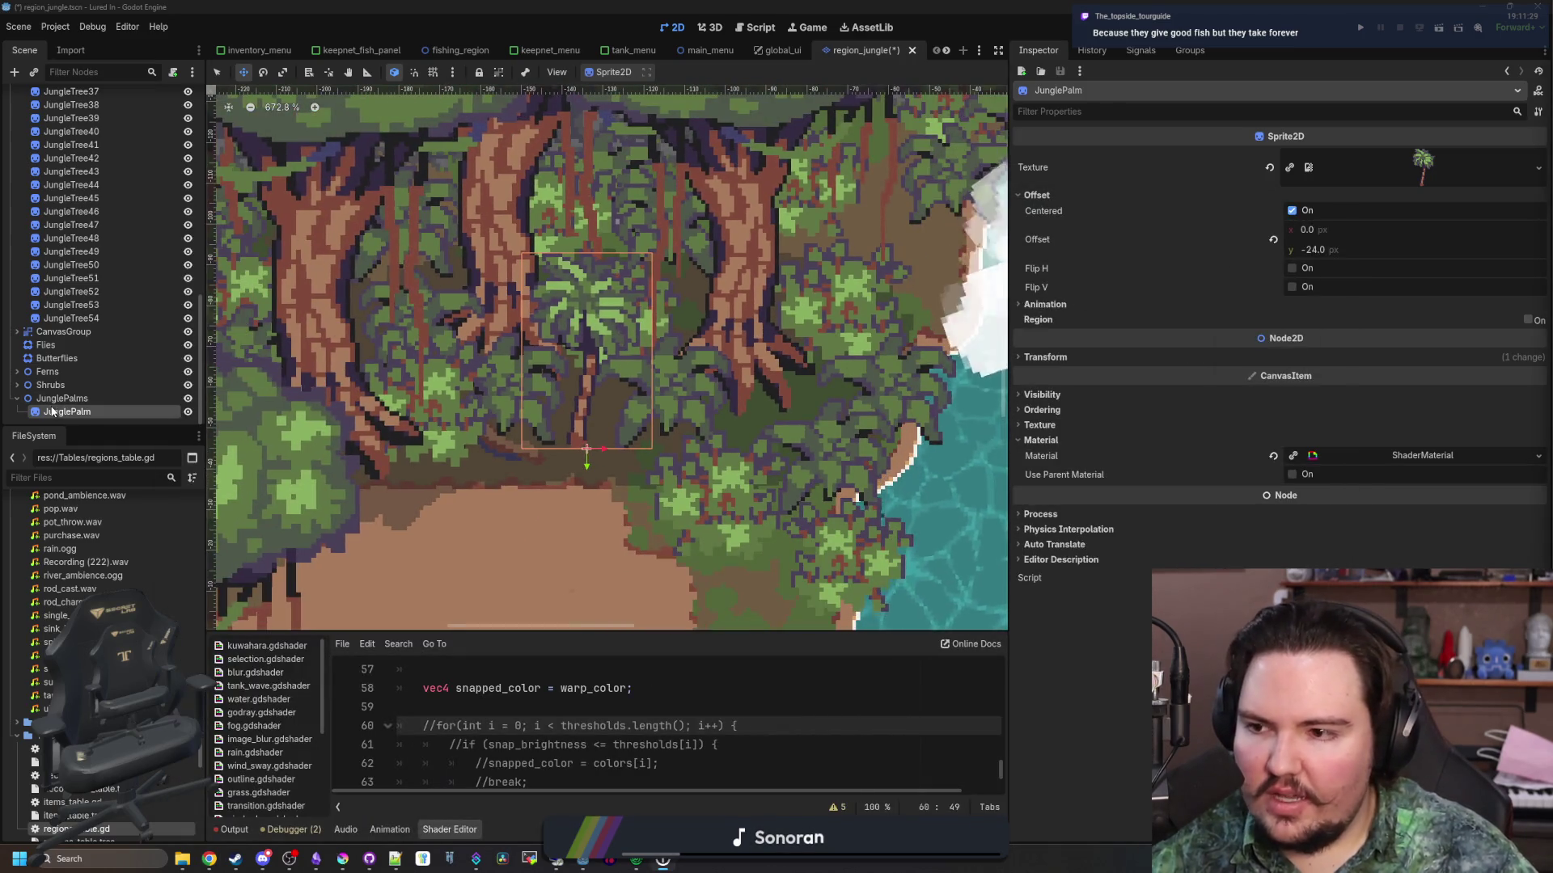
scroll(534, 323, "down", 4)
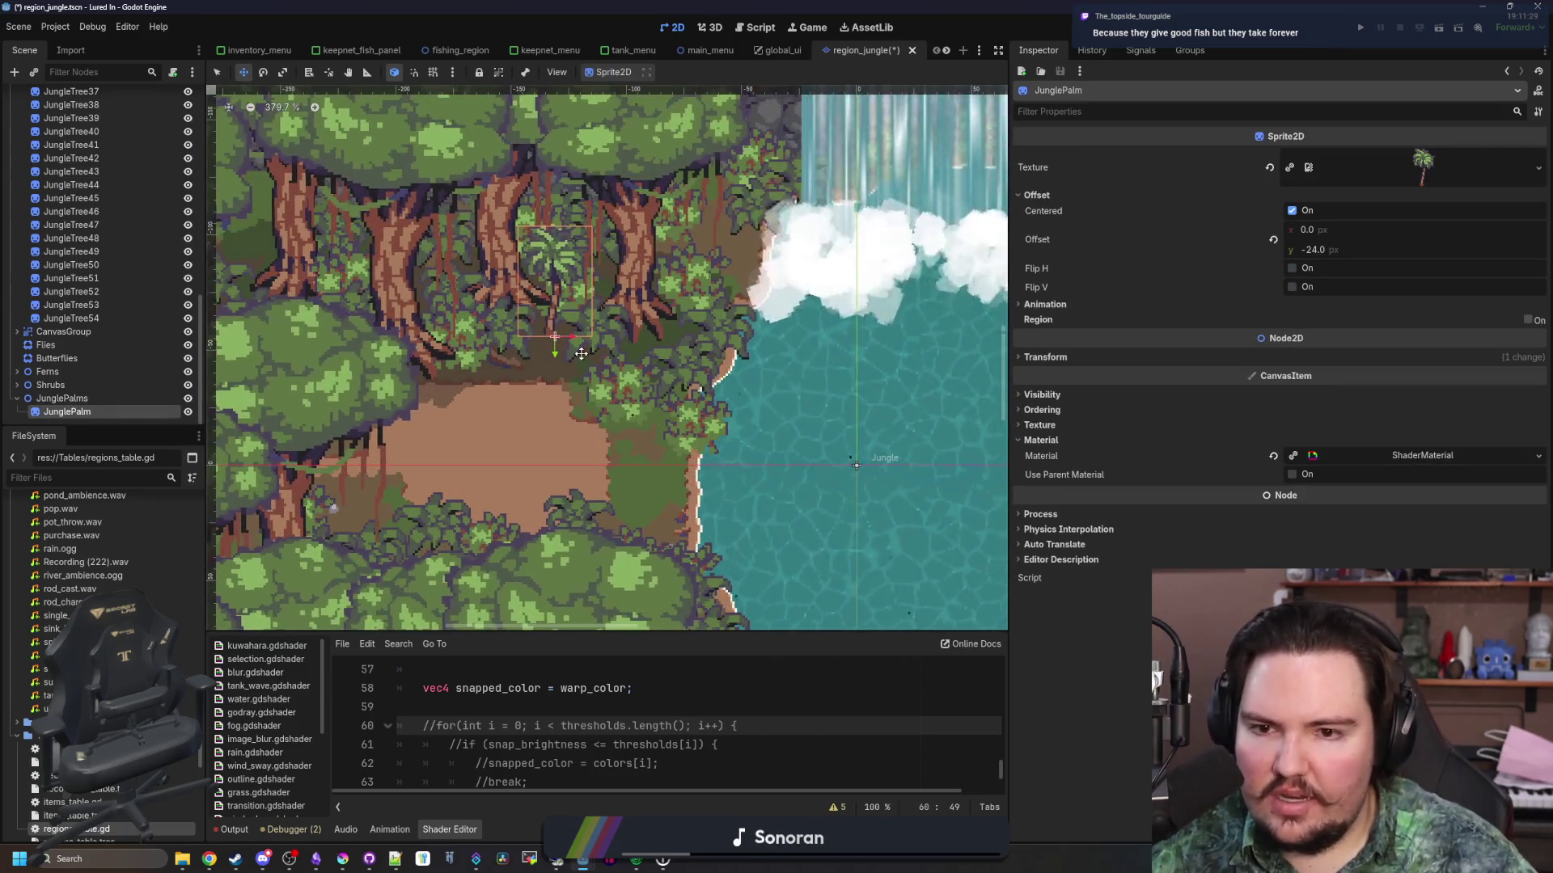
key("ctrl+d")
key("ctrl+d")
mouse_move(698, 348)
left_mouse_down()
mouse_move(430, 326)
mouse_move(475, 545)
mouse_move(419, 444)
left_mouse_up()
scroll(476, 318, "down", 3)
key("ctrl+d")
key("ctrl+d")
key("ctrl+d")
scroll(419, 444, "down", 1)
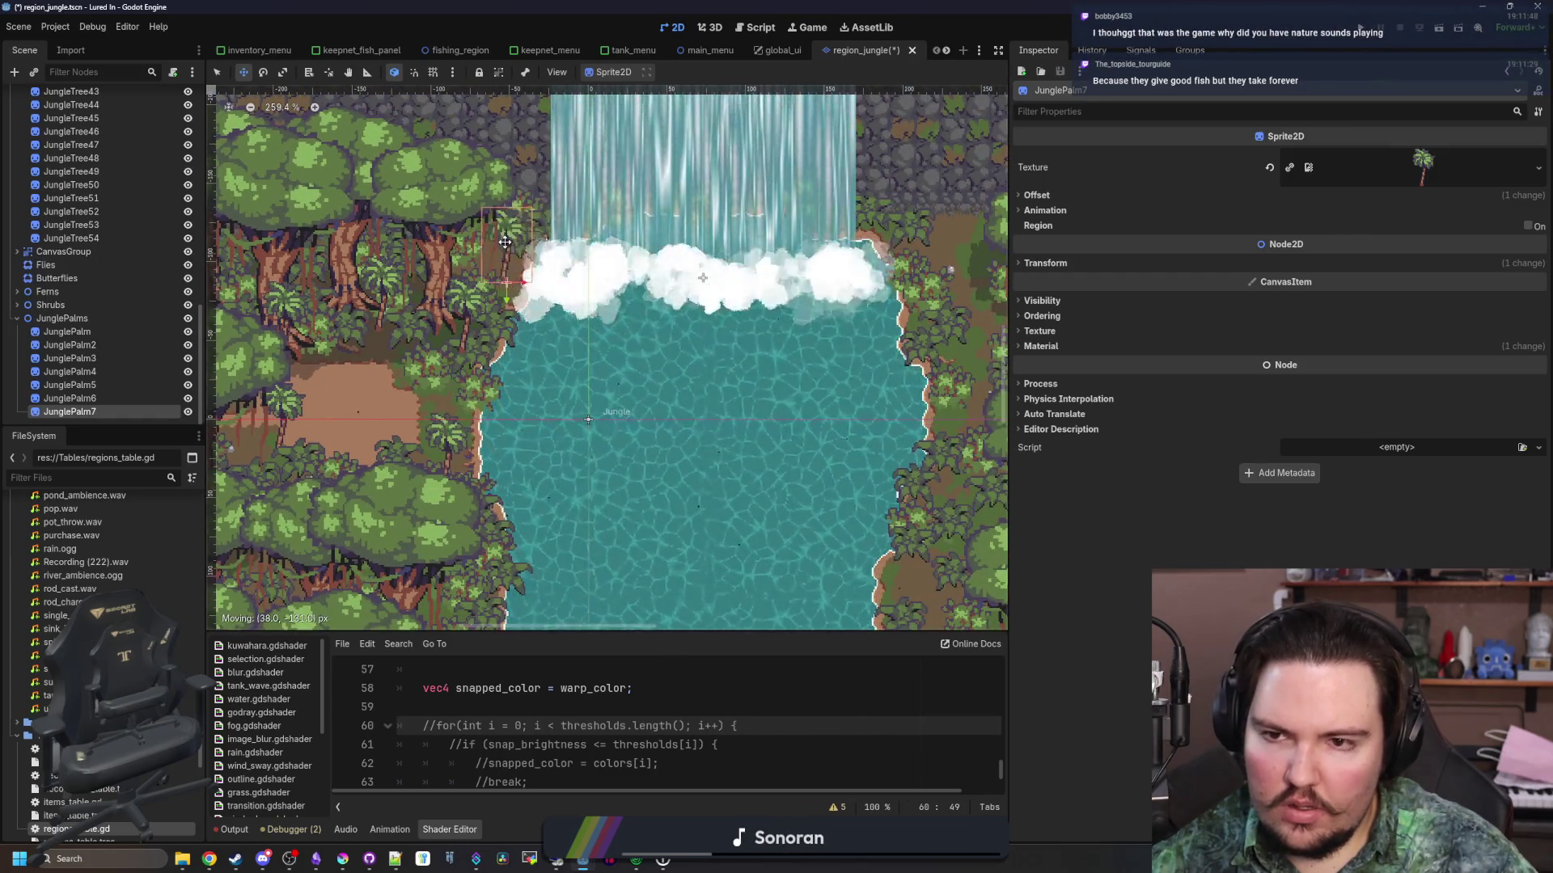
key("ctrl+d")
left_click_drag(495, 226, 536, 173)
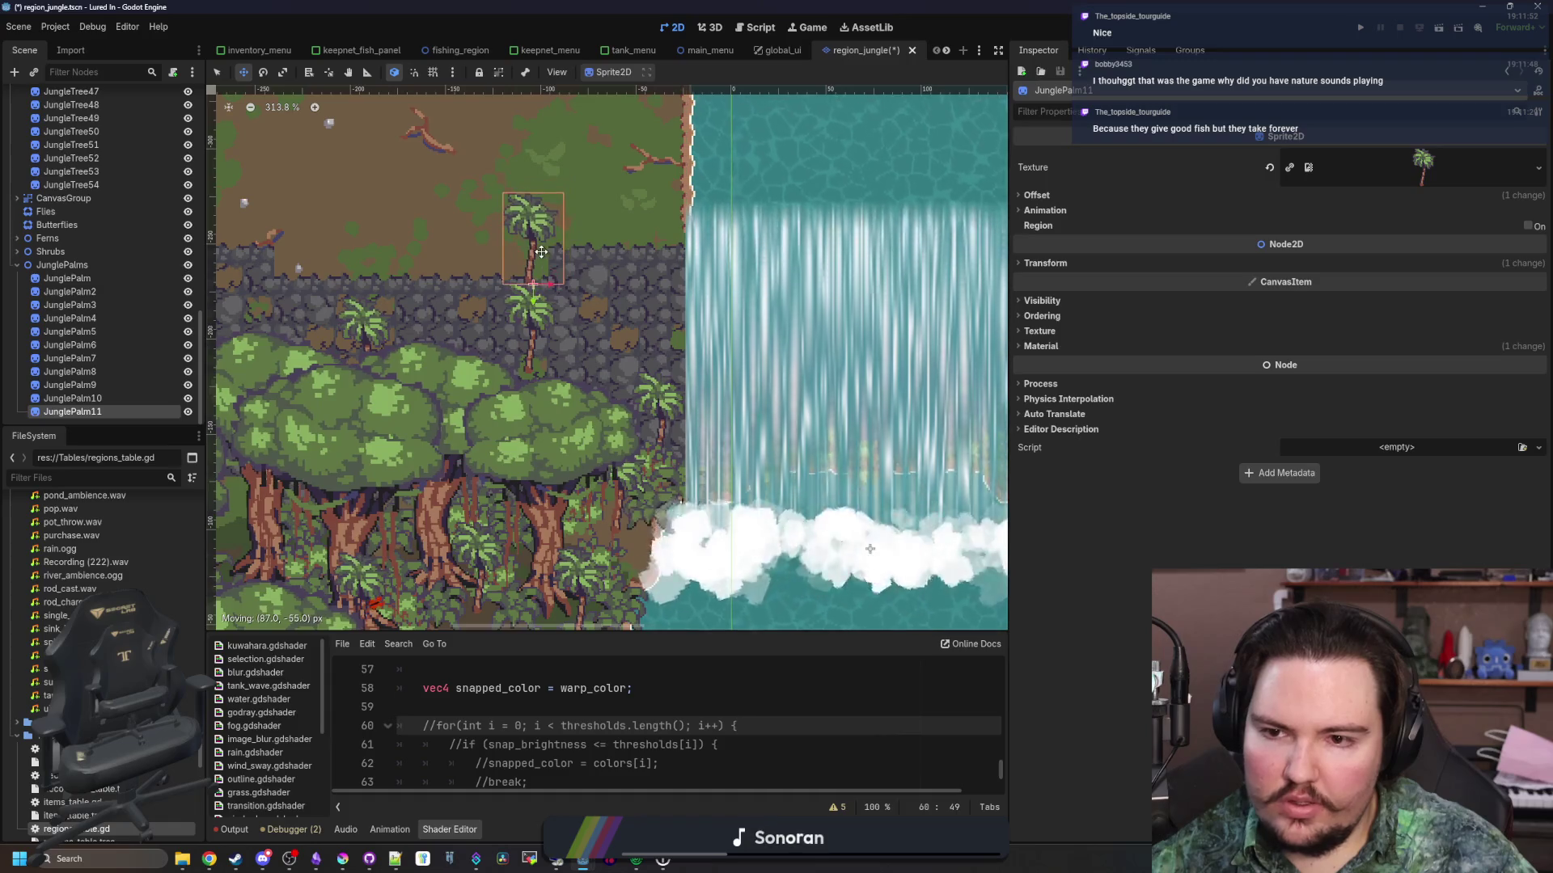
Add more palm duplicates along the right riverbank, up to JunglePalm20
key("ctrl+d")
scroll(425, 224, "down", 4)
left_click_drag(426, 224, 826, 394)
key("ctrl+d")
scroll(624, 318, "up", 9)
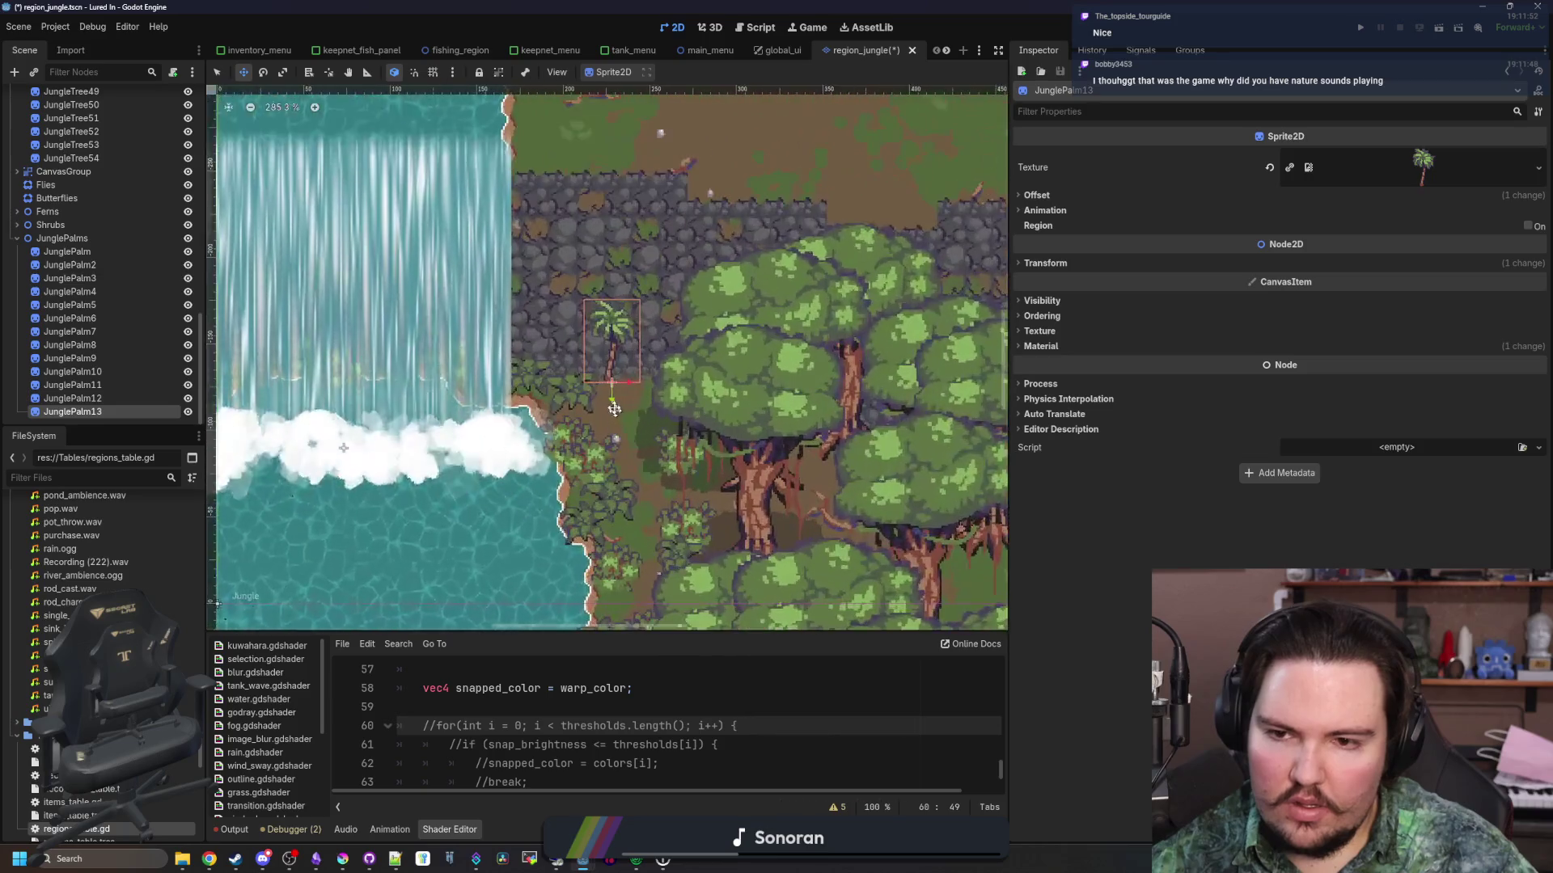
left_click_drag(575, 396, 618, 279)
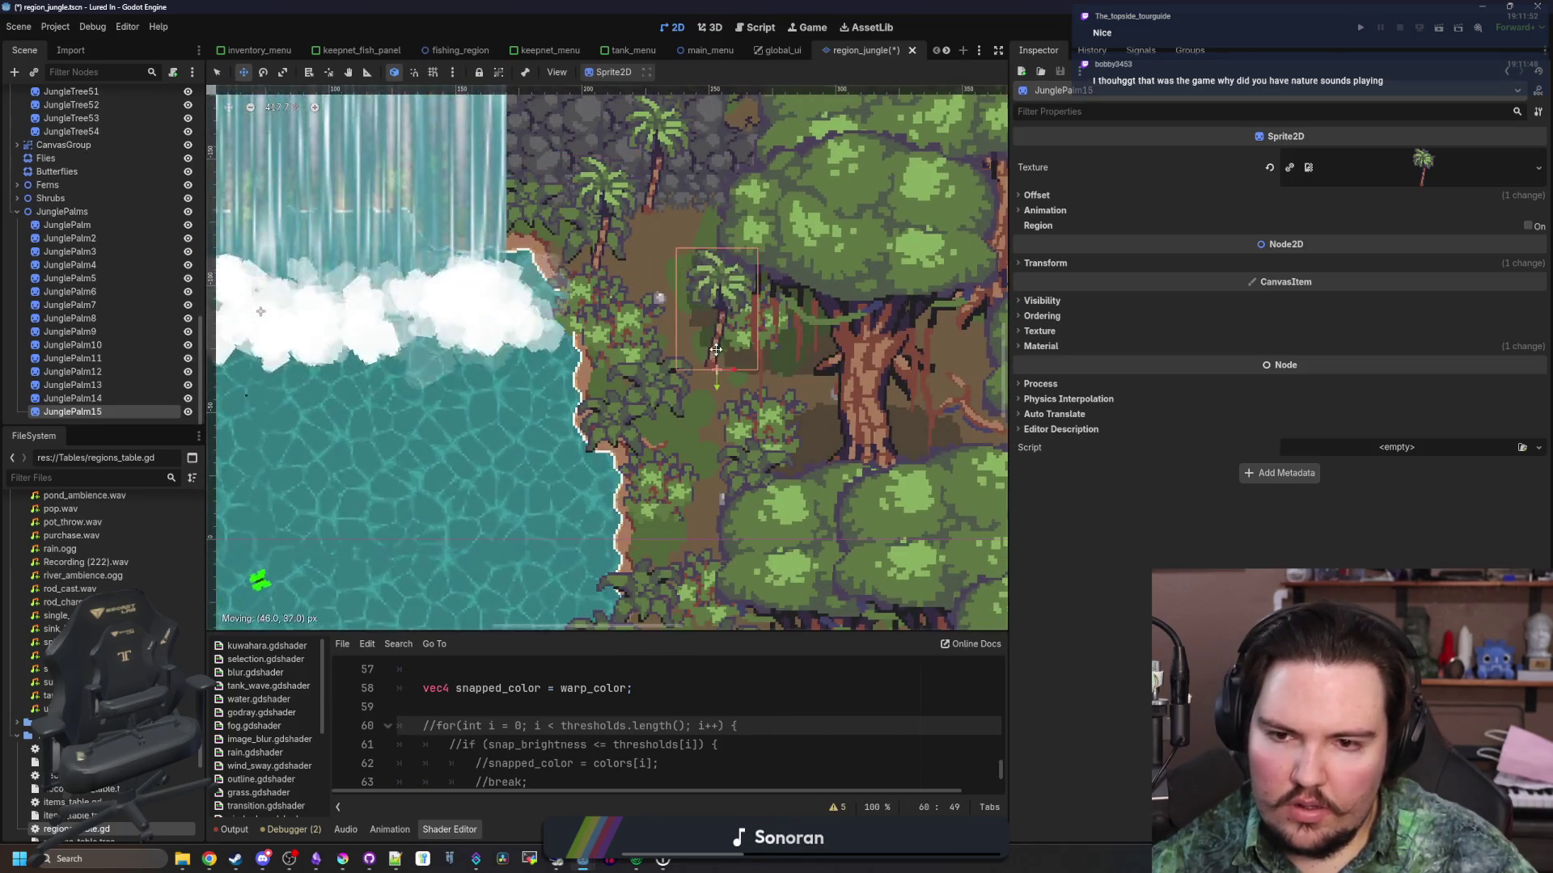
key("ctrl+d")
scroll(718, 348, "down", 4)
scroll(704, 466, "down", 2)
key("ctrl+d")
key("ctrl+d")
key("ctrl+d")
left_click_drag(695, 485, 711, 346)
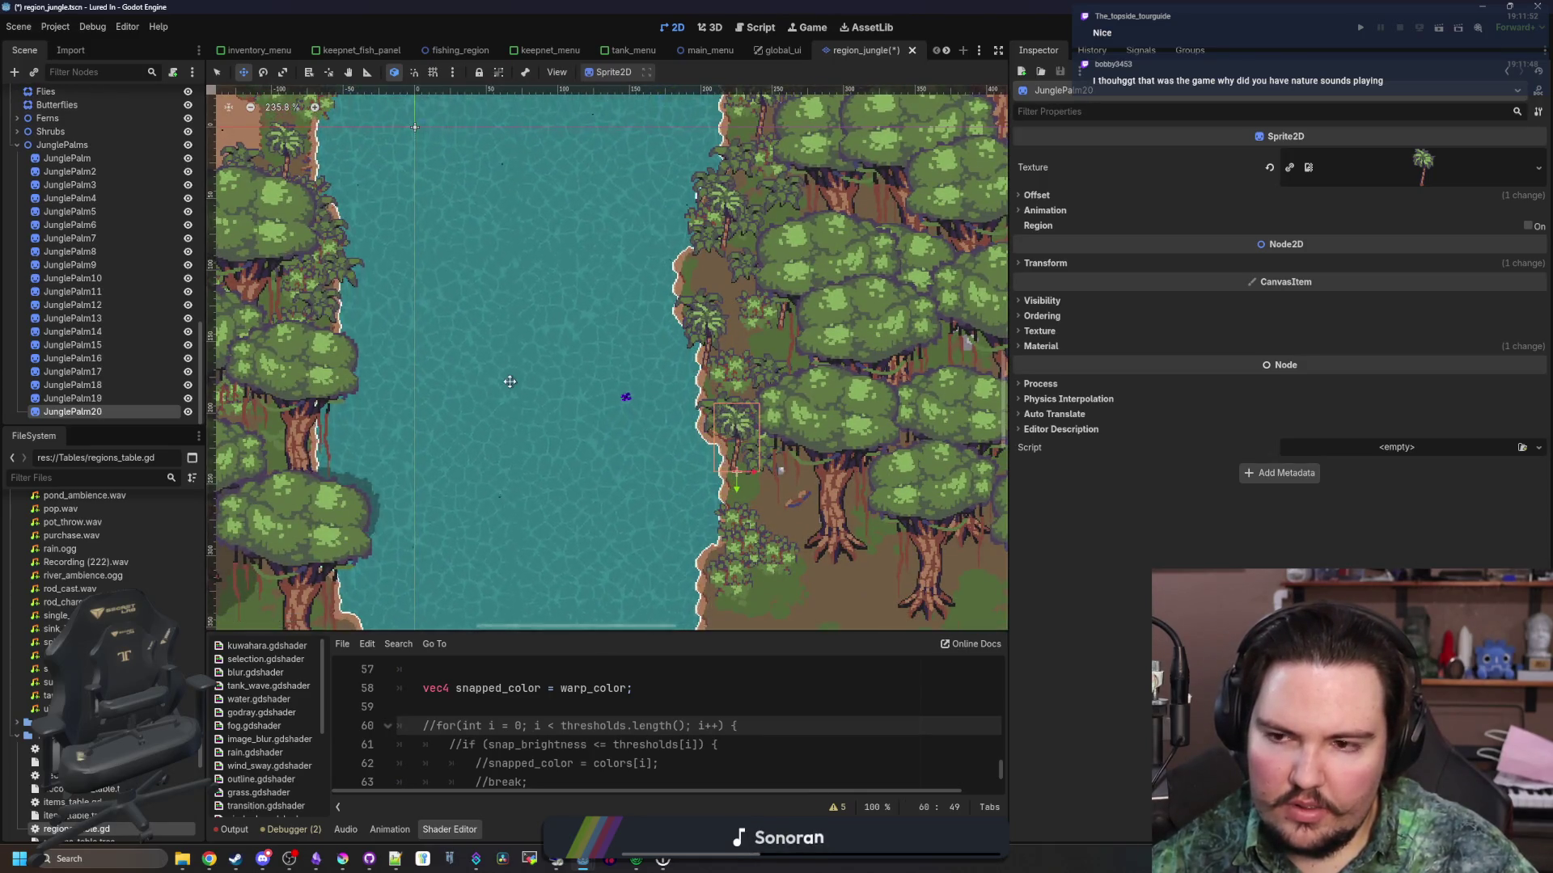
scroll(527, 386, "down", 5)
scroll(582, 404, "up", 7)
Select thirteen JunglePalm sprites and turn on Offset > Flip H for them
left_click(101, 385, "ctrl")
left_click(101, 371, "ctrl")
left_click(102, 345, "ctrl")
left_click(101, 318, "ctrl")
left_click(103, 291, "ctrl")
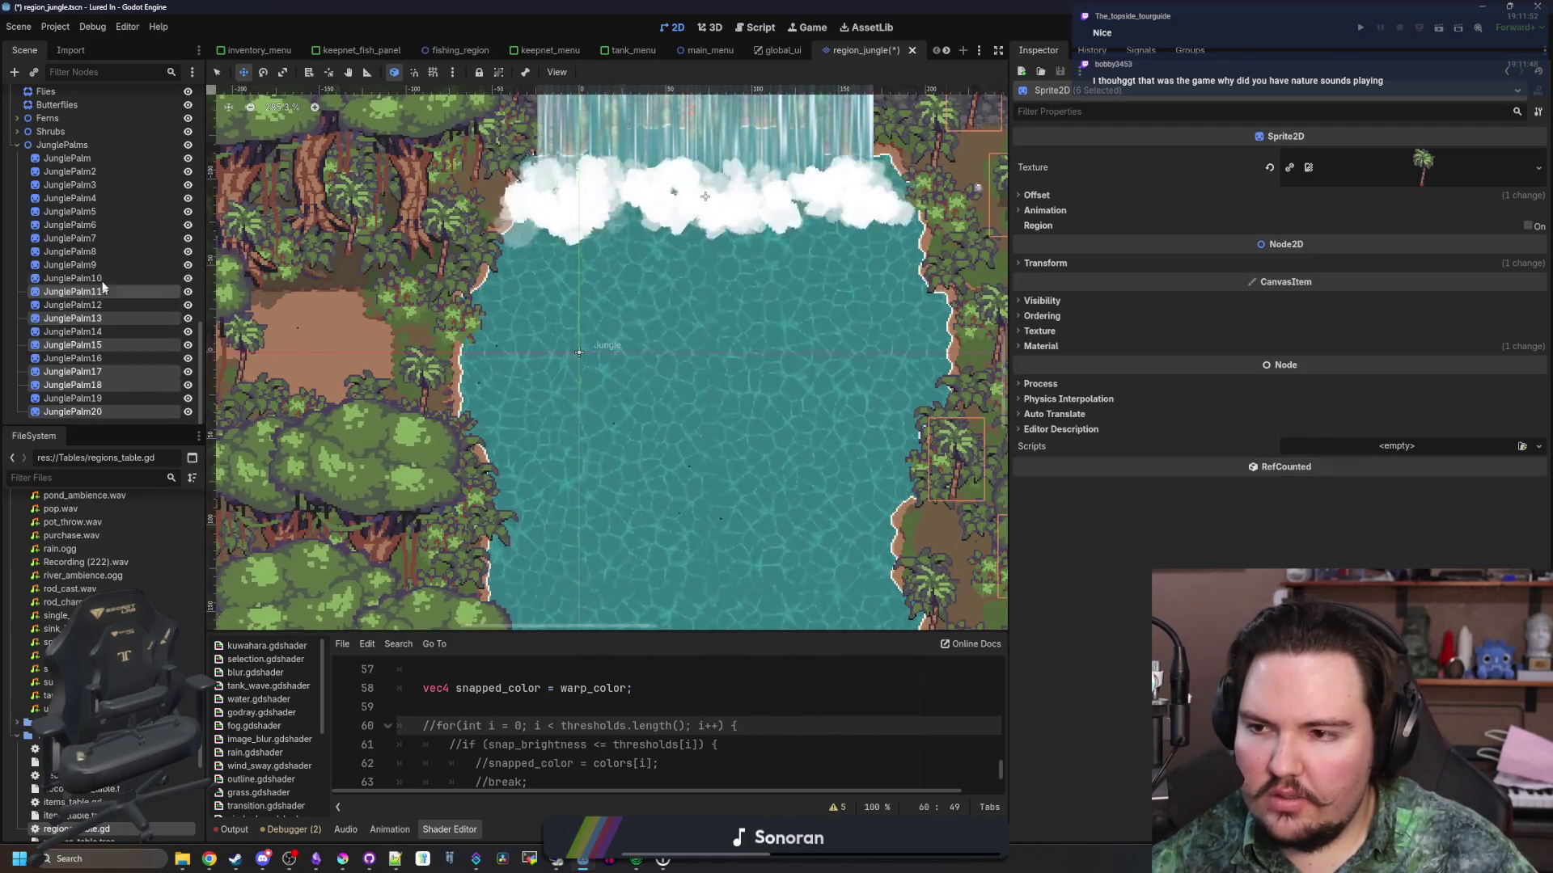
left_click(102, 264, "ctrl")
left_click(102, 252, "ctrl")
left_click(102, 225, "ctrl")
left_click(102, 211, "ctrl")
left_click(101, 198, "ctrl")
left_click(99, 171, "ctrl")
left_click(99, 158, "ctrl")
left_click(1059, 192)
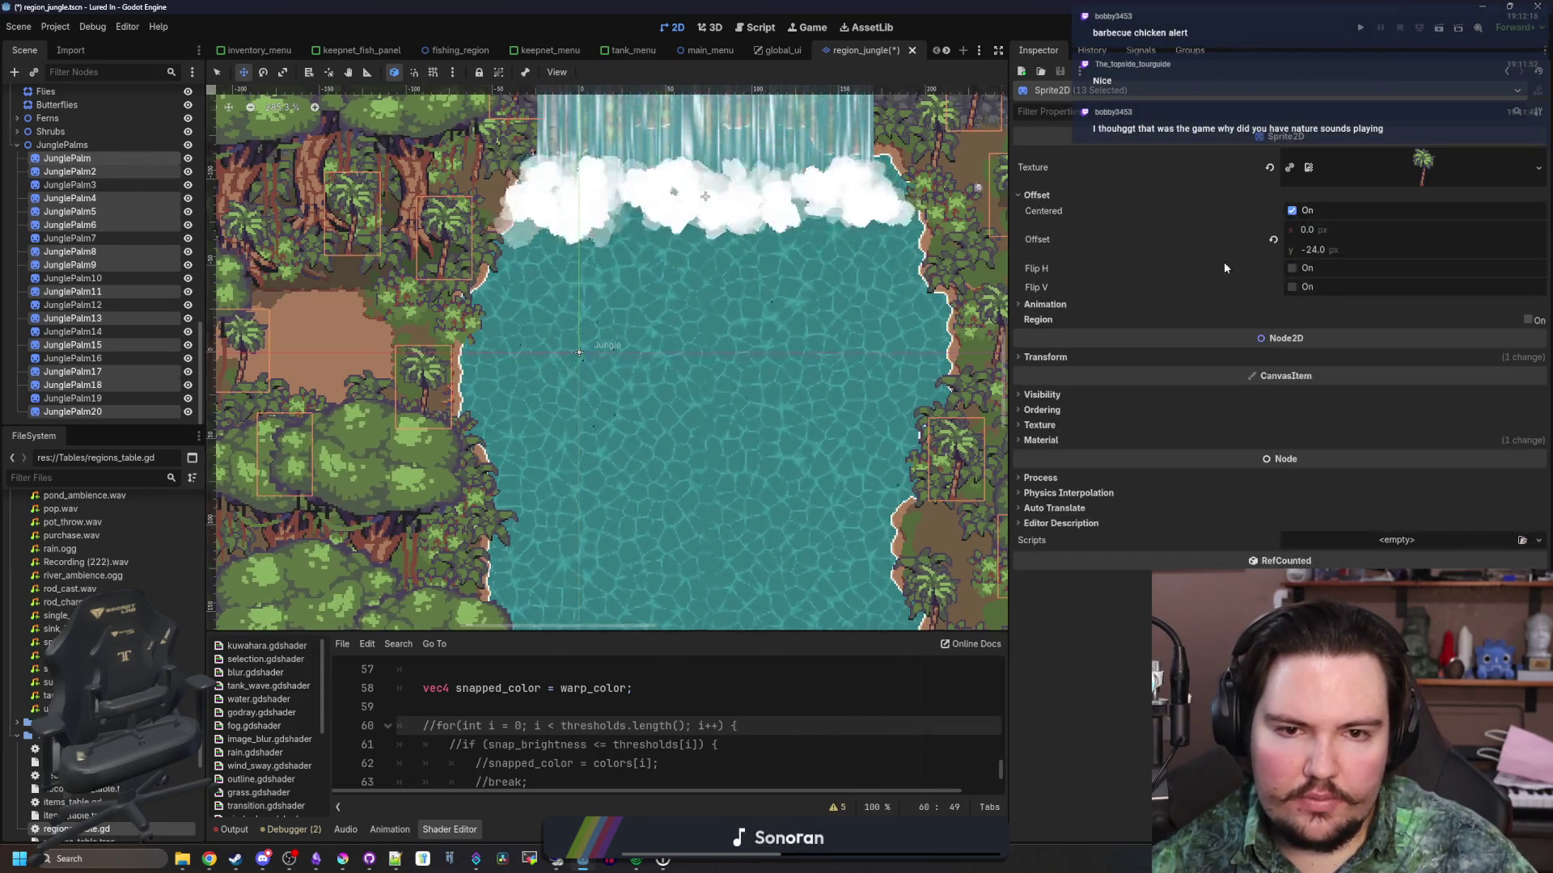
left_click(1292, 268)
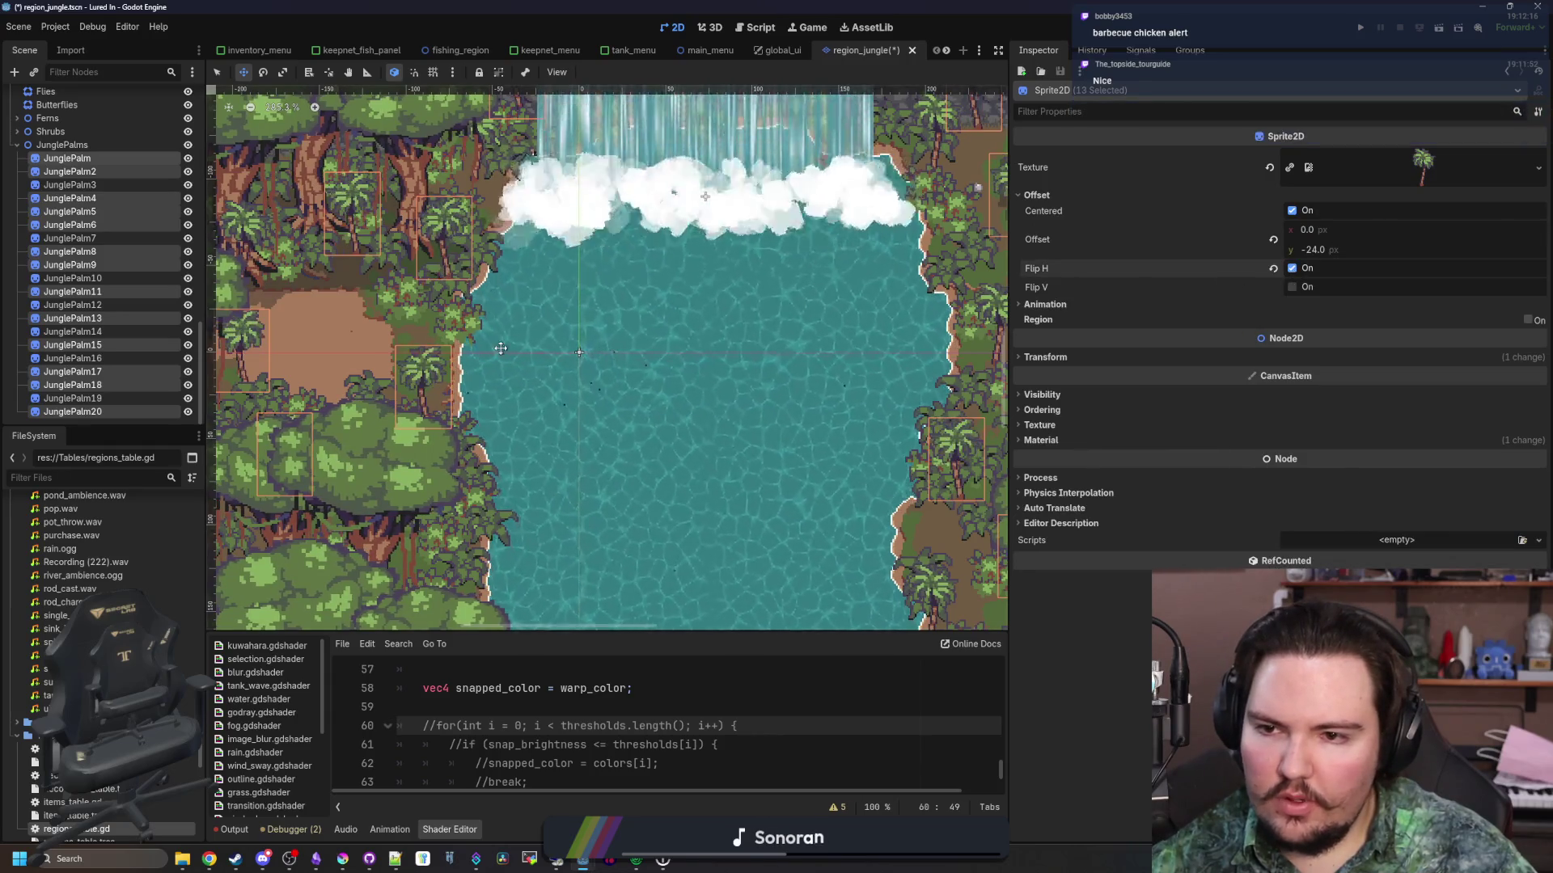
Turn Flip H back off for JunglePalm6 only
key("q")
left_click(423, 387)
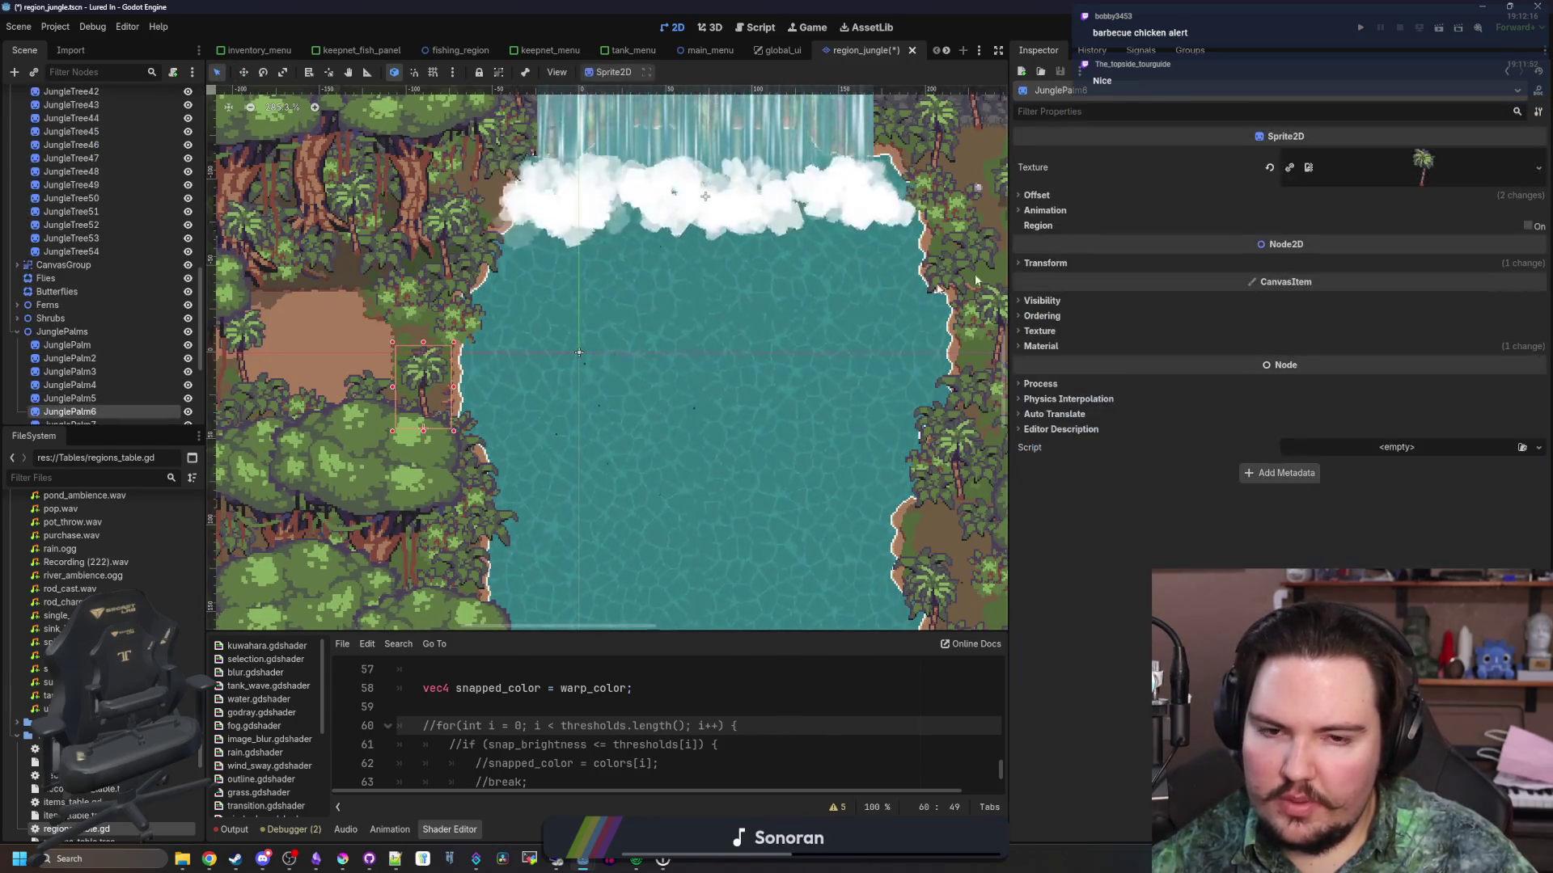
left_click(1051, 195)
left_click(1292, 268)
Clear the selection and save the jungle scene with Ctrl+S
scroll(647, 393, "down", 4)
scroll(647, 393, "down", 7)
left_click(687, 393)
left_click(854, 394)
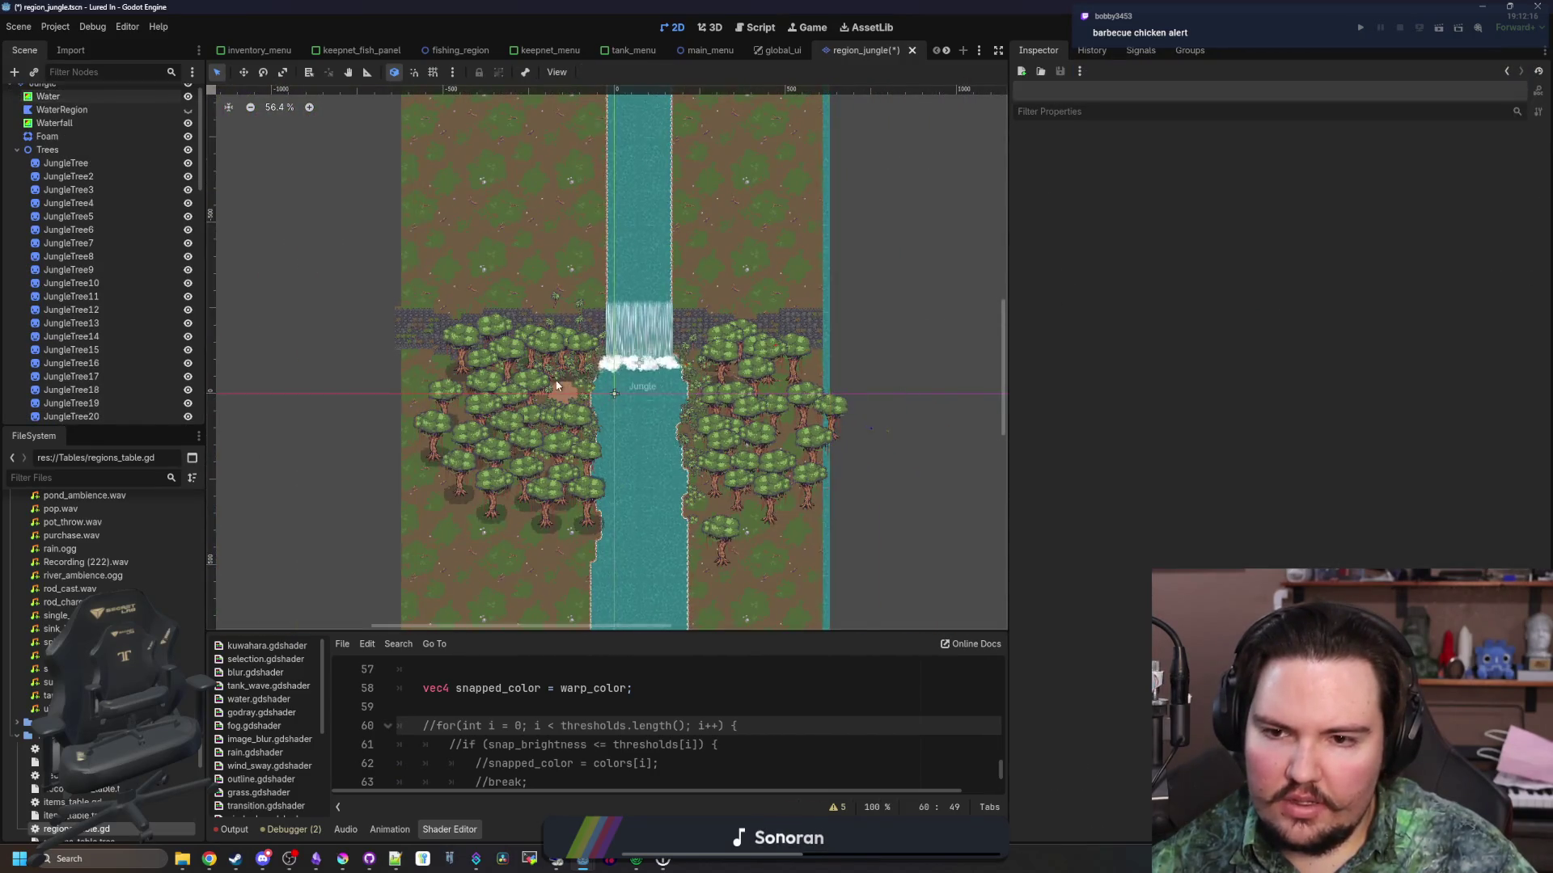
scroll(556, 386, "up", 6)
key("ctrl+s")
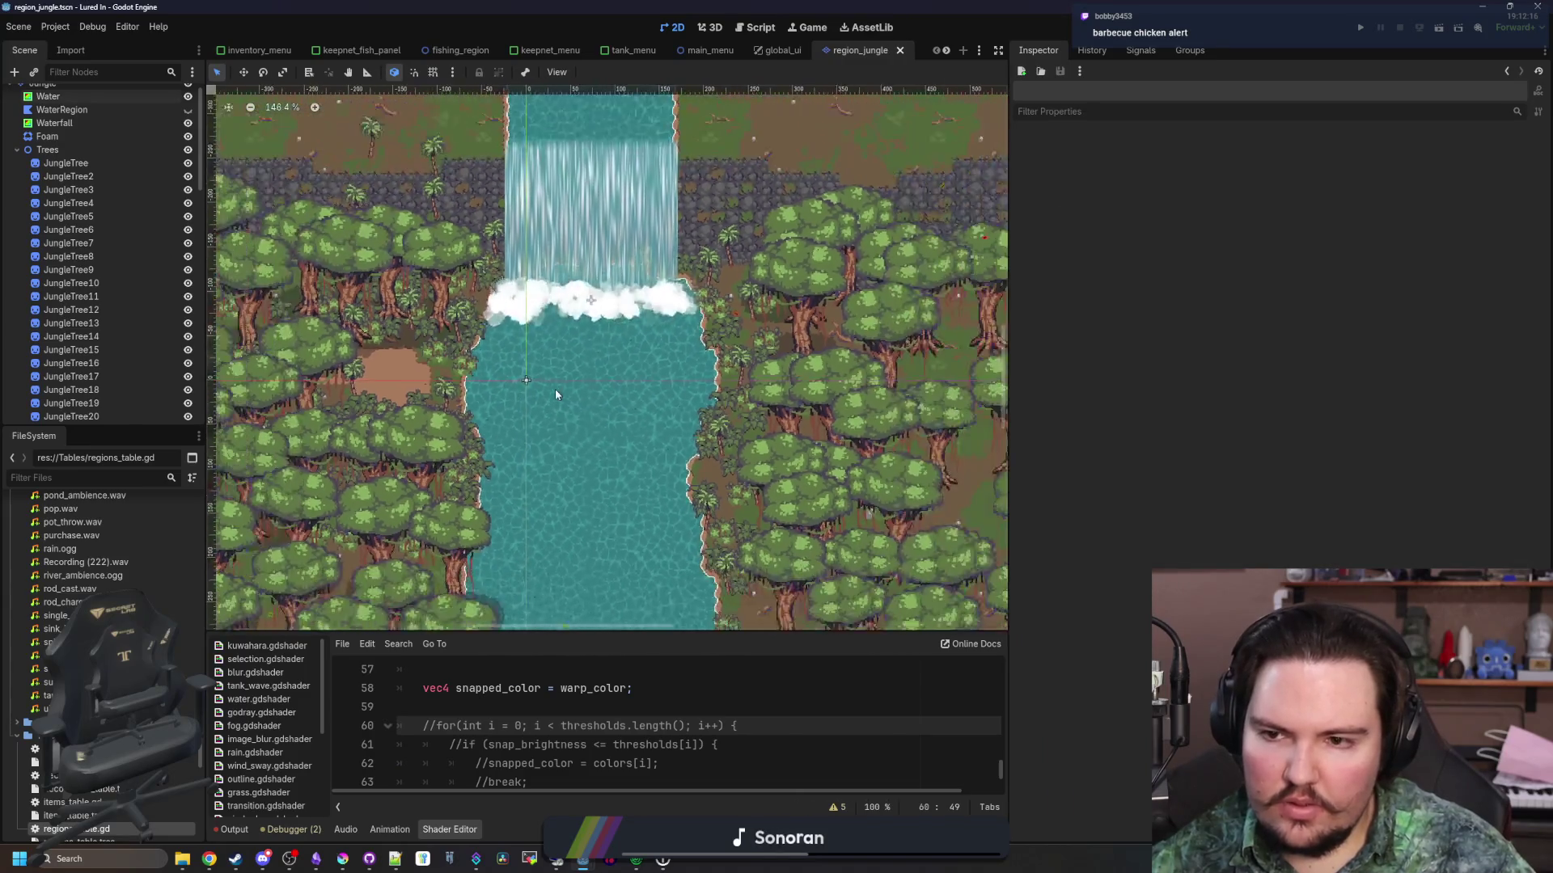
Run the game, dismiss Welcome Back, maximize the window and travel to the Jungle for $100k
scroll(555, 390, "down", 1)
key("F5")
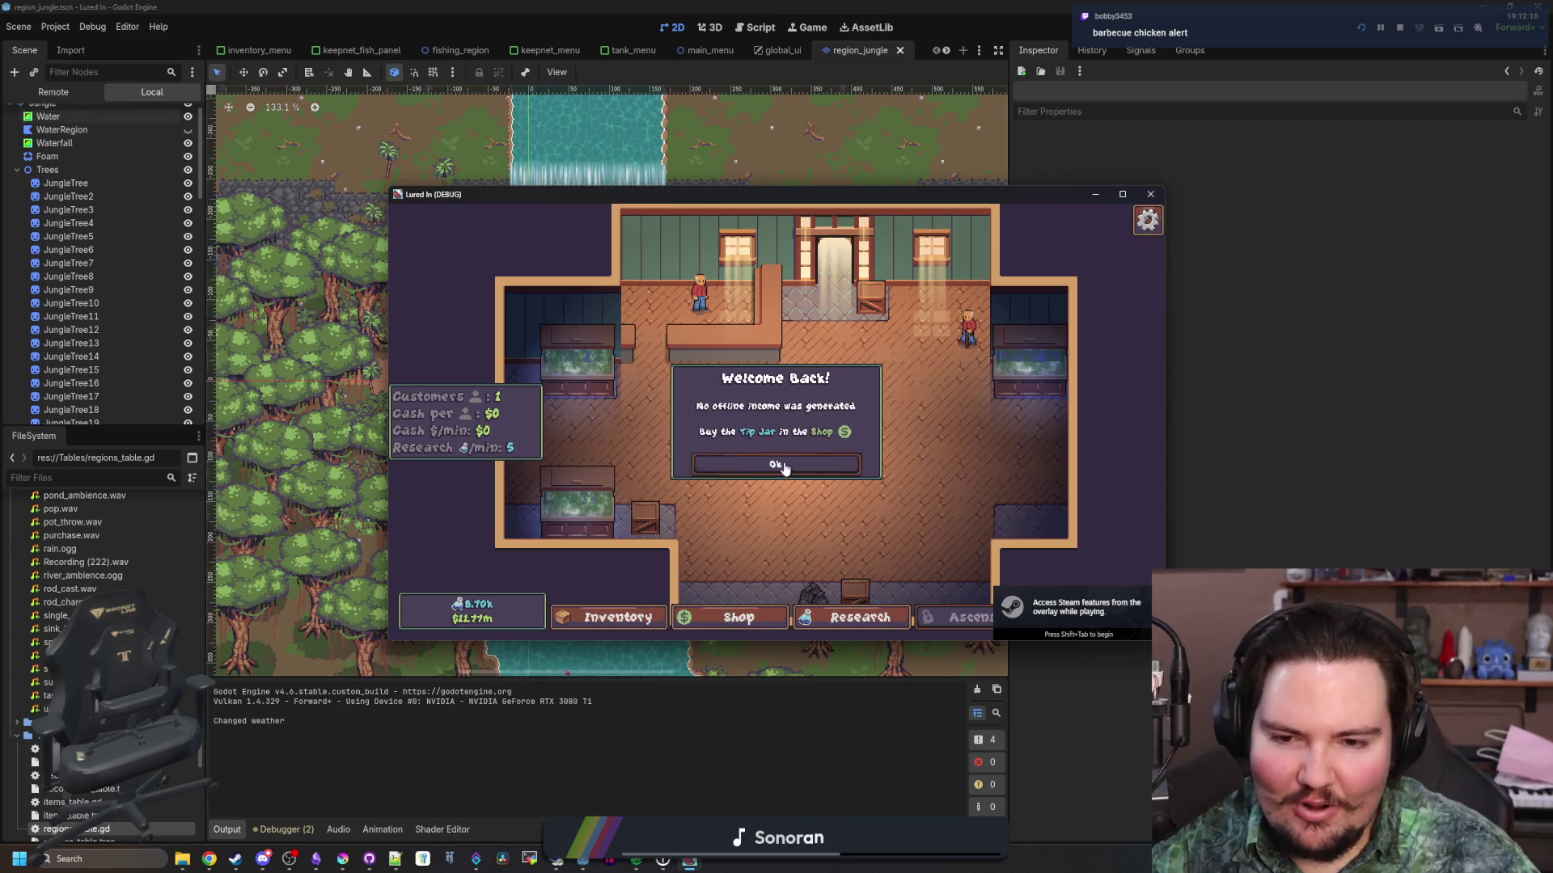
left_click(776, 464)
left_click(1123, 194)
left_click(861, 437)
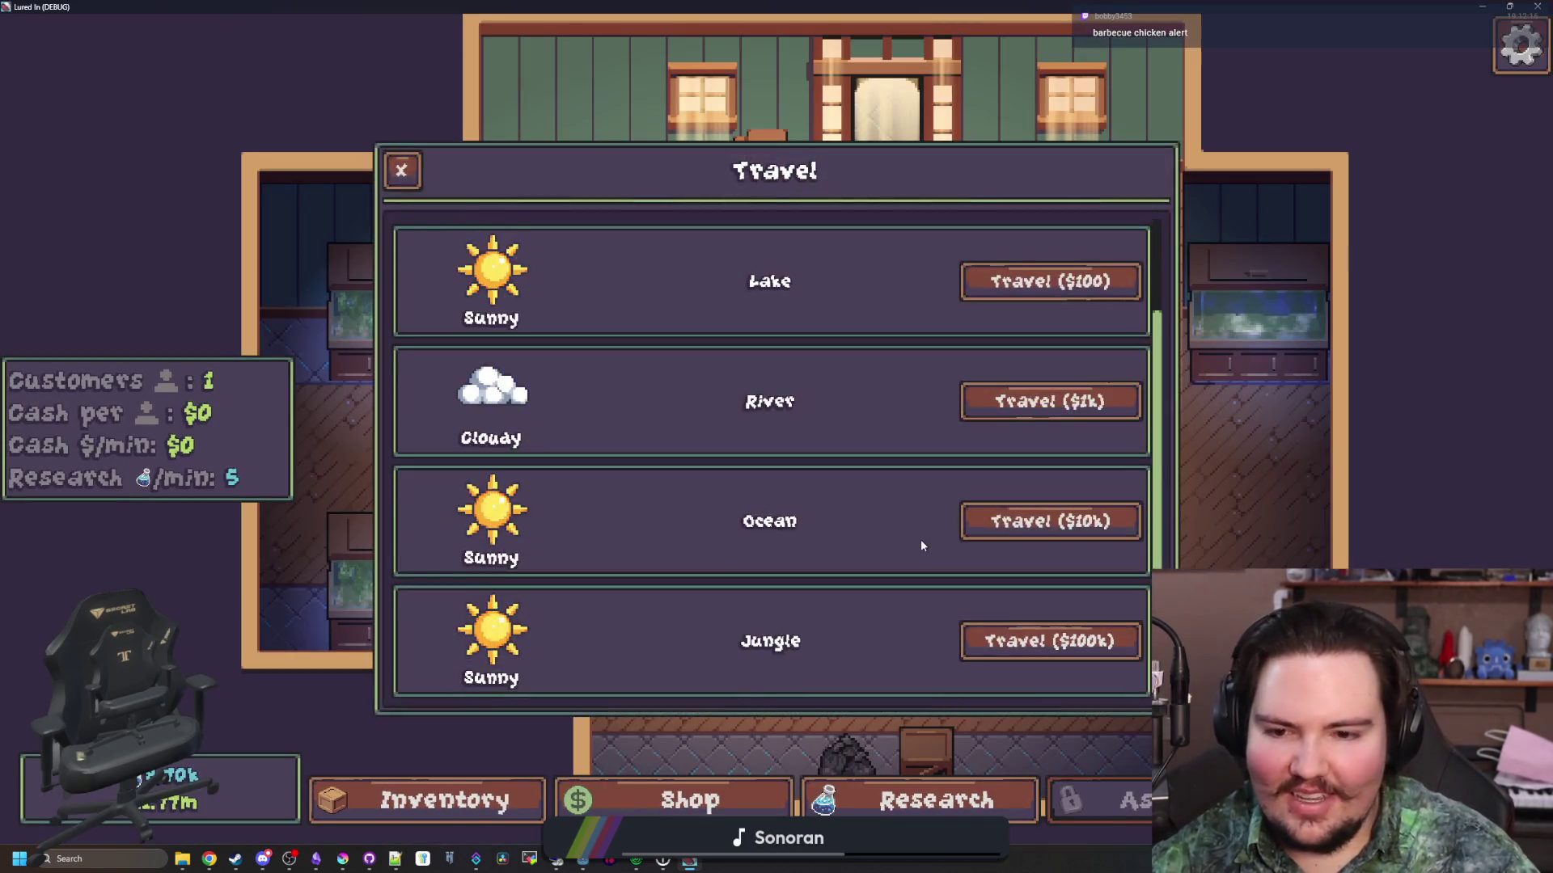
left_click(1055, 651)
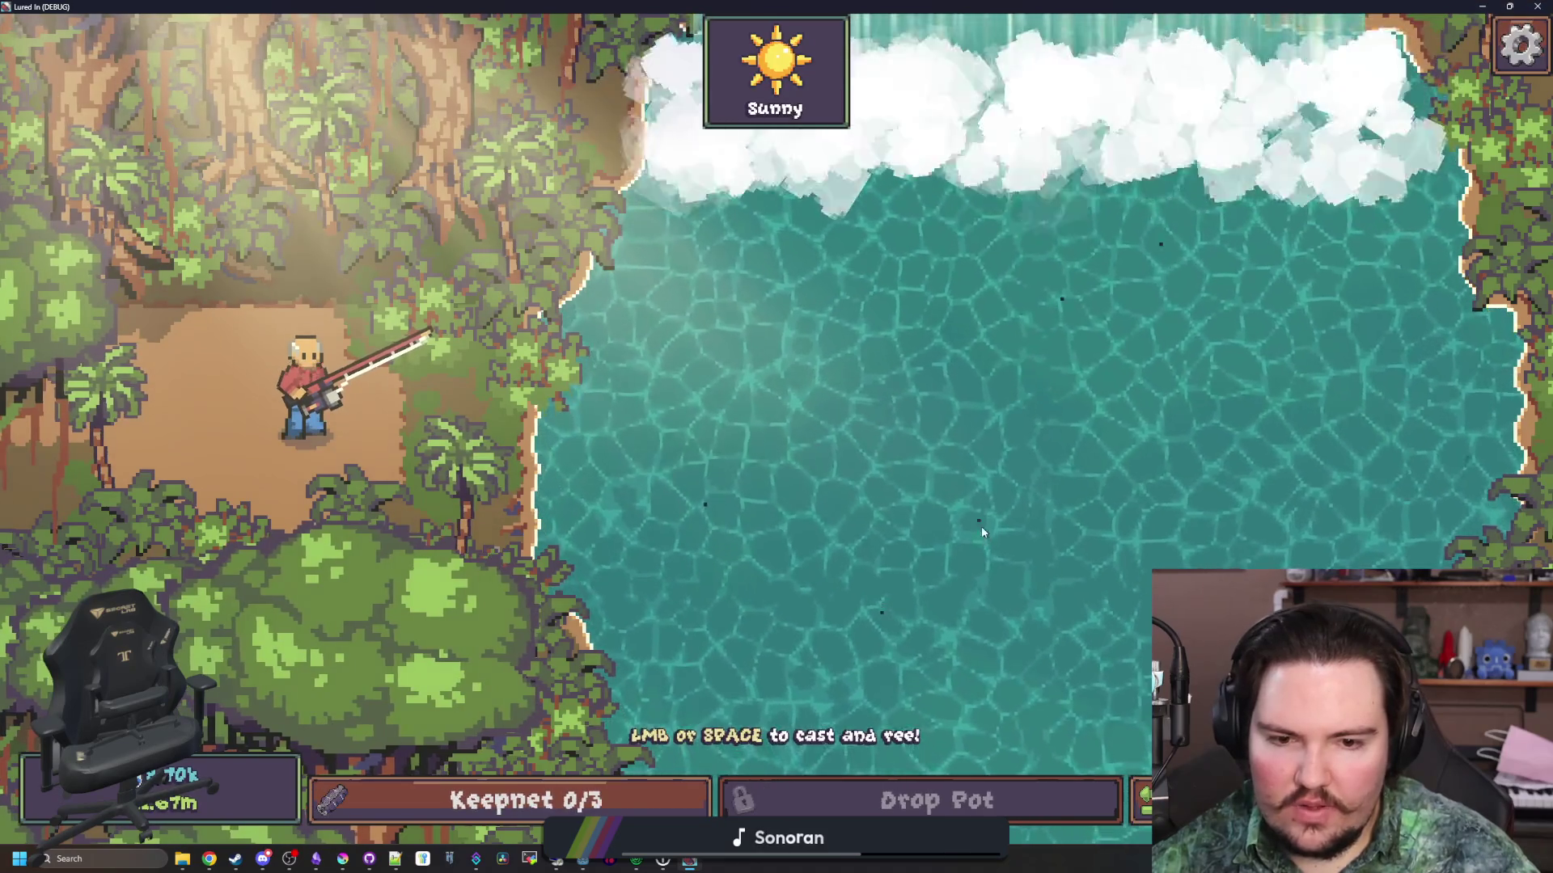
mouse_move(846, 129)
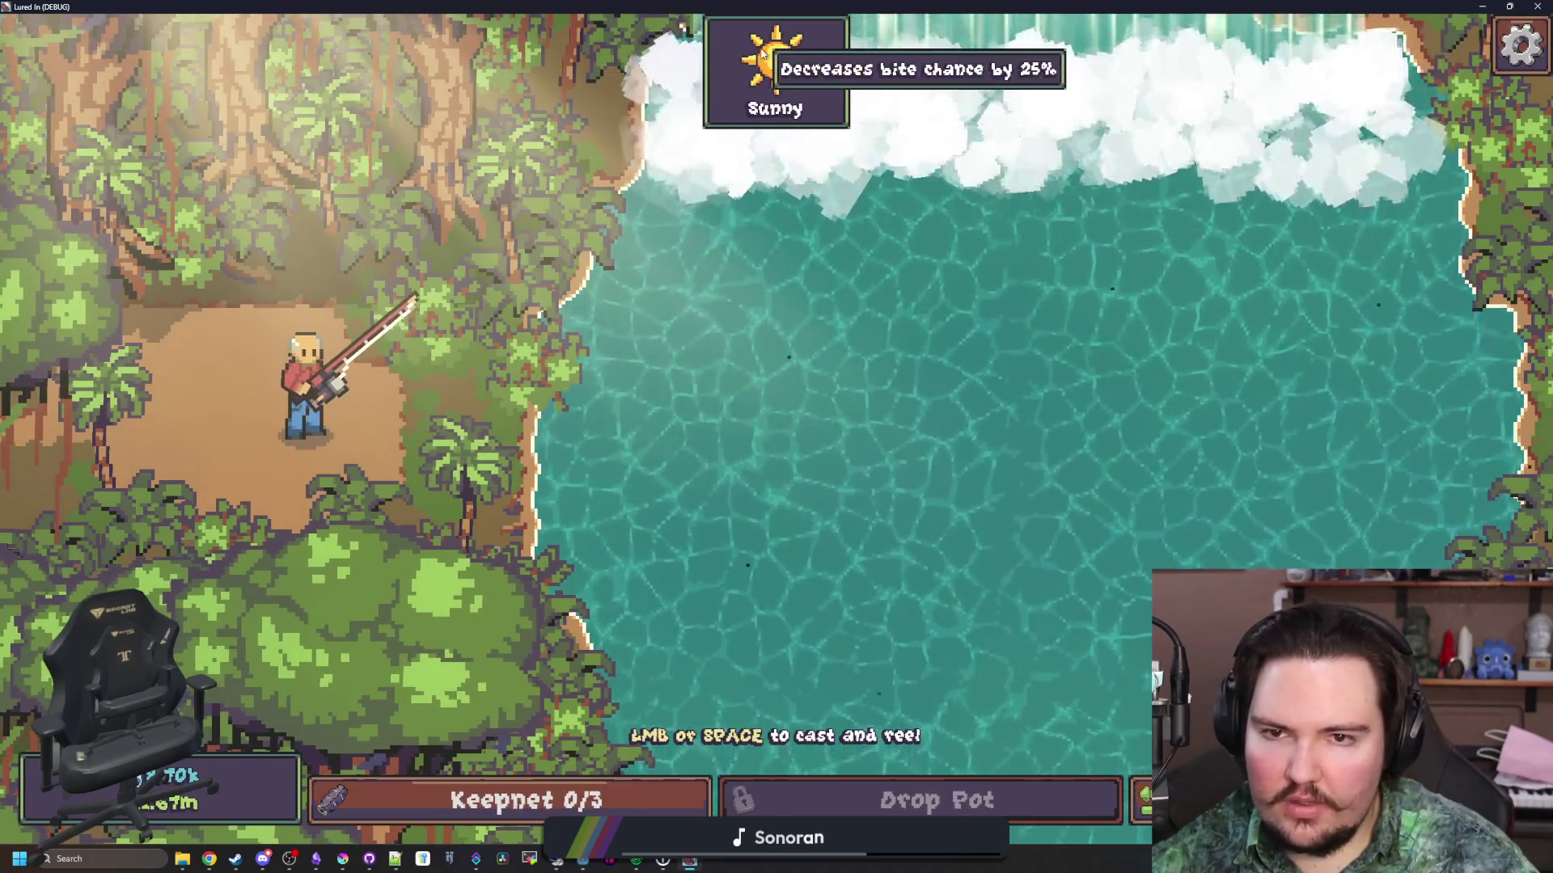
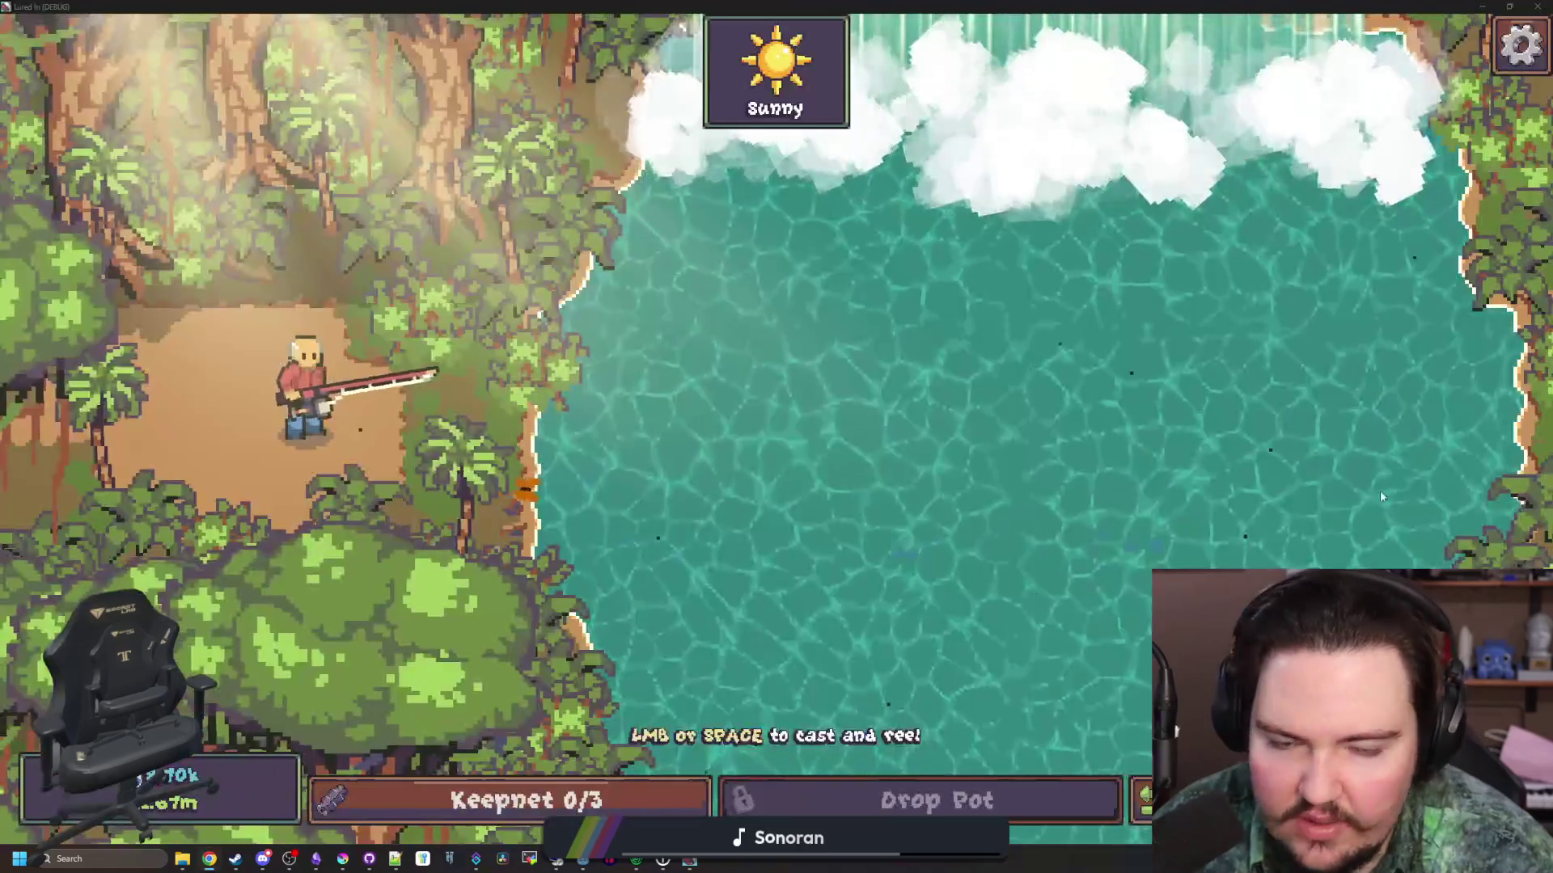
Cast the fishing line into the river in the running game, then switch to the browser
key("space")
key("alt+Tab")
Search Google for 'jungle water plants' and show the image results
left_click(752, 47)
type("jungle")
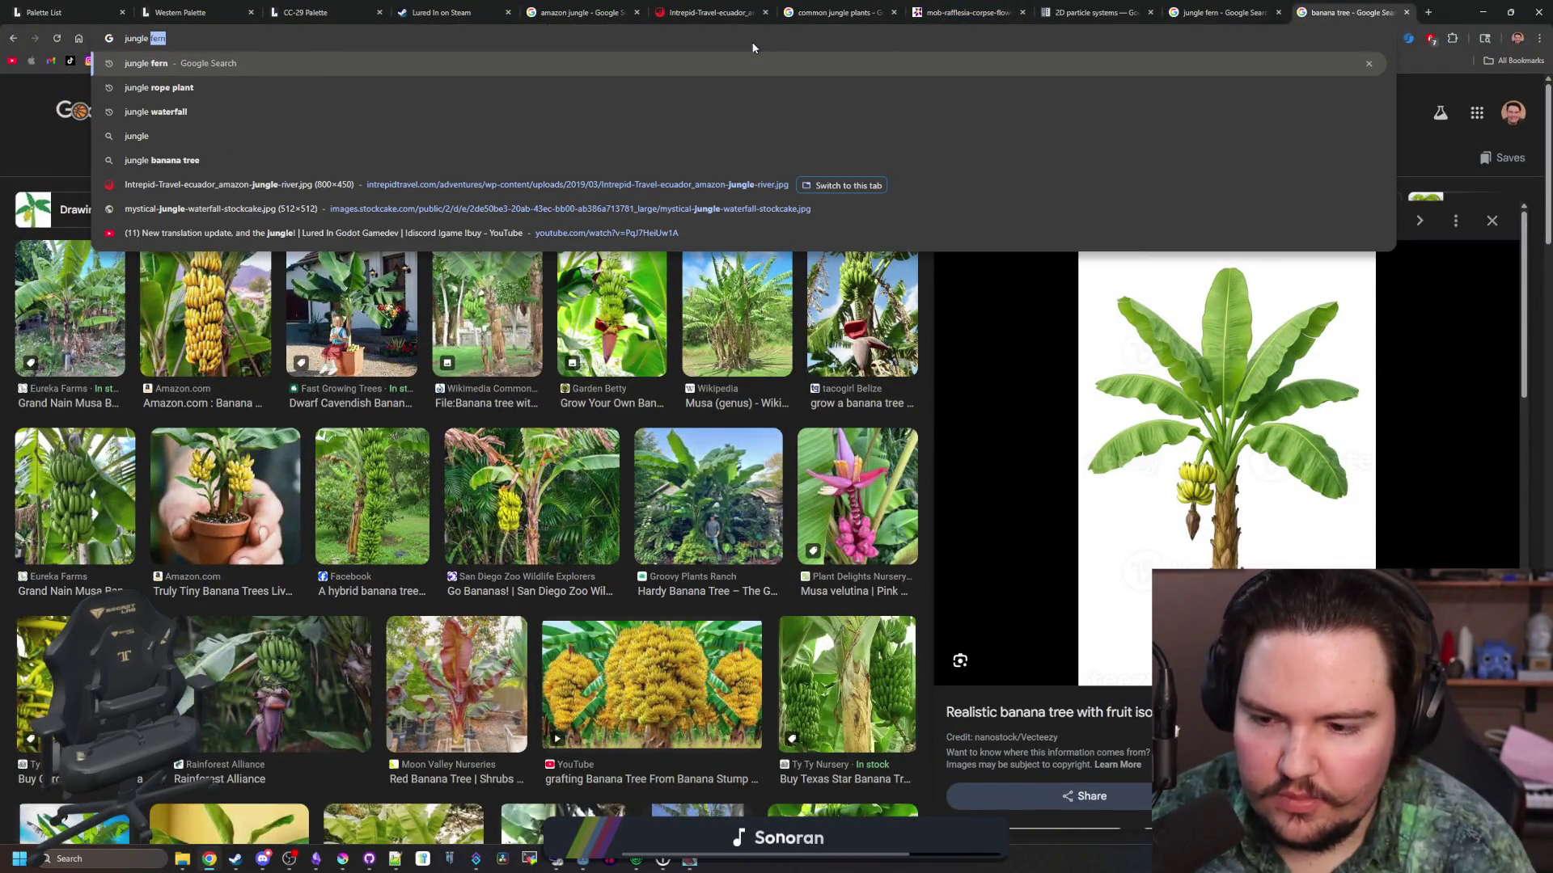
type(" water plants")
key("Return")
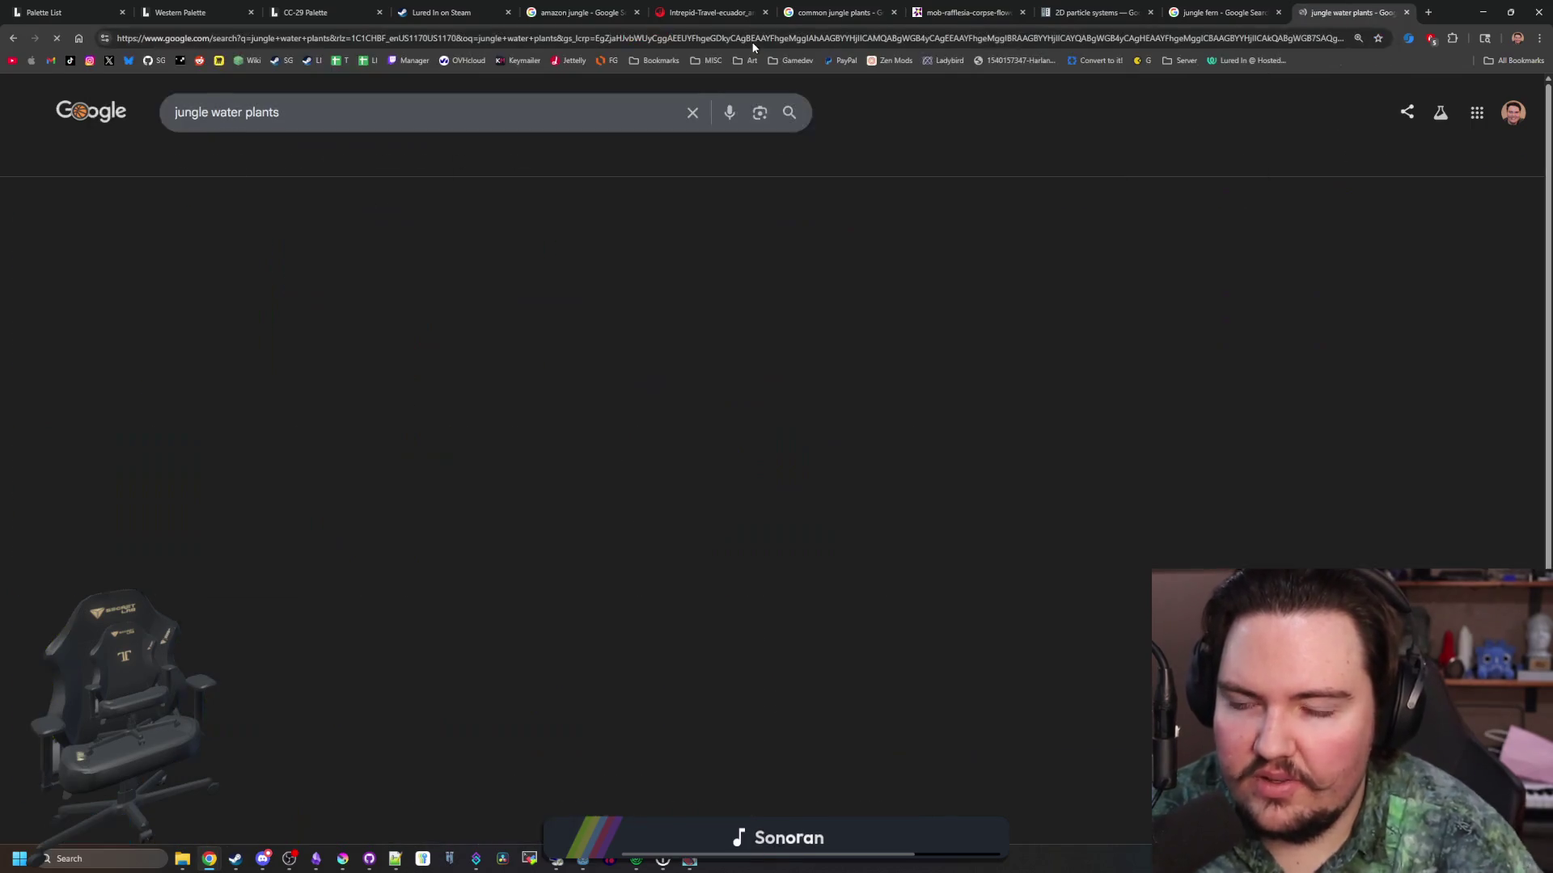
left_click(215, 162)
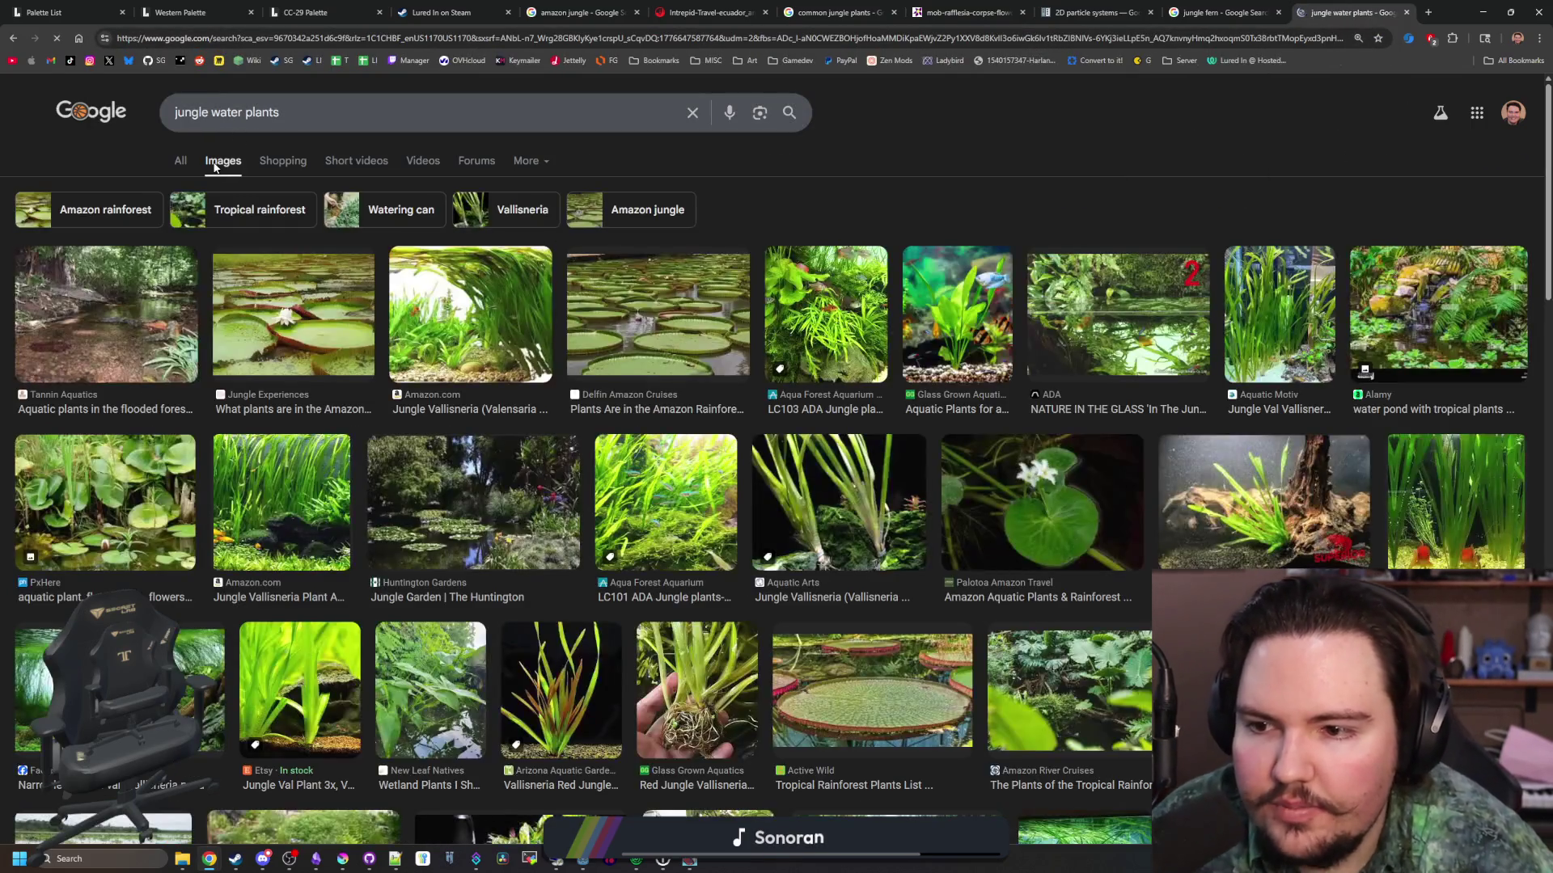
Preview lily-pad, Jungle Vallisneria, Amazon aquatic grass and jungle river reference images
left_click(301, 309)
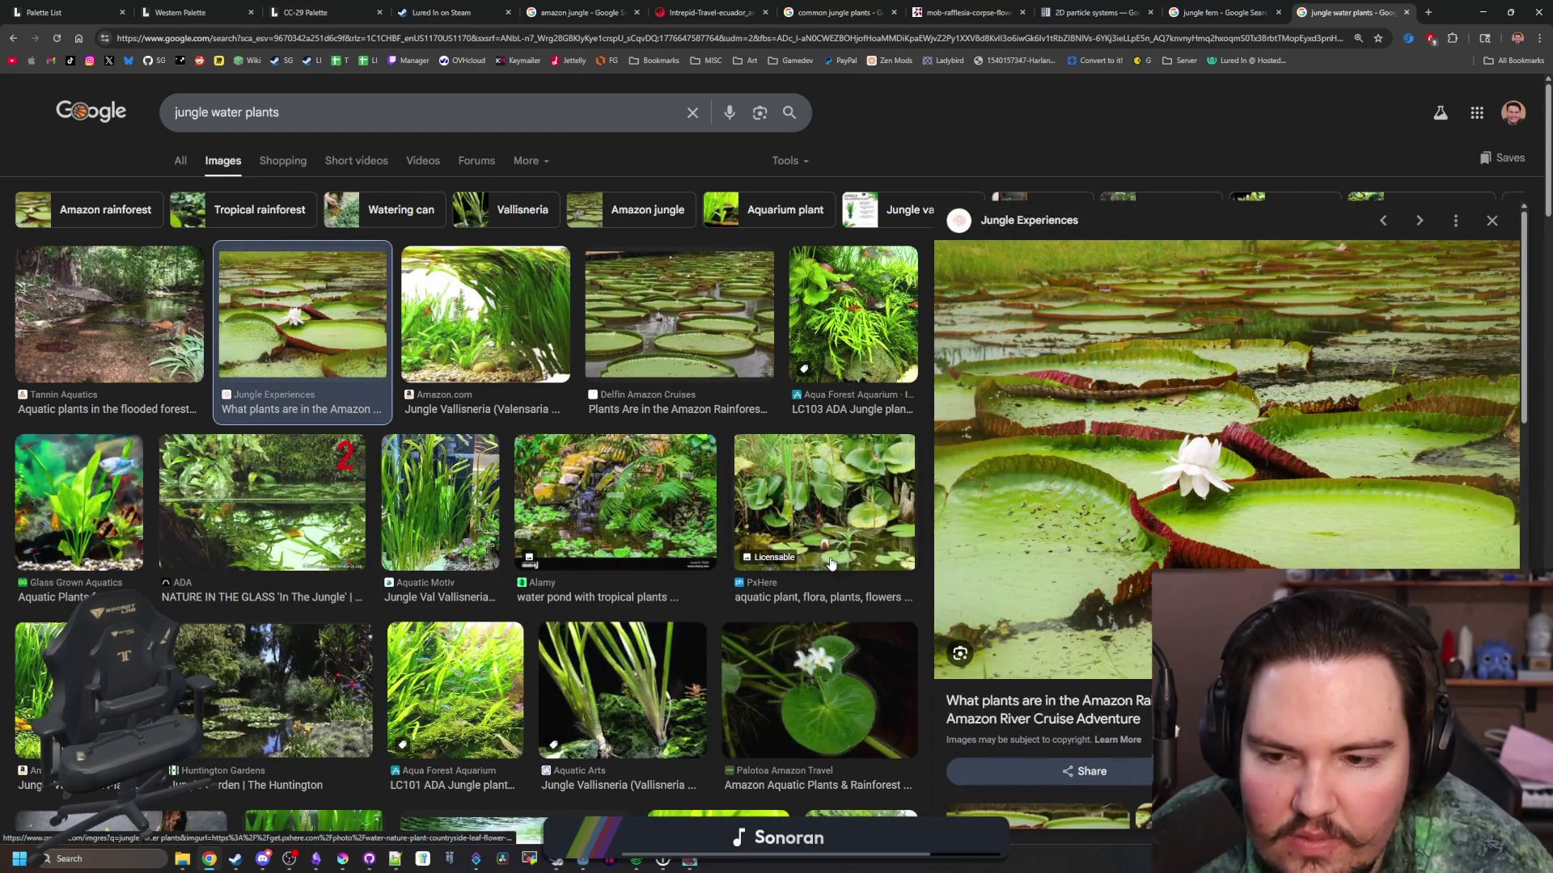
left_click(492, 513)
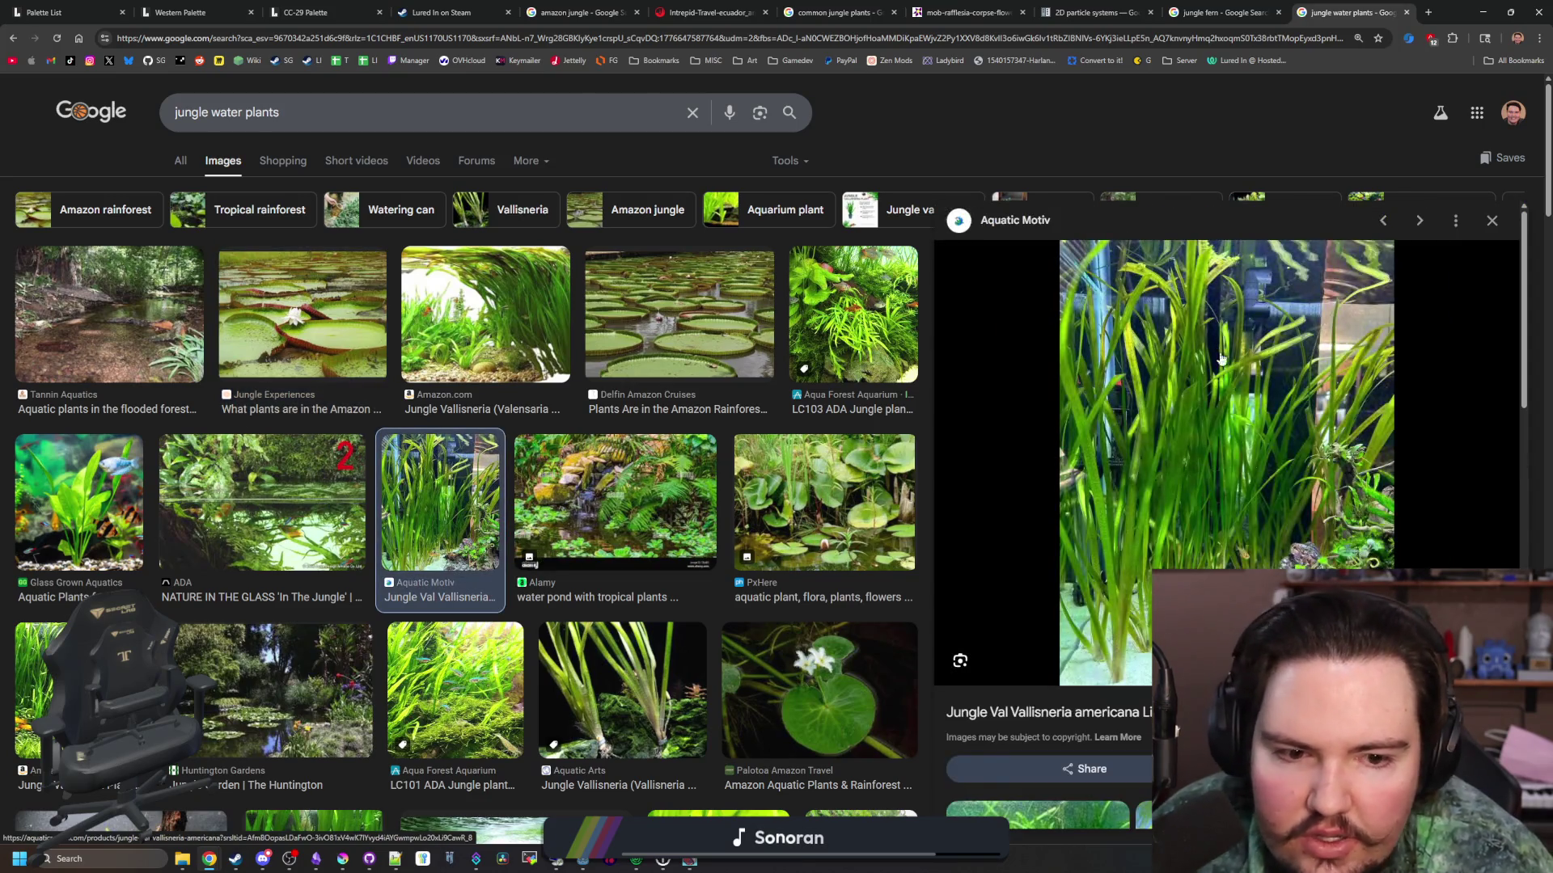
scroll(302, 546, "down", 2)
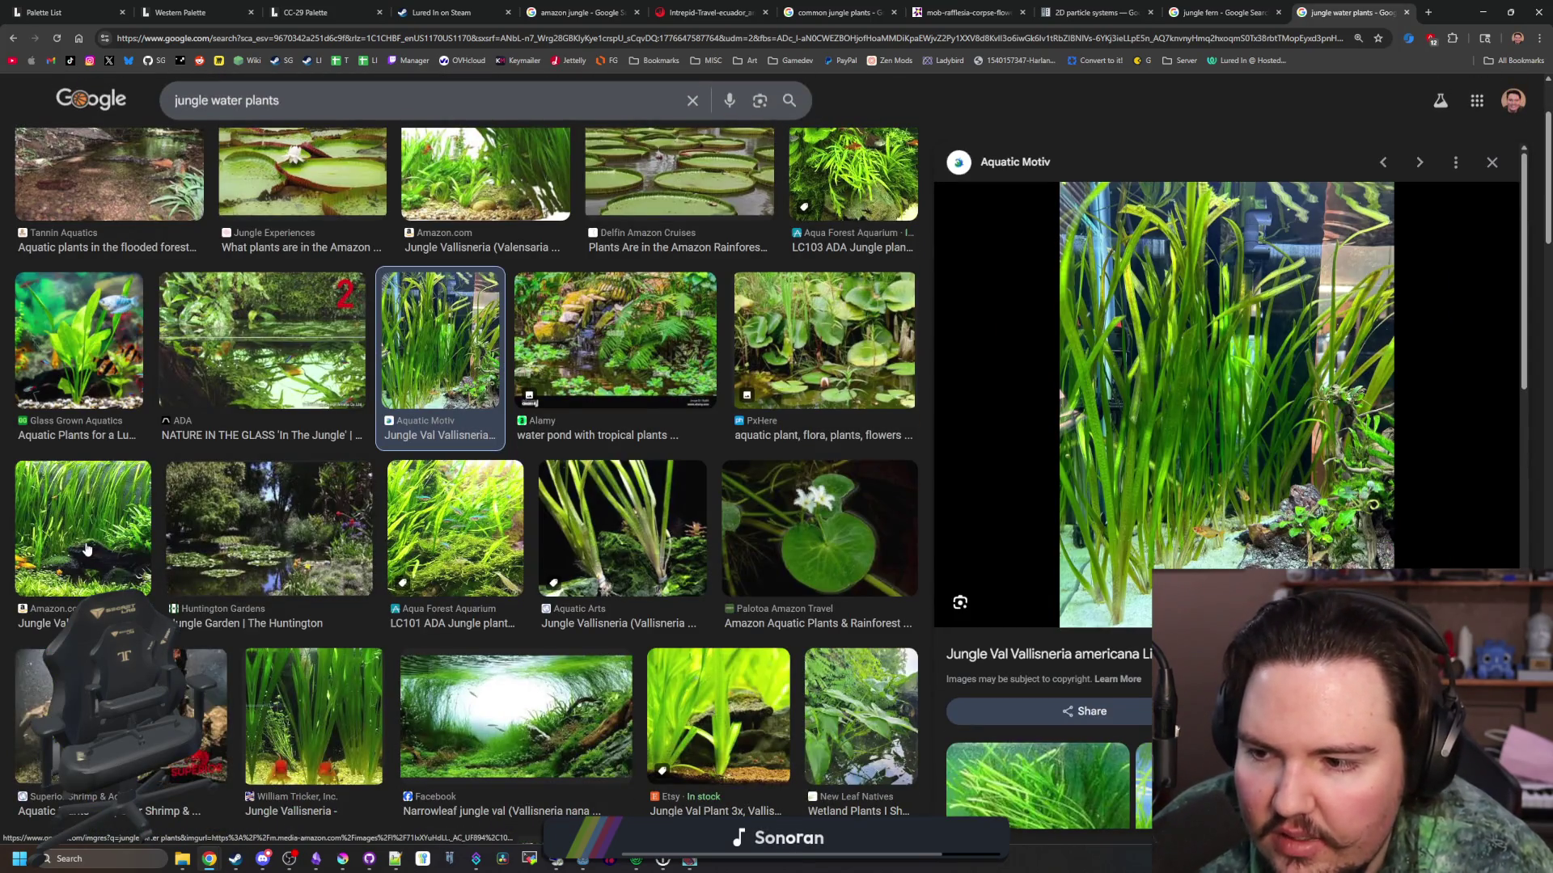
left_click(88, 549)
left_click(315, 712)
scroll(319, 686, "down", 4)
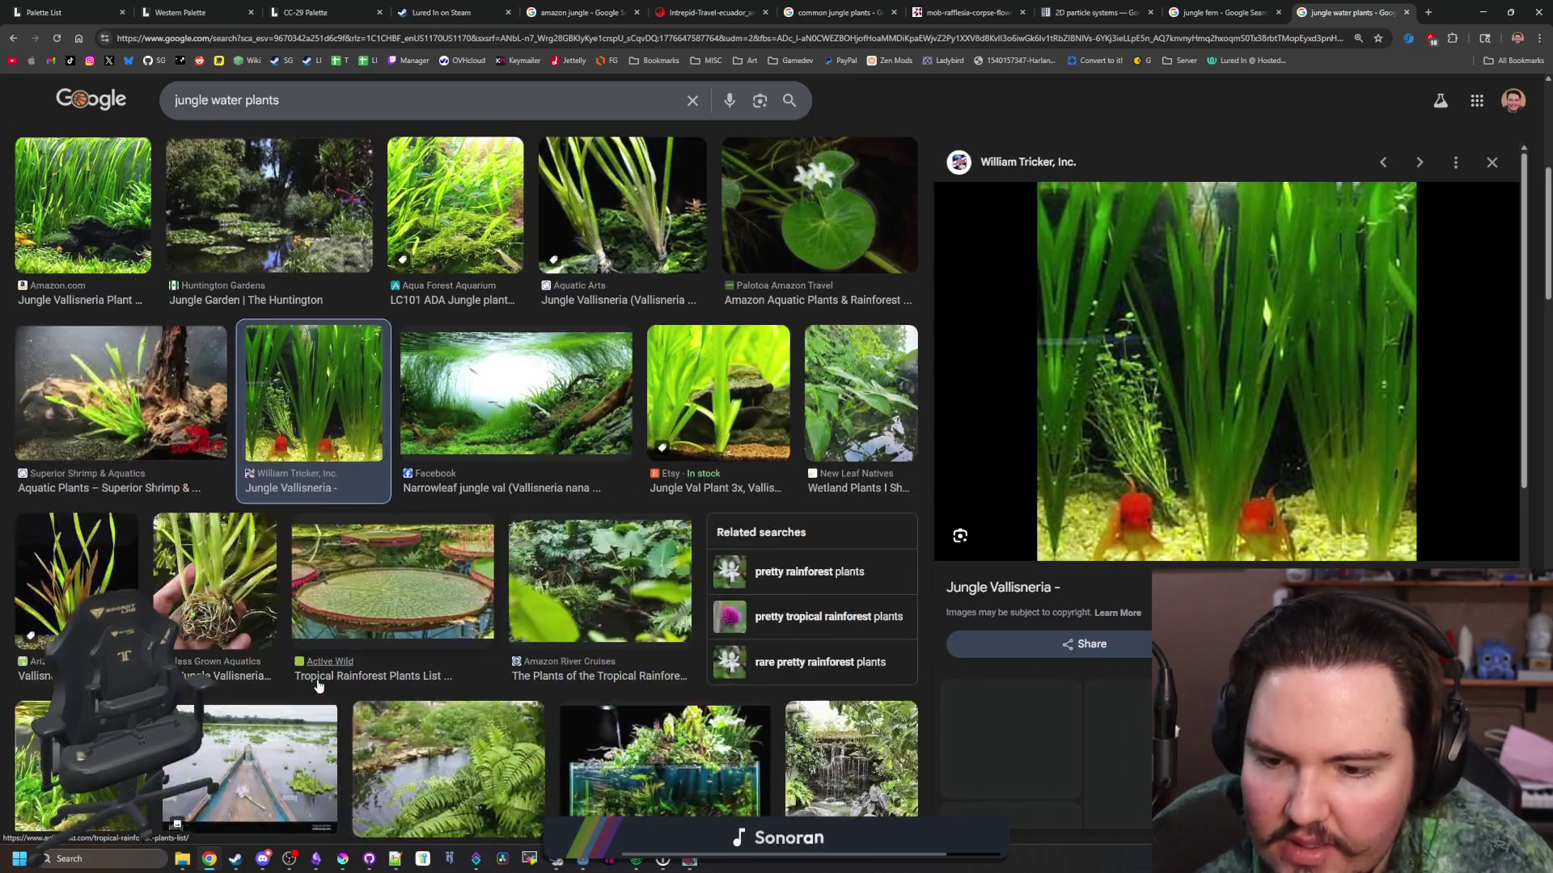
scroll(319, 687, "down", 1)
scroll(318, 686, "down", 2)
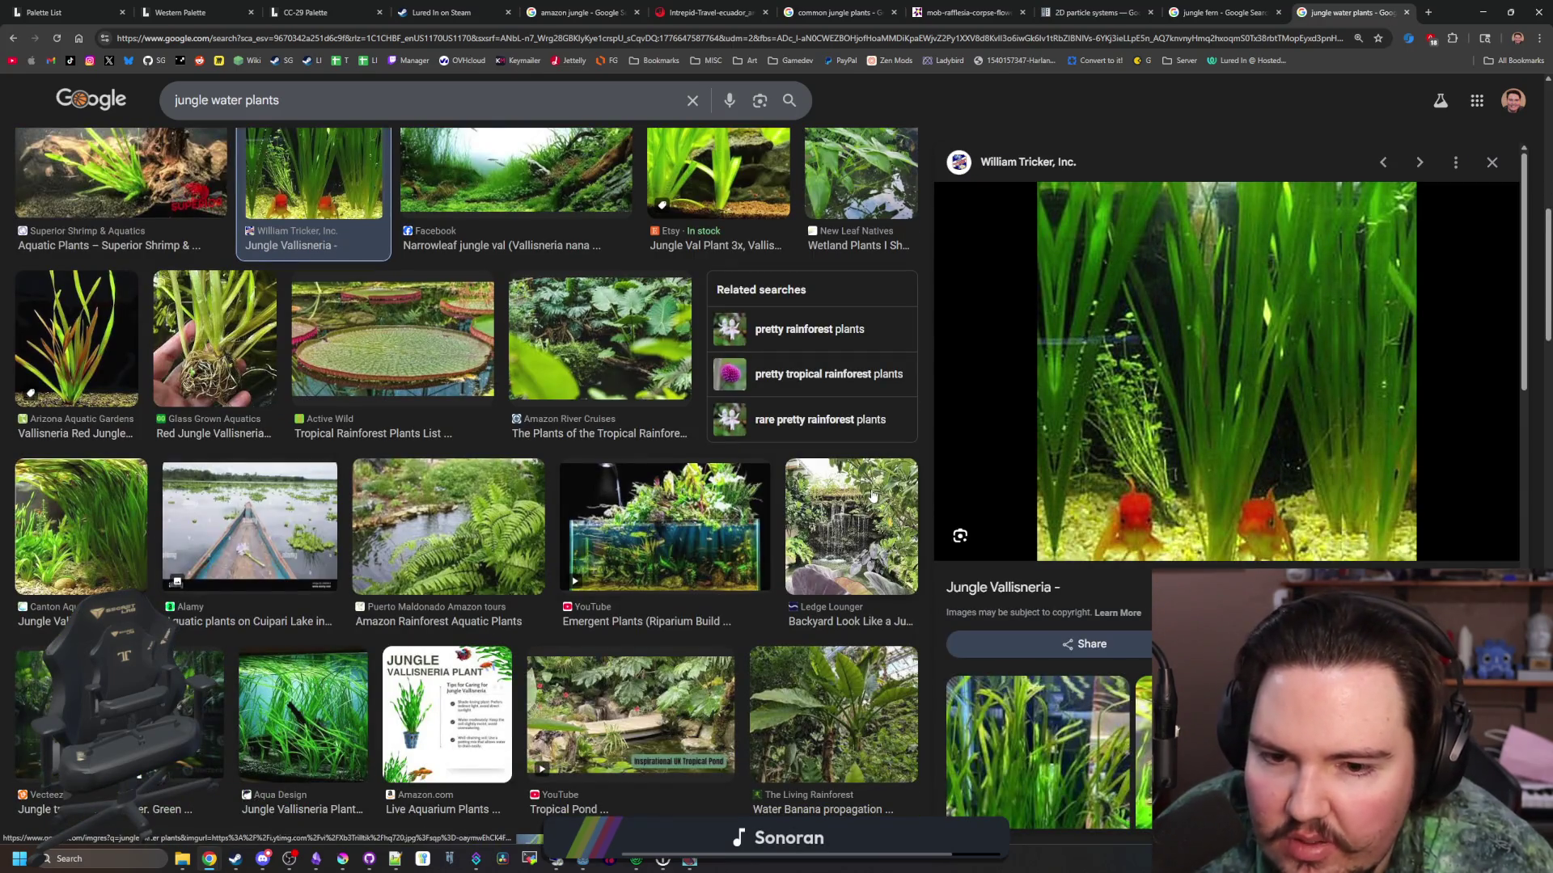
left_click(450, 525)
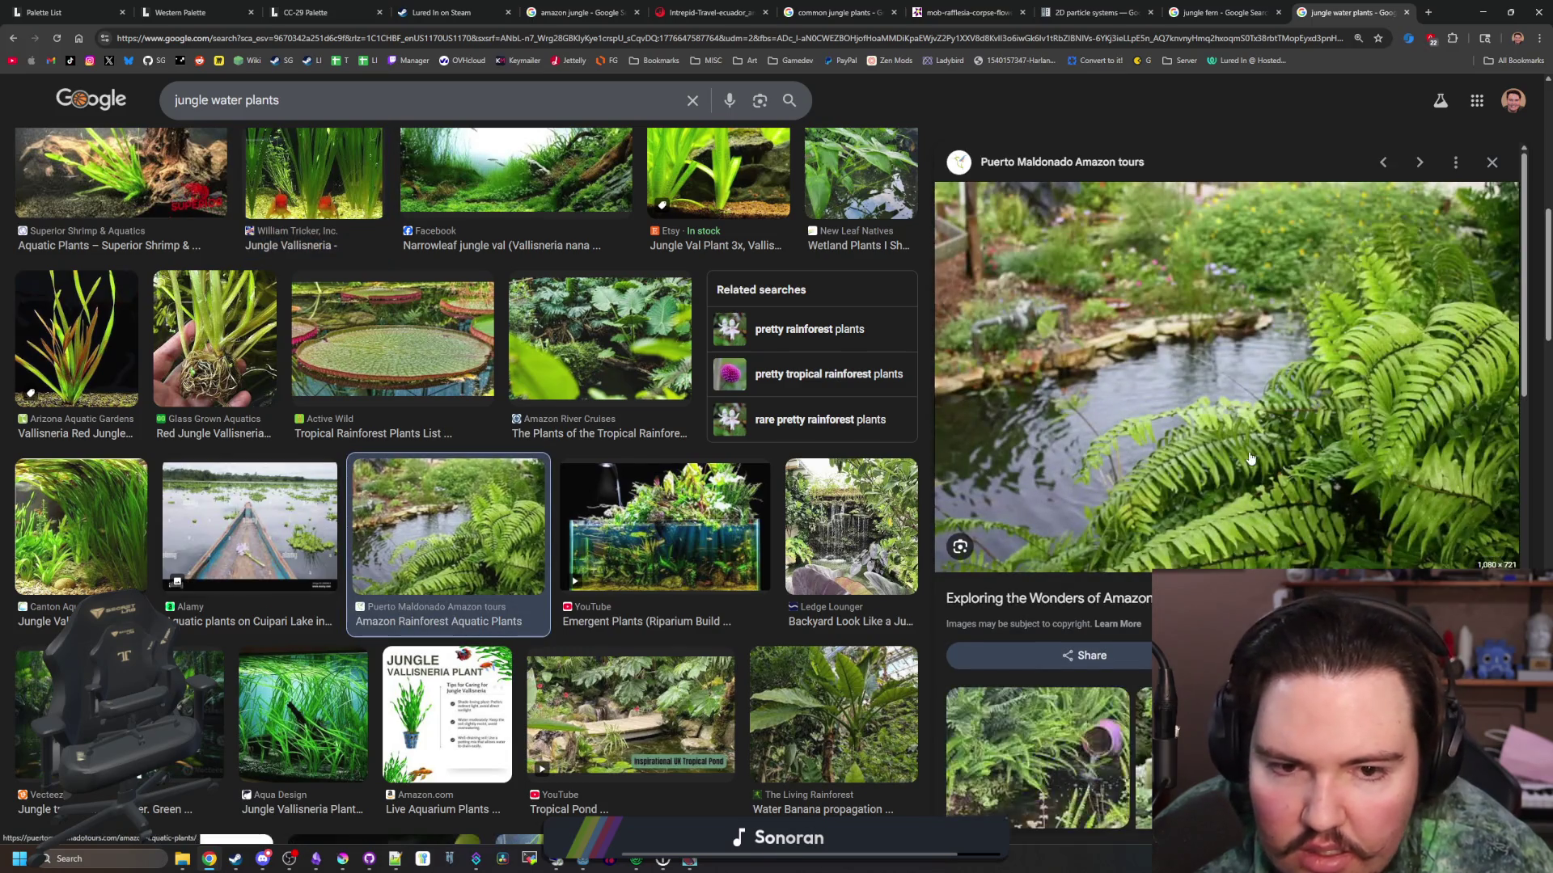
left_click(127, 511)
scroll(127, 511, "down", 2)
left_click(192, 570)
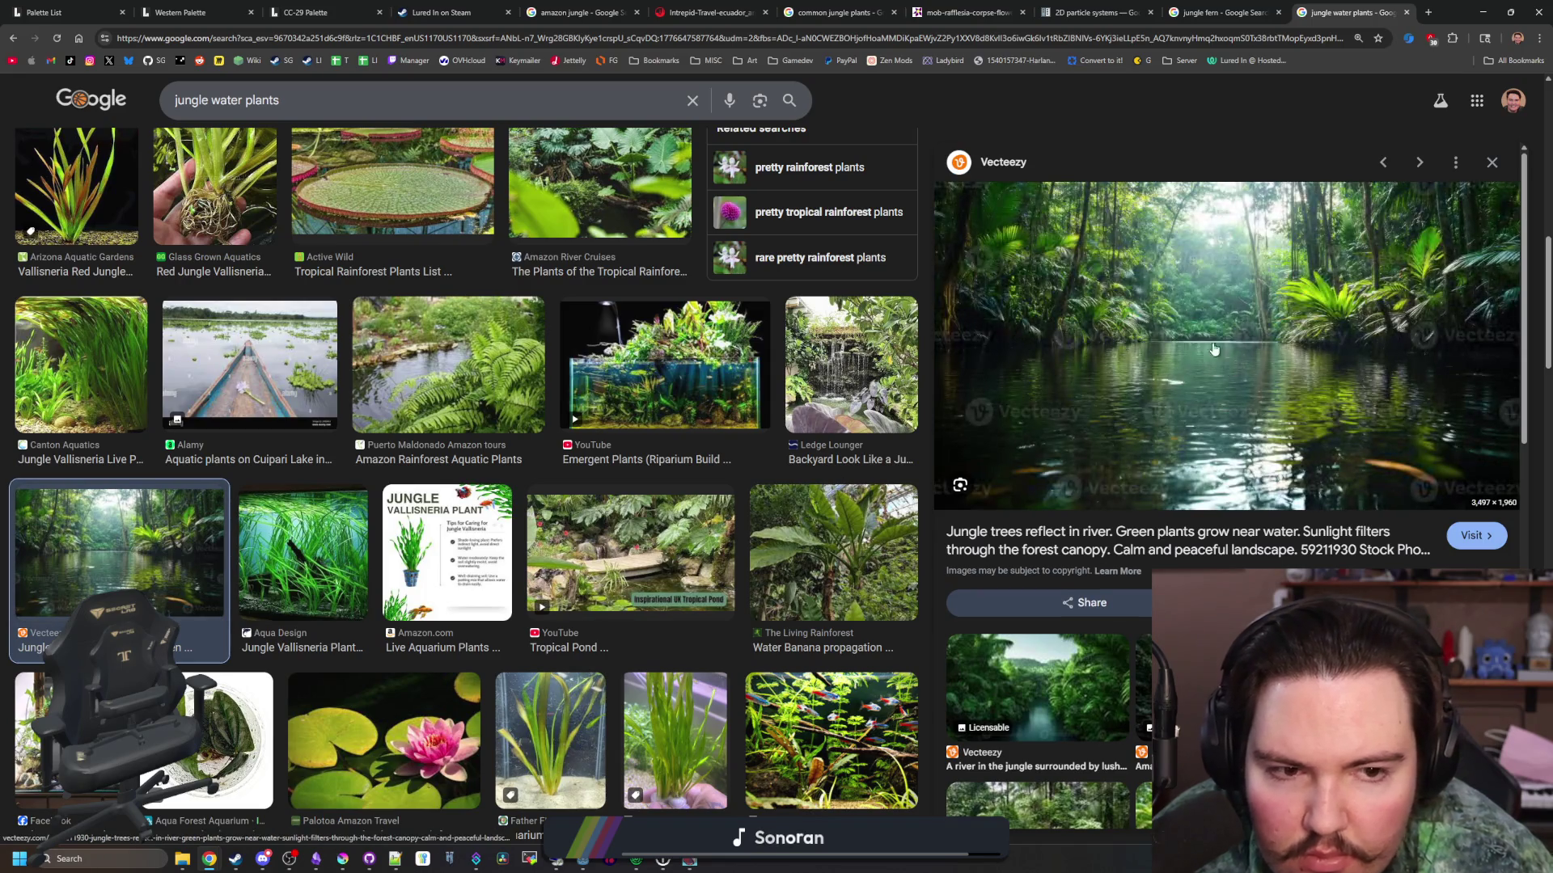
Minimize Chrome, close the running game, and bring up Krita
left_click(1482, 13)
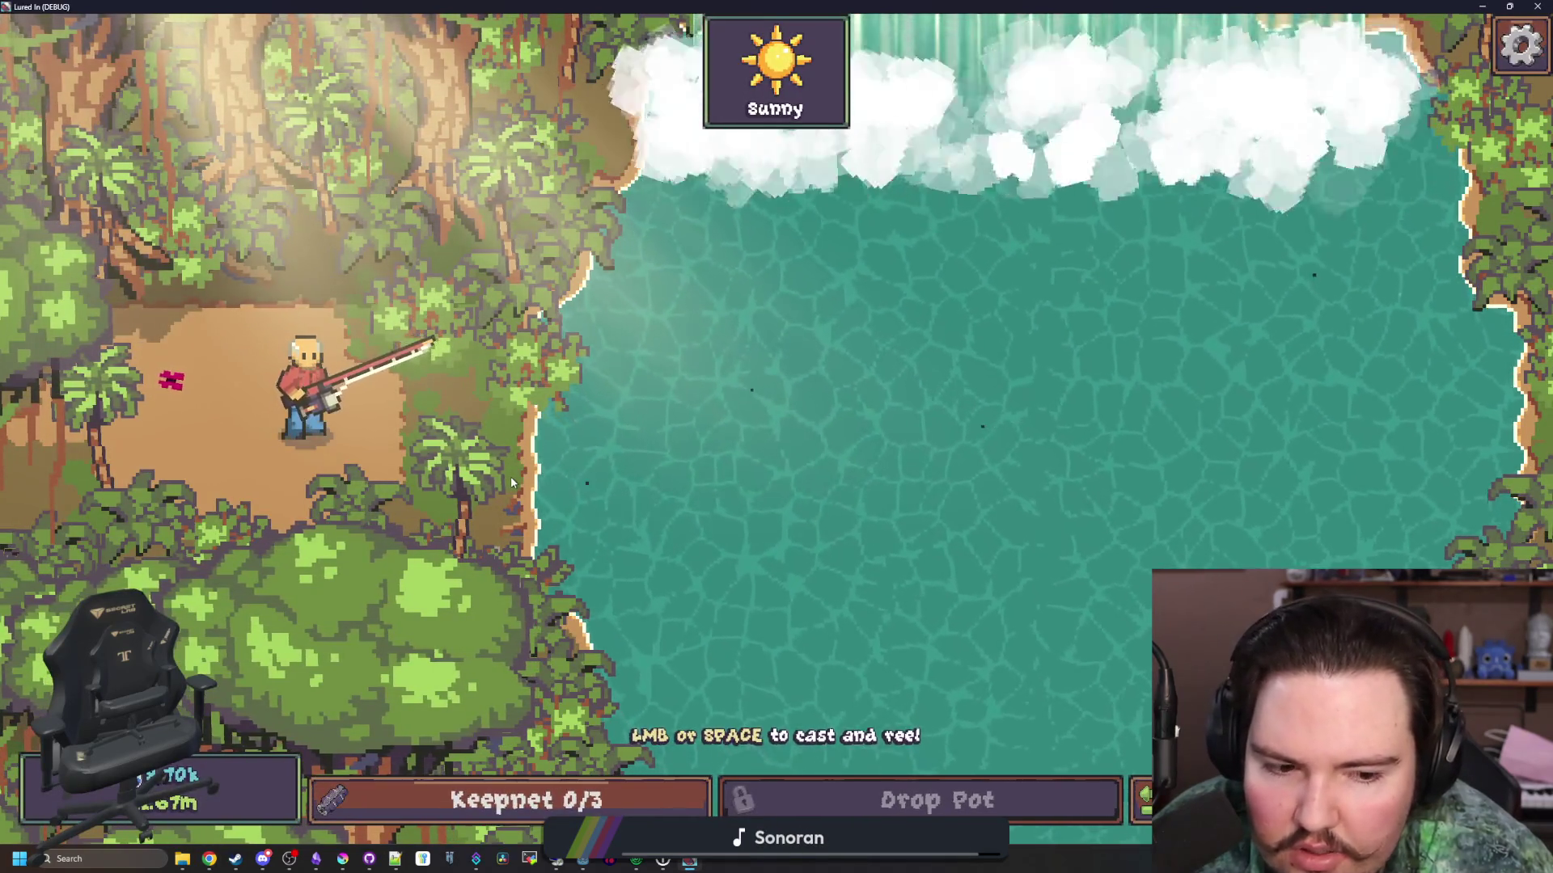
key("super+Down")
left_click(888, 391)
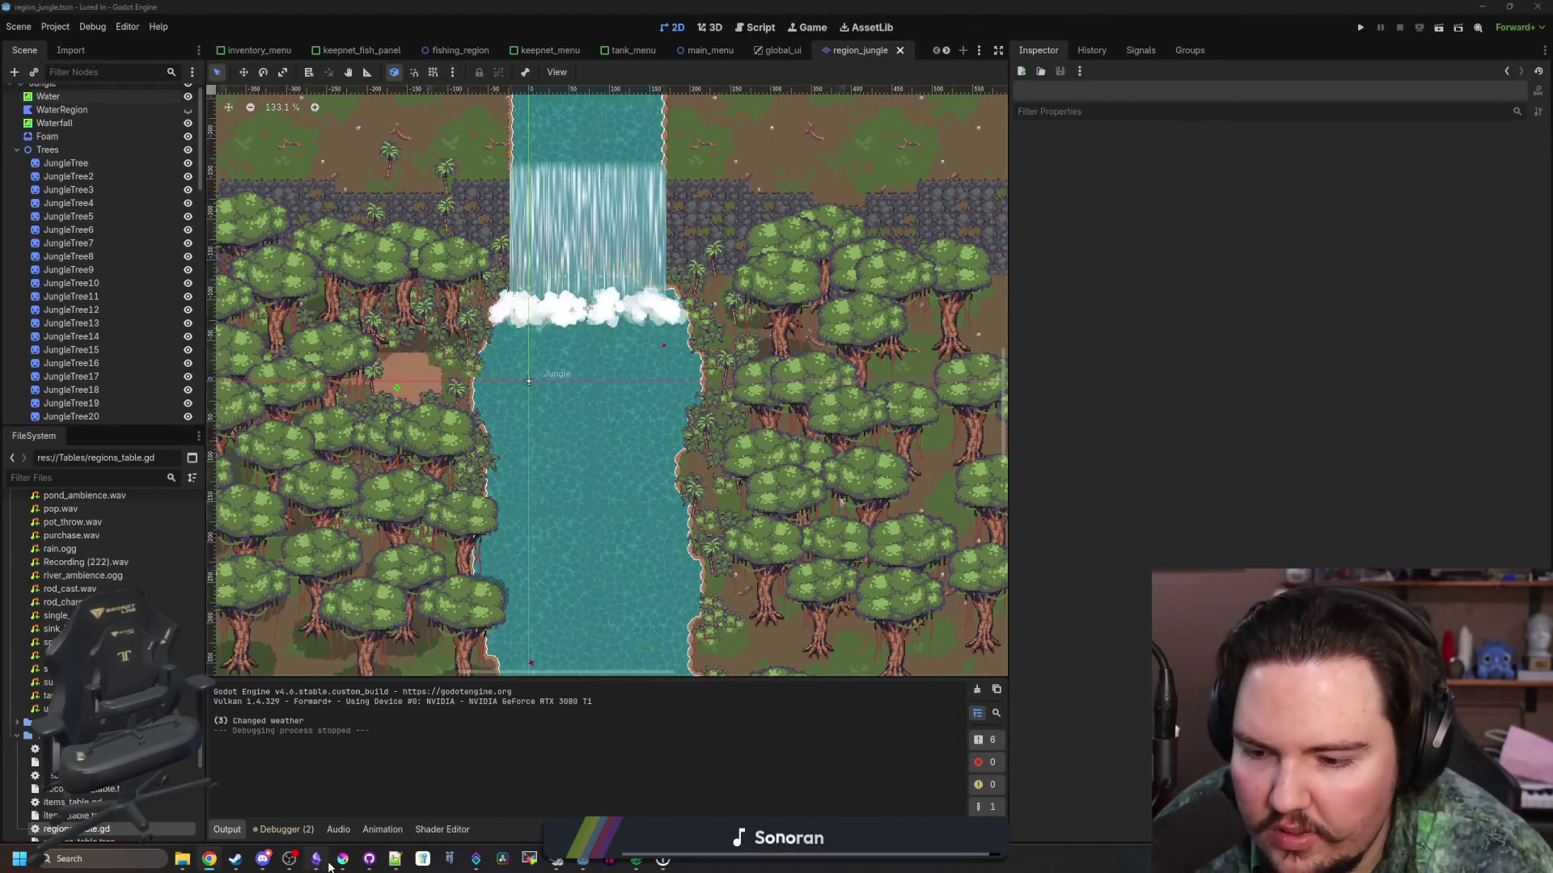
left_click(343, 859)
Maximize Krita and add a new empty paint layer above the palm
key("super+Up")
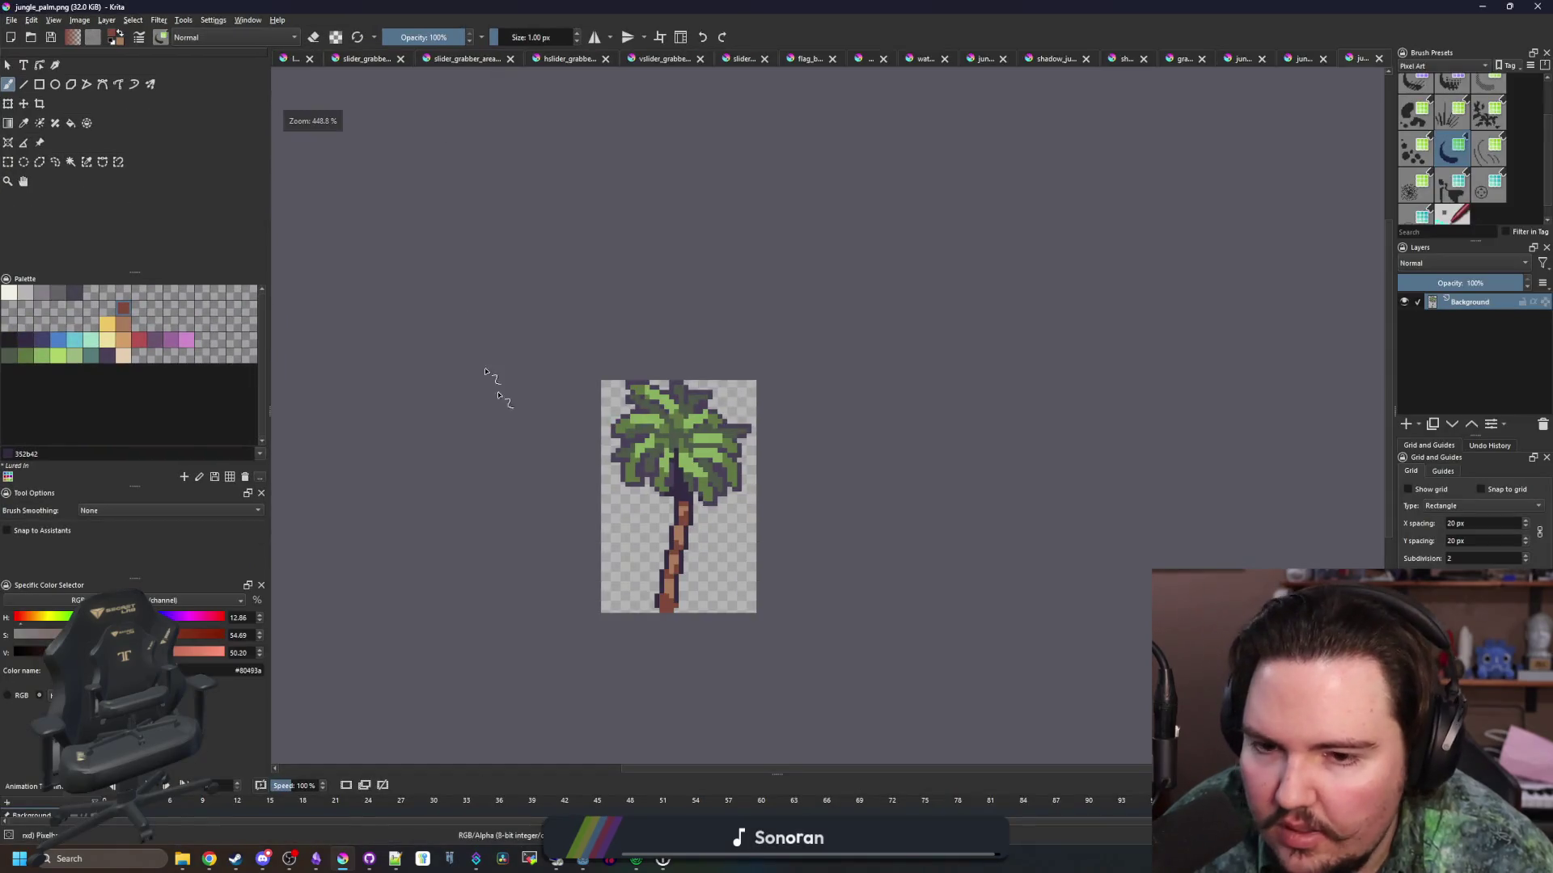
scroll(689, 512, "up", 1)
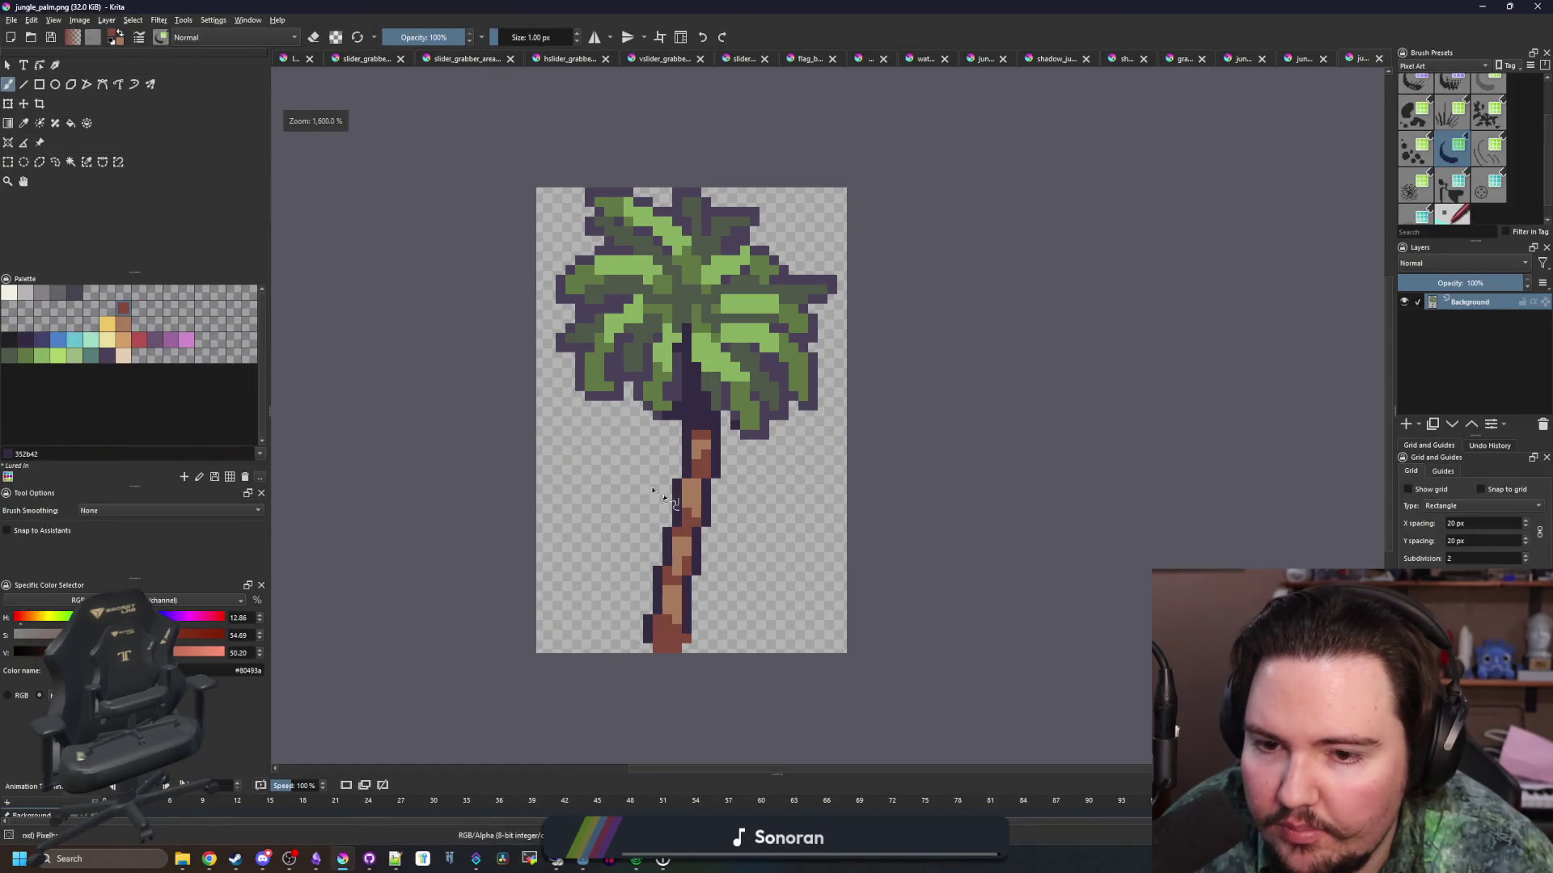
left_click(1406, 424)
scroll(740, 542, "up", 1)
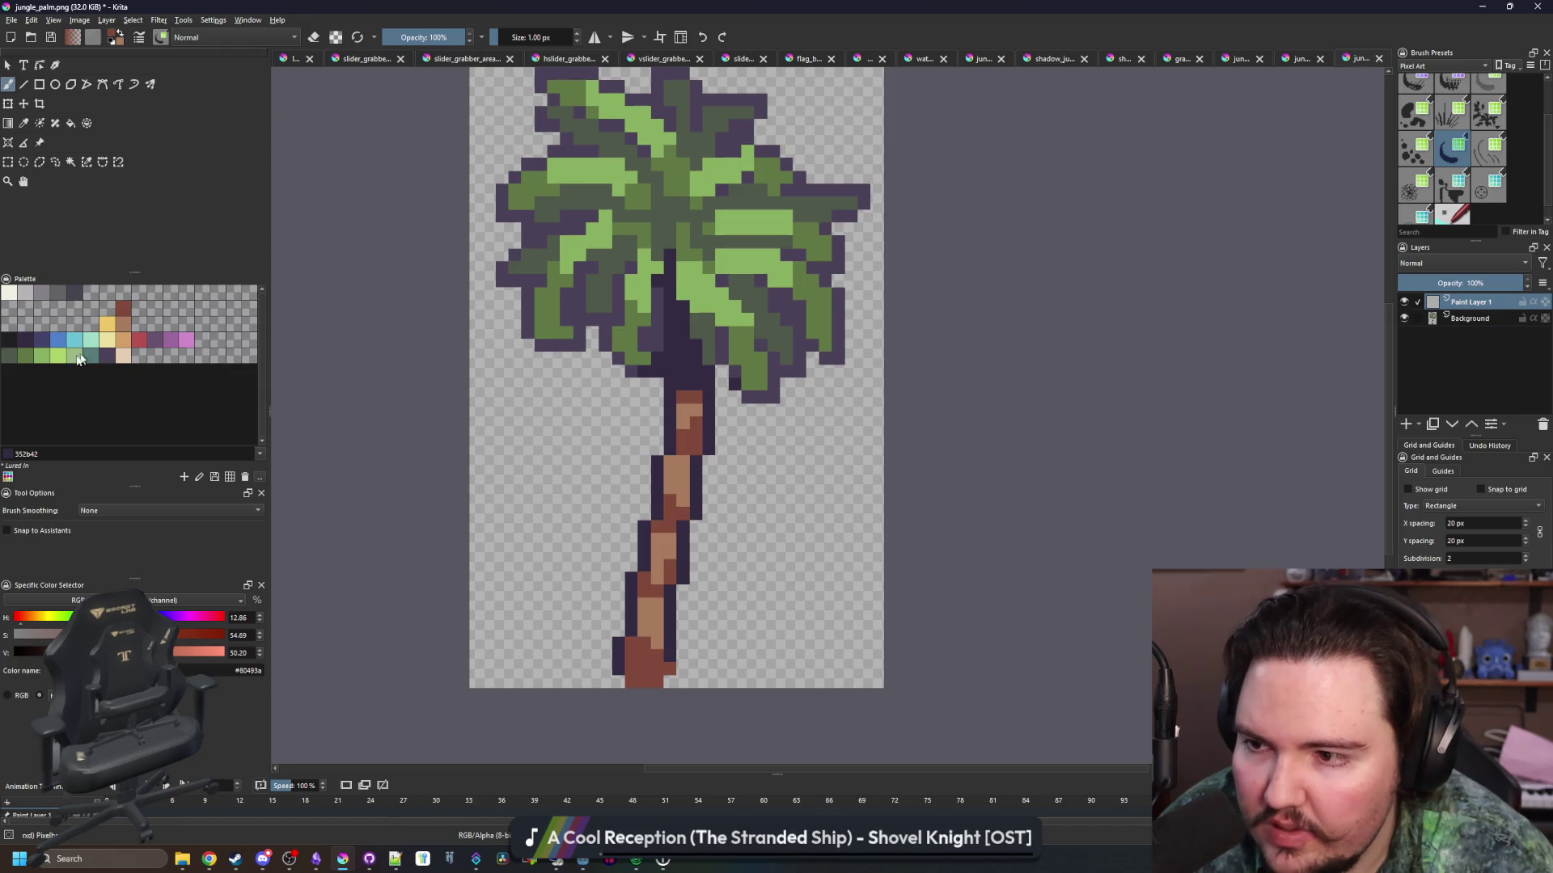
scroll(616, 508, "down", 1)
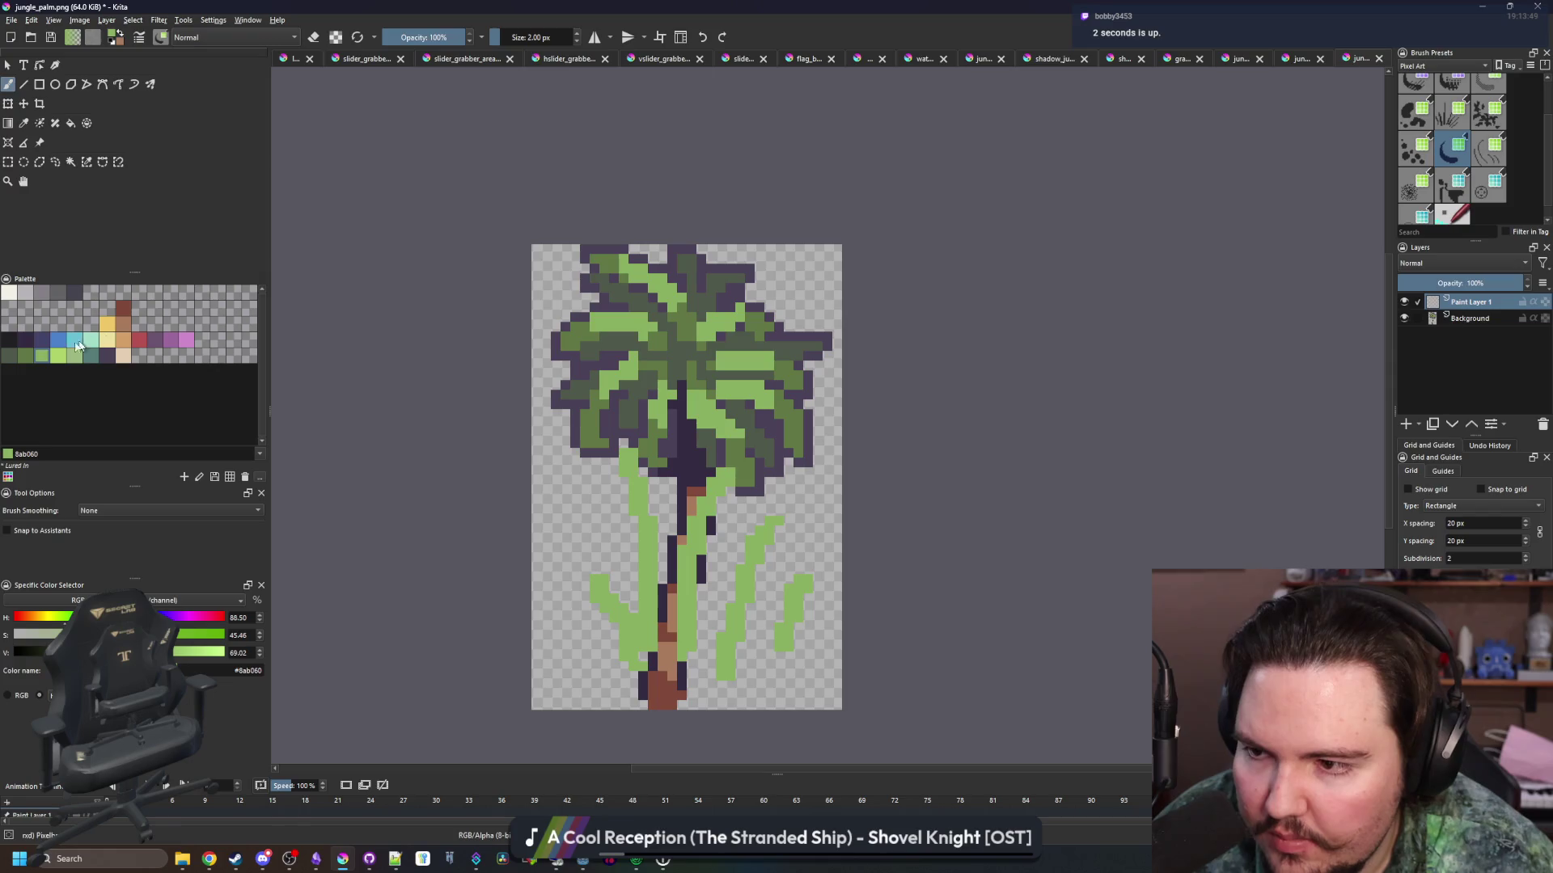
Select the light-green grass pixels by similar colour and shade the blades dark green
left_click(87, 162)
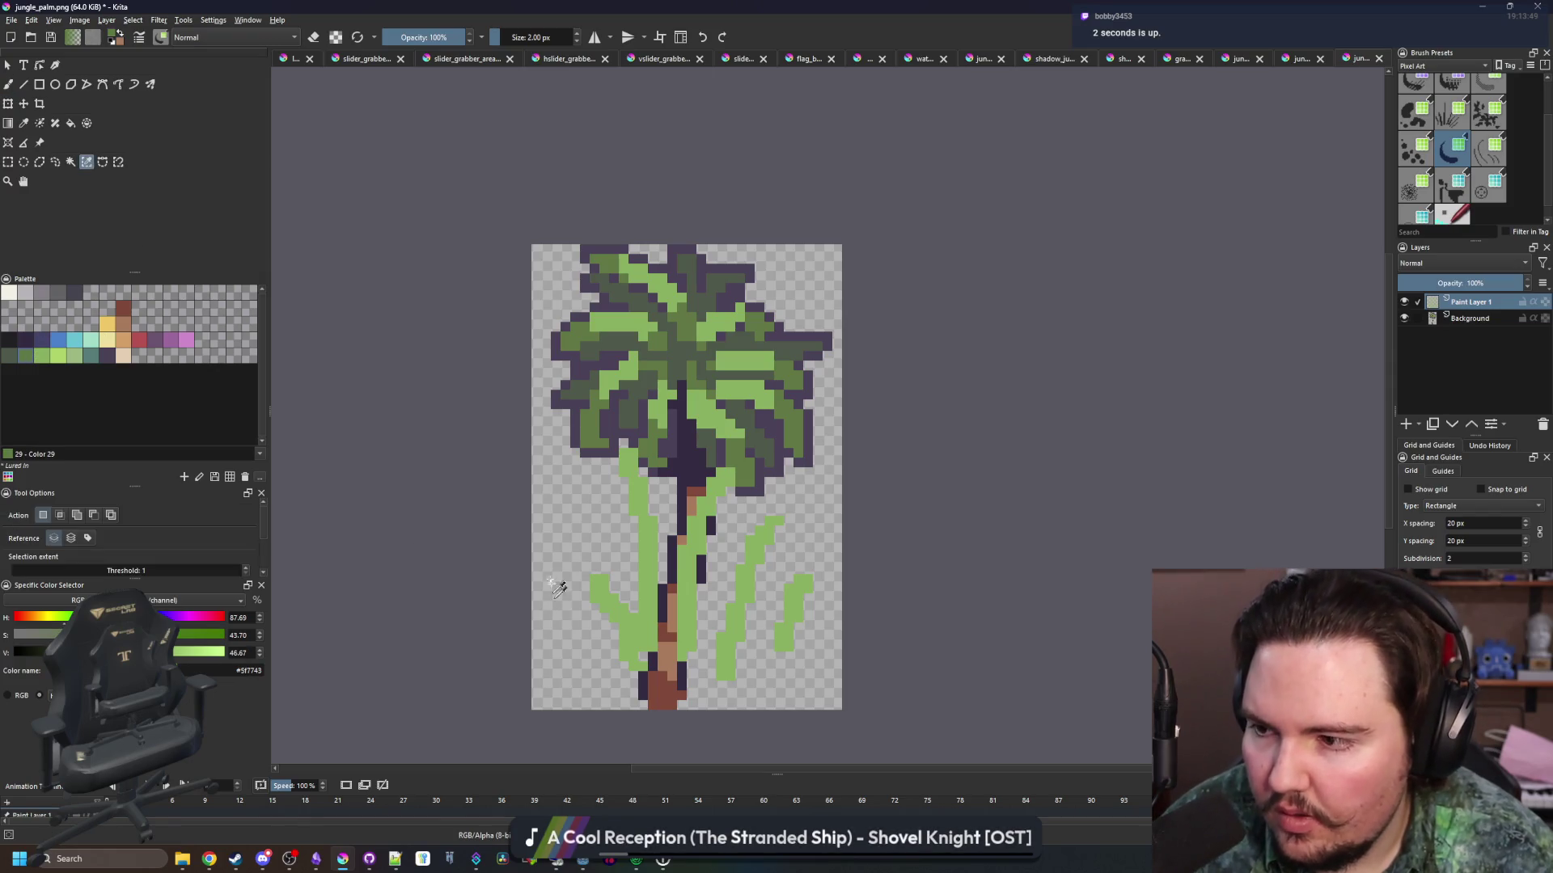
left_click(635, 647)
scroll(638, 659, "up", 1)
key("b")
mouse_move(578, 578)
left_mouse_down()
mouse_move(599, 639)
mouse_move(651, 667)
left_mouse_up()
left_click_drag(606, 473, 627, 558)
left_click_drag(692, 651, 723, 380)
left_click_drag(757, 645, 776, 478)
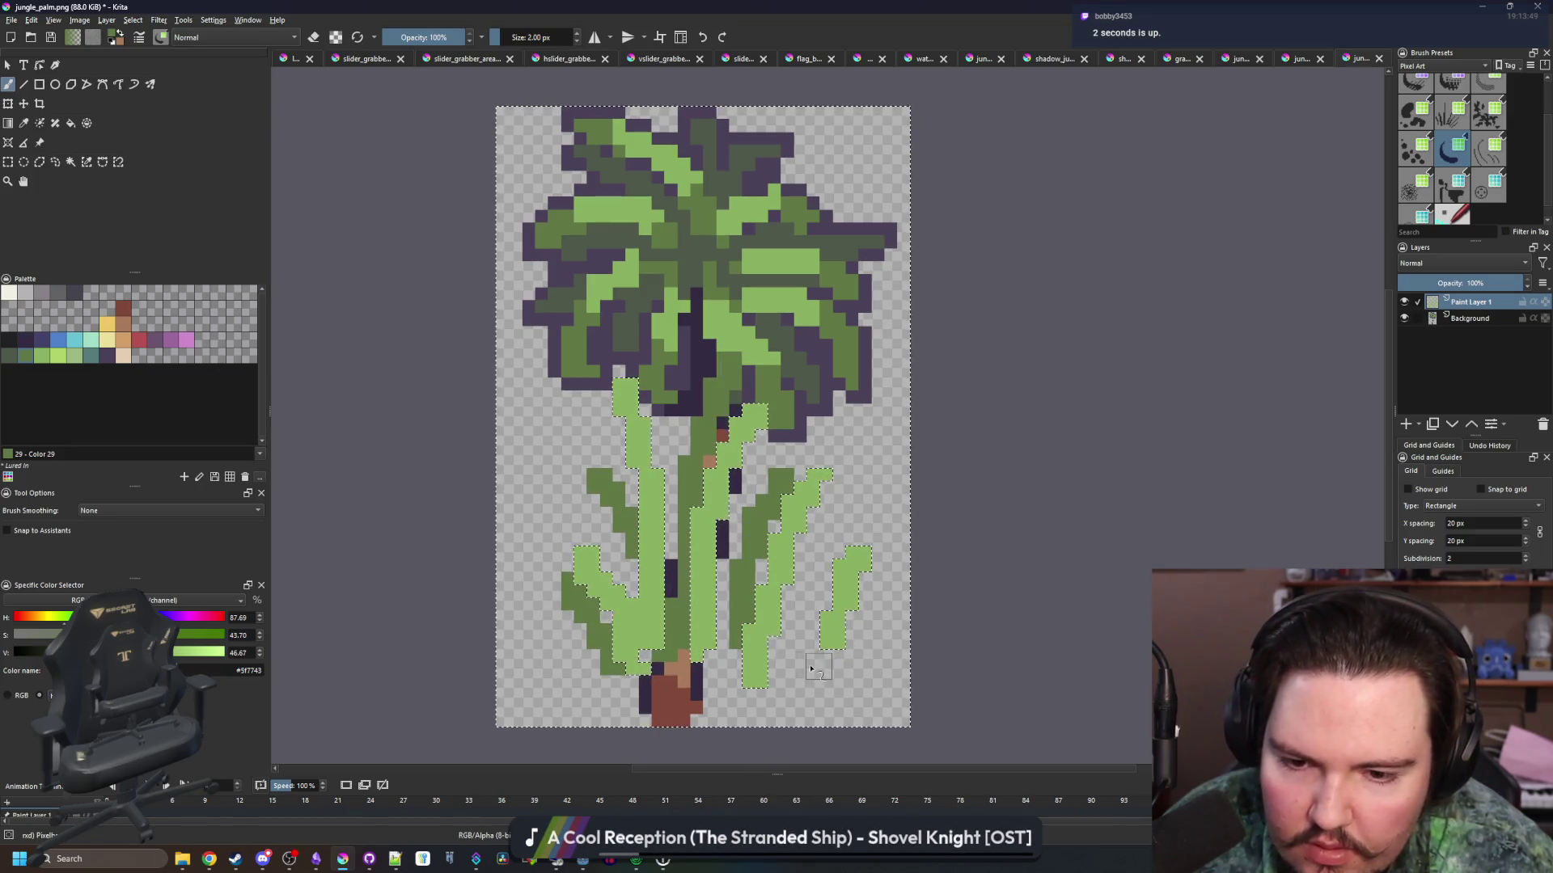
left_click_drag(808, 672, 857, 477)
Shrink the brush to a single pixel and hide the palm tree Background layer
scroll(829, 478, "up", 2)
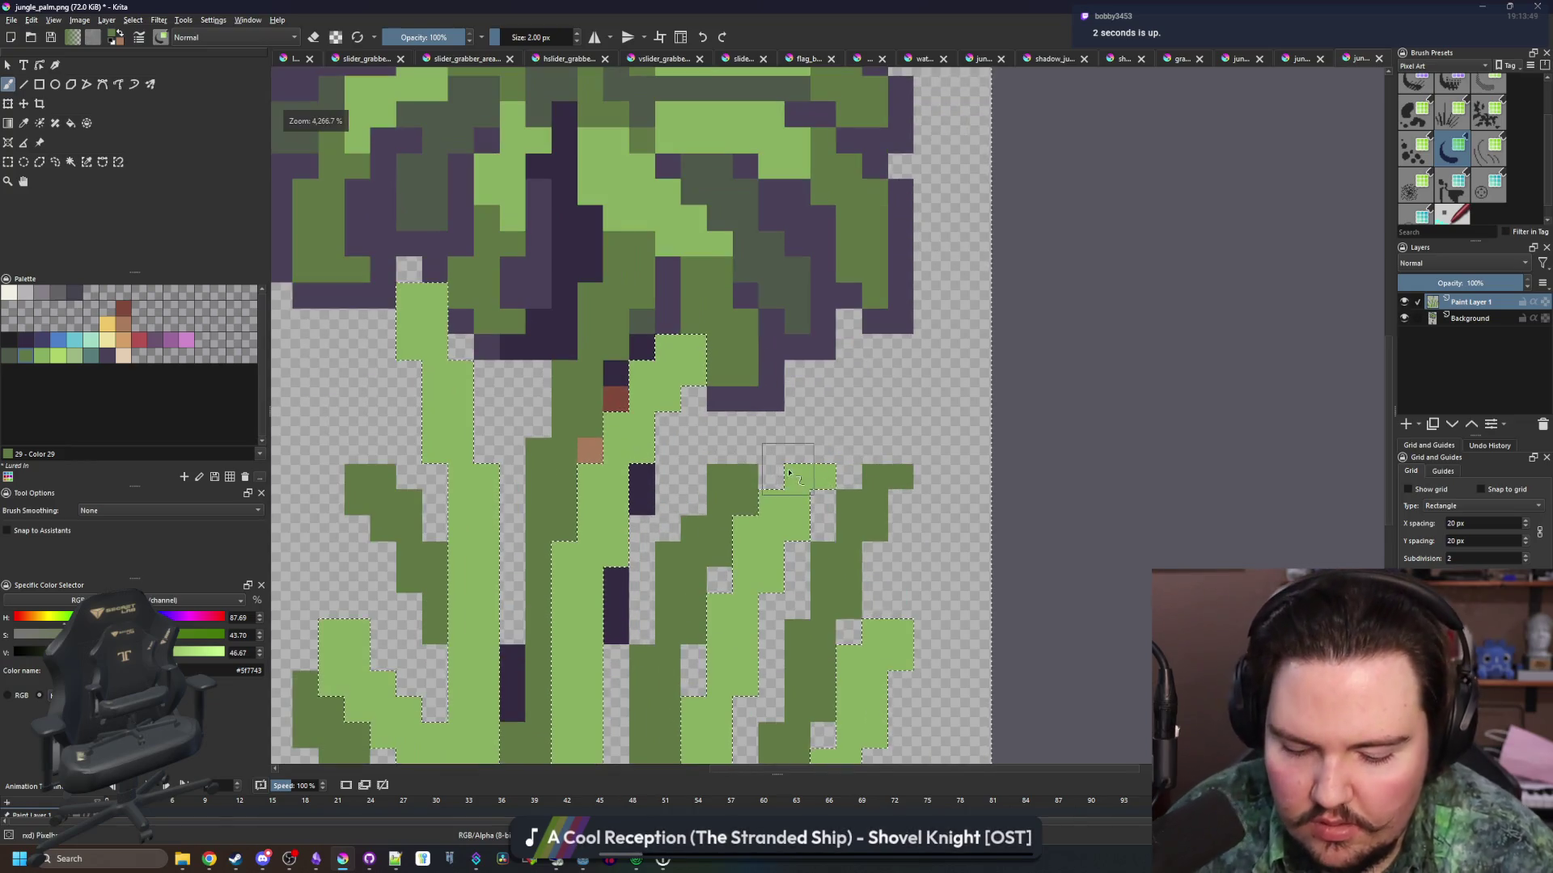
key("bracketleft")
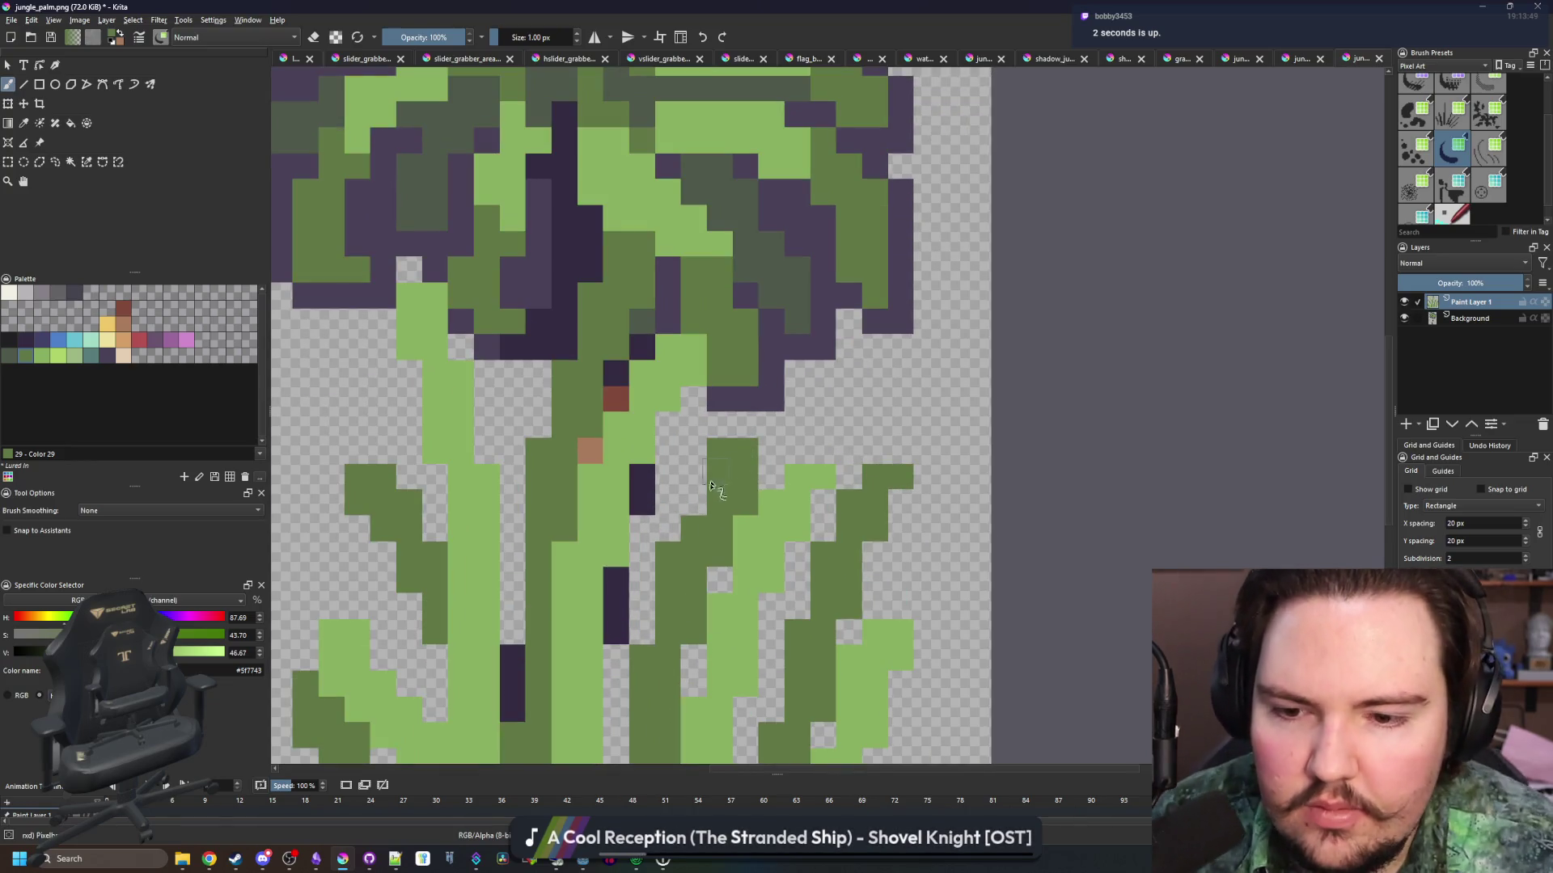
scroll(702, 511, "down", 4)
scroll(623, 598, "up", 3)
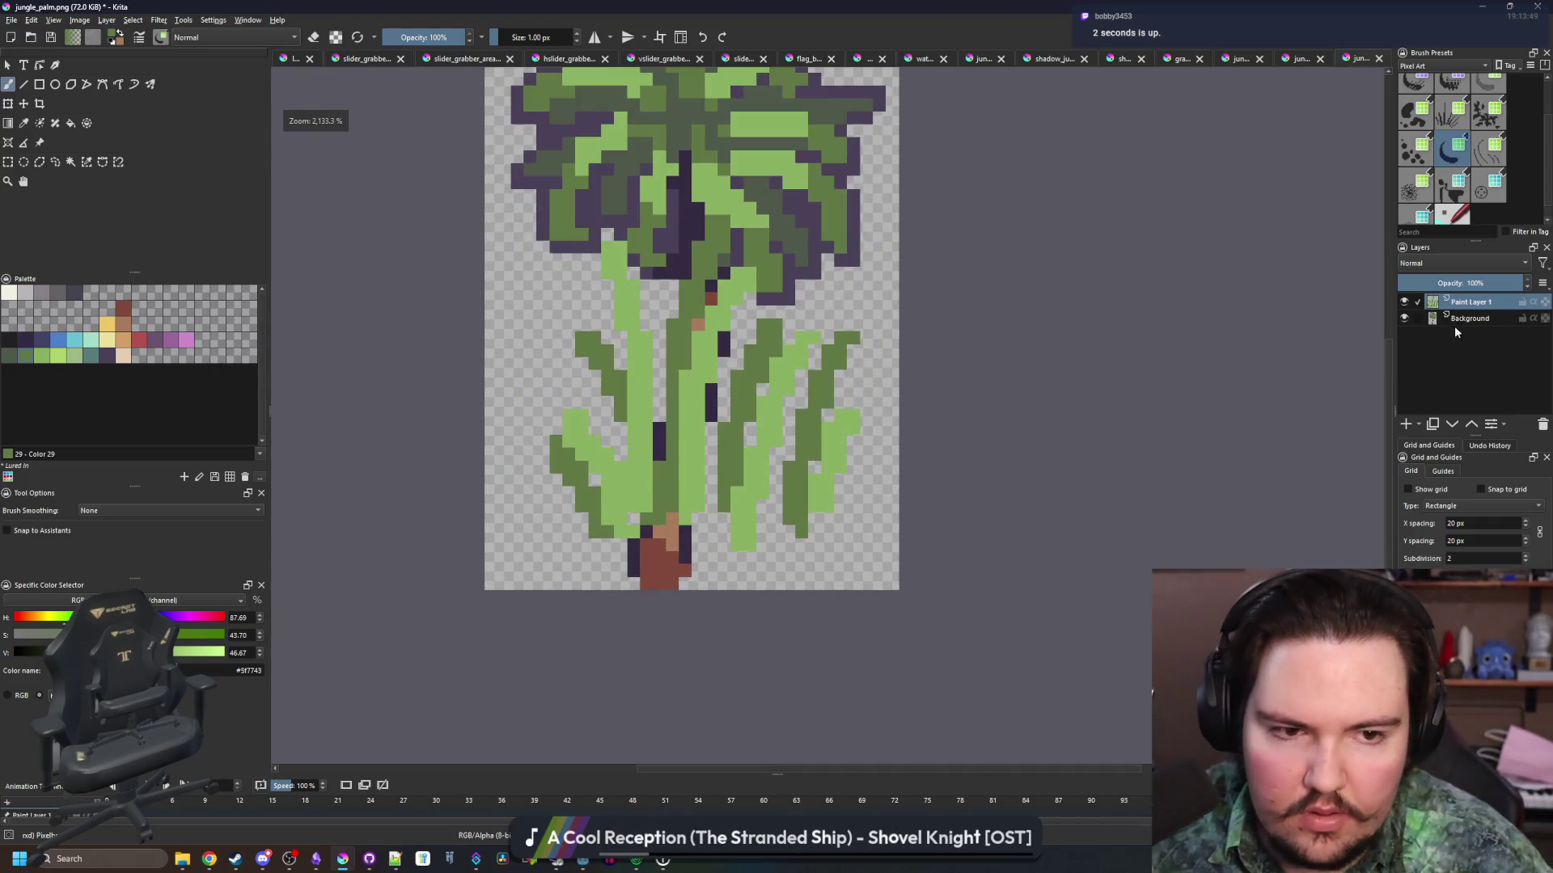
left_click(1404, 319)
scroll(696, 508, "up", 2)
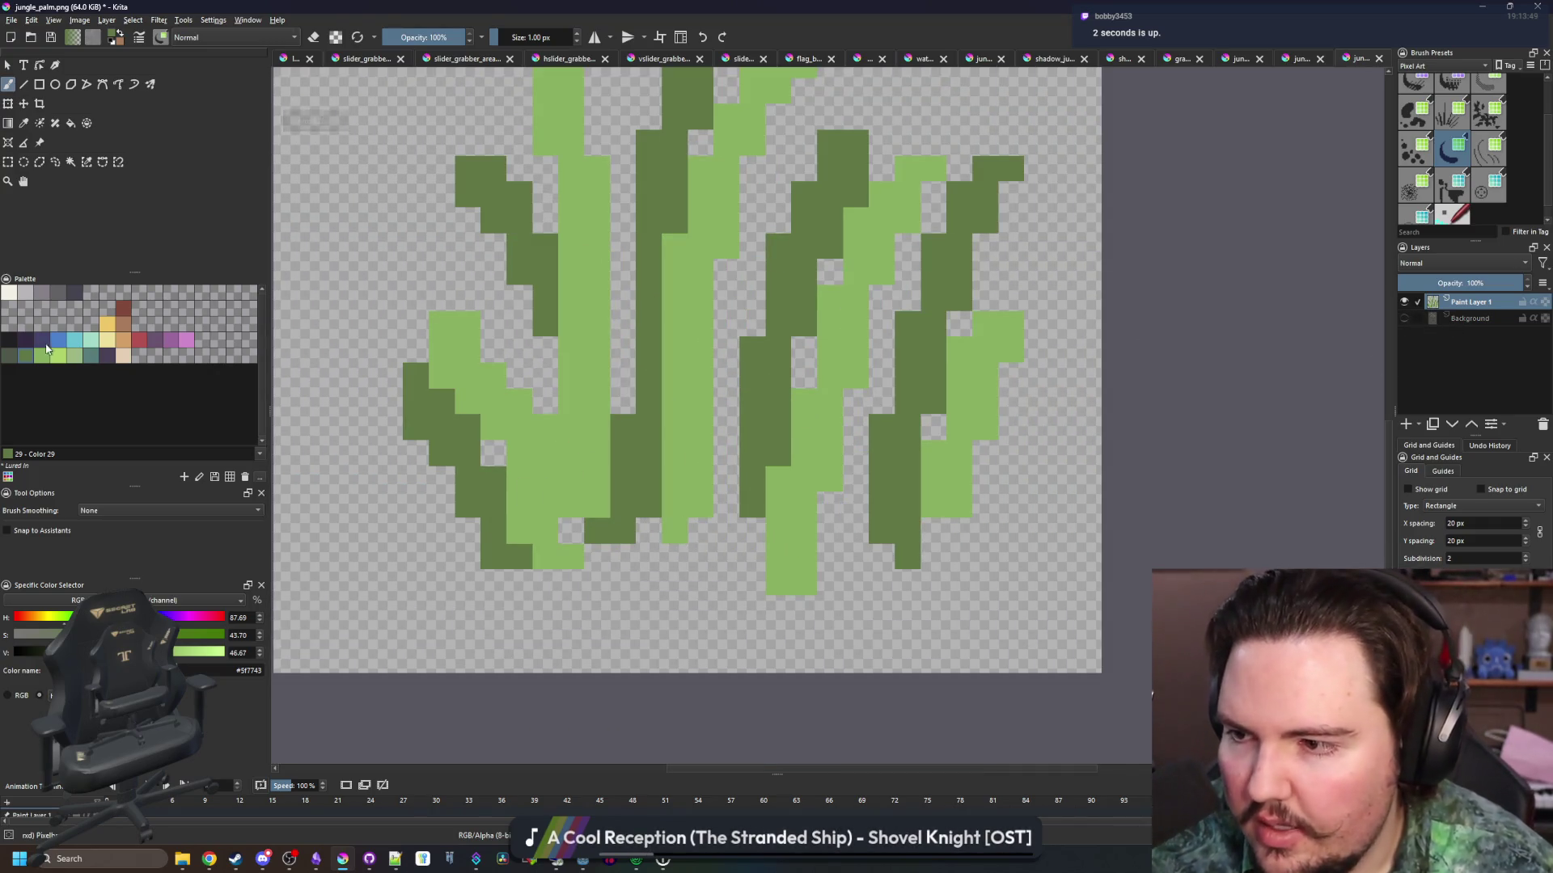
Paint off-white foam pixels along the grass base and choose cyan for highlights
scroll(429, 509, "down", 3)
scroll(453, 512, "up", 3)
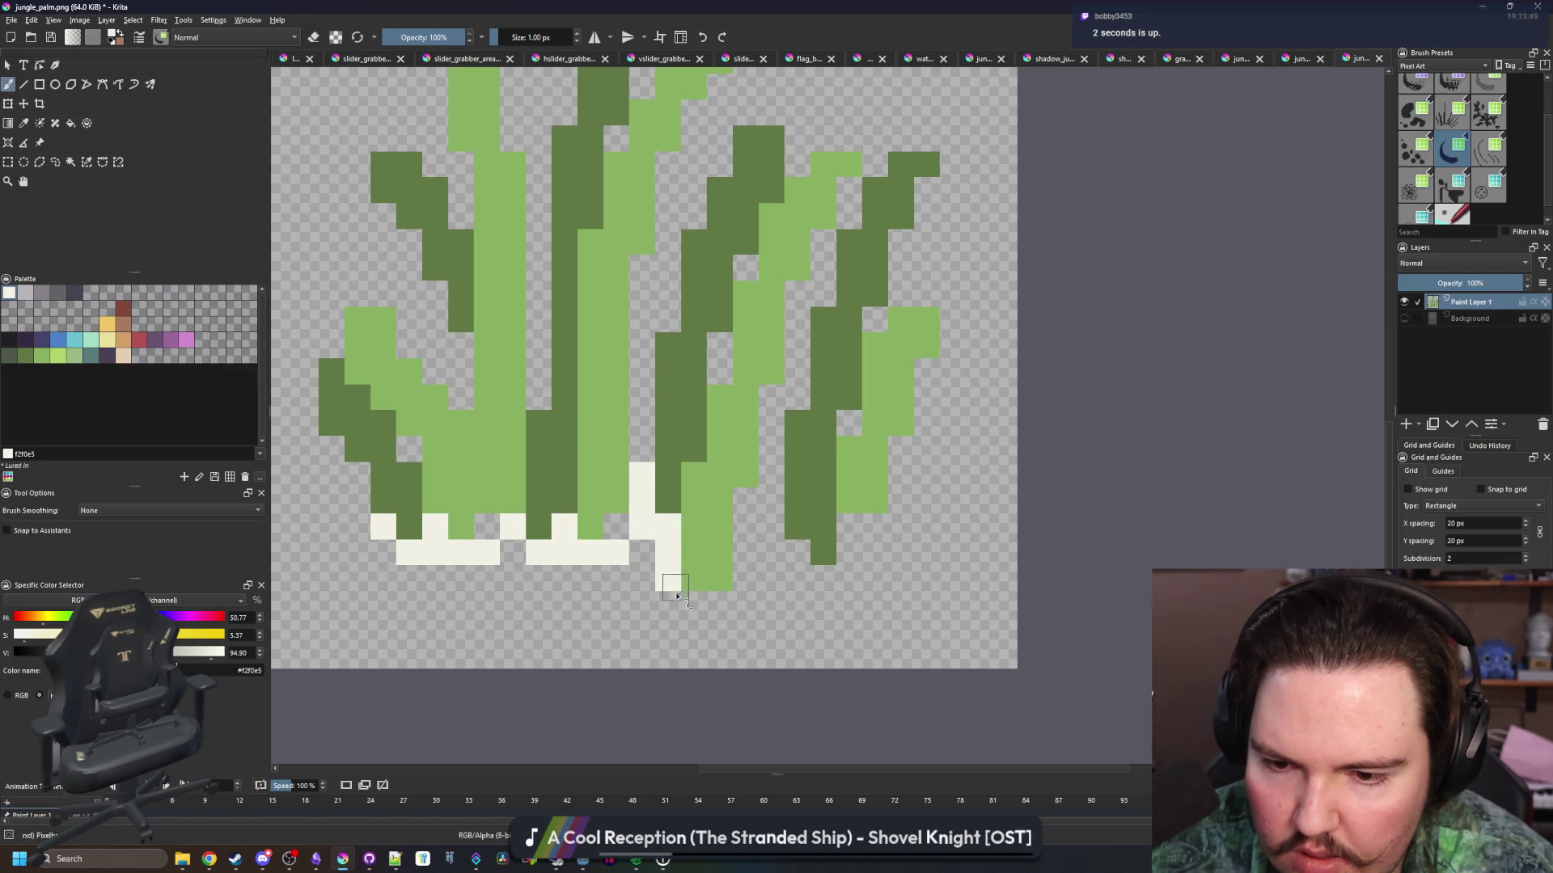
left_click_drag(716, 610, 749, 608)
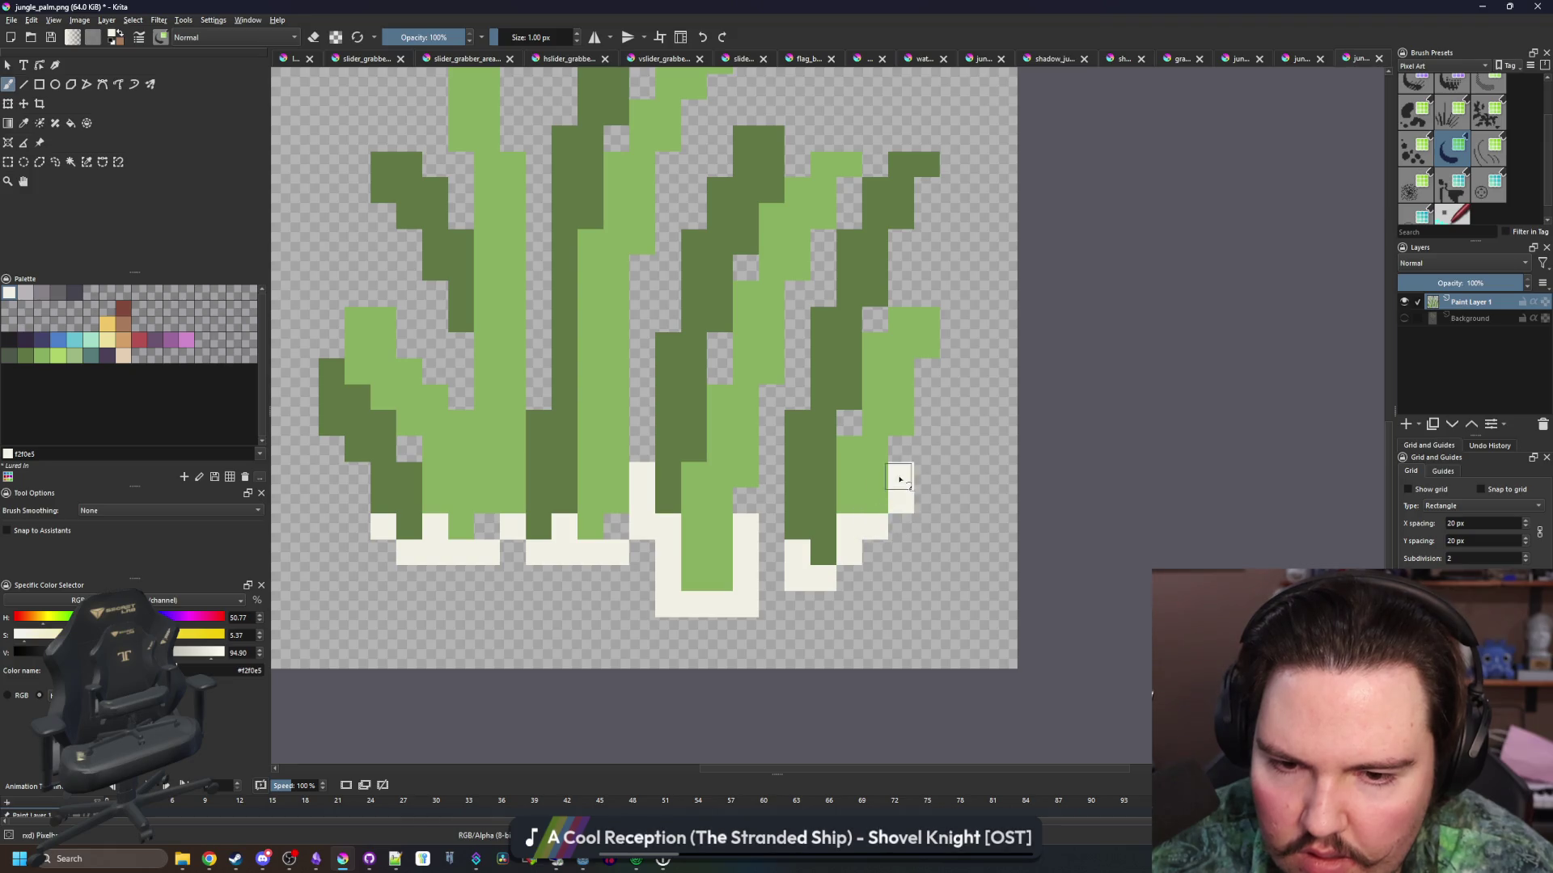
left_click(76, 340)
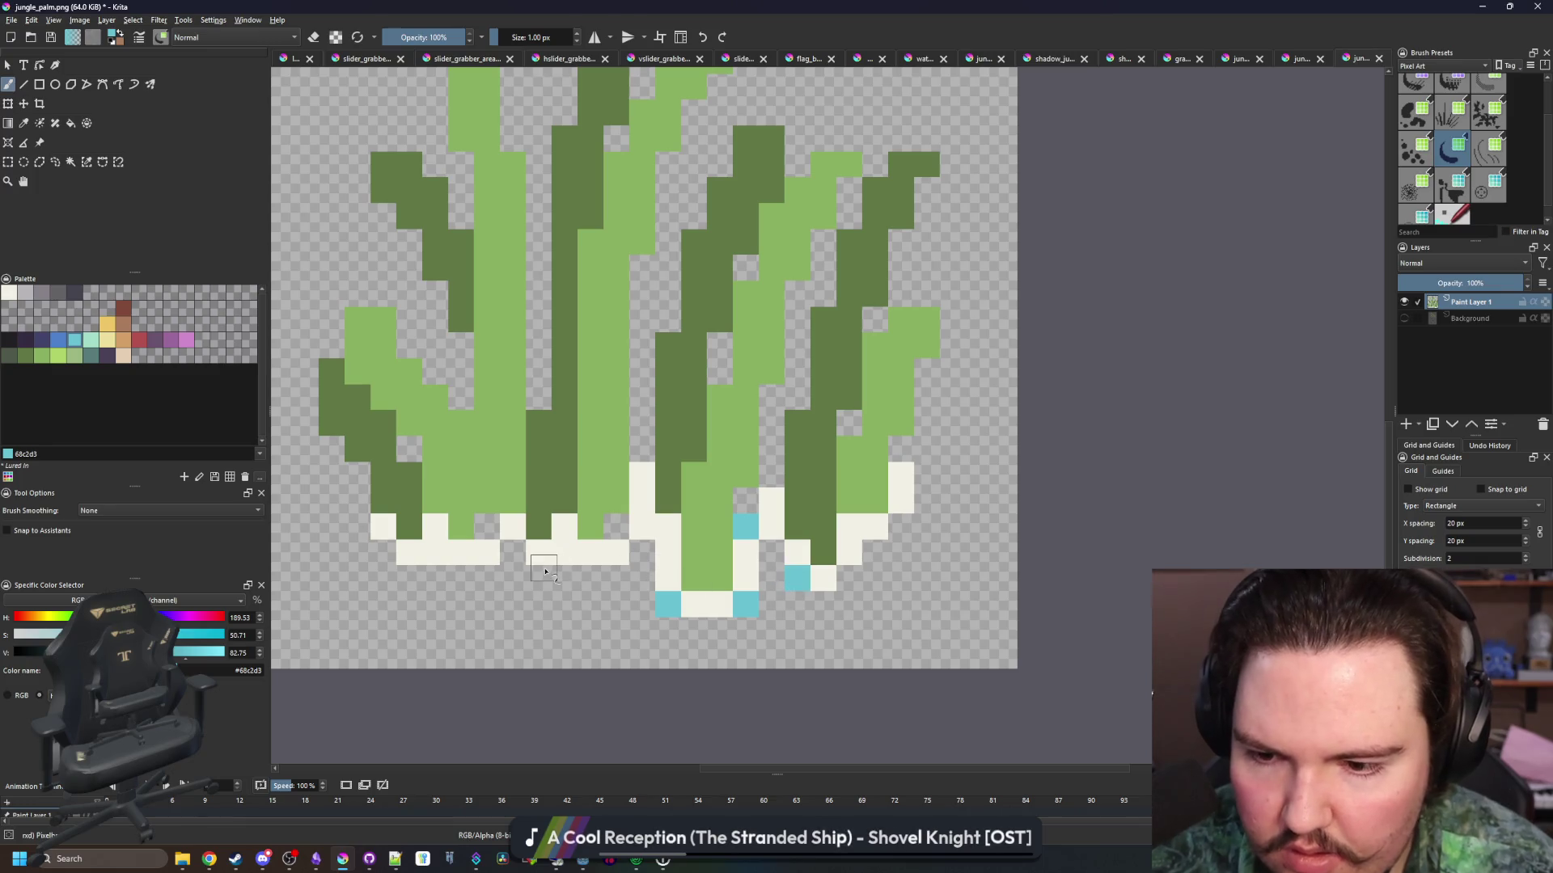
scroll(558, 553, "down", 4)
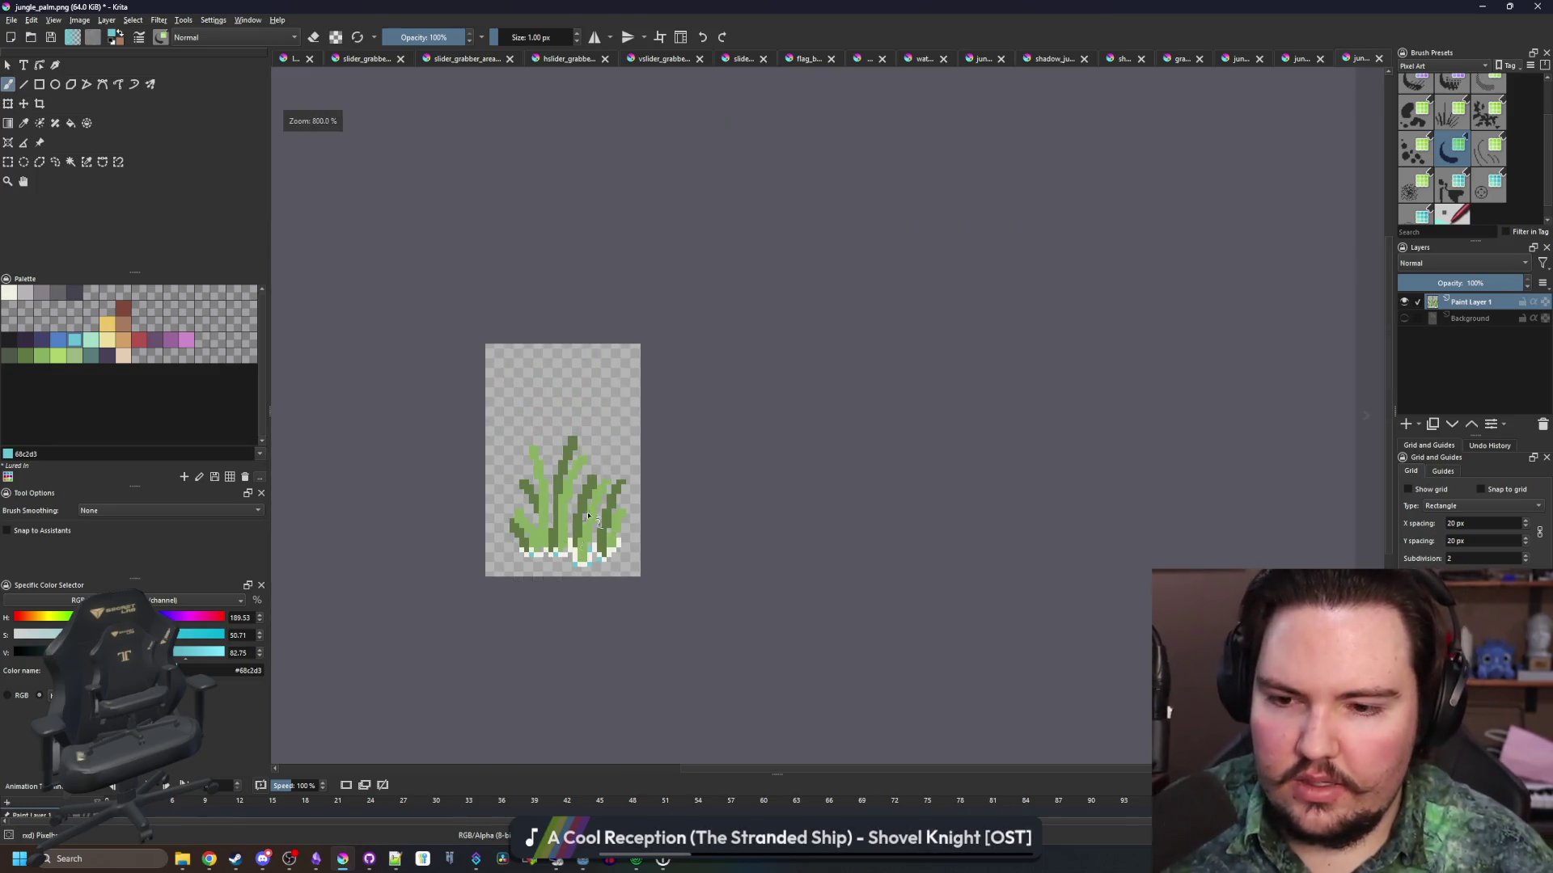
scroll(539, 547, "up", 5)
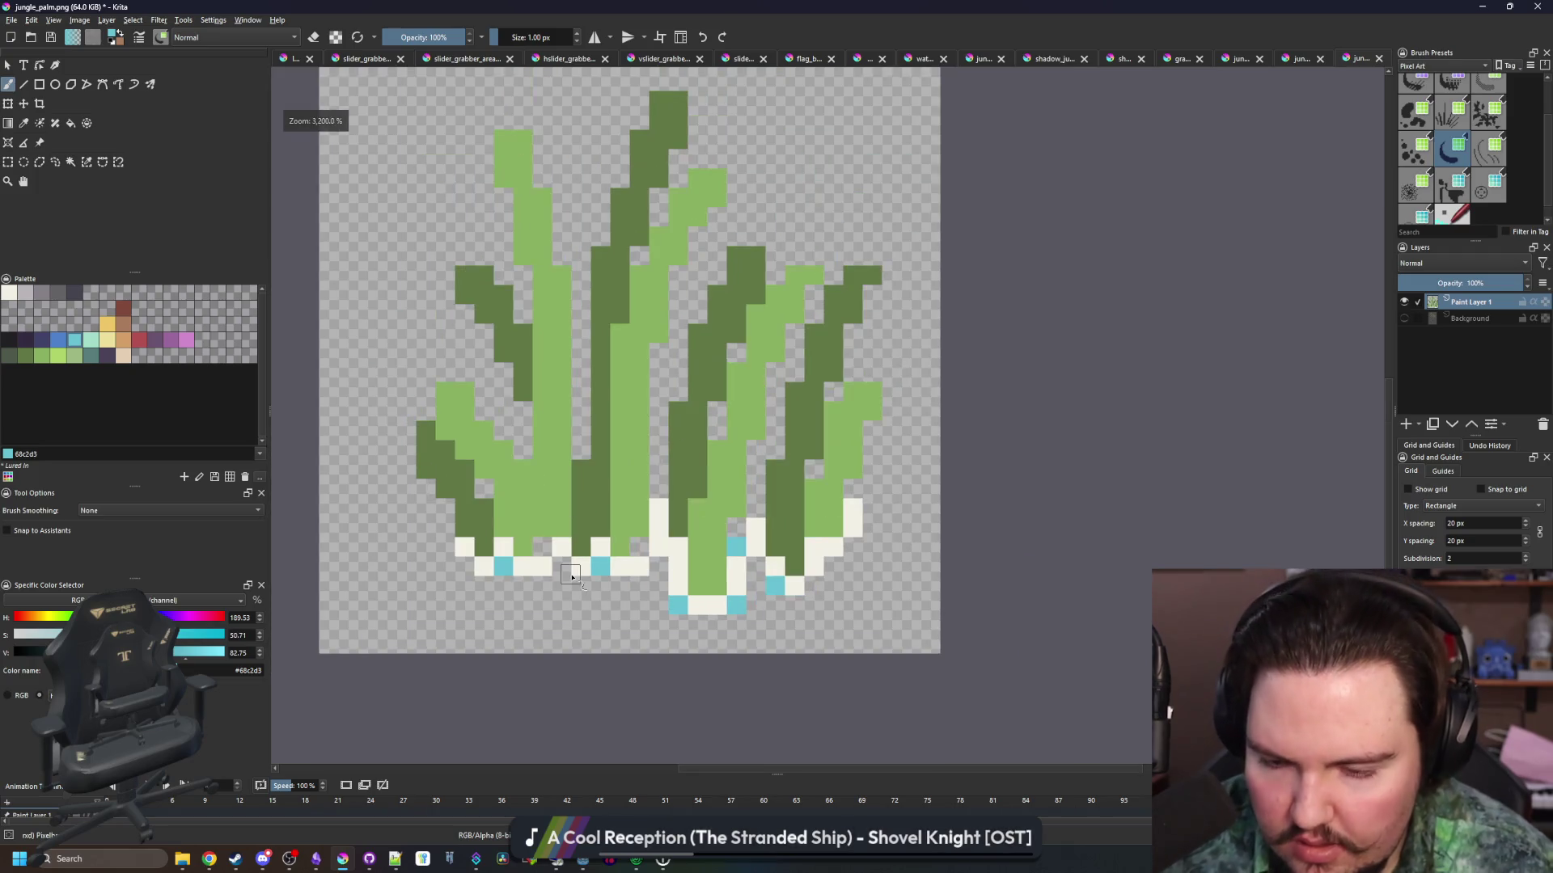
Fill the light green gap below the central blade, then return to the cyan colour
left_click(547, 477, "ctrl")
left_click_drag(545, 576, 558, 529)
left_click(545, 606)
left_click(609, 541, "ctrl")
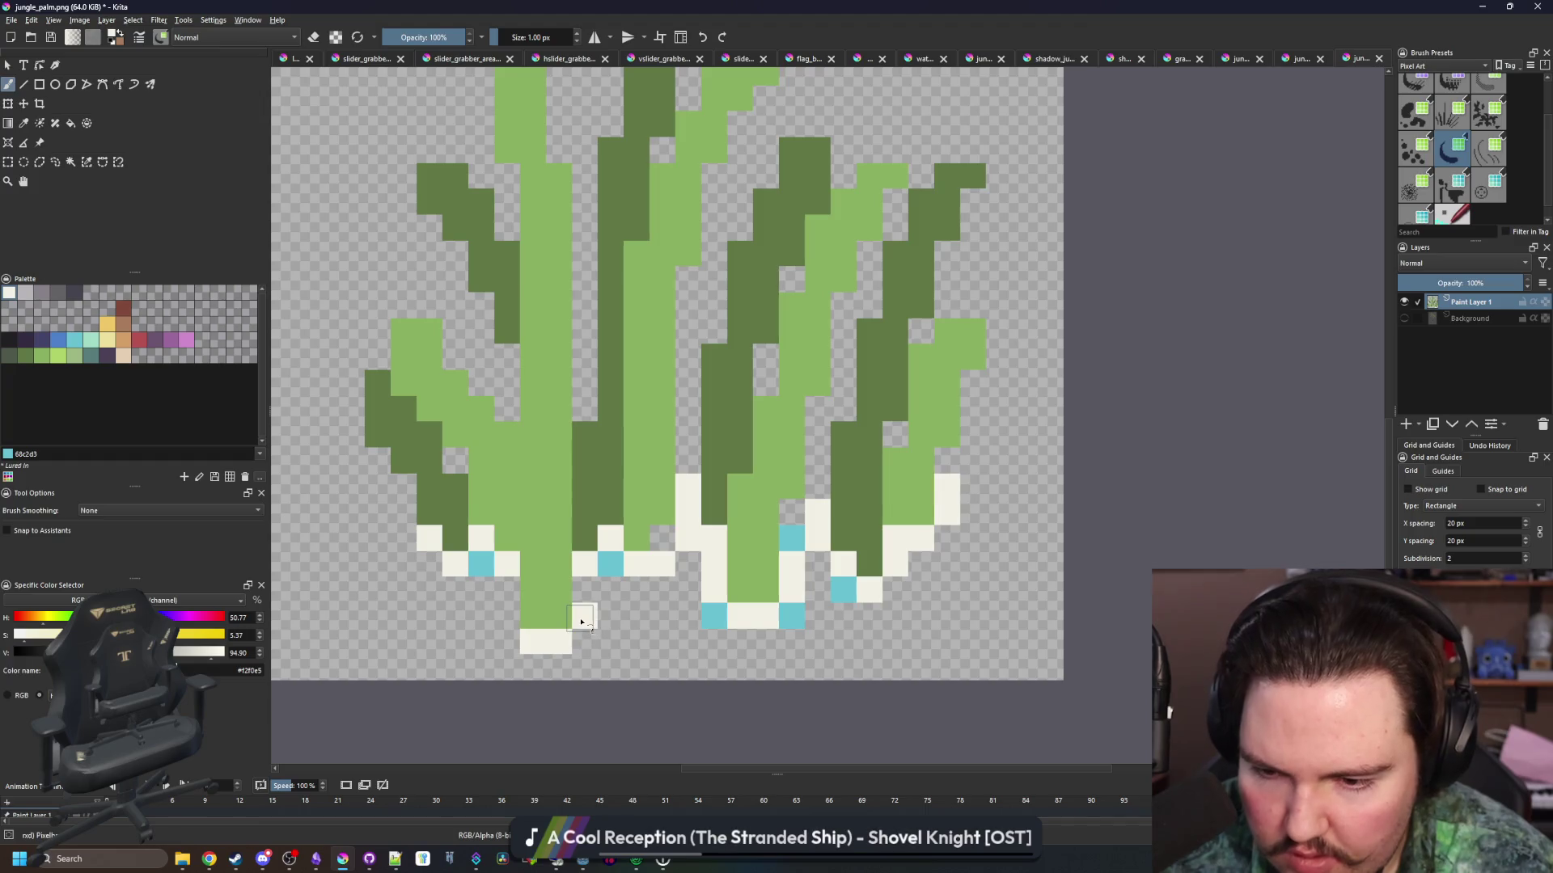
key("x")
scroll(619, 586, "down", 6)
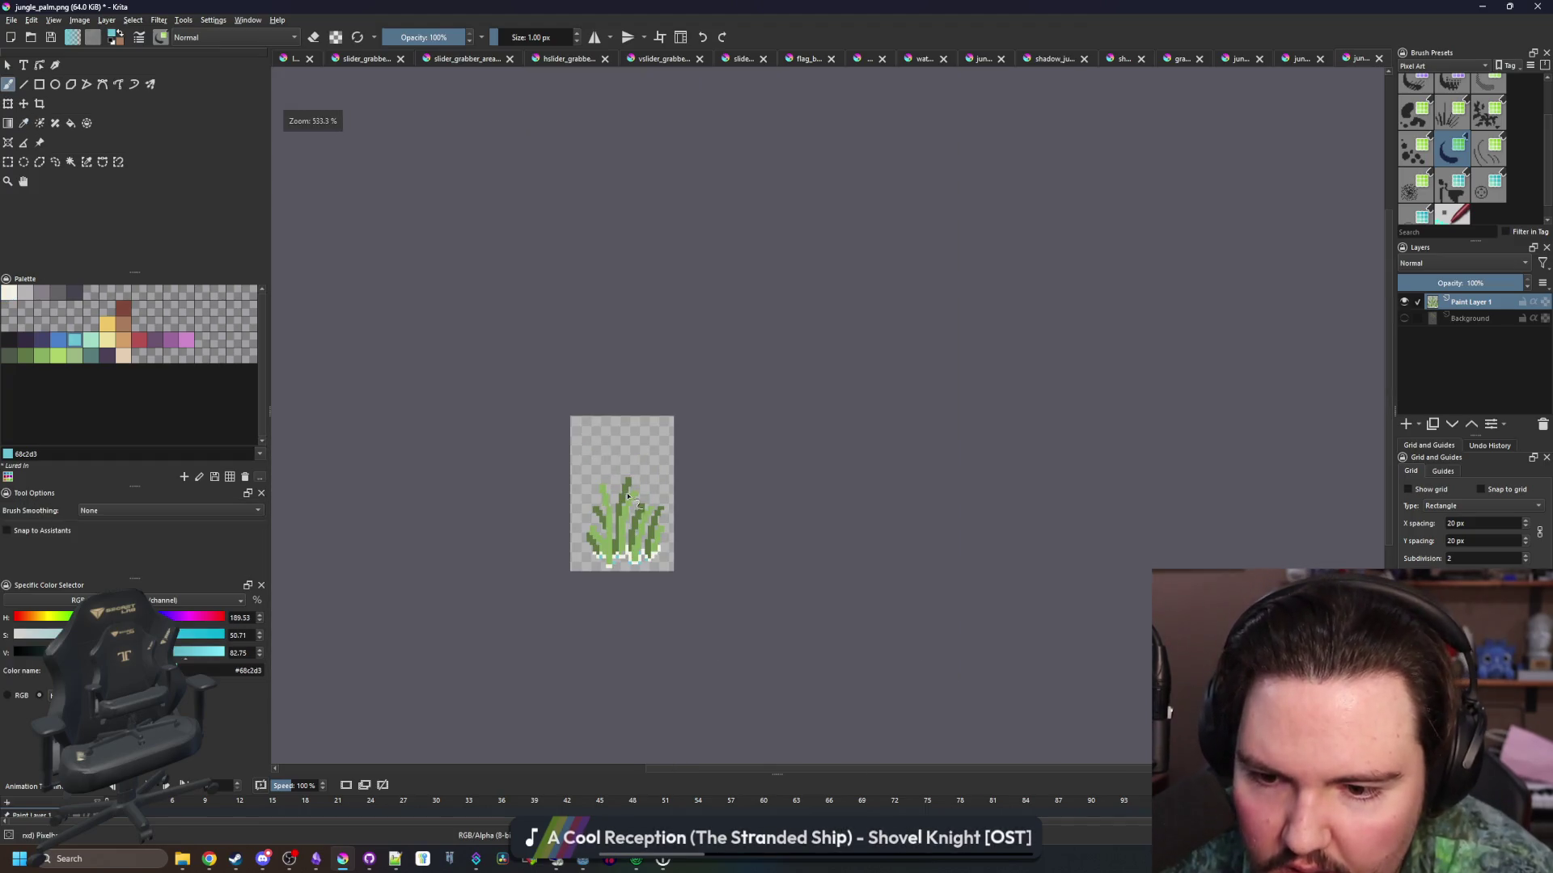
scroll(608, 502, "up", 6)
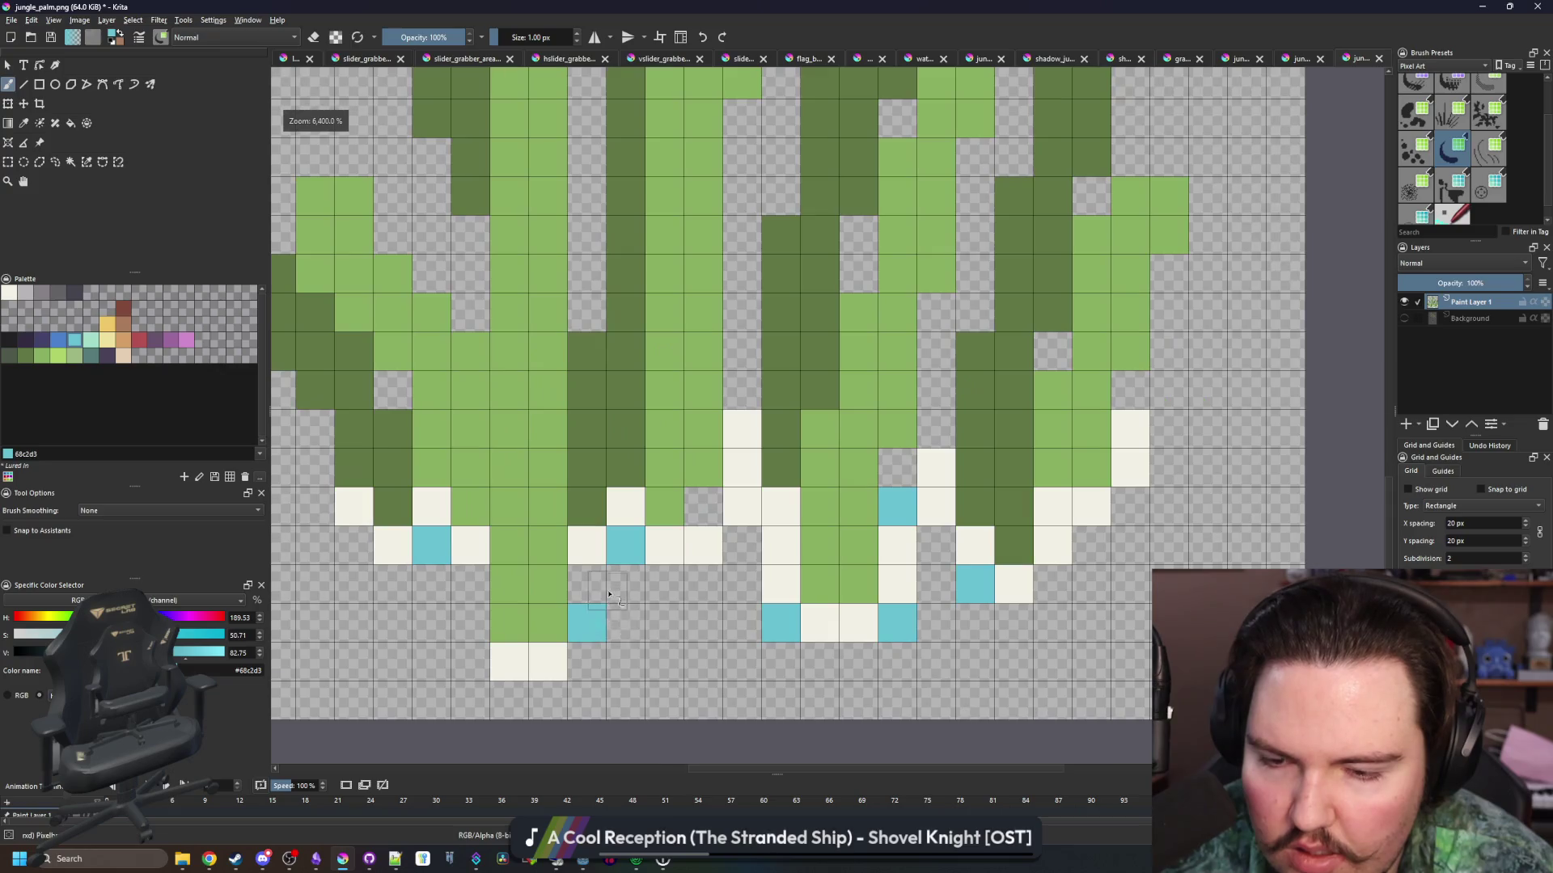
scroll(612, 482, "down", 7)
scroll(589, 573, "up", 5)
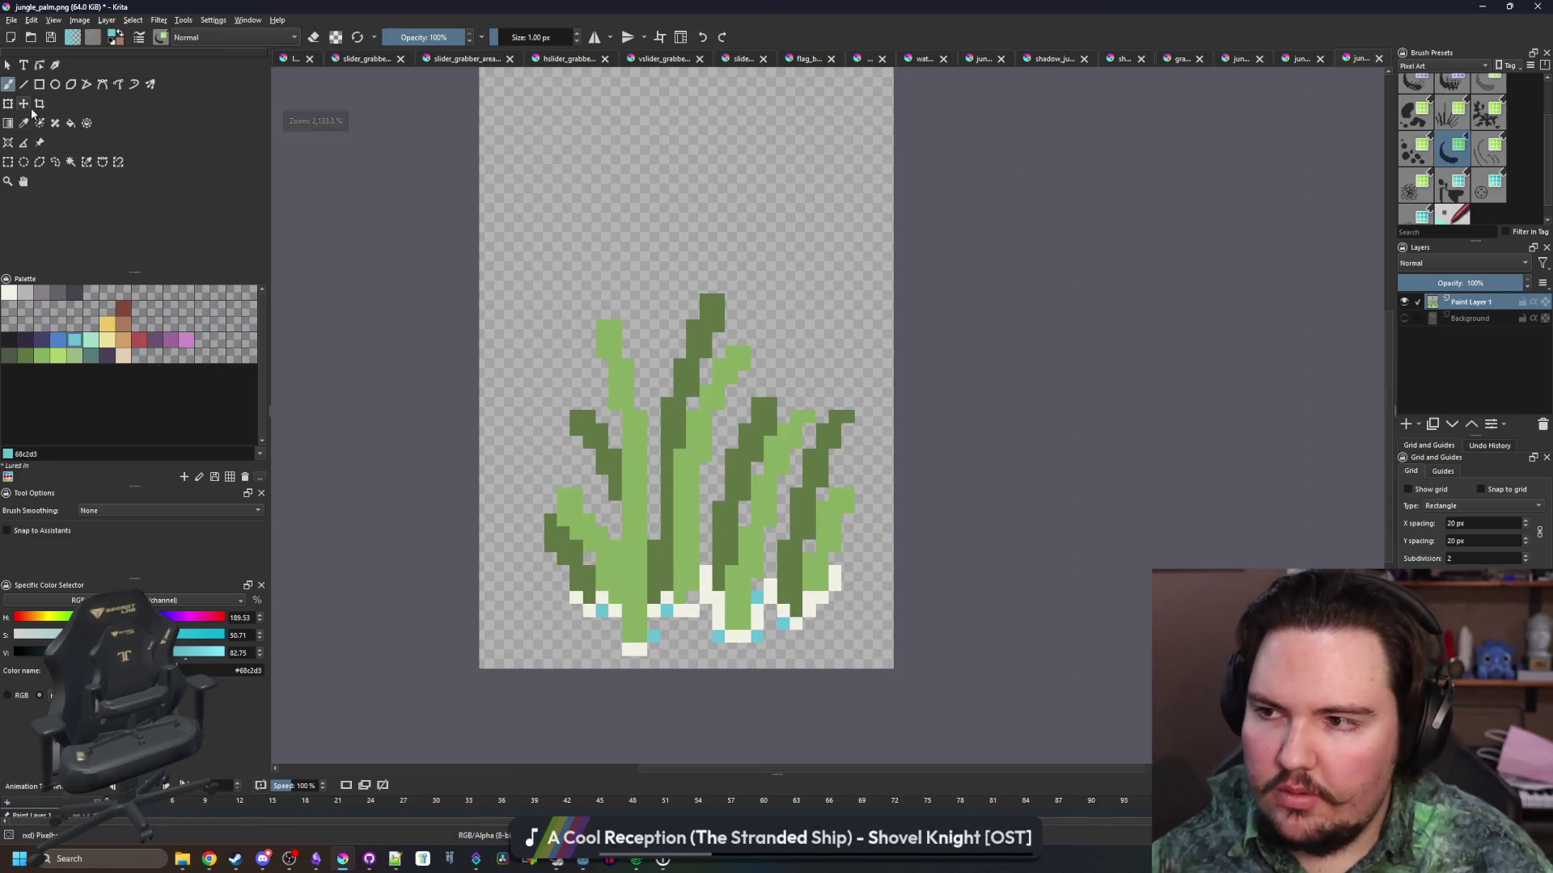
Move the grass sprite up and left, then paint a dark purple column below its stem
key("t")
left_click_drag(736, 469, 713, 404)
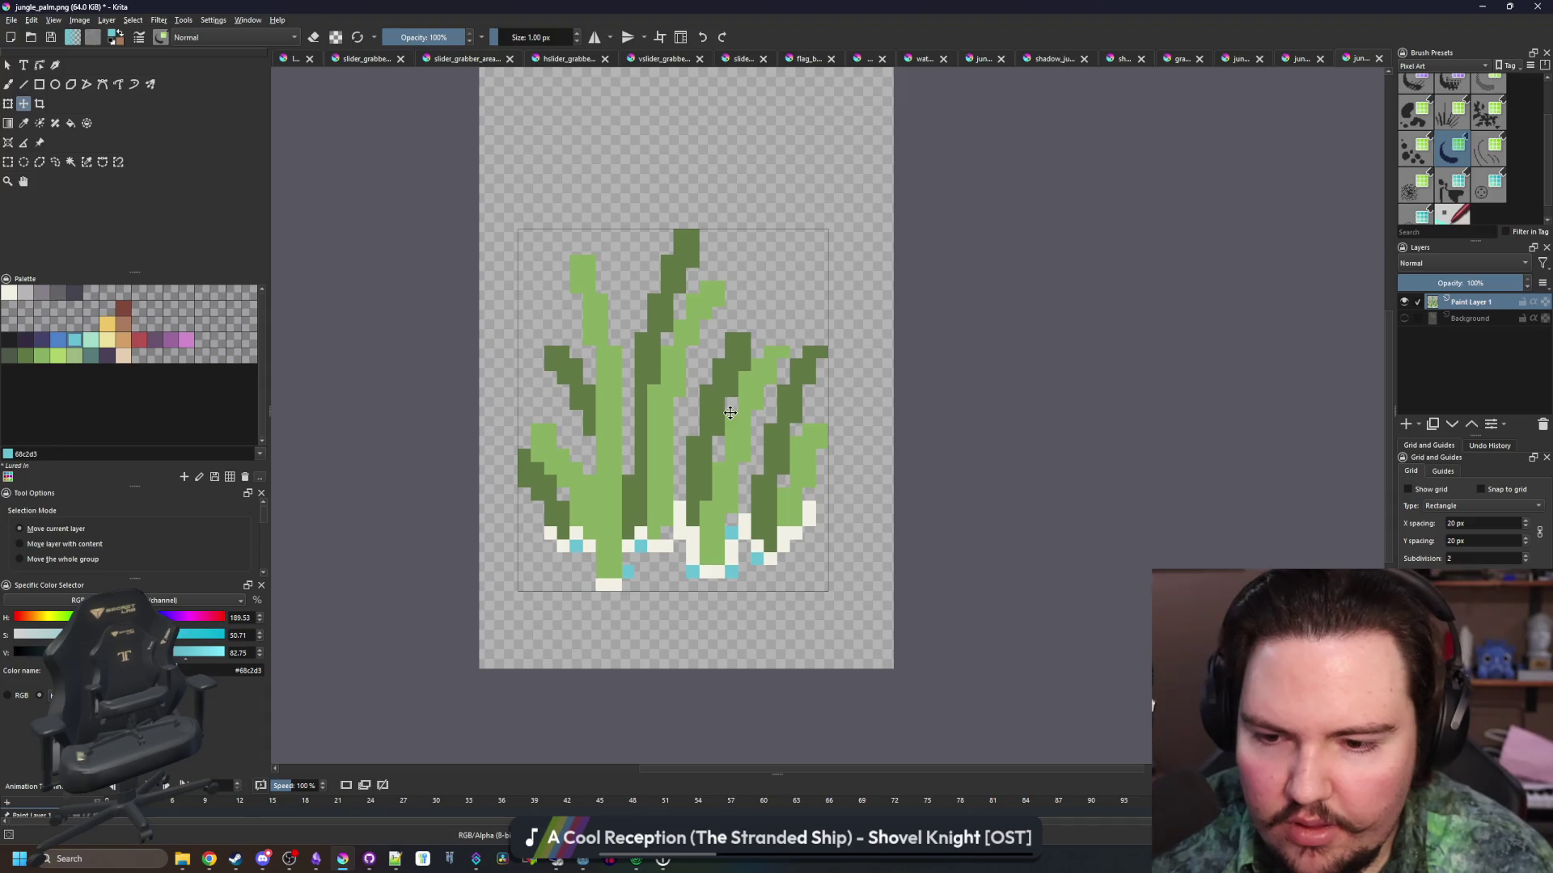
scroll(690, 605, "up", 1)
left_click(39, 338)
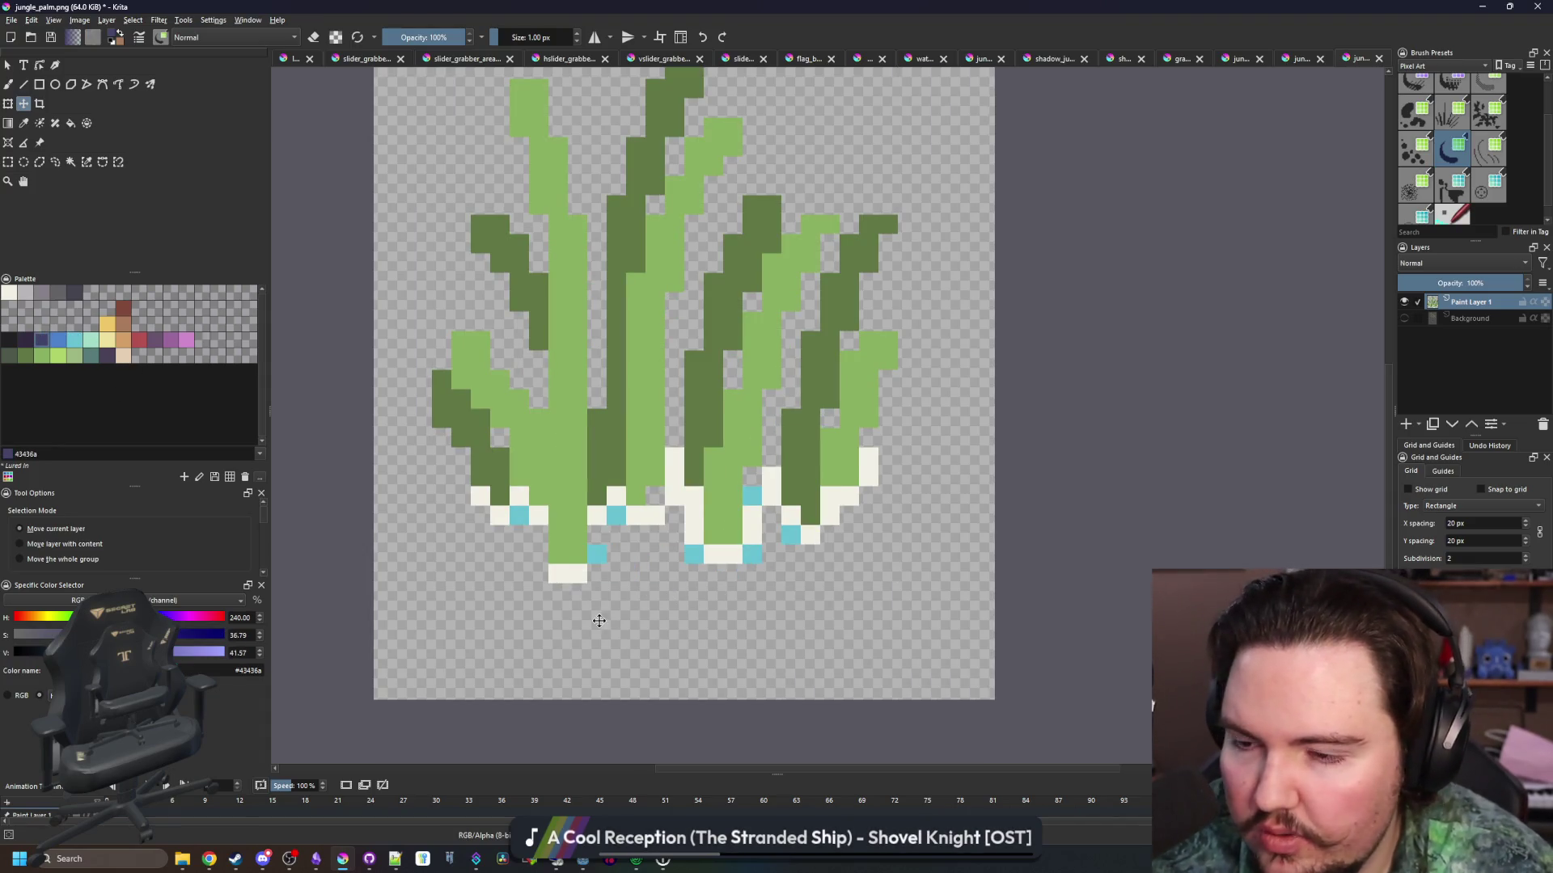
key("b")
scroll(570, 598, "up", 1)
mouse_move(558, 582)
left_mouse_down()
mouse_move(558, 619)
mouse_move(573, 616)
left_mouse_up()
Undo the long column and paint dark purple root strands under the grass blades
key("ctrl+z")
left_click_drag(621, 505, 648, 593)
left_click_drag(750, 557, 750, 670)
left_click_drag(855, 527, 856, 642)
left_click_drag(907, 501, 906, 615)
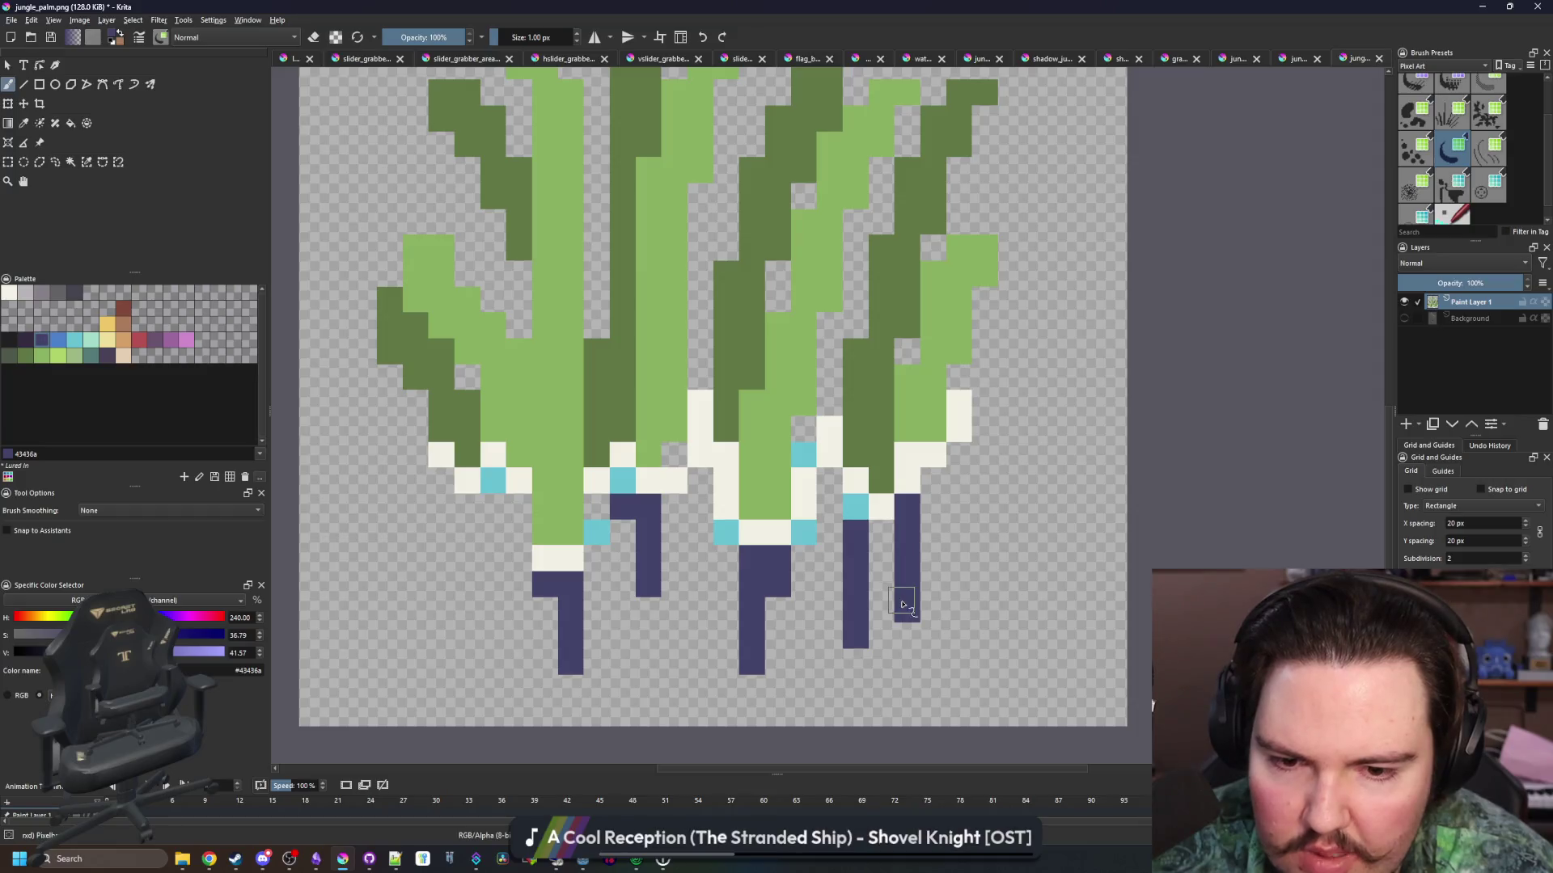
left_click_drag(827, 486, 796, 563)
left_click_drag(692, 560, 697, 495)
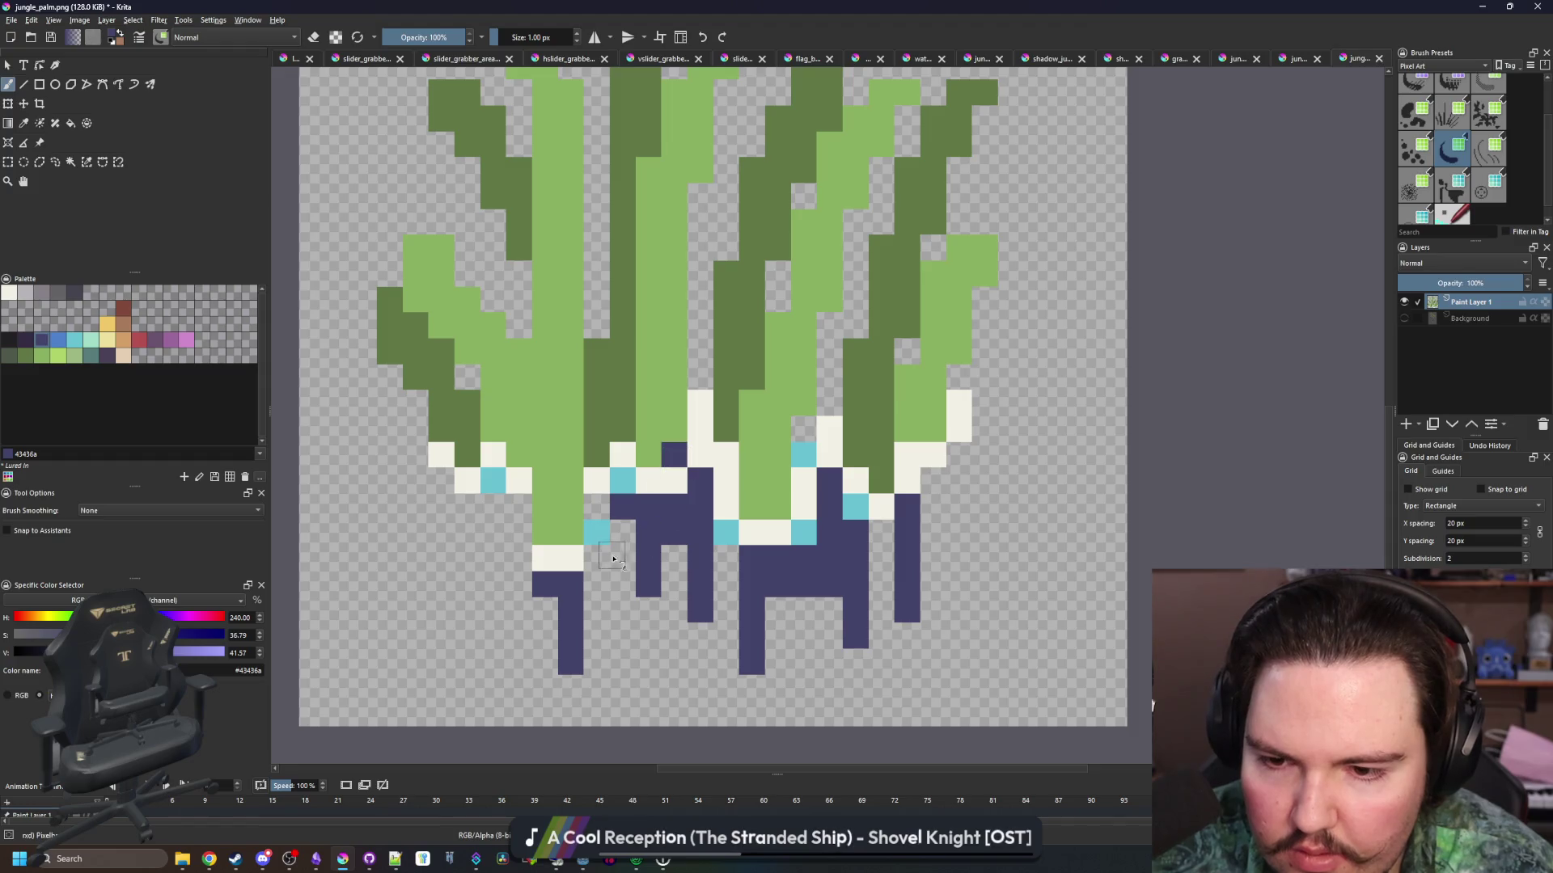
left_click_drag(502, 514, 489, 568)
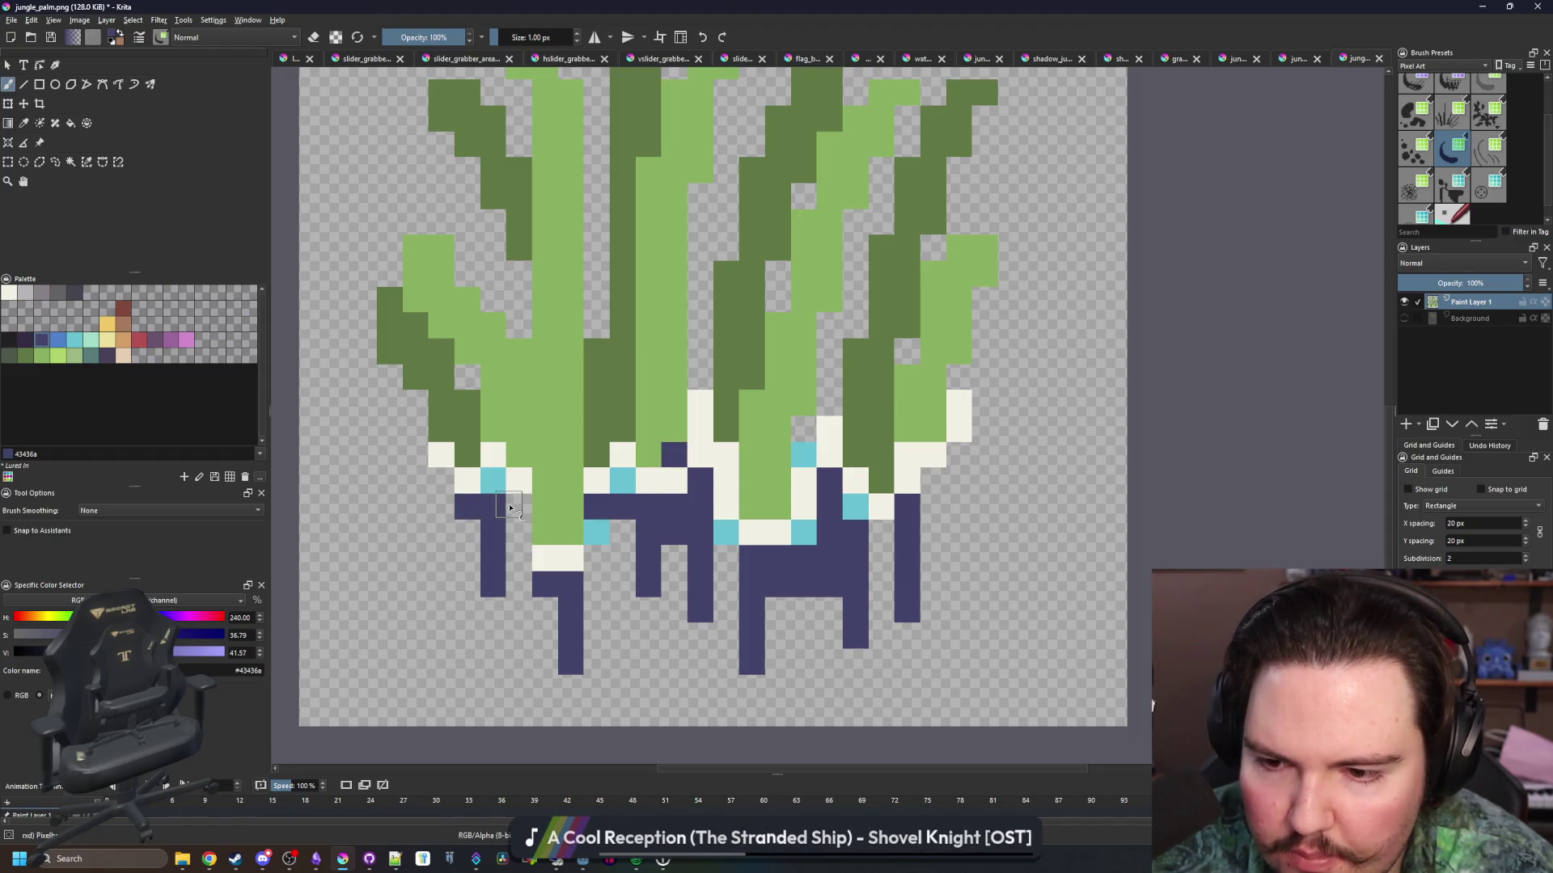
scroll(513, 506, "down", 8)
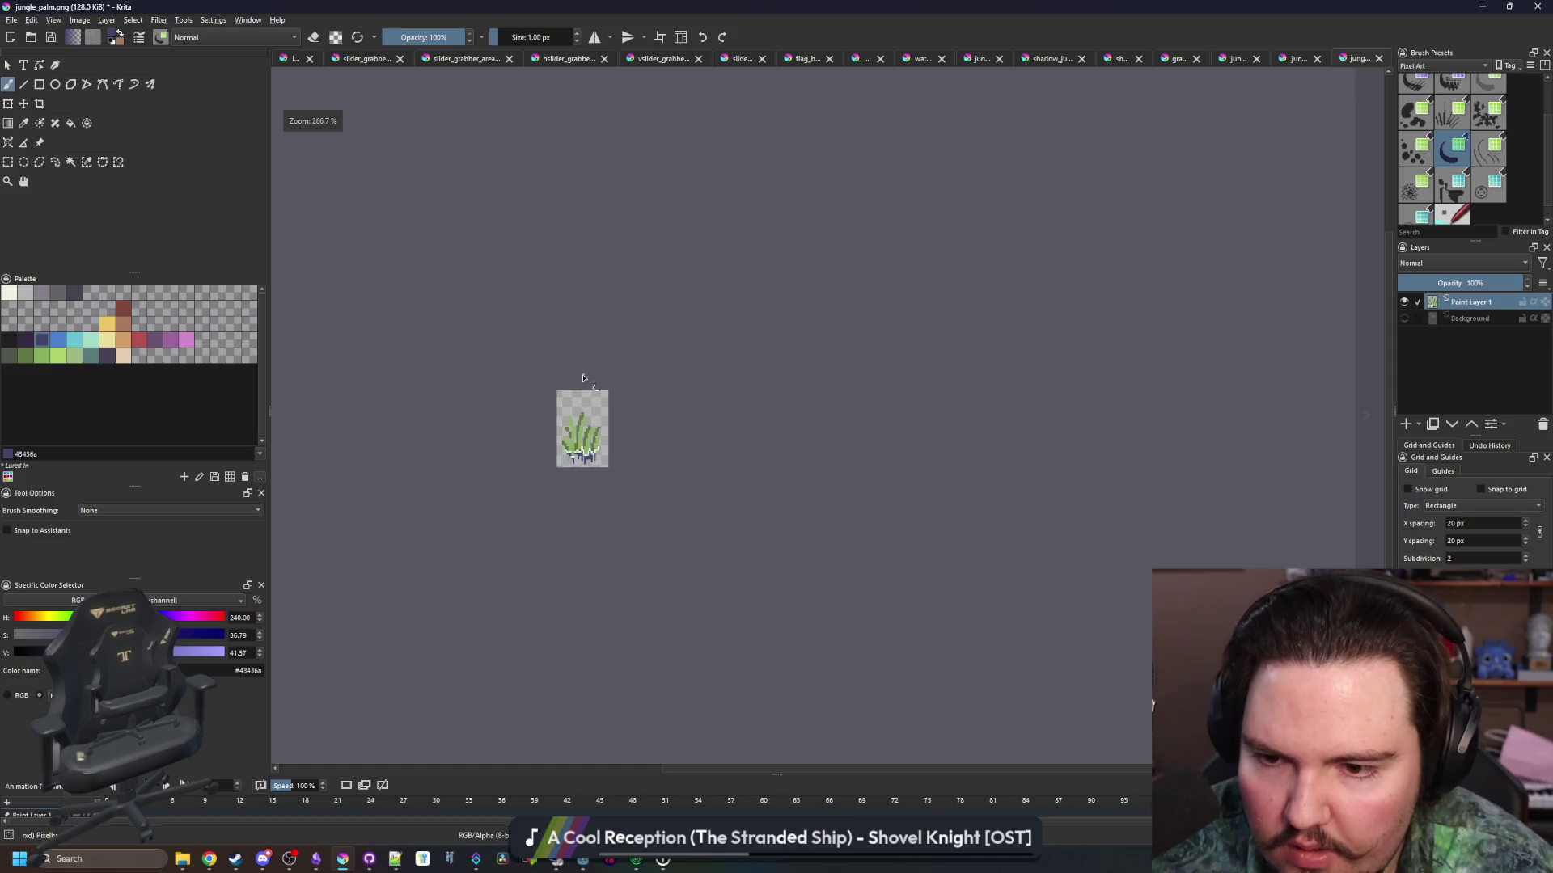
scroll(560, 448, "up", 6)
scroll(561, 449, "up", 2)
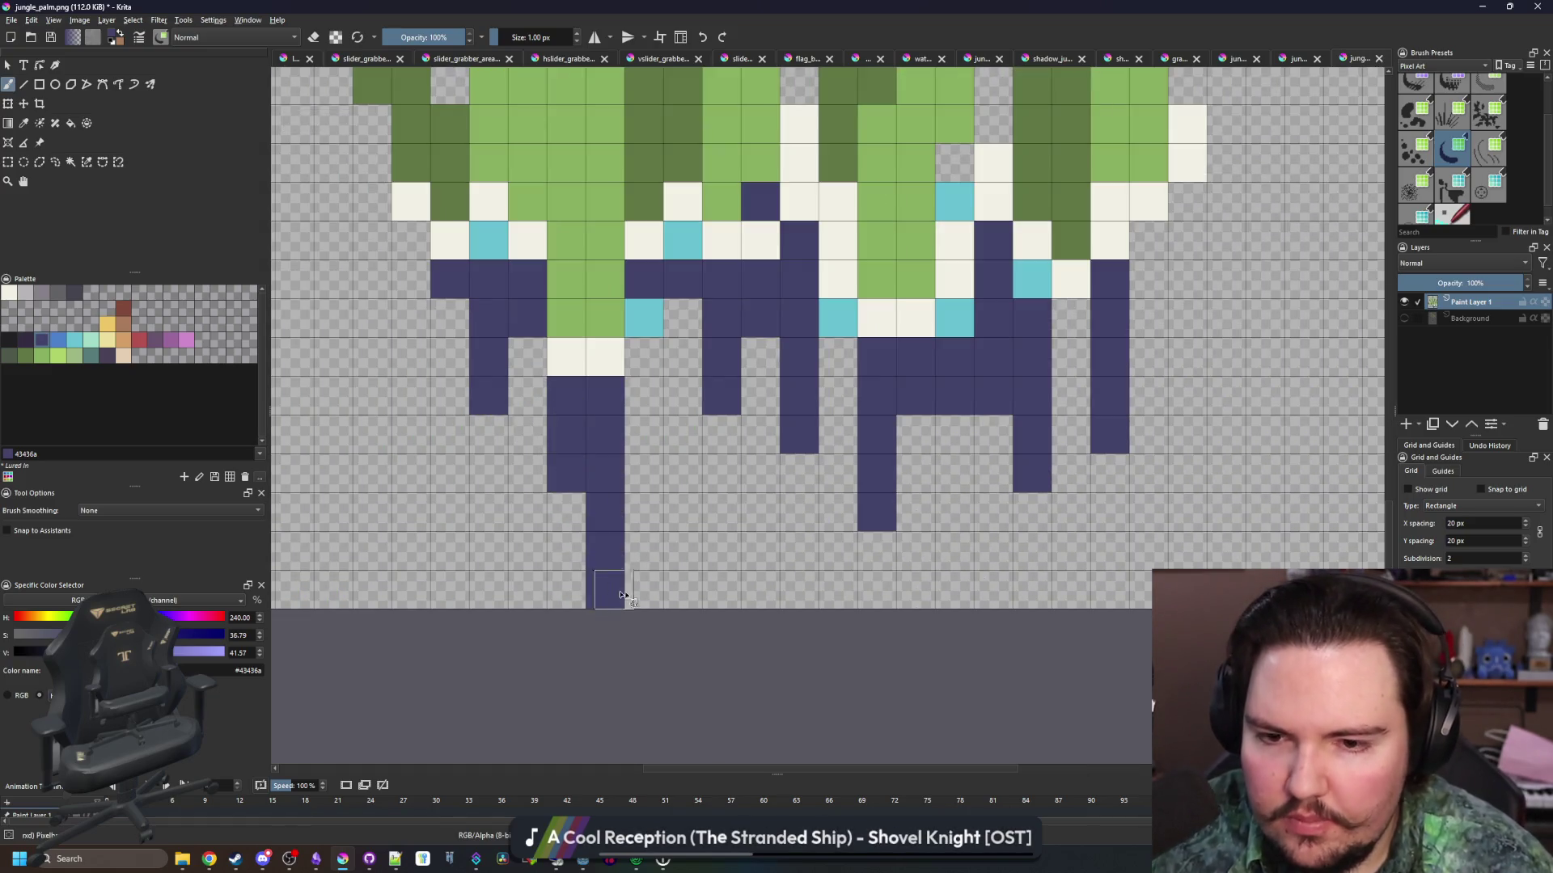
scroll(683, 566, "down", 5)
scroll(683, 566, "up", 5)
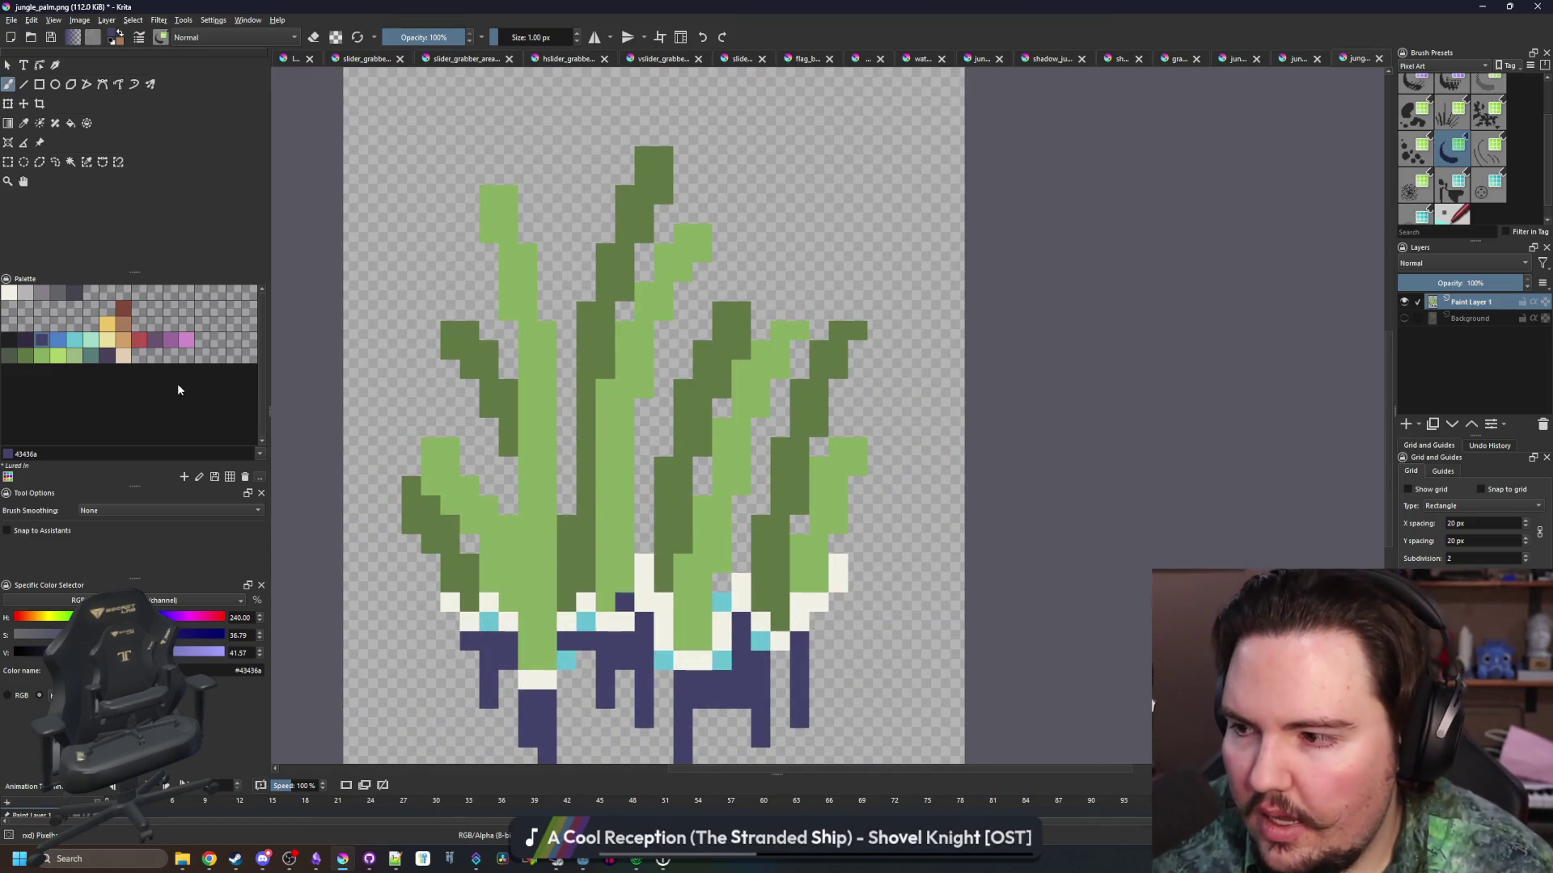
scroll(631, 451, "down", 3)
scroll(631, 450, "up", 2)
Save the sprite as a new PNG named water_grass, accepting the export settings
left_click(11, 19)
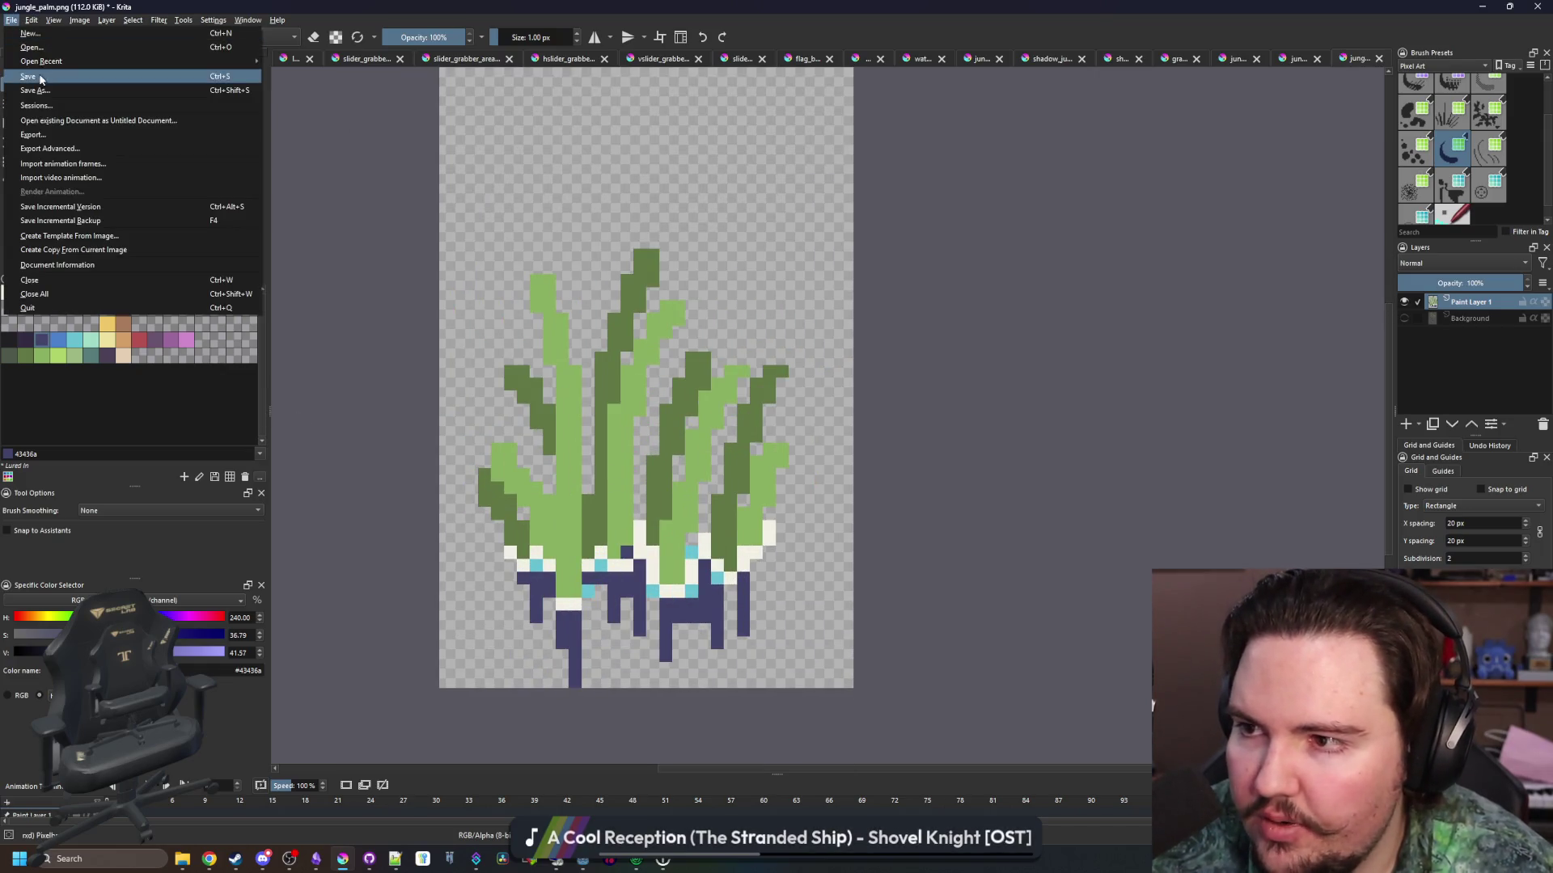
key("Escape")
key("ctrl+shift+s")
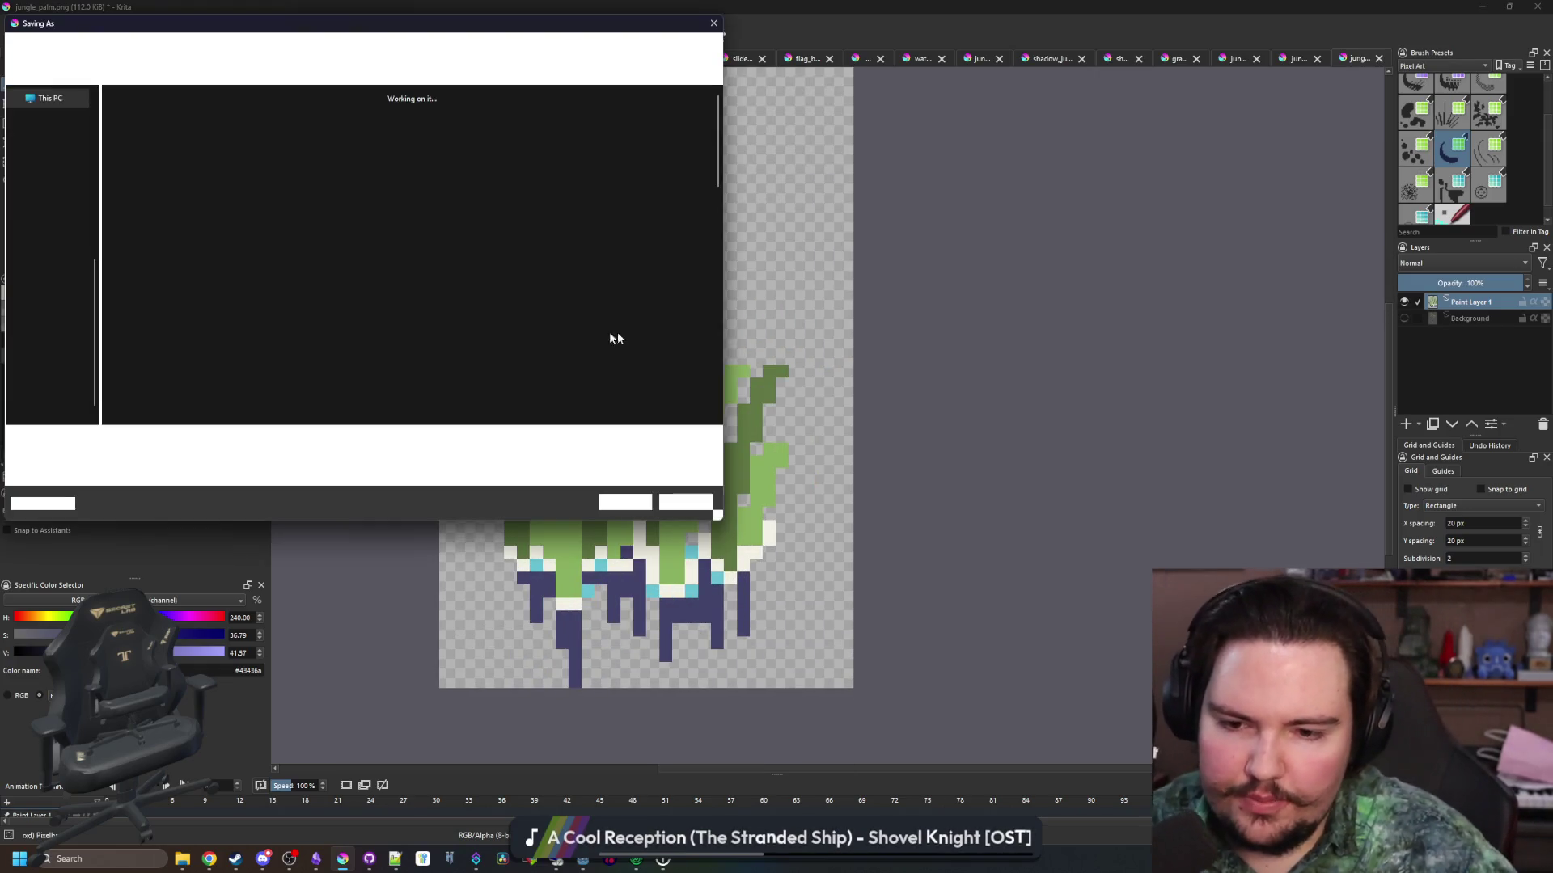
type("jungle_water_grass")
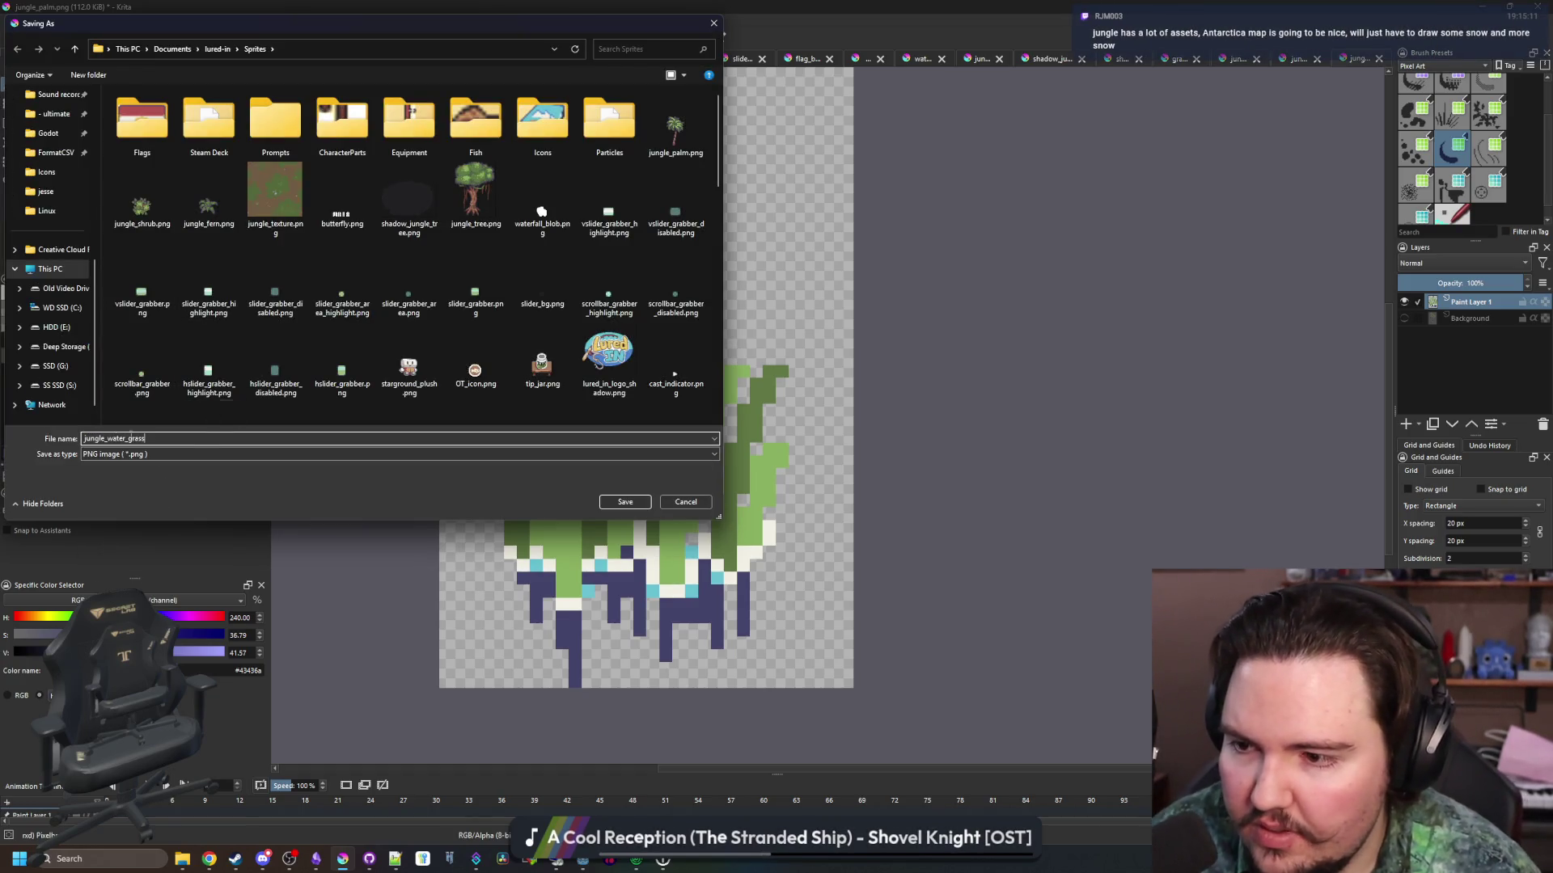
key("ctrl+a")
type("water_gras")
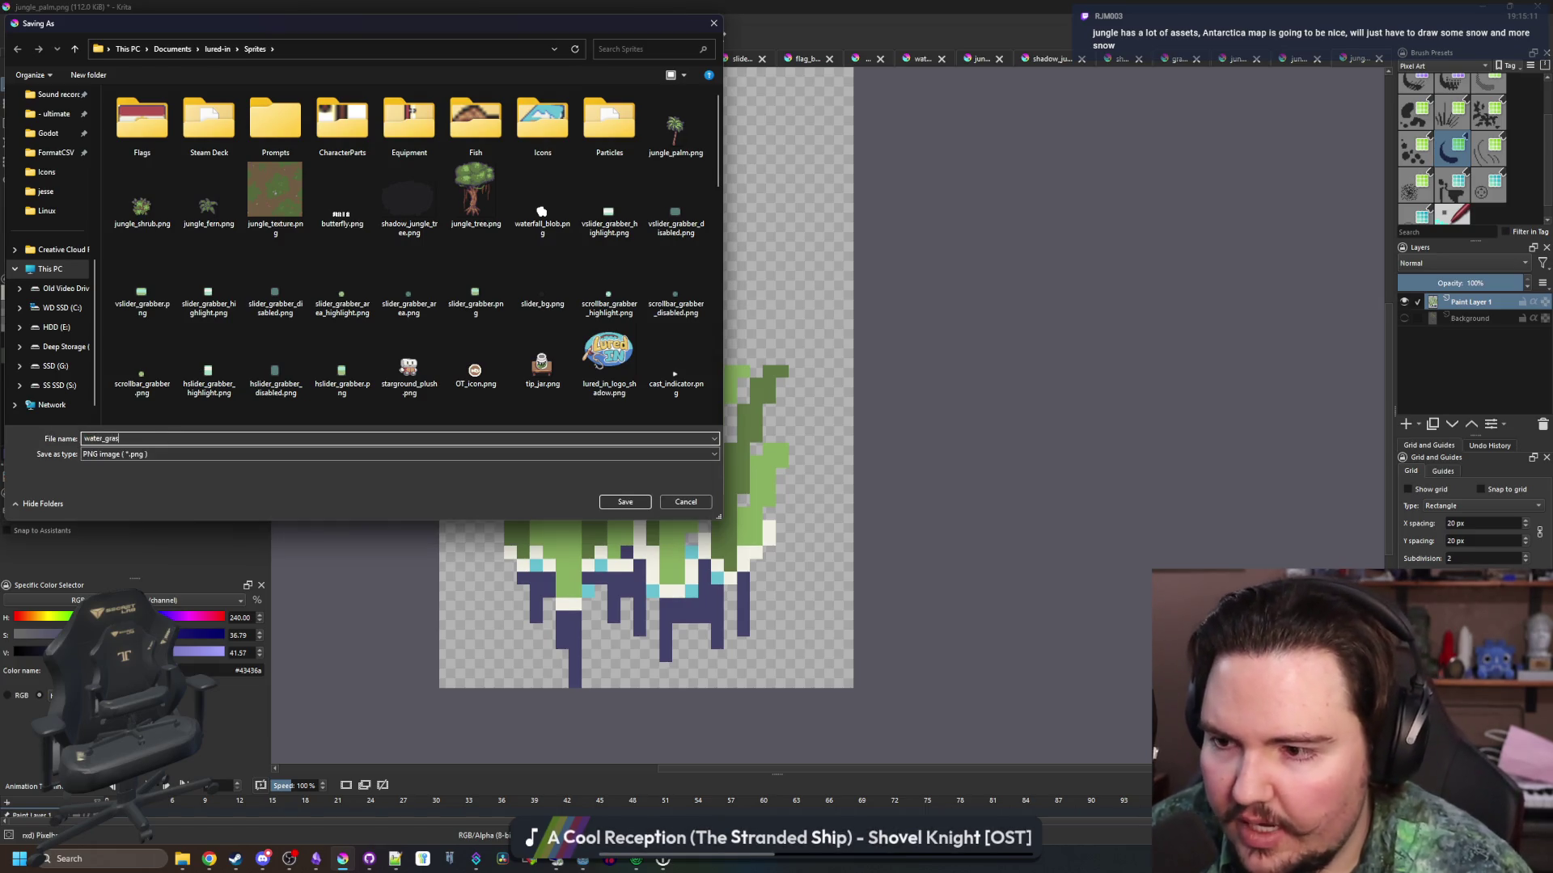
left_click(635, 502)
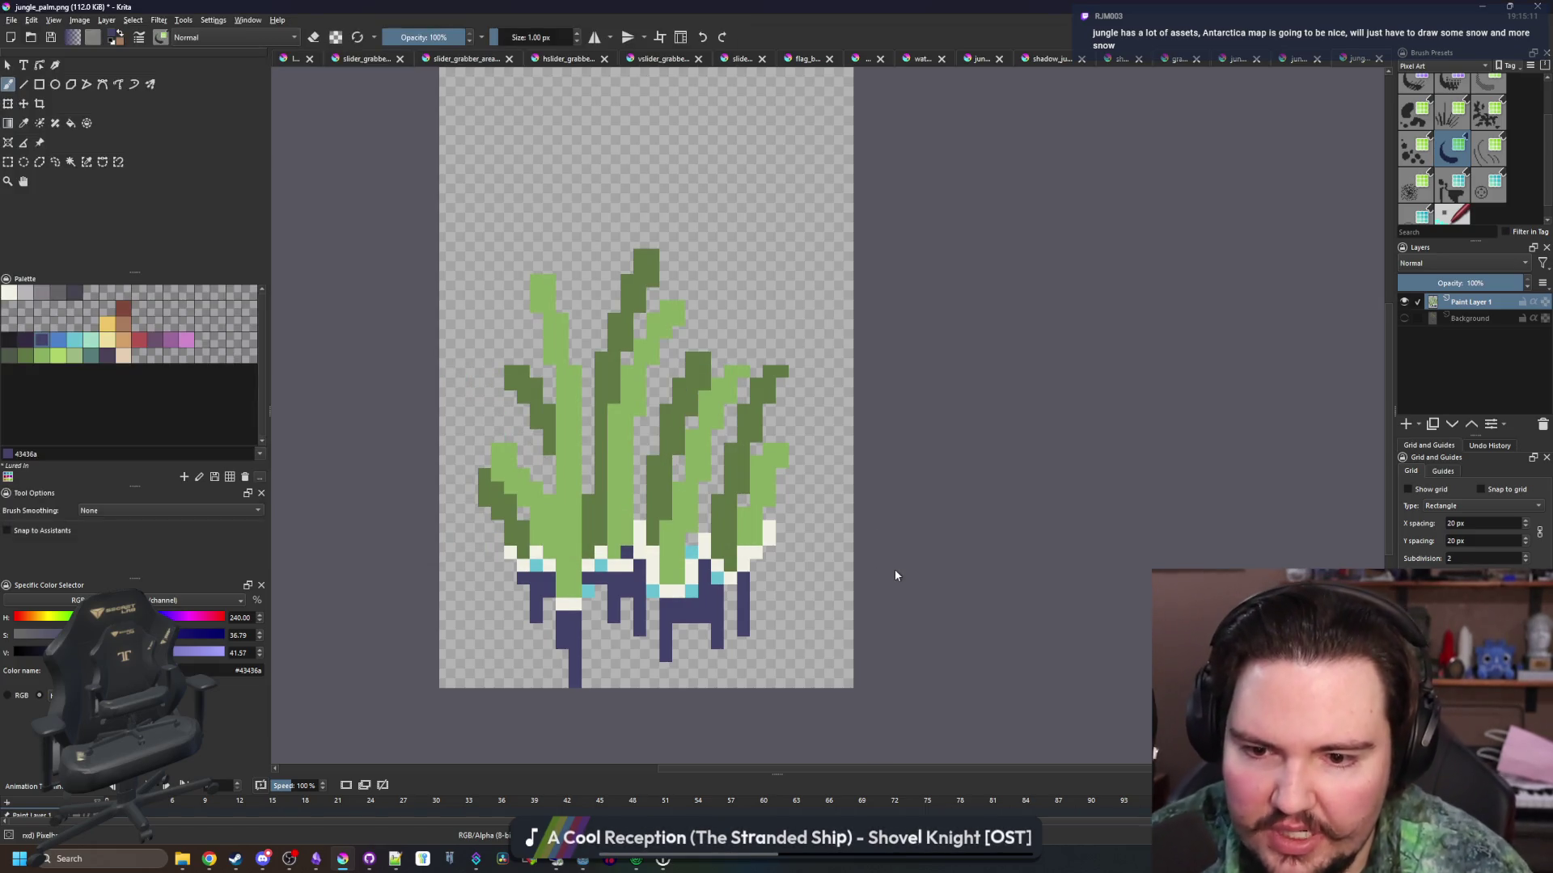
left_click(844, 566)
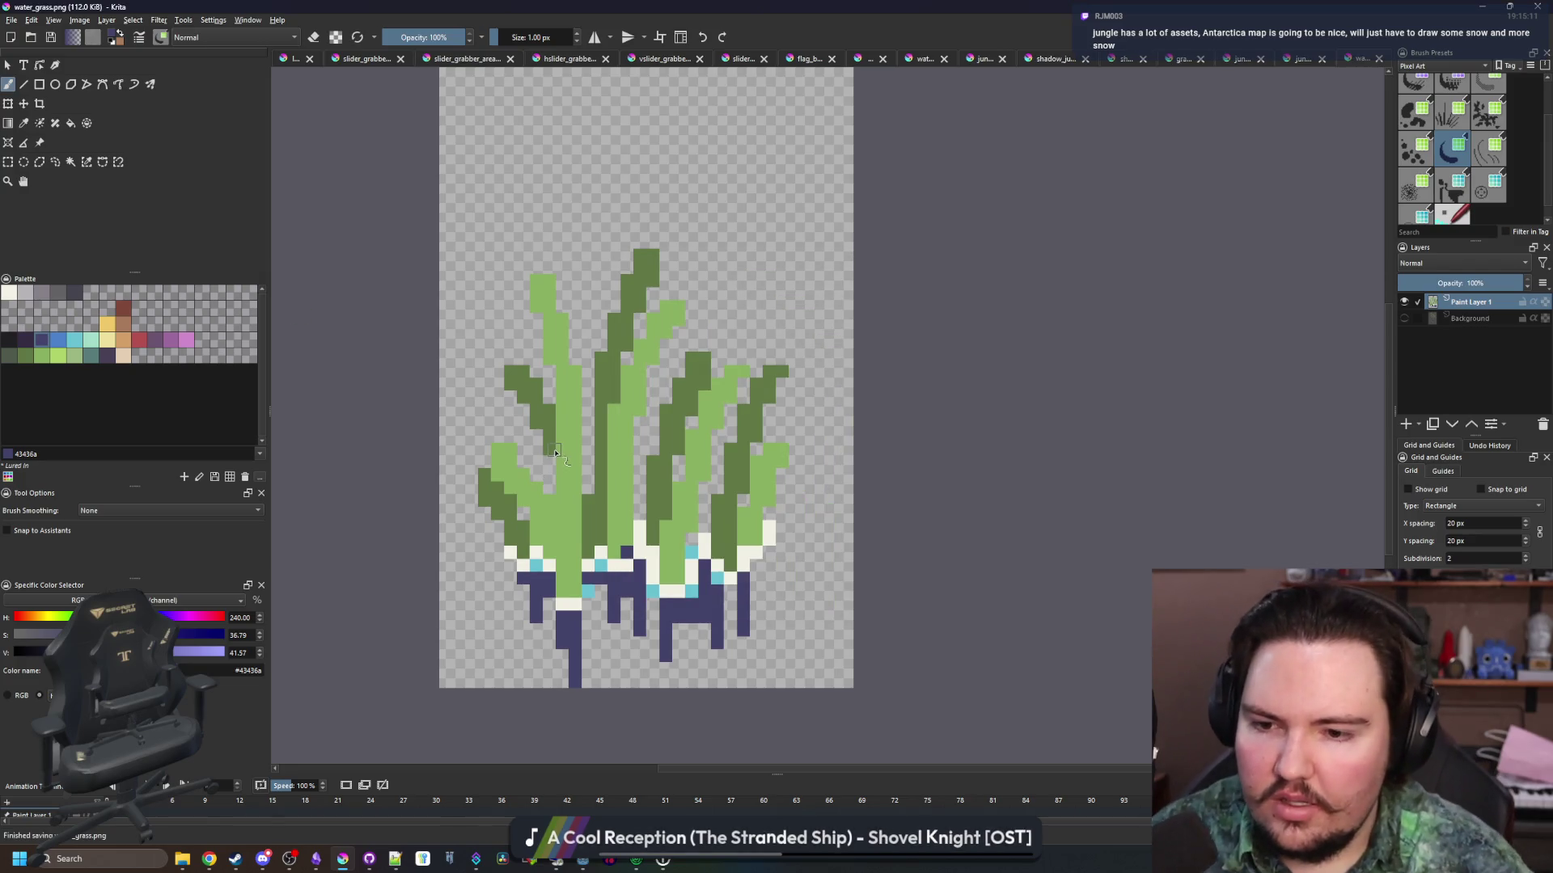
scroll(555, 453, "up", 2)
scroll(522, 513, "down", 9)
scroll(662, 427, "up", 6)
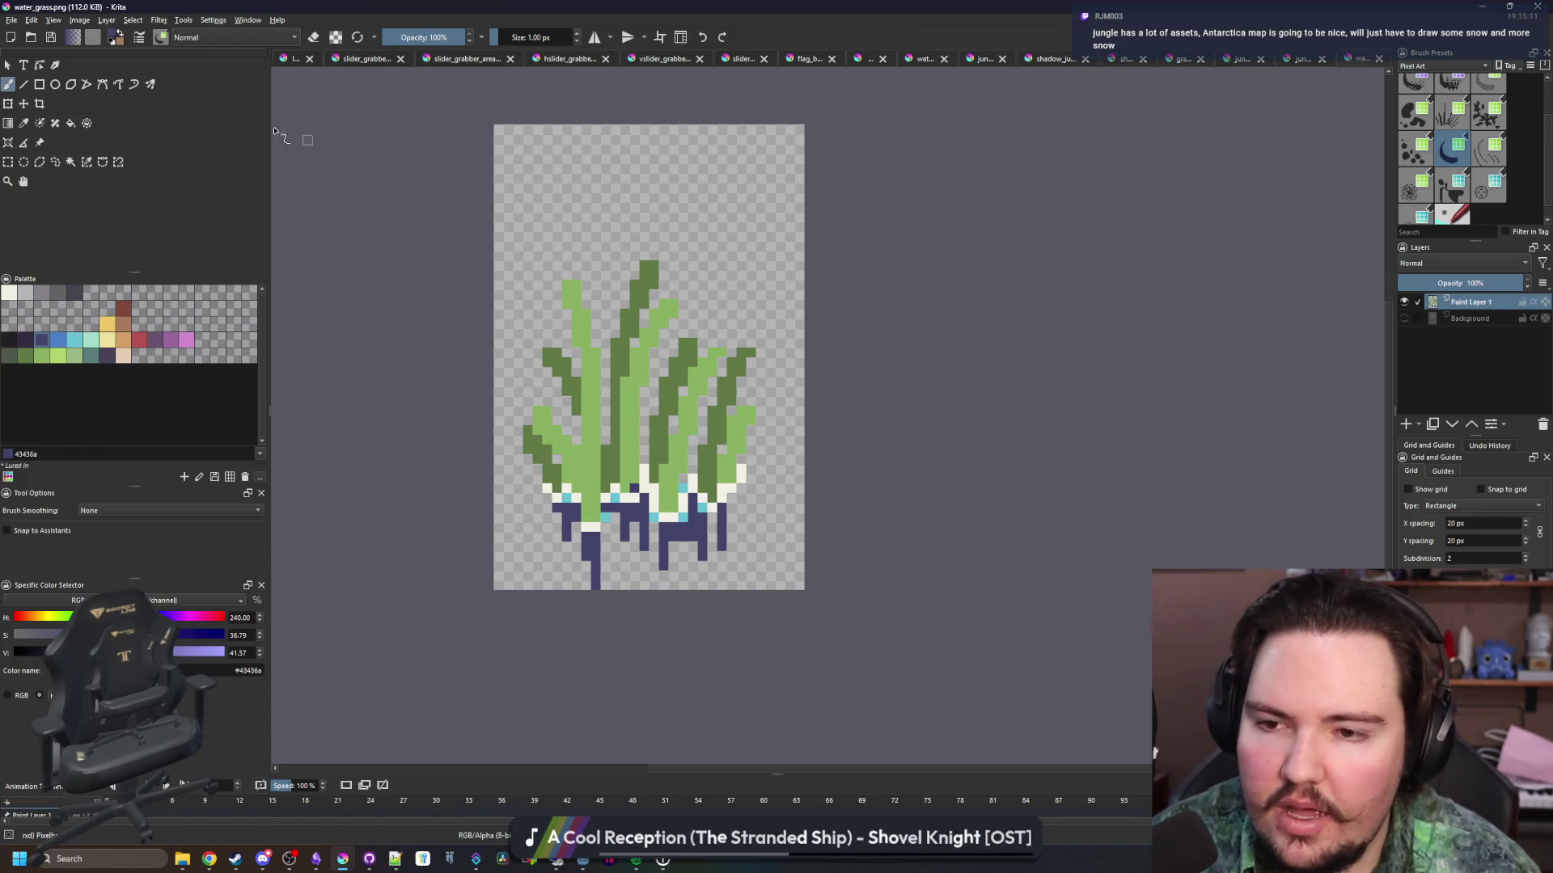
left_click(14, 20)
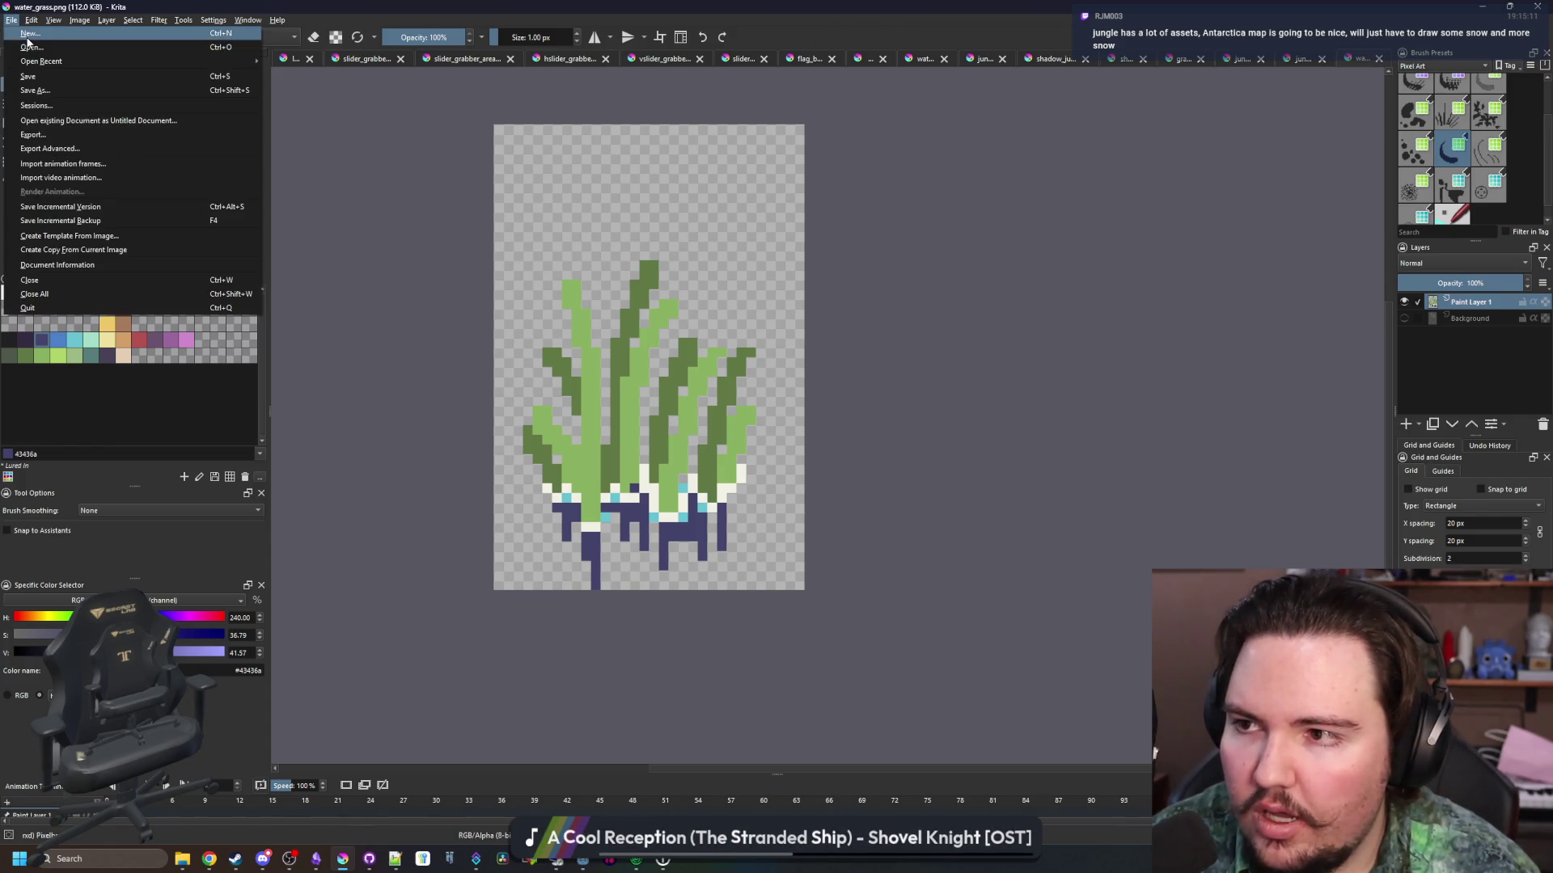
Create a new 32 x 32 pixel Krita document
left_click(32, 31)
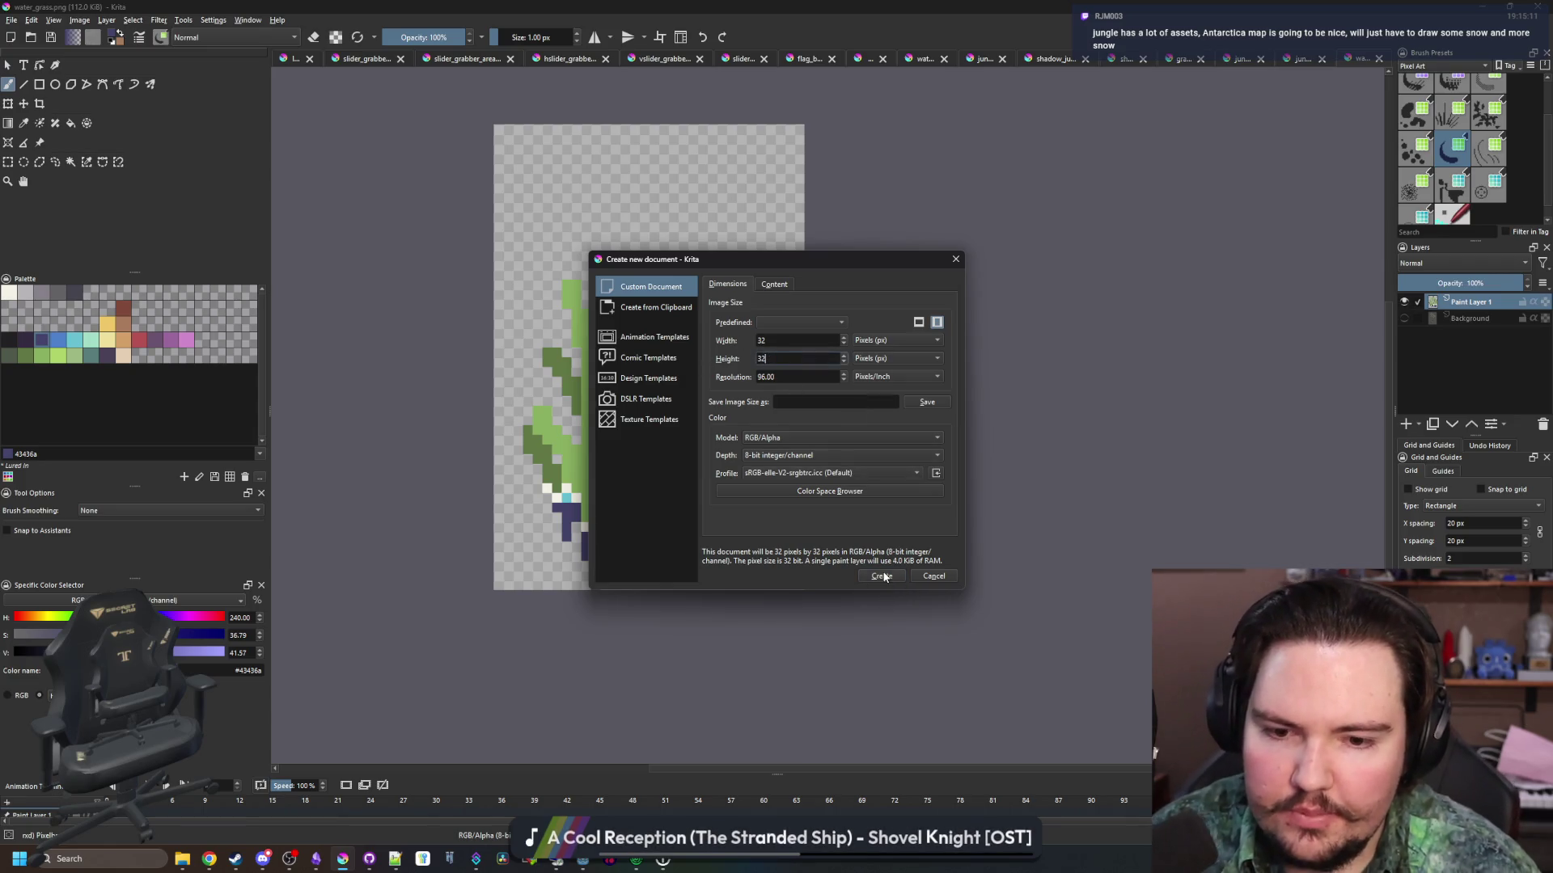
left_click(884, 576)
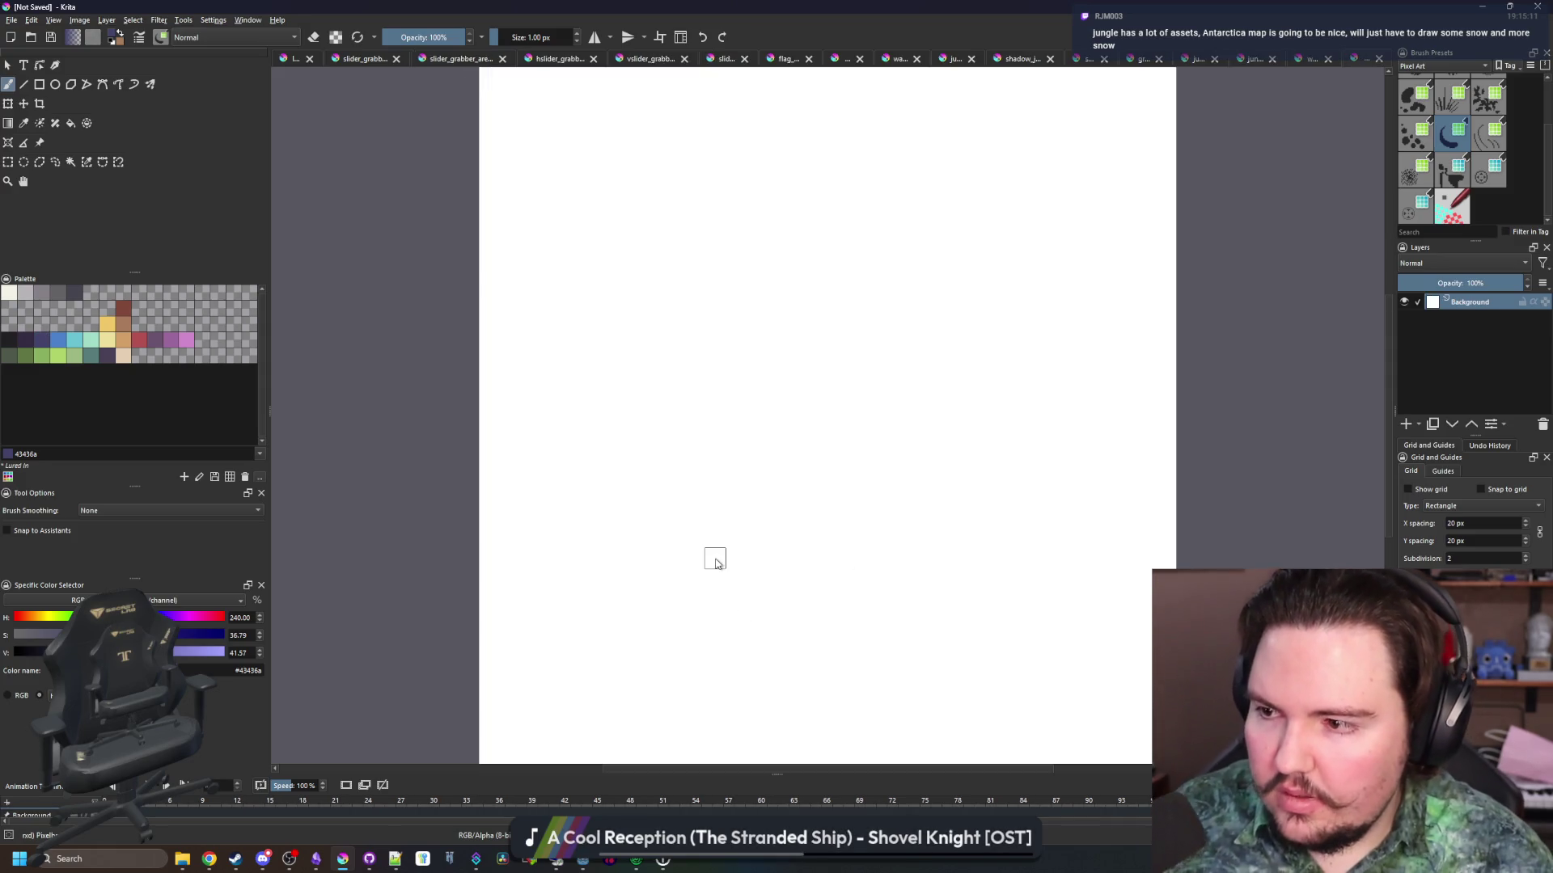
scroll(570, 487, "down", 2)
scroll(638, 437, "up", 1)
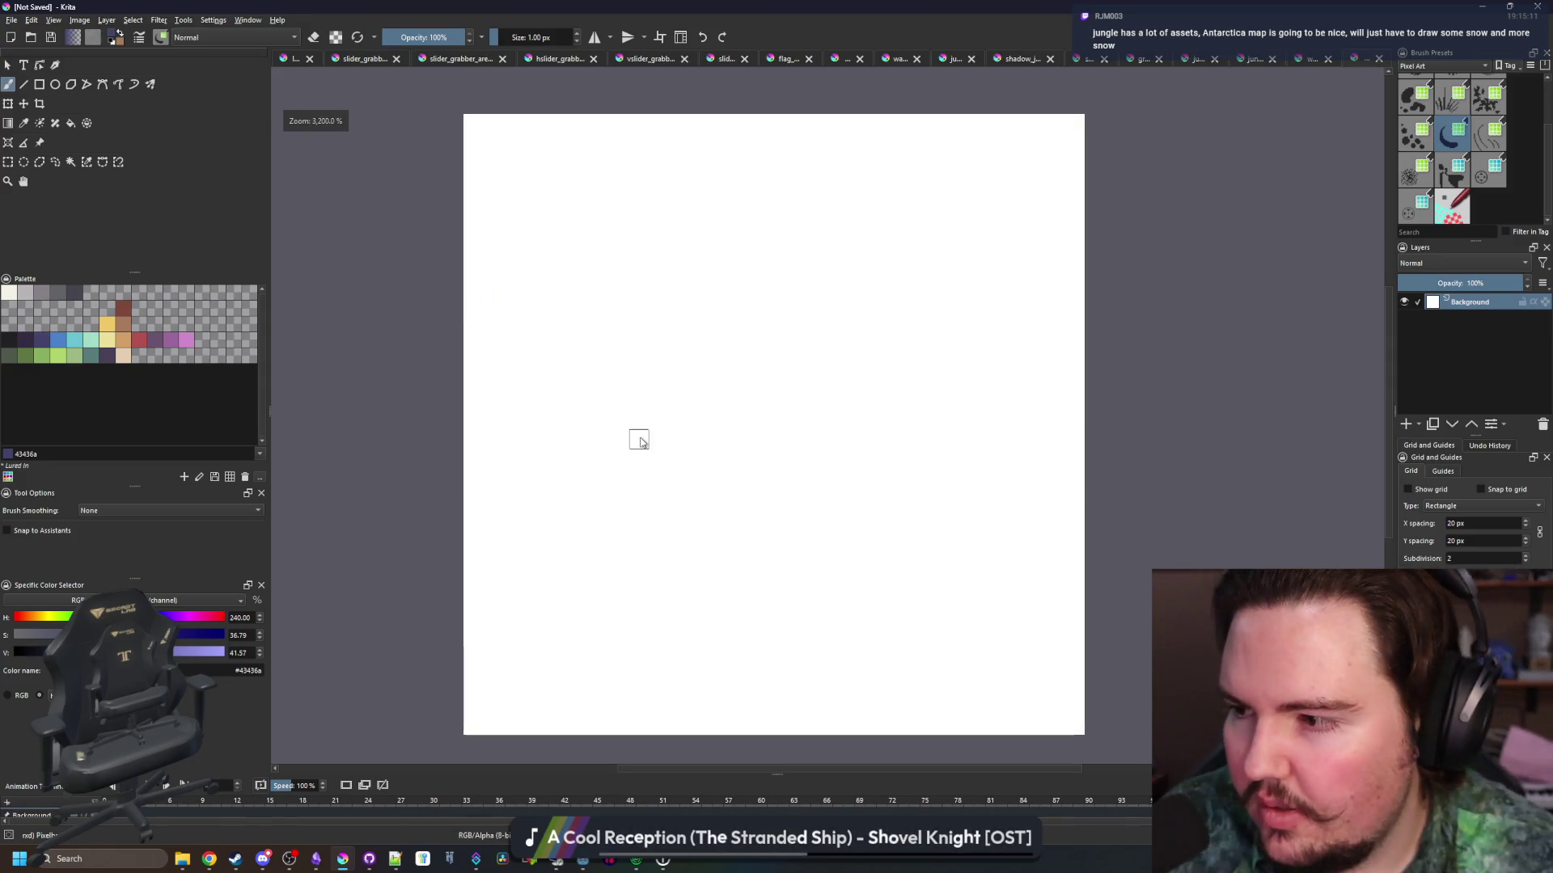
scroll(635, 437, "down", 1)
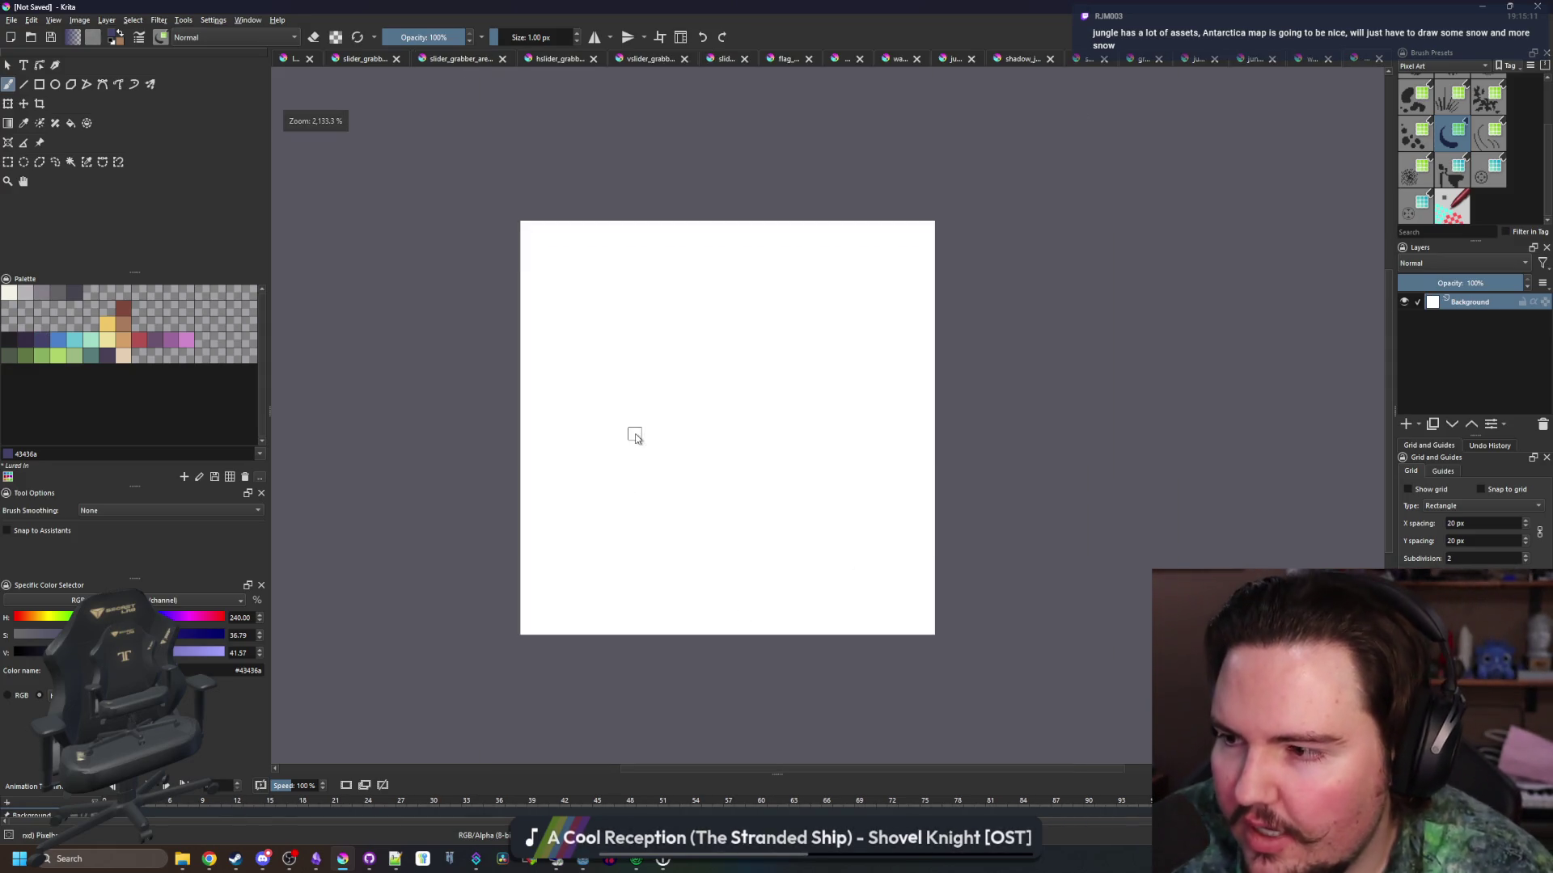
Select the whole canvas and delete the white background to leave it transparent
left_click(9, 162)
left_click_drag(392, 195, 1149, 684)
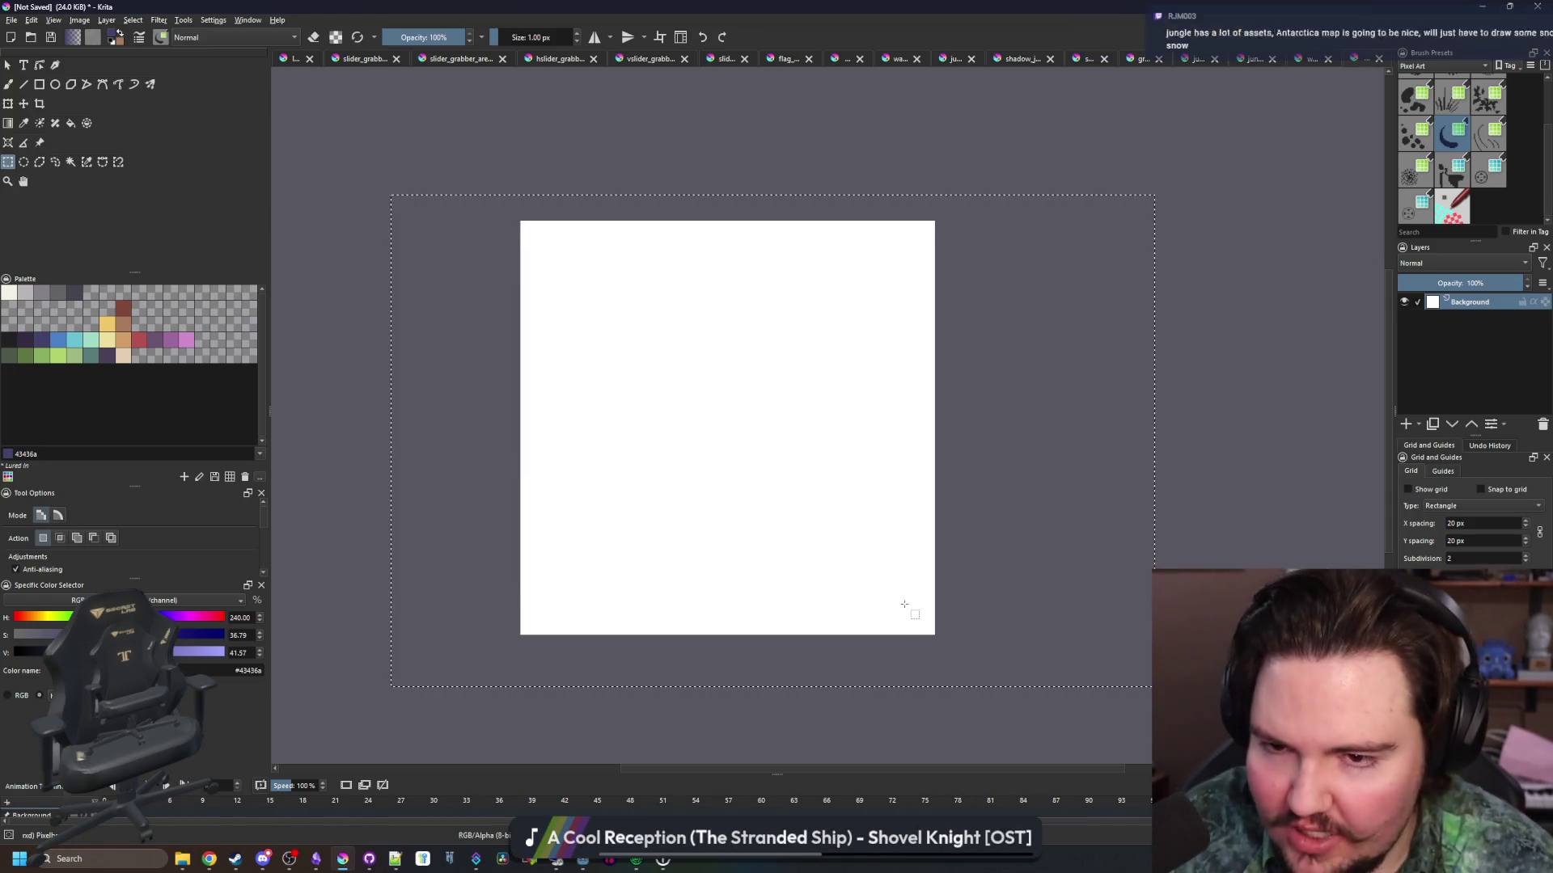
key("Delete")
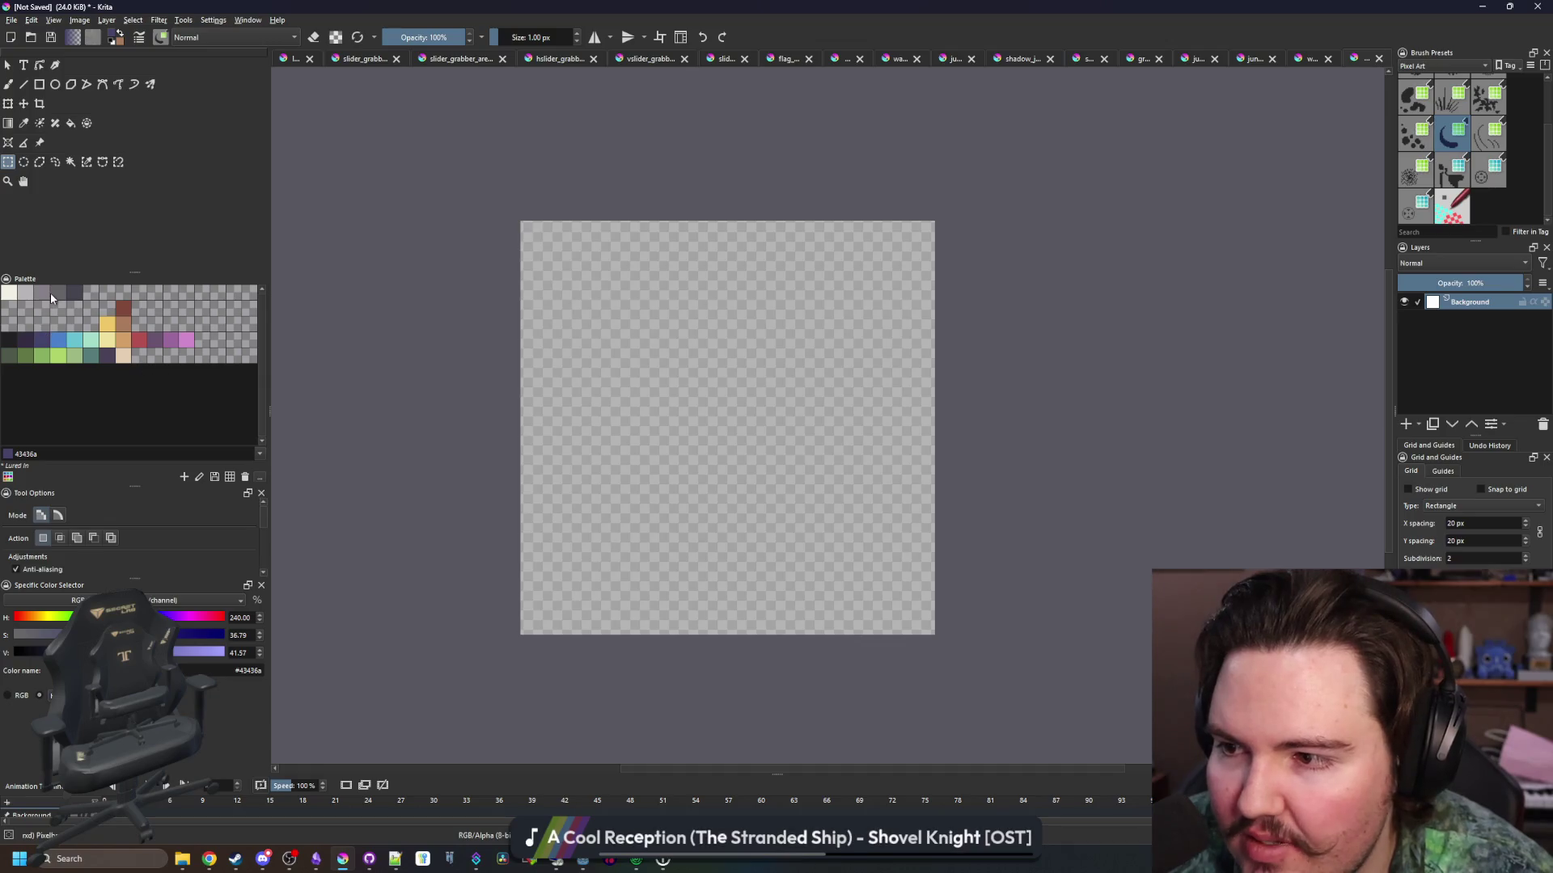
left_click(51, 293)
key("b")
scroll(706, 489, "up", 1)
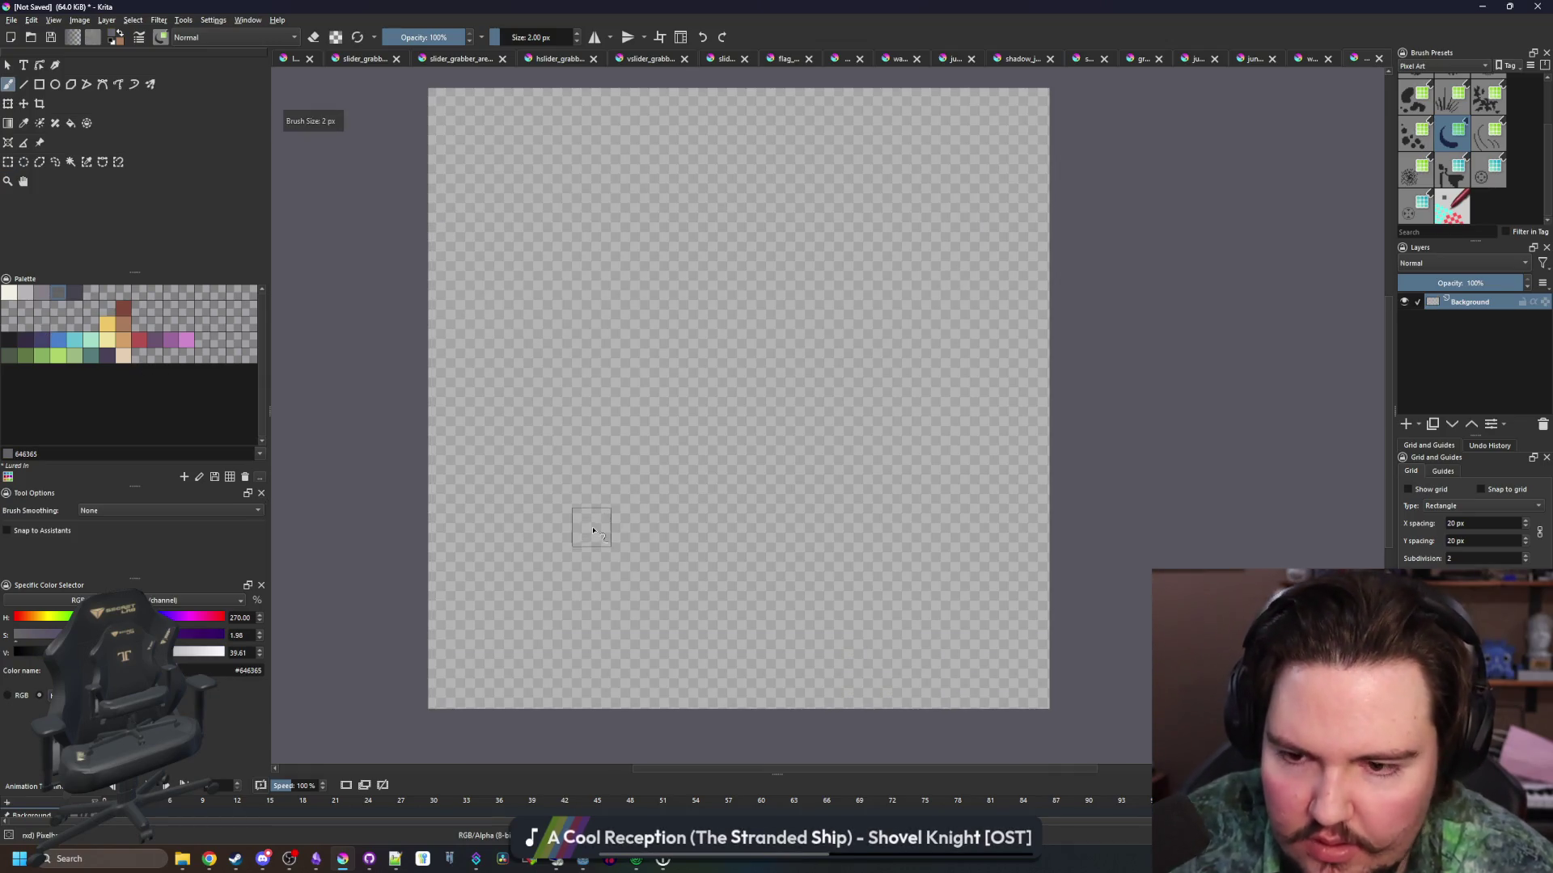
Paint a bumpy dark grey rock shape, erasing and re-blocking its top edge
mouse_move(616, 577)
left_mouse_down()
mouse_move(572, 509)
mouse_move(617, 340)
mouse_move(738, 222)
mouse_move(934, 167)
mouse_move(990, 331)
mouse_move(869, 412)
mouse_move(930, 550)
mouse_move(841, 493)
mouse_move(829, 312)
mouse_move(909, 340)
mouse_move(884, 485)
left_mouse_up()
left_click_drag(875, 374, 783, 420)
key("e")
mouse_move(907, 436)
left_mouse_down()
mouse_move(995, 413)
mouse_move(961, 333)
mouse_move(798, 207)
mouse_move(865, 303)
left_mouse_up()
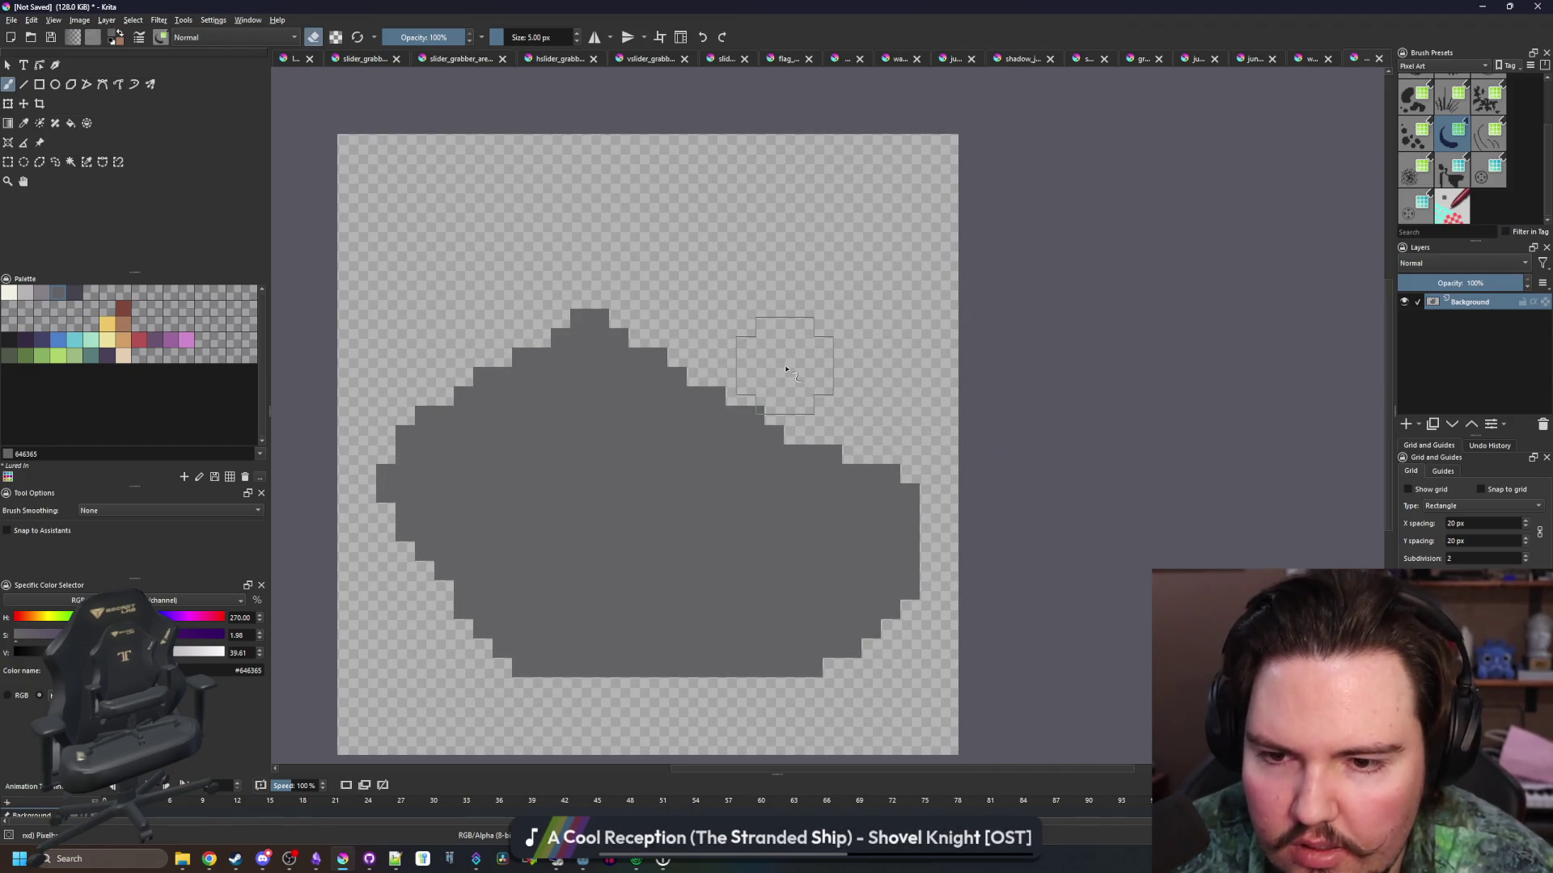
key("e")
mouse_move(766, 419)
left_mouse_down()
mouse_move(728, 347)
mouse_move(827, 401)
left_mouse_up()
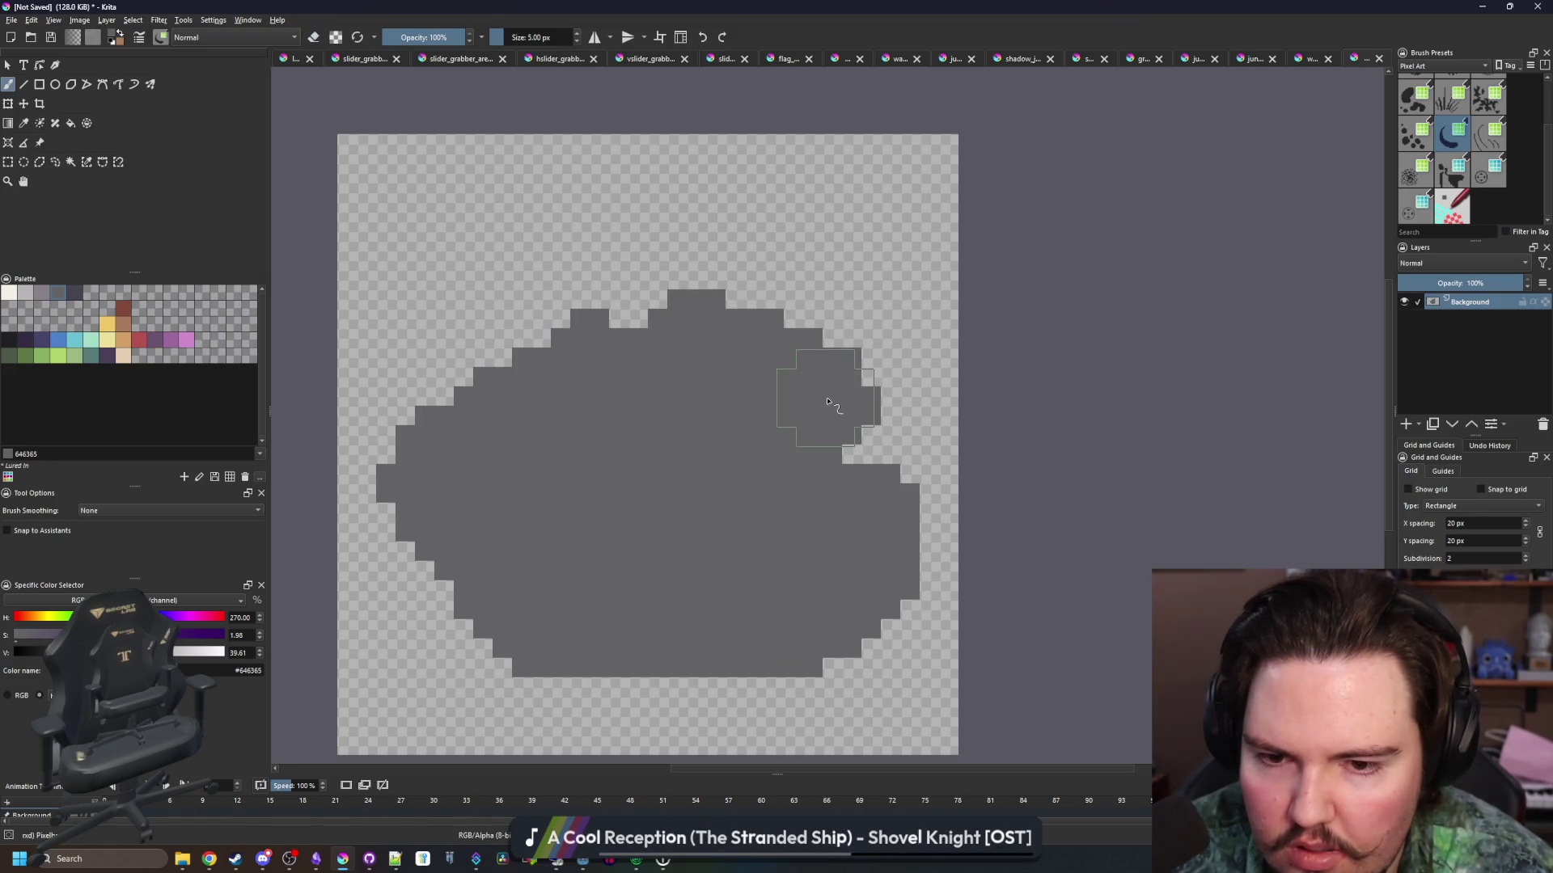
scroll(415, 534, "up", 1)
left_click(25, 292)
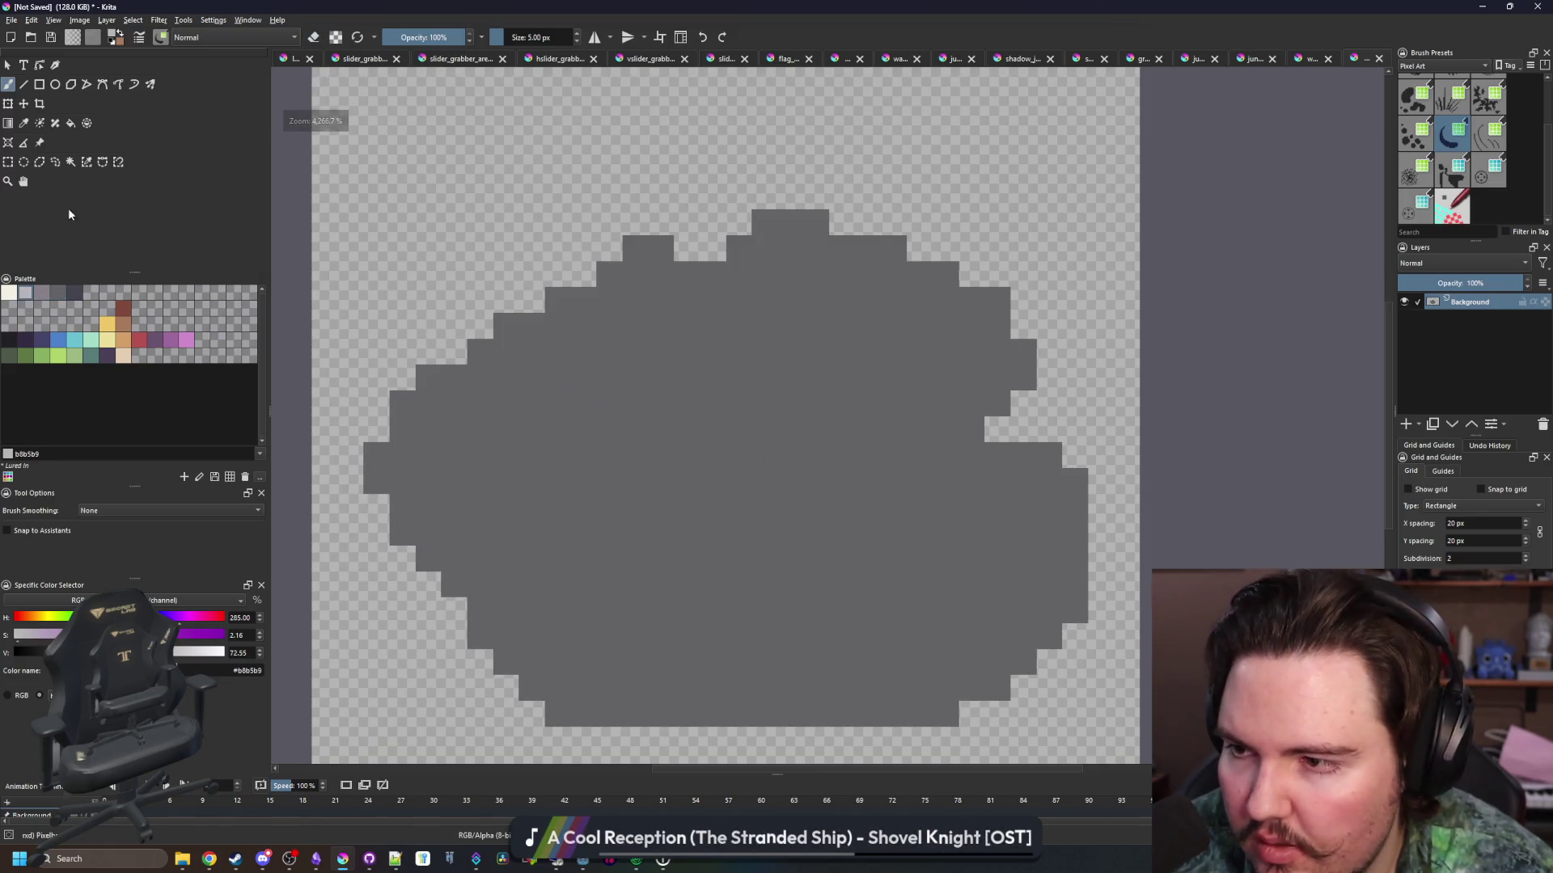
Paint light grey highlight patches over the rock's top, lower and upper-left areas
mouse_move(849, 302)
left_mouse_down()
mouse_move(693, 347)
mouse_move(884, 347)
mouse_move(738, 294)
mouse_move(745, 308)
left_mouse_up()
left_click_drag(866, 596, 961, 510)
mouse_move(873, 561)
left_mouse_down()
mouse_move(1006, 503)
mouse_move(1005, 565)
mouse_move(894, 617)
mouse_move(874, 582)
left_mouse_up()
key("bracketleft")
key("bracketleft")
key("bracketleft")
left_click(476, 383)
mouse_move(476, 382)
left_mouse_down()
mouse_move(679, 408)
mouse_move(558, 275)
mouse_move(465, 348)
mouse_move(628, 423)
mouse_move(582, 416)
left_mouse_up()
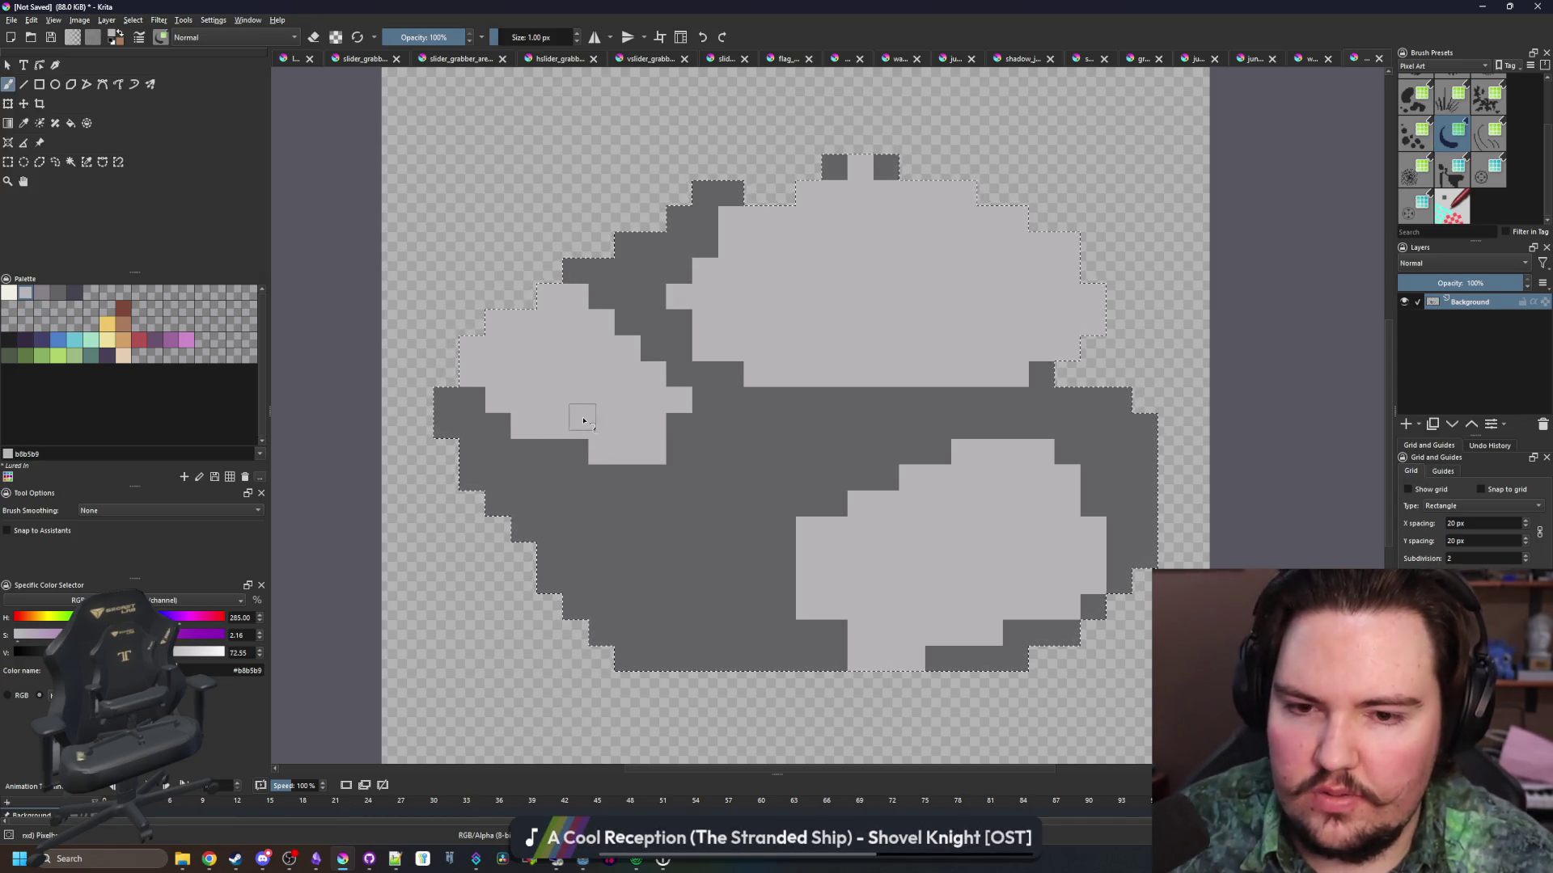
Erase dark pixels at the rock's lower left and repaint dark grey along its bottom
scroll(583, 416, "down", 5)
scroll(611, 386, "up", 8)
key("e")
mouse_move(566, 494)
left_mouse_down()
mouse_move(566, 679)
mouse_move(372, 437)
mouse_move(413, 436)
left_mouse_up()
scroll(485, 469, "down", 6)
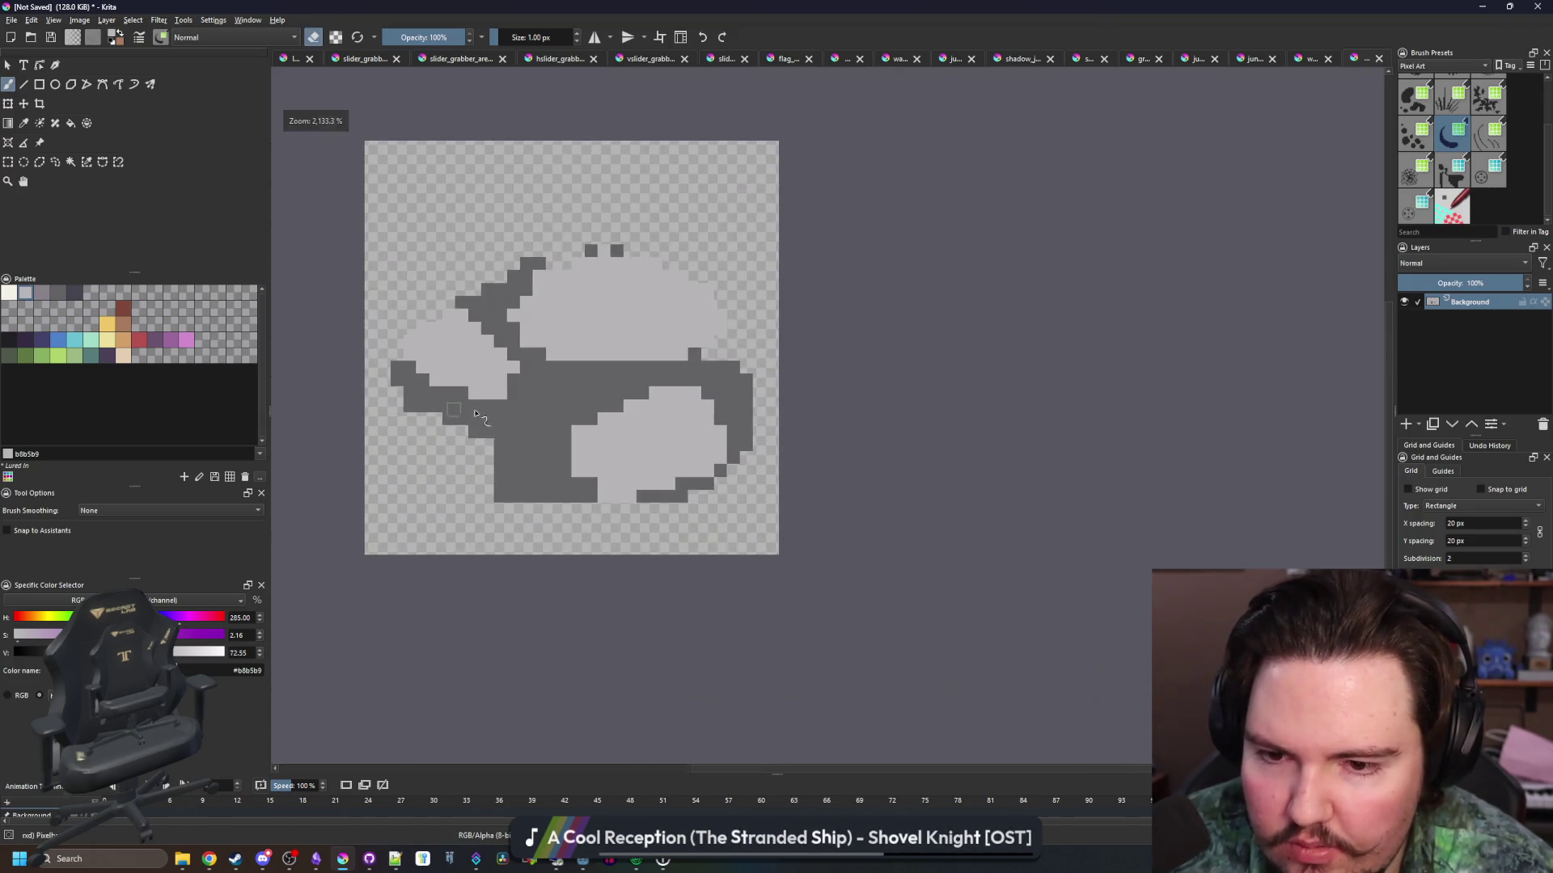
scroll(594, 506, "up", 7)
left_click(510, 426)
key("e")
left_click(503, 423, "ctrl")
mouse_move(503, 423)
left_mouse_down()
mouse_move(503, 558)
mouse_move(769, 530)
mouse_move(566, 505)
mouse_move(538, 534)
left_mouse_up()
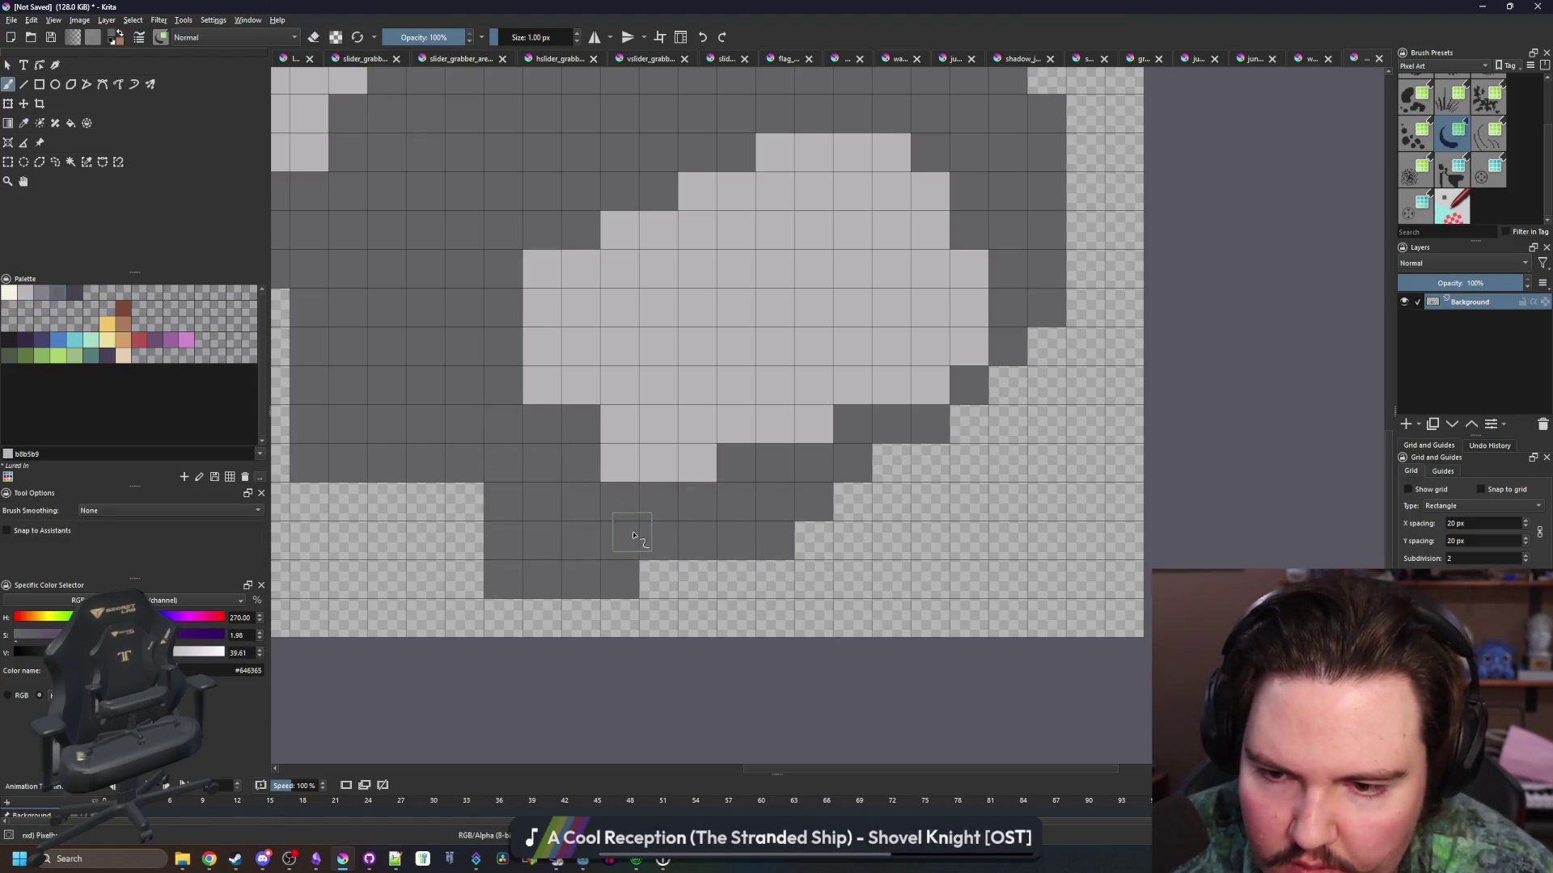
Erase stray pixels and tidy the rock's left edge
scroll(538, 534, "down", 5)
scroll(548, 518, "up", 4)
key("e")
left_click(548, 517)
left_click(519, 459)
mouse_move(552, 471)
left_mouse_down()
mouse_move(457, 371)
mouse_move(419, 360)
mouse_move(495, 434)
left_mouse_up()
Add a dark grey pixel to fill a gap on the rock's right edge
scroll(532, 430, "down", 4)
scroll(533, 431, "down", 2)
scroll(458, 494, "up", 6)
key("e")
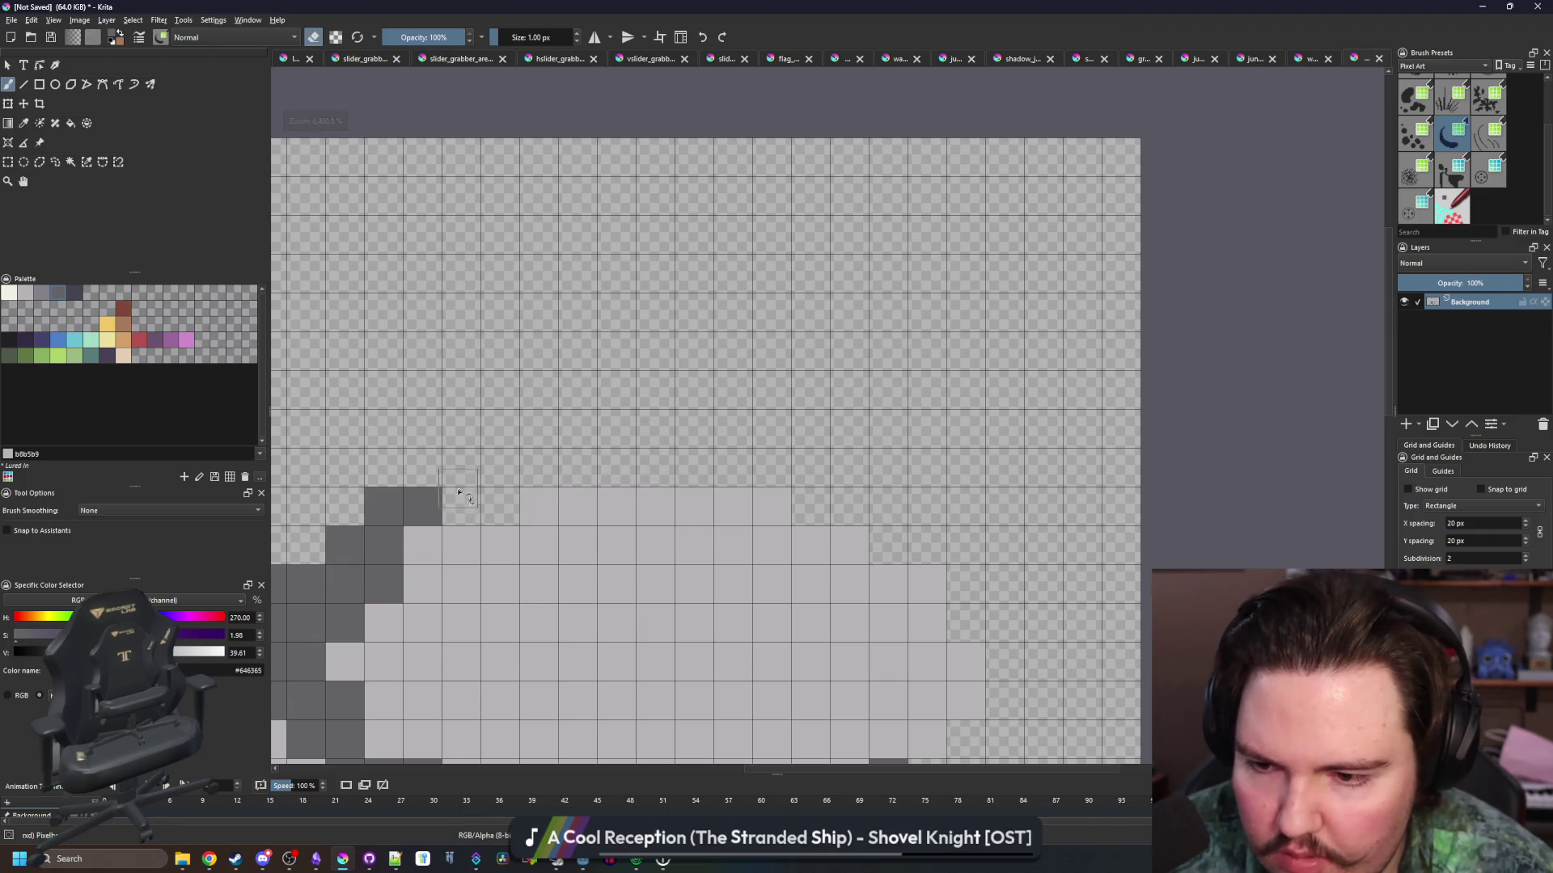
scroll(501, 505, "down", 4)
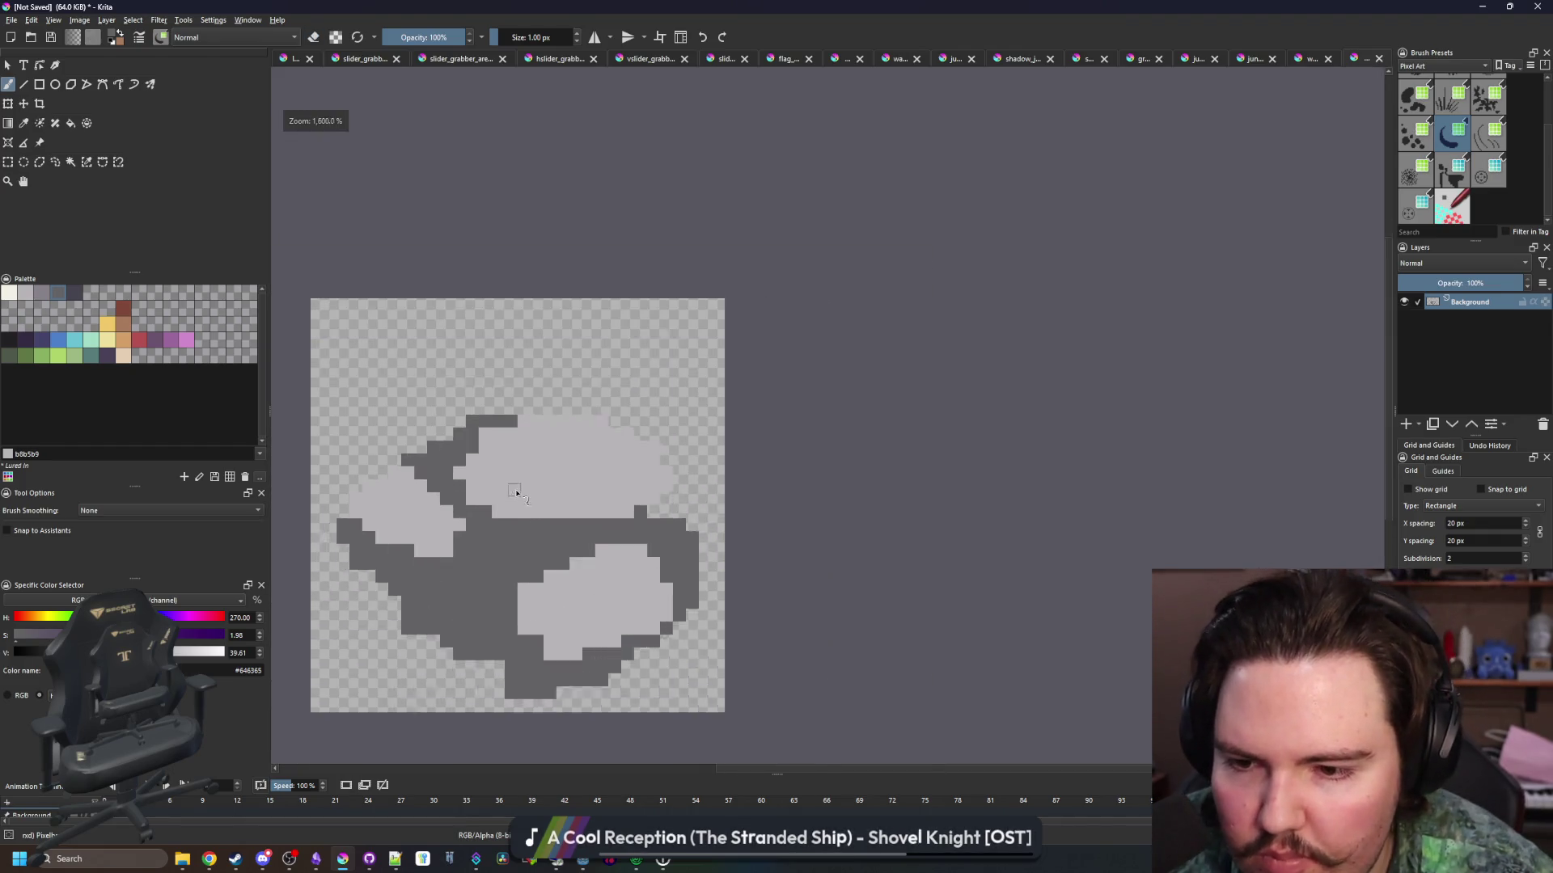
scroll(783, 540, "up", 4)
key("e")
left_click(817, 508)
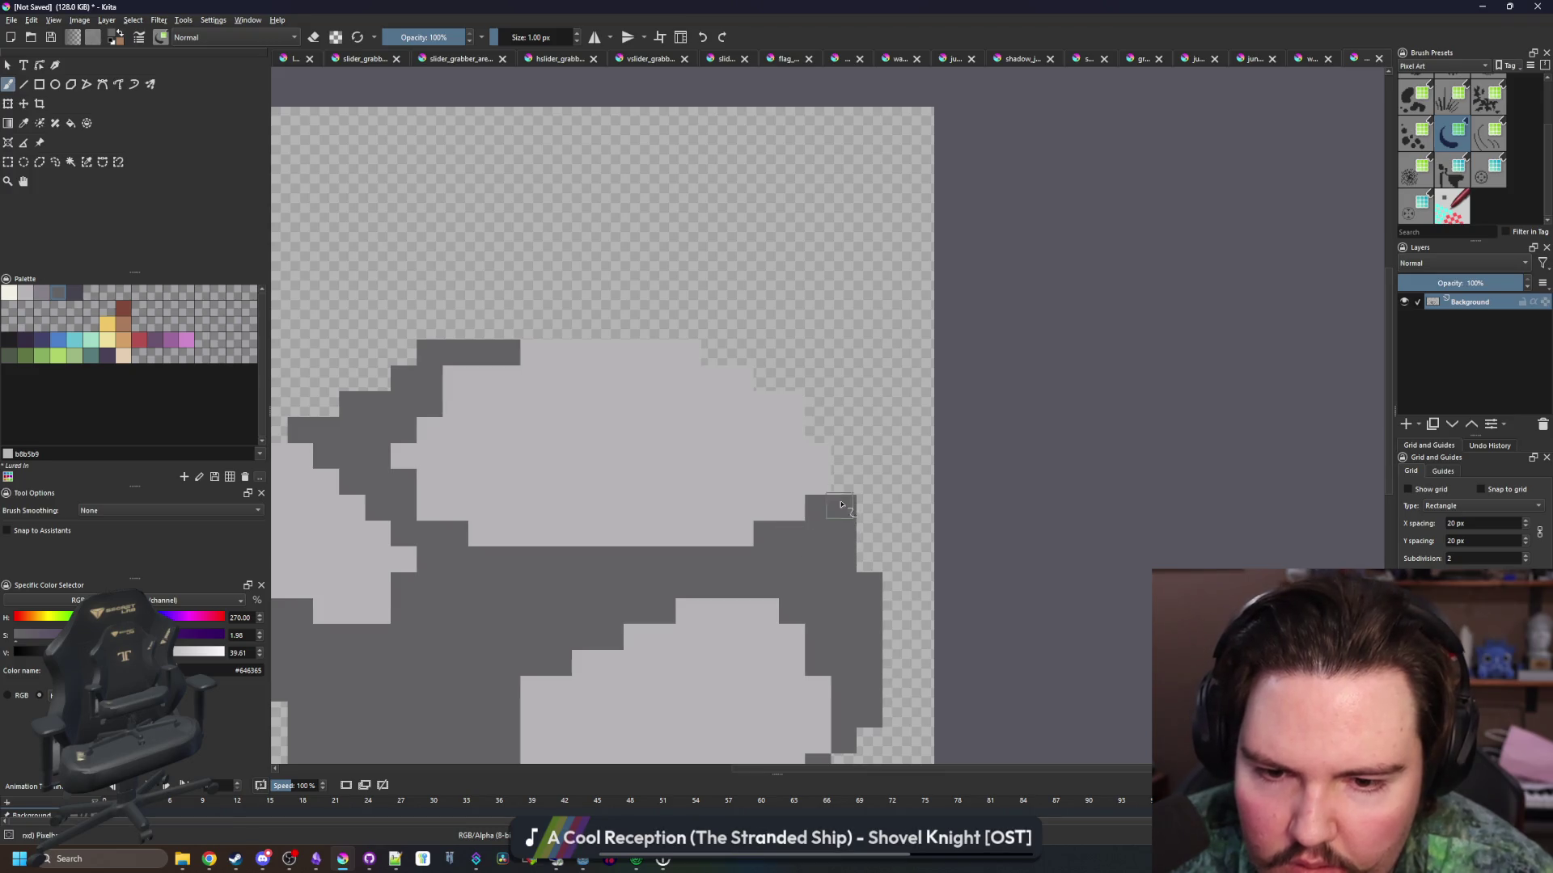
scroll(728, 447, "down", 2)
scroll(538, 520, "up", 1)
Pick a darker blue-grey shading colour and select the rock's dark grey outer region
left_click(72, 291)
left_click(84, 167)
left_click(537, 475)
Paint 3 px dark shadow on the grey region's left side and lower rim, then deselect
key("b")
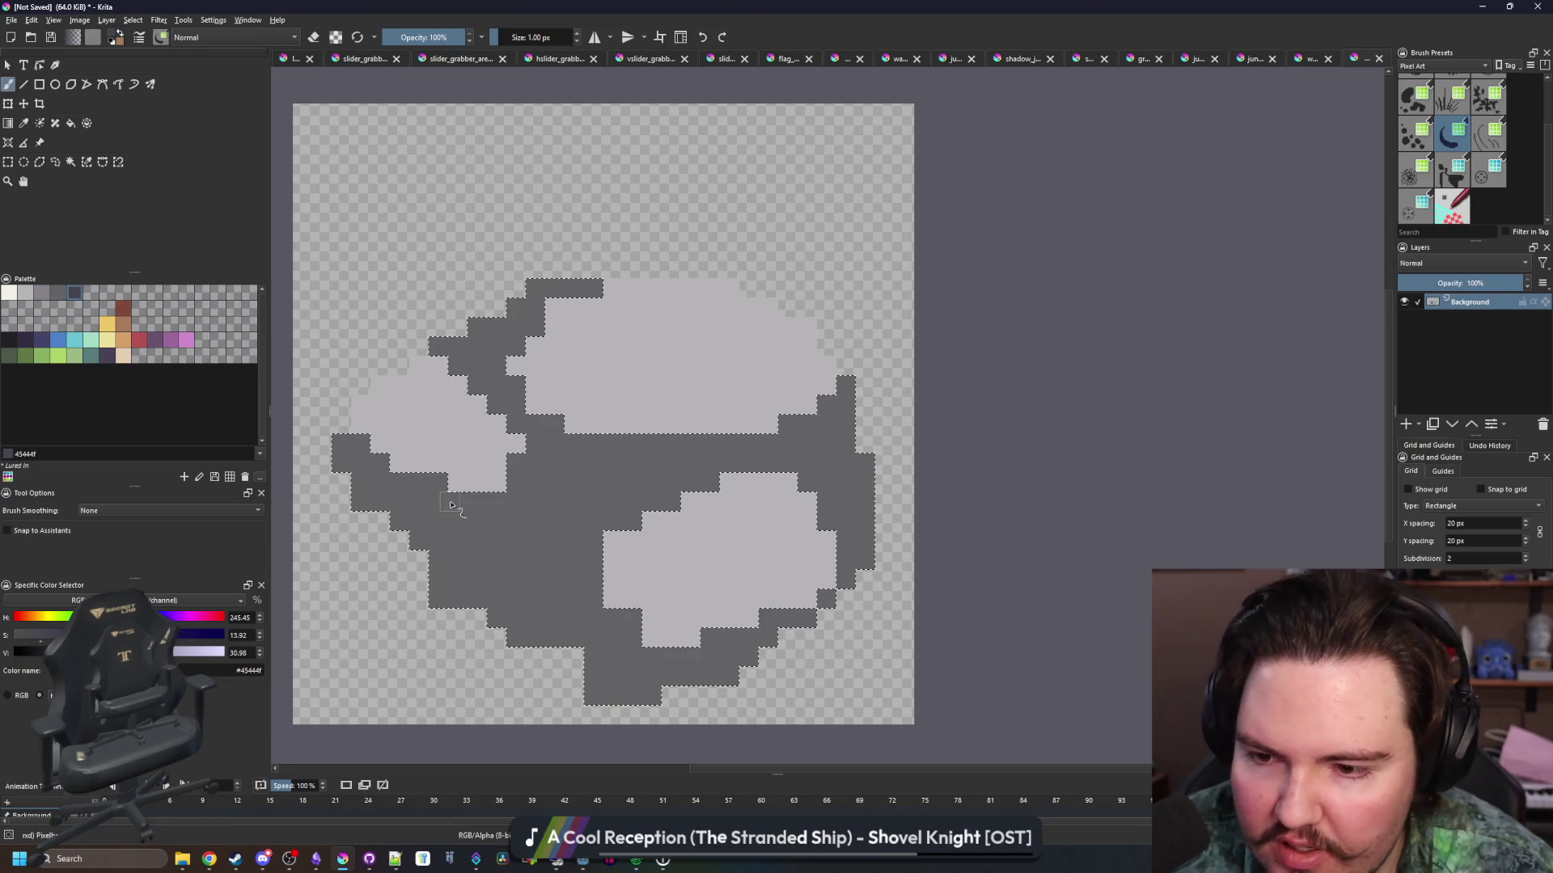
key("bracketright")
mouse_move(440, 509)
left_mouse_down()
mouse_move(423, 502)
mouse_move(469, 562)
left_mouse_up()
mouse_move(694, 661)
left_mouse_down()
mouse_move(619, 630)
mouse_move(711, 668)
mouse_move(817, 615)
mouse_move(755, 659)
left_mouse_up()
key("ctrl+shift+a")
key("bracketleft")
key("bracketleft")
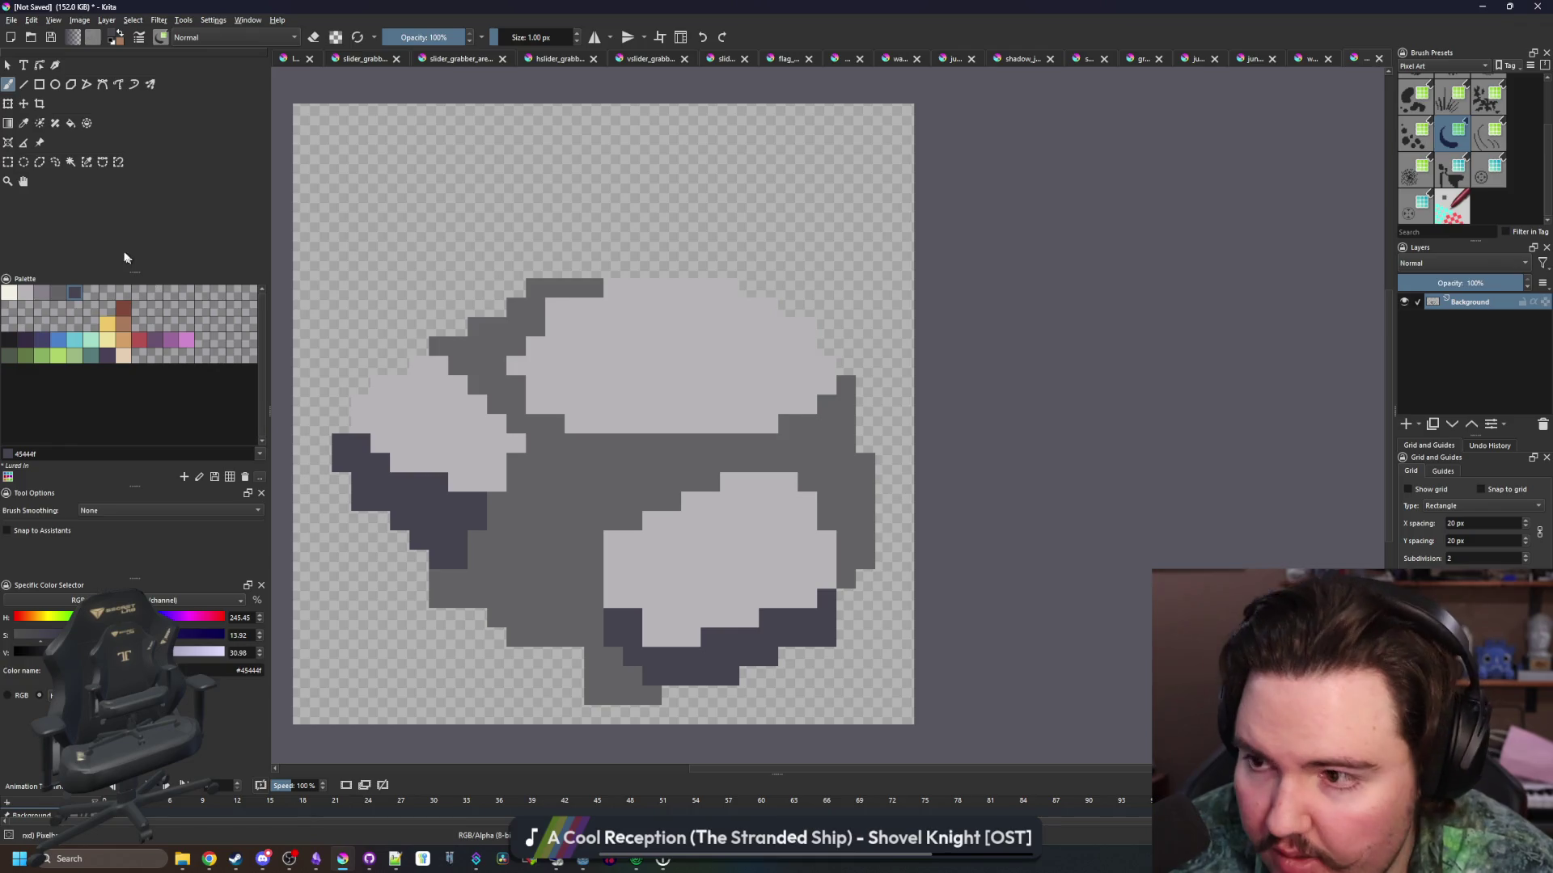
Select the mid-grey region and paint a 2 px dark shadow band through the middle
left_click(75, 161)
left_click(595, 534)
key("b")
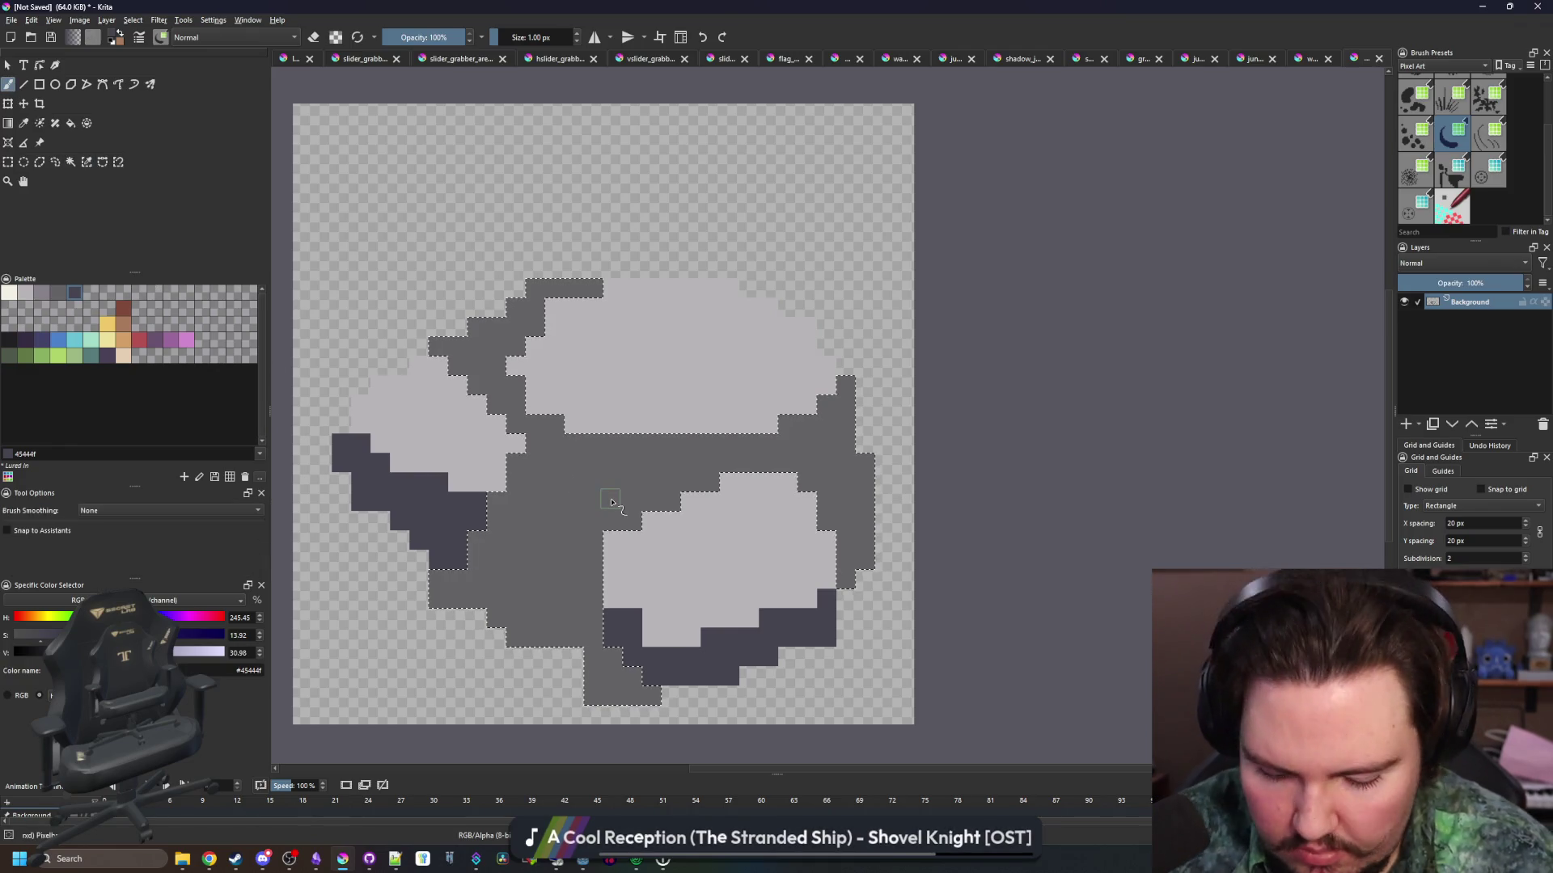
key("bracketright")
left_click_drag(594, 534, 515, 384)
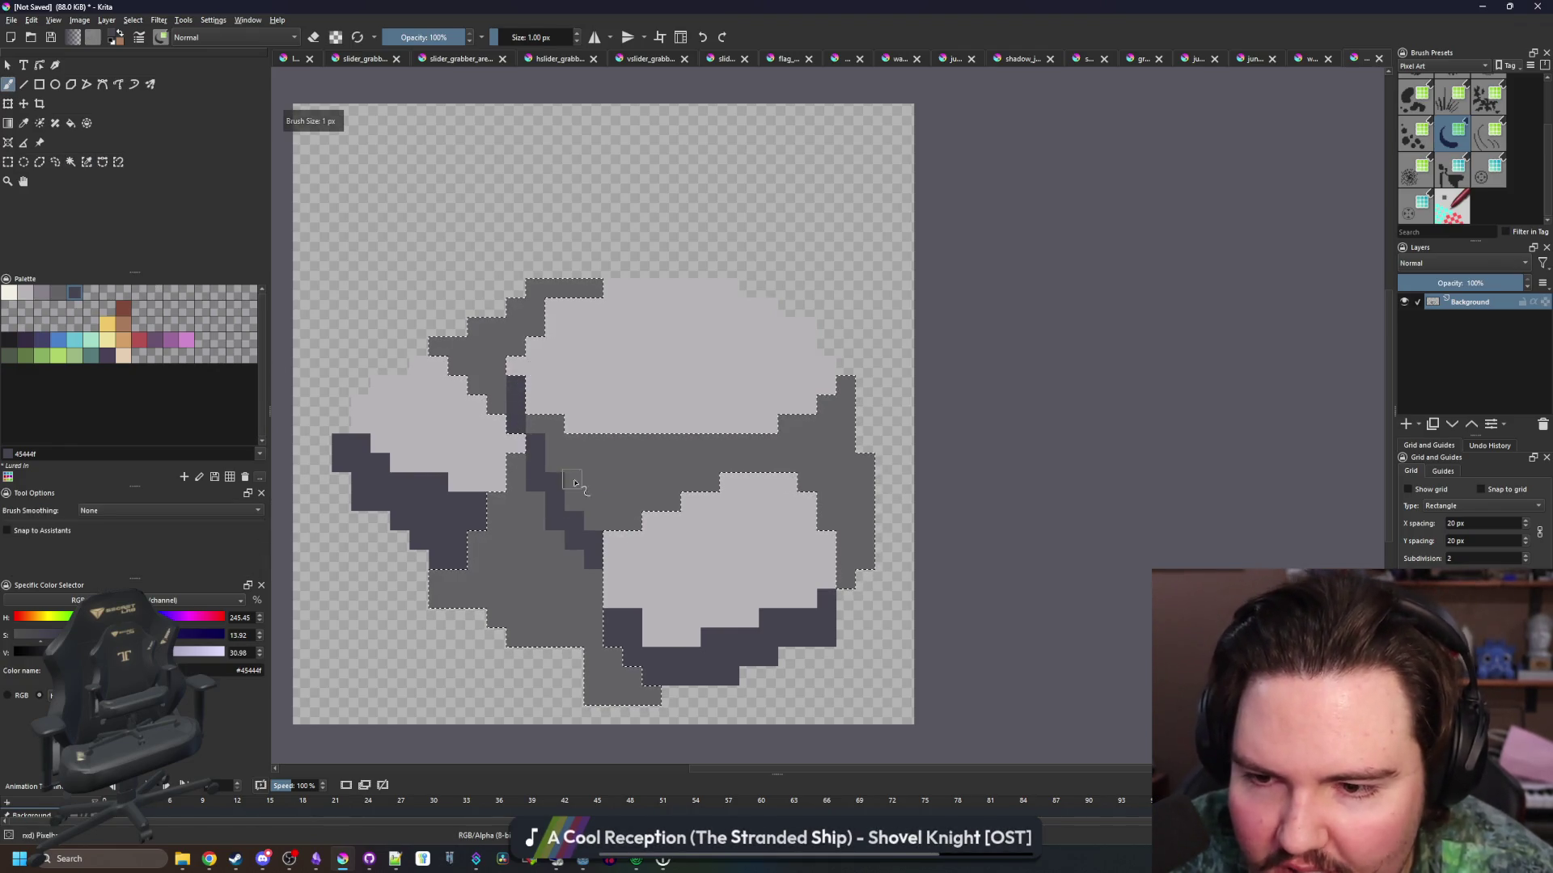
mouse_move(612, 451)
left_mouse_down()
mouse_move(624, 512)
mouse_move(572, 450)
left_mouse_up()
Add thin 1 px dark strokes in the lower-left shadow and over the mid-grey block
key("bracketright")
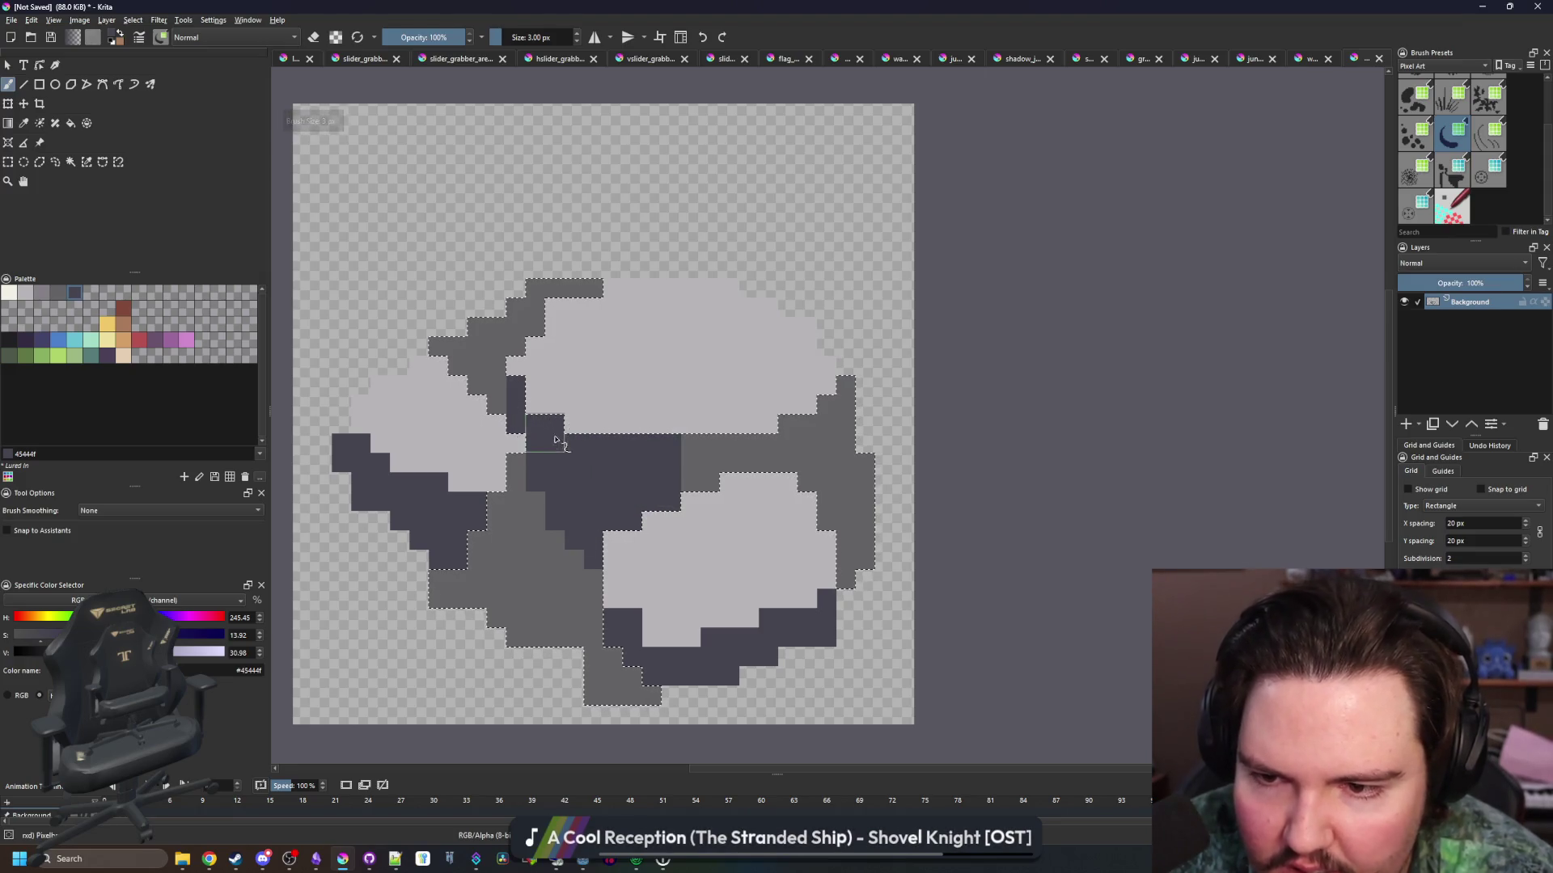
scroll(574, 441, "down", 3)
scroll(574, 441, "down", 4)
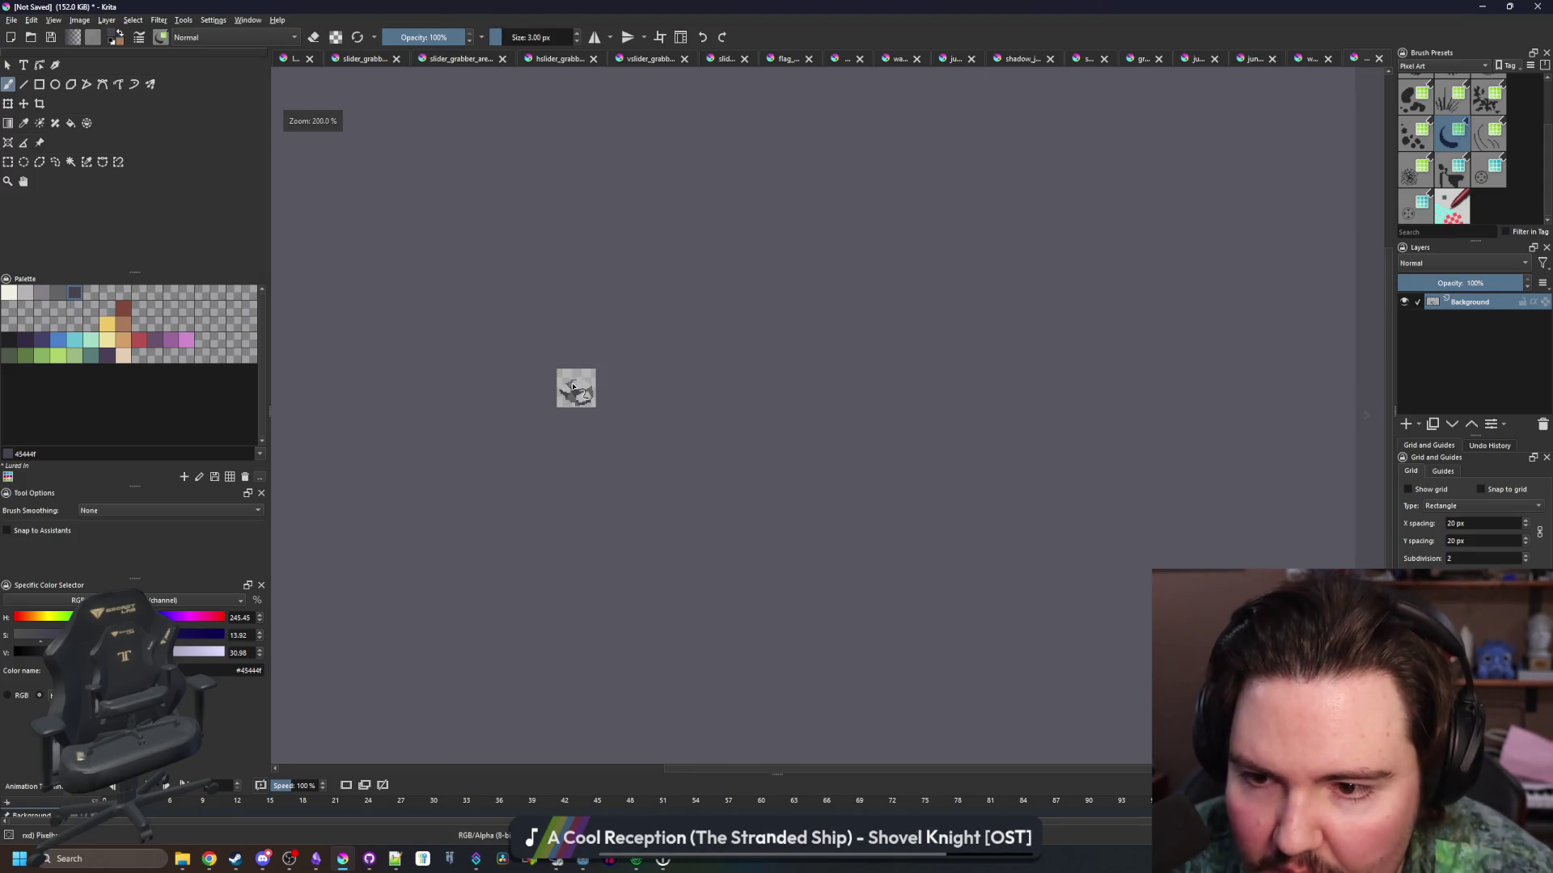
scroll(572, 387, "up", 10)
scroll(506, 465, "down", 5)
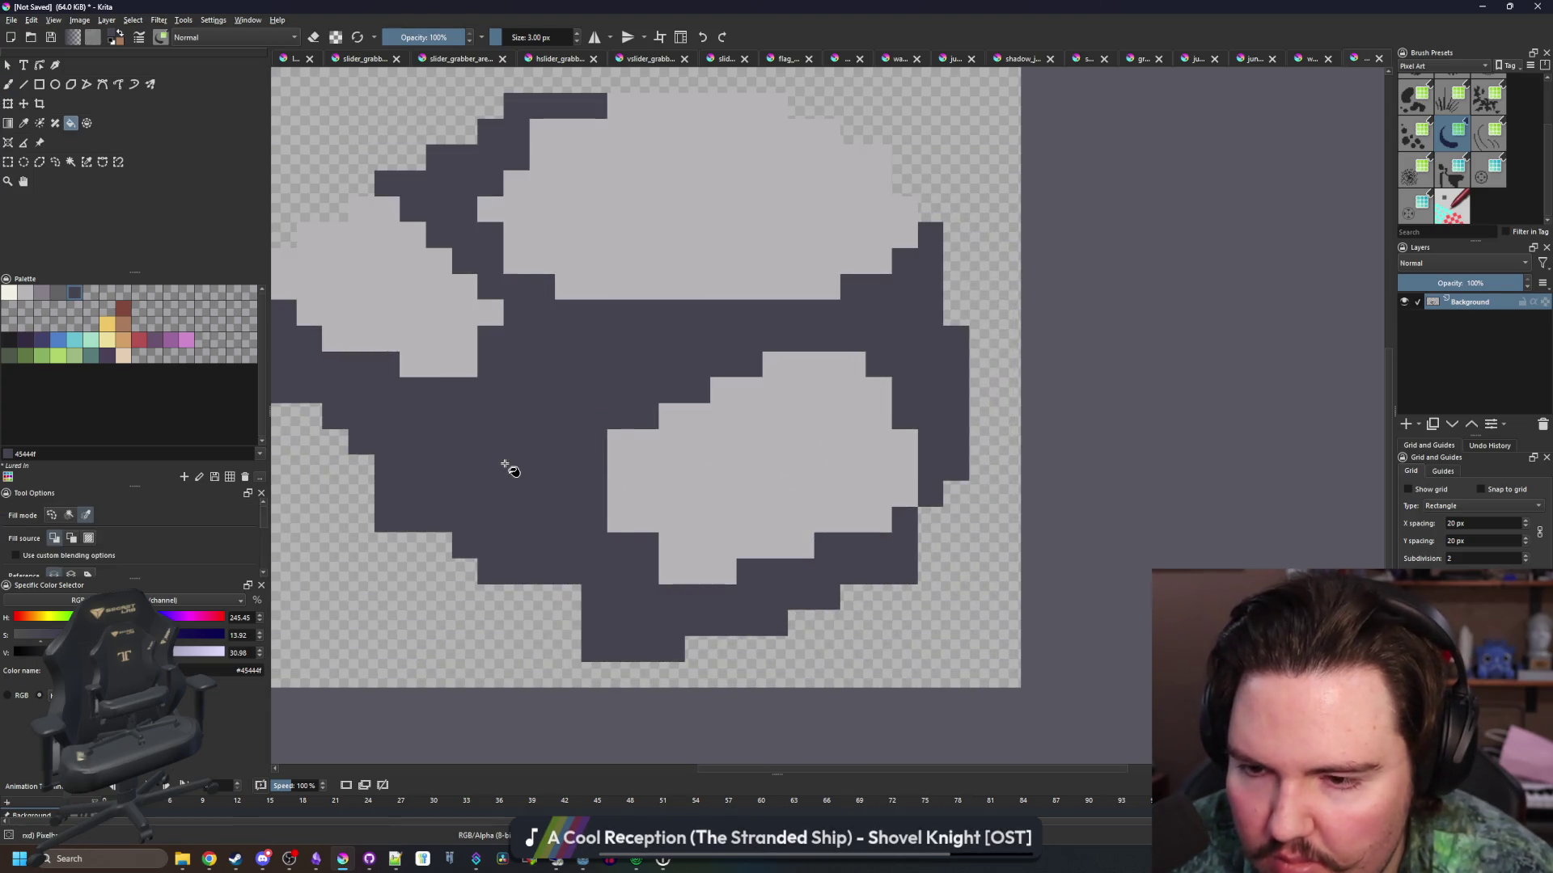
scroll(421, 496, "up", 5)
key("bracketleft")
key("bracketleft")
mouse_move(406, 489)
left_mouse_down()
mouse_move(557, 419)
mouse_move(501, 545)
mouse_move(396, 512)
left_mouse_up()
mouse_move(564, 462)
left_mouse_down()
mouse_move(520, 537)
mouse_move(565, 485)
left_mouse_up()
Sample the rock's mid-grey, paint it back over part of the dark area, then choose mid purple-grey for filling
scroll(565, 485, "down", 5)
scroll(569, 498, "up", 5)
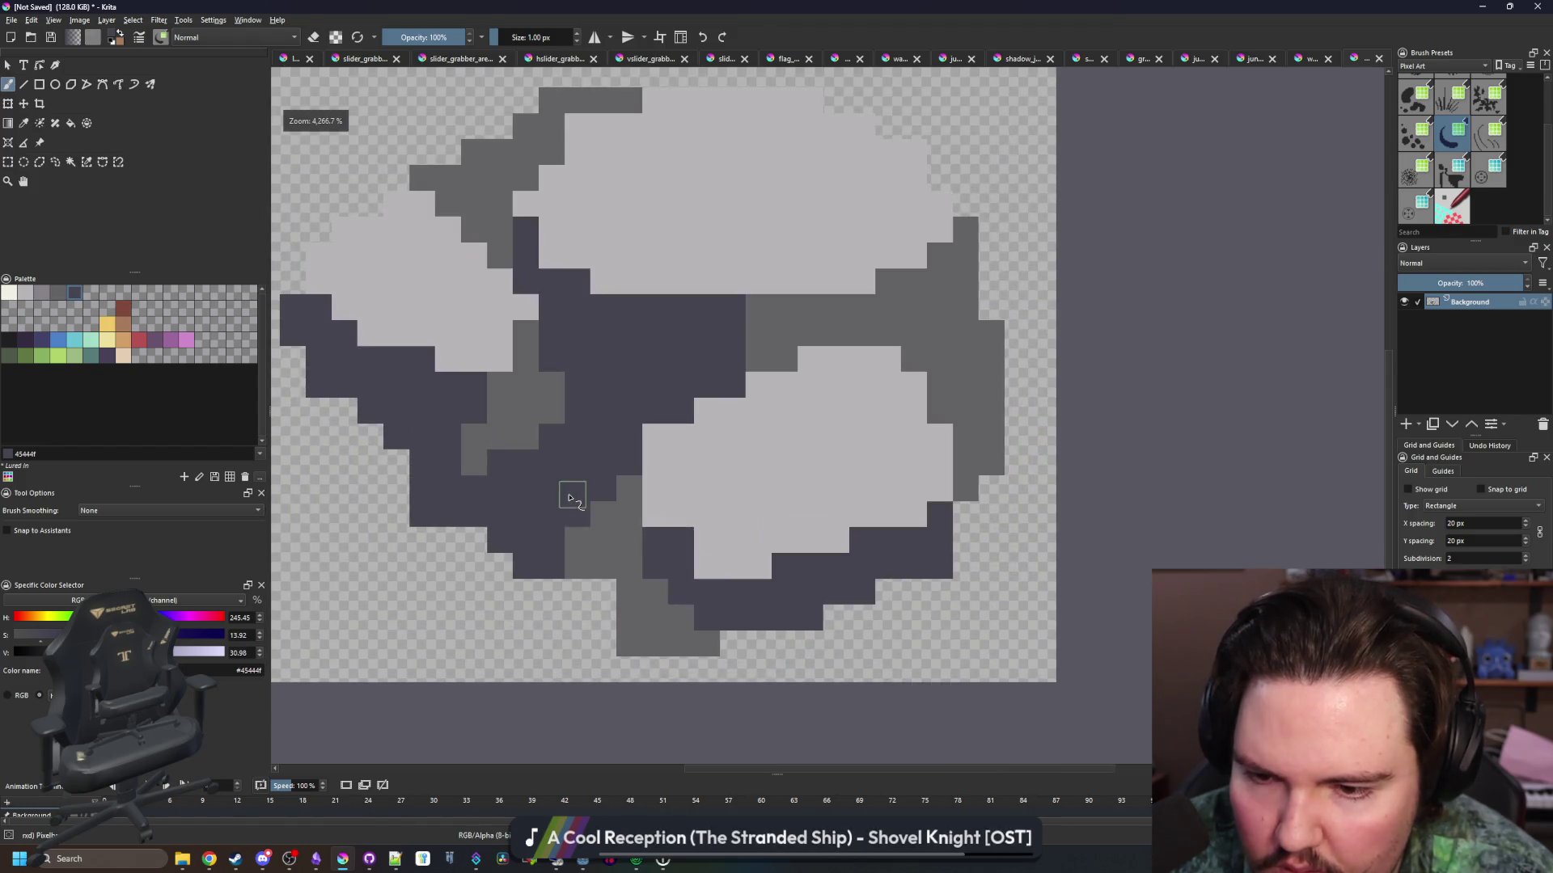
left_click(599, 520, "ctrl")
scroll(599, 625, "down", 5)
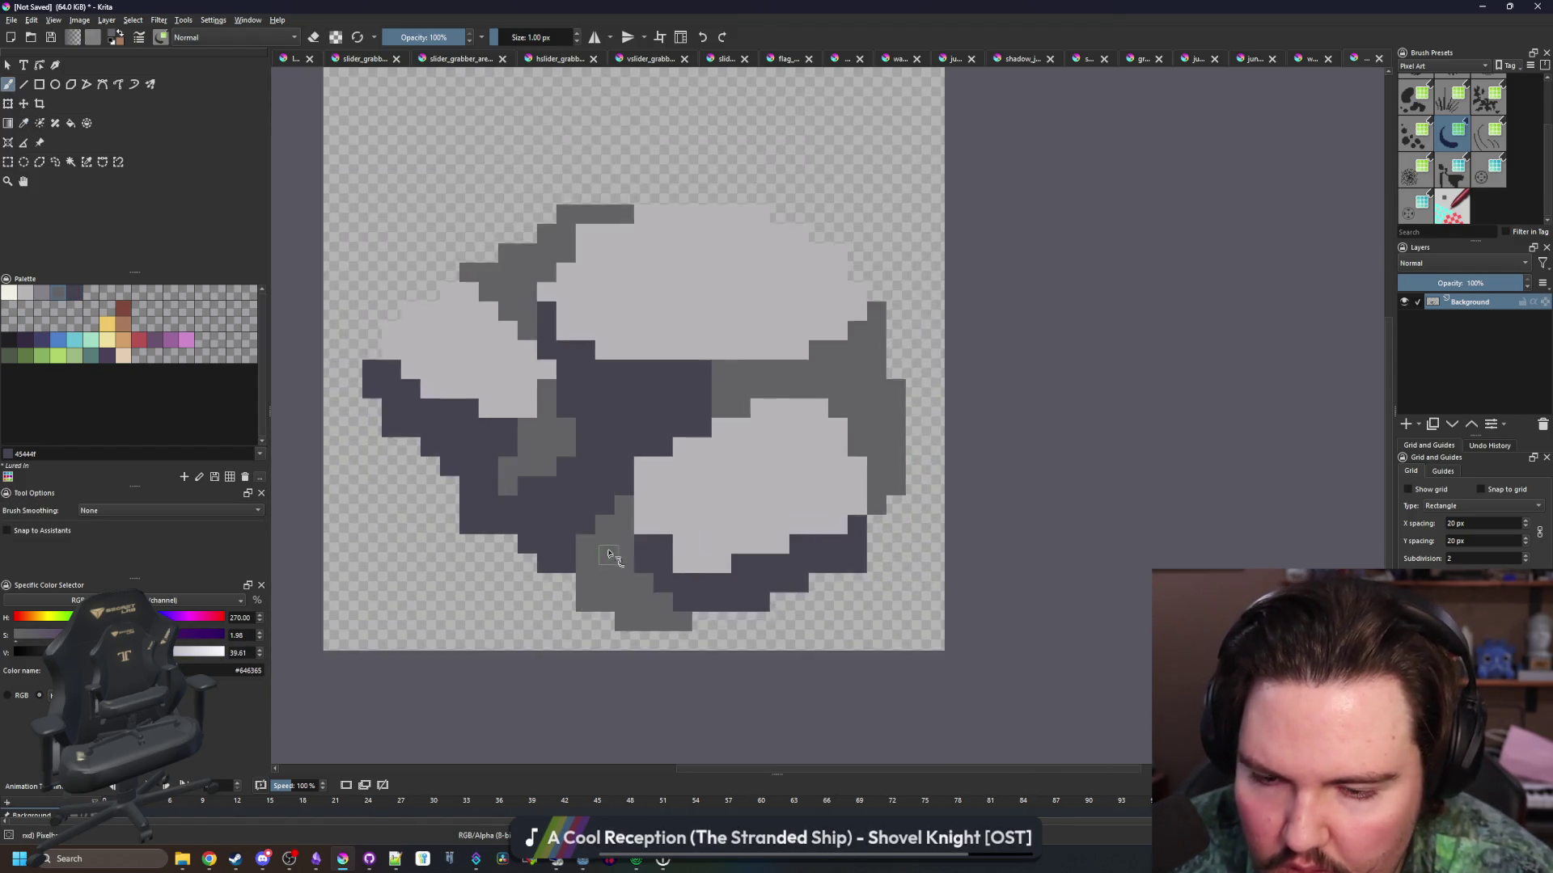
scroll(627, 566, "up", 5)
mouse_move(607, 544)
left_mouse_down()
mouse_move(572, 520)
mouse_move(582, 534)
left_mouse_up()
scroll(583, 534, "down", 5)
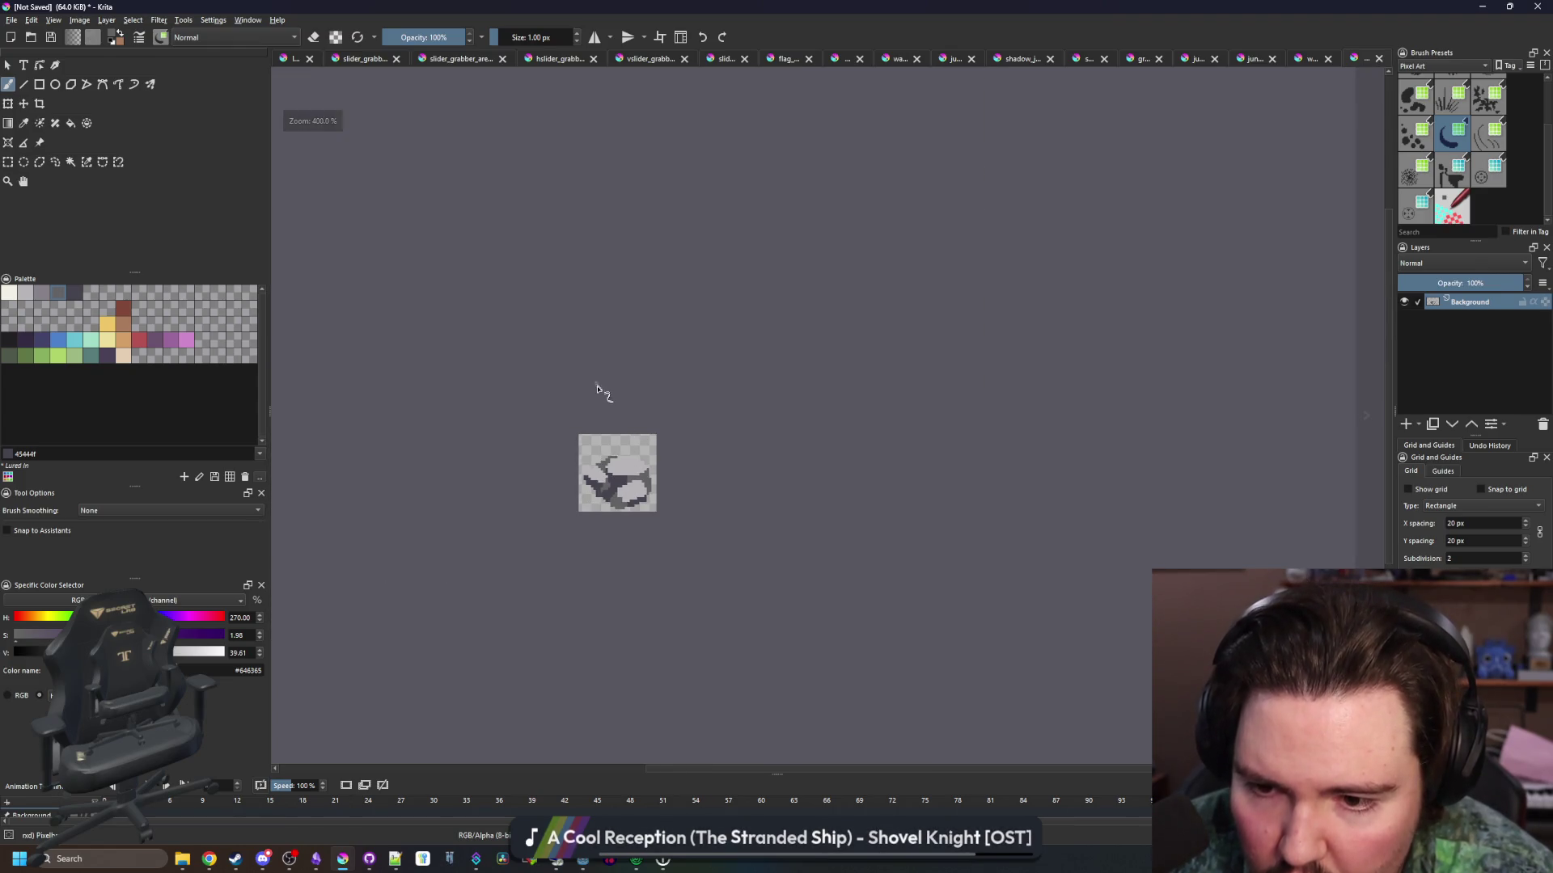
scroll(608, 475, "up", 5)
key("f")
left_click(38, 296)
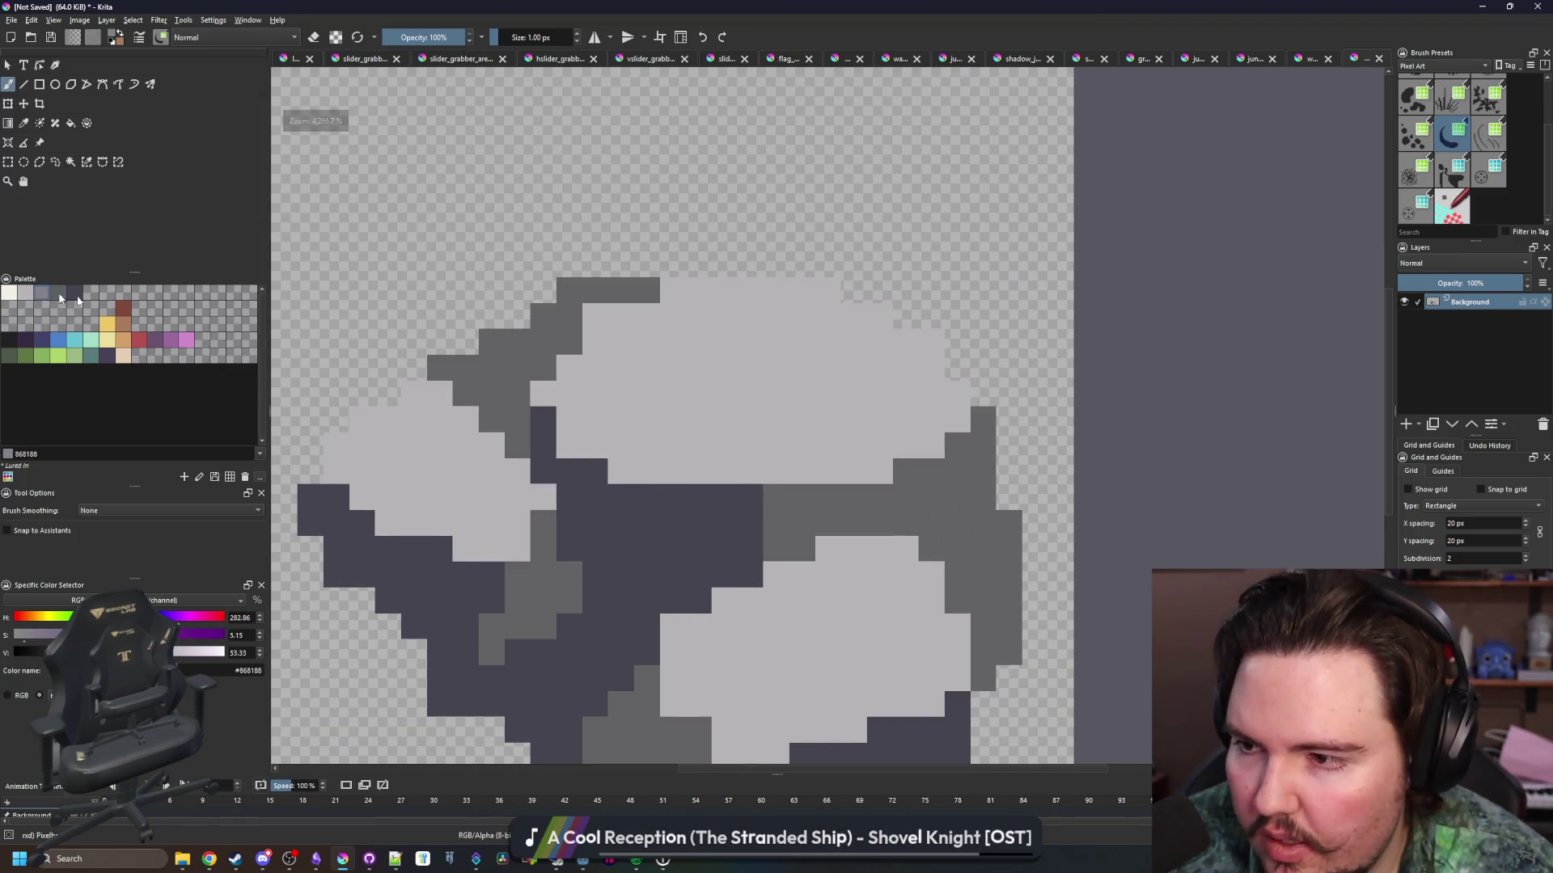
Fill the light rock tops with #868188 purple-grey and sample the rock's mid-grey
left_click(469, 475)
scroll(426, 448, "down", 2)
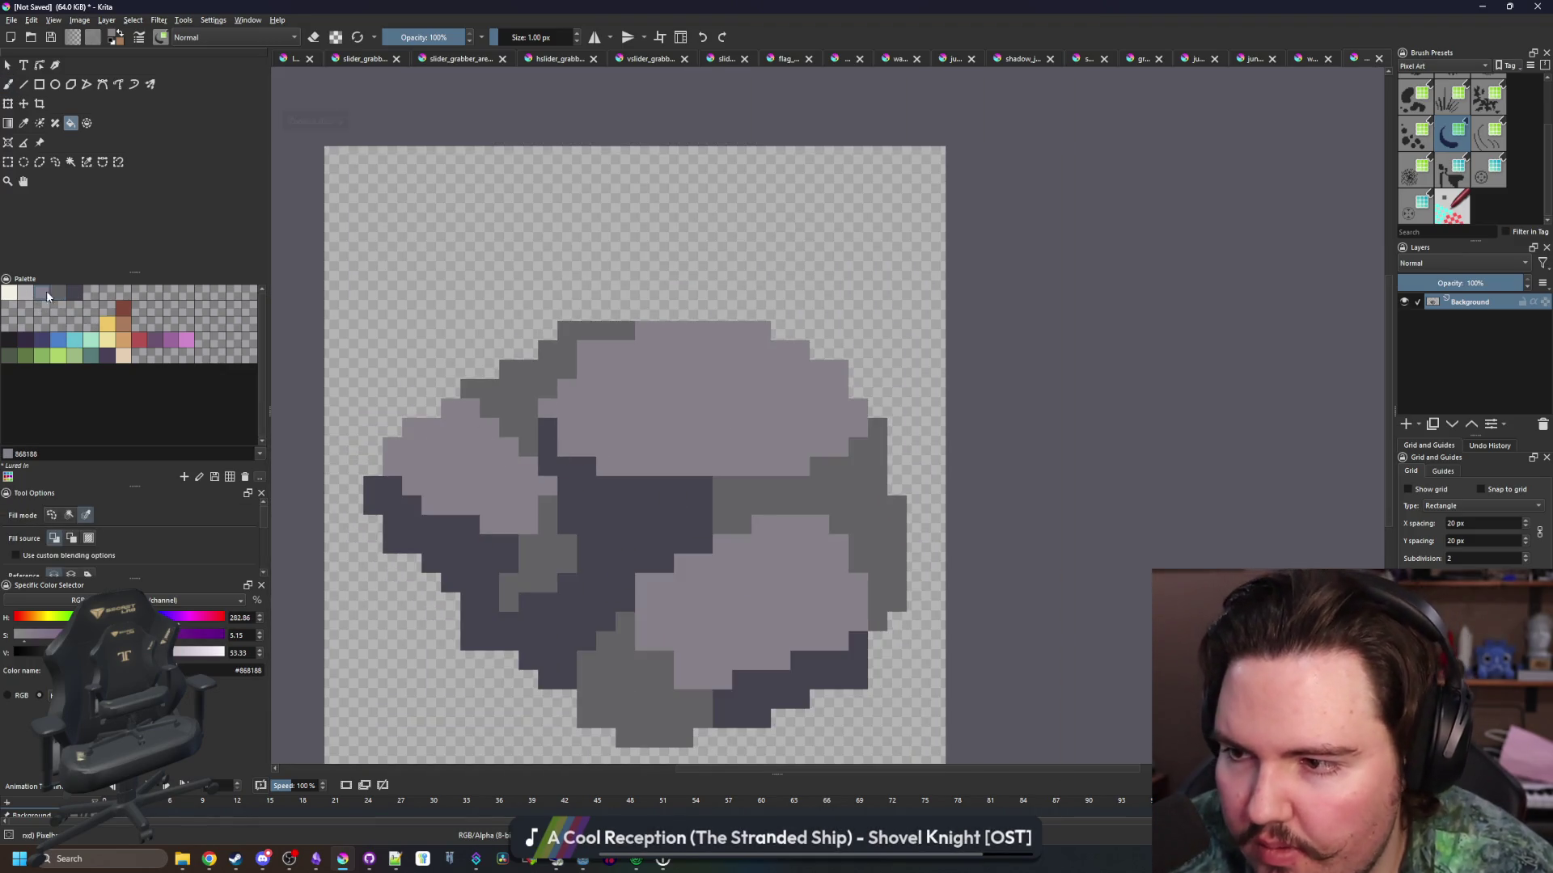
left_click(25, 293)
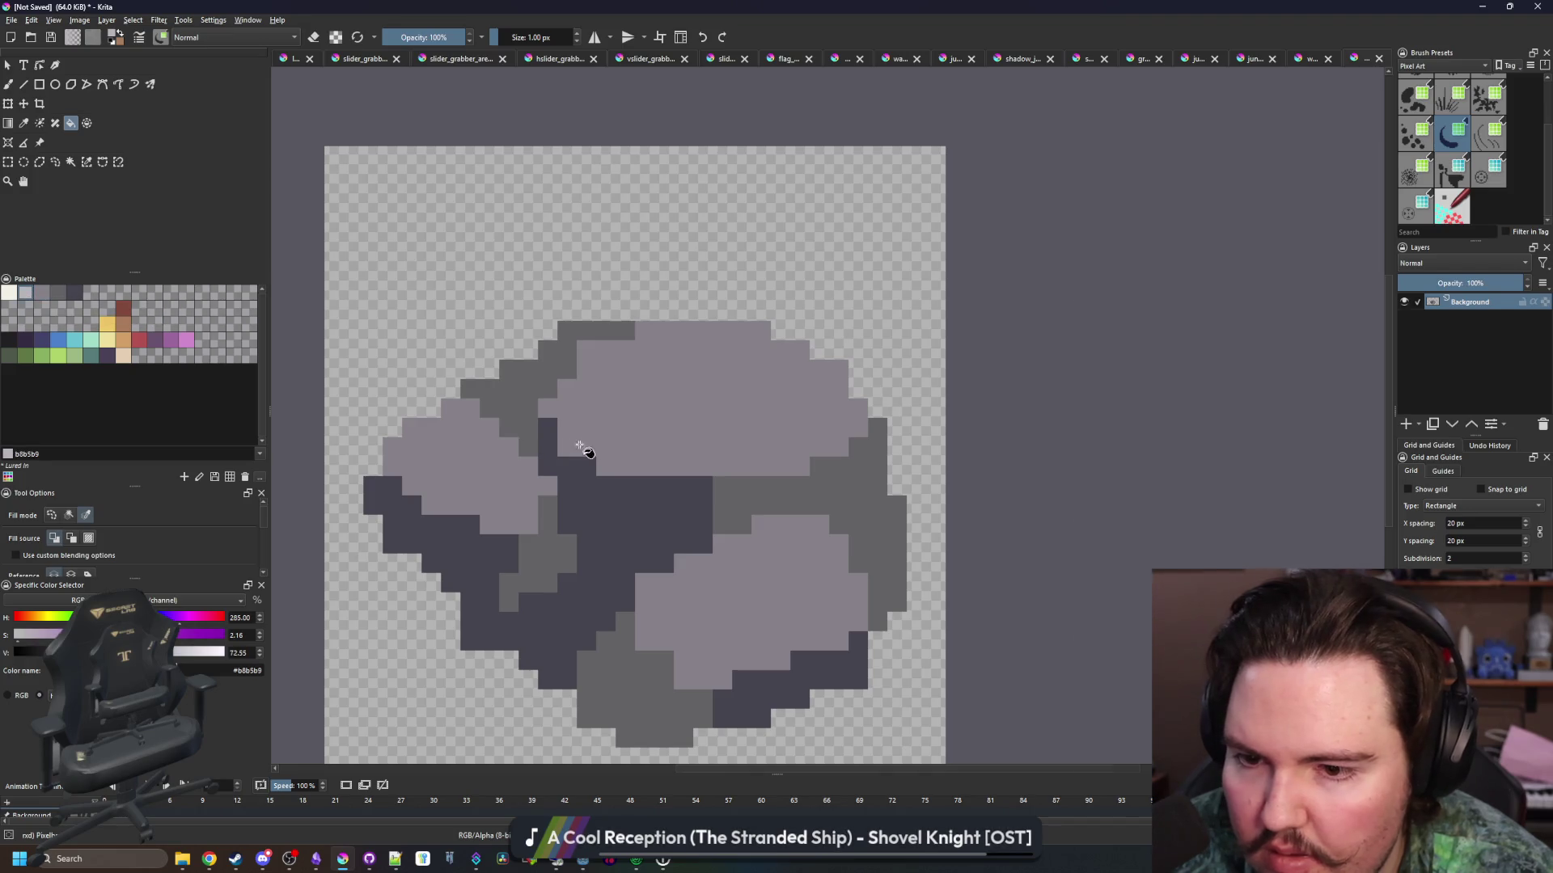
scroll(578, 448, "up", 1)
key("p")
left_click(807, 500)
key("b")
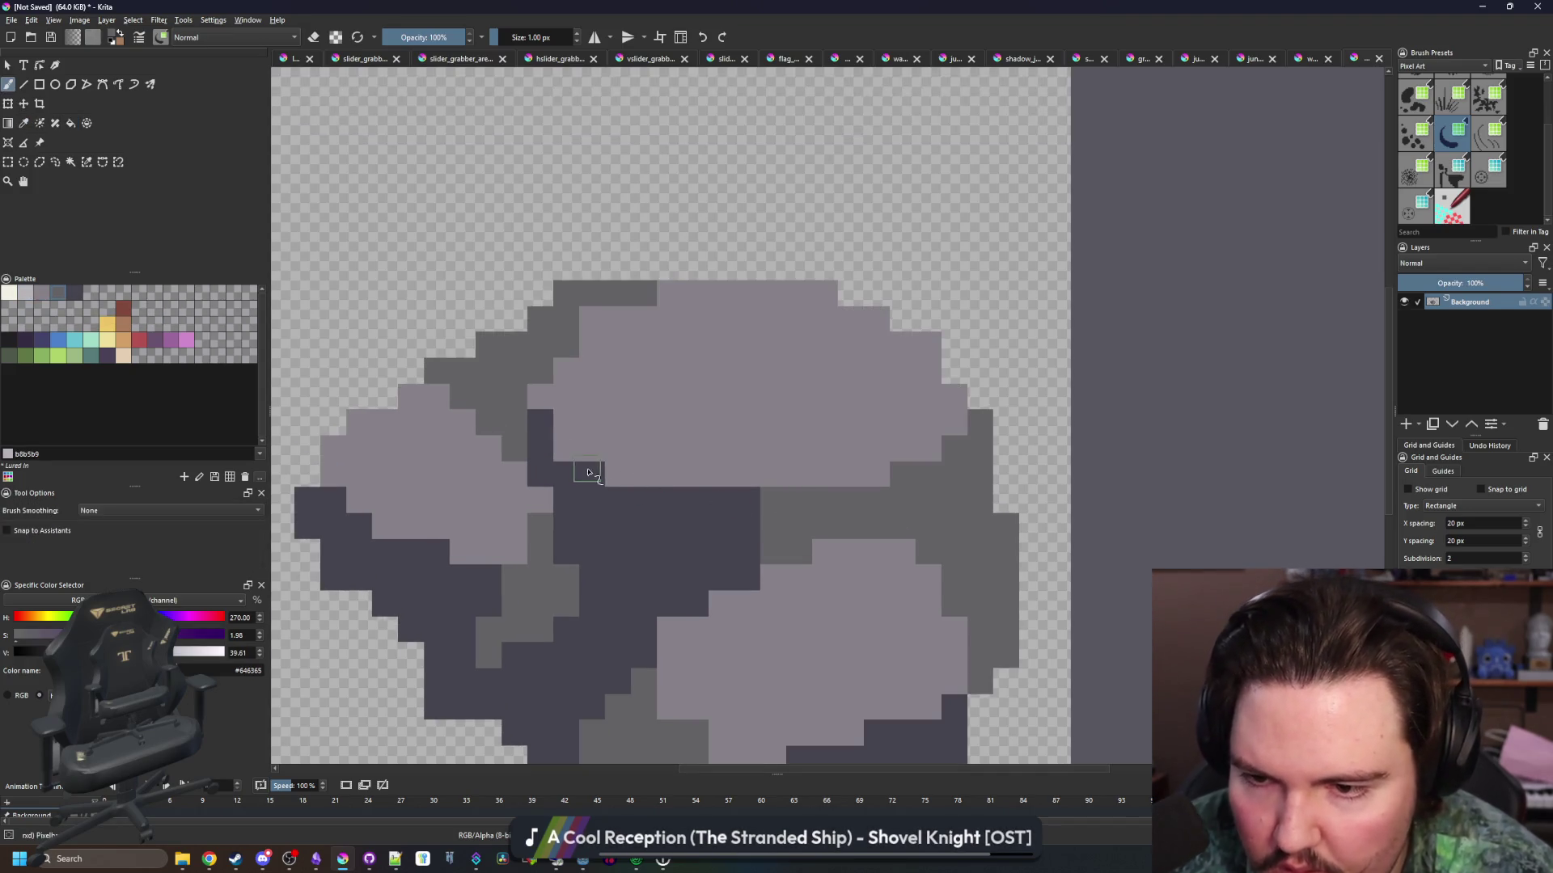
Paint #b8b5b9 highlight pixels under the top rock and along the lower rocks
scroll(541, 508, "down", 5)
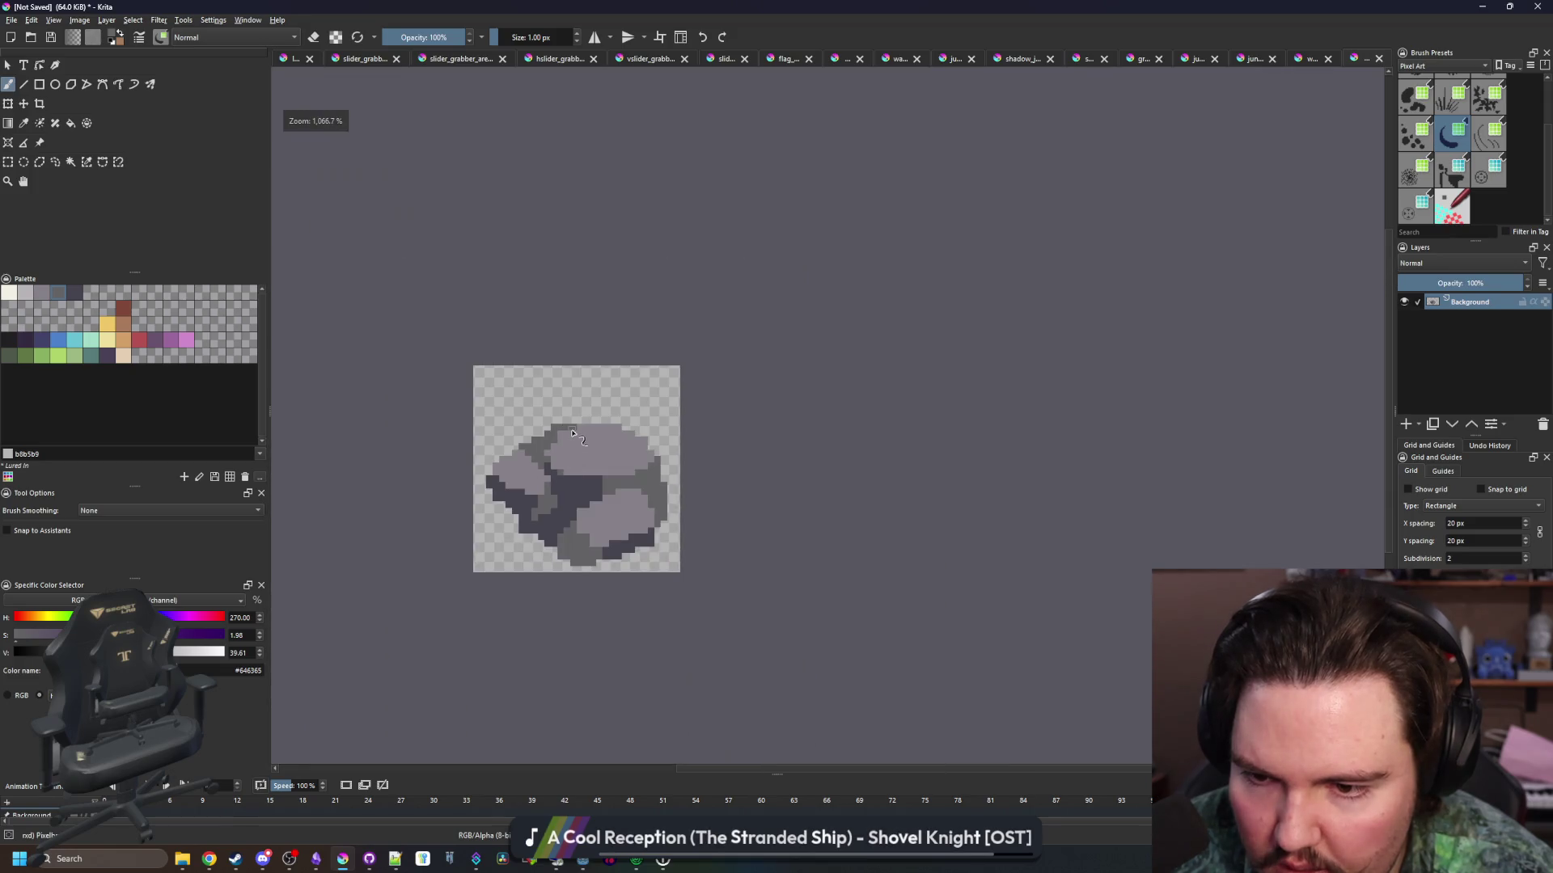
scroll(570, 466, "up", 5)
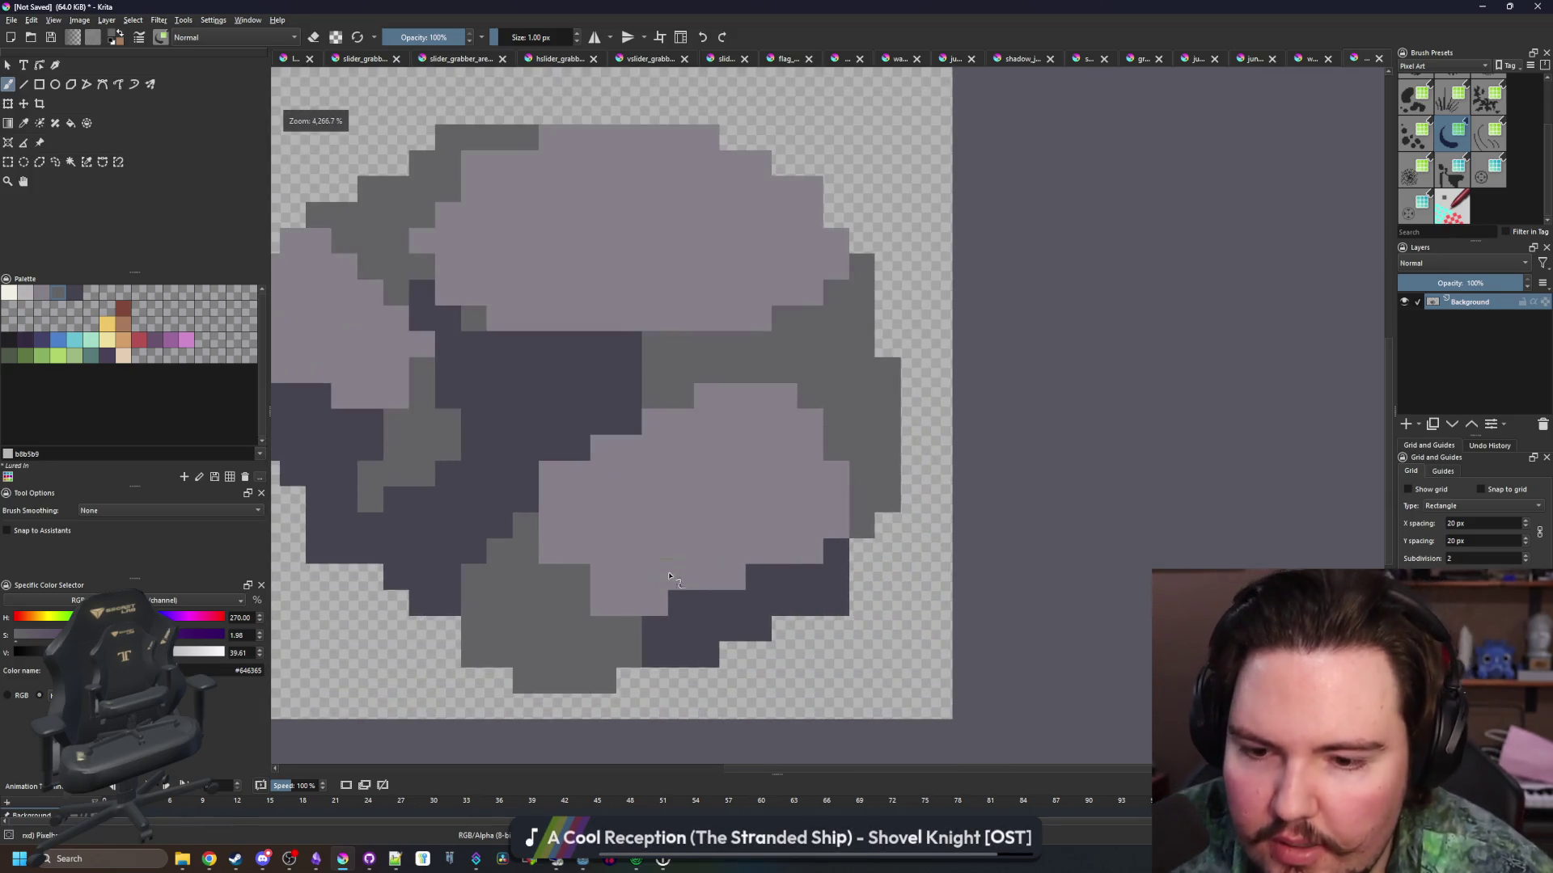
scroll(716, 561, "down", 1)
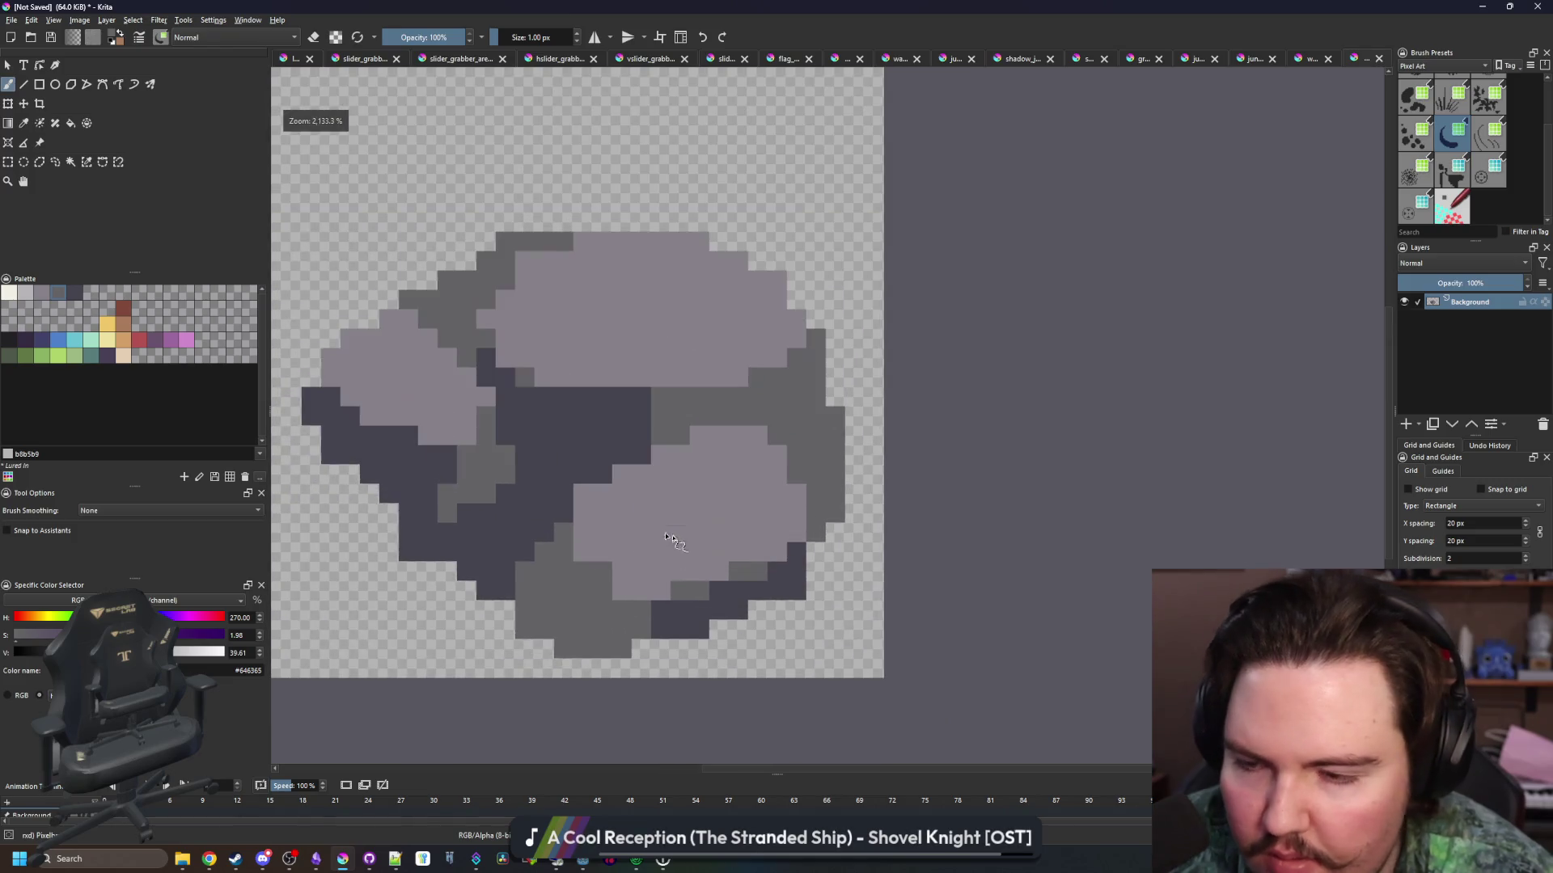
left_click(25, 292)
scroll(610, 375, "up", 1)
left_click_drag(574, 378, 731, 378)
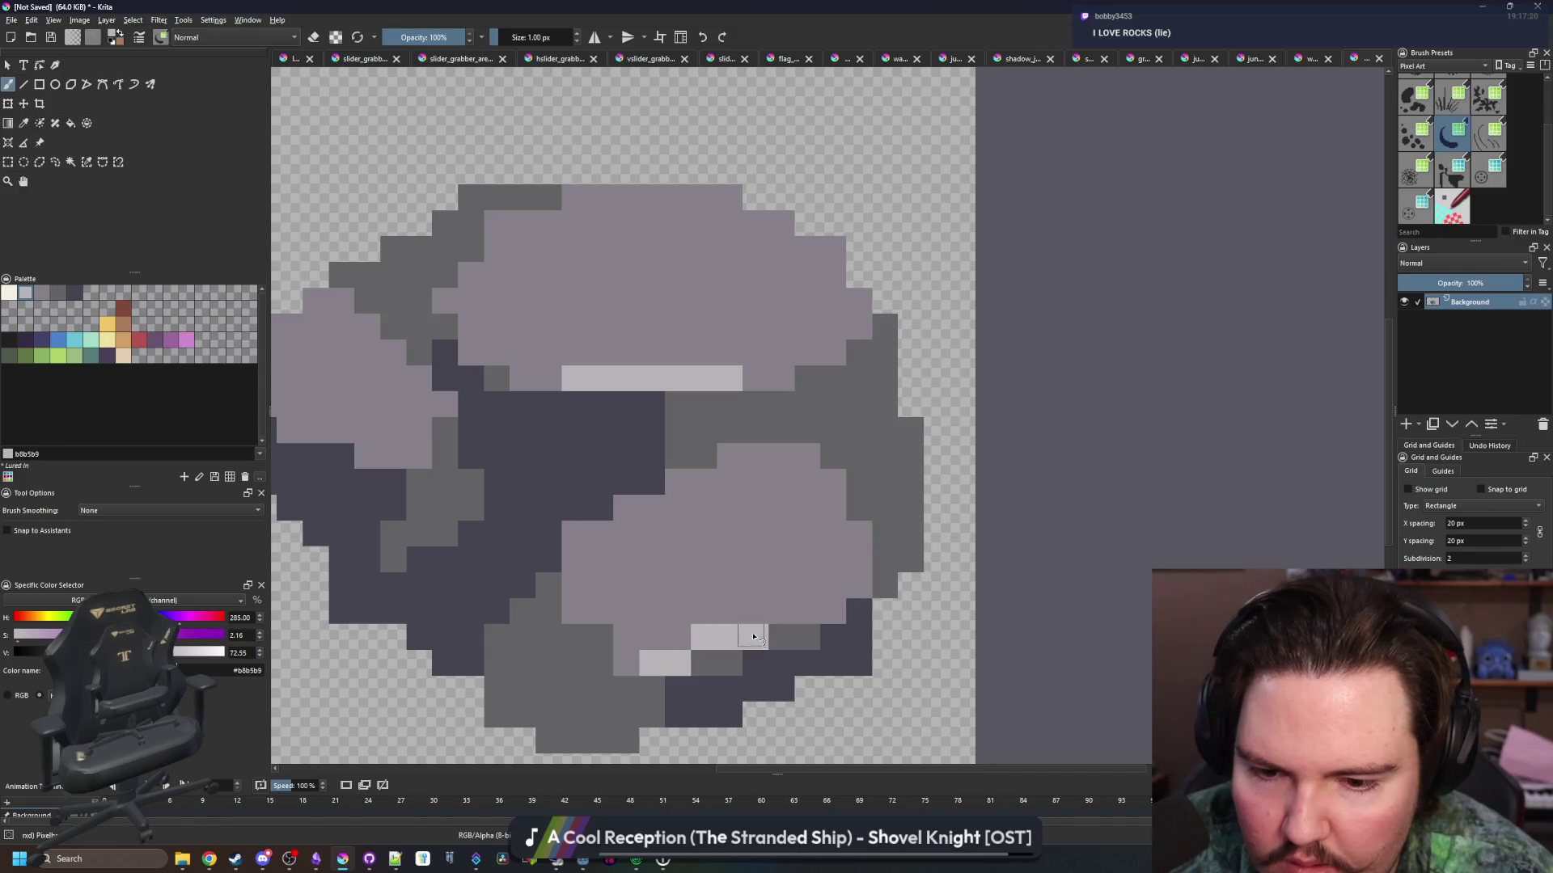
scroll(811, 616, "down", 1)
scroll(631, 536, "up", 3)
mouse_move(779, 536)
left_mouse_down()
mouse_move(712, 536)
mouse_move(612, 491)
left_mouse_up()
left_click(576, 463)
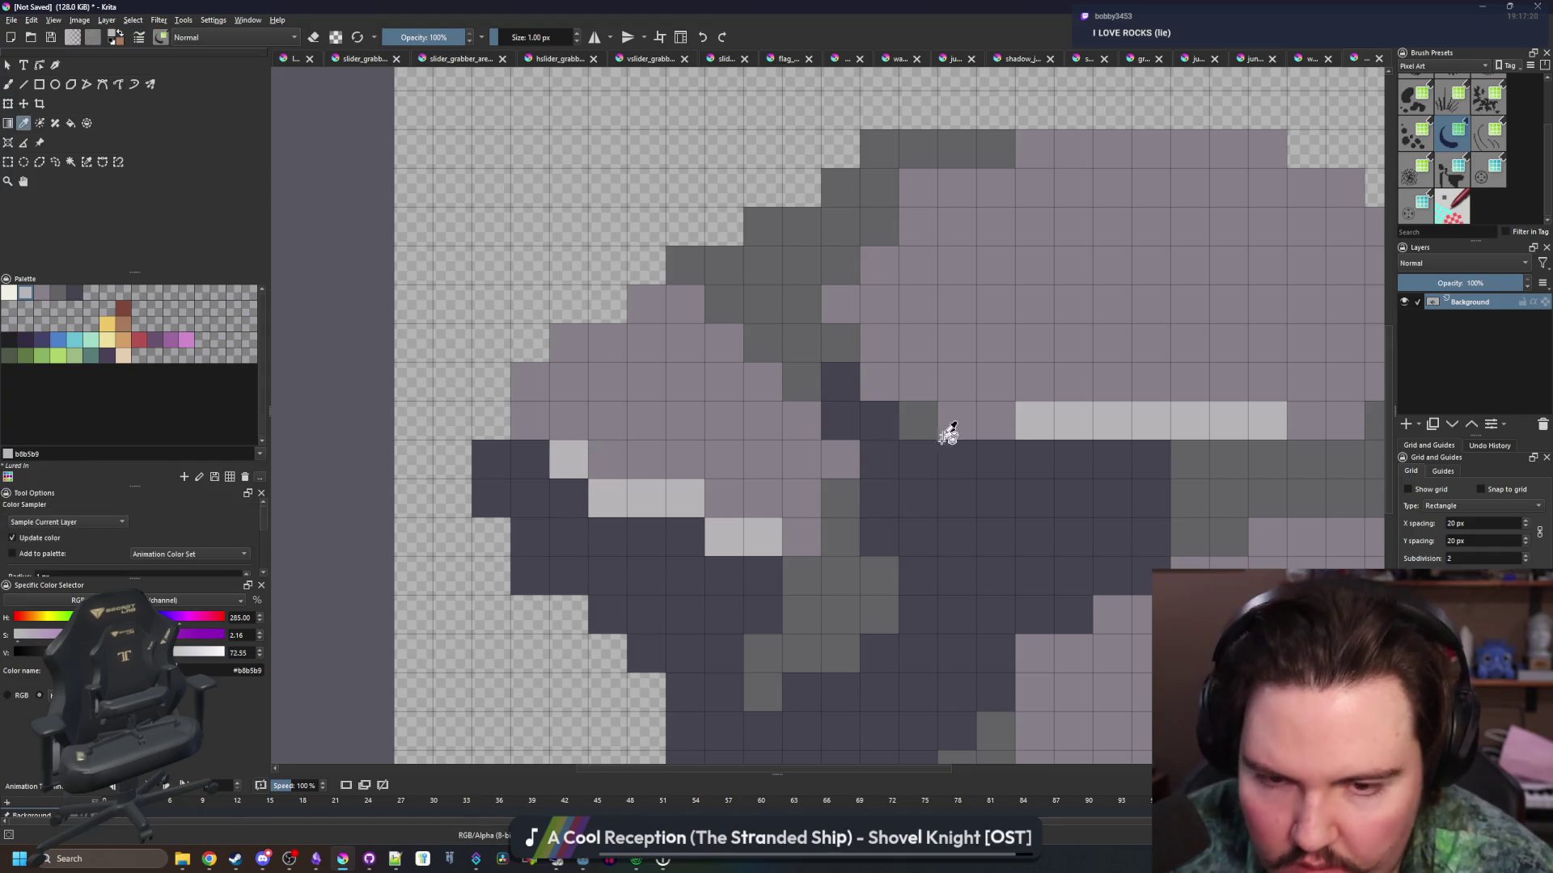
Blend the highlights with purple-grey pixels sampled from the rock
left_click(946, 427, "ctrl")
left_click(682, 550)
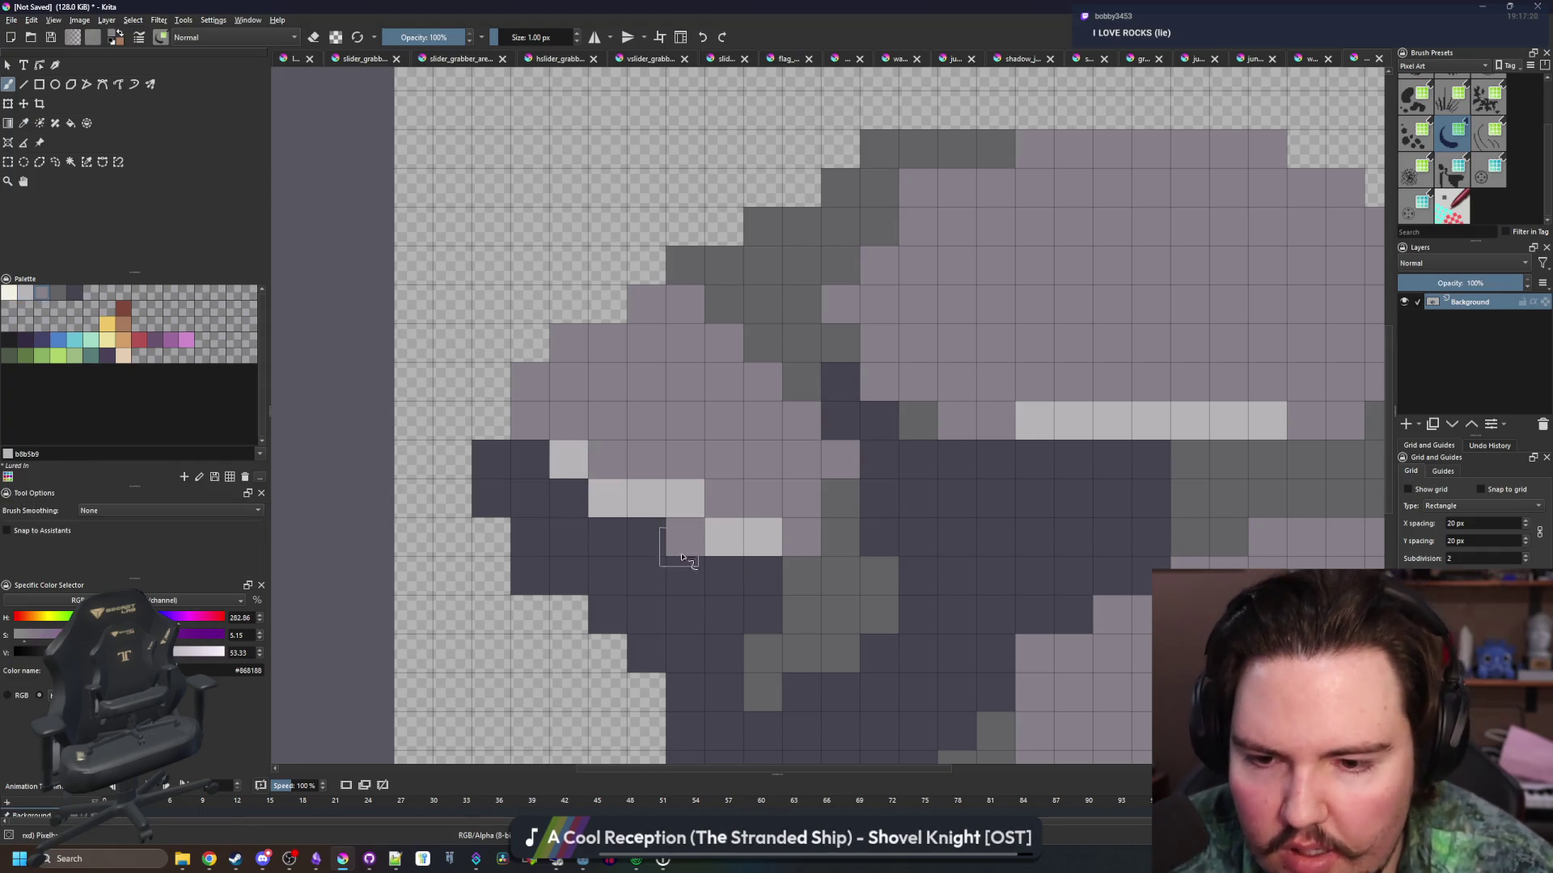
left_click(817, 596, "ctrl")
scroll(685, 522, "down", 8)
scroll(686, 521, "up", 6)
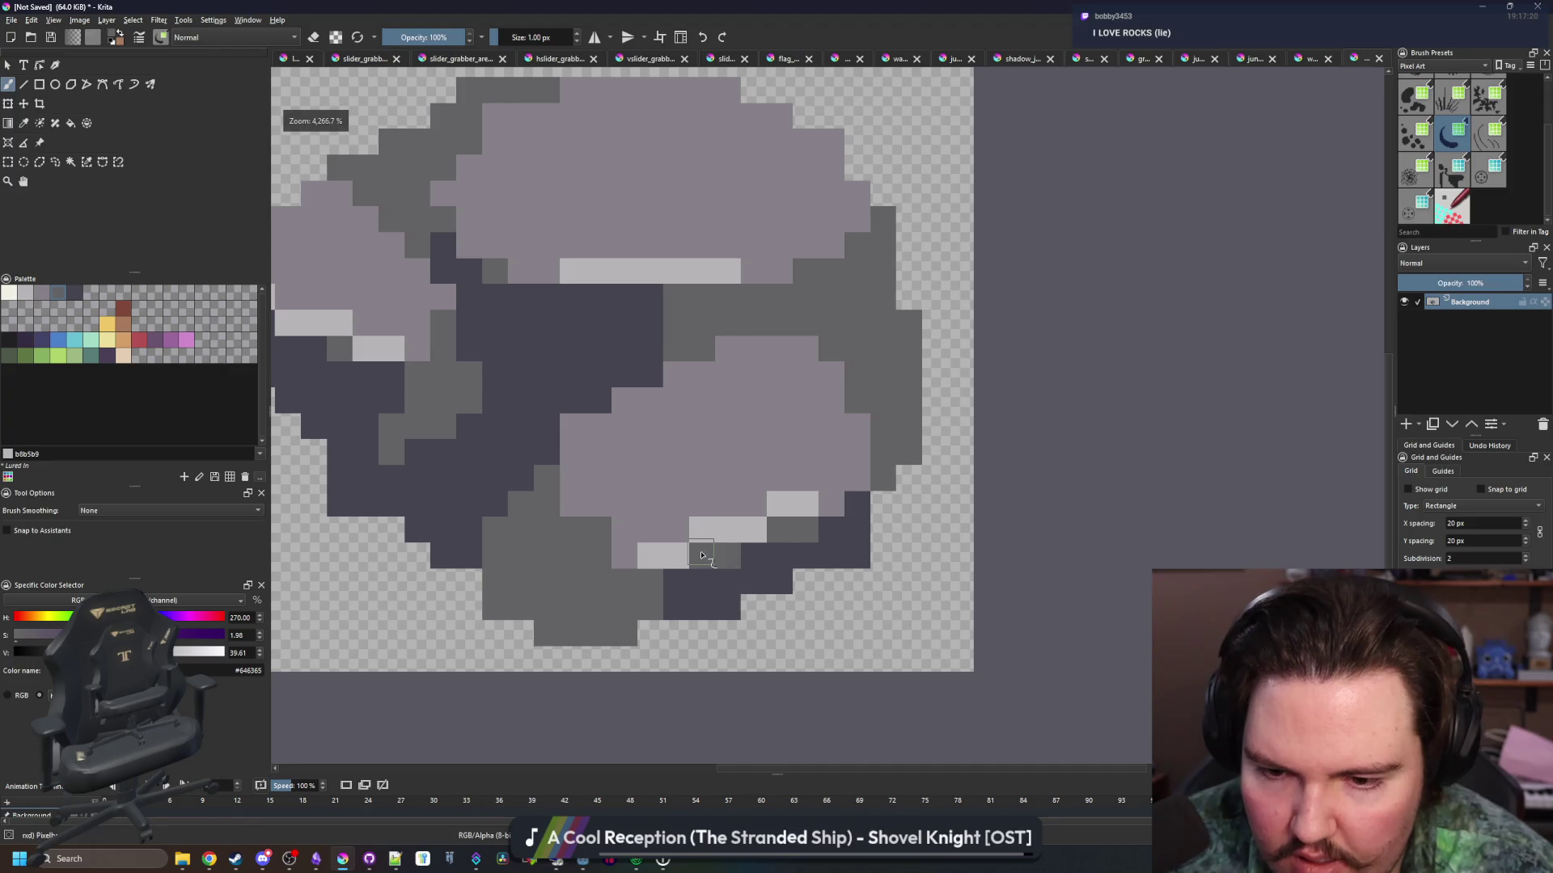
left_click(702, 558, "ctrl")
scroll(777, 531, "down", 8)
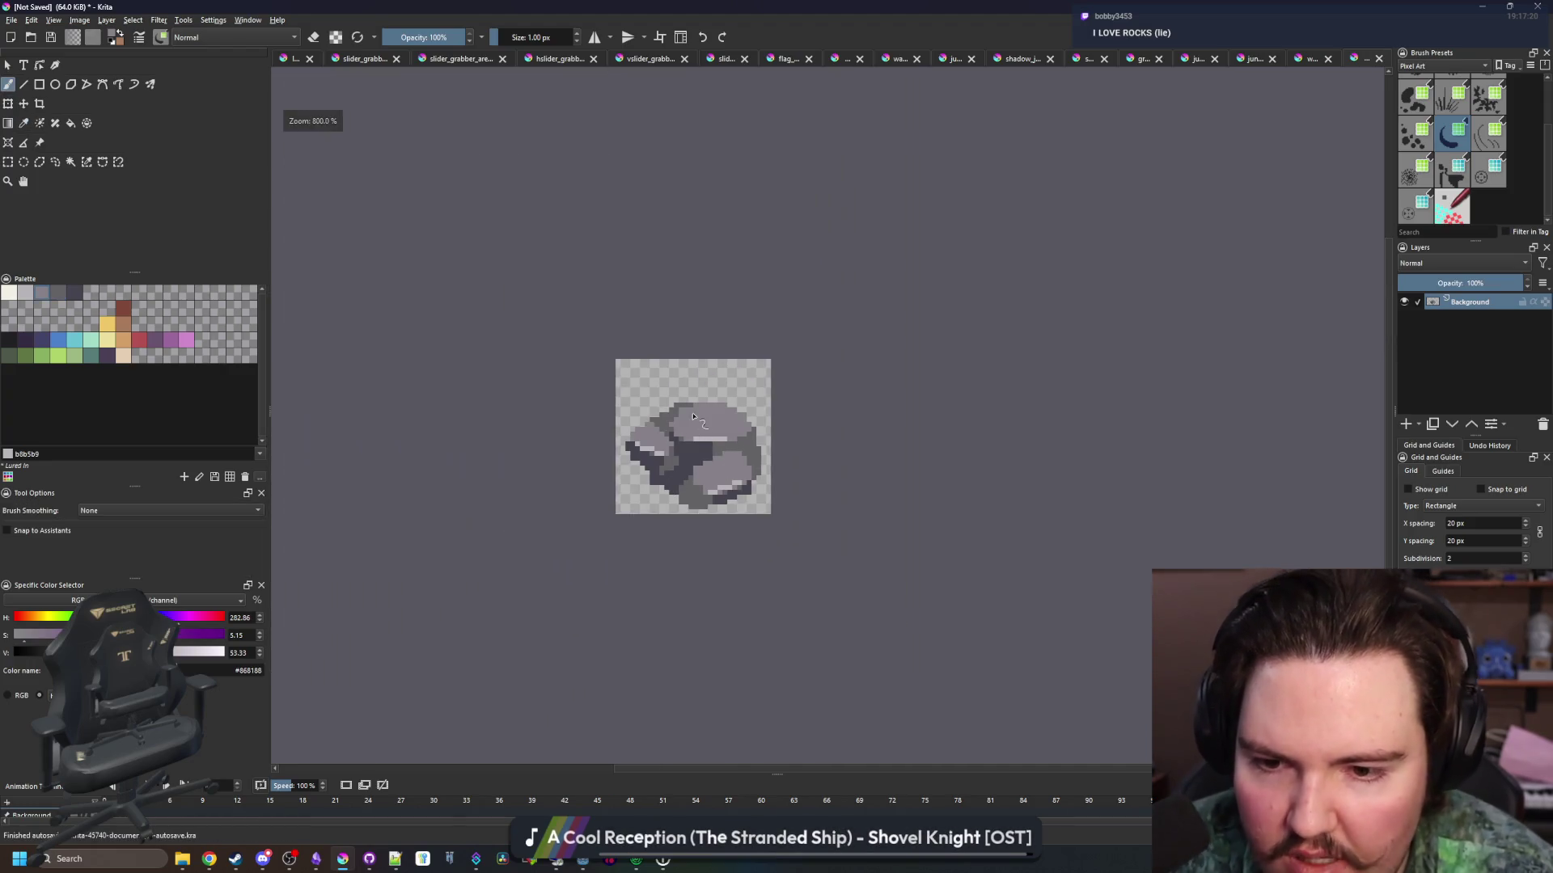
scroll(707, 424, "up", 1)
scroll(708, 425, "up", 8)
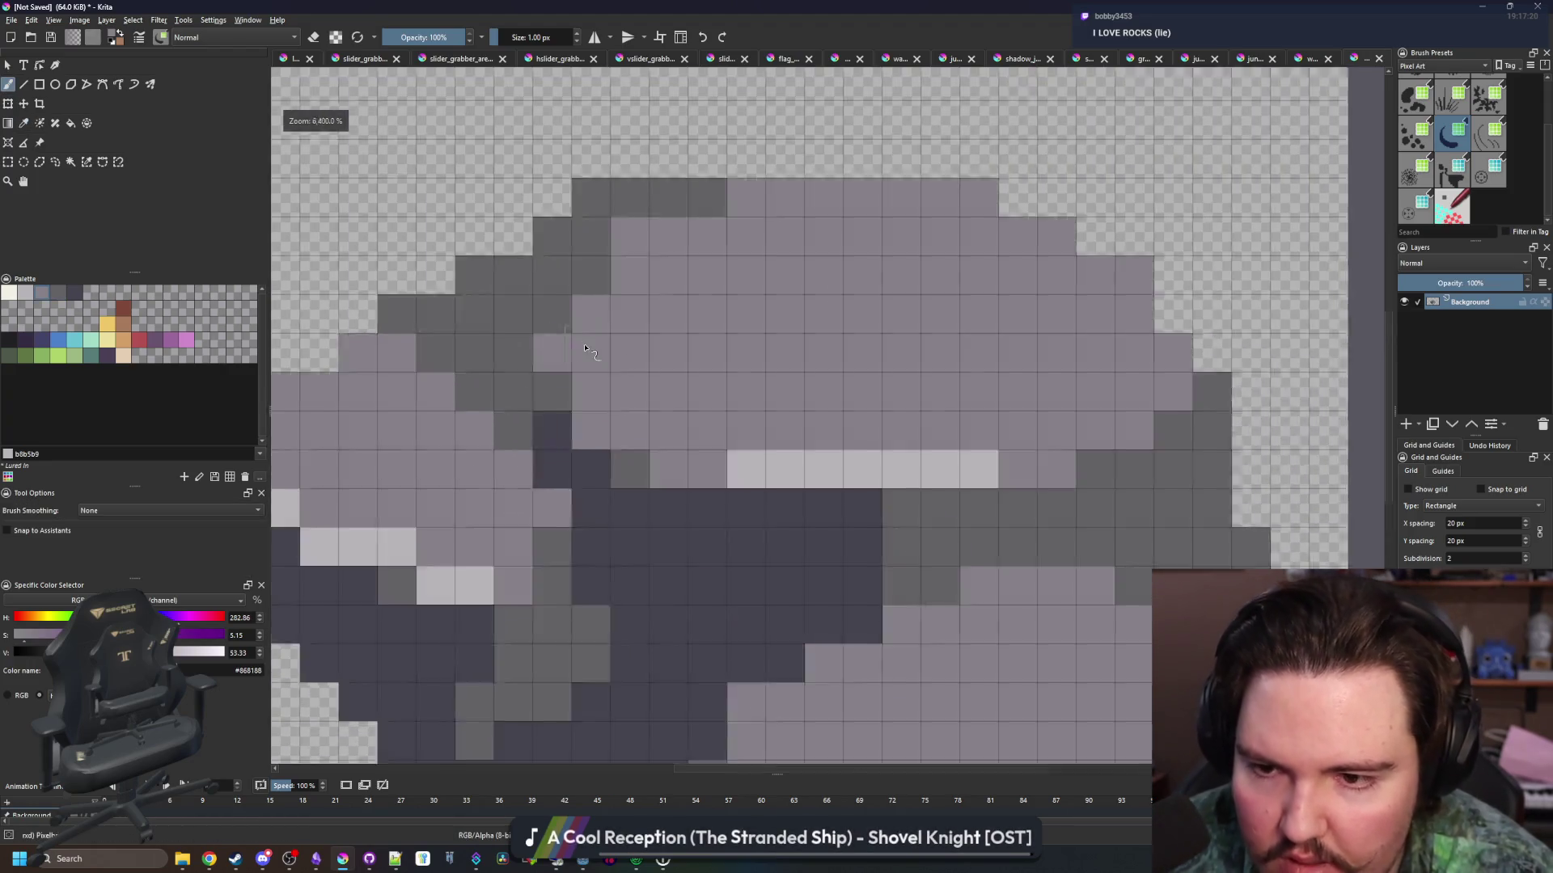
Erase stray dark pixels along the rock's upper-left edge
mouse_move(568, 267)
left_mouse_down()
mouse_move(577, 169)
mouse_move(687, 194)
mouse_move(469, 271)
mouse_move(461, 311)
left_mouse_up()
scroll(460, 311, "down", 8)
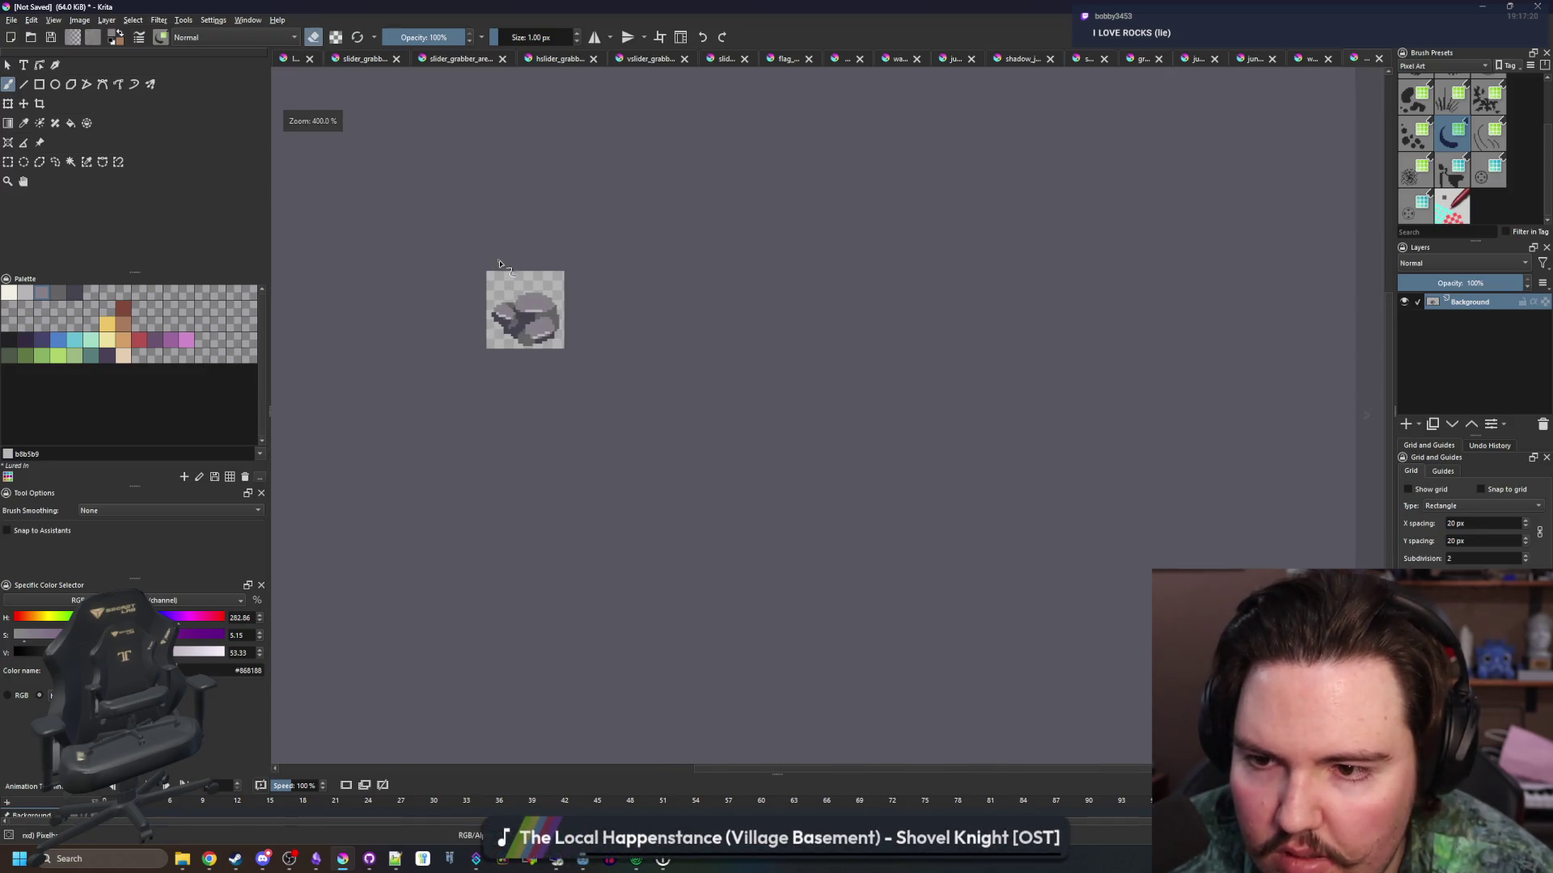
scroll(543, 469, "up", 6)
scroll(543, 469, "up", 2)
scroll(537, 463, "down", 9)
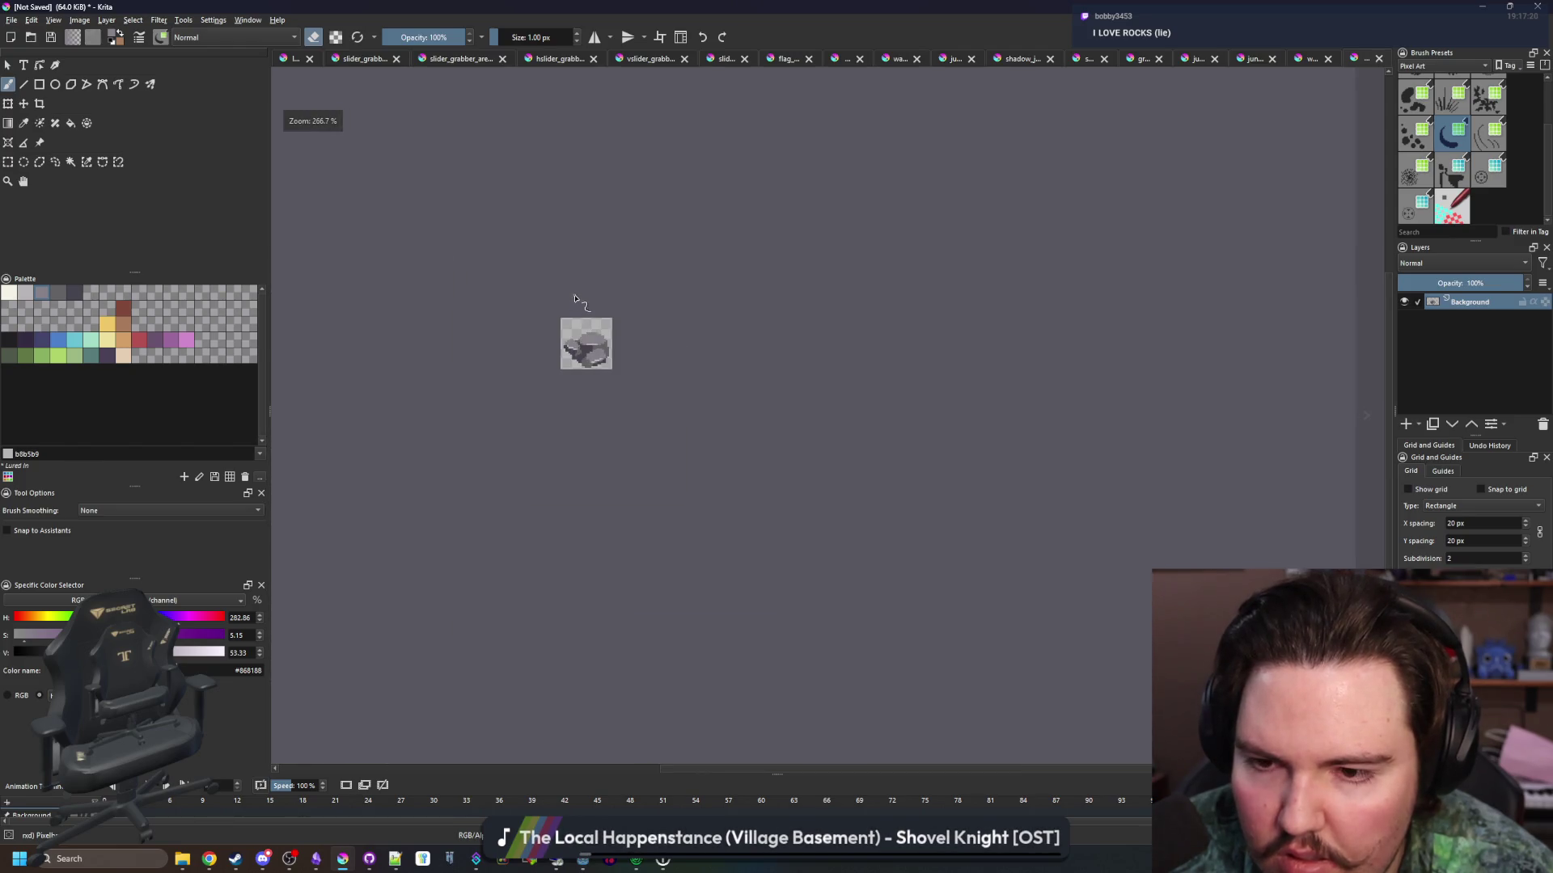
scroll(577, 330, "up", 8)
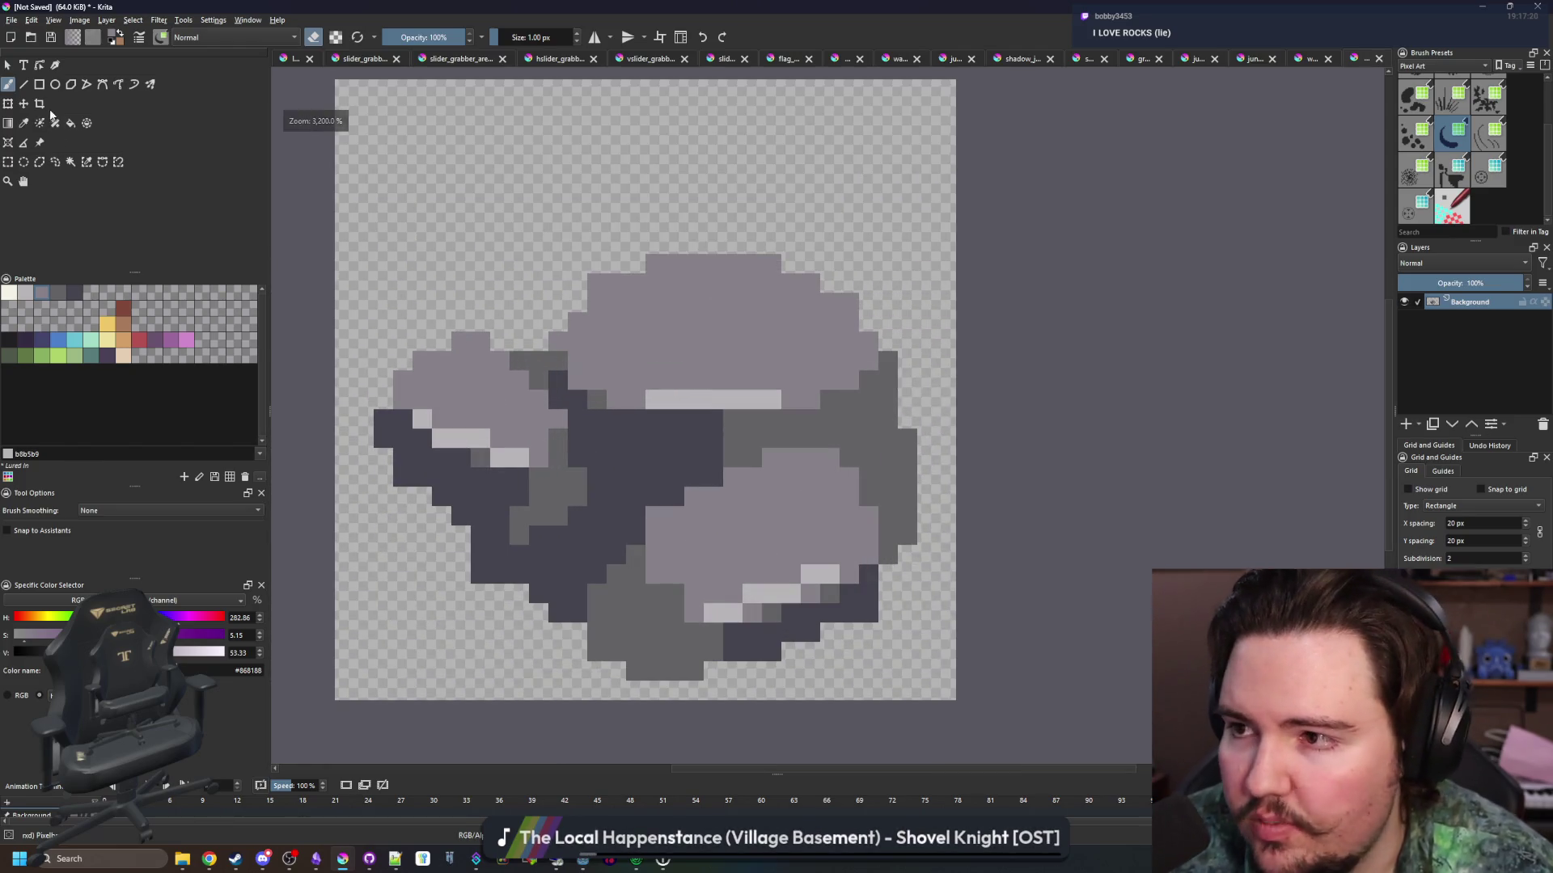
Move the rock layer up and left to recentre it on the canvas
left_click(24, 103)
scroll(670, 443, "down", 3)
left_click_drag(664, 526, 655, 495)
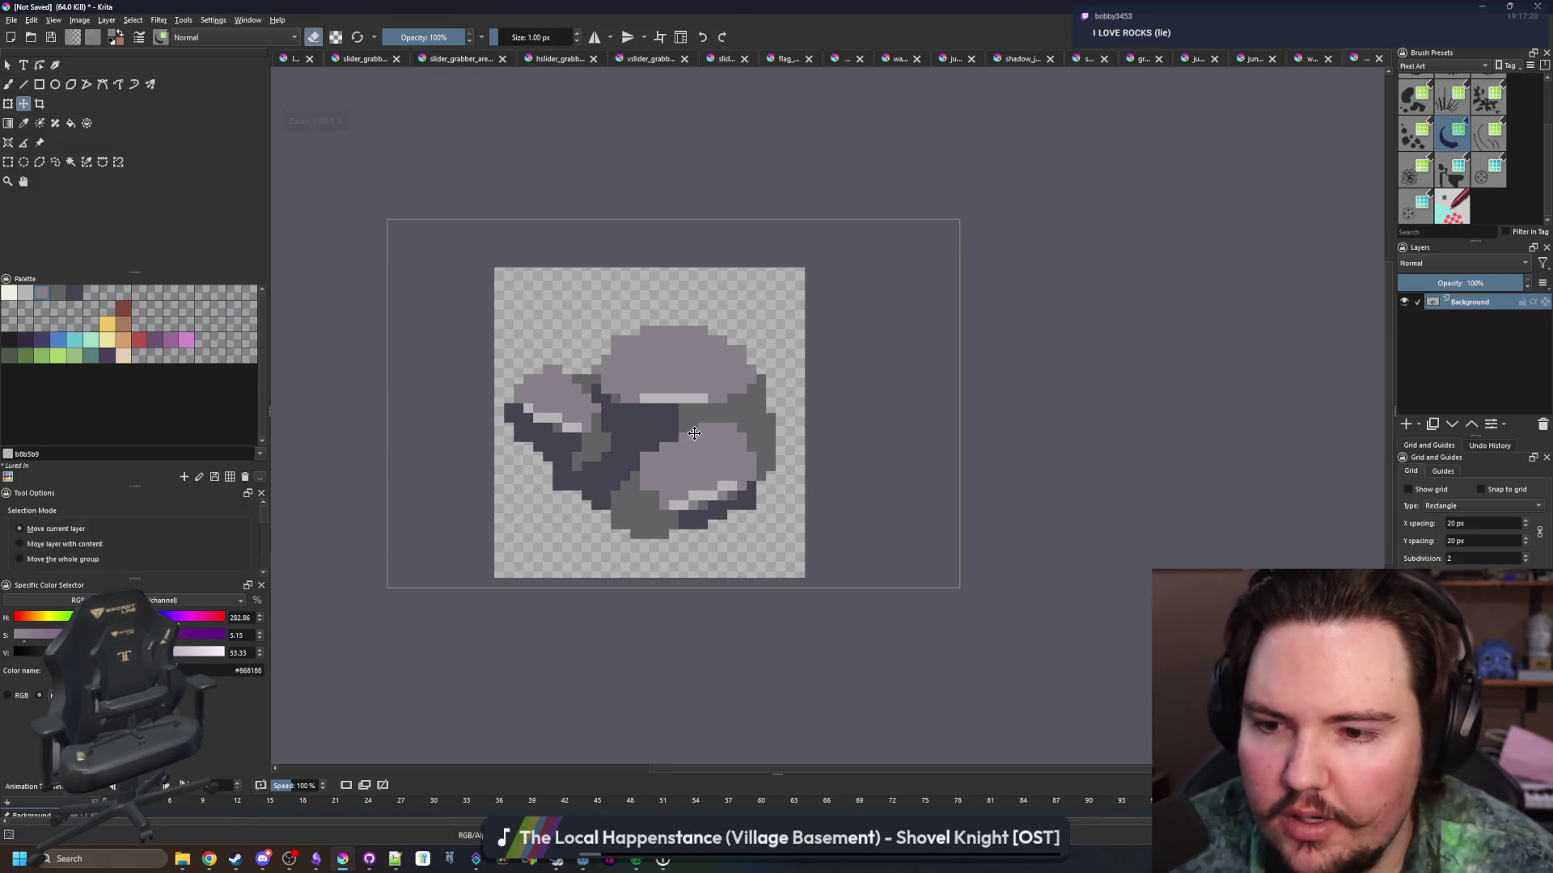
scroll(647, 502, "up", 3)
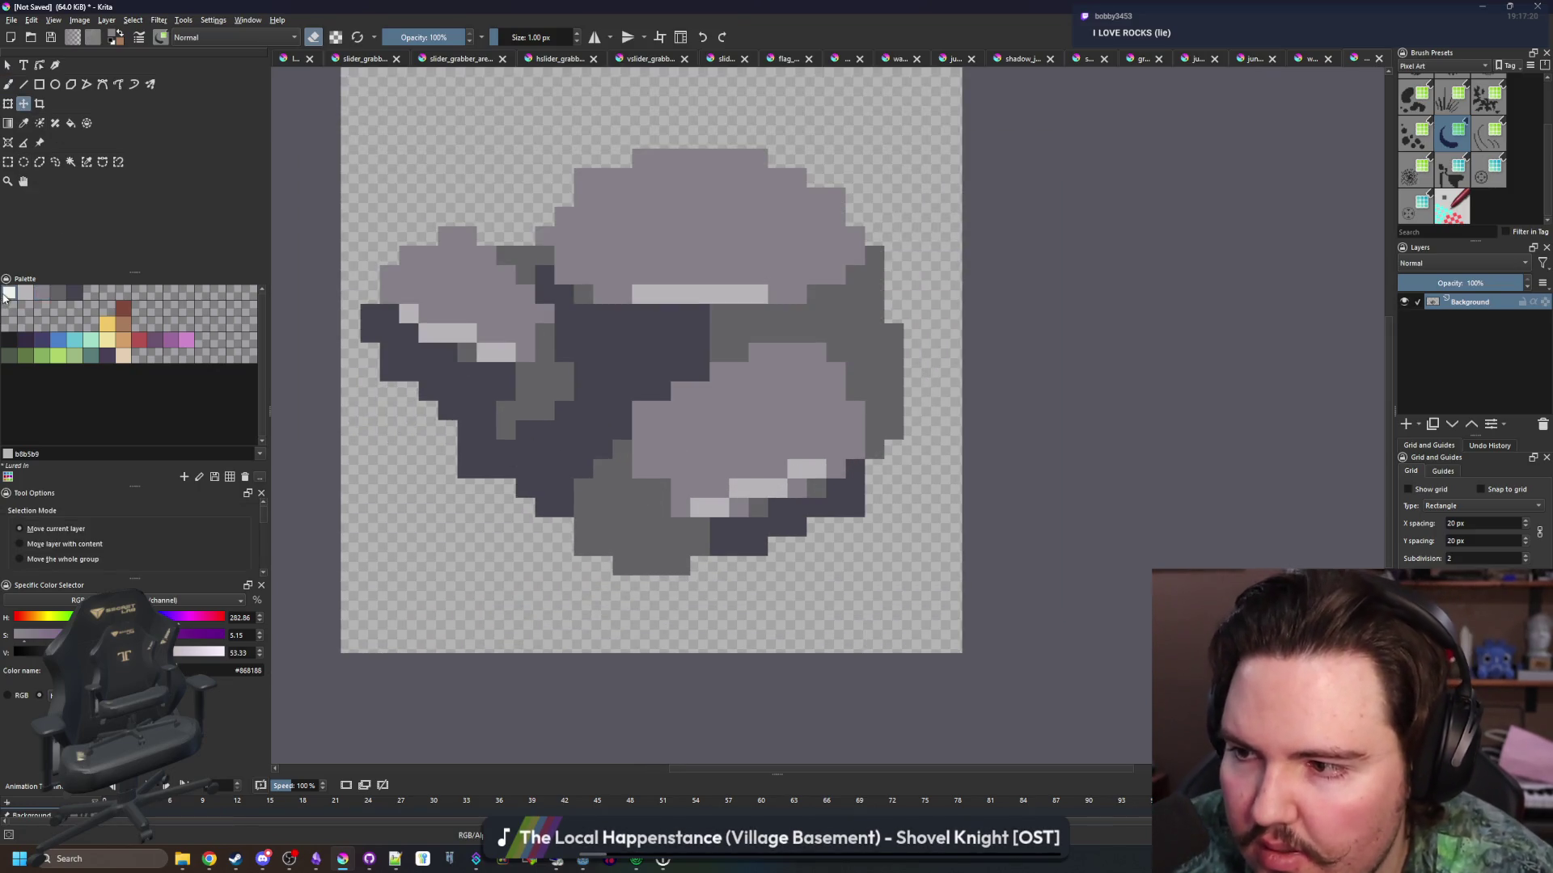
key("b")
scroll(684, 552, "up", 1)
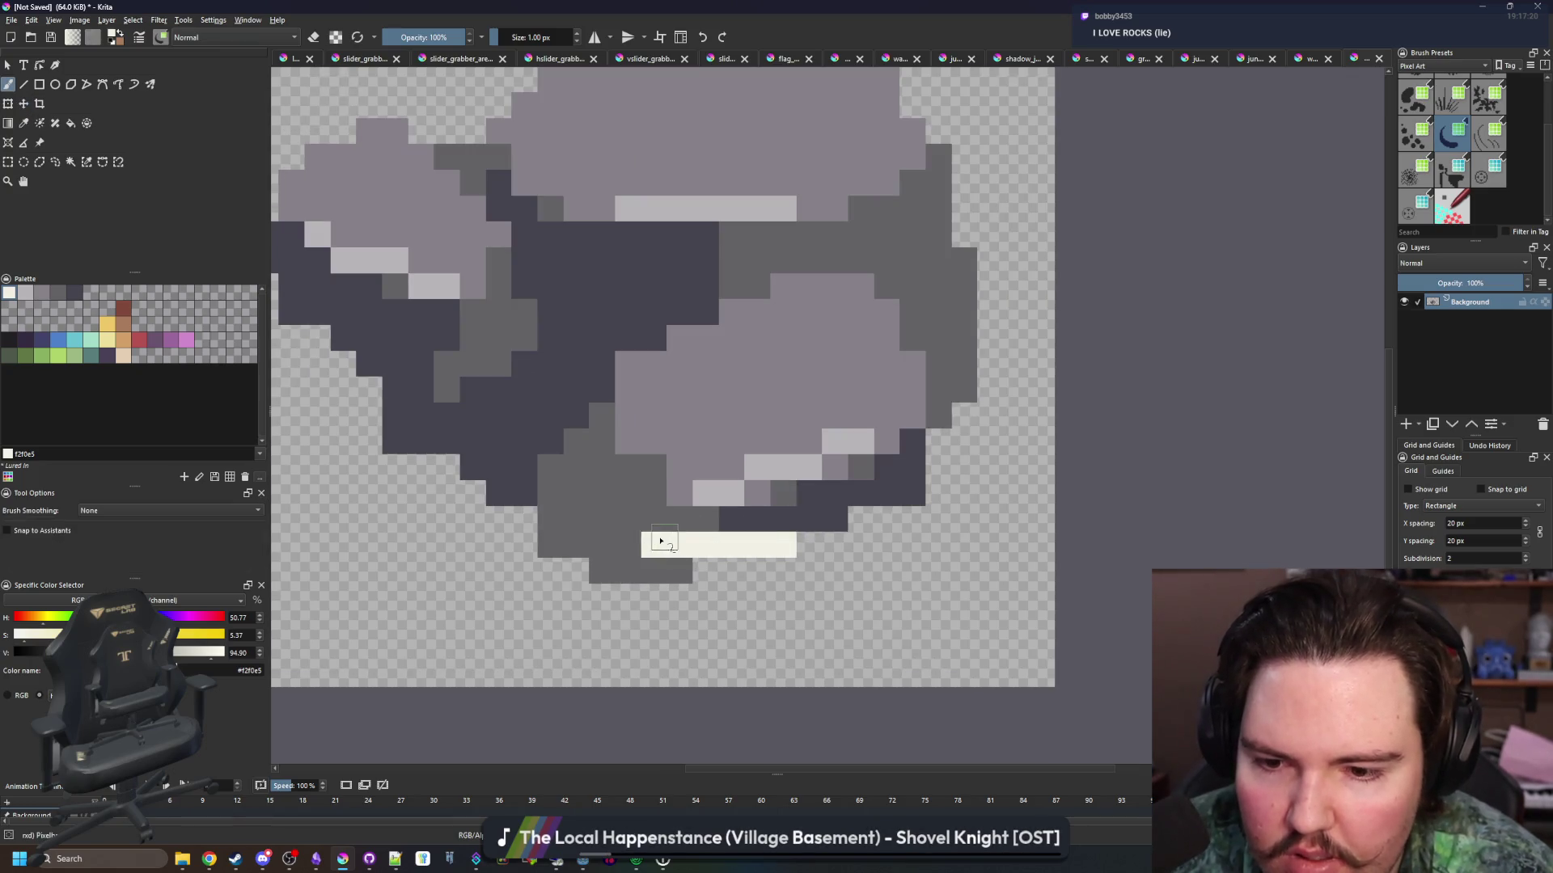
Paint a cream outline dotted with cyan pixels around the rock's left, bottom and right edges
mouse_move(484, 478)
left_mouse_down()
mouse_move(391, 462)
mouse_move(518, 518)
left_mouse_up()
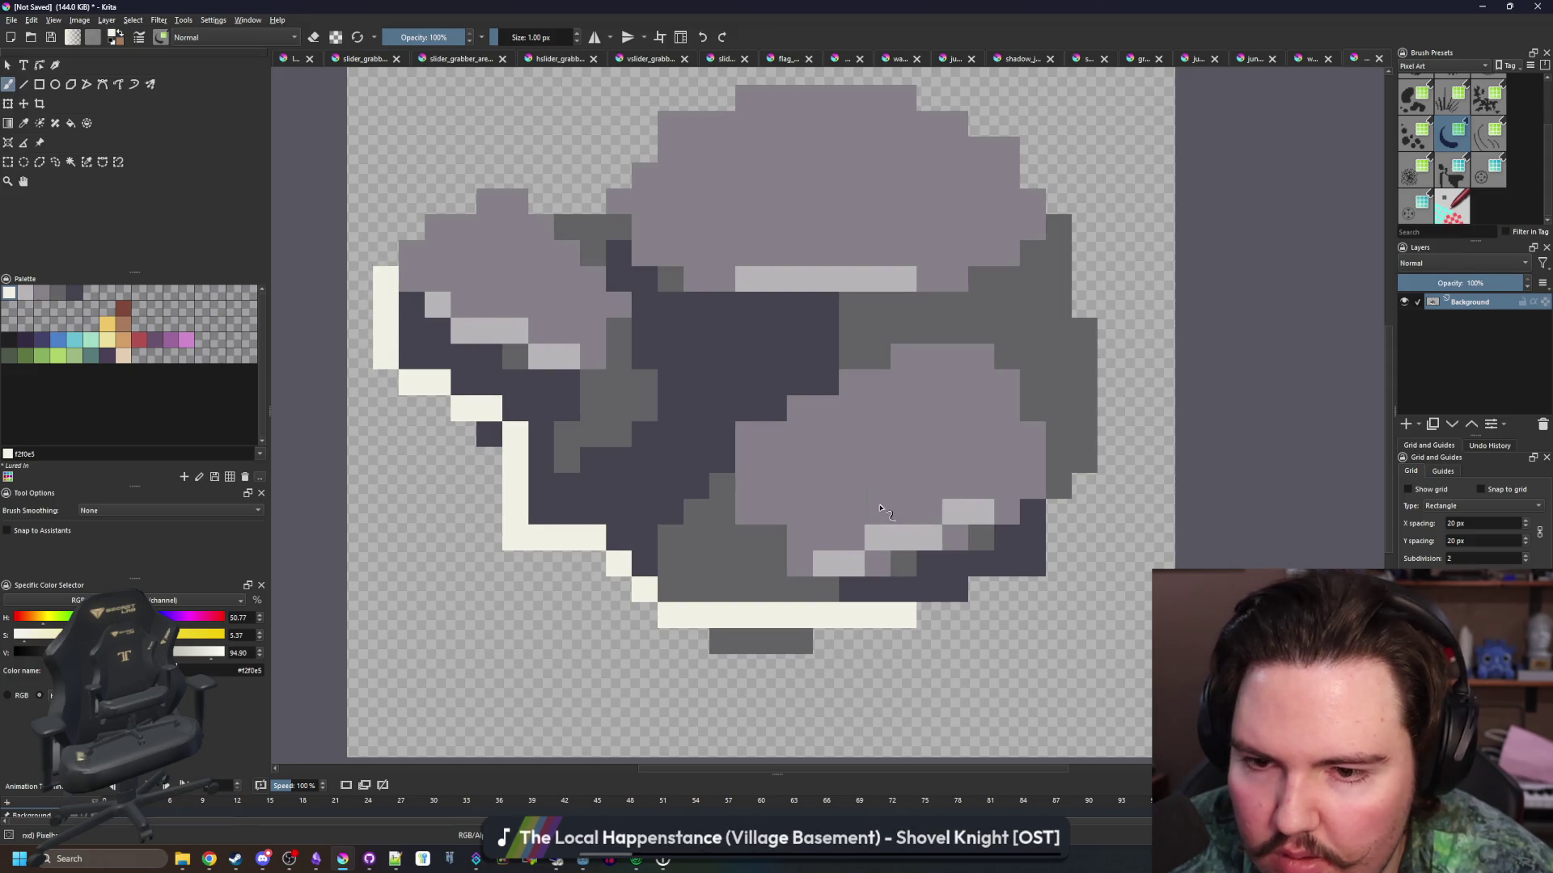
scroll(787, 600, "right", 3)
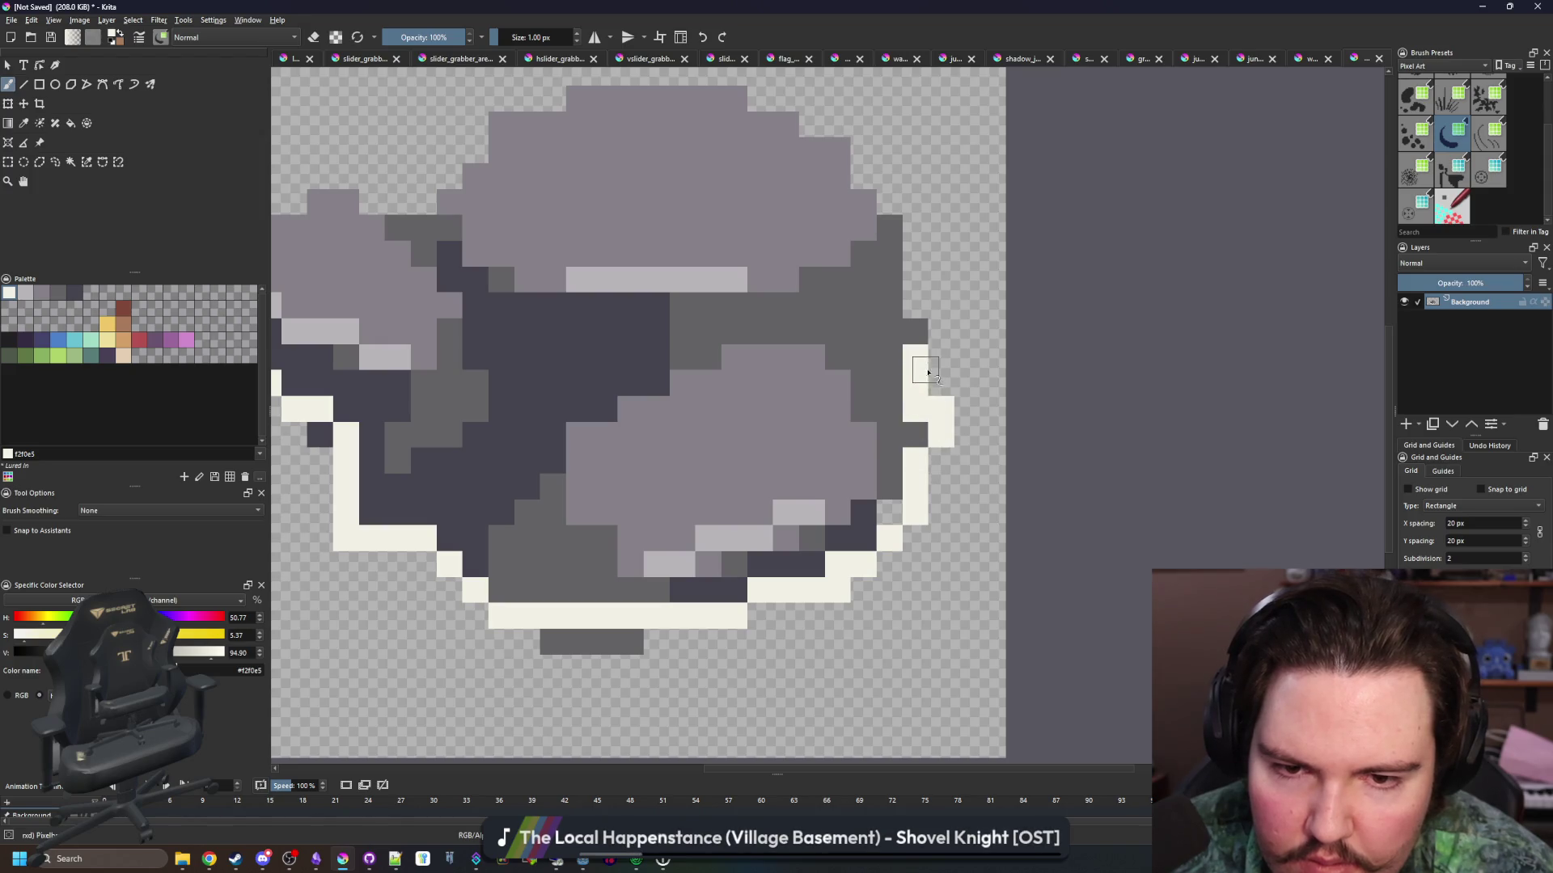
scroll(893, 515, "down", 5)
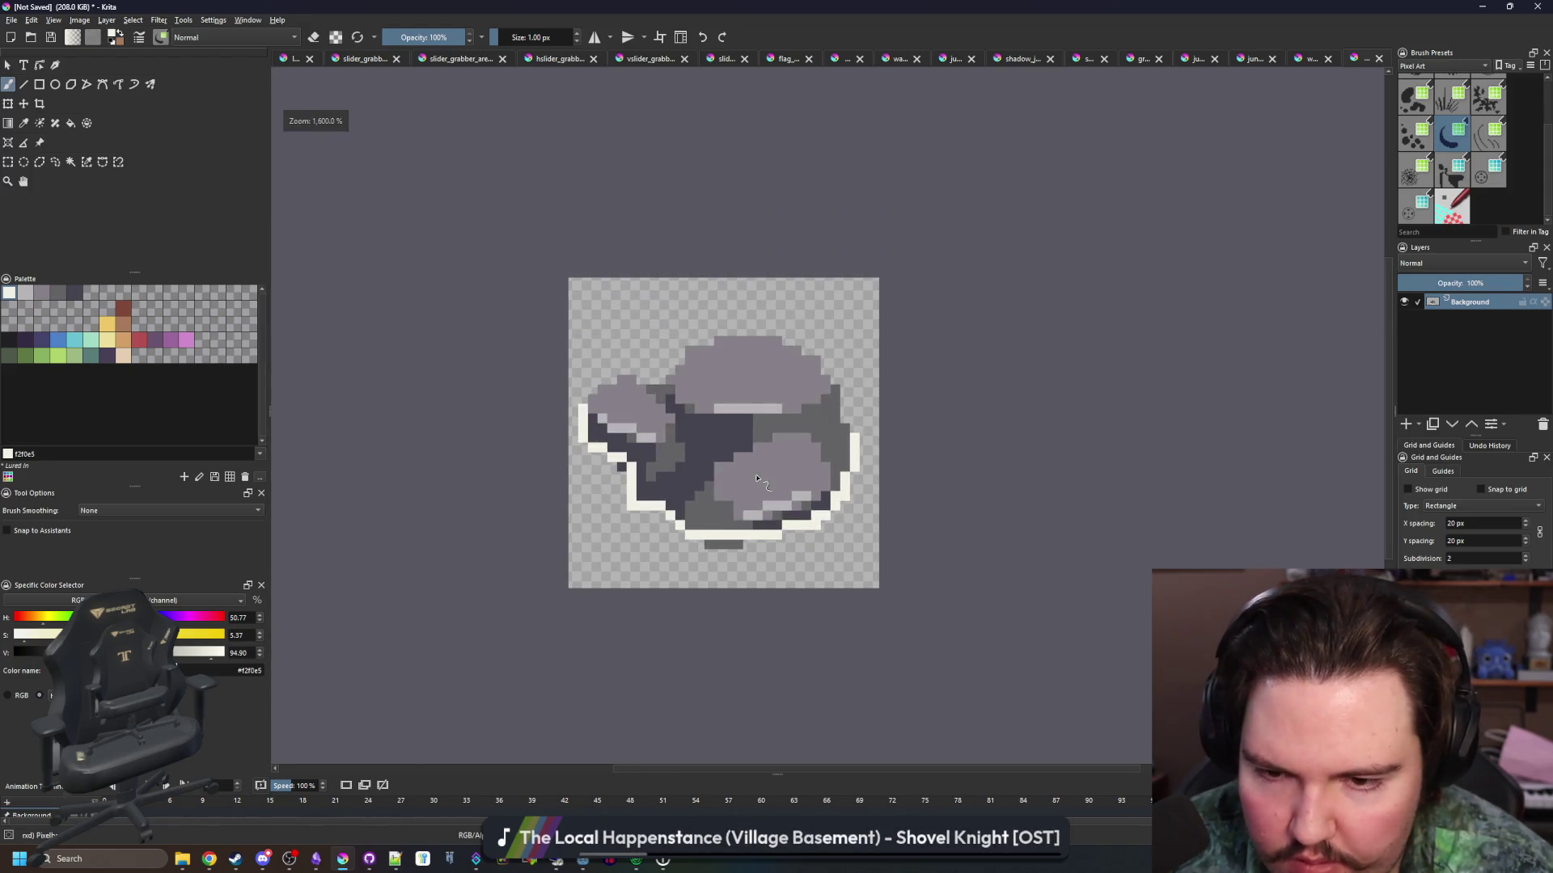
scroll(781, 514, "up", 5)
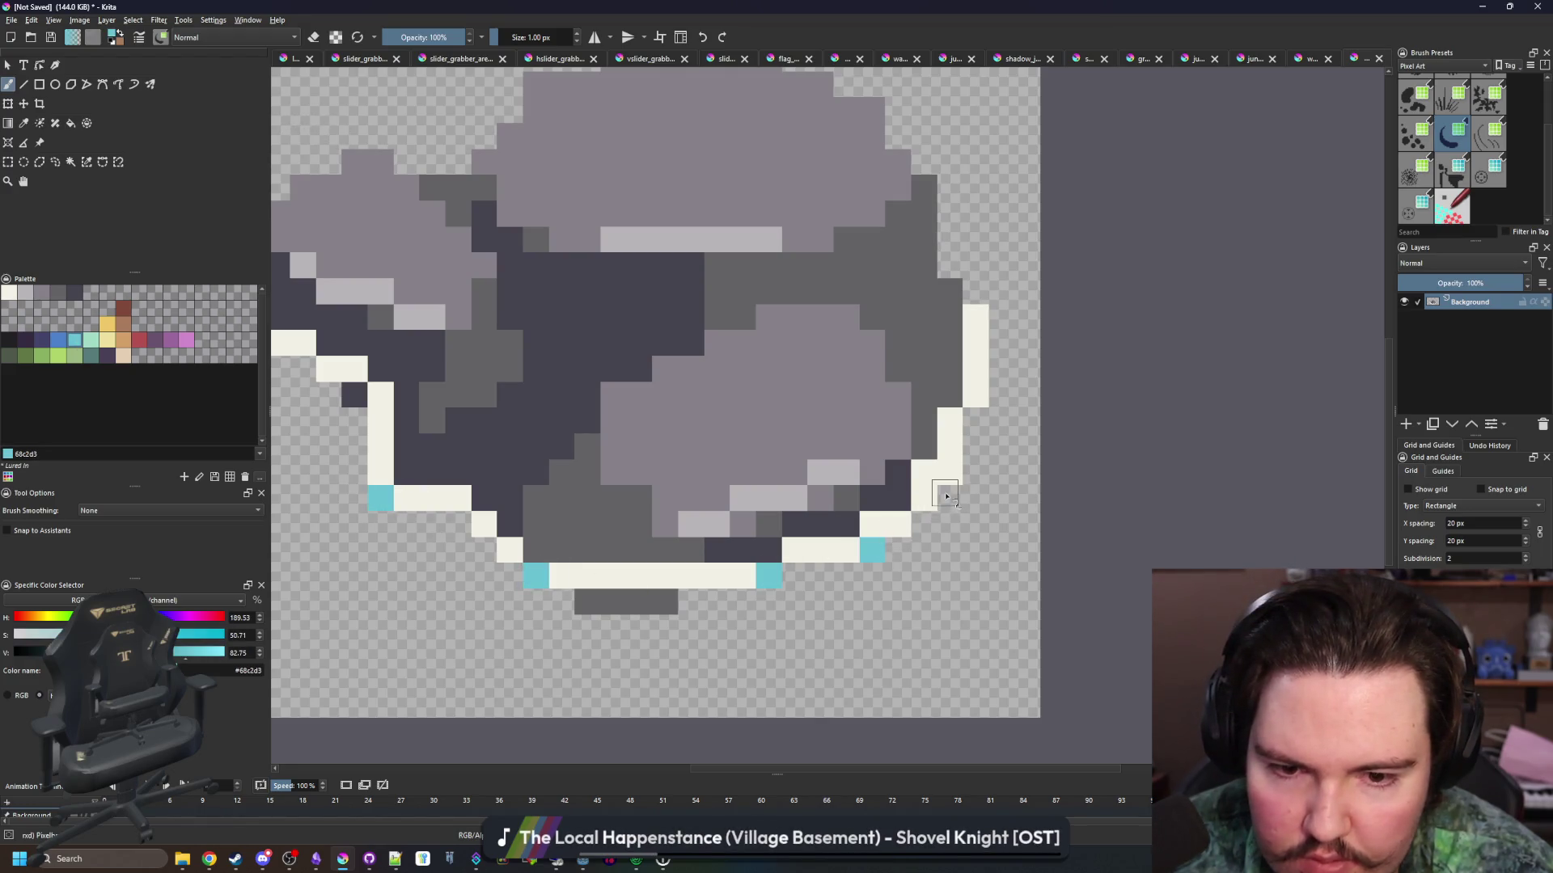
scroll(703, 323, "down", 3)
scroll(506, 405, "up", 3)
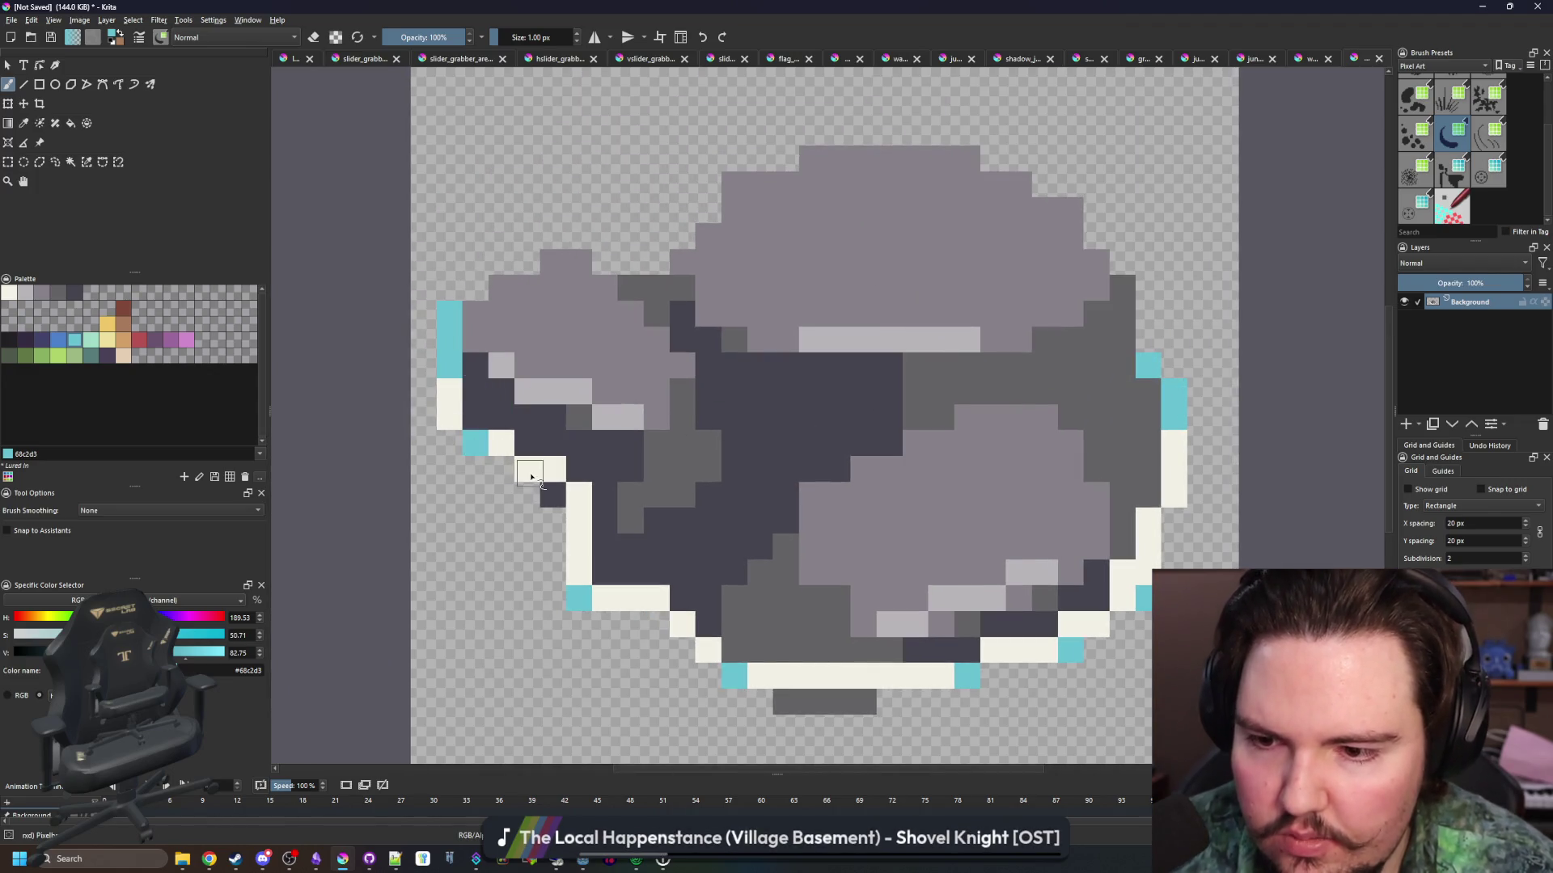
scroll(560, 558, "down", 5)
scroll(578, 485, "up", 4)
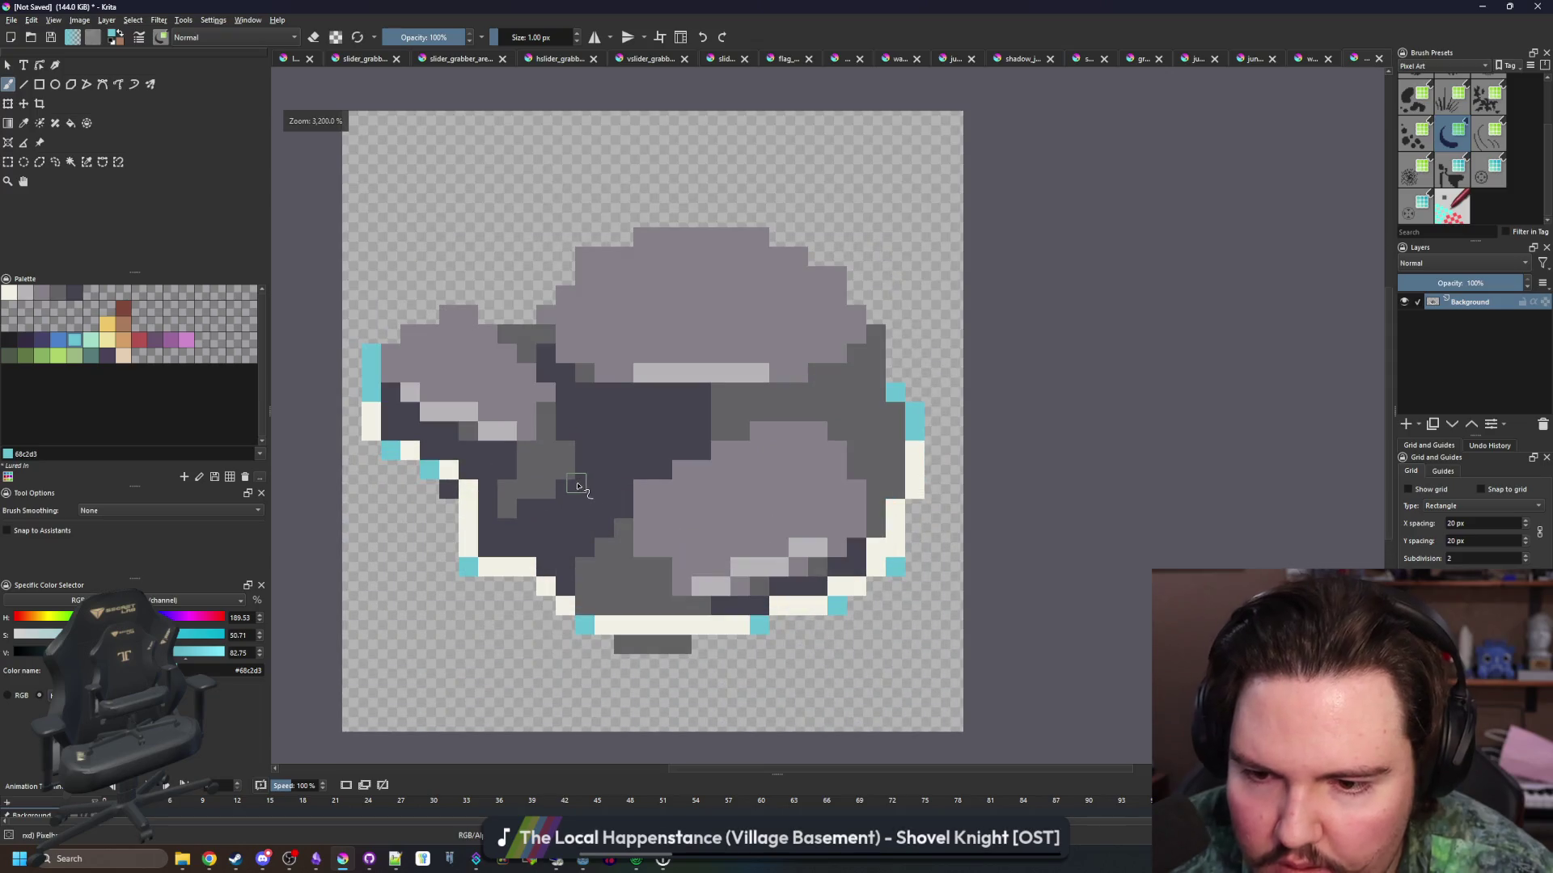
Select the empty area and paint a 3 px #43436a shadow below the rock's lower-left and bottom edges
left_click(79, 159)
scroll(451, 575, "down", 3)
left_click(451, 575)
key("b")
scroll(451, 579, "up", 3)
key("bracketright")
key("bracketright")
mouse_move(391, 445)
left_mouse_down()
mouse_move(420, 517)
mouse_move(513, 608)
mouse_move(679, 651)
mouse_move(849, 567)
left_mouse_up()
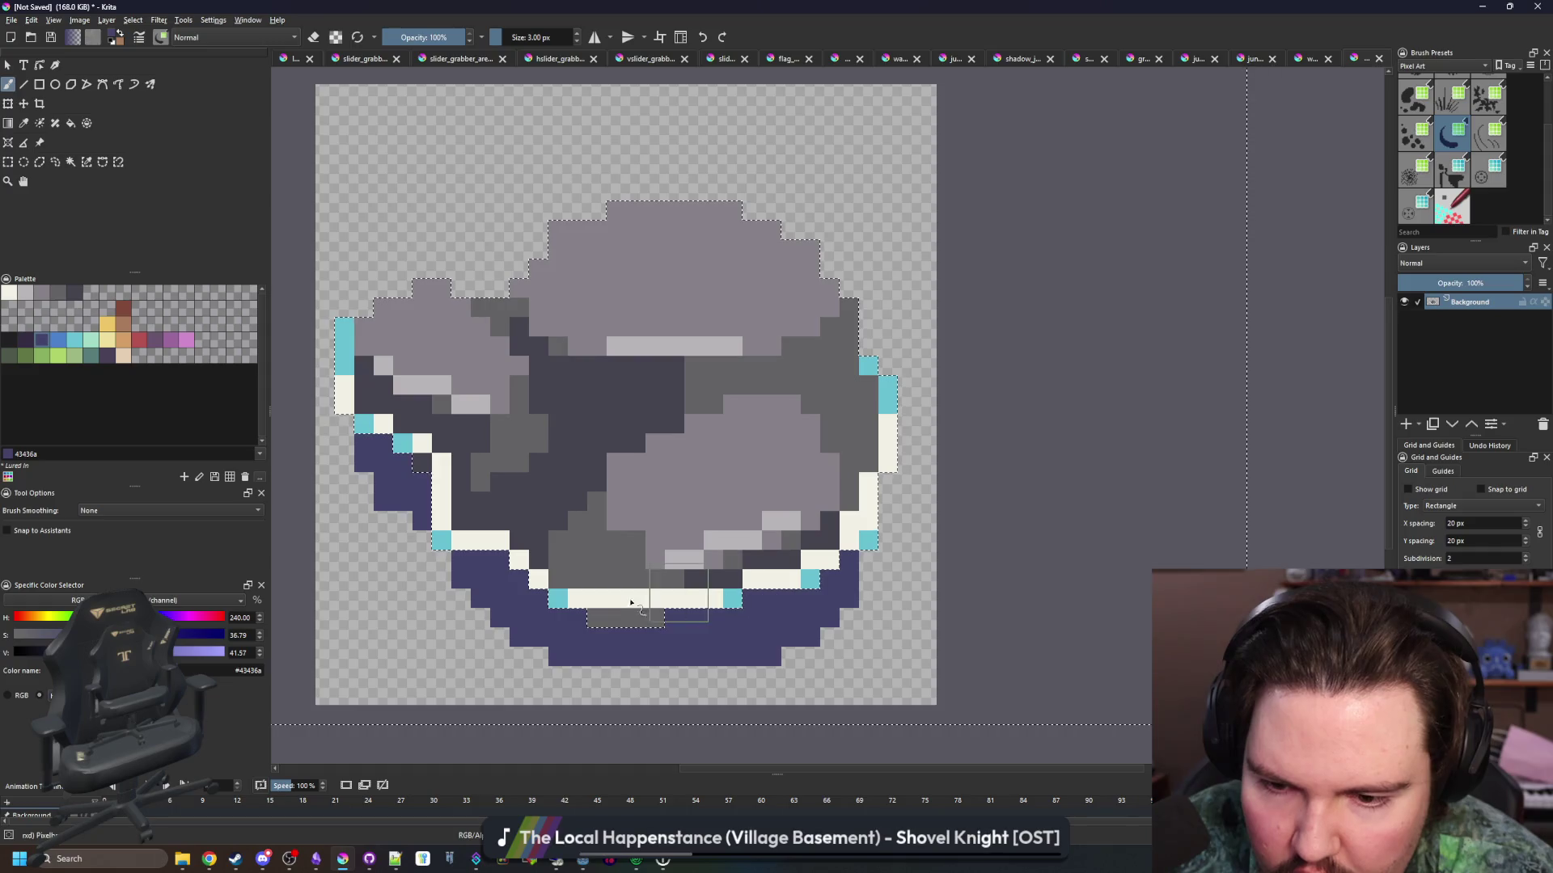
mouse_move(577, 657)
left_mouse_down()
mouse_move(655, 657)
mouse_move(558, 671)
mouse_move(595, 676)
mouse_move(542, 663)
mouse_move(589, 678)
left_mouse_up()
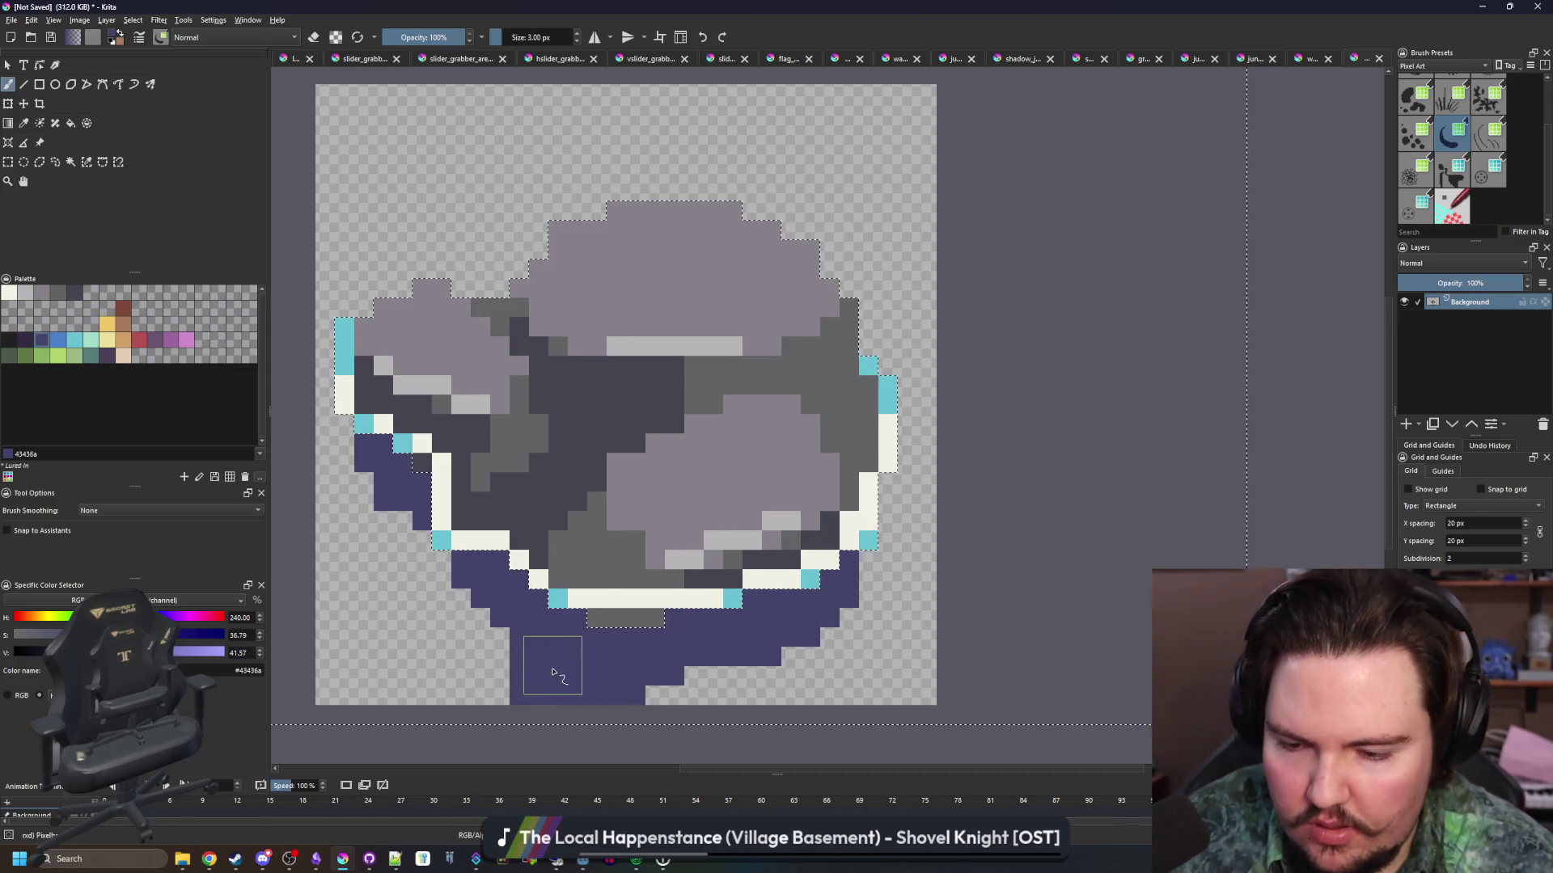
Review the shaded rock and bring up the File menu
scroll(541, 679, "up", 1)
scroll(541, 686, "up", 1)
scroll(513, 684, "down", 3)
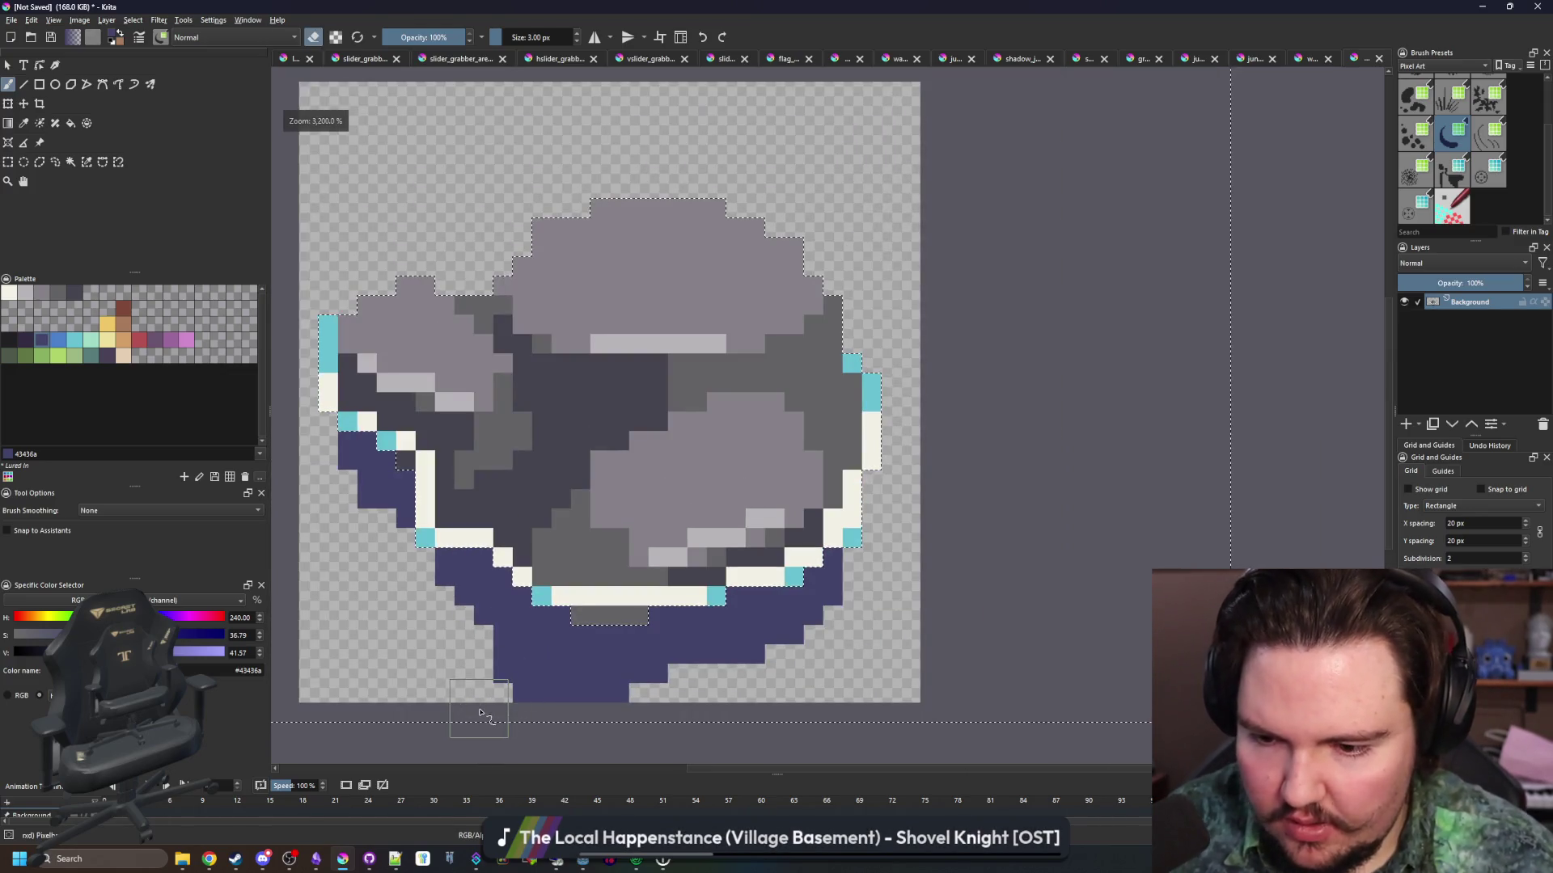
scroll(639, 558, "down", 1)
scroll(584, 491, "down", 3)
scroll(546, 528, "up", 3)
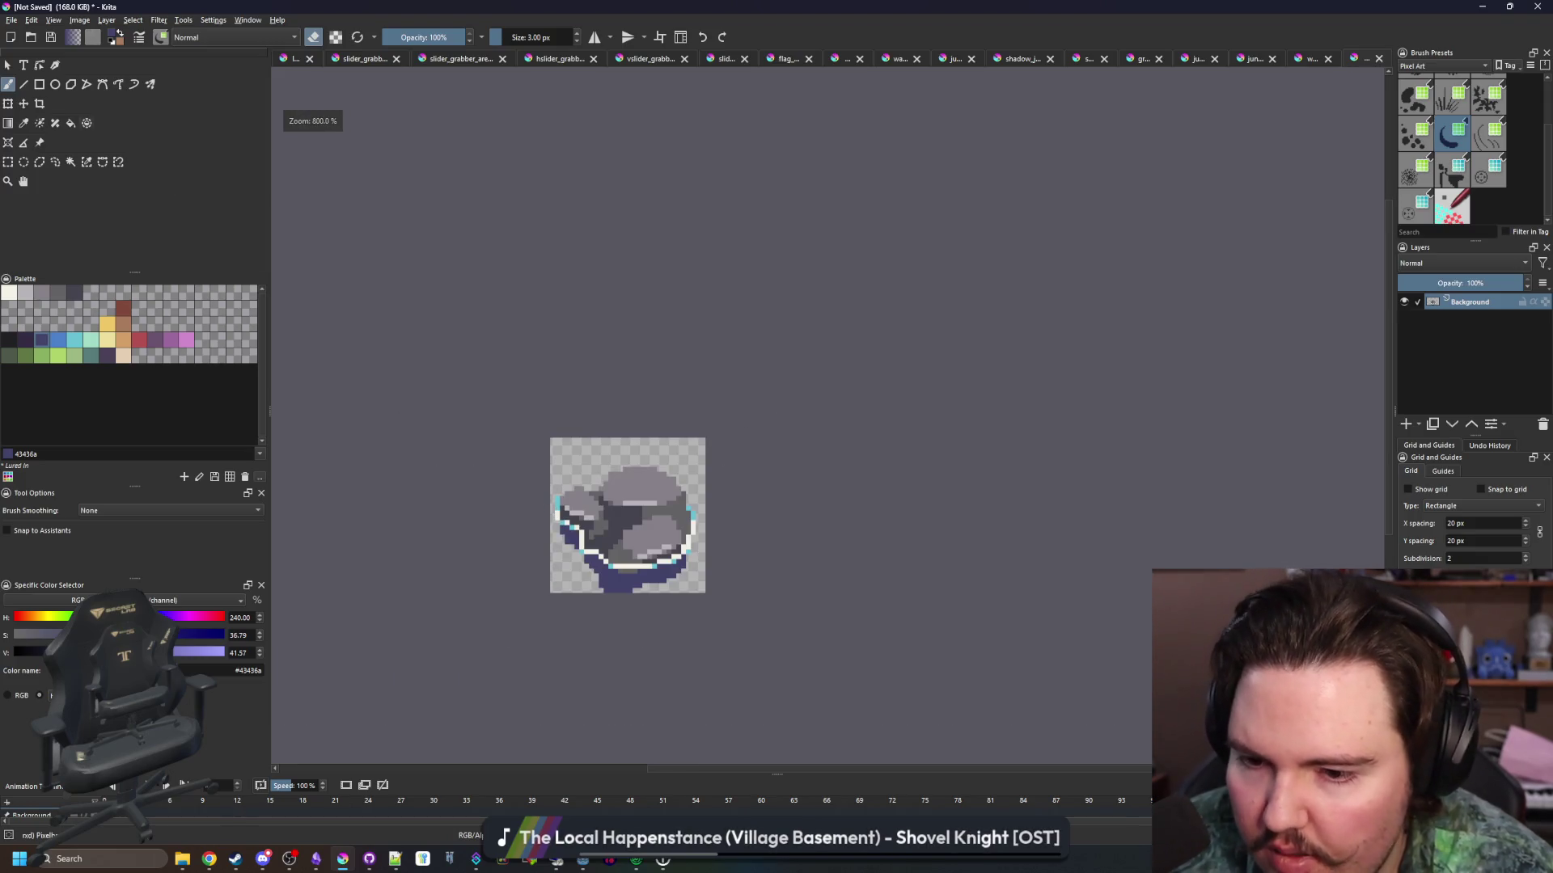
left_click(12, 20)
Save the sprite as river_rock.png in the Sprites folder, accepting the default PNG options
left_click(46, 90)
type("river_rock")
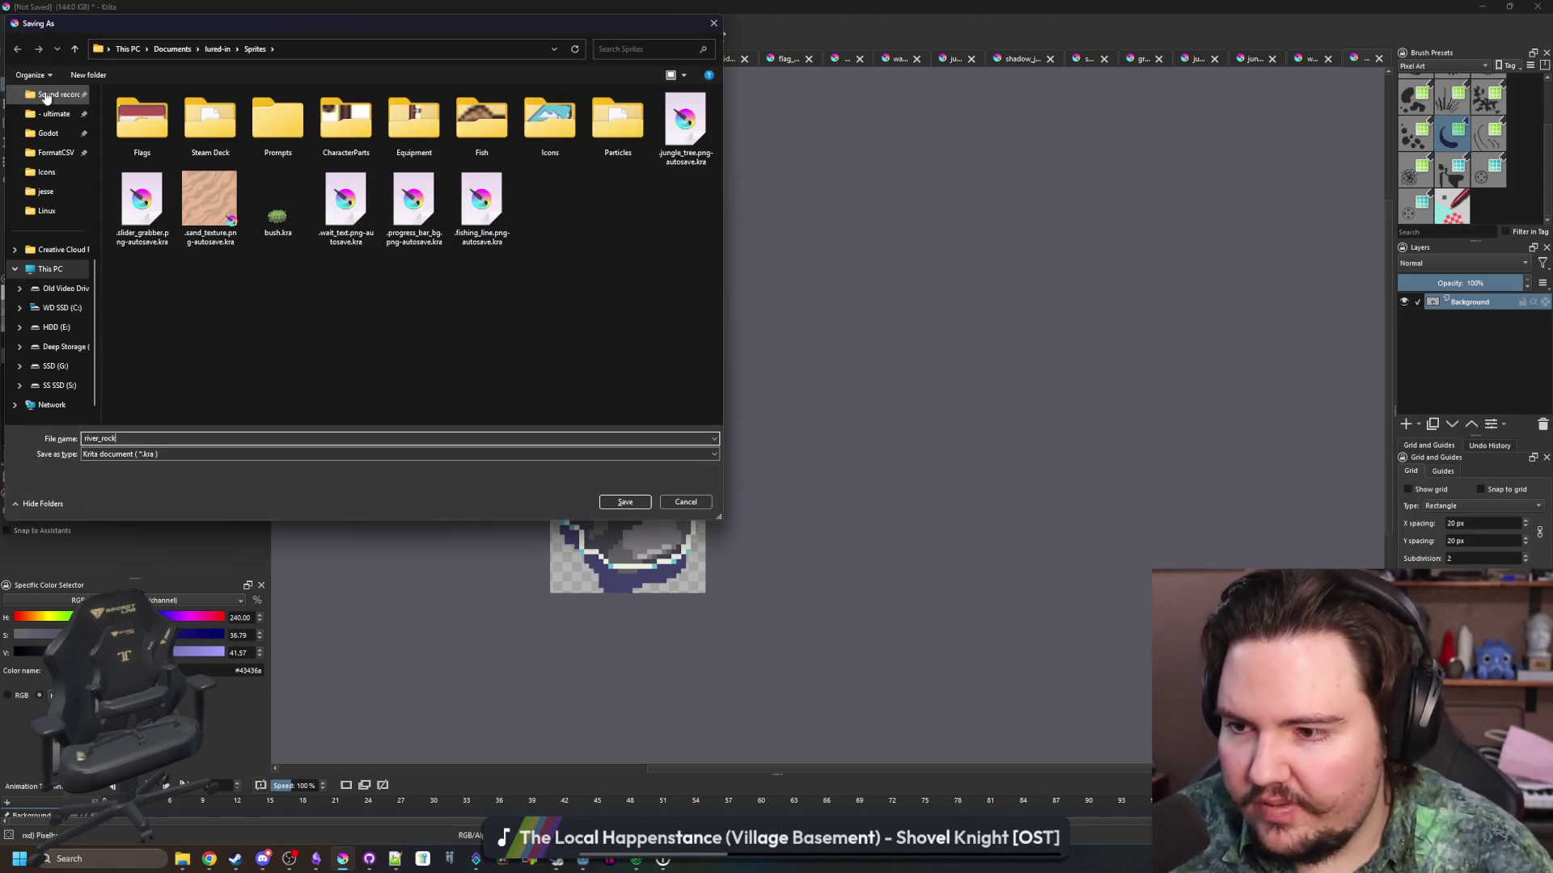
left_click(172, 456)
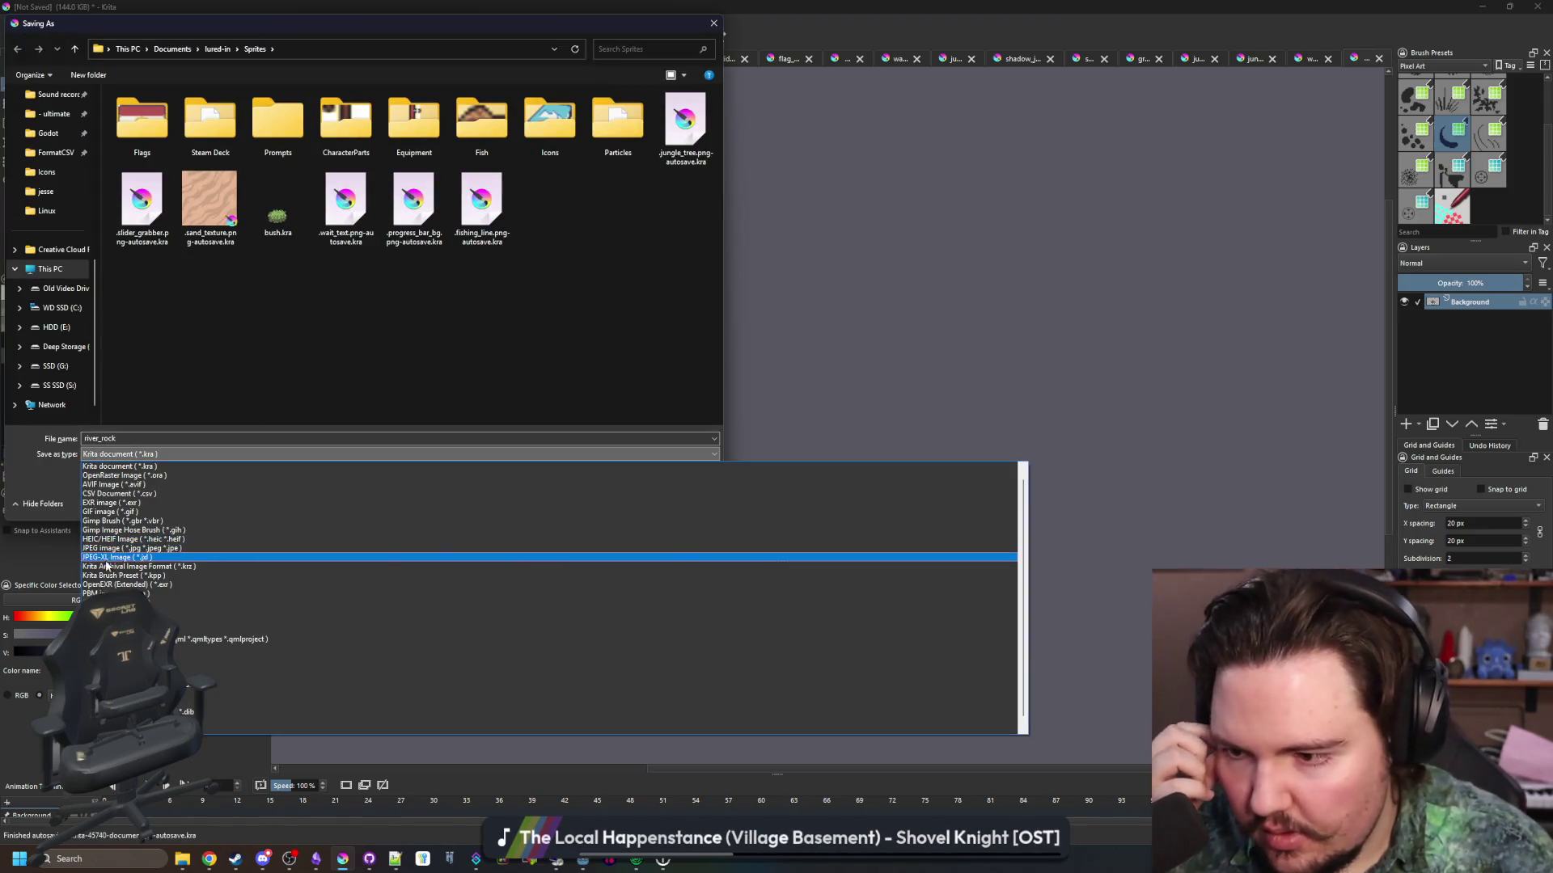
left_click(129, 612)
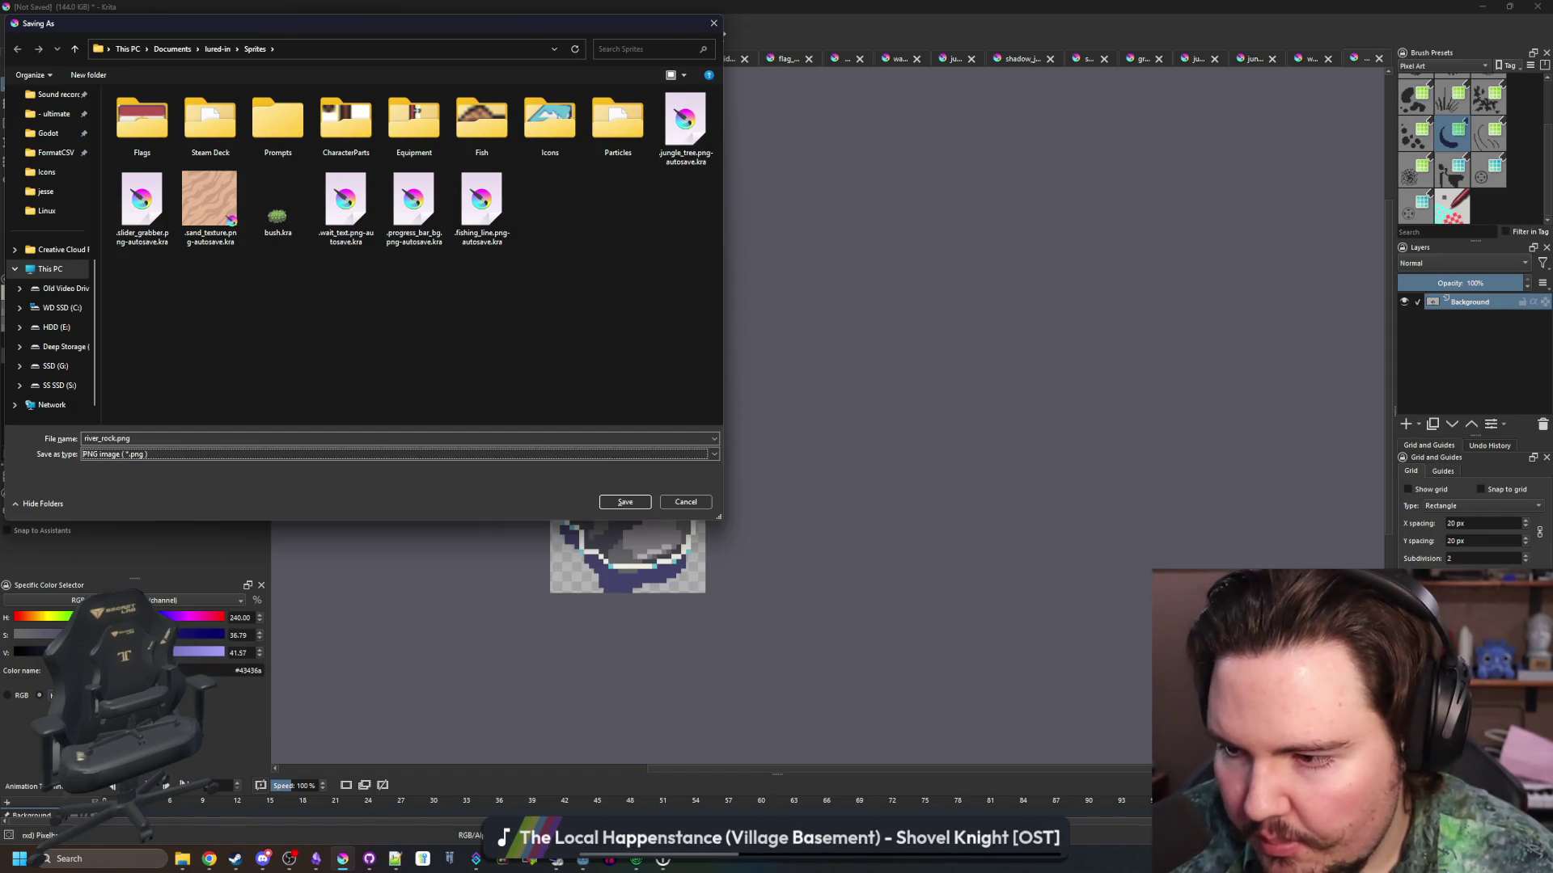
left_click(612, 500)
left_click(824, 537)
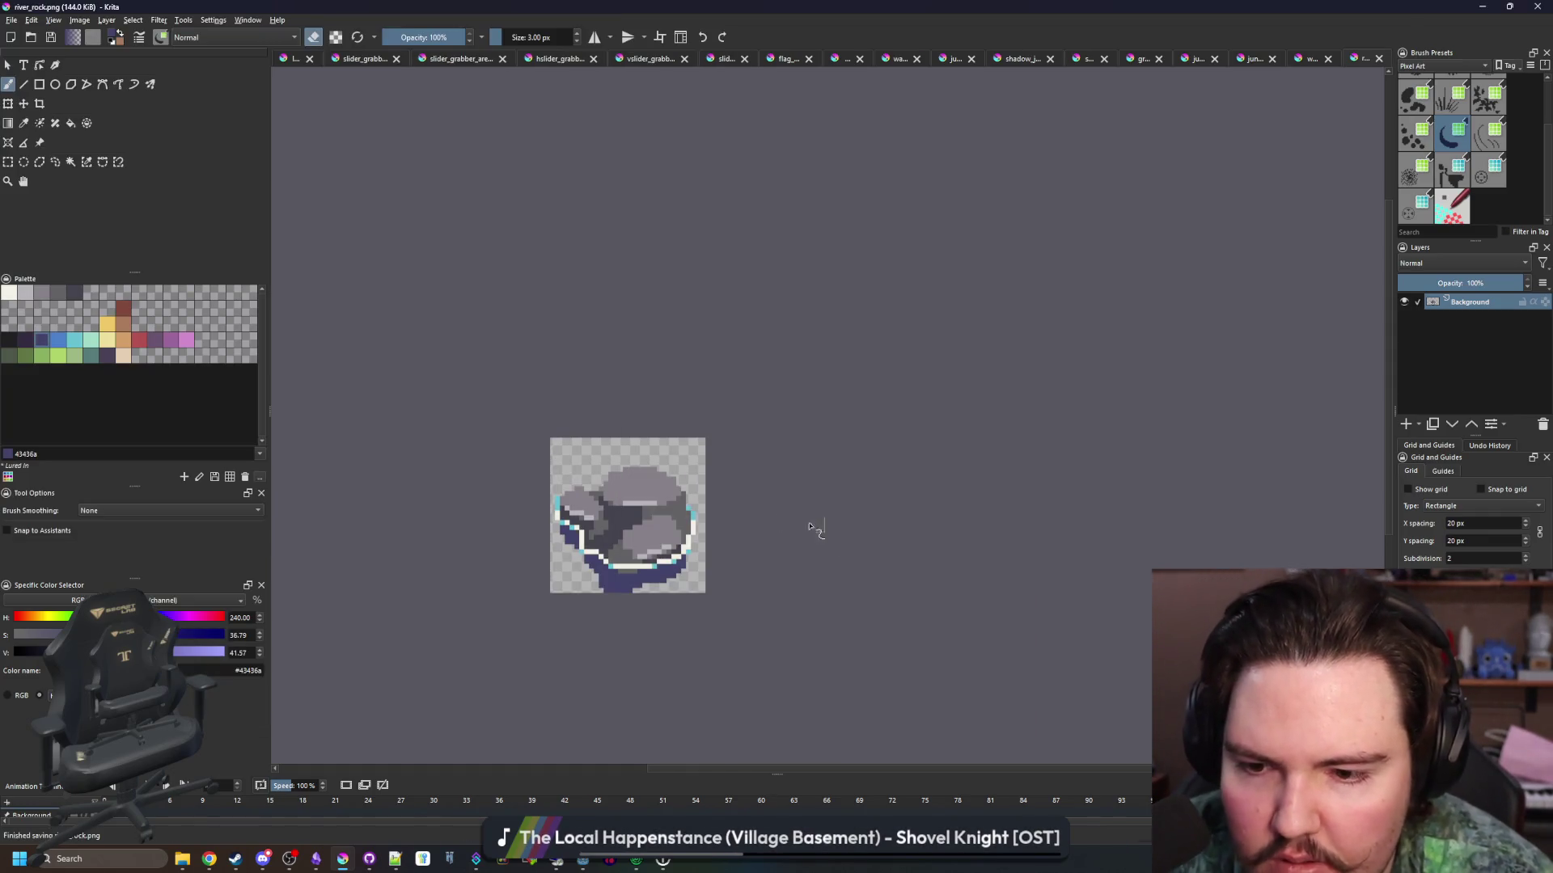
scroll(657, 486, "up", 6)
scroll(723, 433, "up", 1)
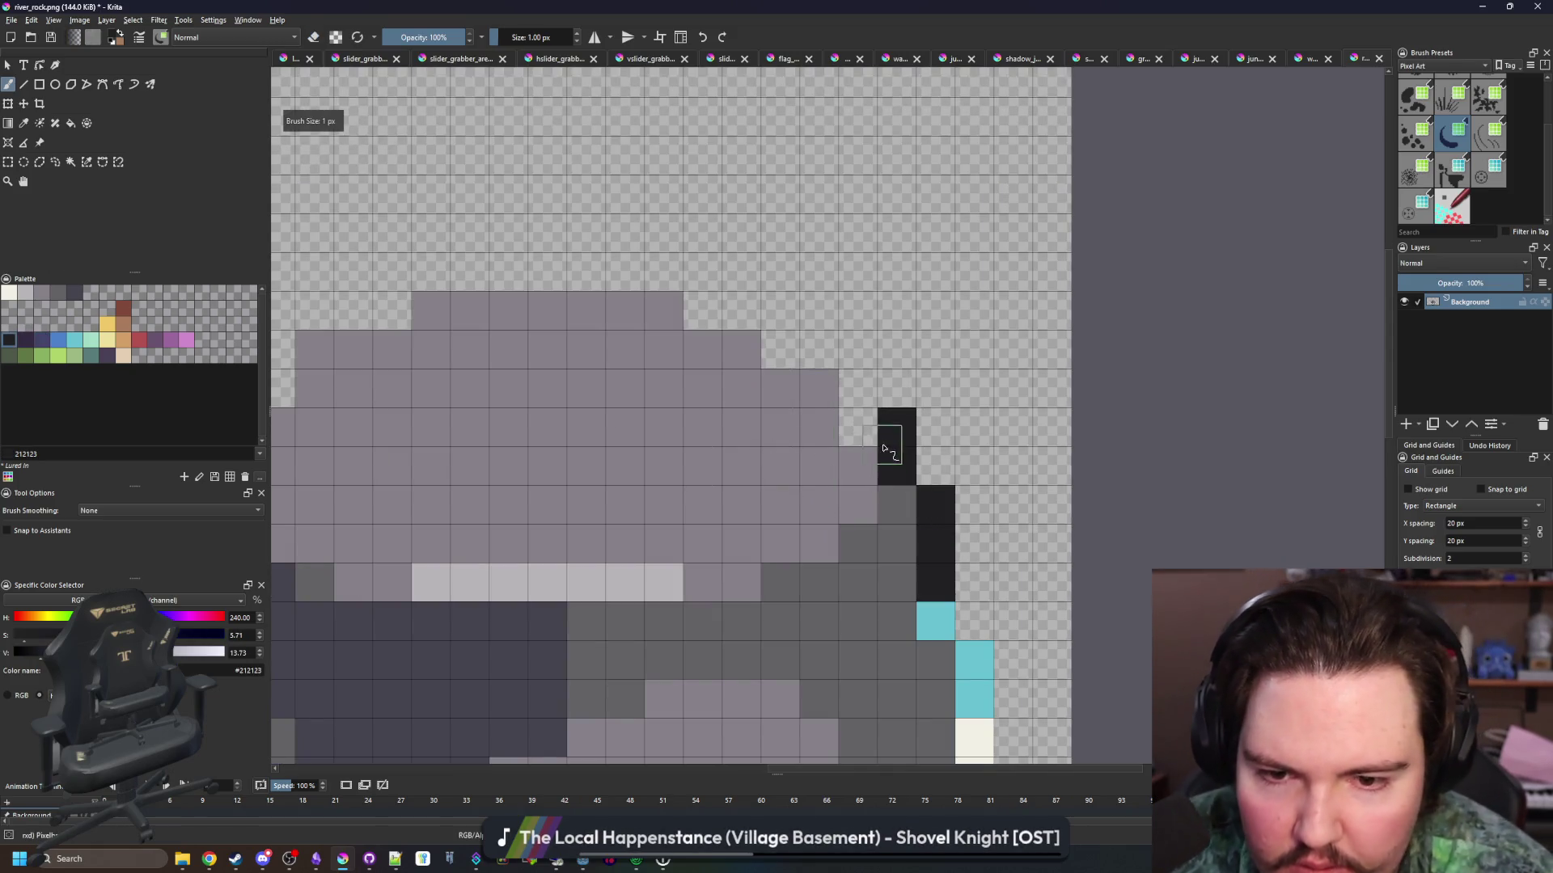
Paint a near-black outline along the rock's top edge and around its left side
mouse_move(655, 272)
left_mouse_down()
mouse_move(417, 272)
mouse_move(865, 330)
left_mouse_up()
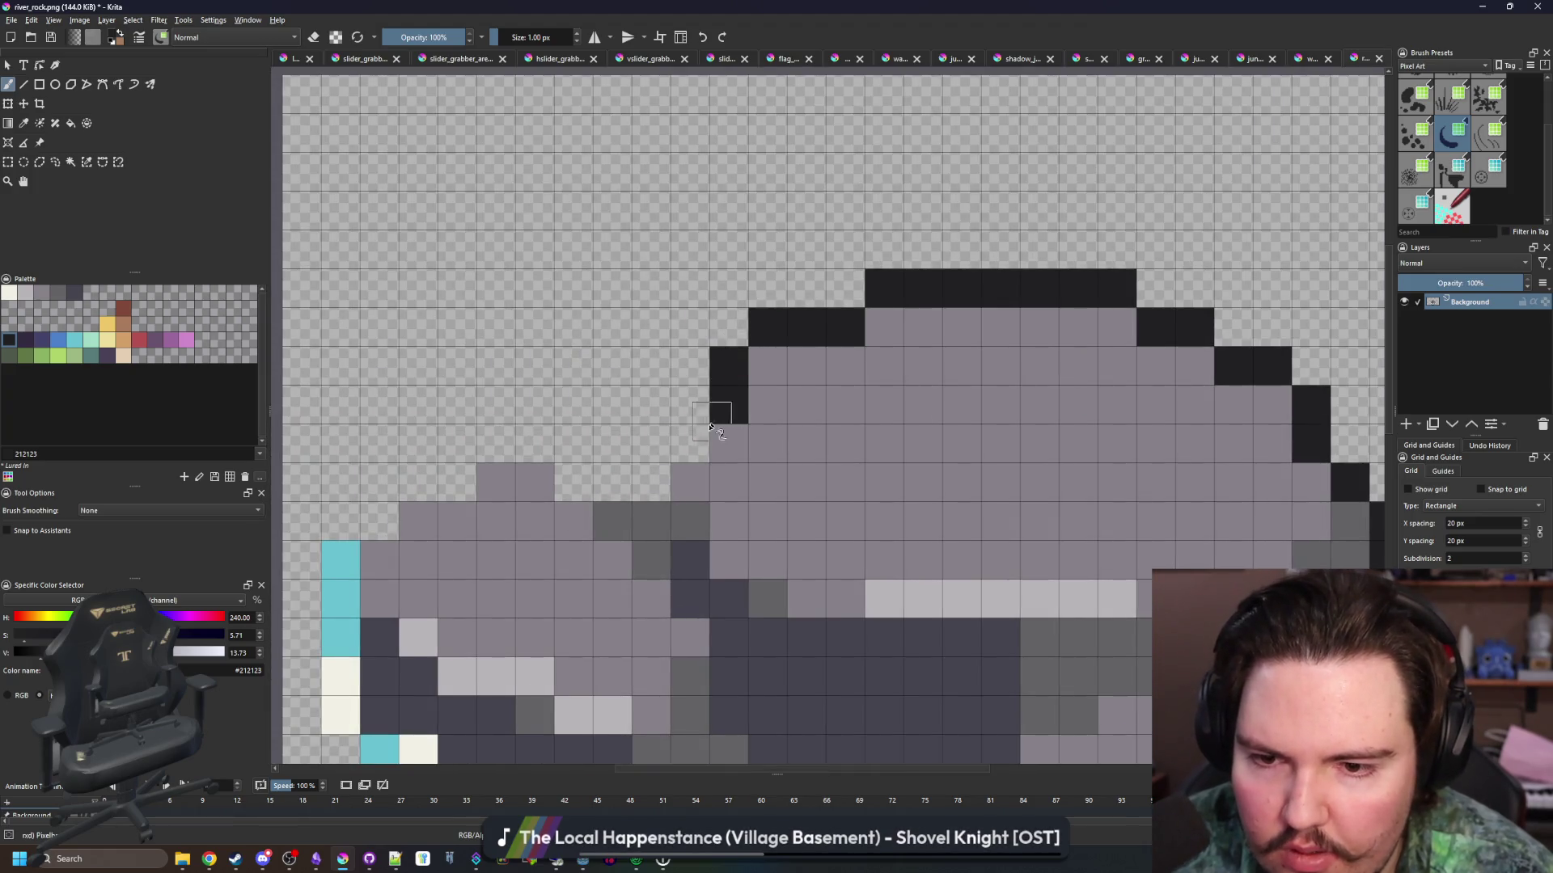
left_click_drag(632, 484, 566, 484)
left_click_drag(437, 482, 378, 521)
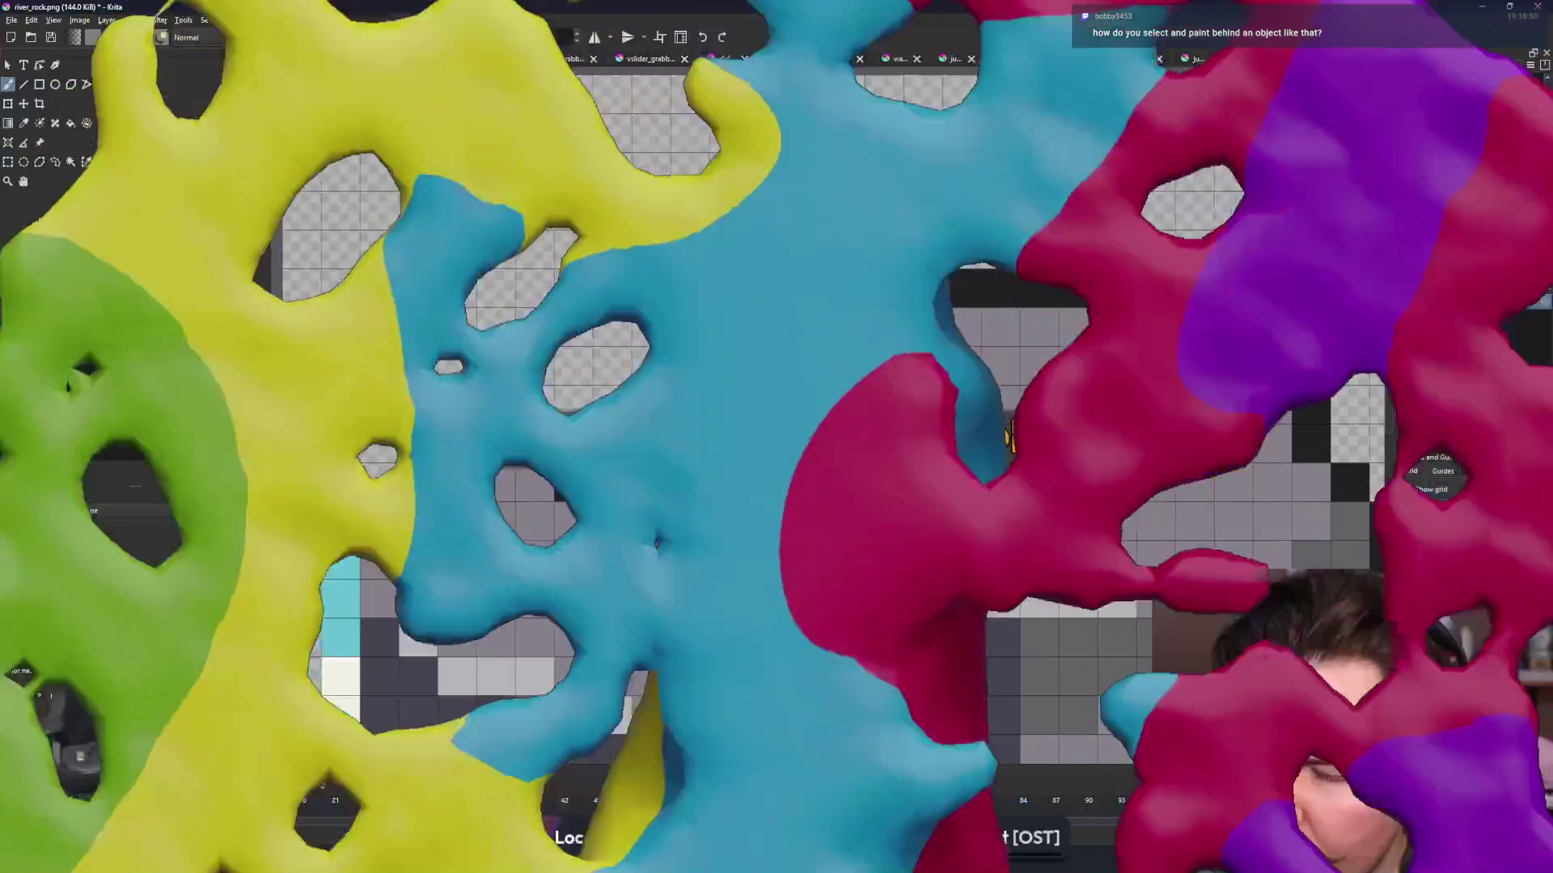
scroll(455, 439, "down", 2)
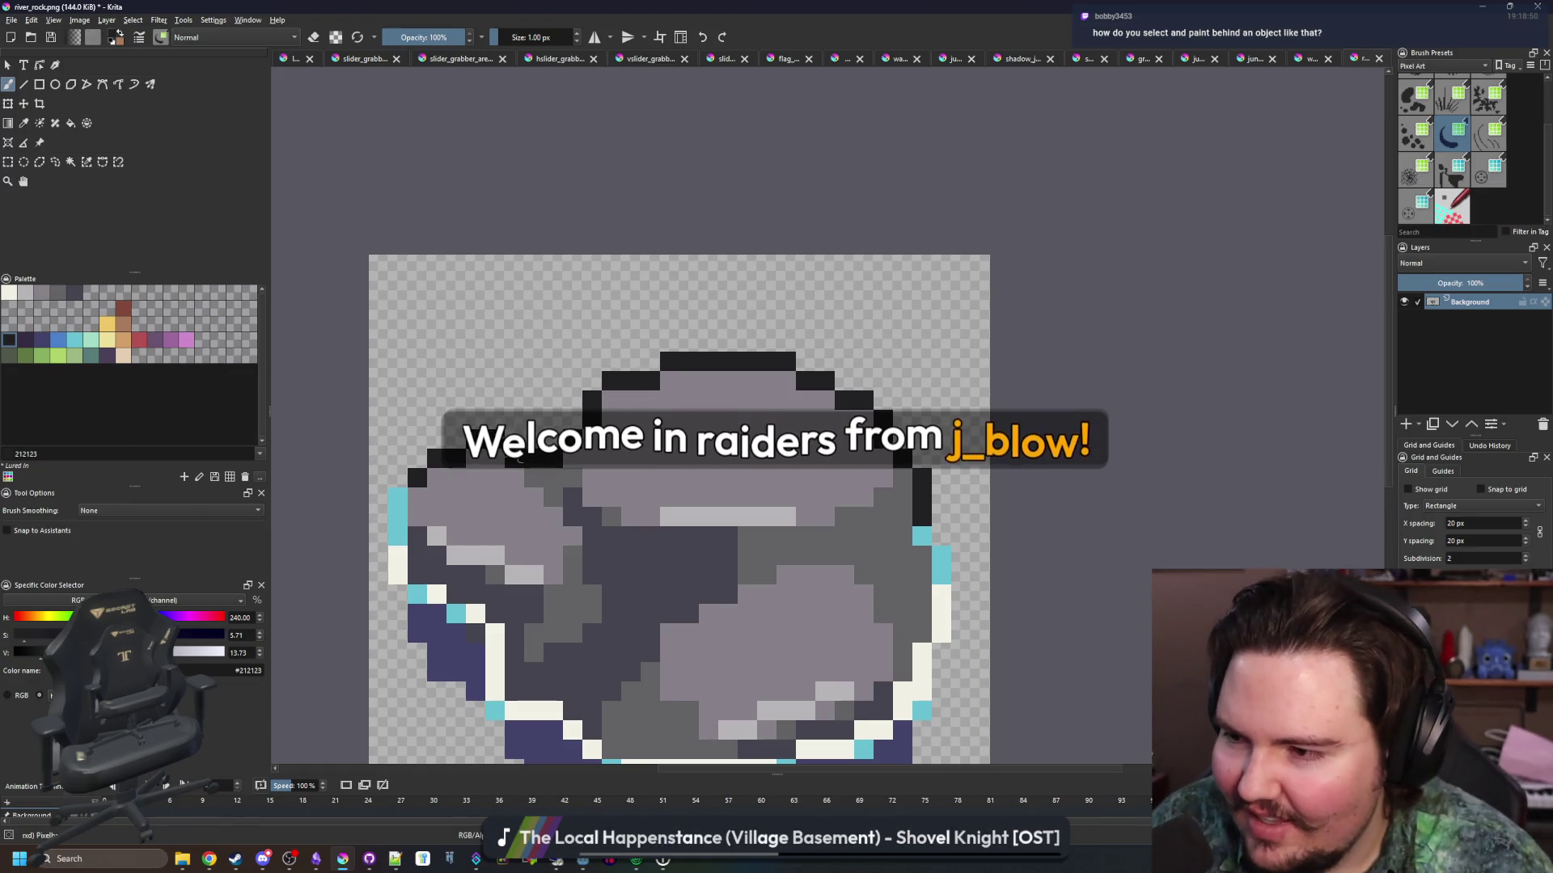
key("p")
scroll(517, 465, "up", 1)
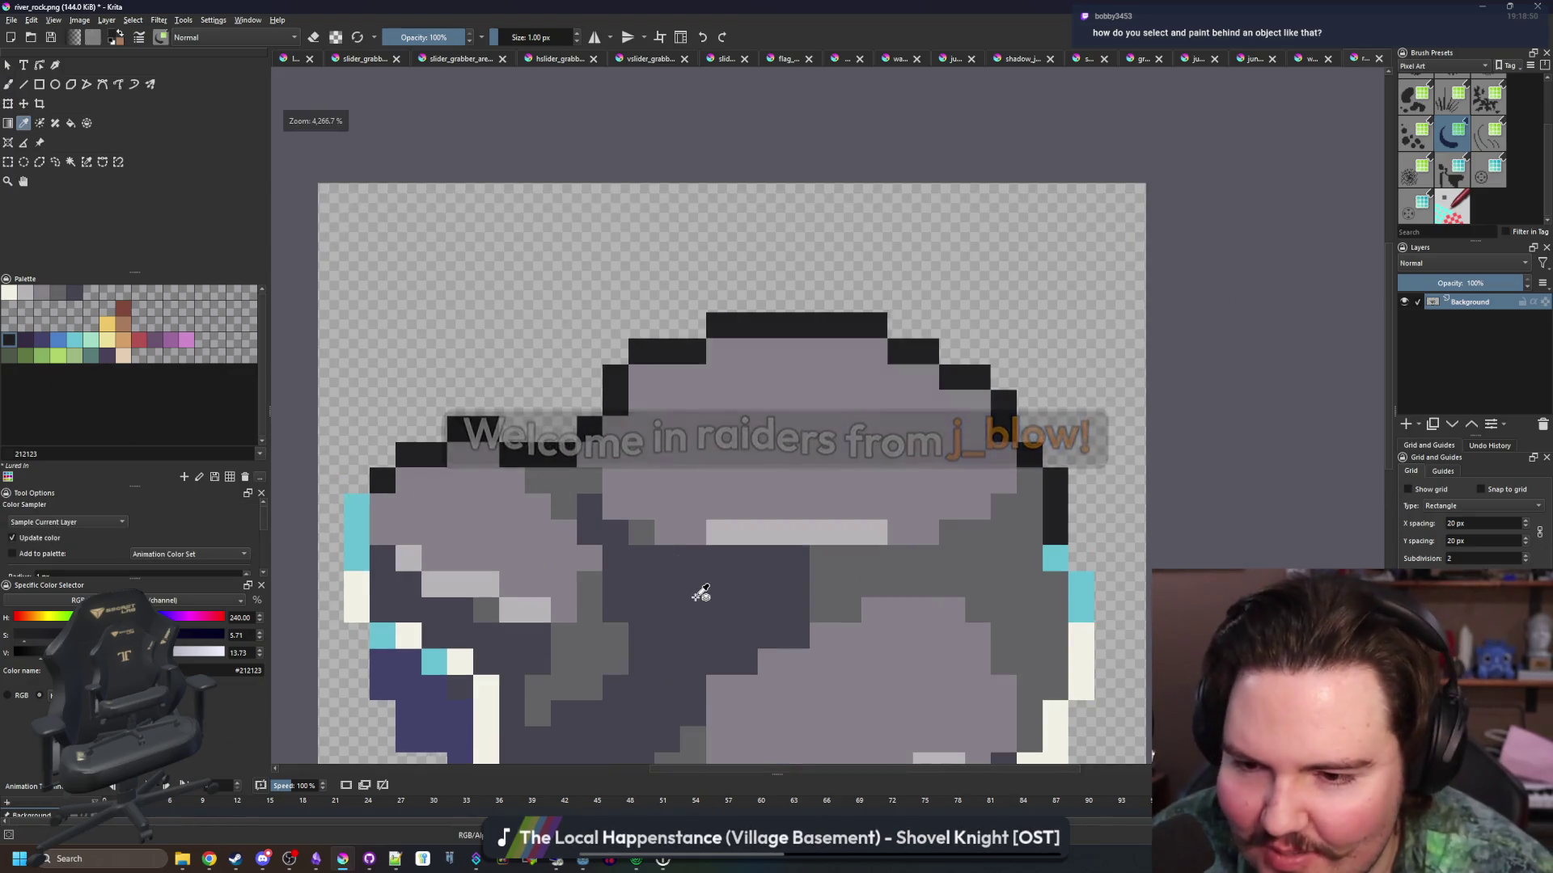
scroll(435, 457, "up", 1)
key("b")
scroll(544, 434, "down", 1)
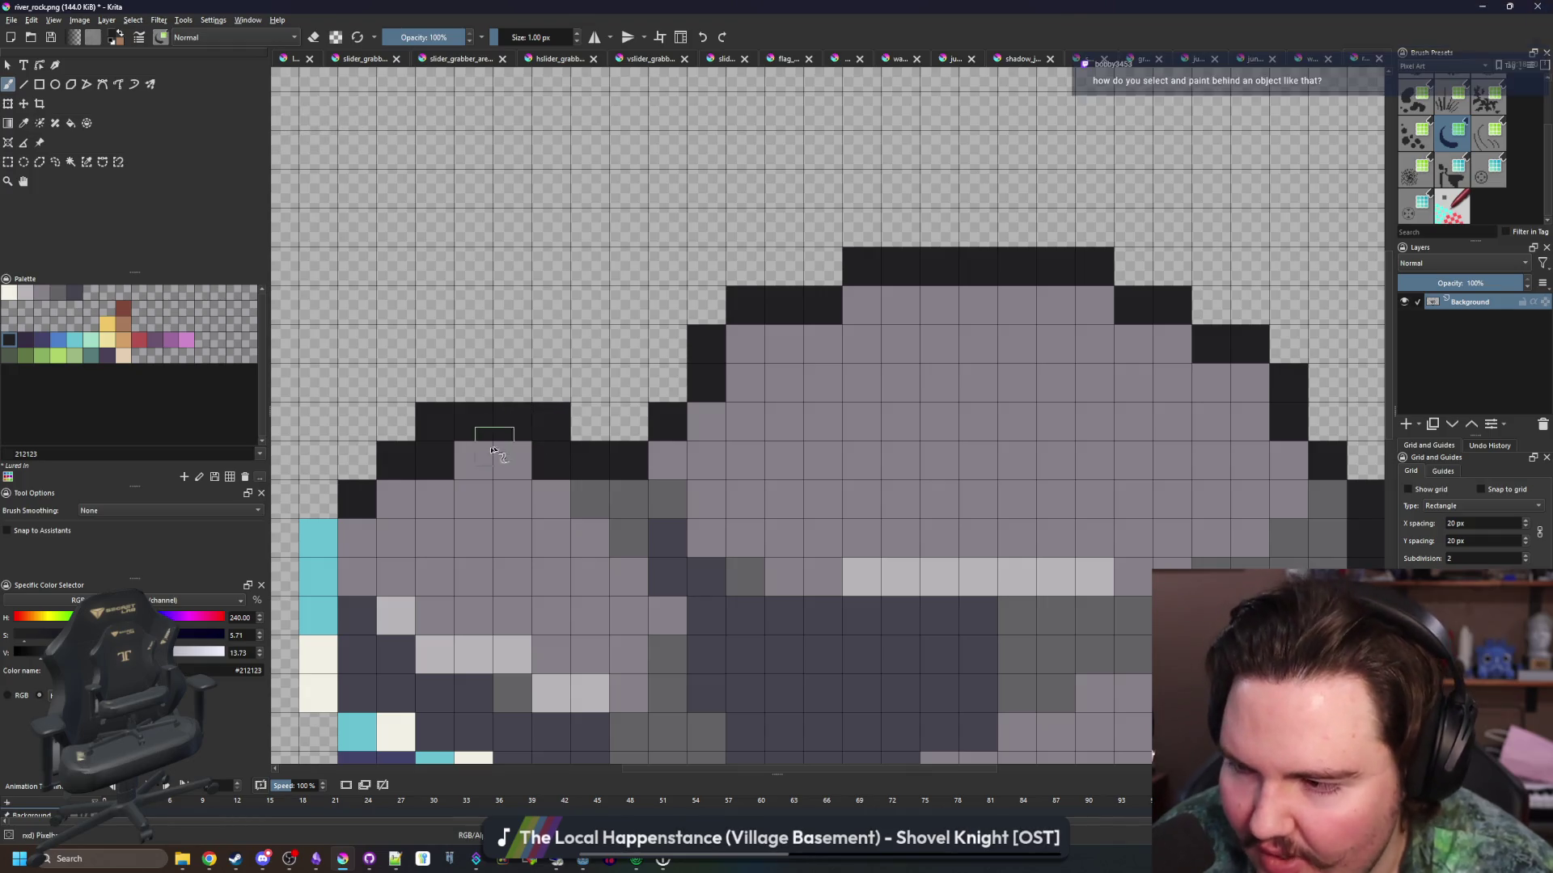
scroll(559, 469, "up", 1)
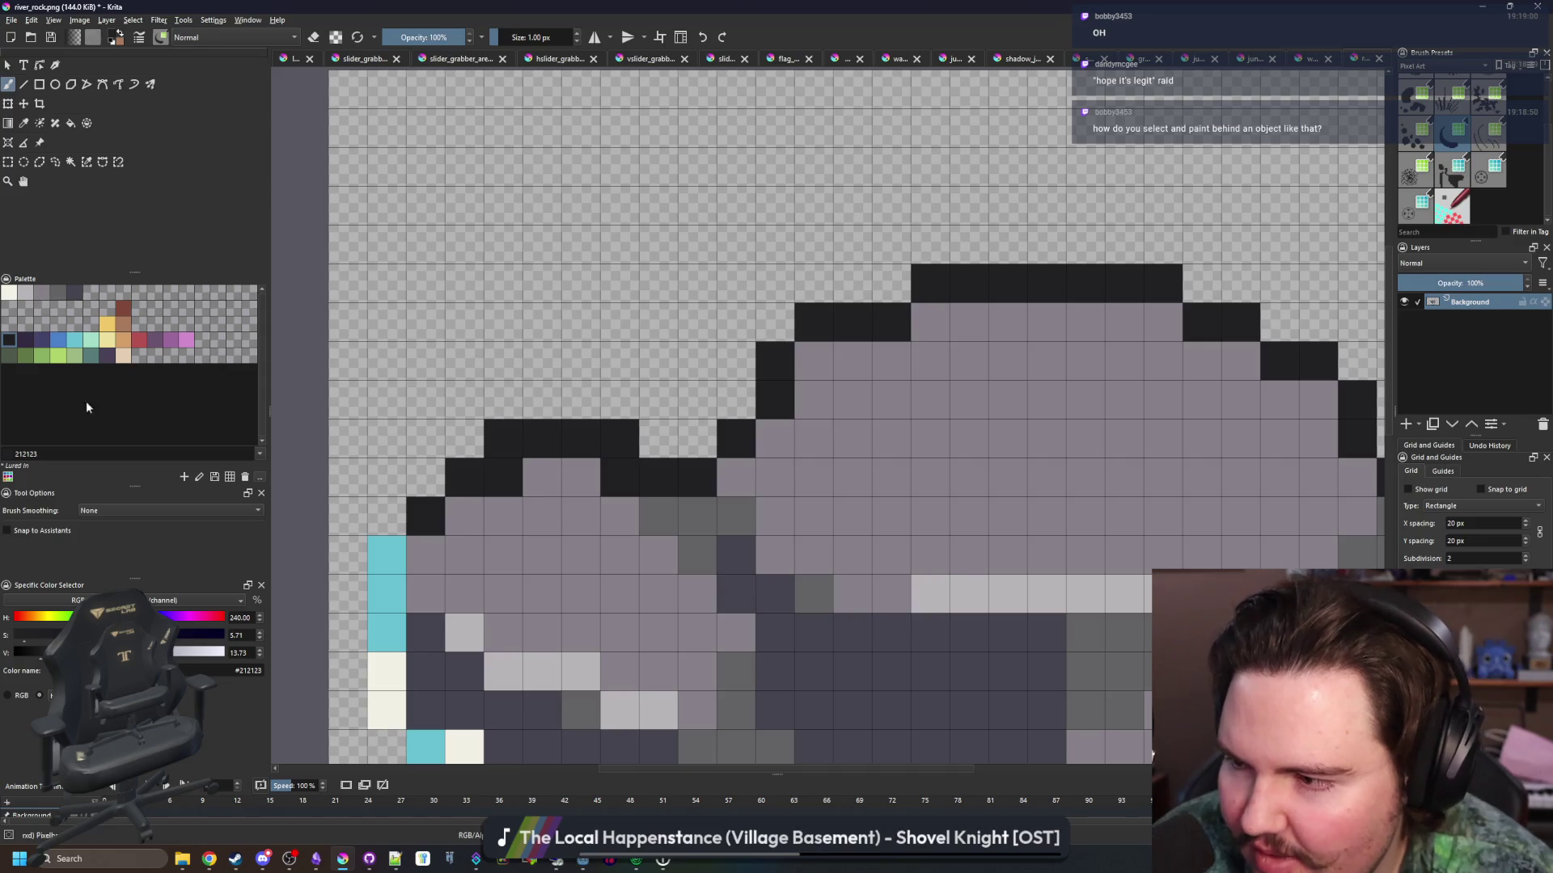
Add one more black outline pixel, recolour another grey, and sample the rock's dark grey
left_click(626, 493)
key("p")
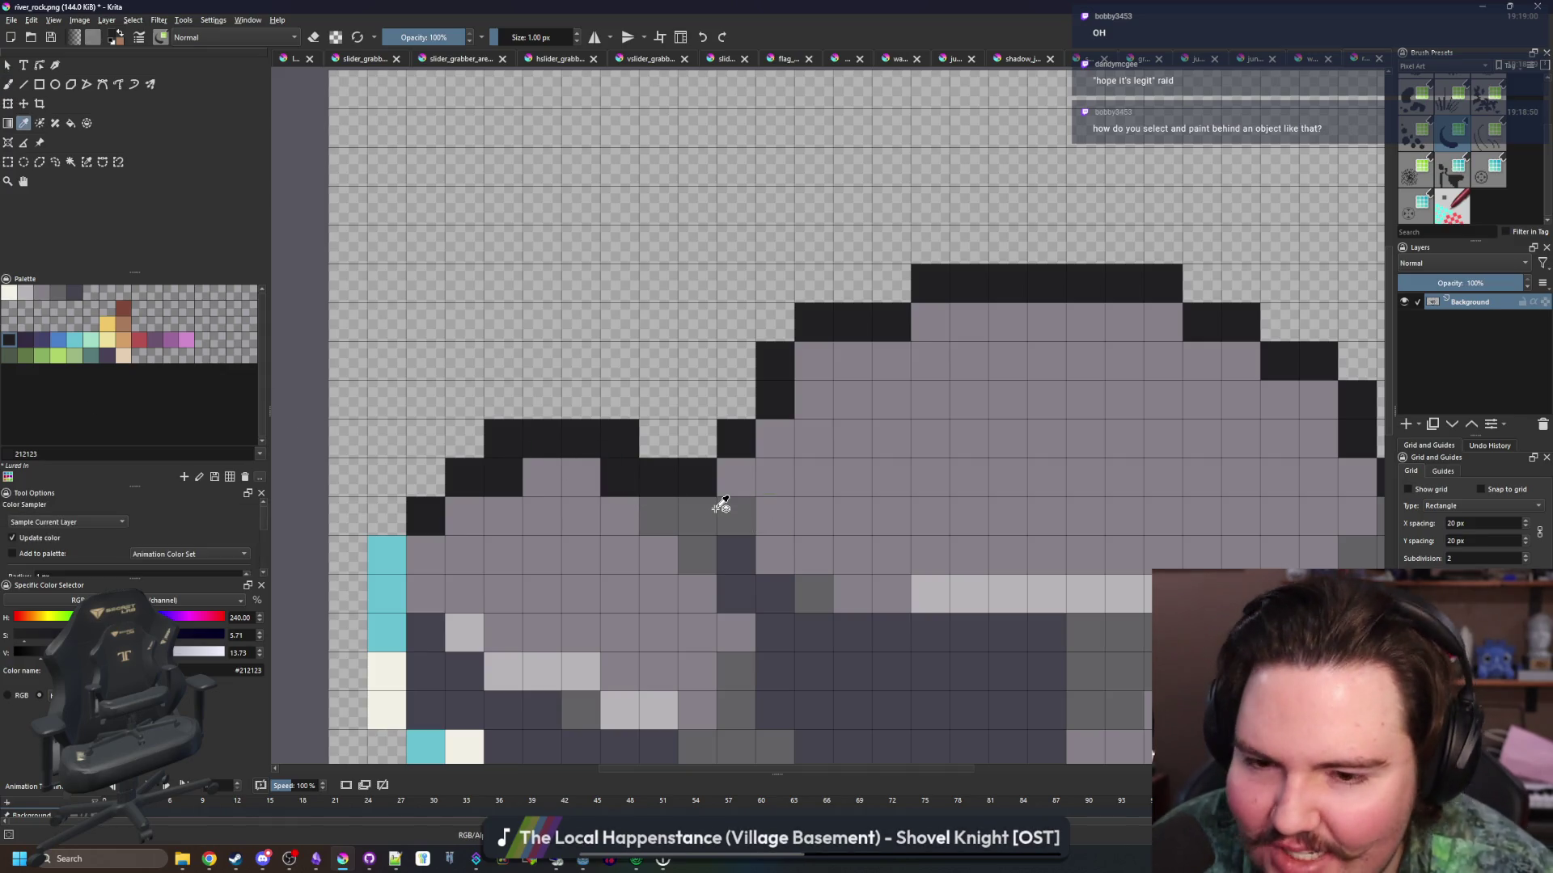
key("b")
left_click(497, 473)
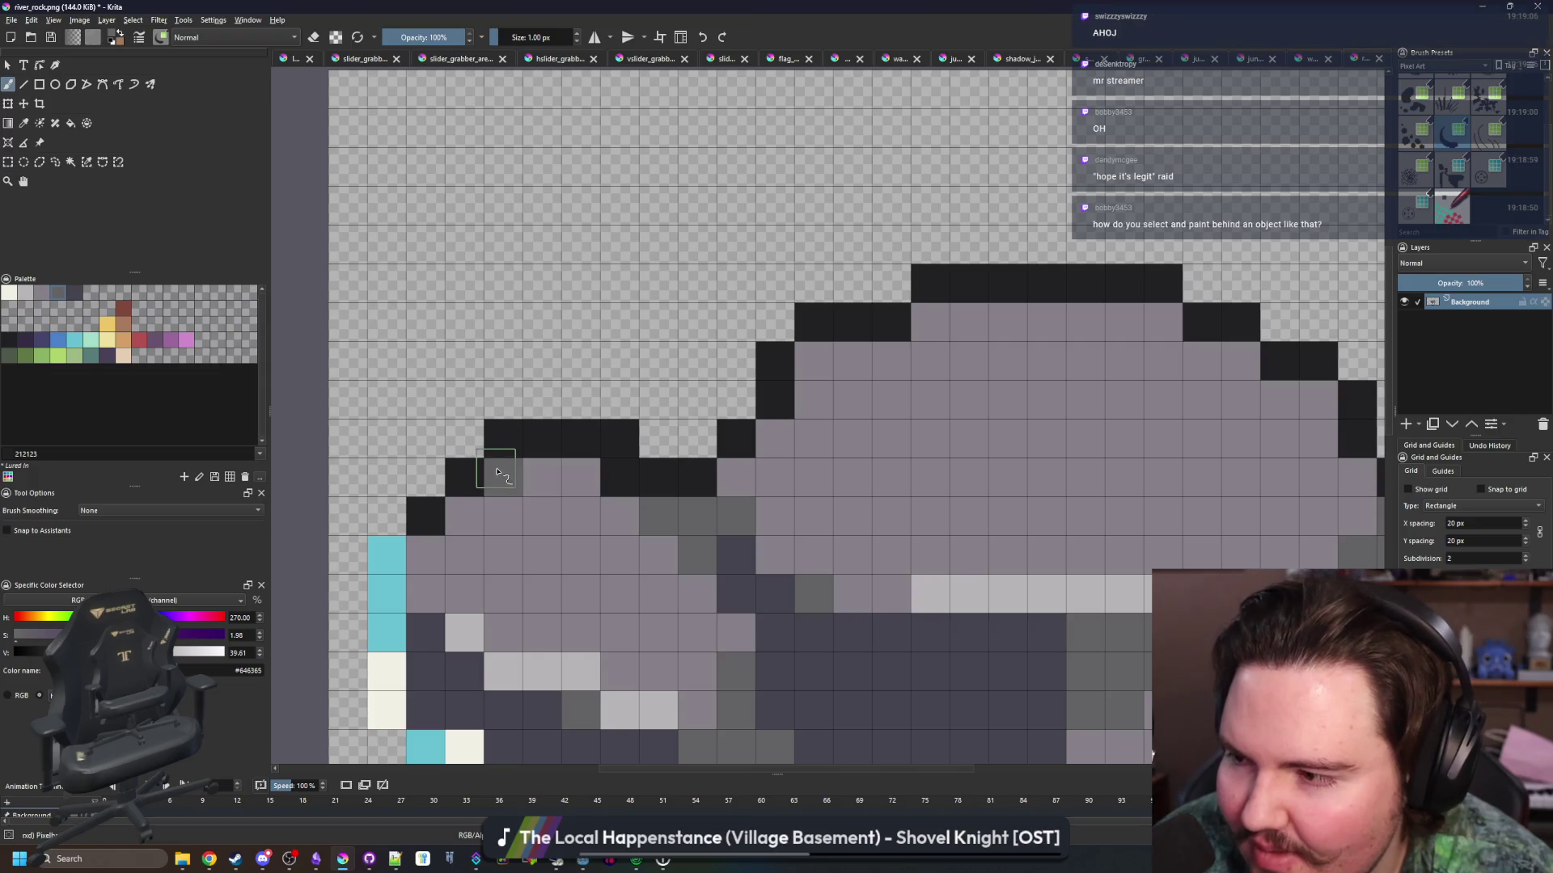
scroll(503, 467, "down", 2)
scroll(558, 452, "down", 1)
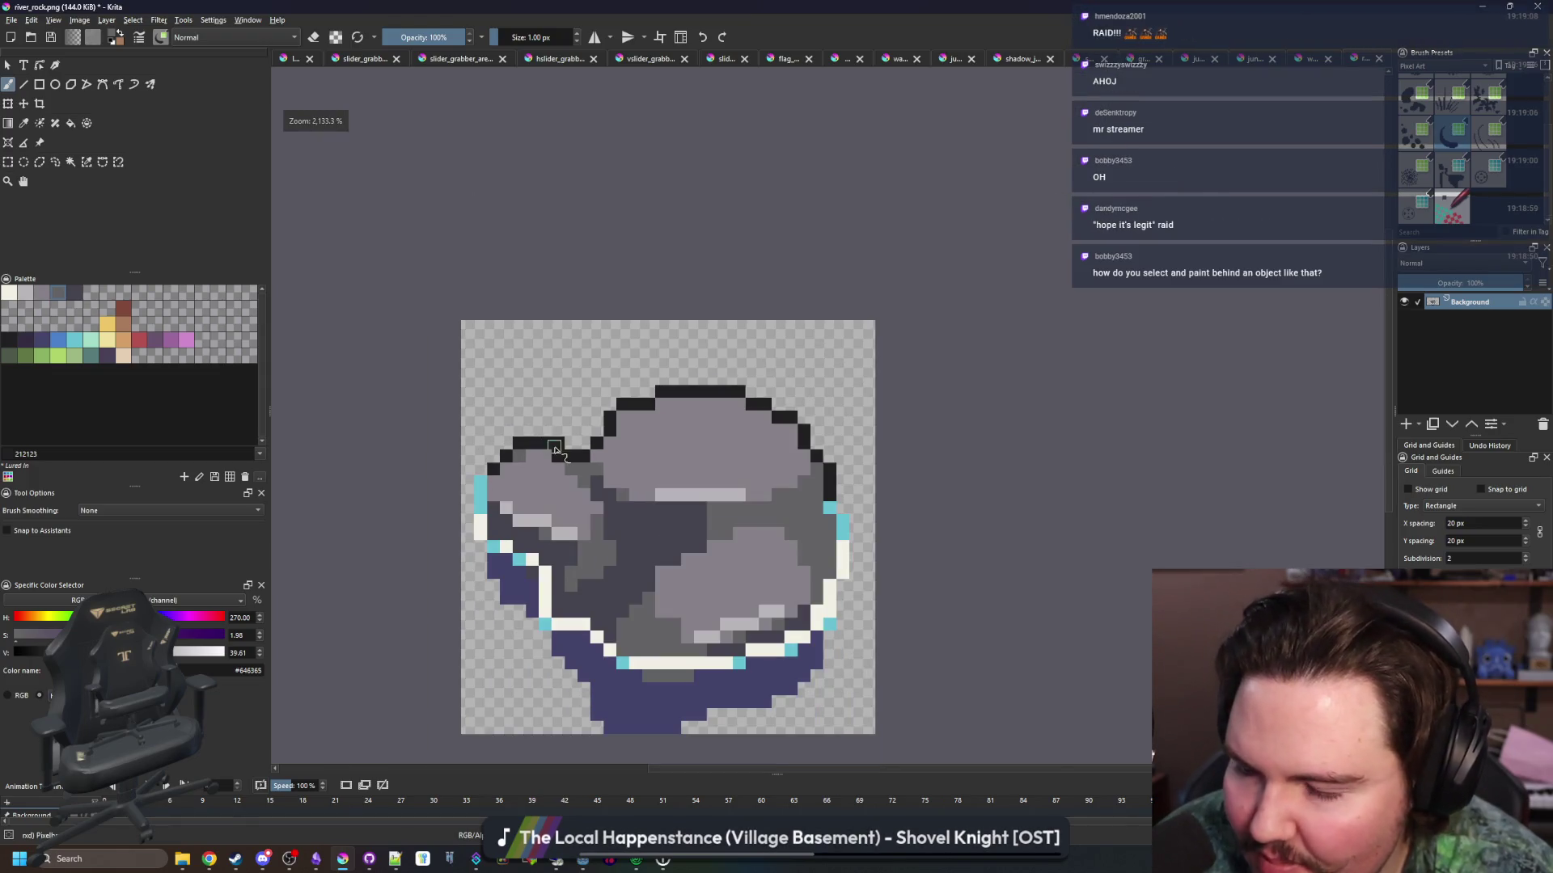
scroll(548, 499, "up", 2)
left_click(777, 533, "ctrl")
scroll(464, 460, "up", 1)
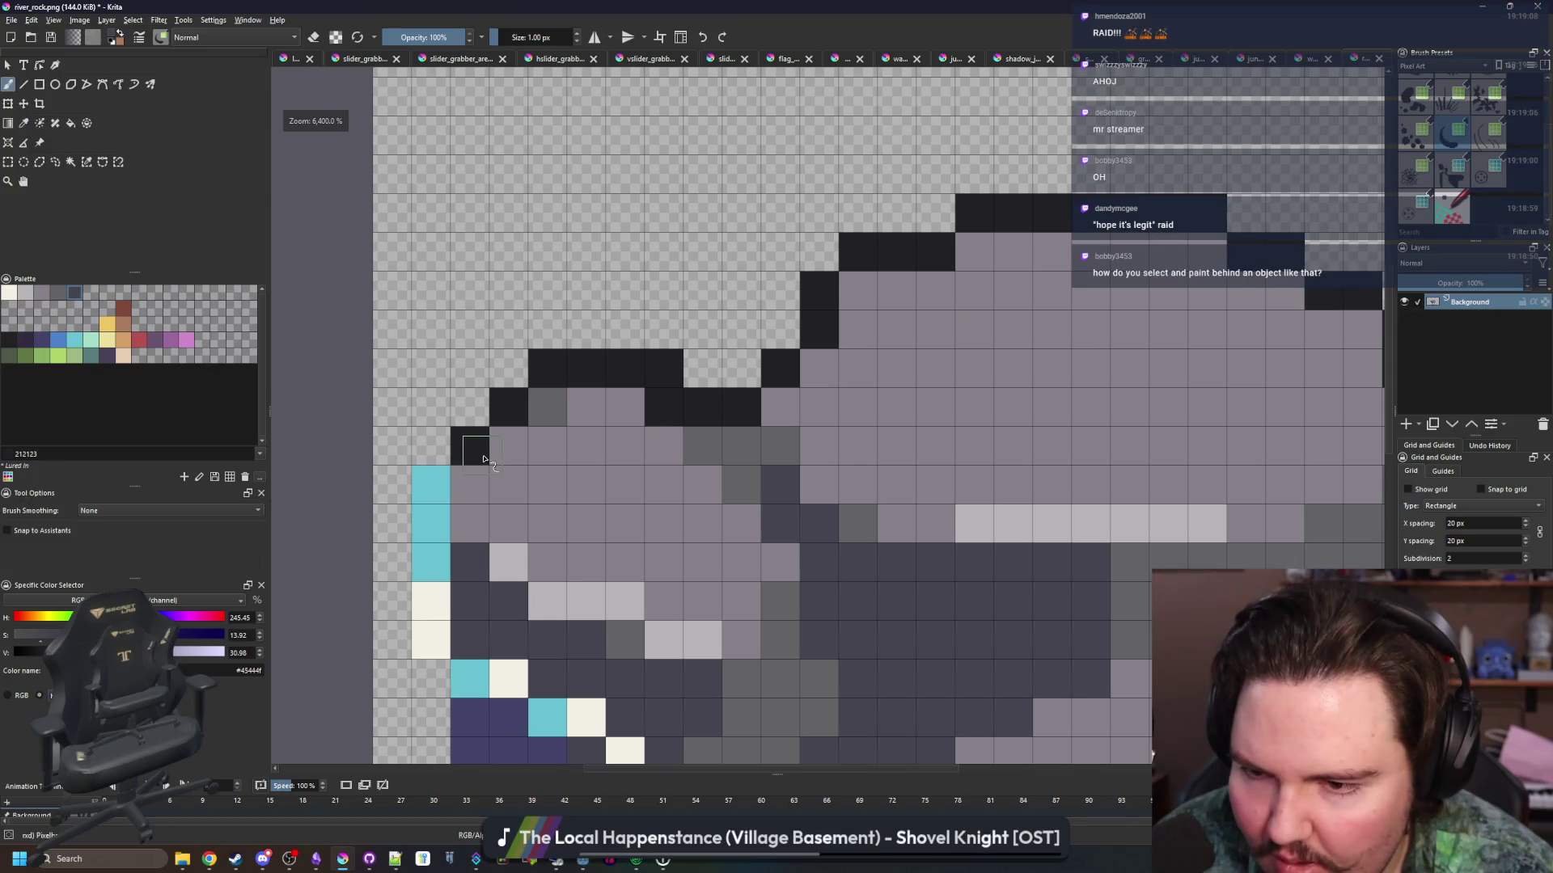
scroll(507, 405, "down", 3)
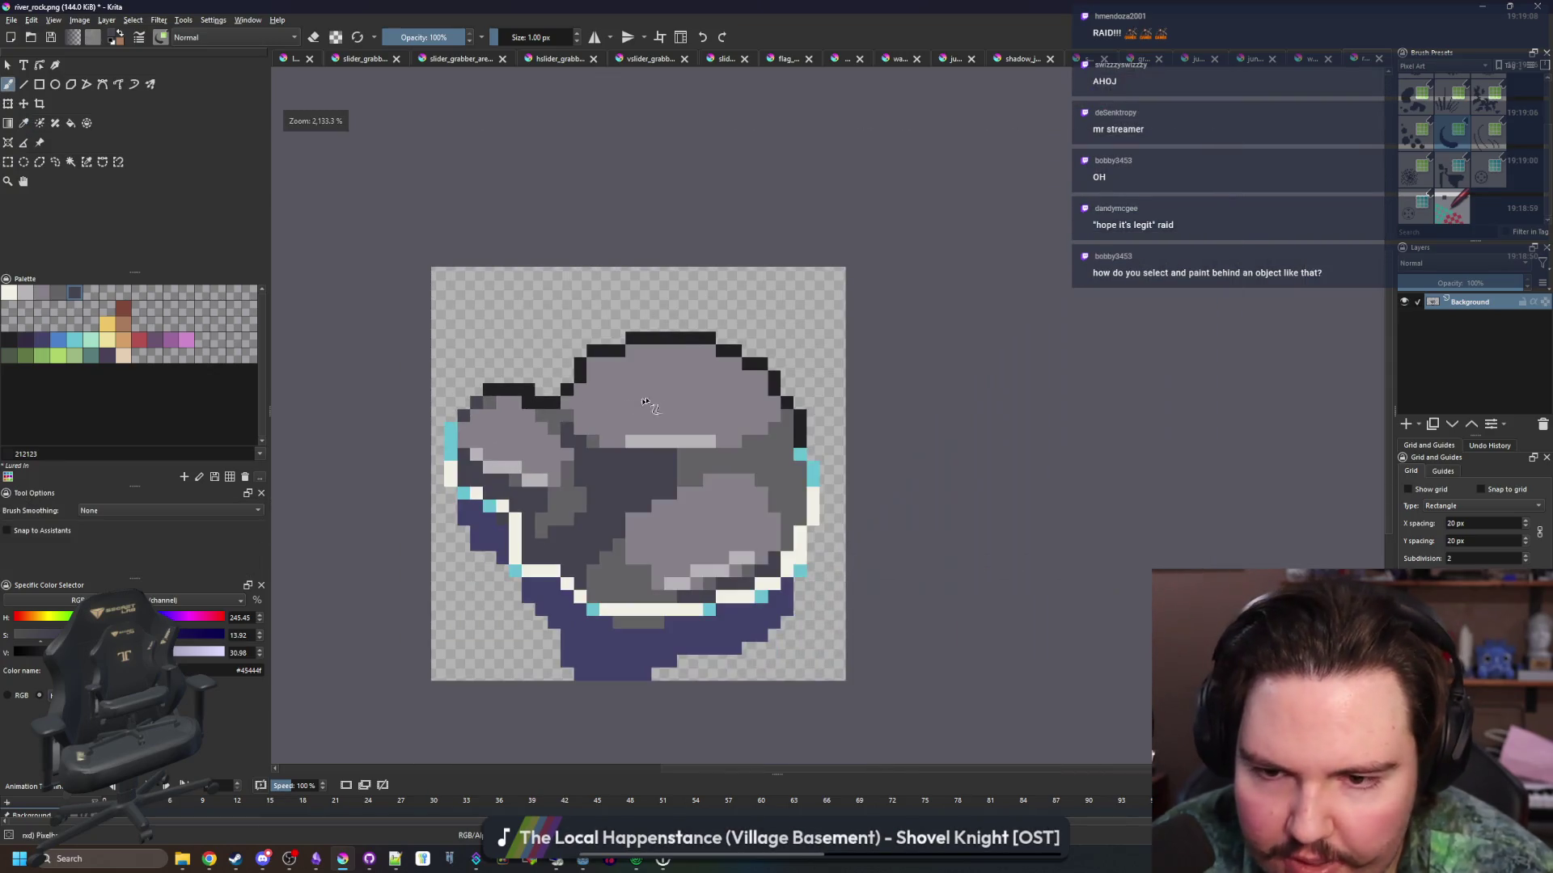
scroll(791, 446, "up", 3)
Soften two neighbouring black outline pixels to dark grey
left_click(757, 390)
scroll(757, 390, "down", 1)
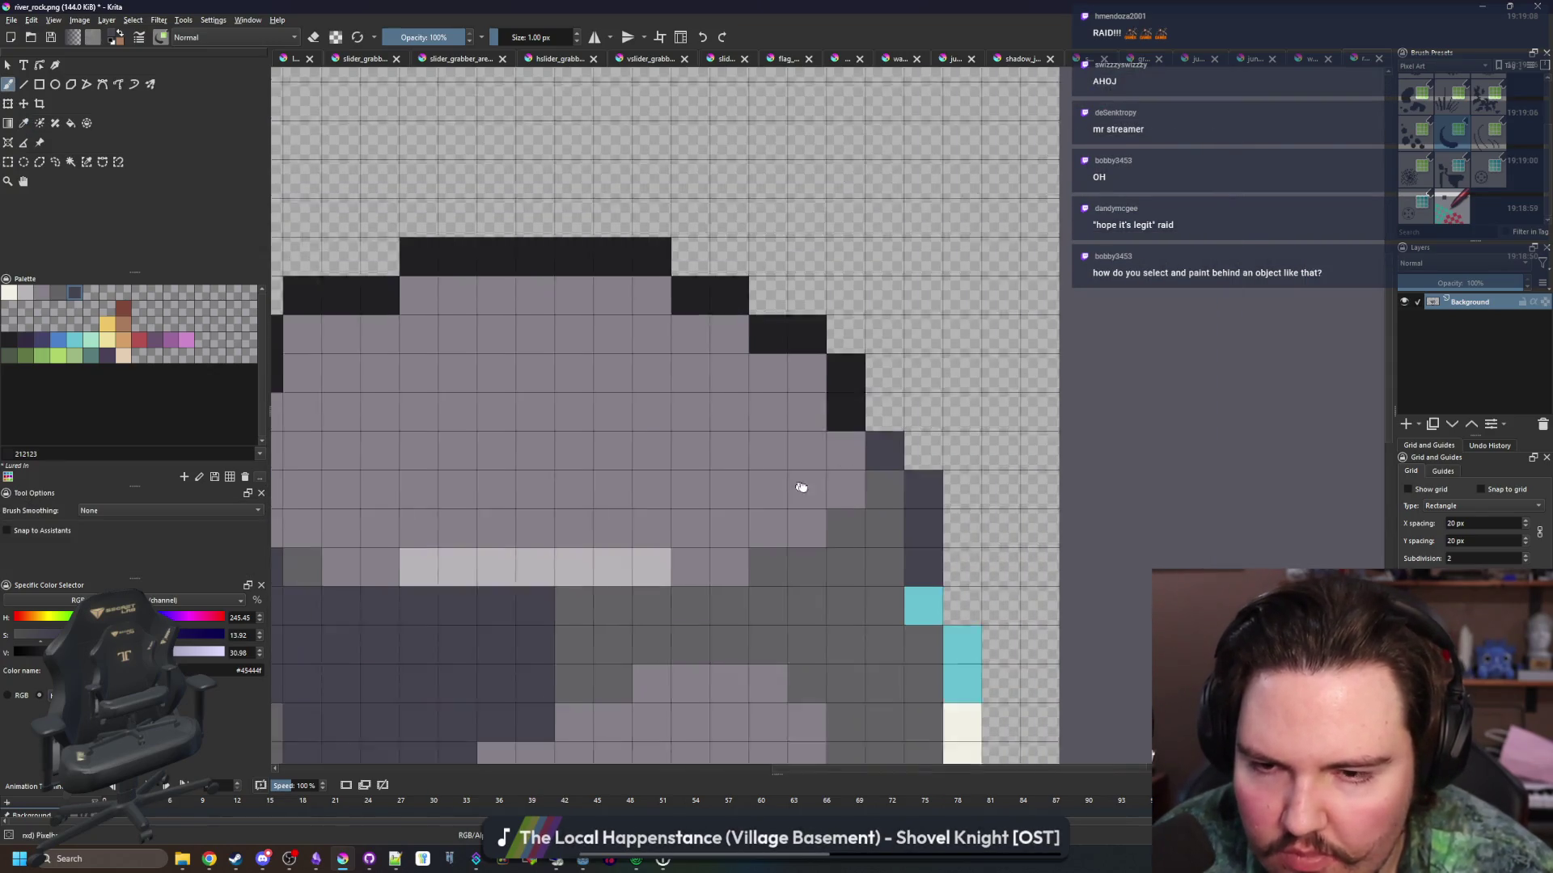
left_click(847, 398)
scroll(742, 372, "down", 1)
scroll(743, 372, "up", 1)
key("p")
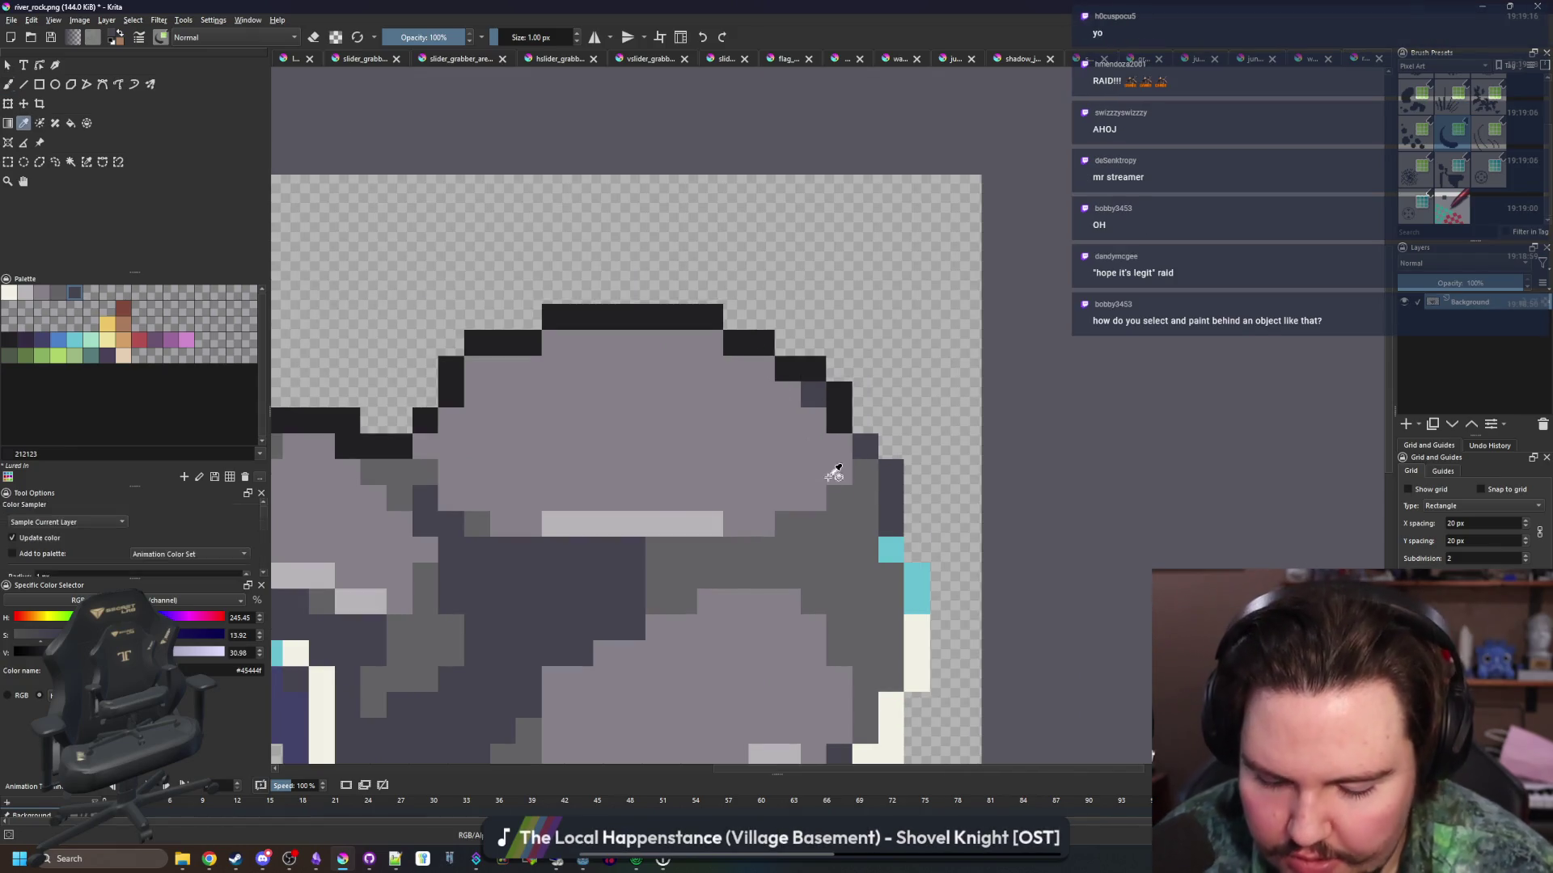
key("b")
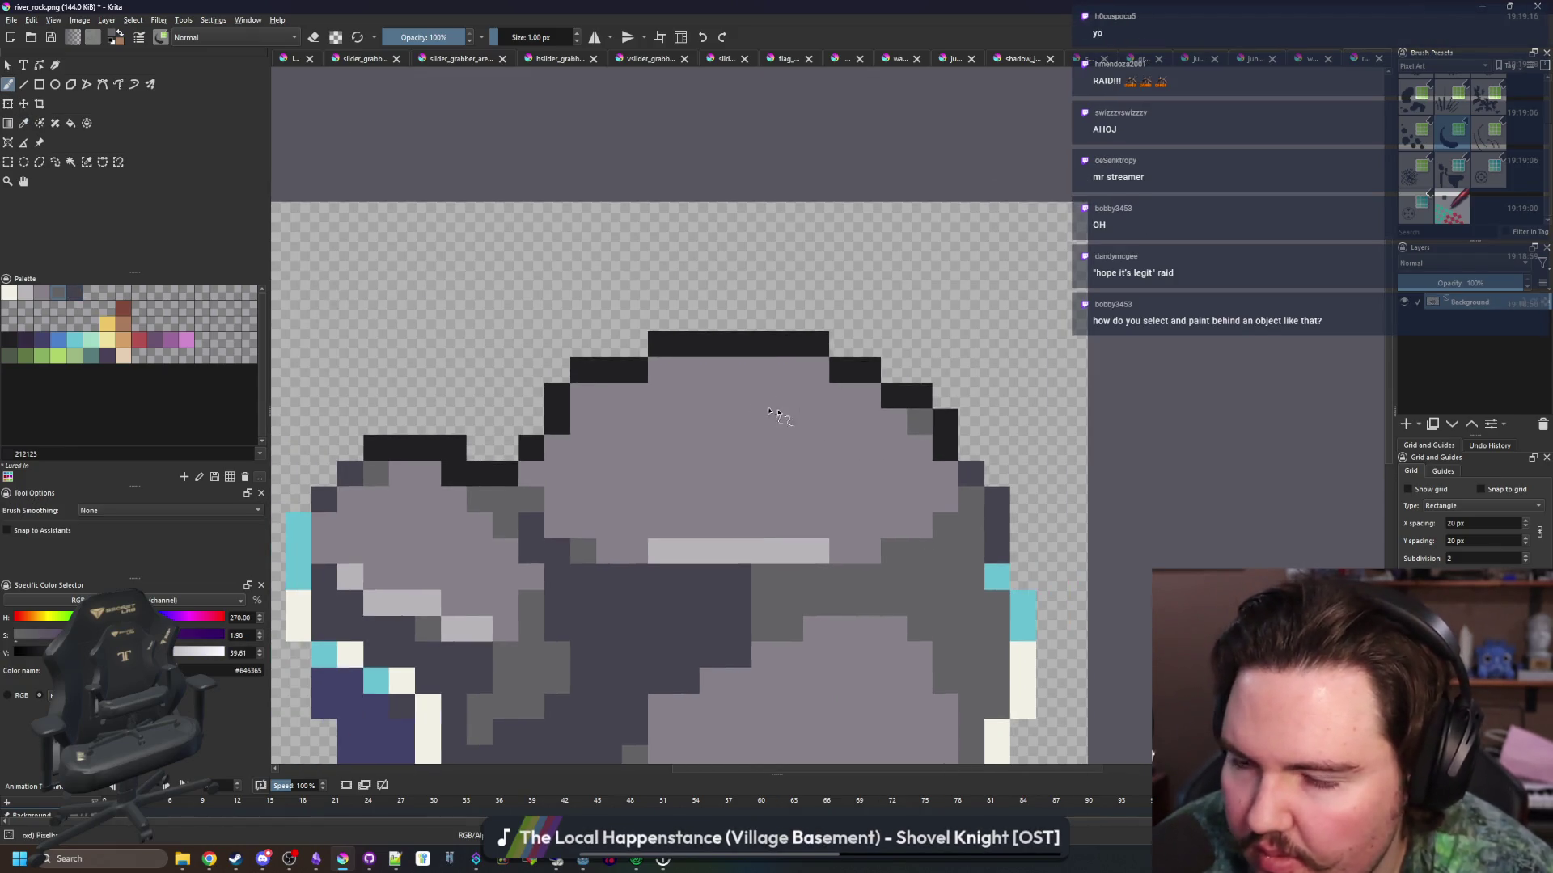
scroll(642, 360, "up", 1)
scroll(541, 402, "down", 3)
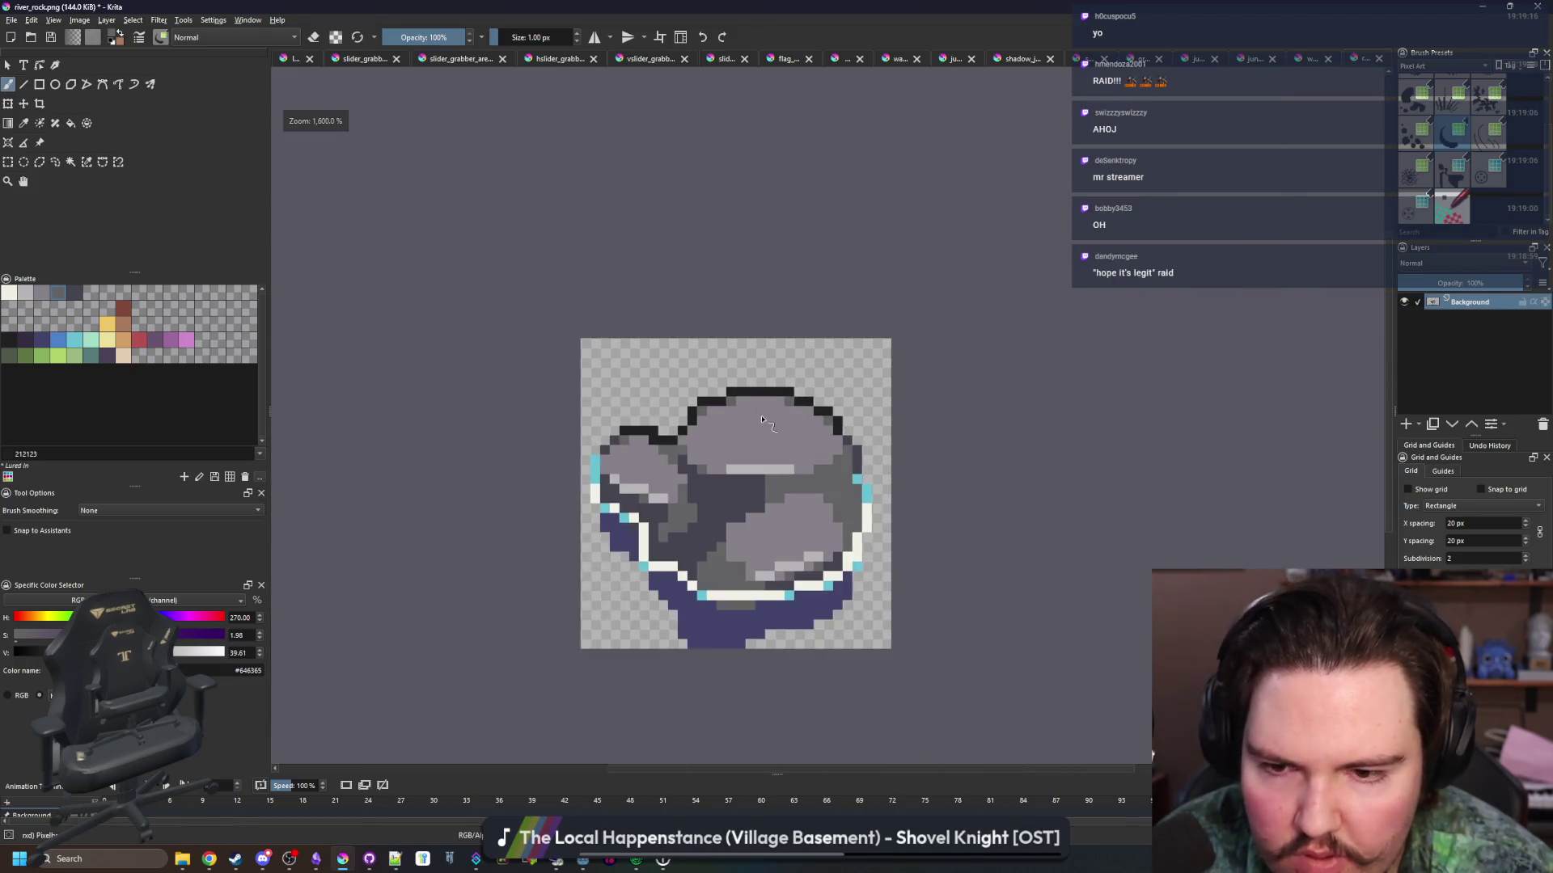
scroll(680, 381, "down", 3)
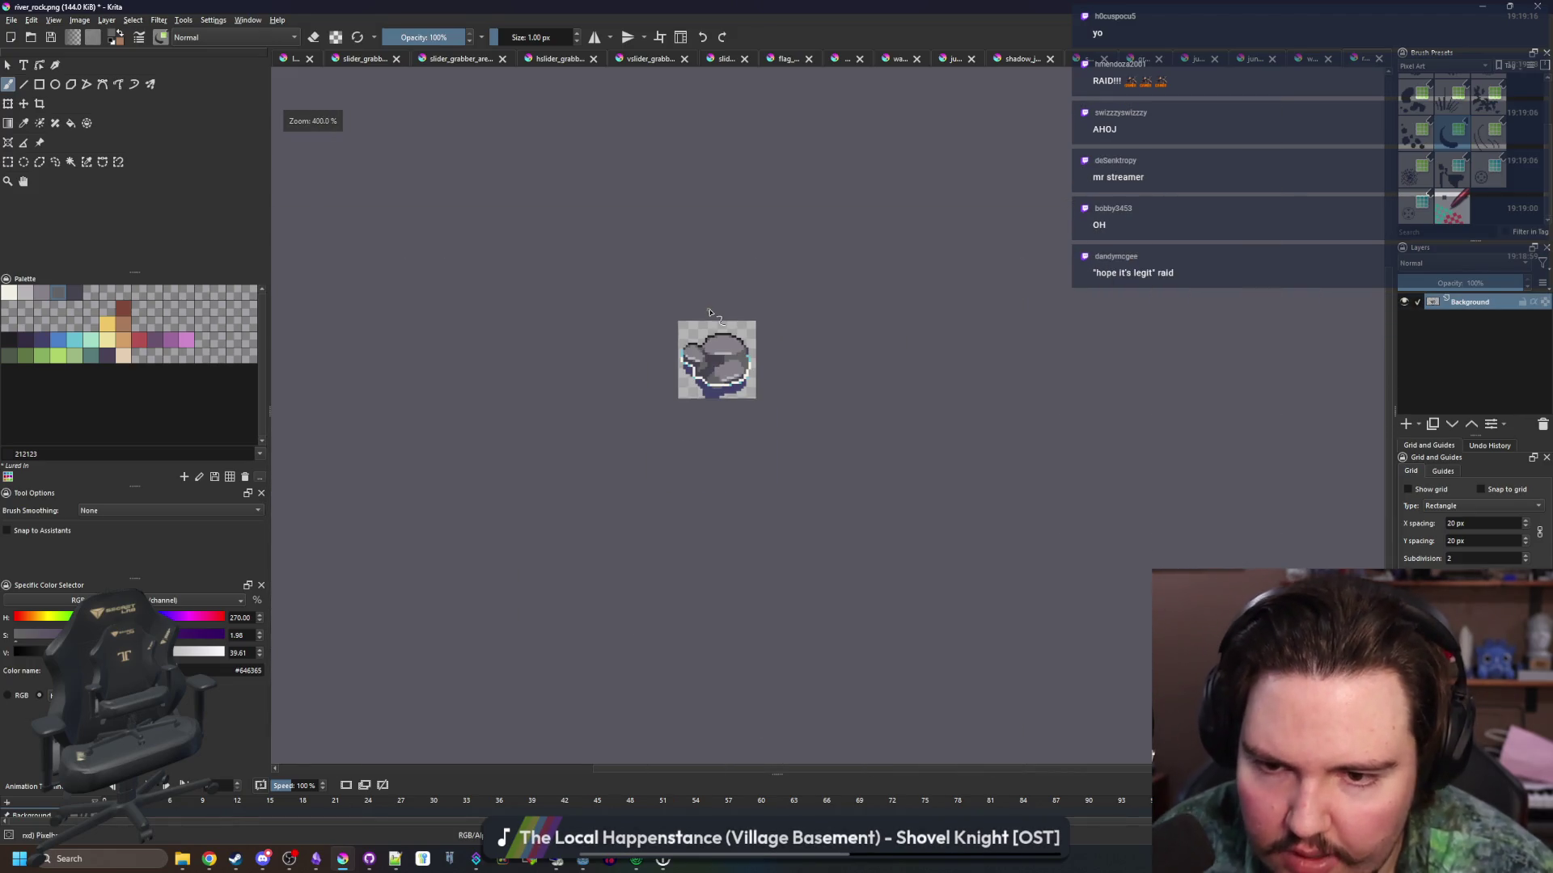
scroll(688, 352, "up", 3)
scroll(540, 360, "up", 3)
Touch up the outline with the eraser and the picked dark grey outline colour
key("e")
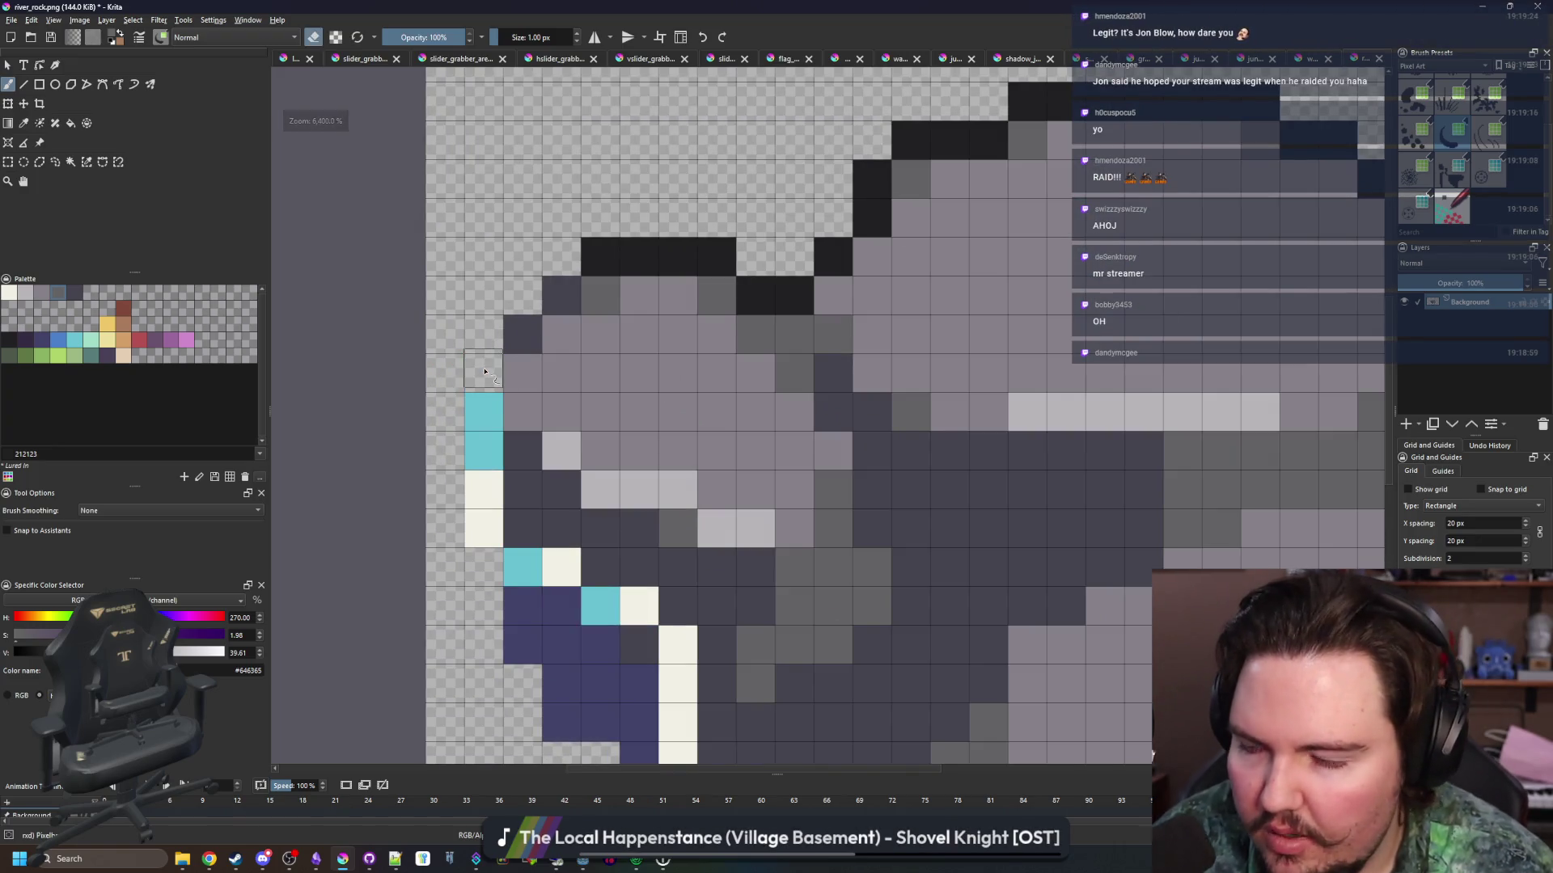
scroll(499, 438, "down", 1)
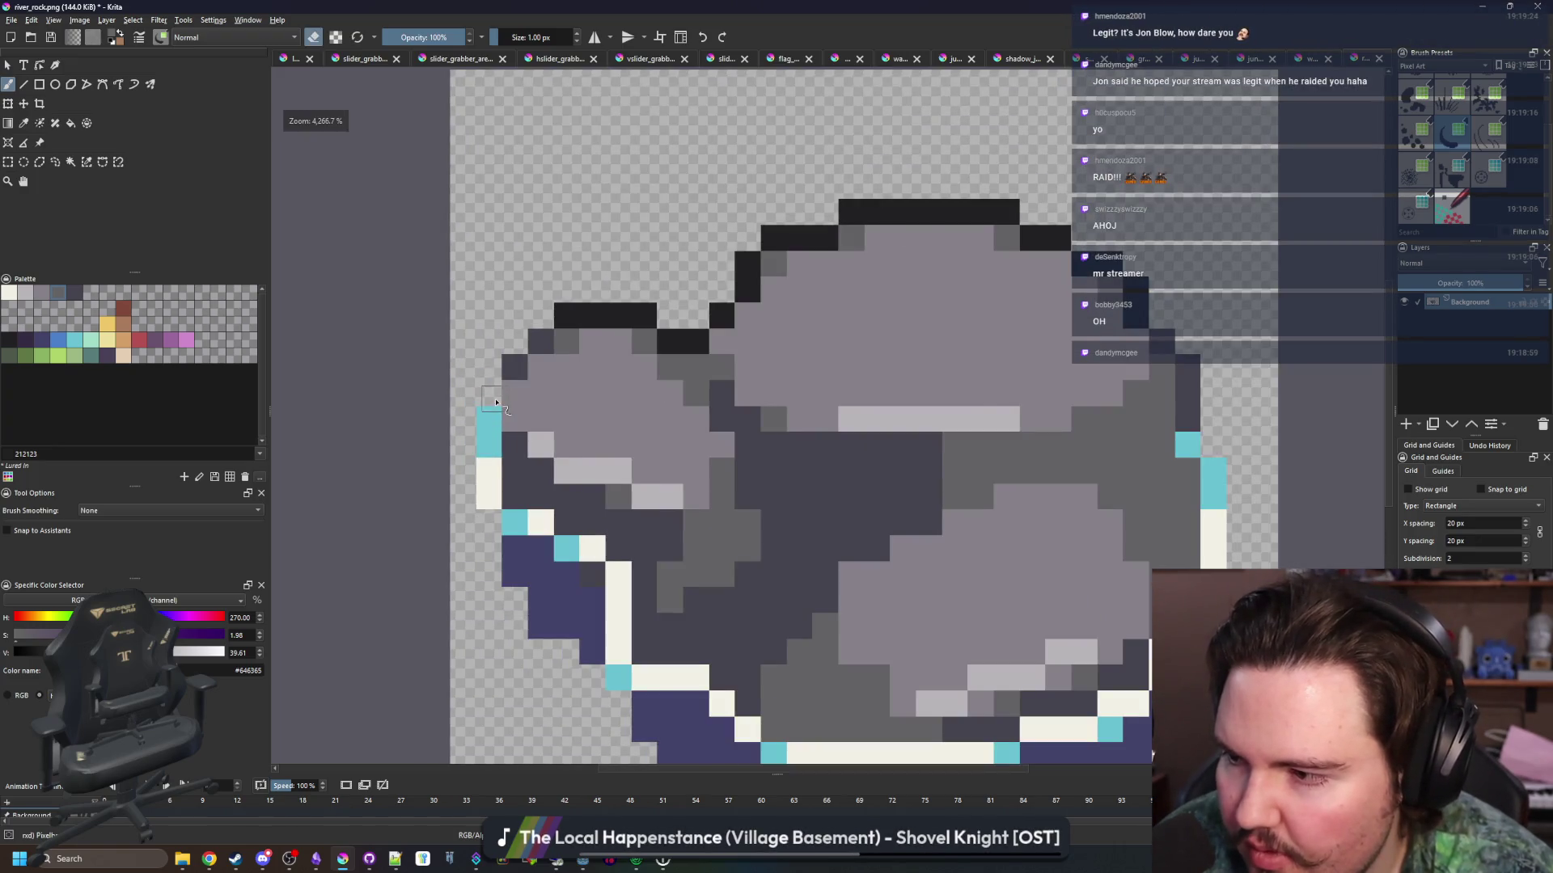
scroll(496, 402, "up", 1)
key("p")
left_click(538, 346)
scroll(537, 346, "down", 4)
scroll(538, 346, "up", 4)
key("b")
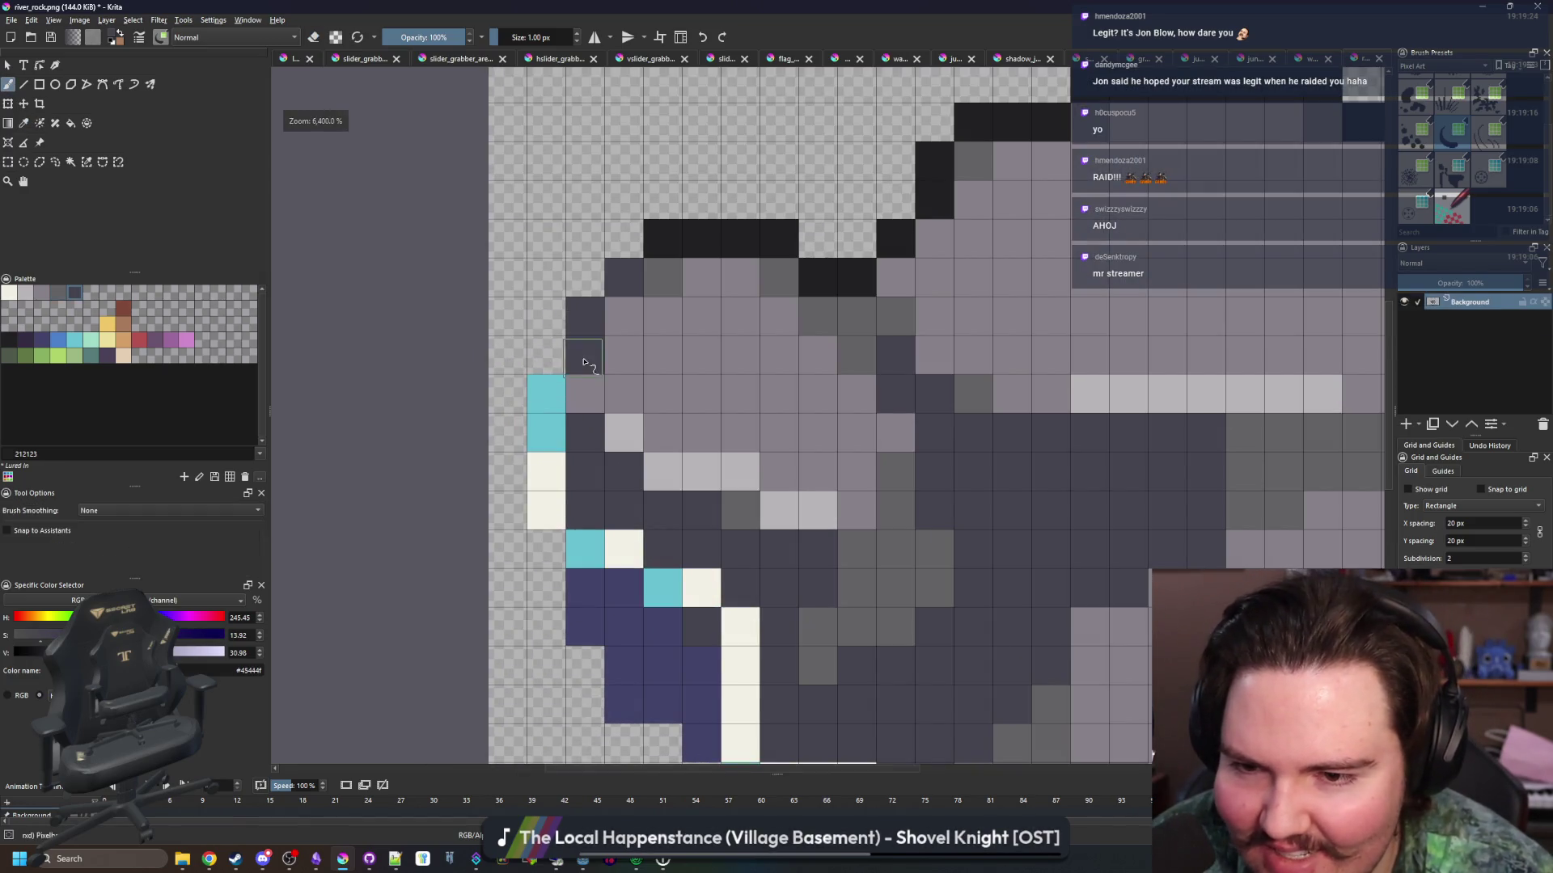
scroll(535, 409, "down", 5)
scroll(595, 351, "down", 4)
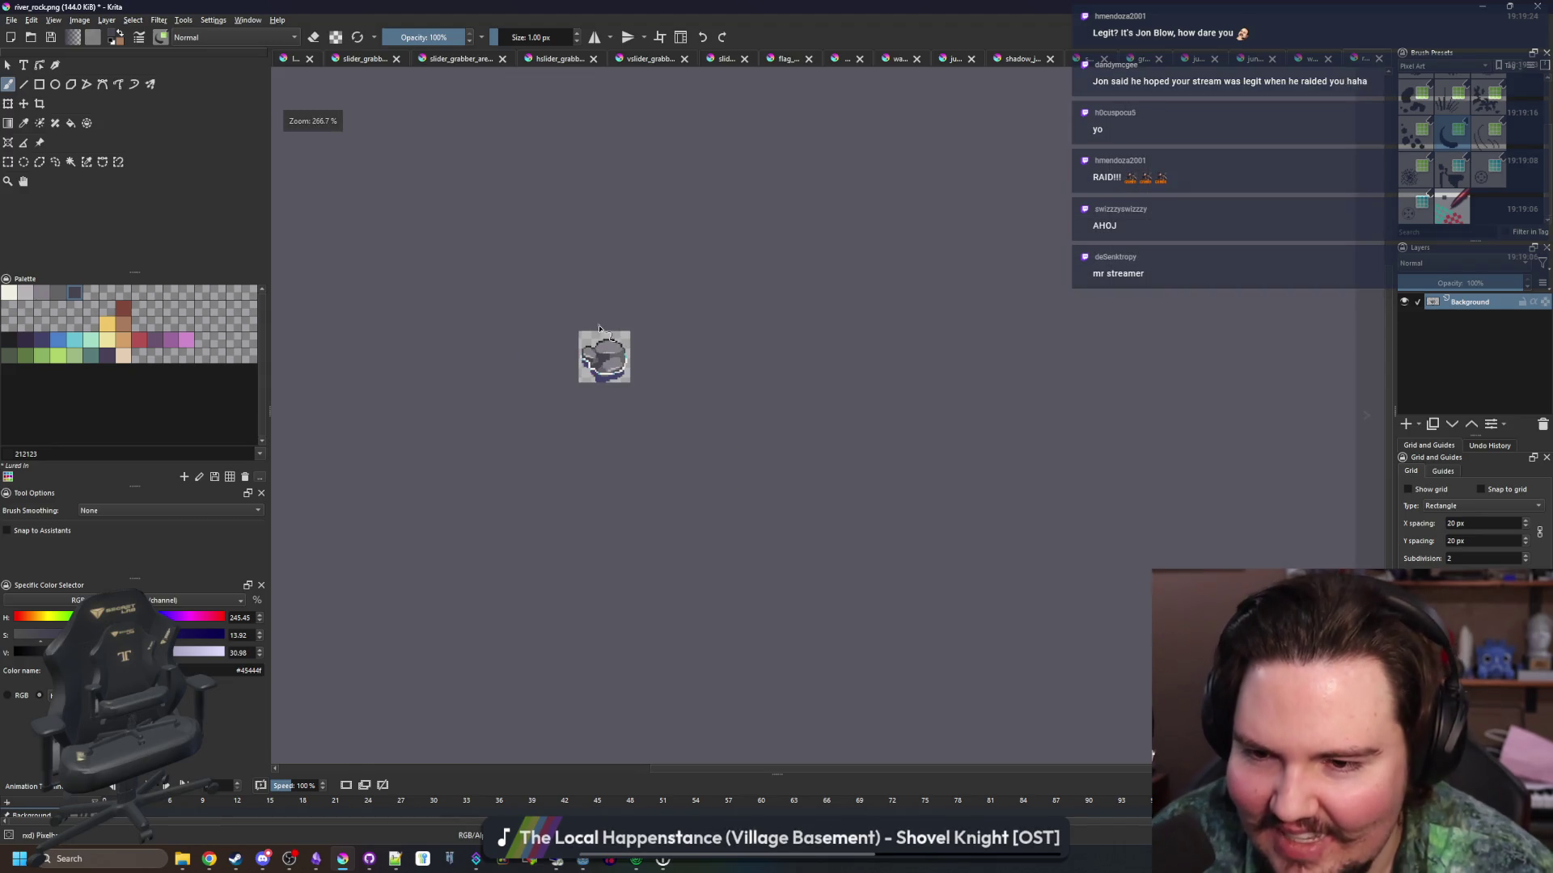
scroll(593, 368, "up", 5)
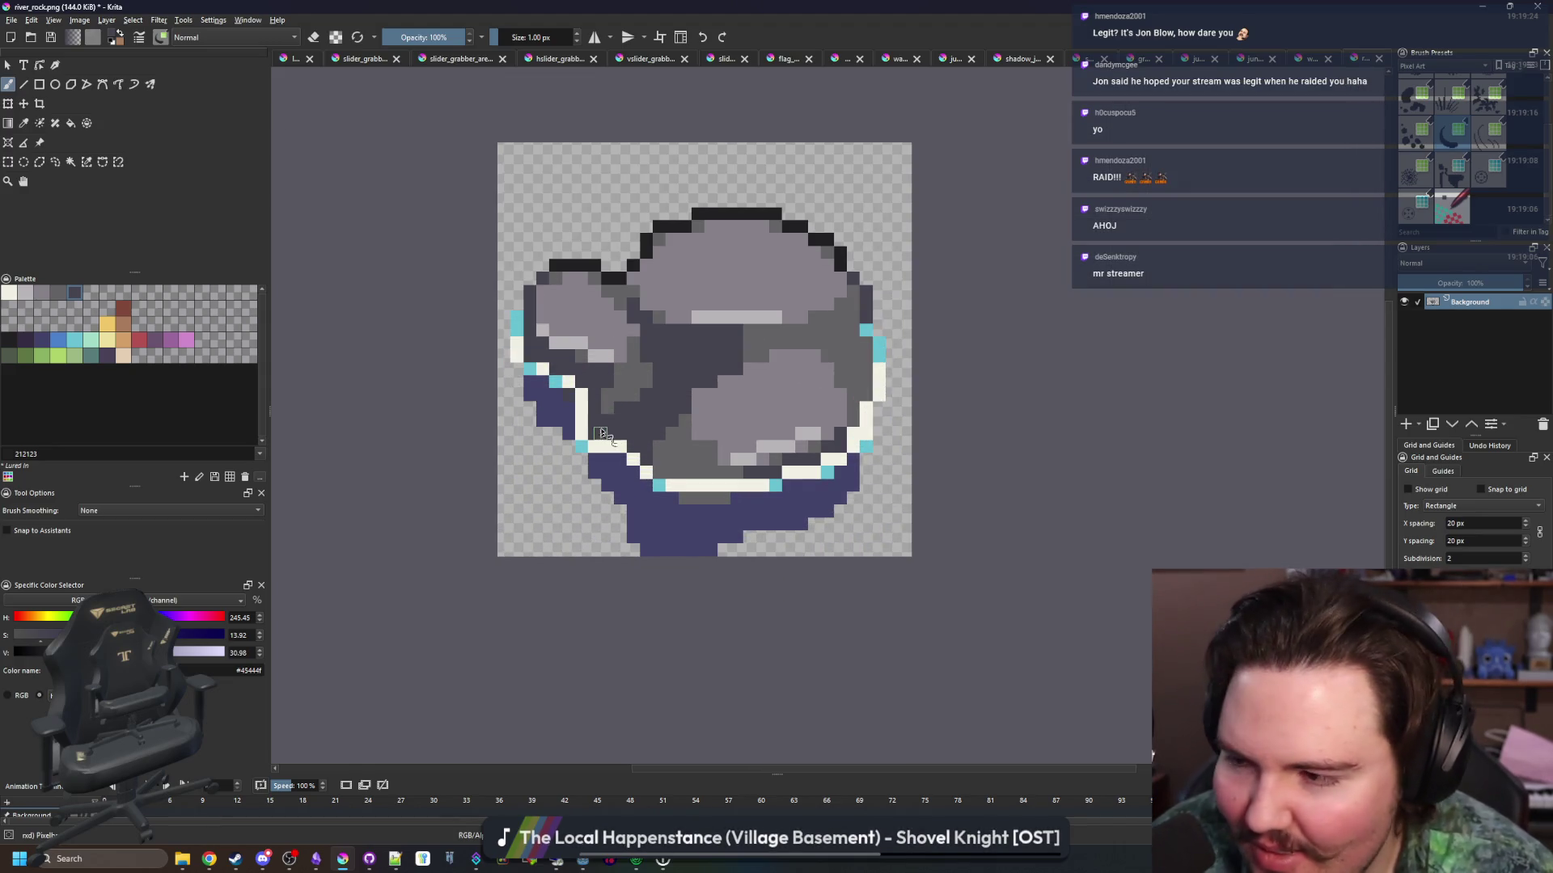
scroll(603, 415, "up", 1)
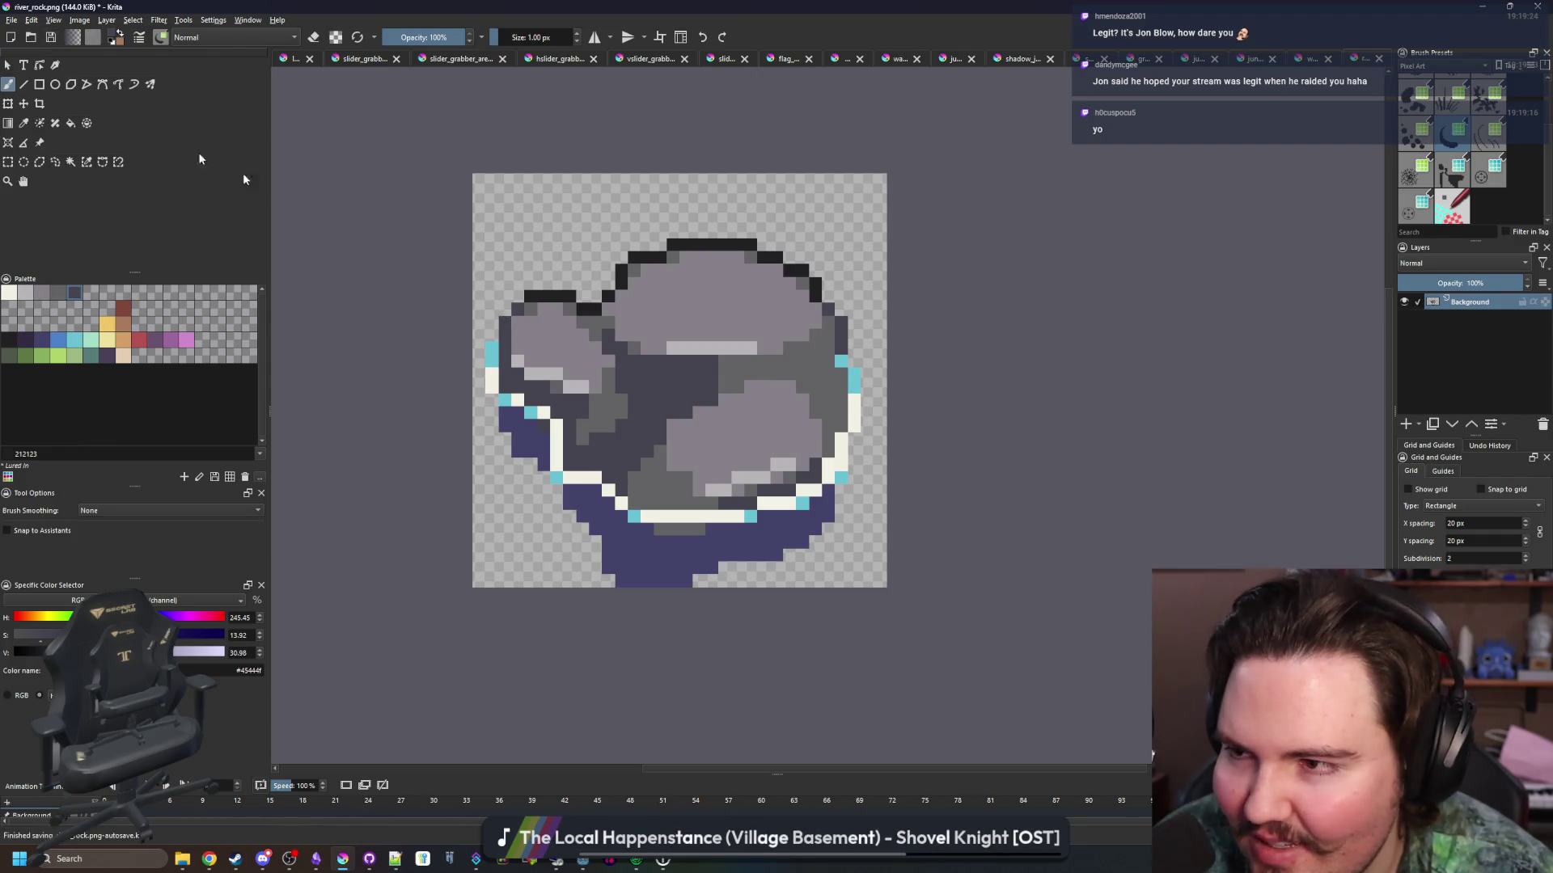
Re-save the rock as river_rock.png and return to Godot
key("ctrl+s")
key("Return")
scroll(675, 465, "down", 1)
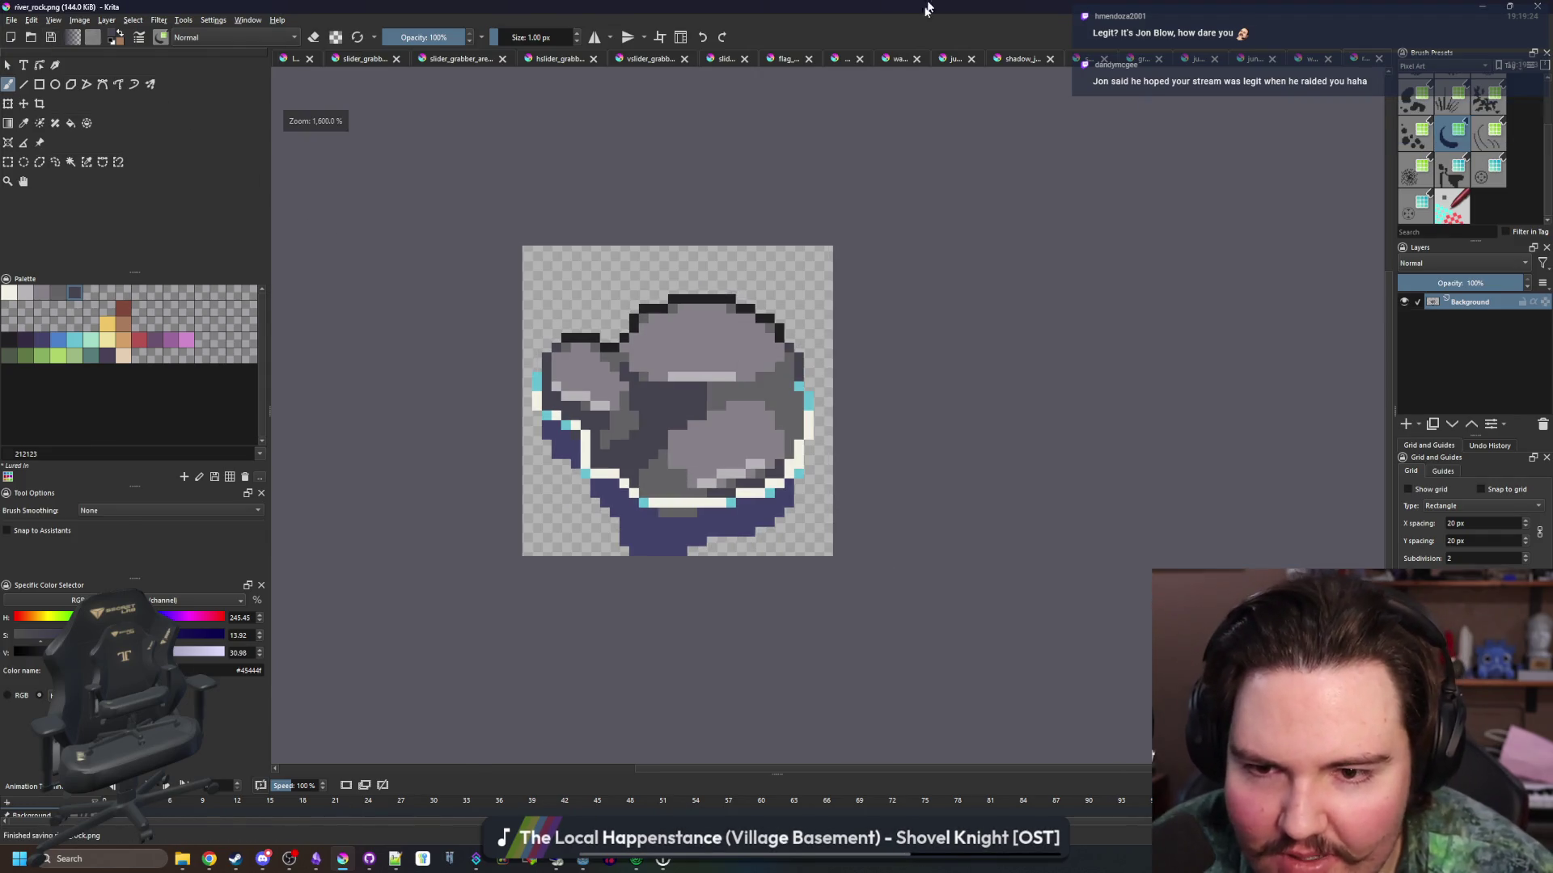
key("alt+Tab")
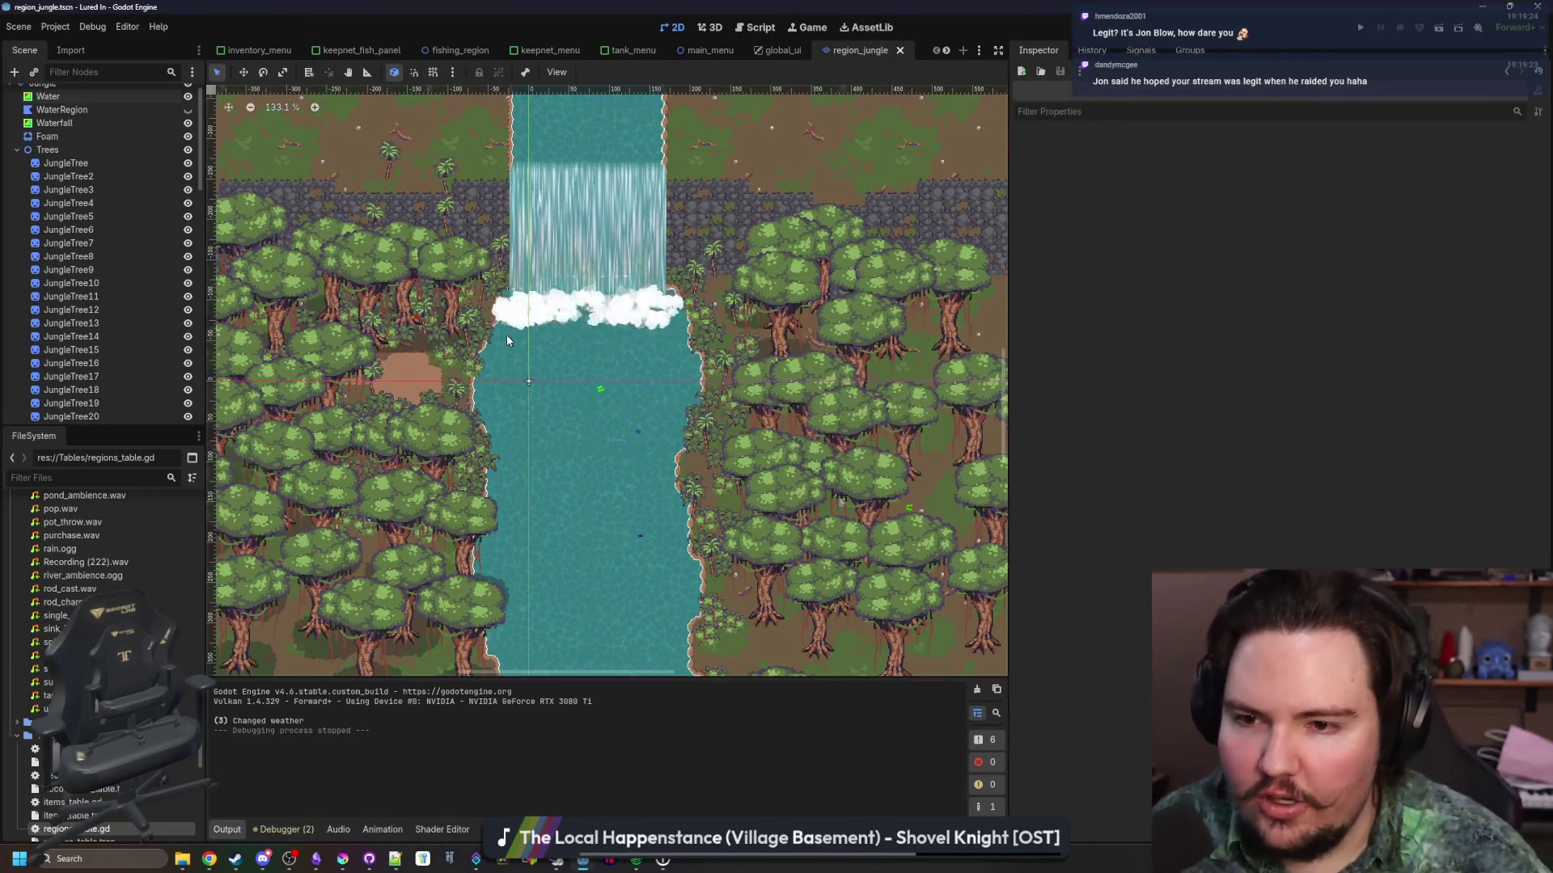
Collapse the Trees and JunglePalms groups, then add a Node2D named WaterDecorations under Jungle
scroll(582, 404, "up", 6)
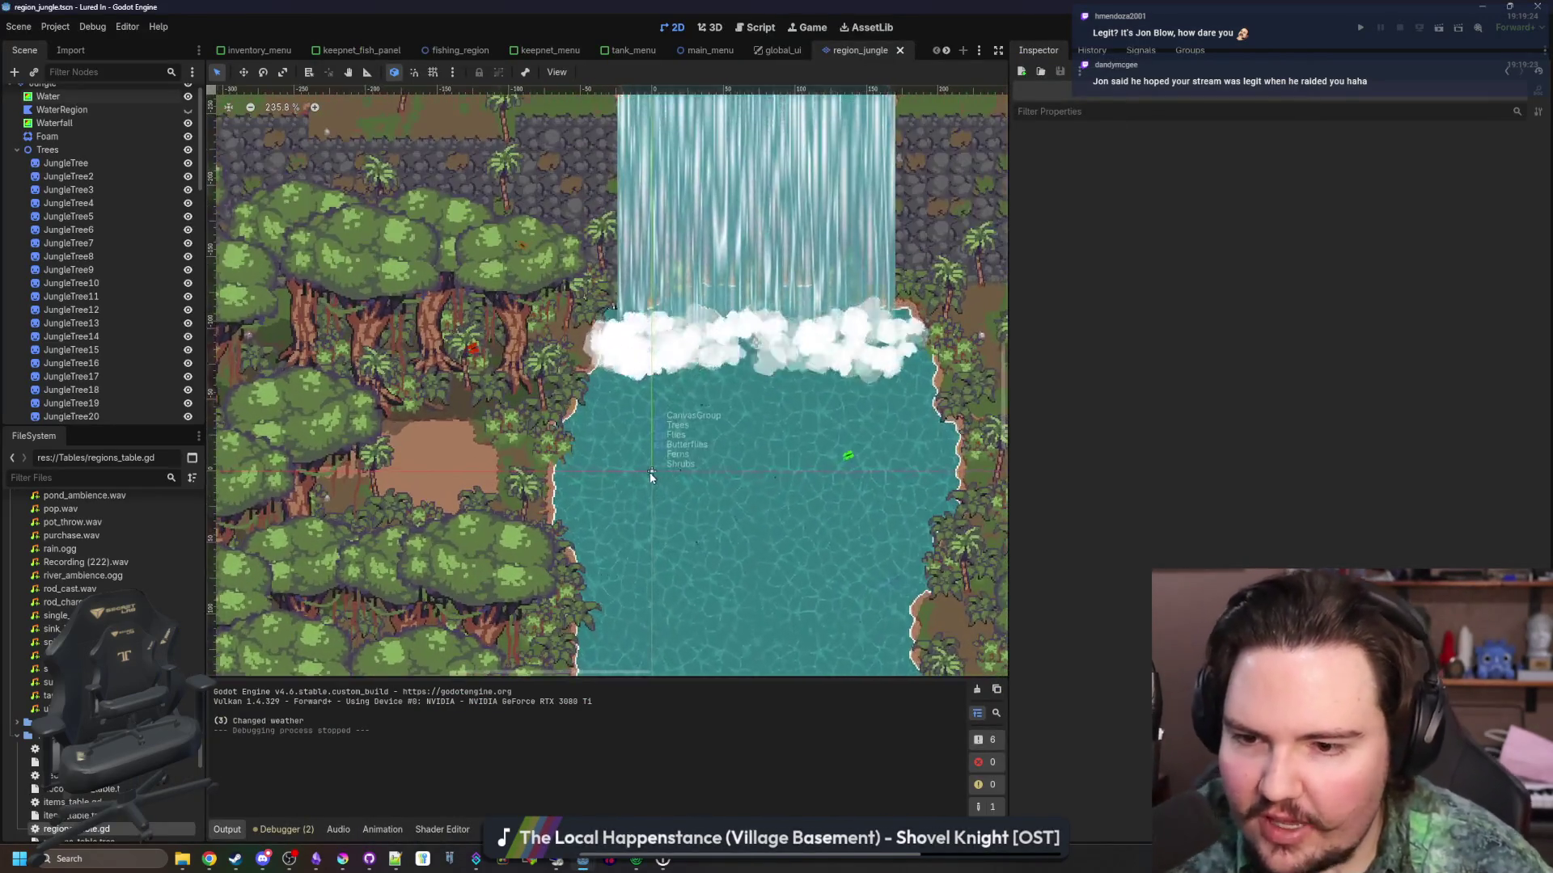
scroll(615, 434, "up", 2)
left_click(17, 149)
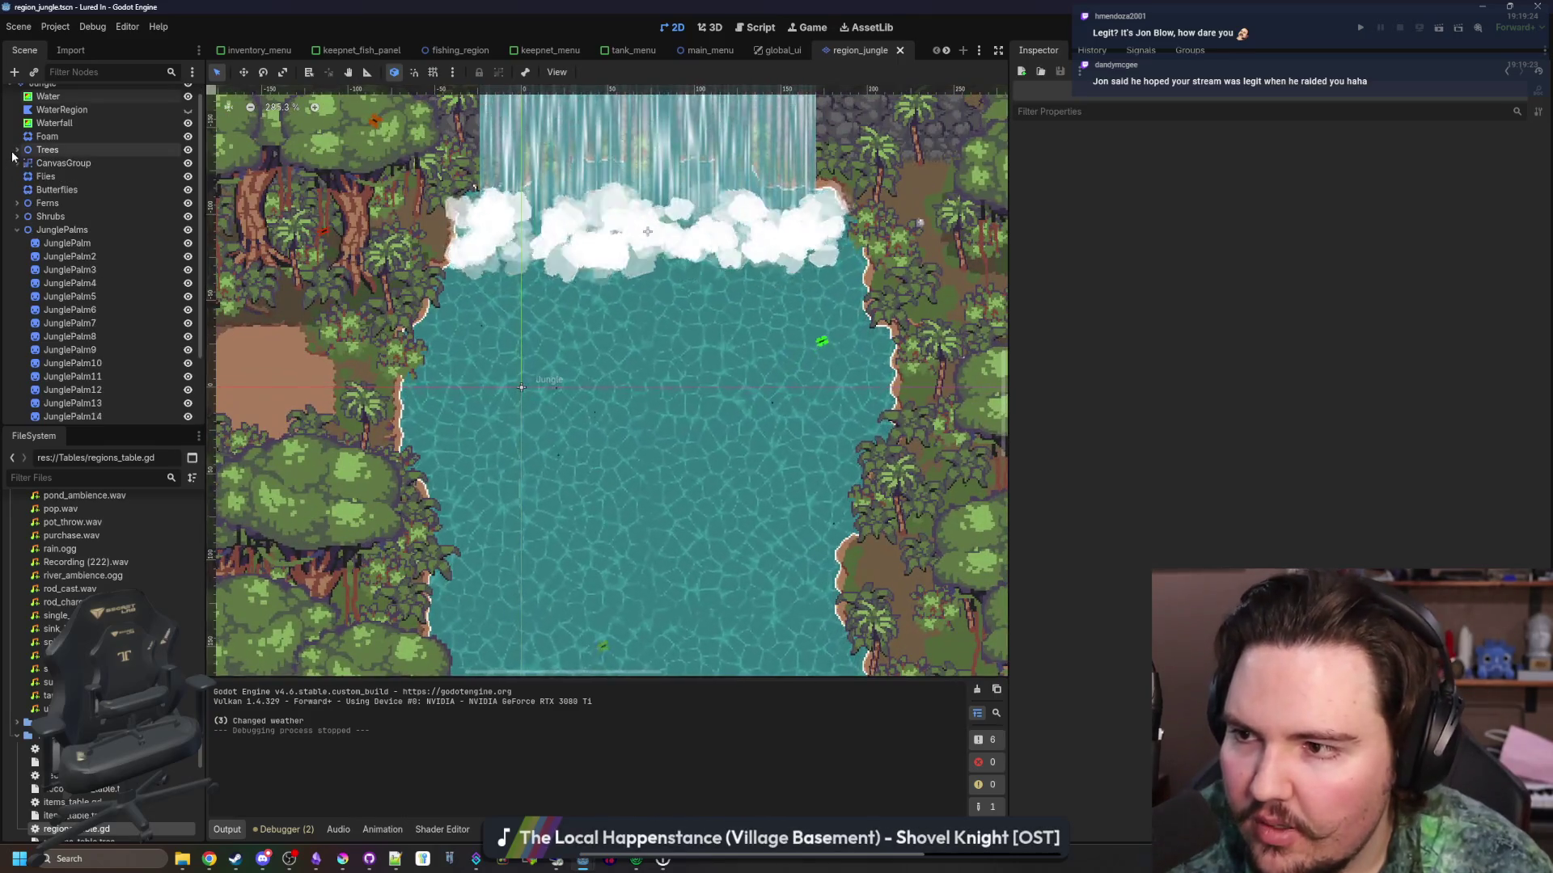
left_click(17, 230)
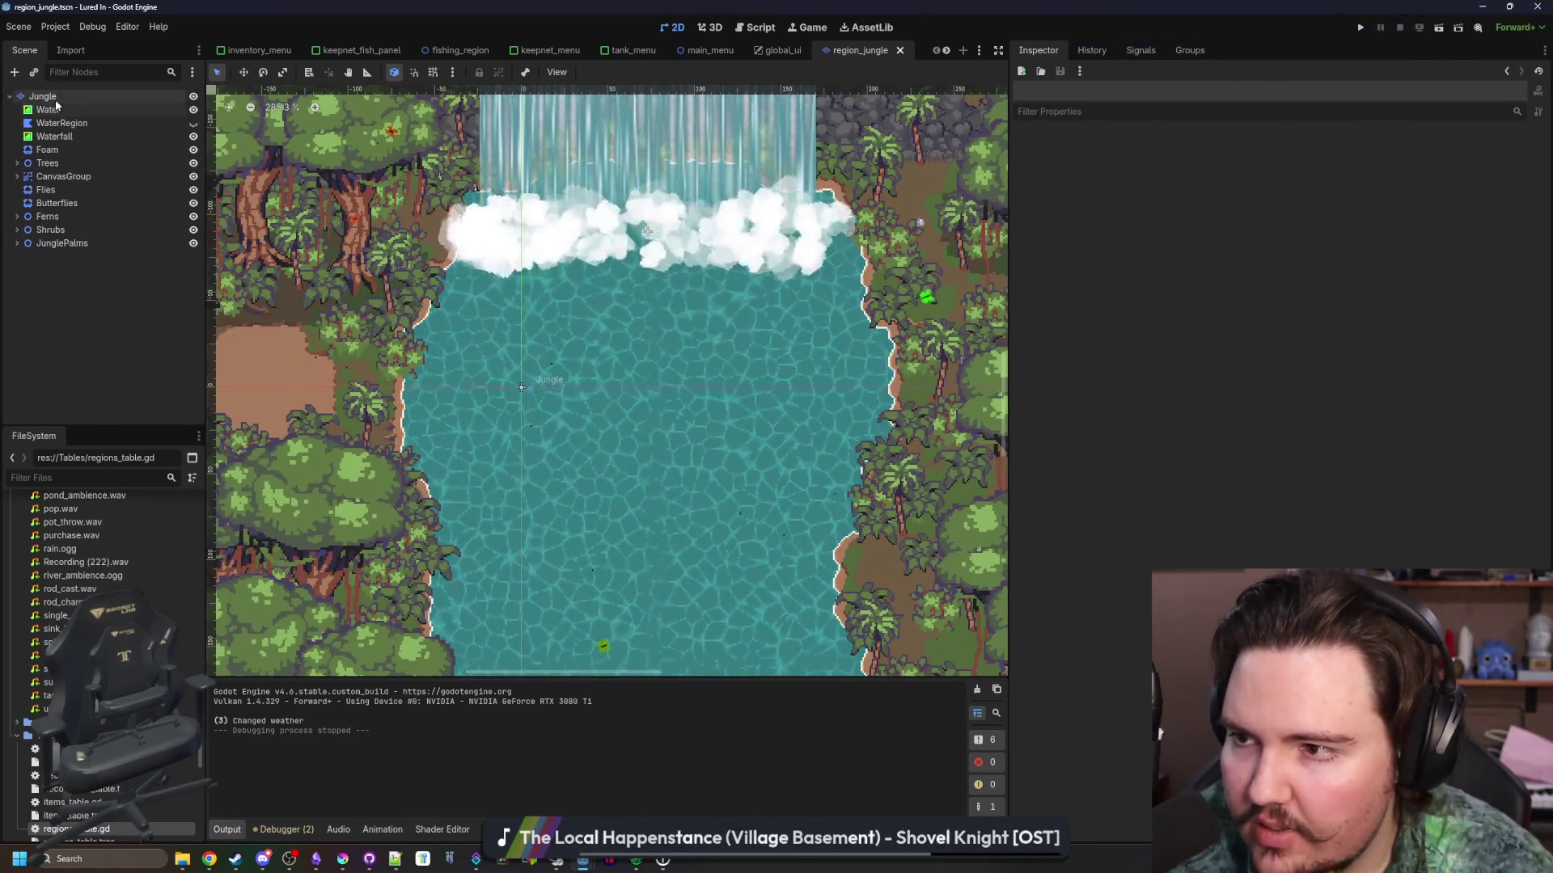
right_click(57, 104)
left_click(110, 125)
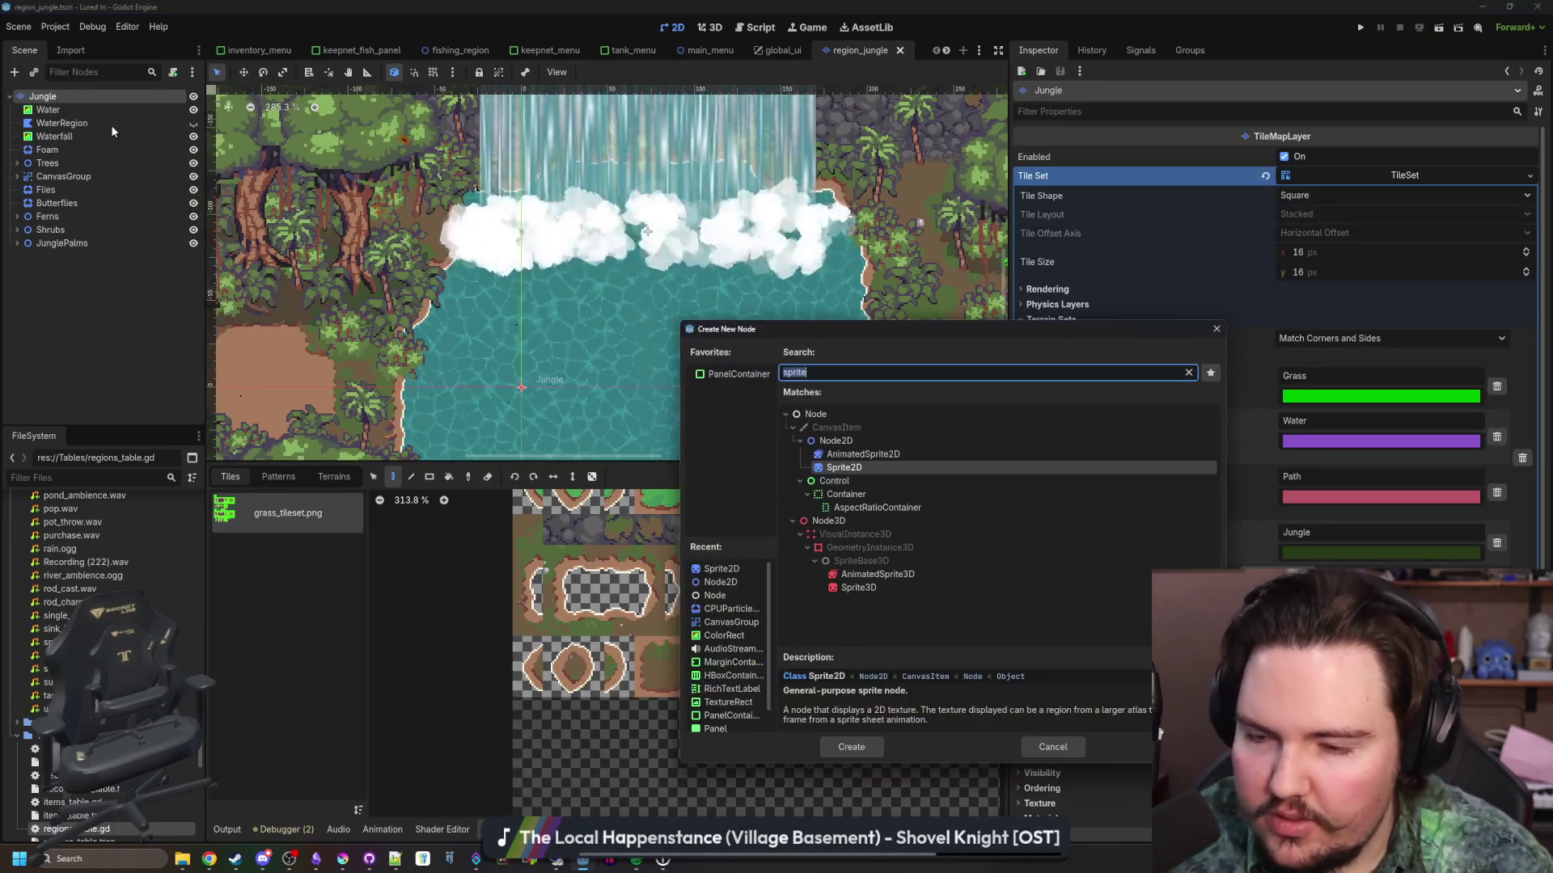
type("node2d")
key("Return")
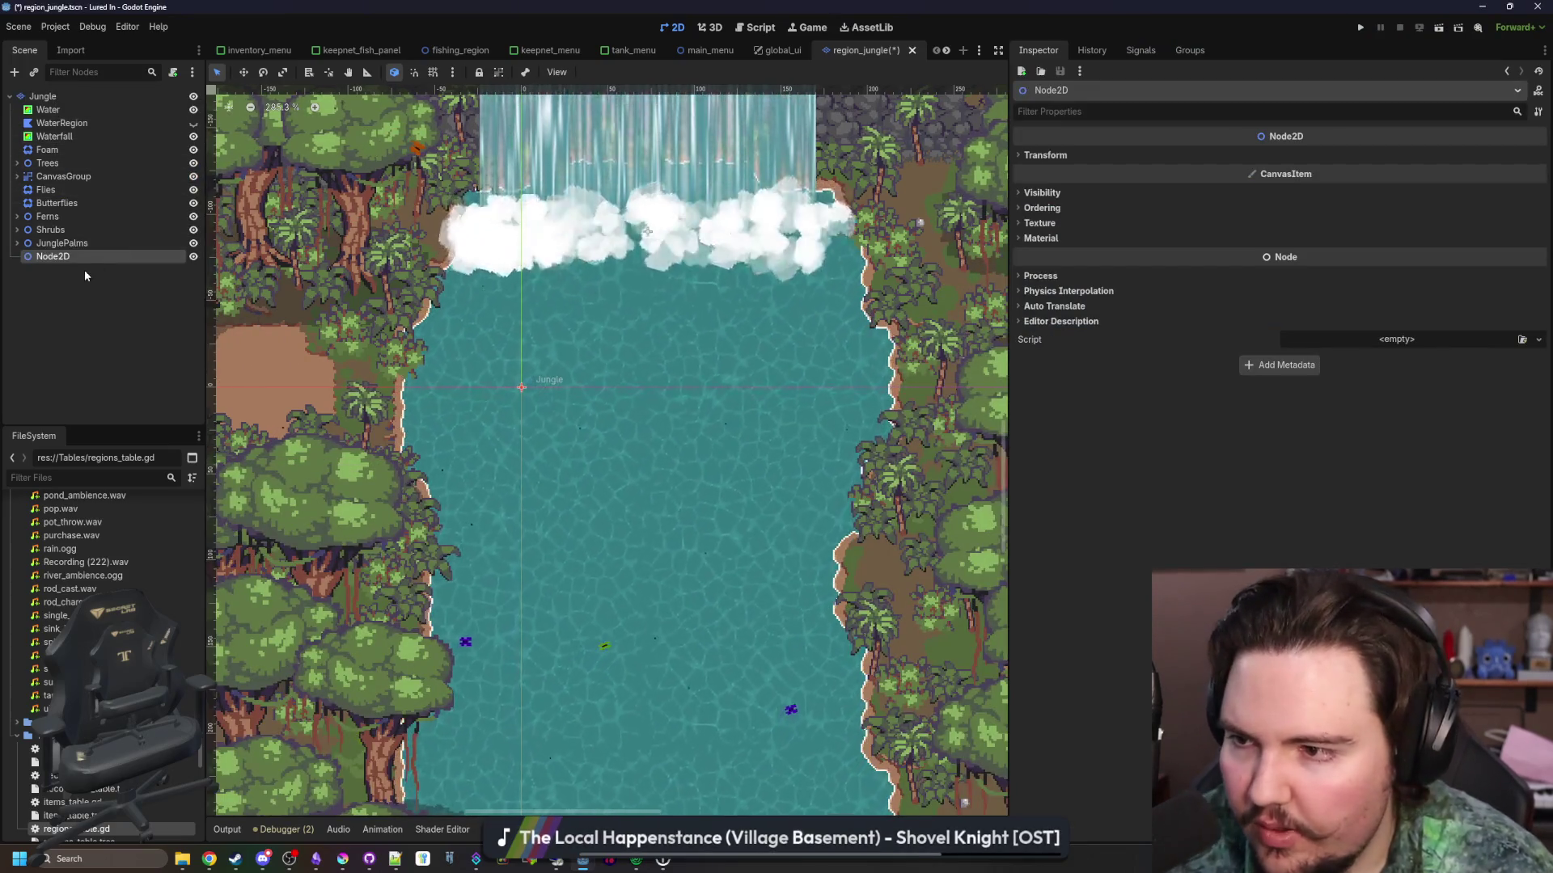
double_click(84, 260)
type("Water")
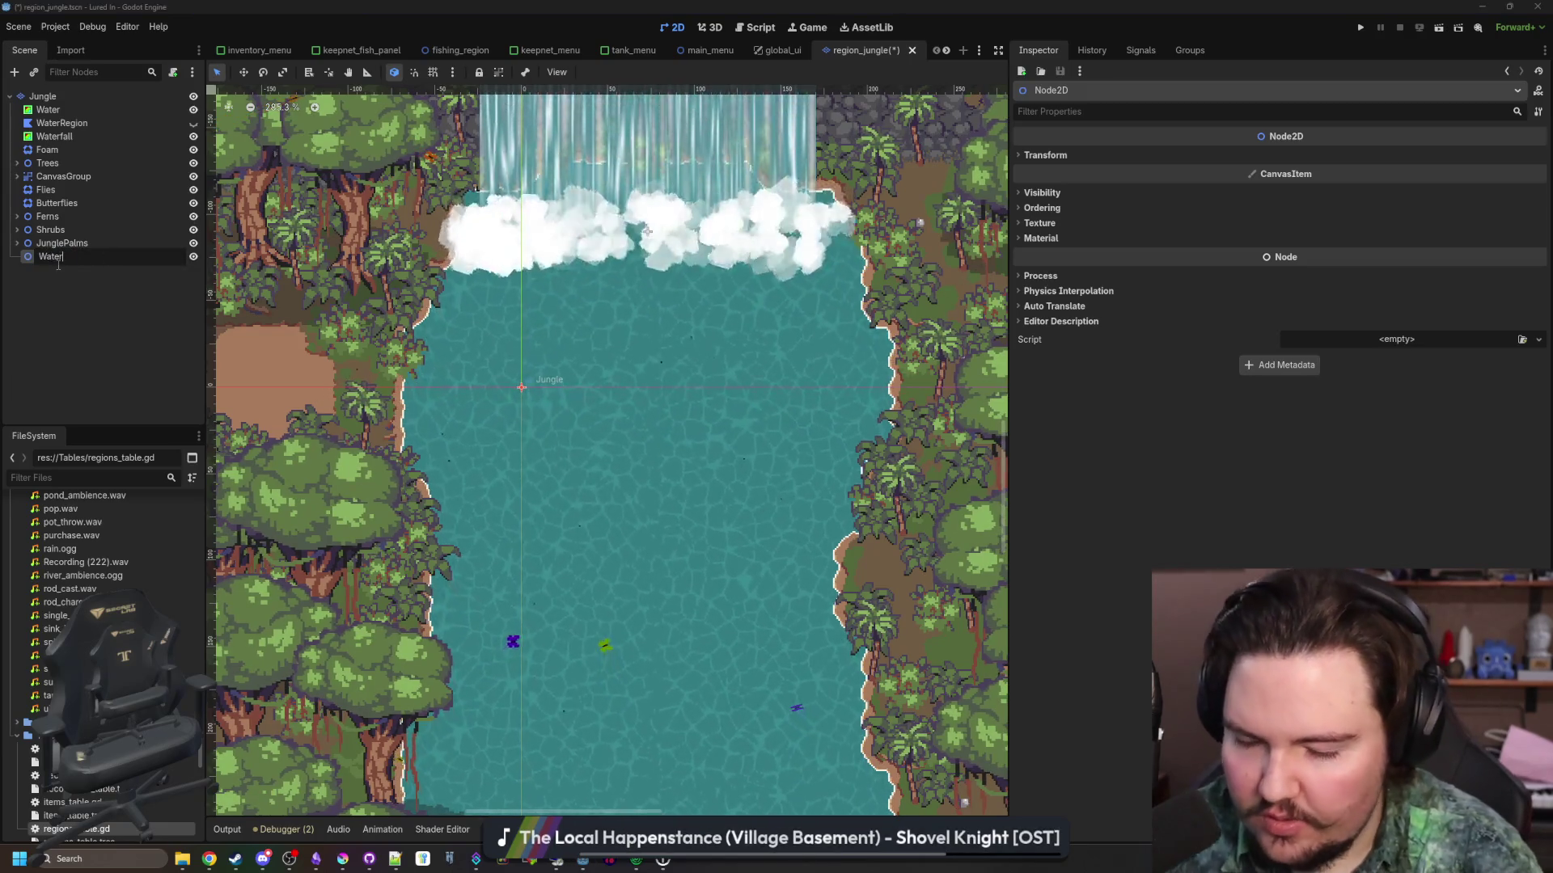
type("Decorations")
key("Return")
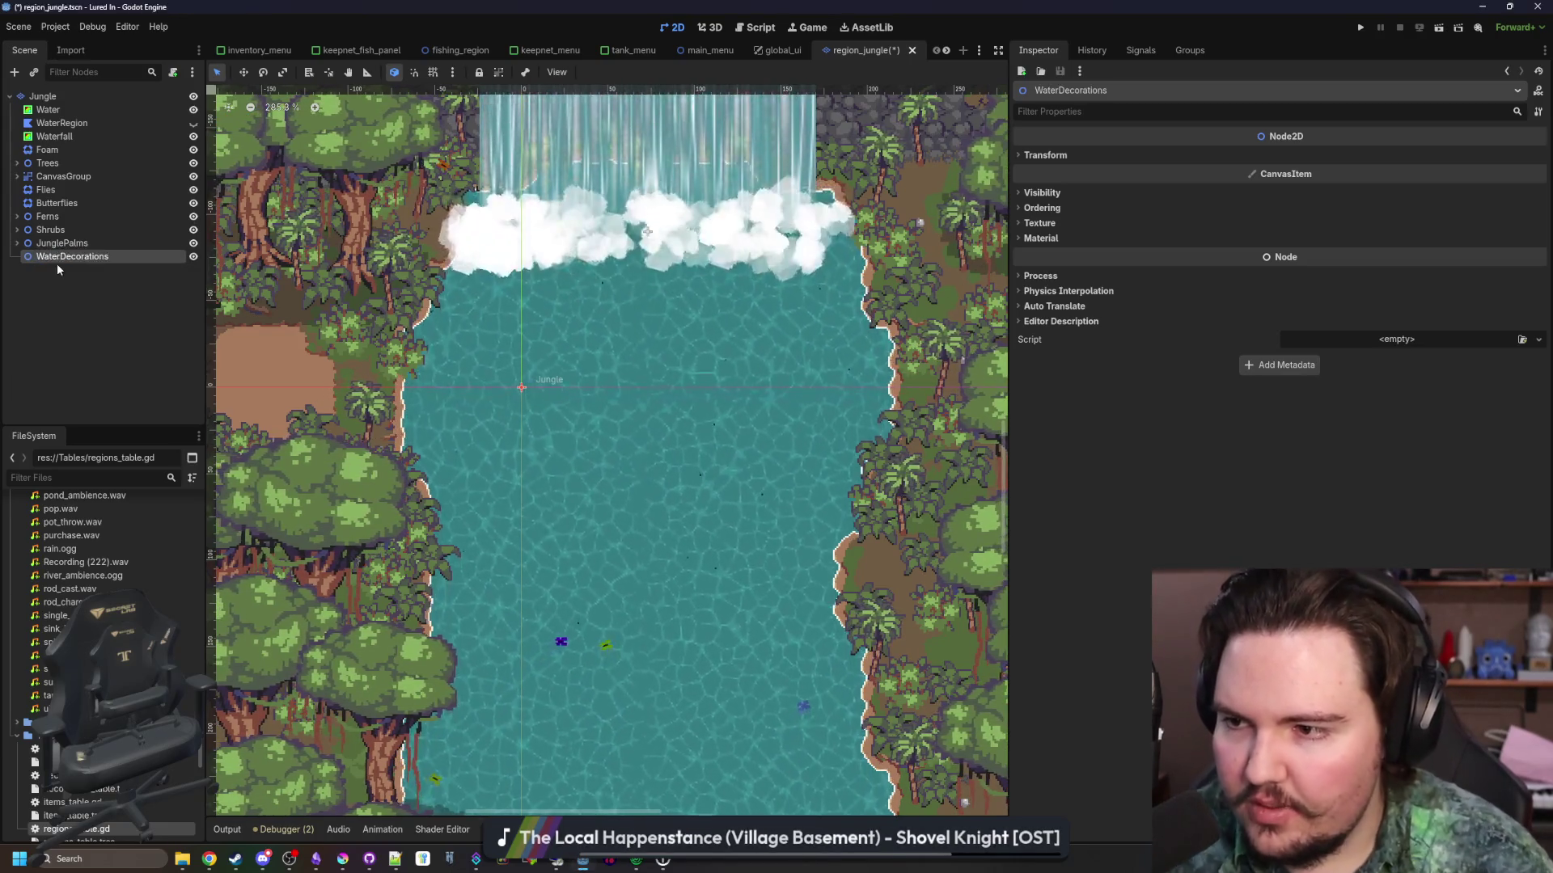
Add a Sprite2D child under WaterDecorations
right_click(59, 265)
left_click(108, 274)
type("sprite")
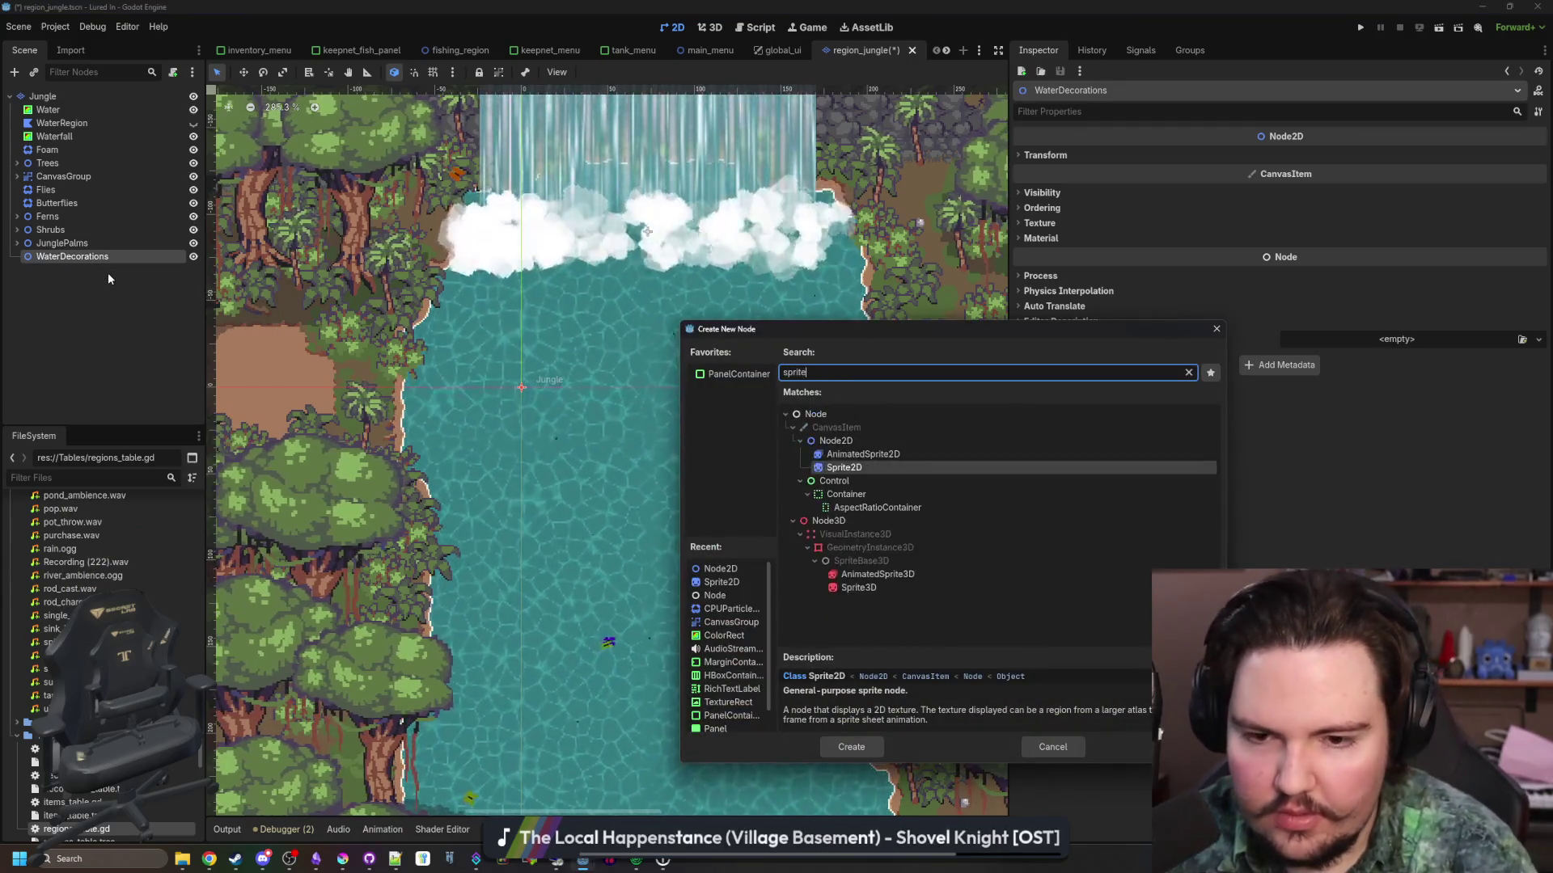
key("Return")
Give the sprite the river_rock.png texture and move it toward the left bank
left_click(1349, 157)
left_click(1394, 425)
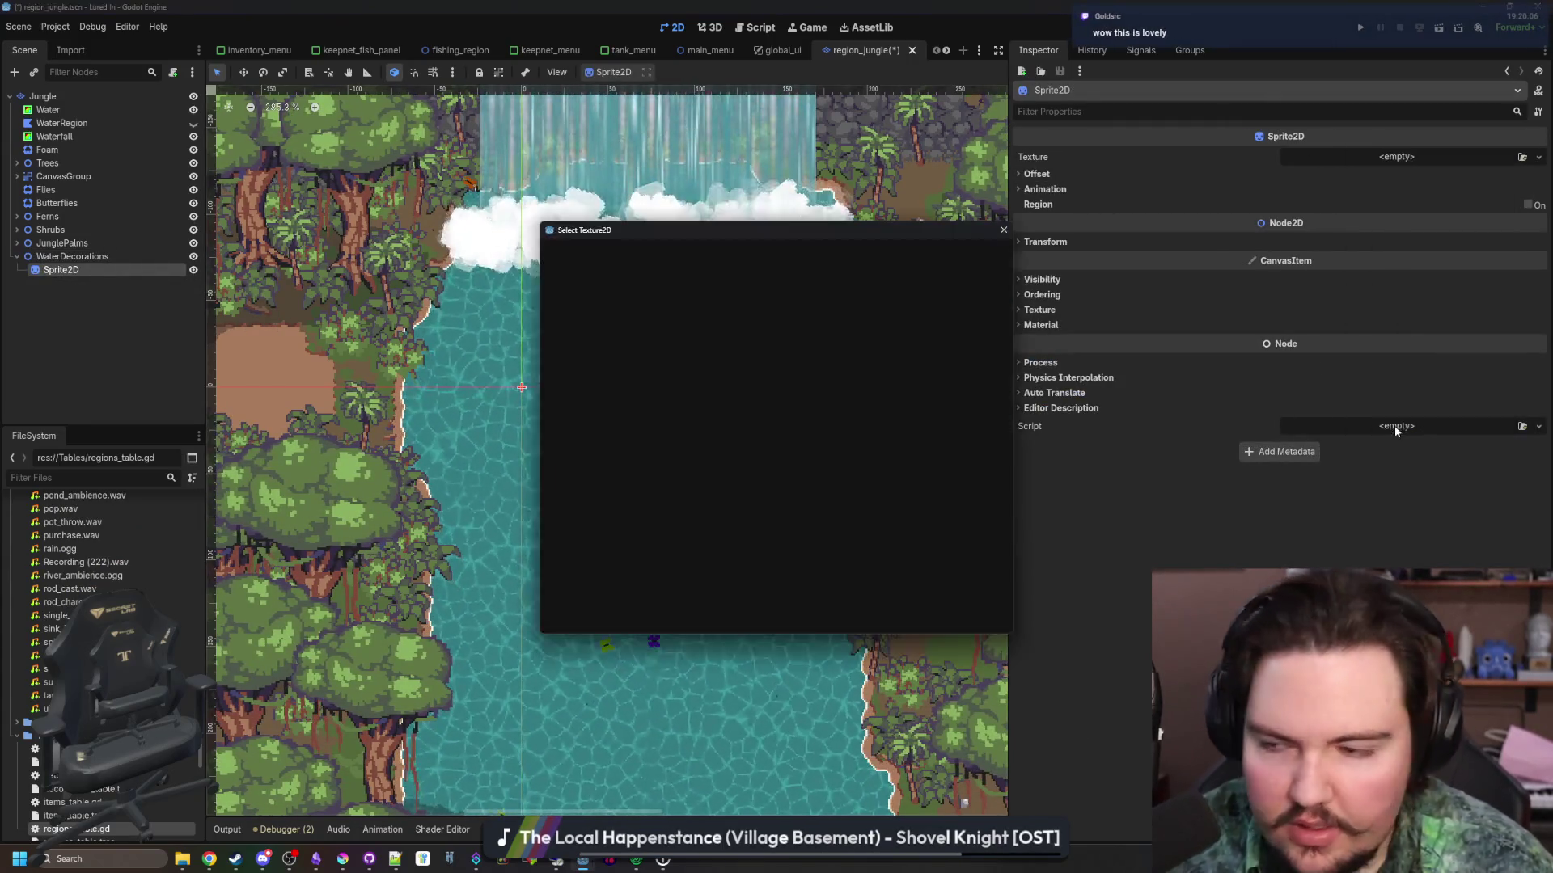
type("rock")
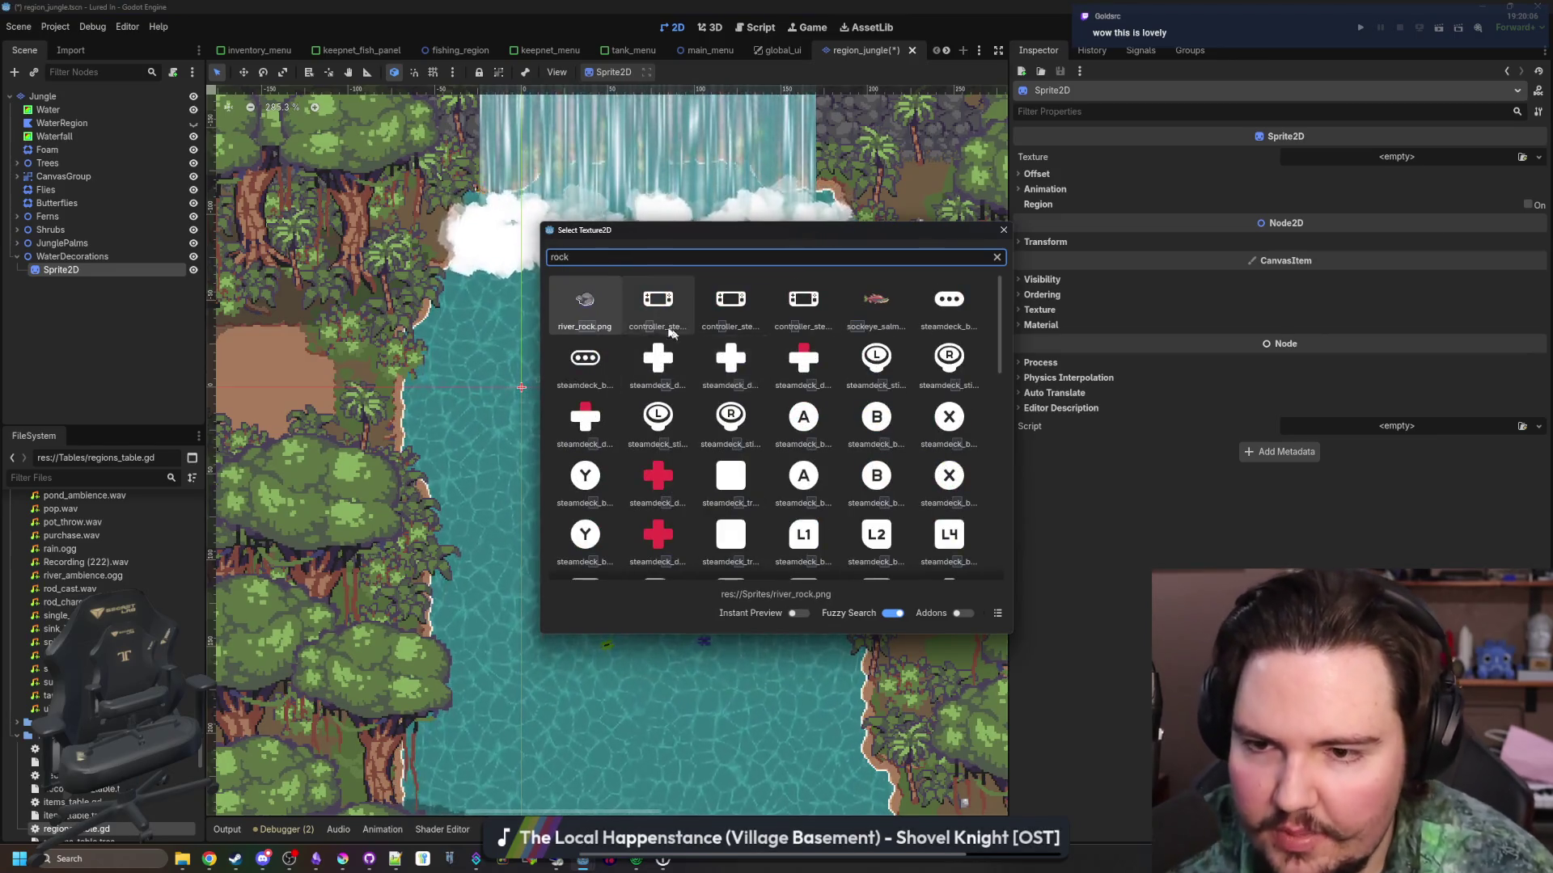
double_click(584, 303)
scroll(524, 368, "up", 5)
key("w")
left_click_drag(469, 443, 266, 473)
scroll(282, 483, "up", 2)
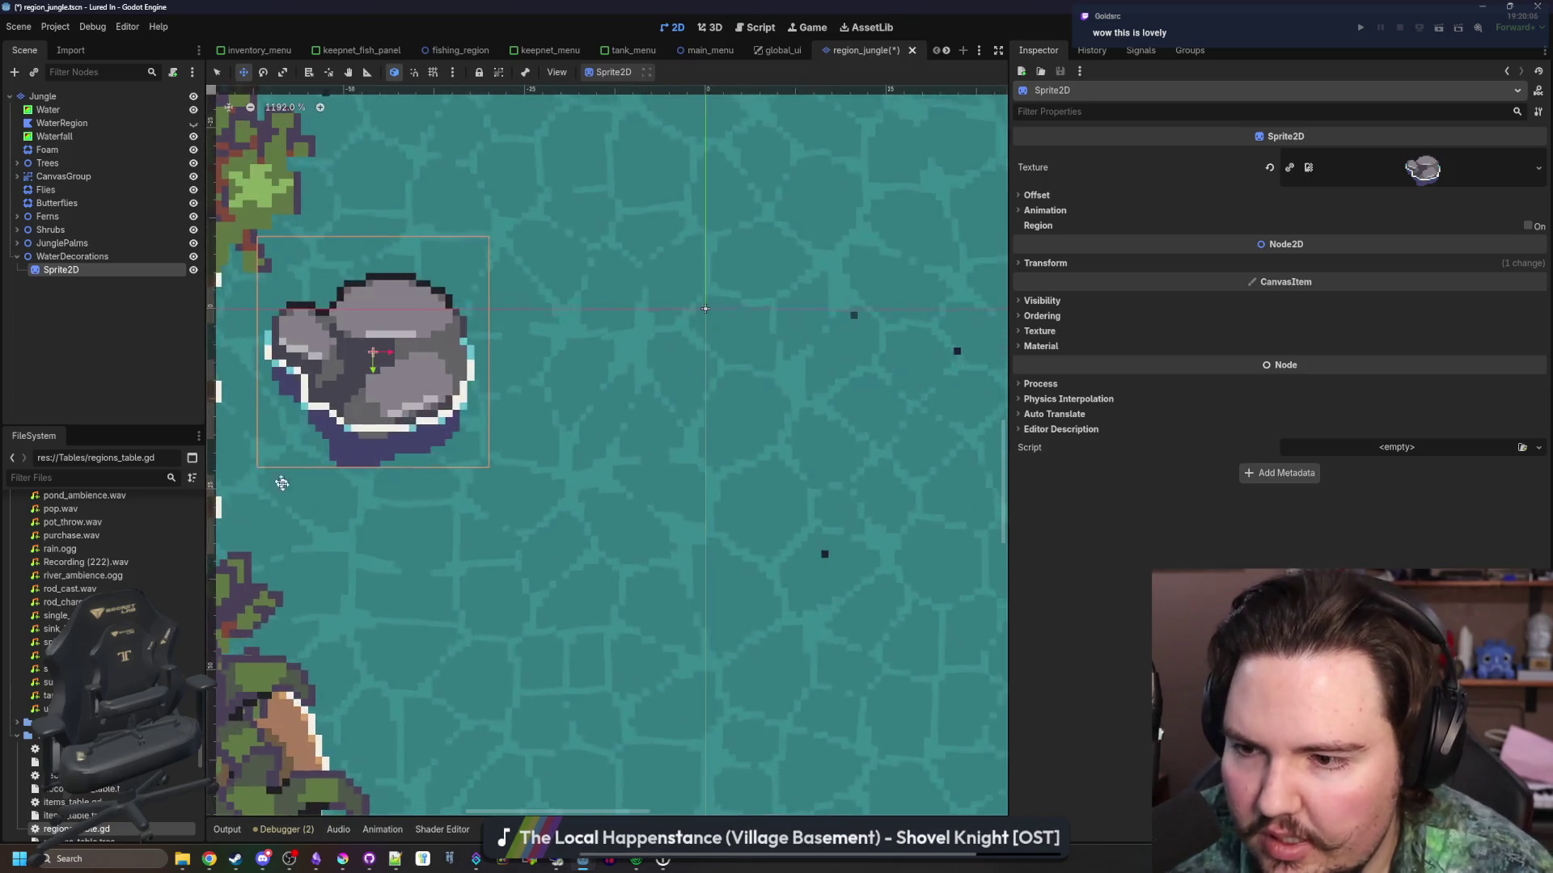
scroll(282, 483, "down", 5)
mouse_move(419, 470)
left_mouse_down()
mouse_move(416, 533)
mouse_move(437, 558)
mouse_move(543, 476)
left_mouse_up()
scroll(436, 558, "up", 4)
Set the sprite's Offset y to -6.67 and place it on the left shore outcrop
left_click(1037, 195)
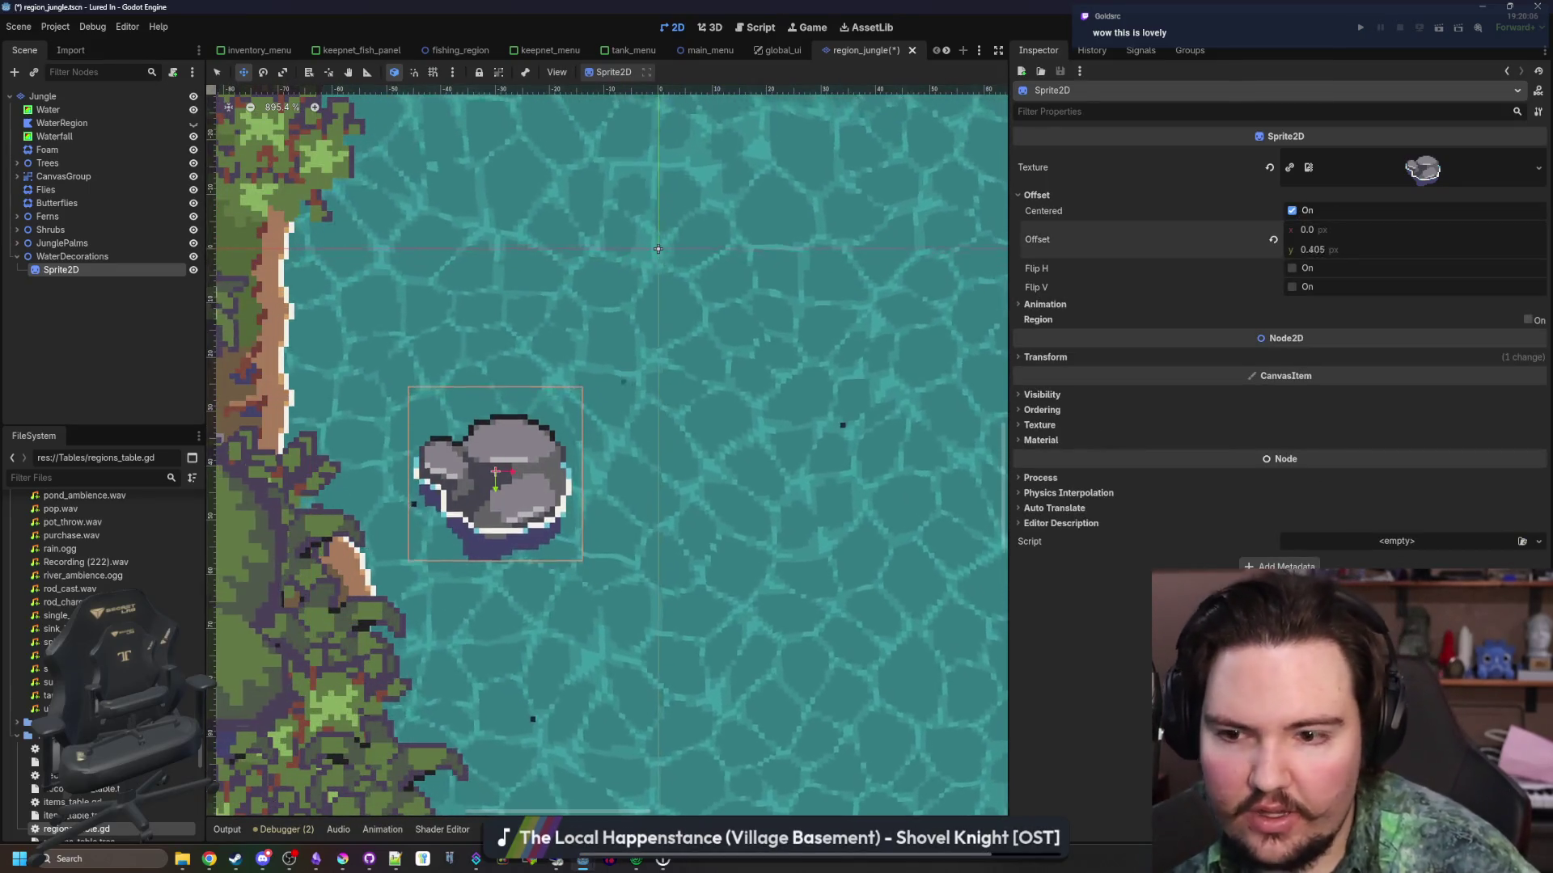
left_click_drag(1310, 249, 1285, 249)
scroll(503, 489, "down", 3)
scroll(503, 489, "up", 3)
mouse_move(503, 489)
left_mouse_down()
mouse_move(445, 566)
mouse_move(469, 576)
left_mouse_up()
scroll(445, 566, "down", 2)
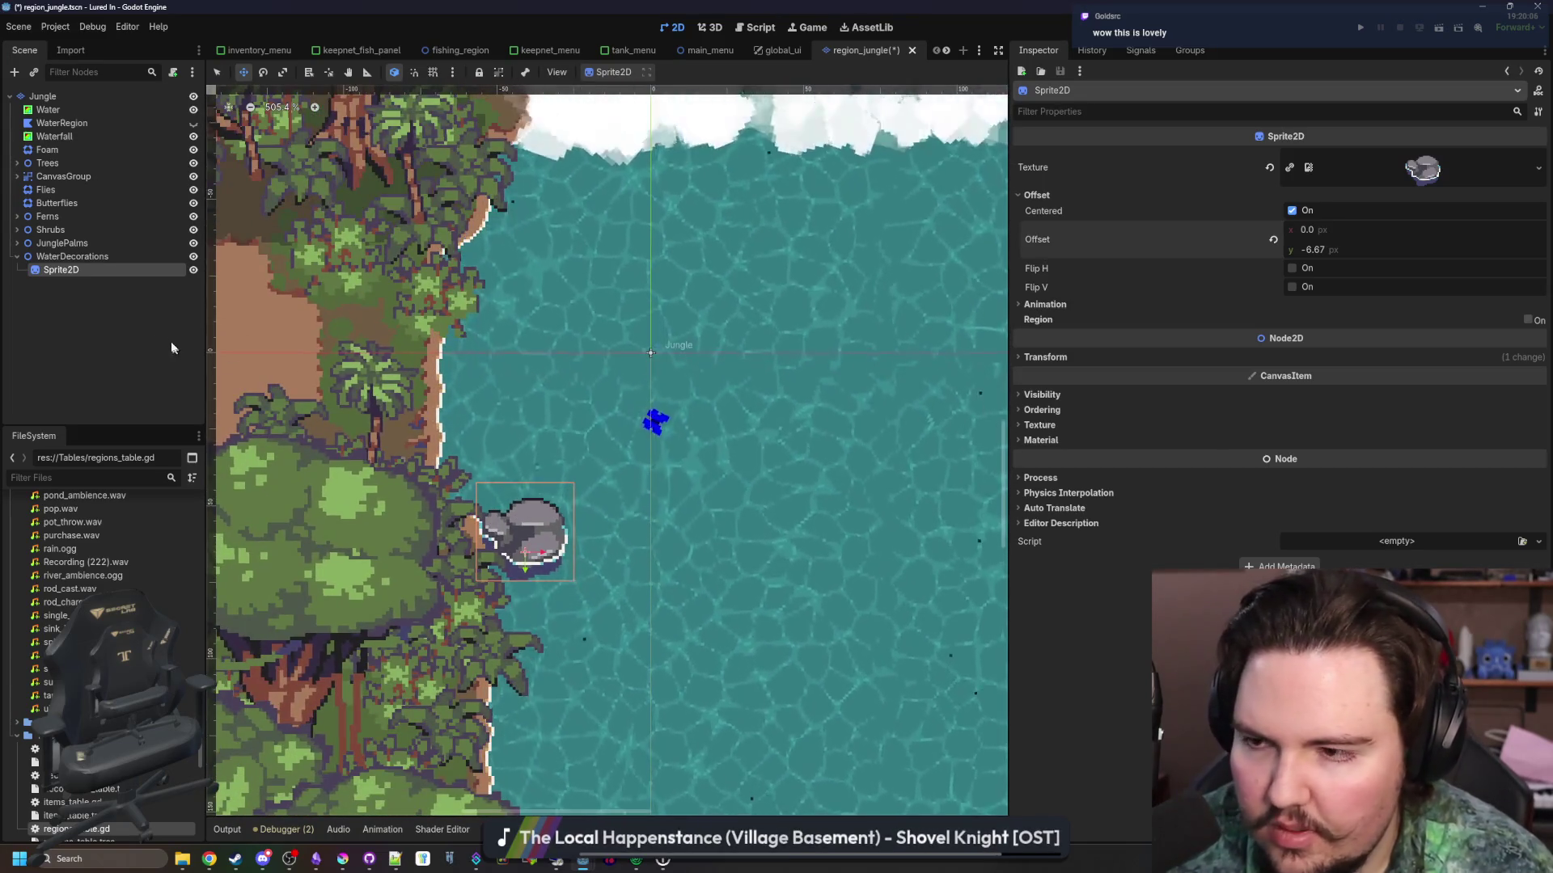
Rename the sprite to Rock and duplicate it
double_click(116, 269)
type("Rock")
key("Return")
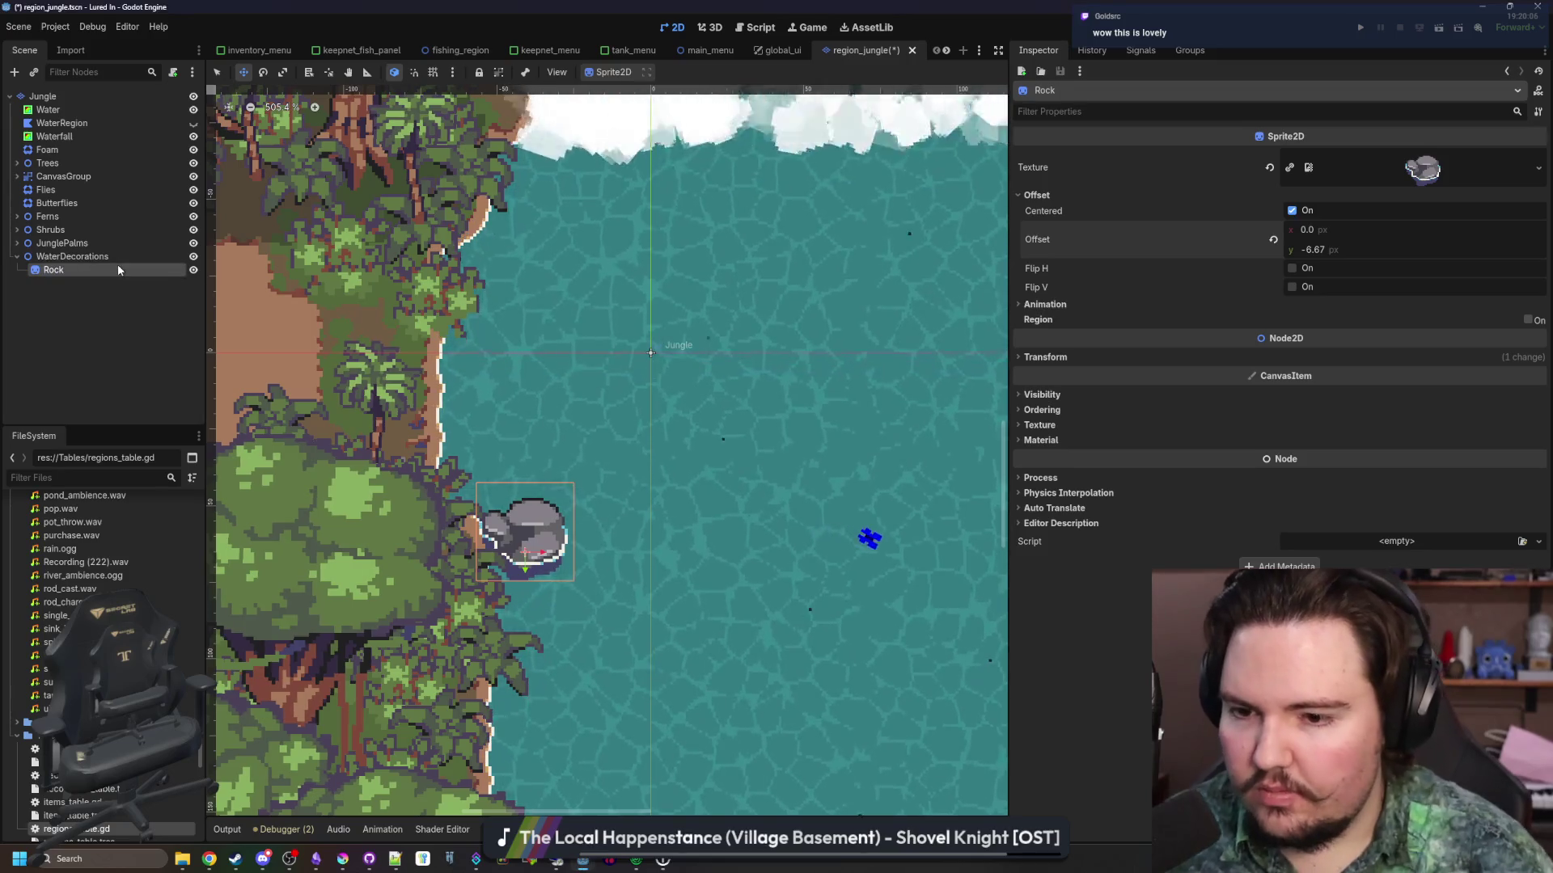
key("ctrl+d")
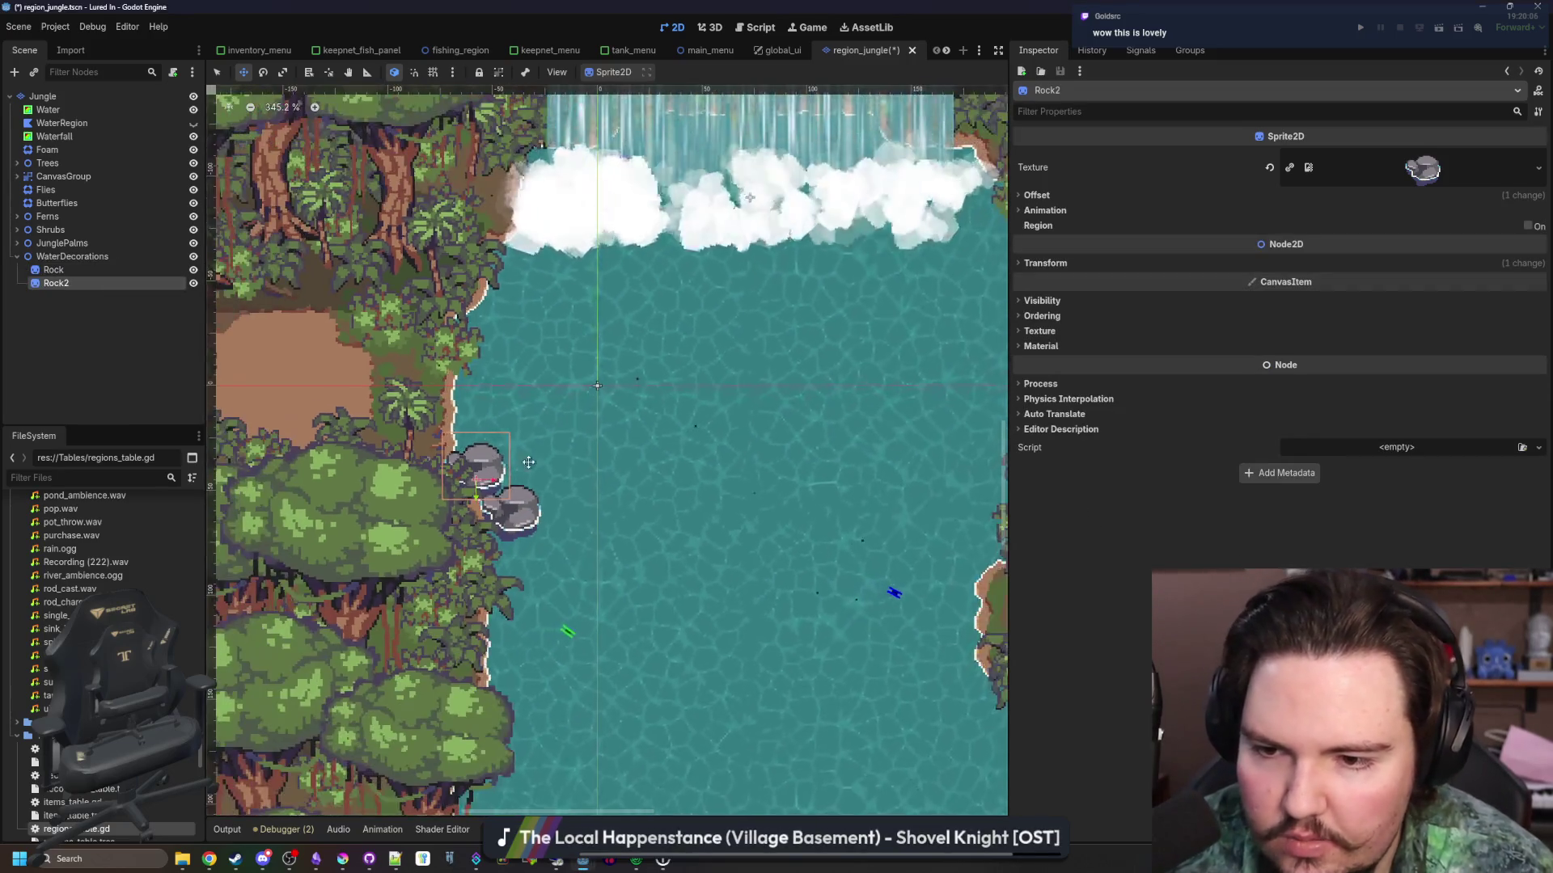
Add Rock6 to the four selected rocks, flip them horizontally and scale them to 0.9
scroll(528, 462, "down", 1)
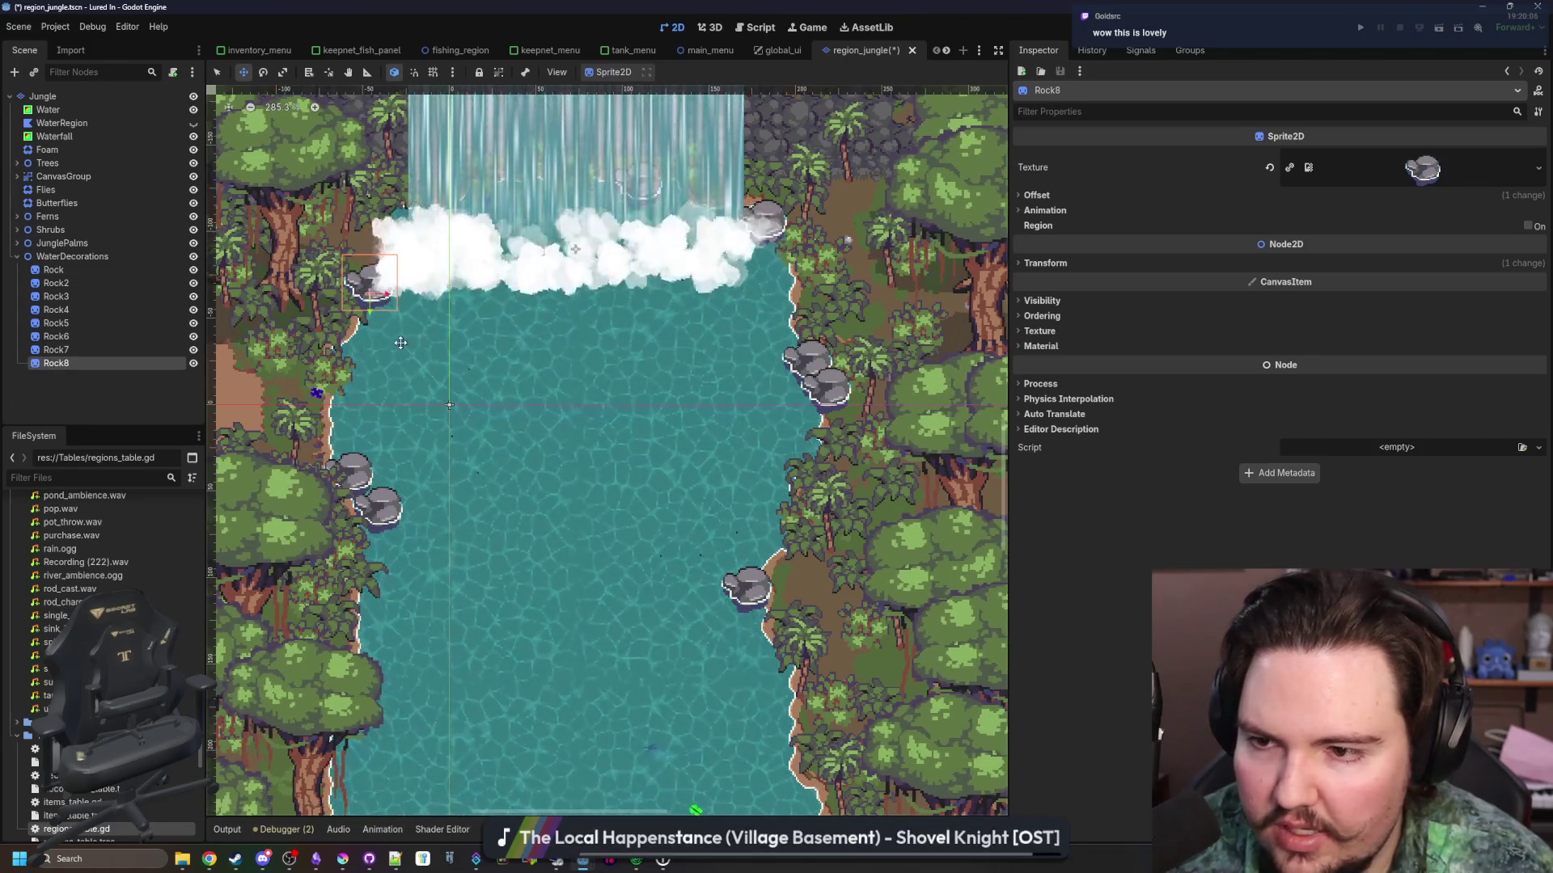
left_click_drag(384, 286, 457, 334)
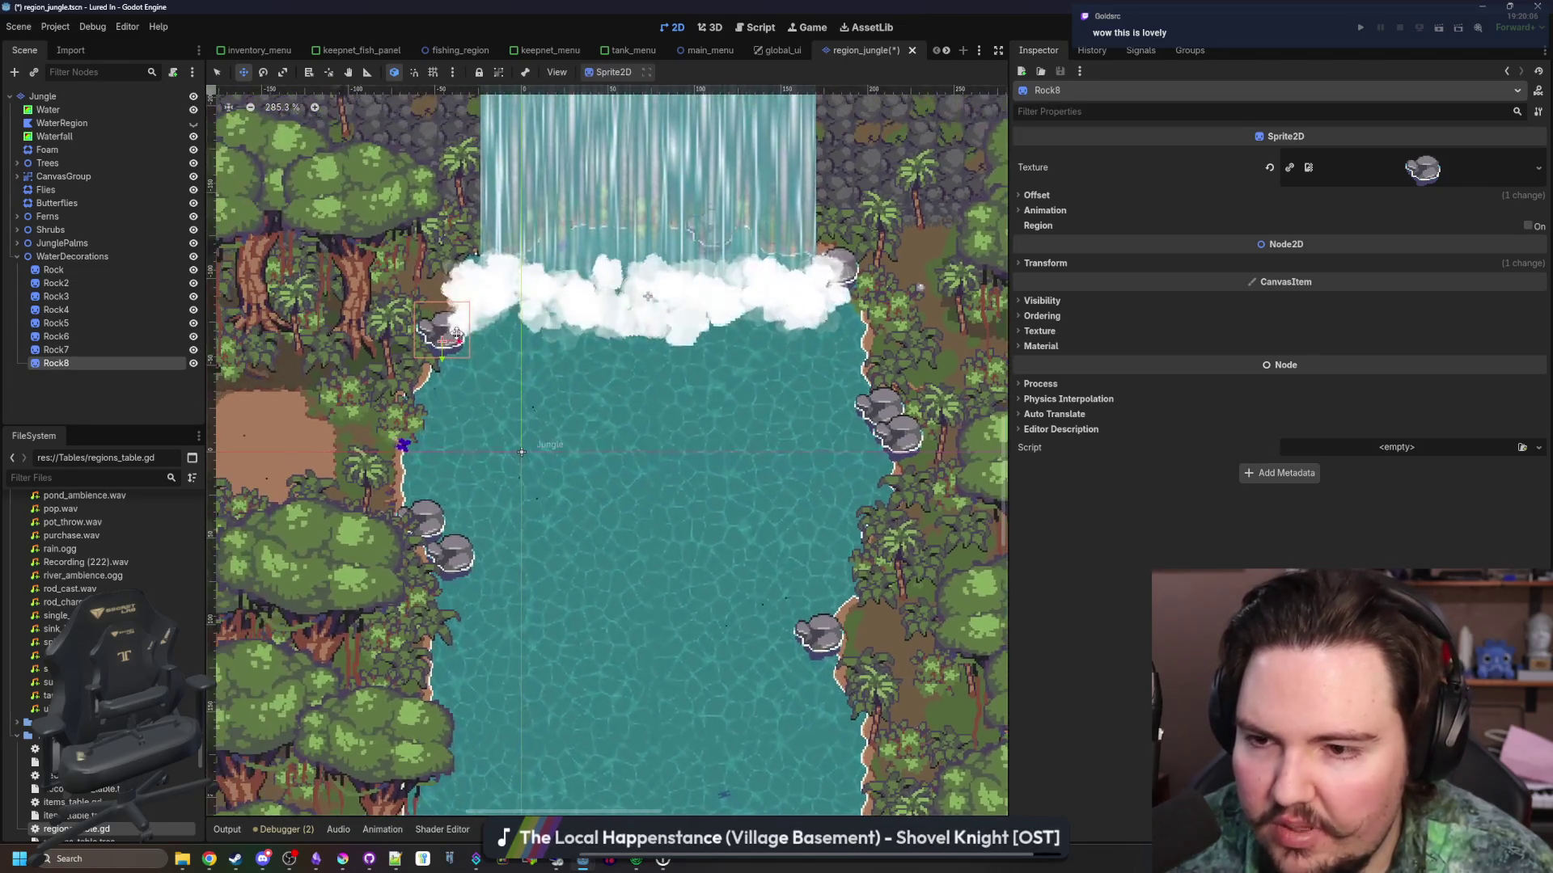
left_click(69, 337, "ctrl")
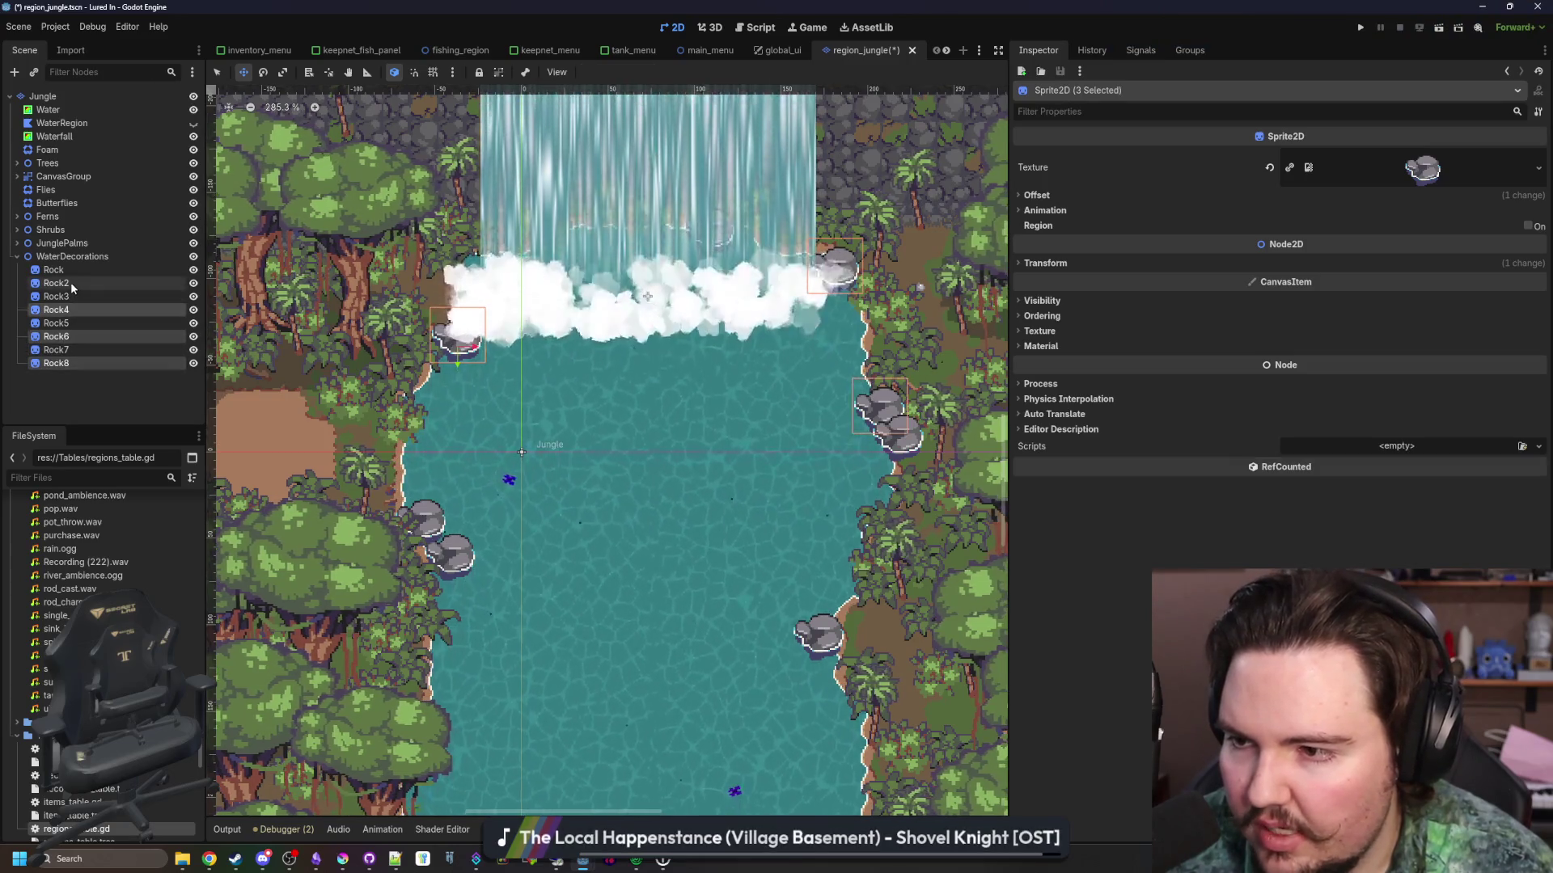
left_click(1037, 196)
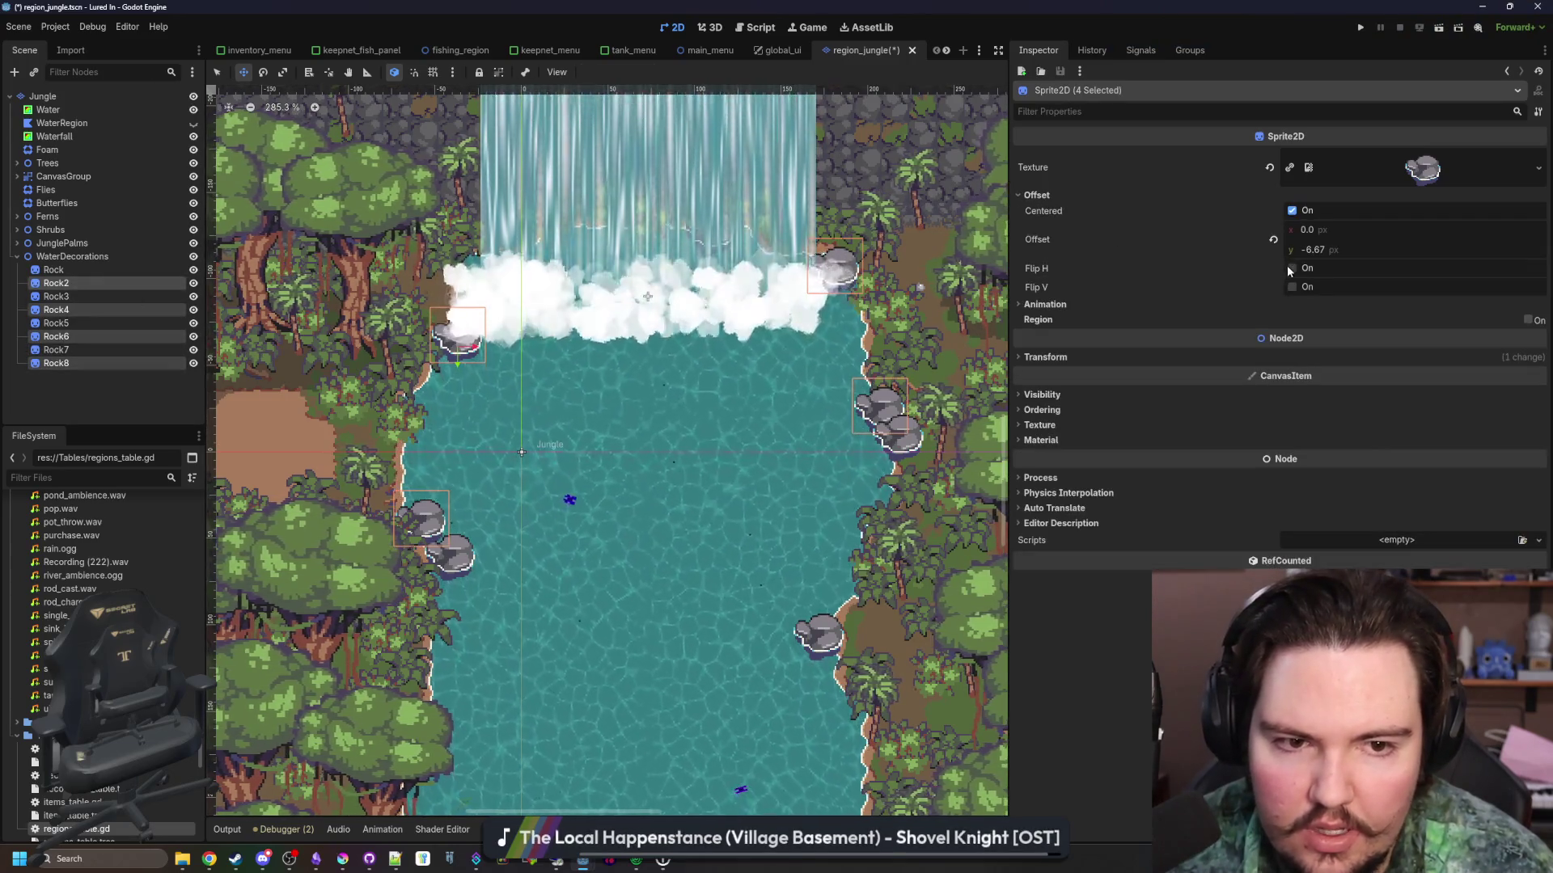
left_click(1051, 358)
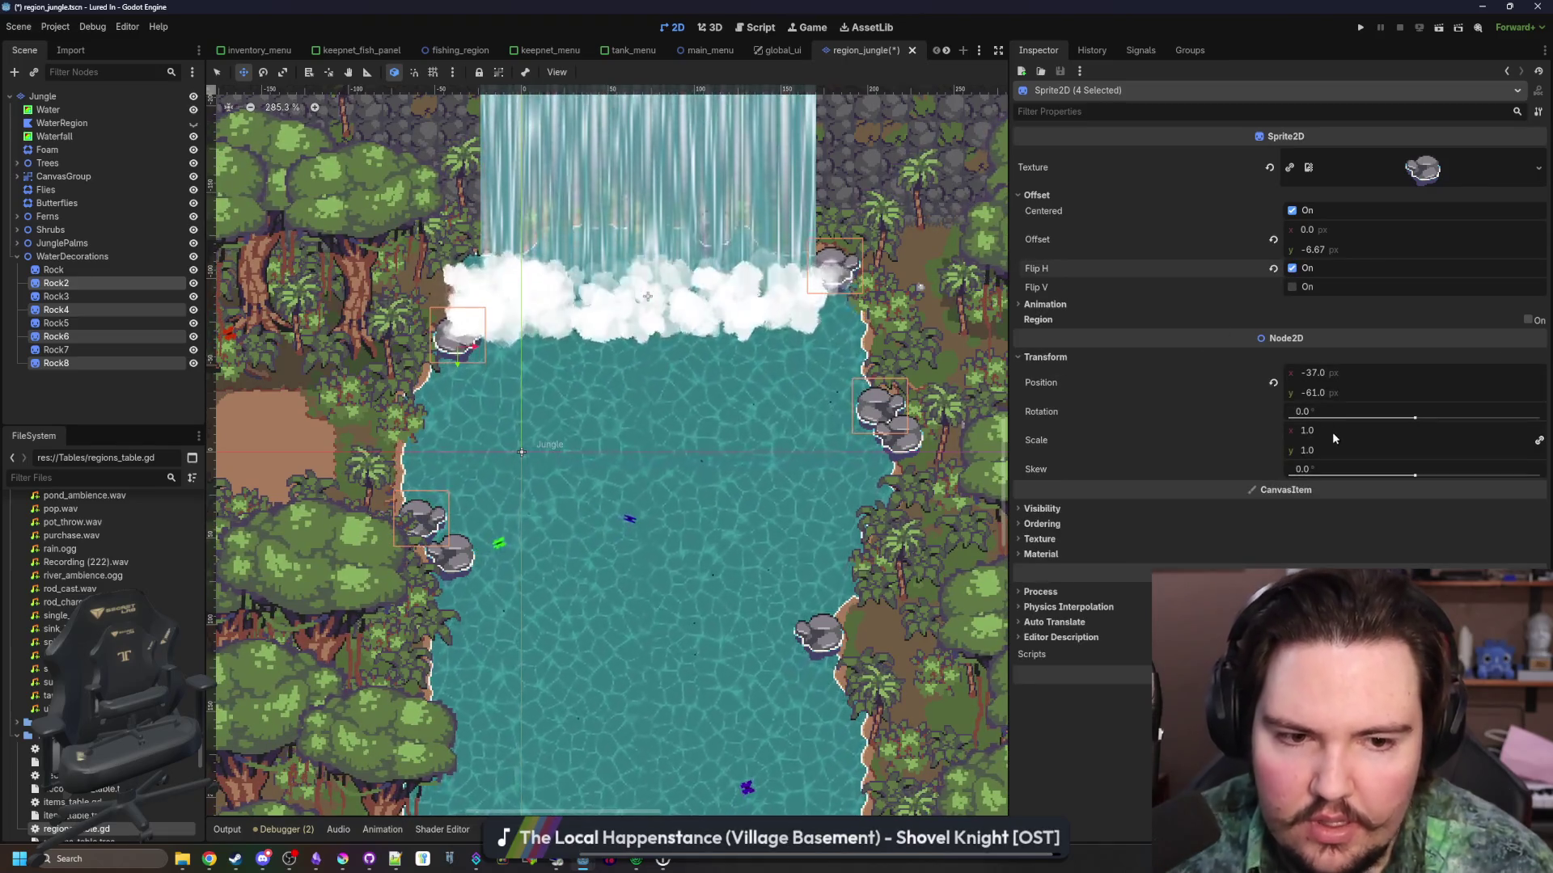
left_click(1332, 432)
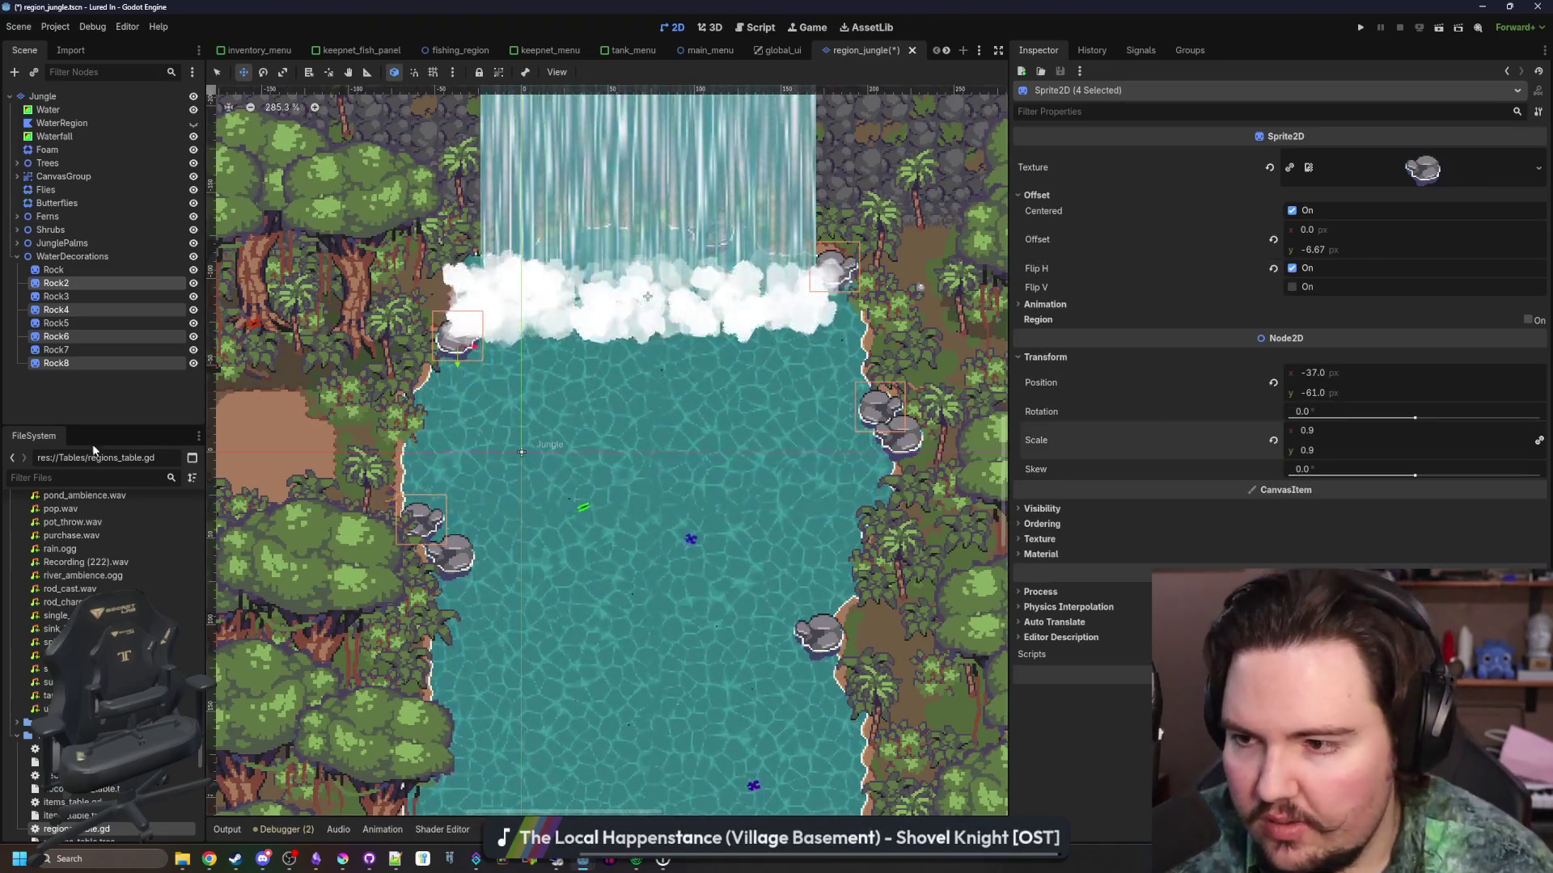
left_click(652, 450)
scroll(653, 450, "down", 3)
scroll(653, 449, "up", 5)
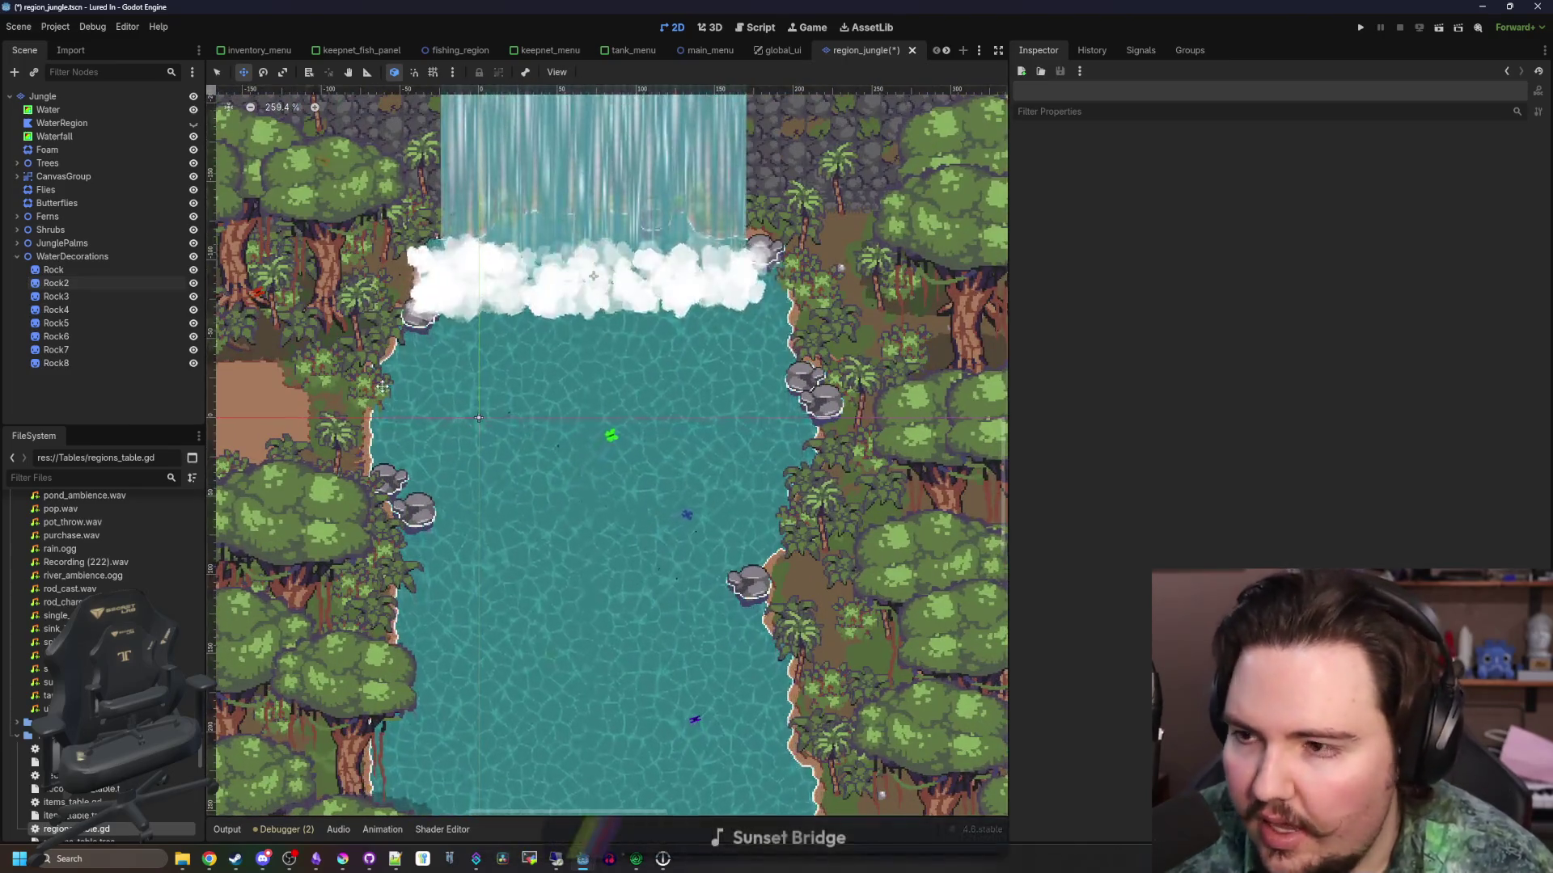
Add another Sprite2D child under WaterDecorations
left_click(65, 257)
right_click(65, 257)
left_click(94, 267)
type("sprite")
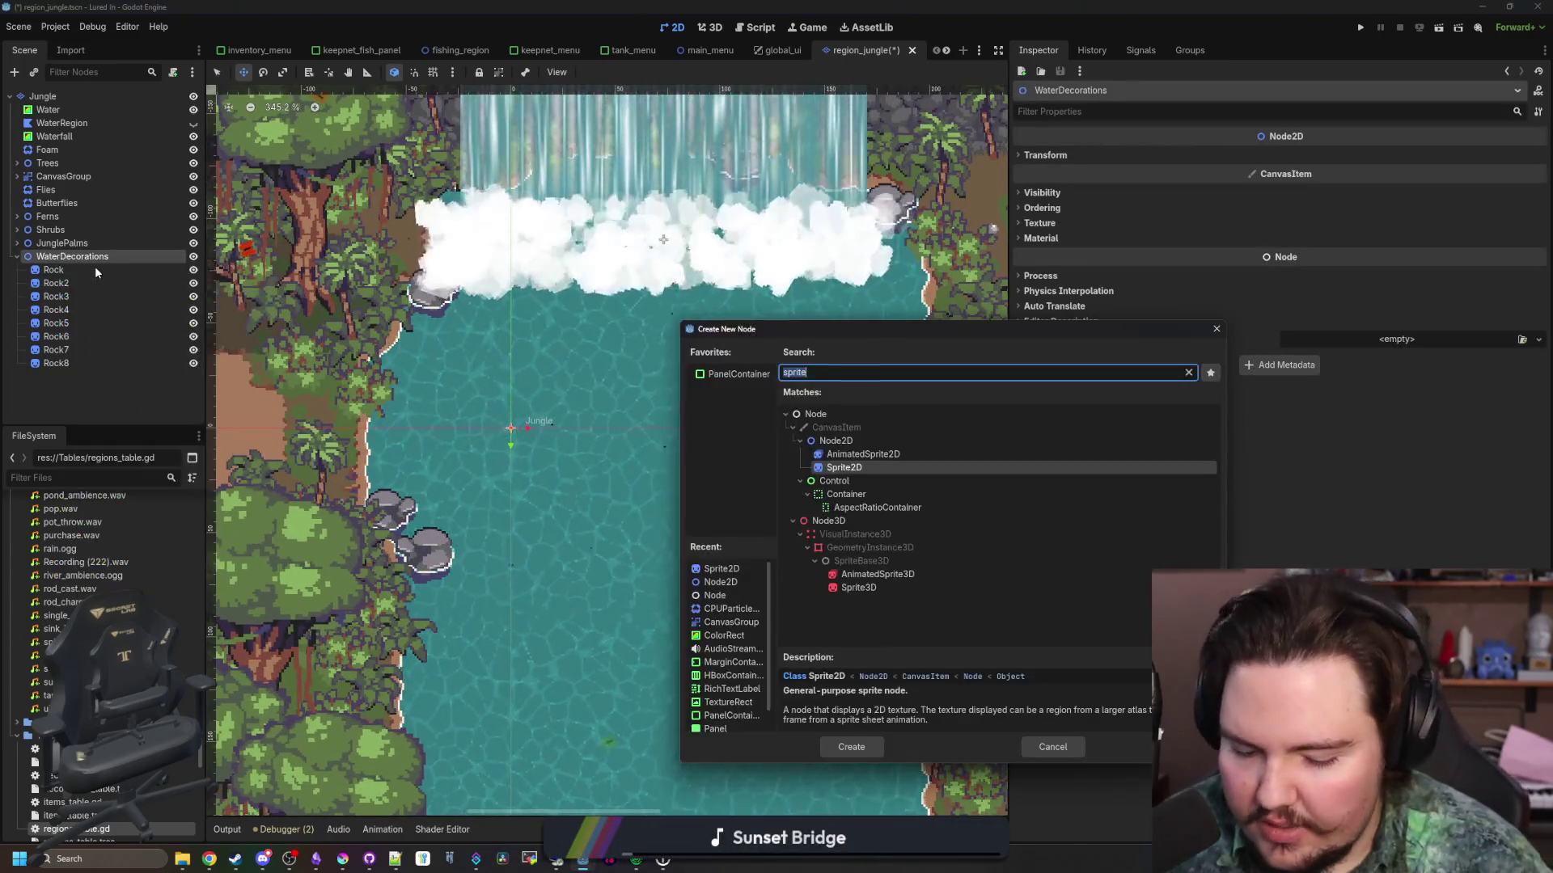
key("Return")
Give it the water_grass texture, place it by the left riverbank, then bring Krita up
left_click(1397, 157)
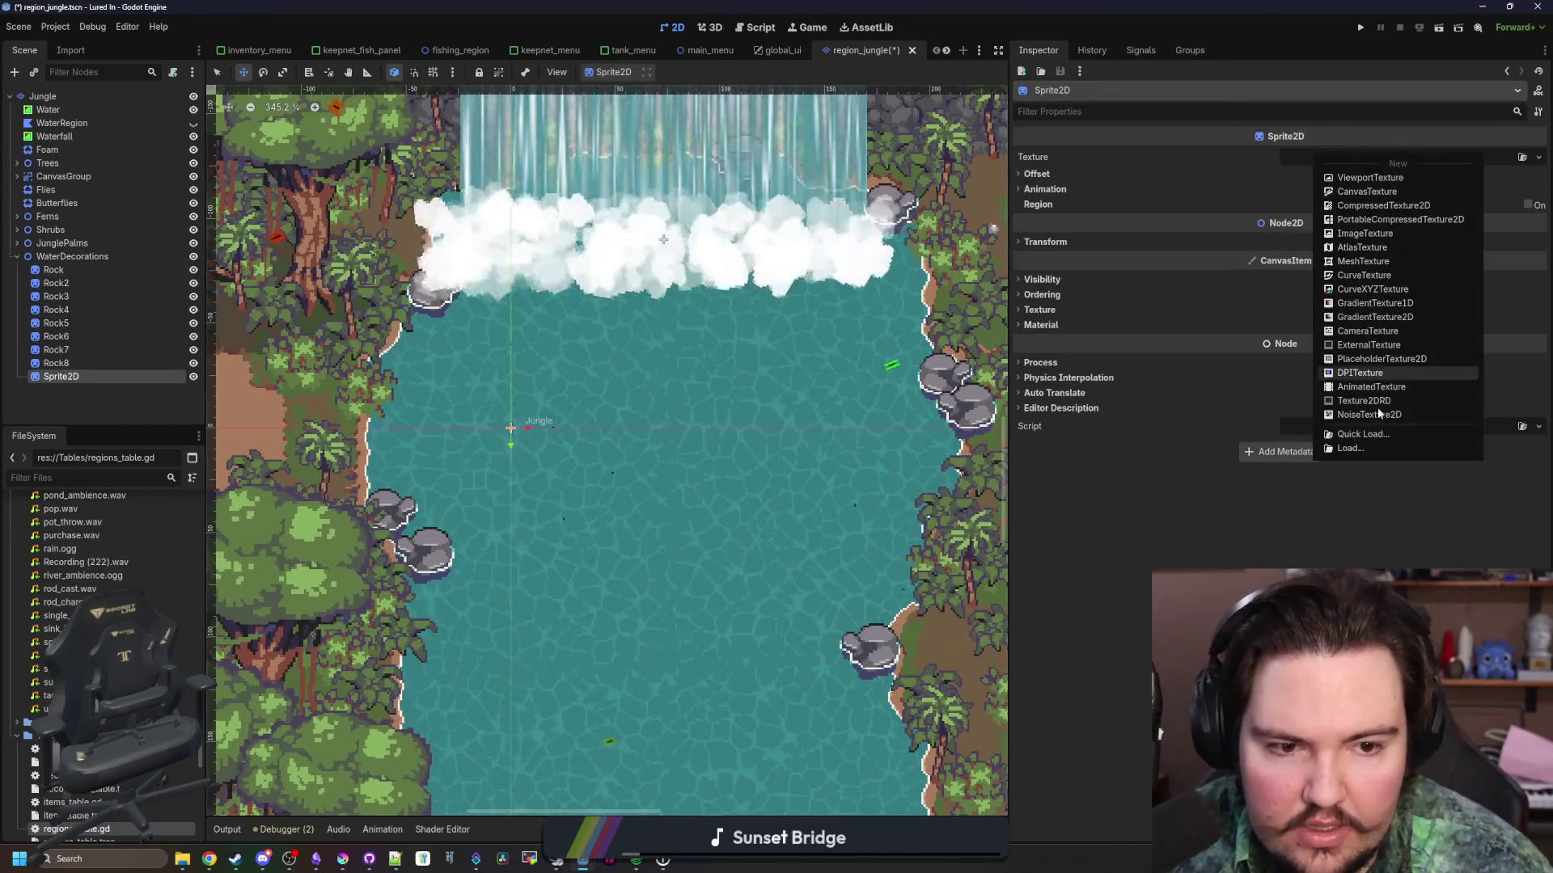
left_click(1377, 424)
type("gras")
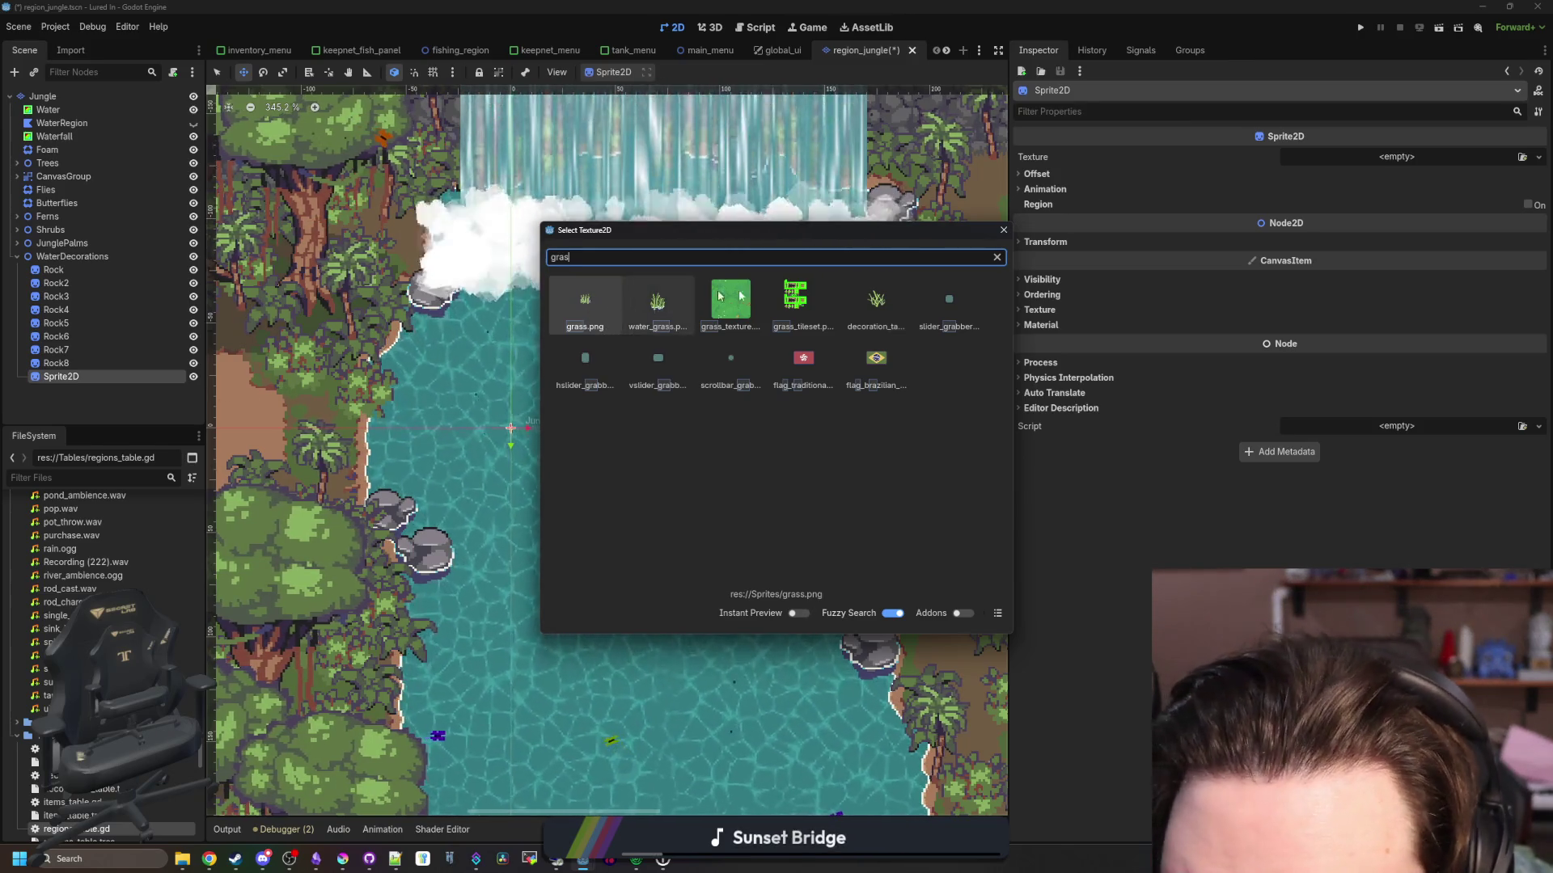
double_click(659, 304)
scroll(525, 434, "up", 5)
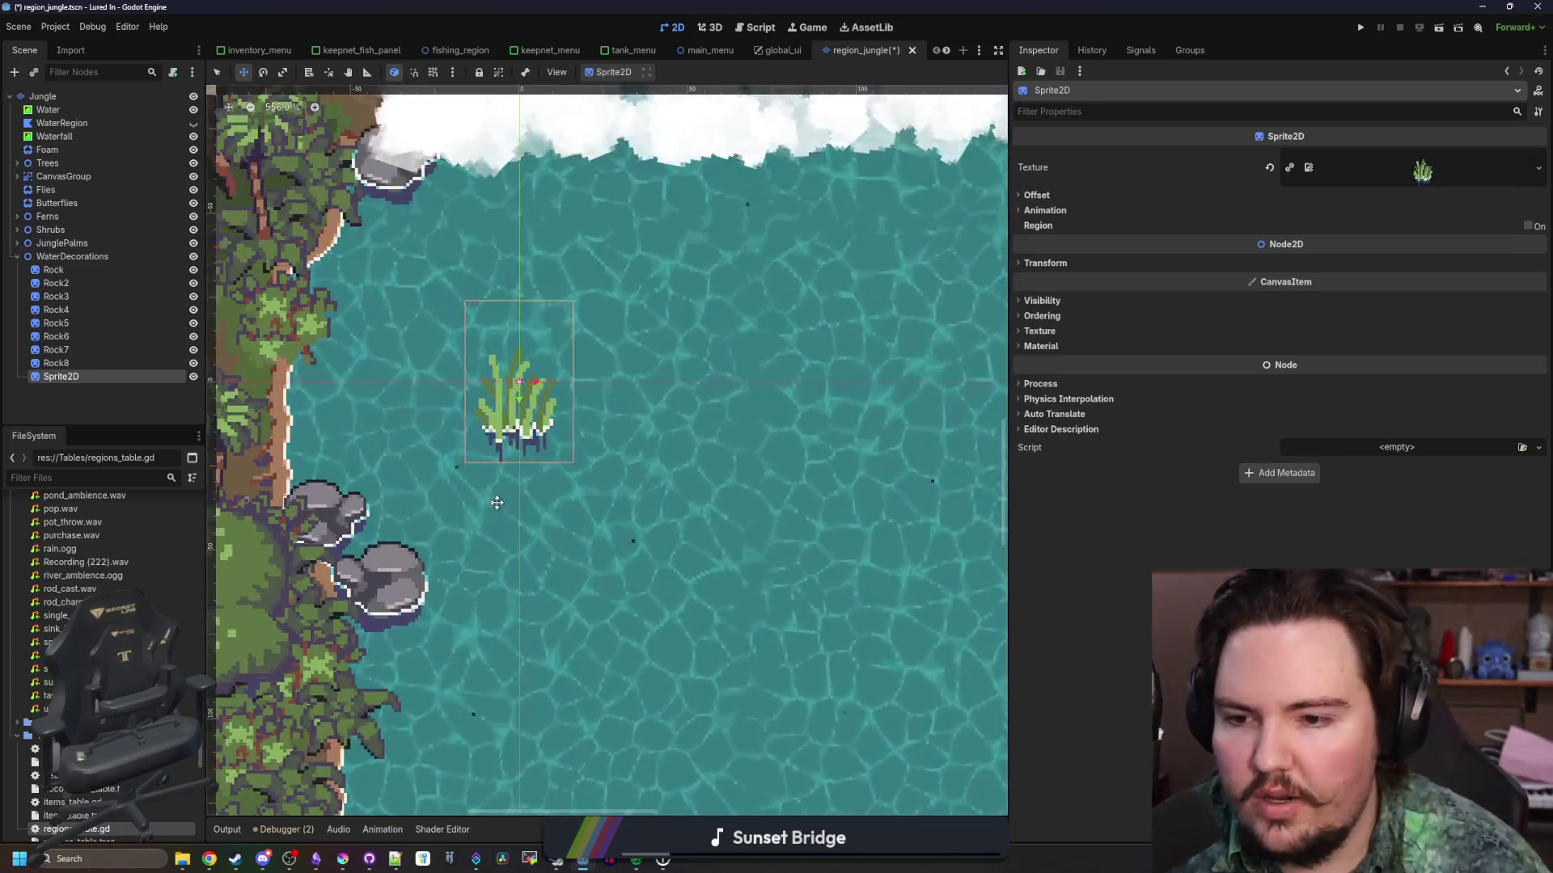
left_click_drag(525, 434, 335, 437)
scroll(480, 503, "down", 7)
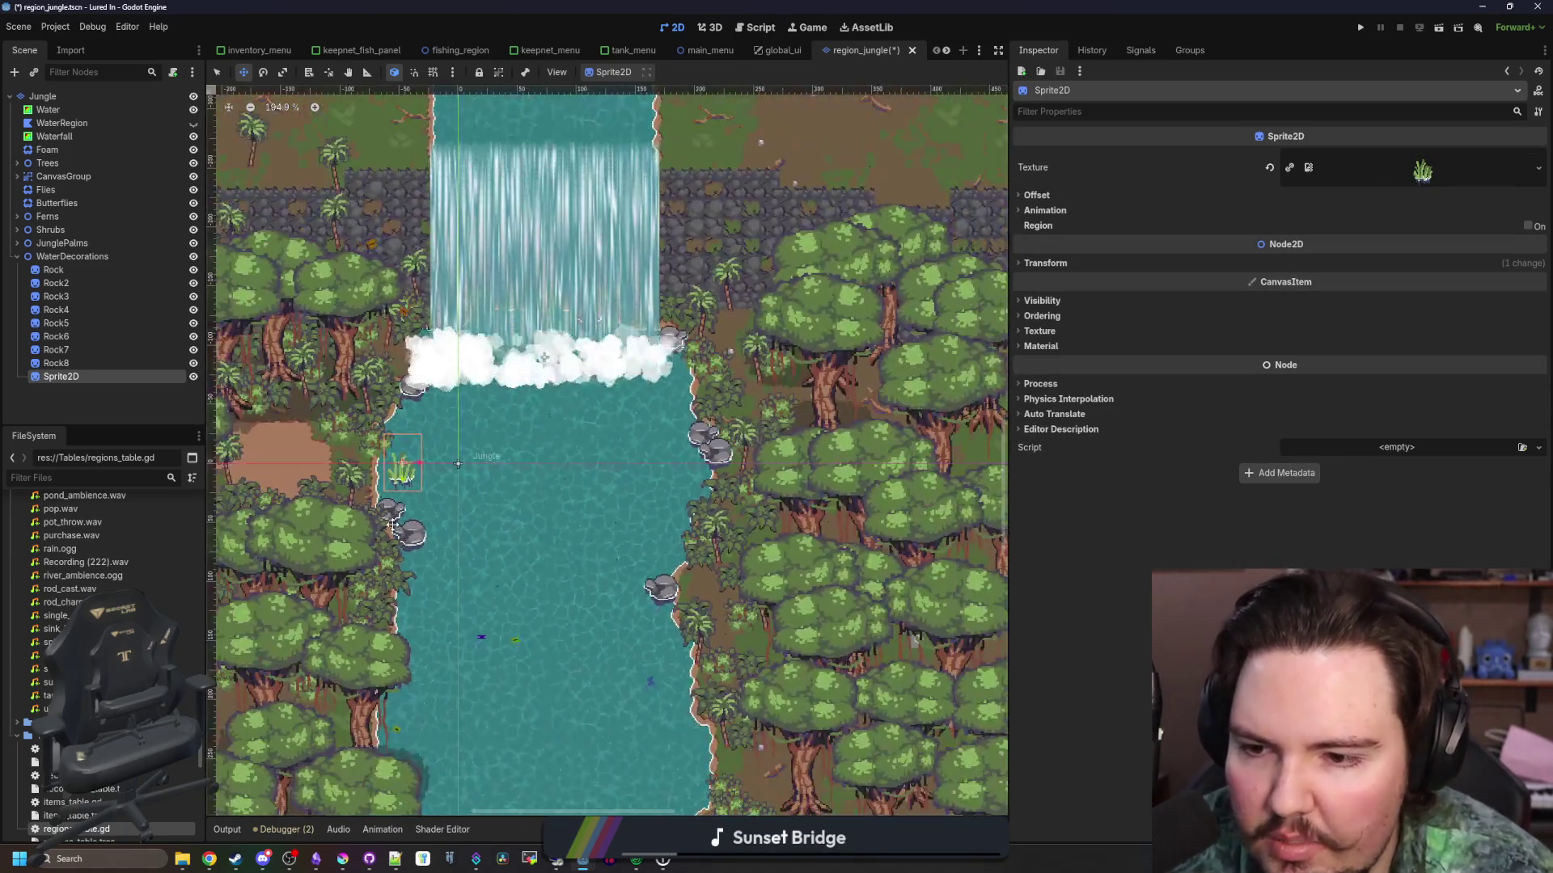
scroll(480, 503, "up", 5)
left_click(343, 859)
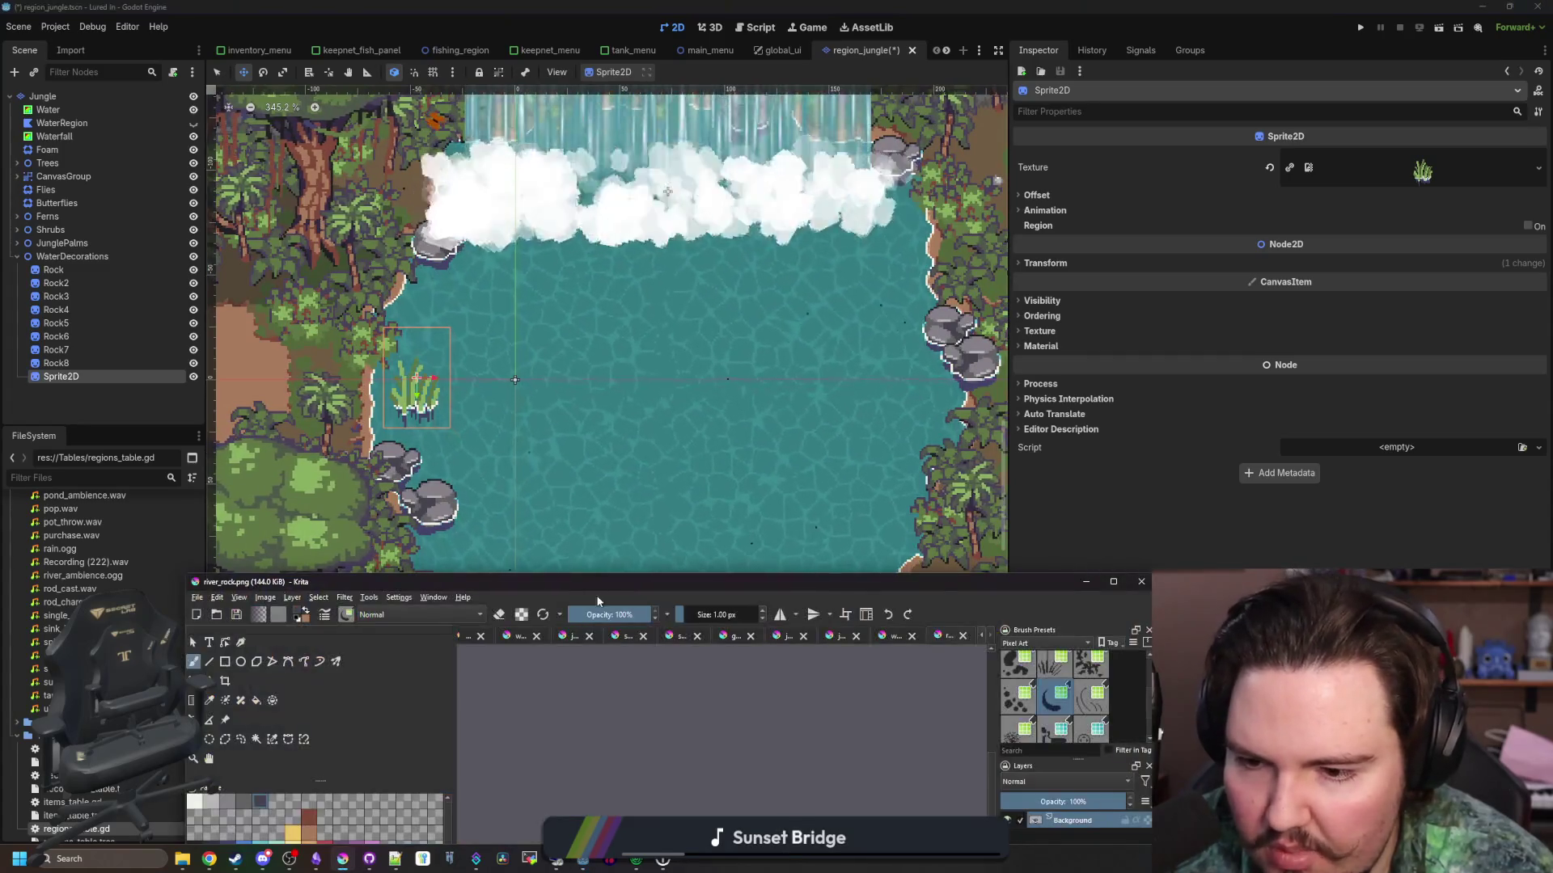
left_click_drag(610, 562, 610, 6)
Zoom into water_grass.png and erase light- and dark-green stalk columns to thin the grass
left_click(1299, 59)
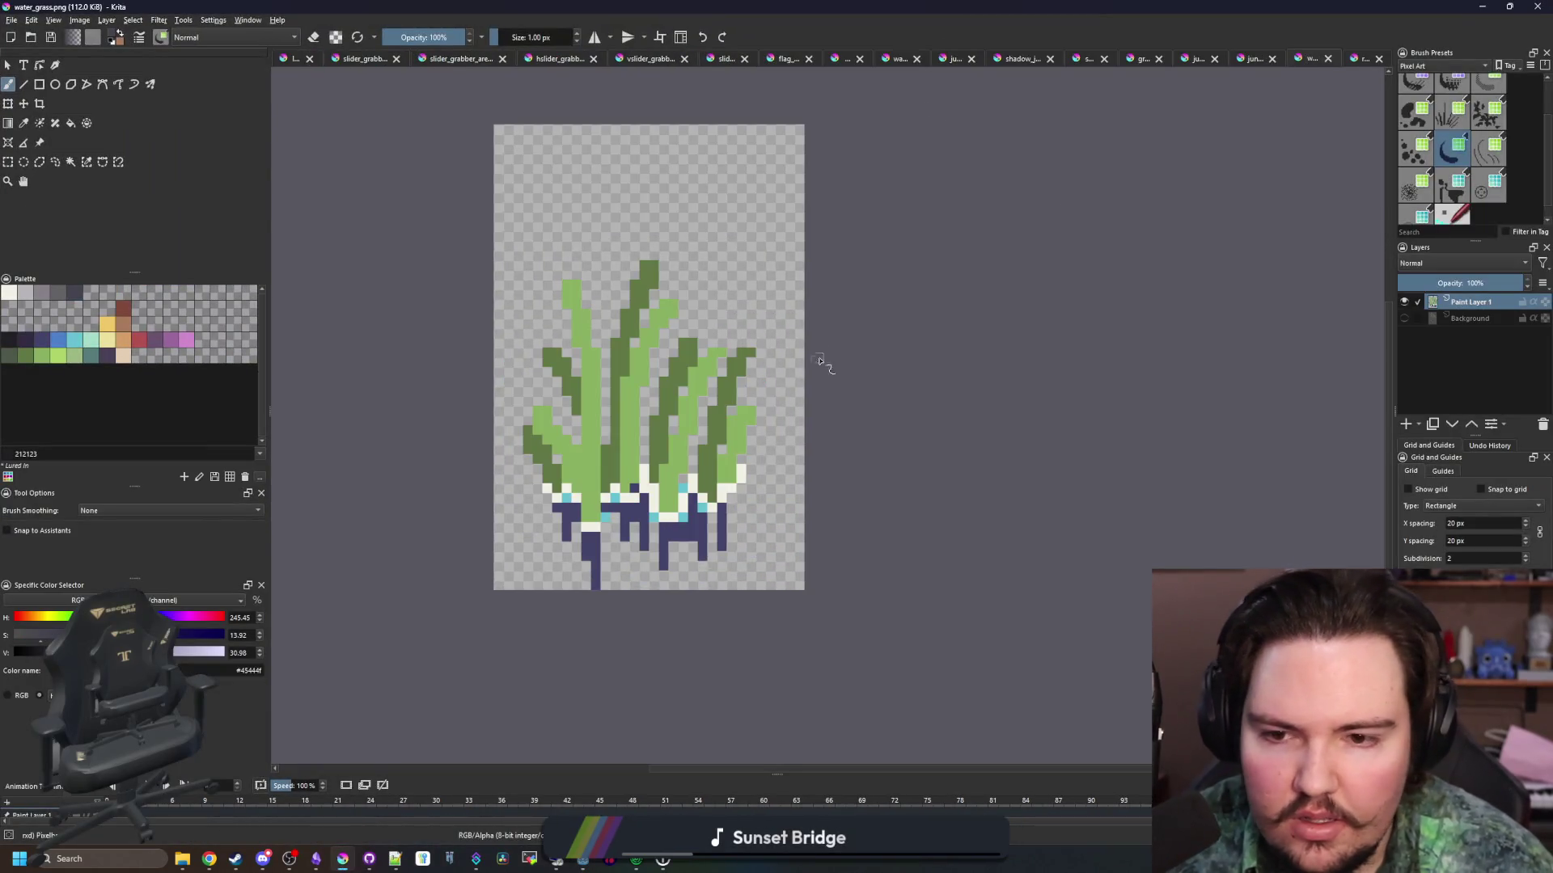
scroll(587, 428, "up", 2)
key("e")
scroll(857, 560, "up", 3)
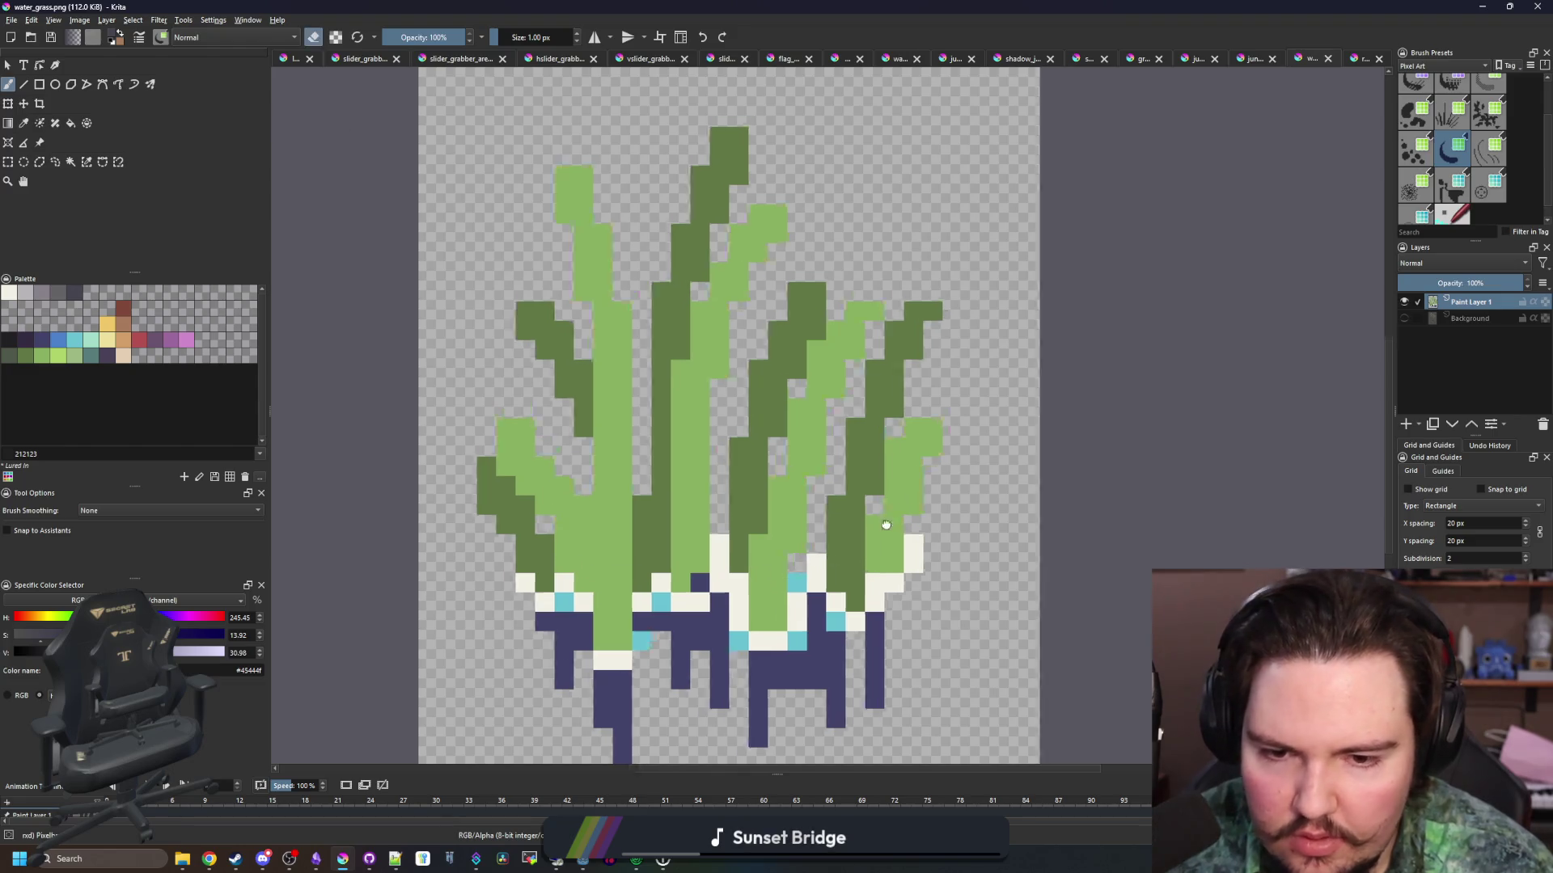
left_click_drag(866, 561, 895, 546)
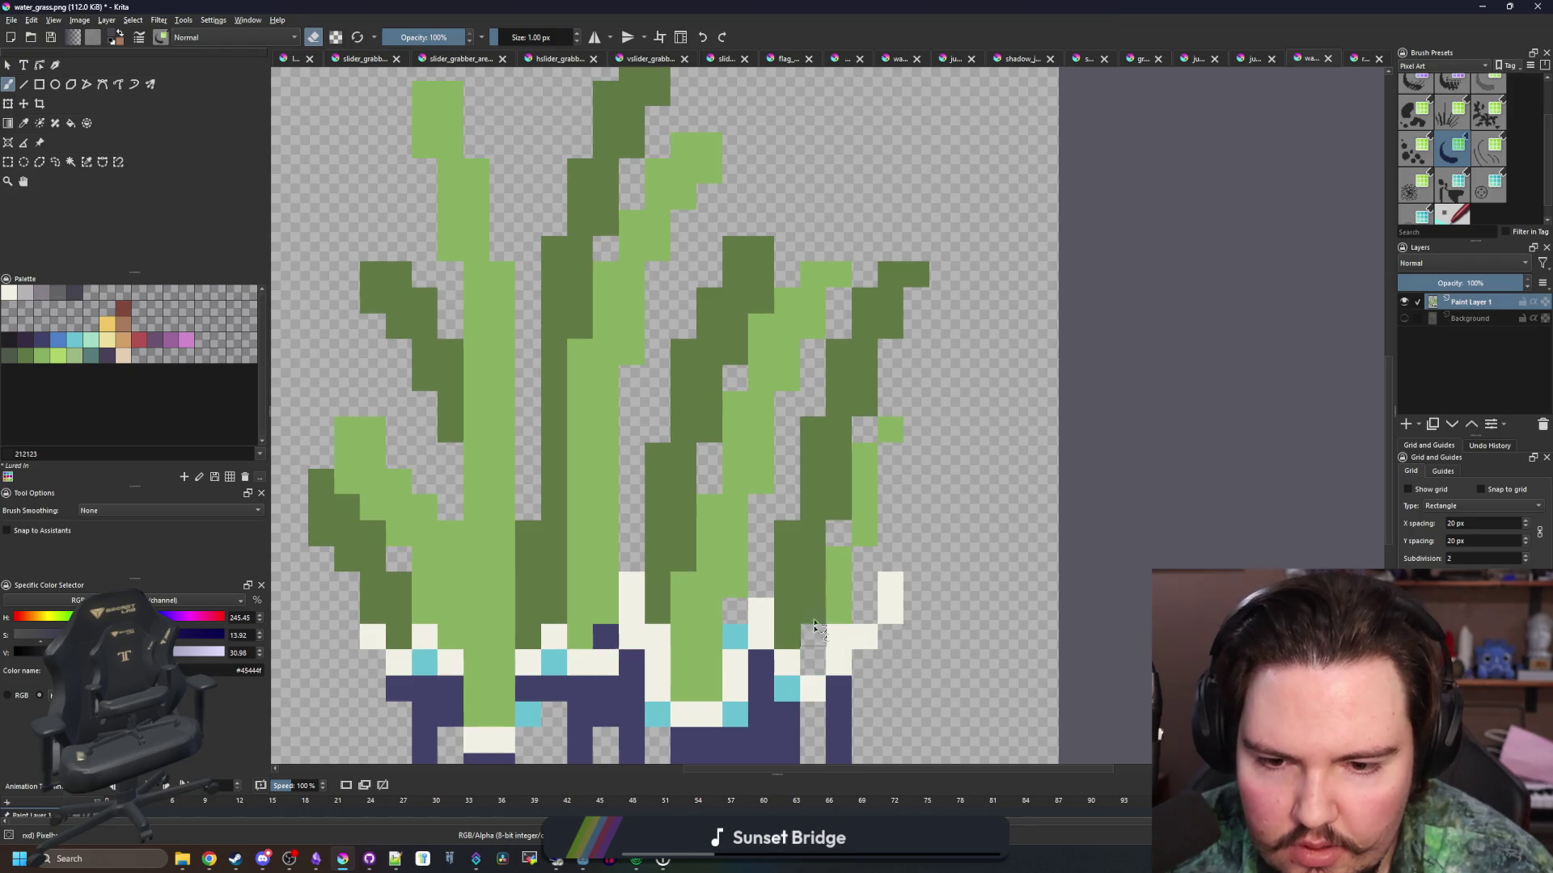
left_click_drag(816, 626, 837, 514)
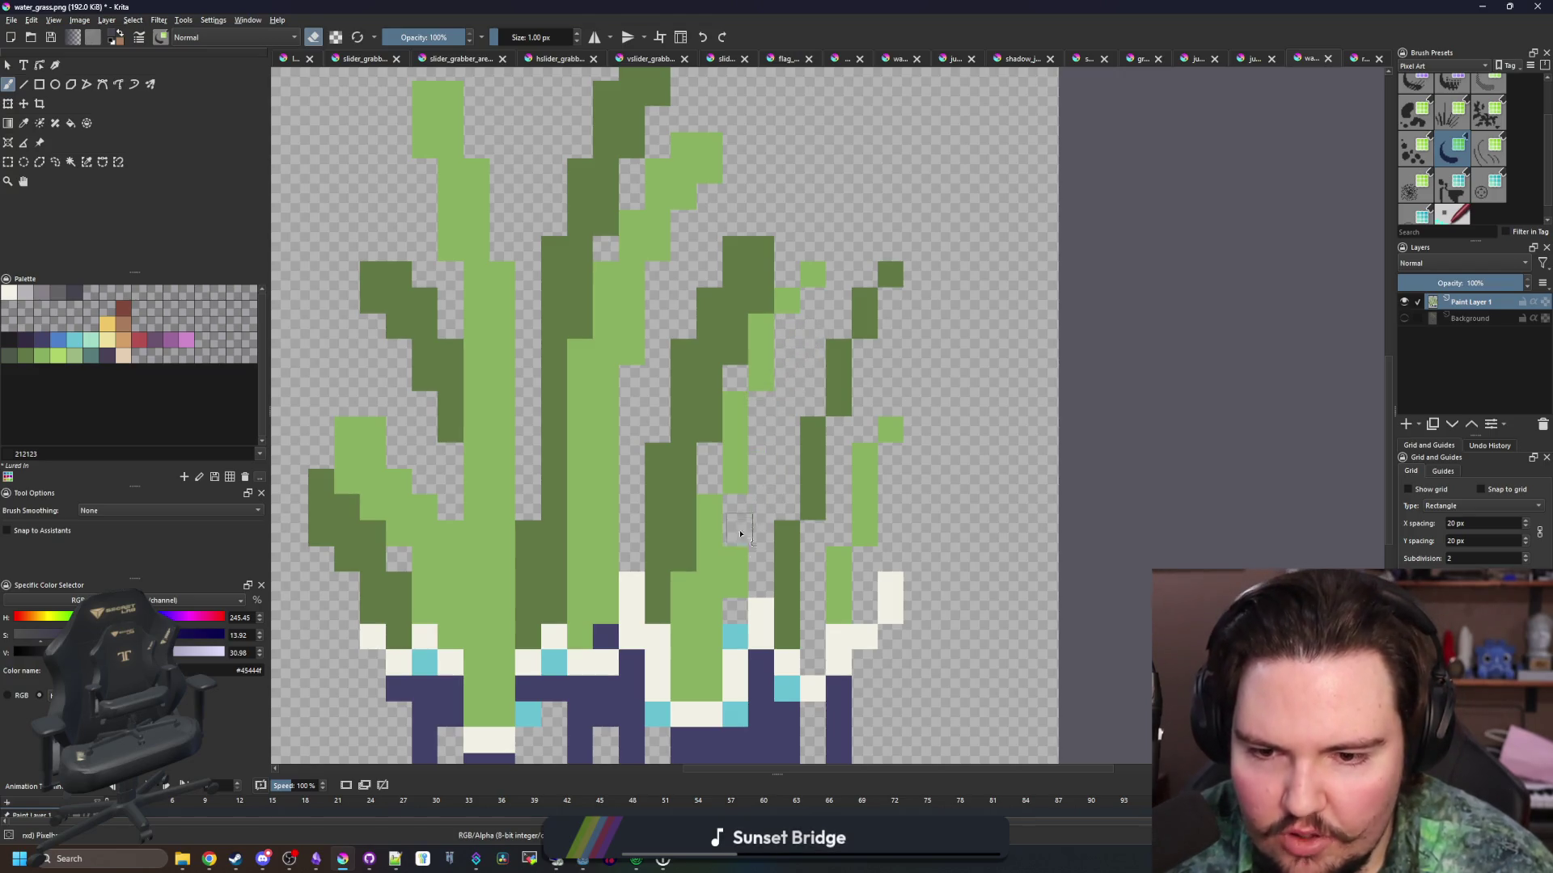
left_click_drag(683, 561, 702, 439)
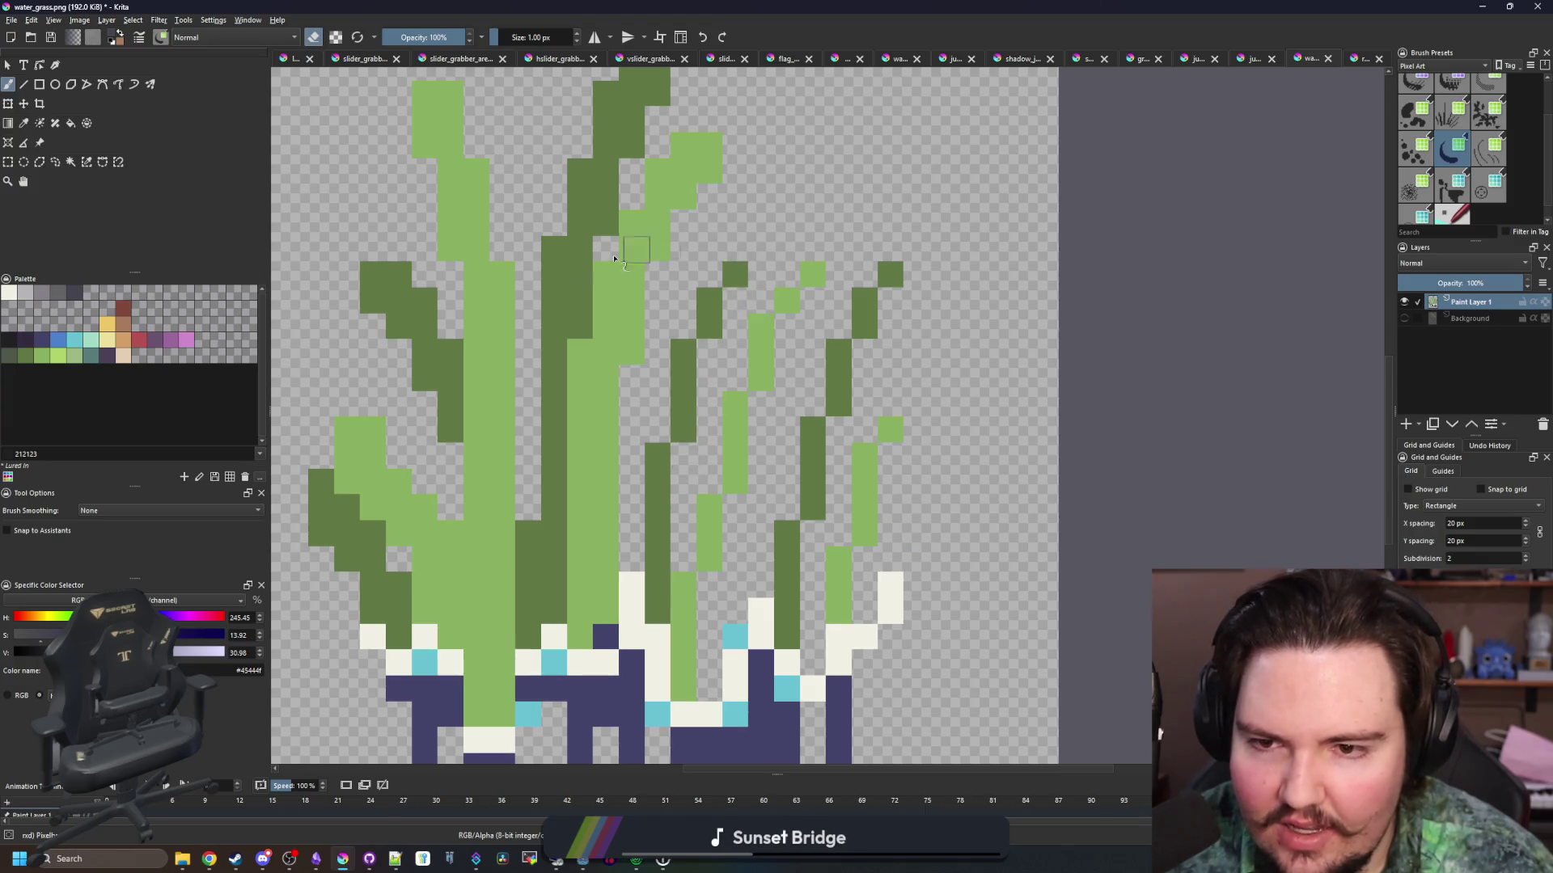
left_click_drag(614, 259, 663, 296)
left_click_drag(656, 607, 657, 414)
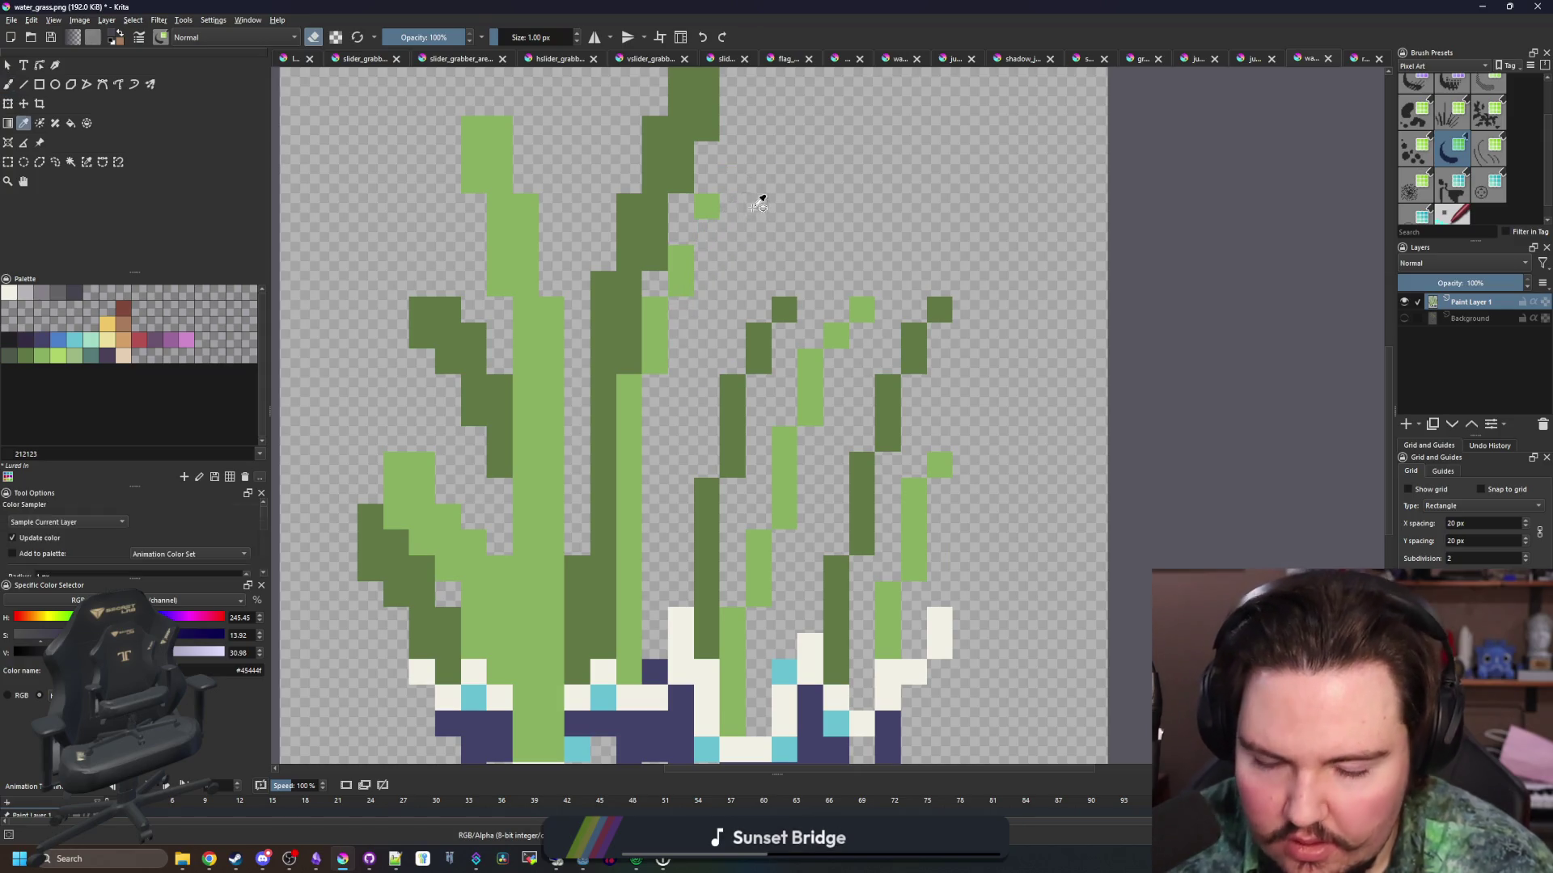
Sample the light green and erase more dark- and light-green pixels from the stalks and blades
left_click(712, 204, "ctrl")
key("e")
scroll(600, 346, "down", 3)
scroll(600, 346, "down", 1)
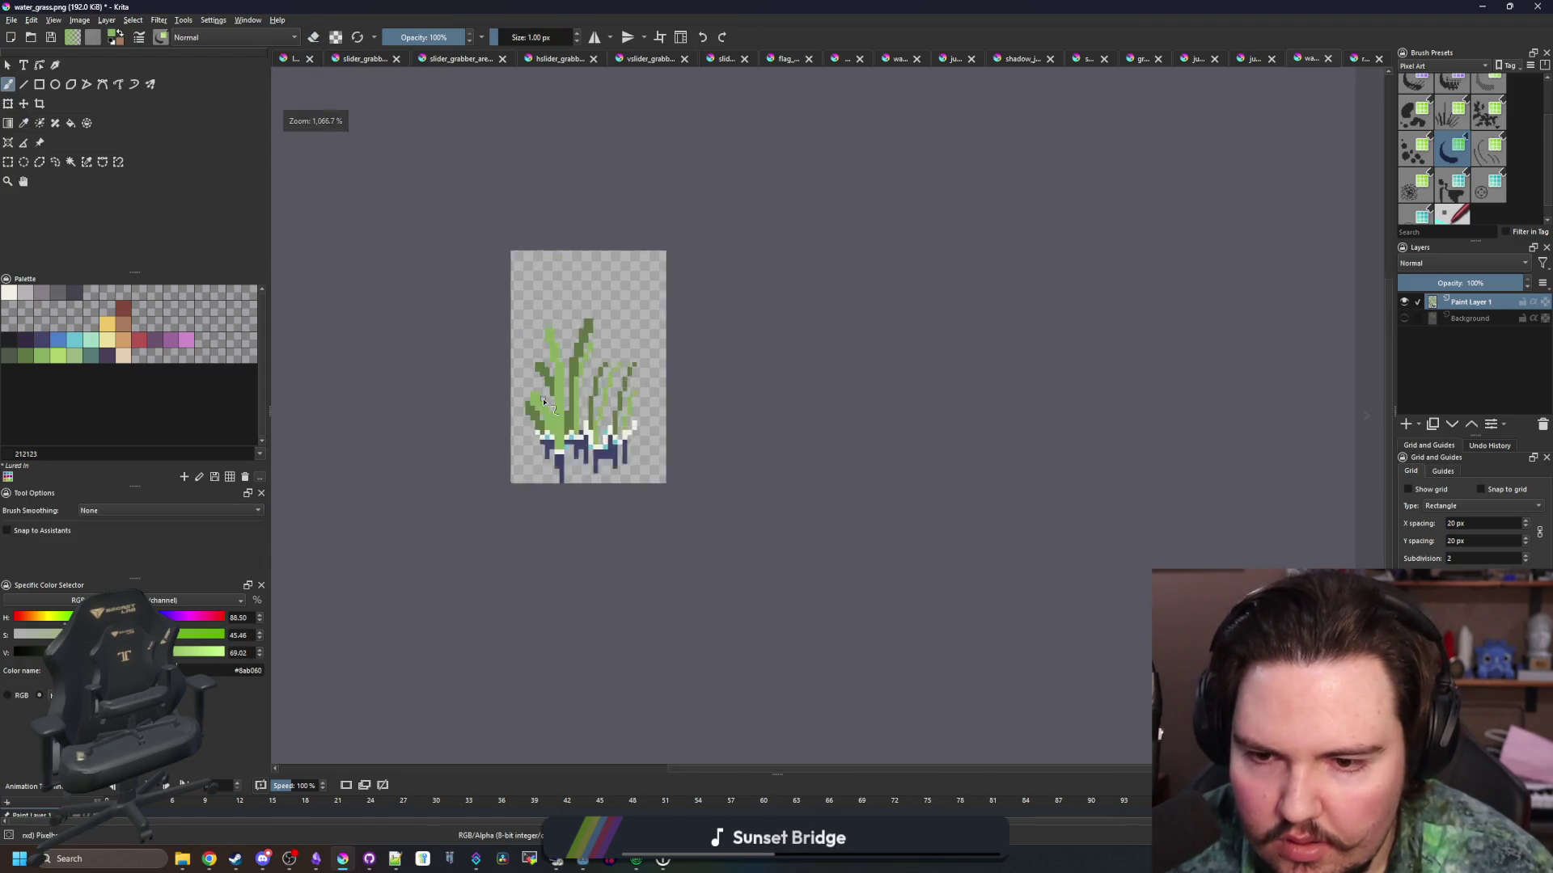
scroll(504, 538, "up", 3)
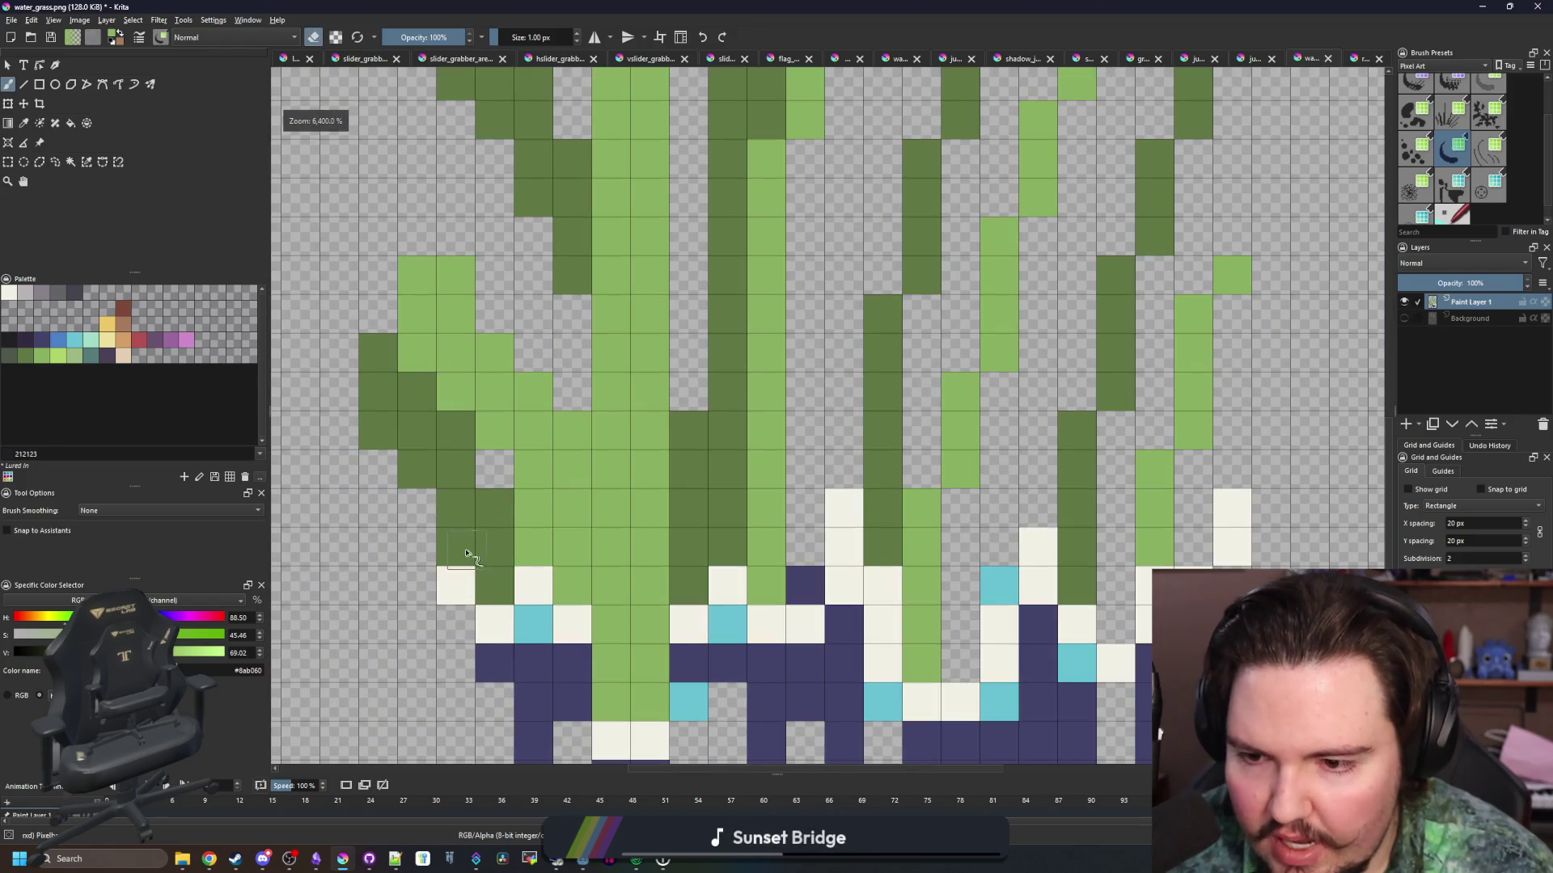
left_click_drag(465, 553, 444, 495)
left_click_drag(382, 432, 380, 393)
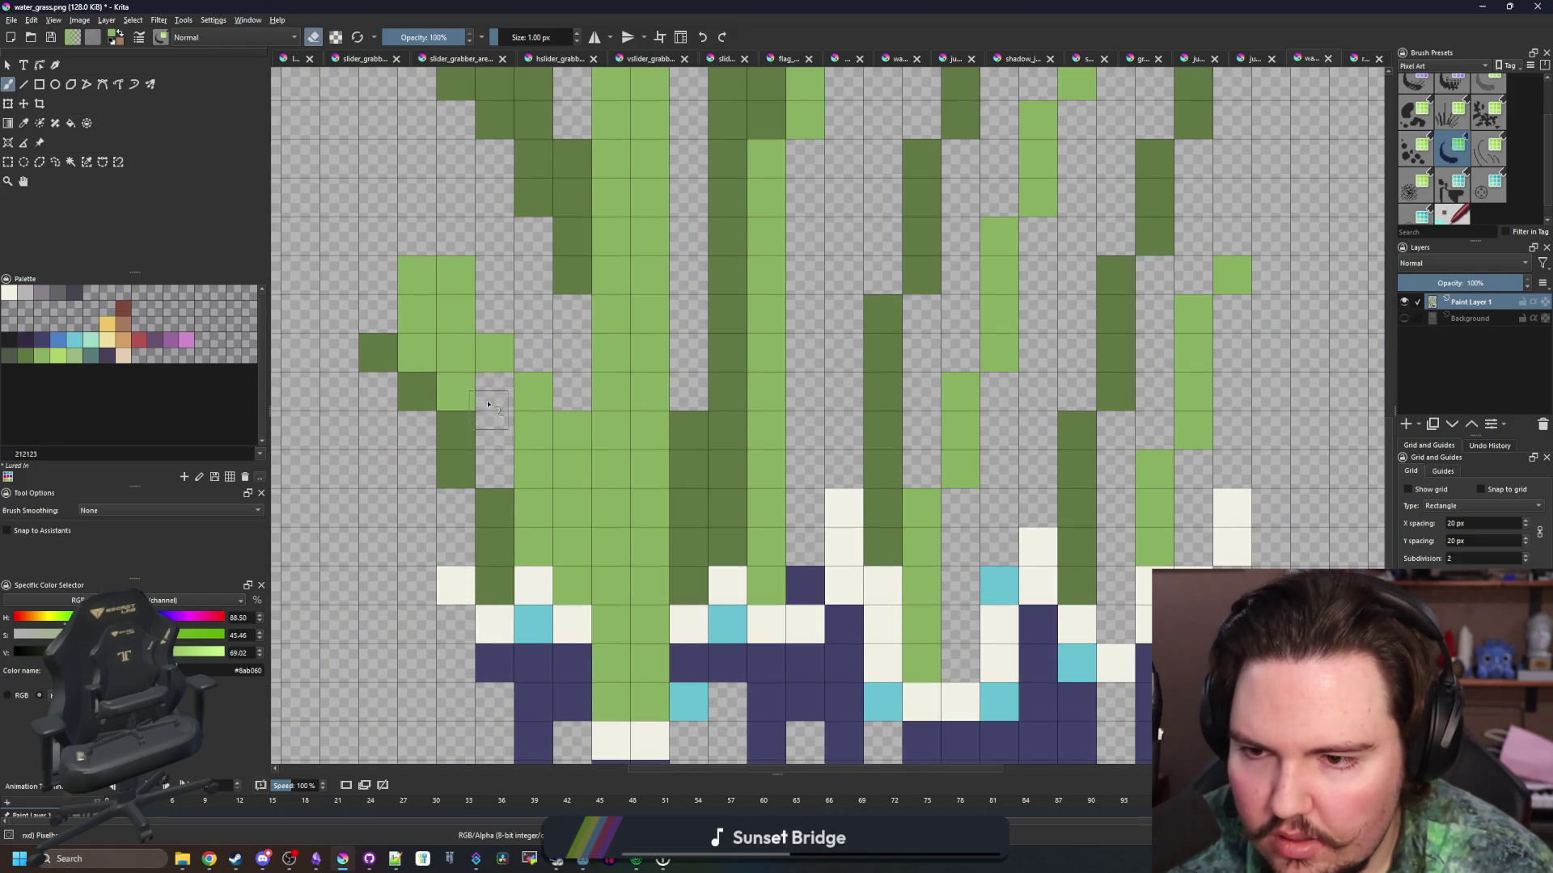
key("e")
mouse_move(431, 332)
left_mouse_down()
mouse_move(417, 275)
mouse_move(457, 275)
left_mouse_up()
Erase more dark-green stalk pixels, then sample dark green and paint a new stalk column
scroll(511, 424, "down", 1)
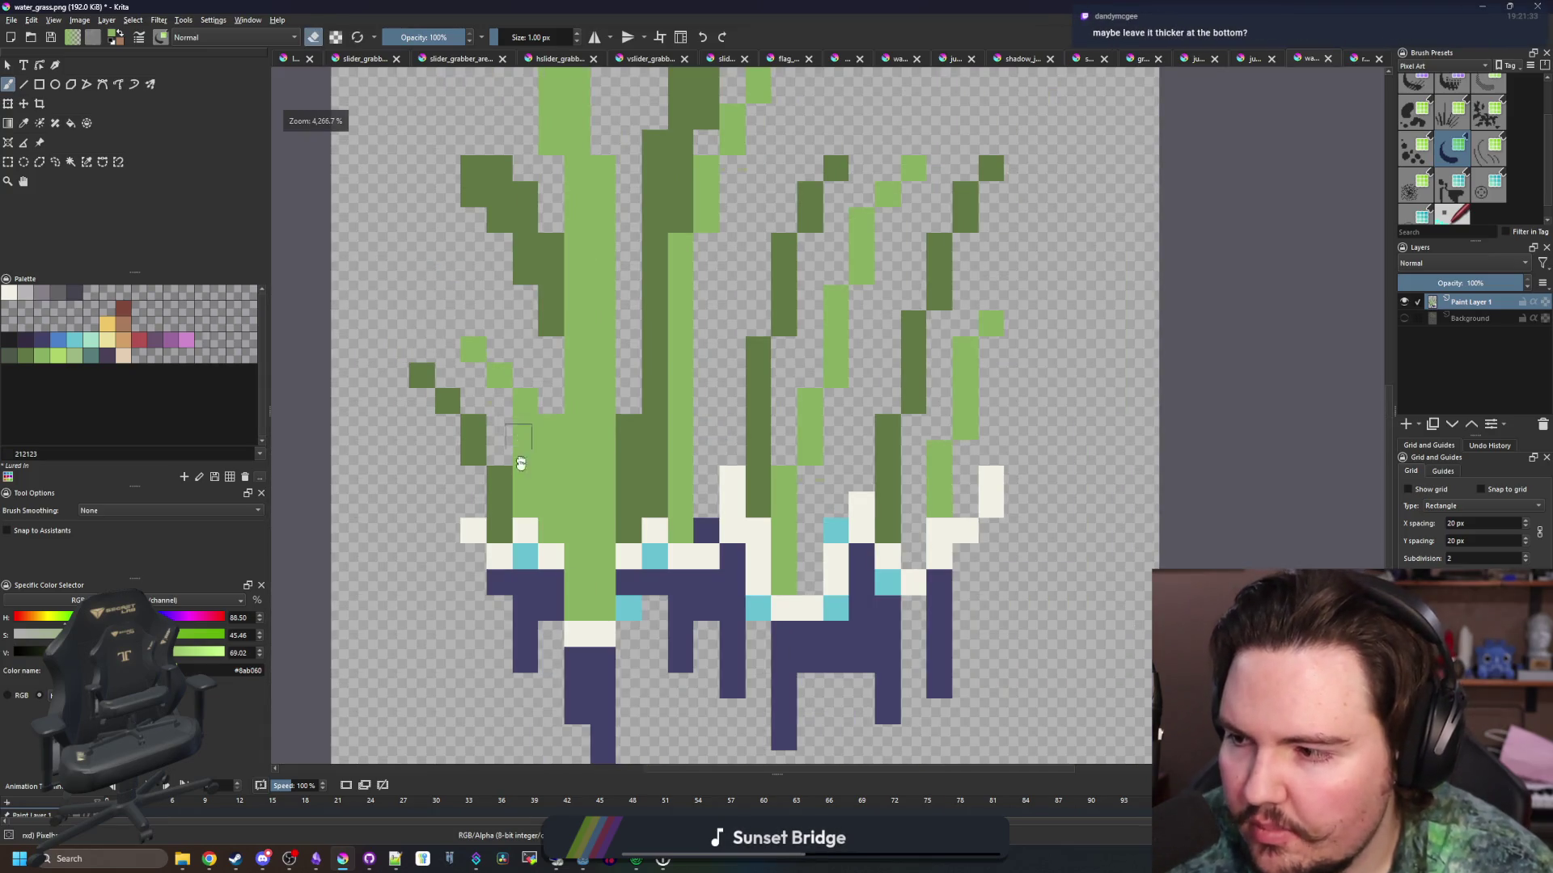
left_click_drag(521, 462, 528, 559)
scroll(550, 358, "up", 1)
key("e")
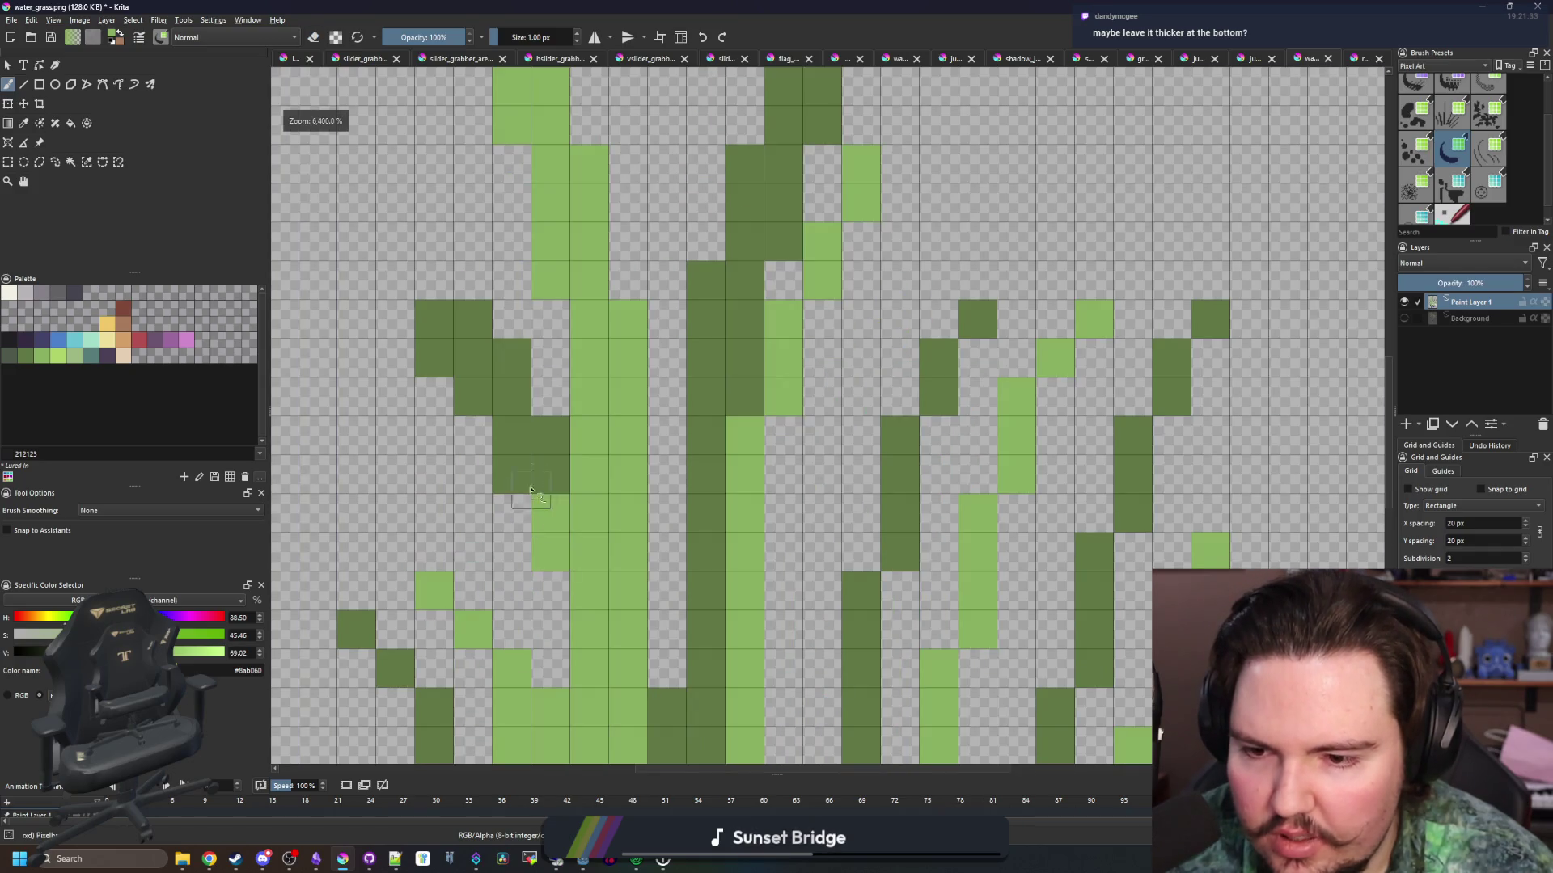
left_click_drag(521, 470, 513, 425)
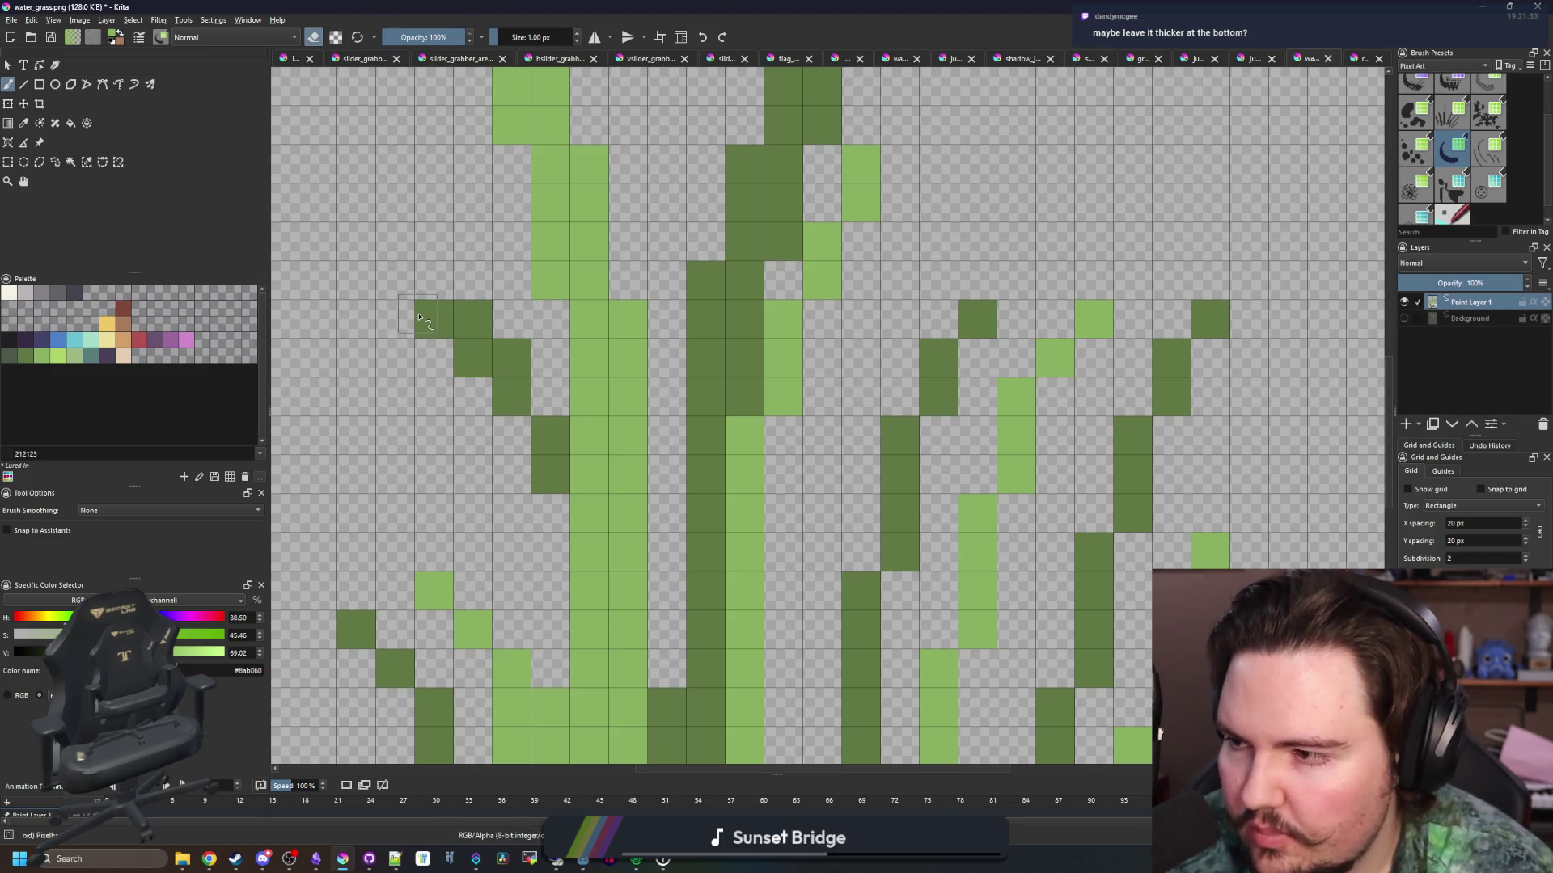
scroll(469, 359, "down", 1)
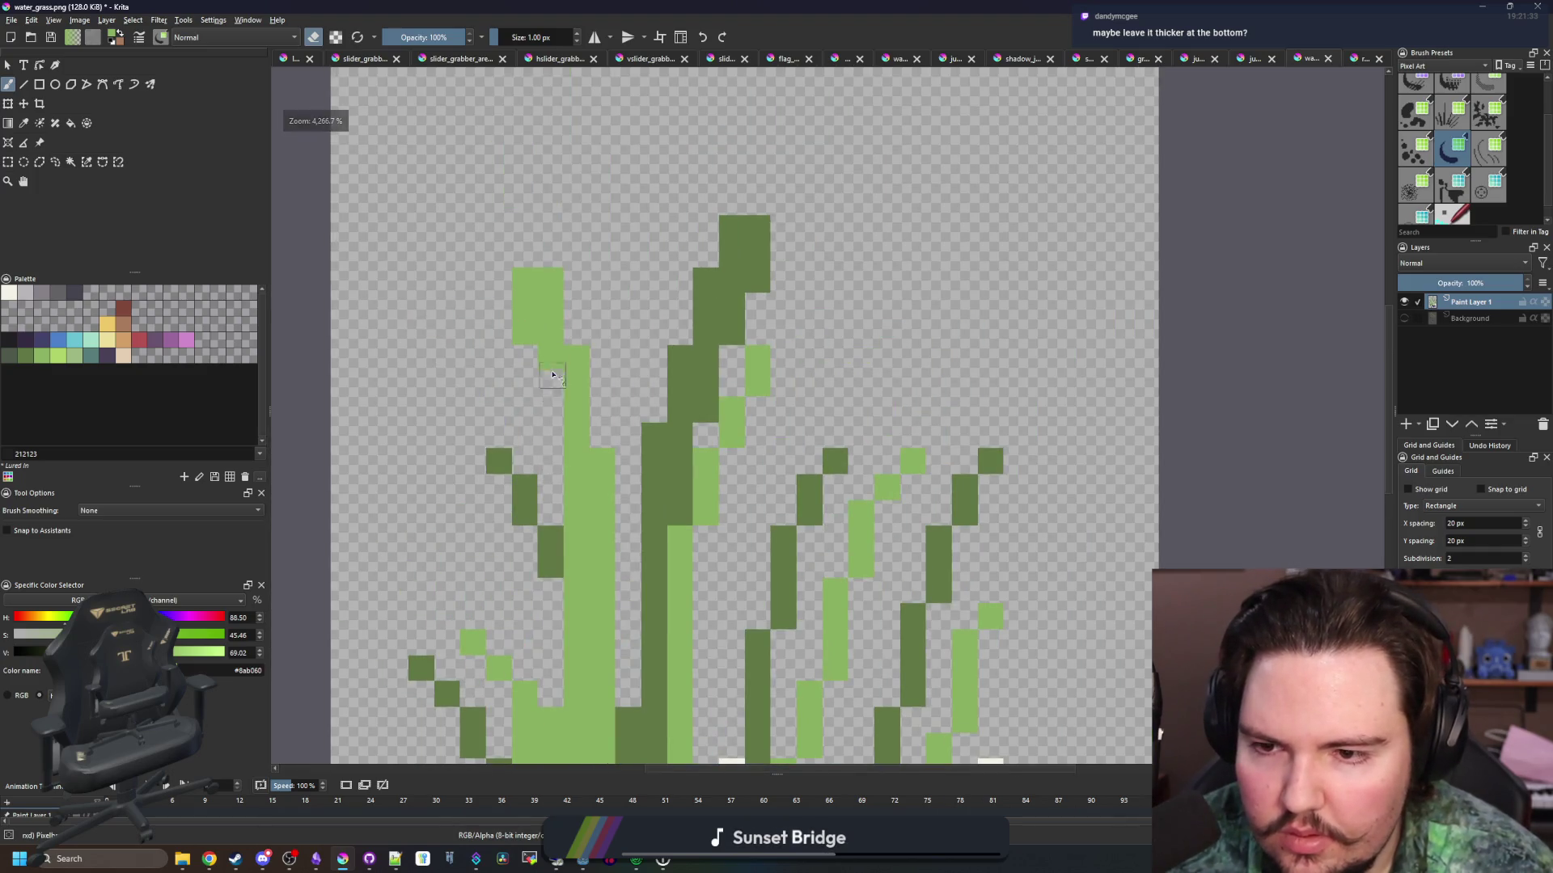
scroll(564, 317, "down", 2)
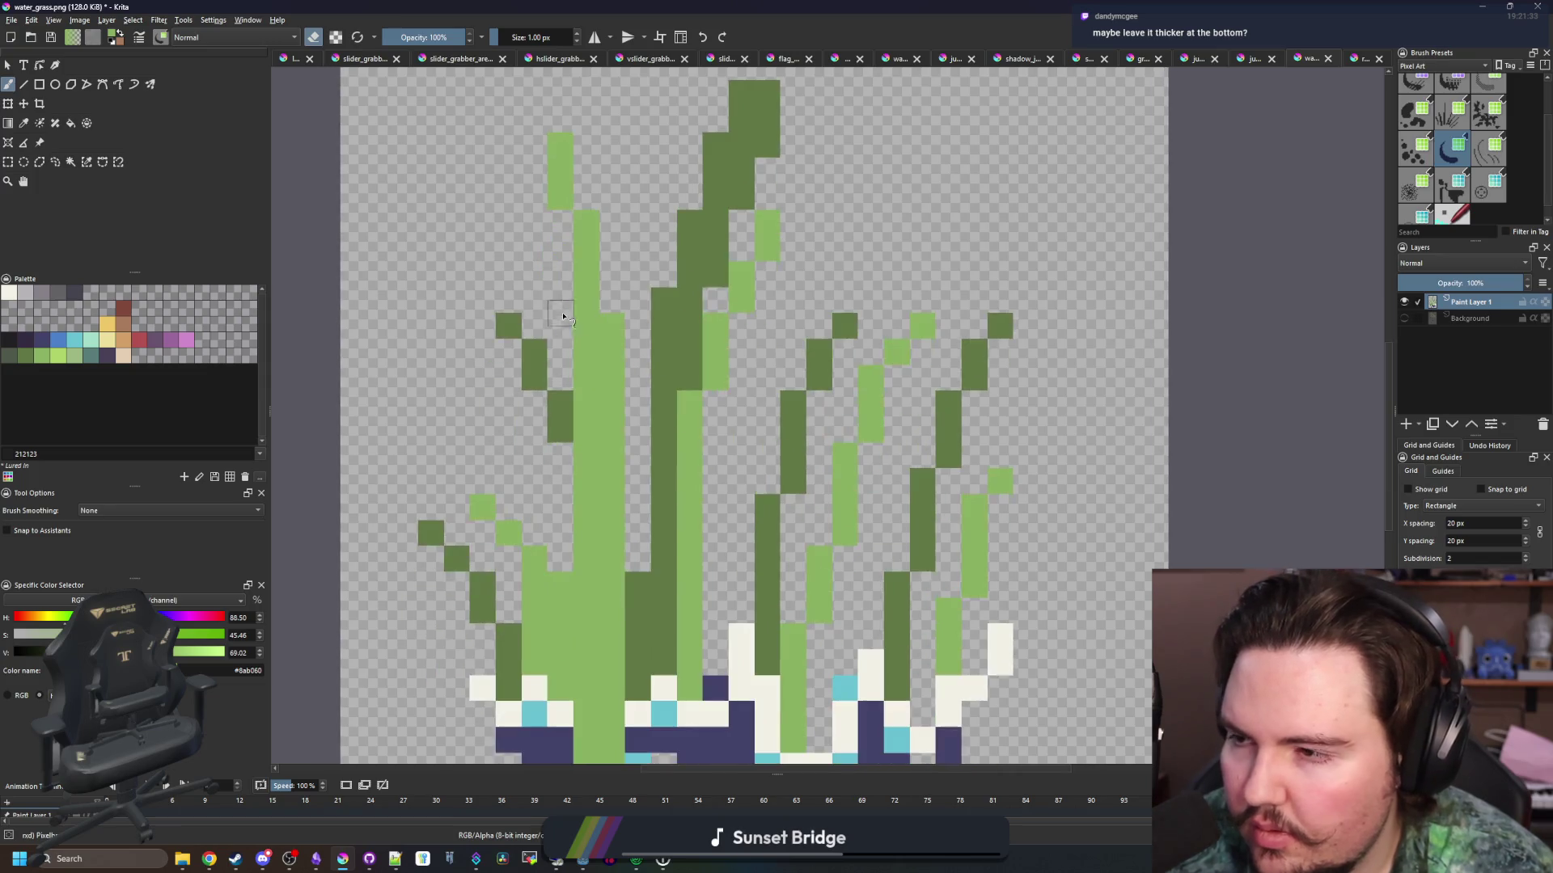
scroll(587, 341, "down", 2)
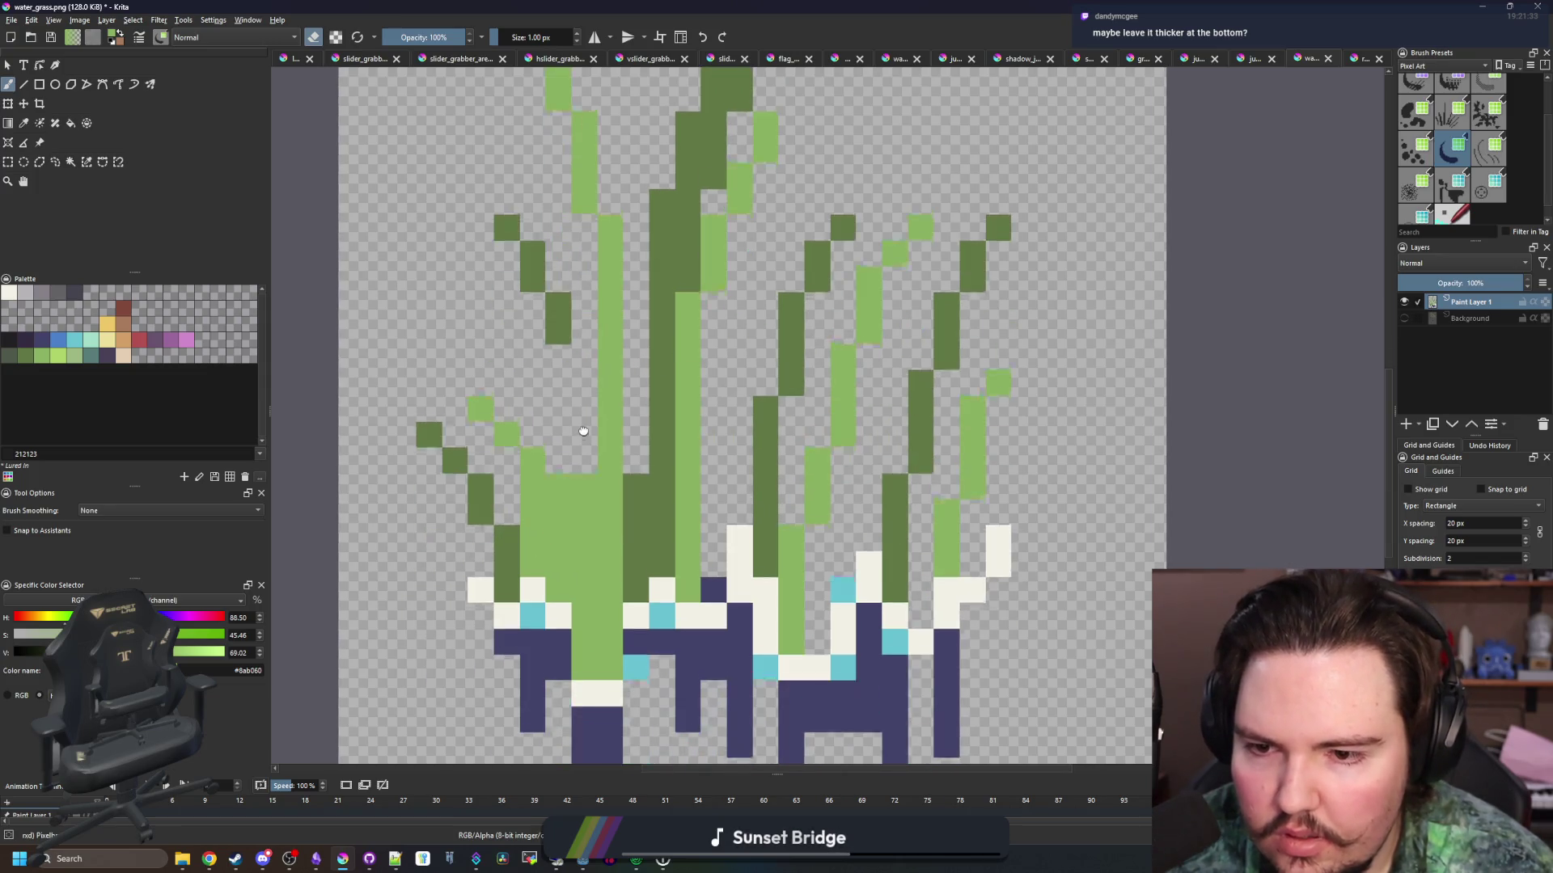
left_click(658, 513, "ctrl")
left_click_drag(584, 535, 579, 392)
Erase a dark stalk strip, add a tip pixel, and fill the cream base cells with light green
scroll(591, 383, "up", 4)
scroll(592, 384, "right", 2)
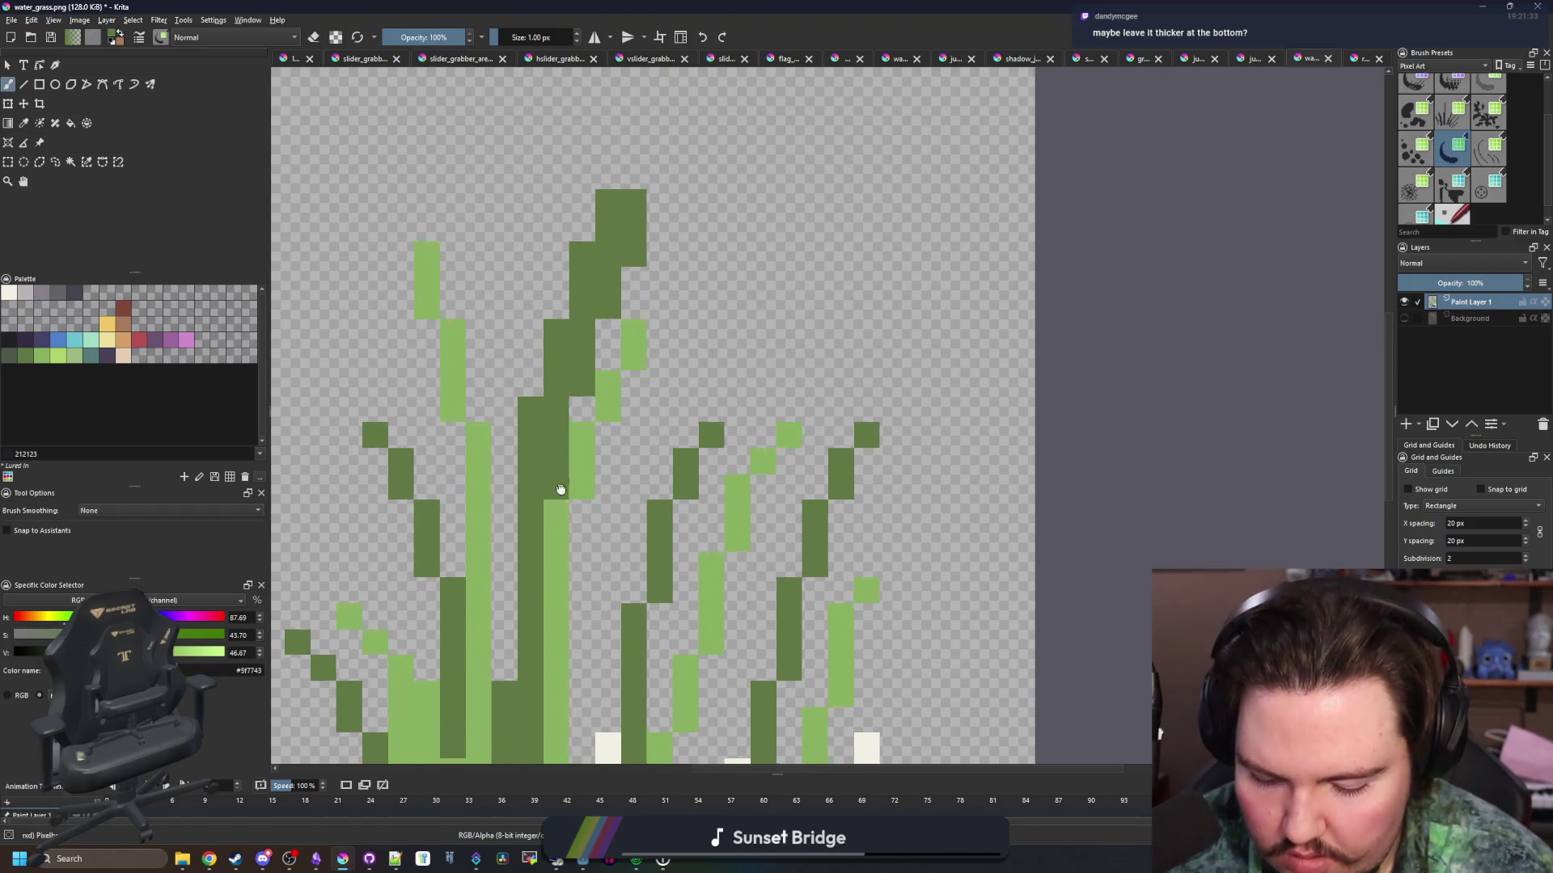
key("e")
left_click_drag(568, 517, 576, 421)
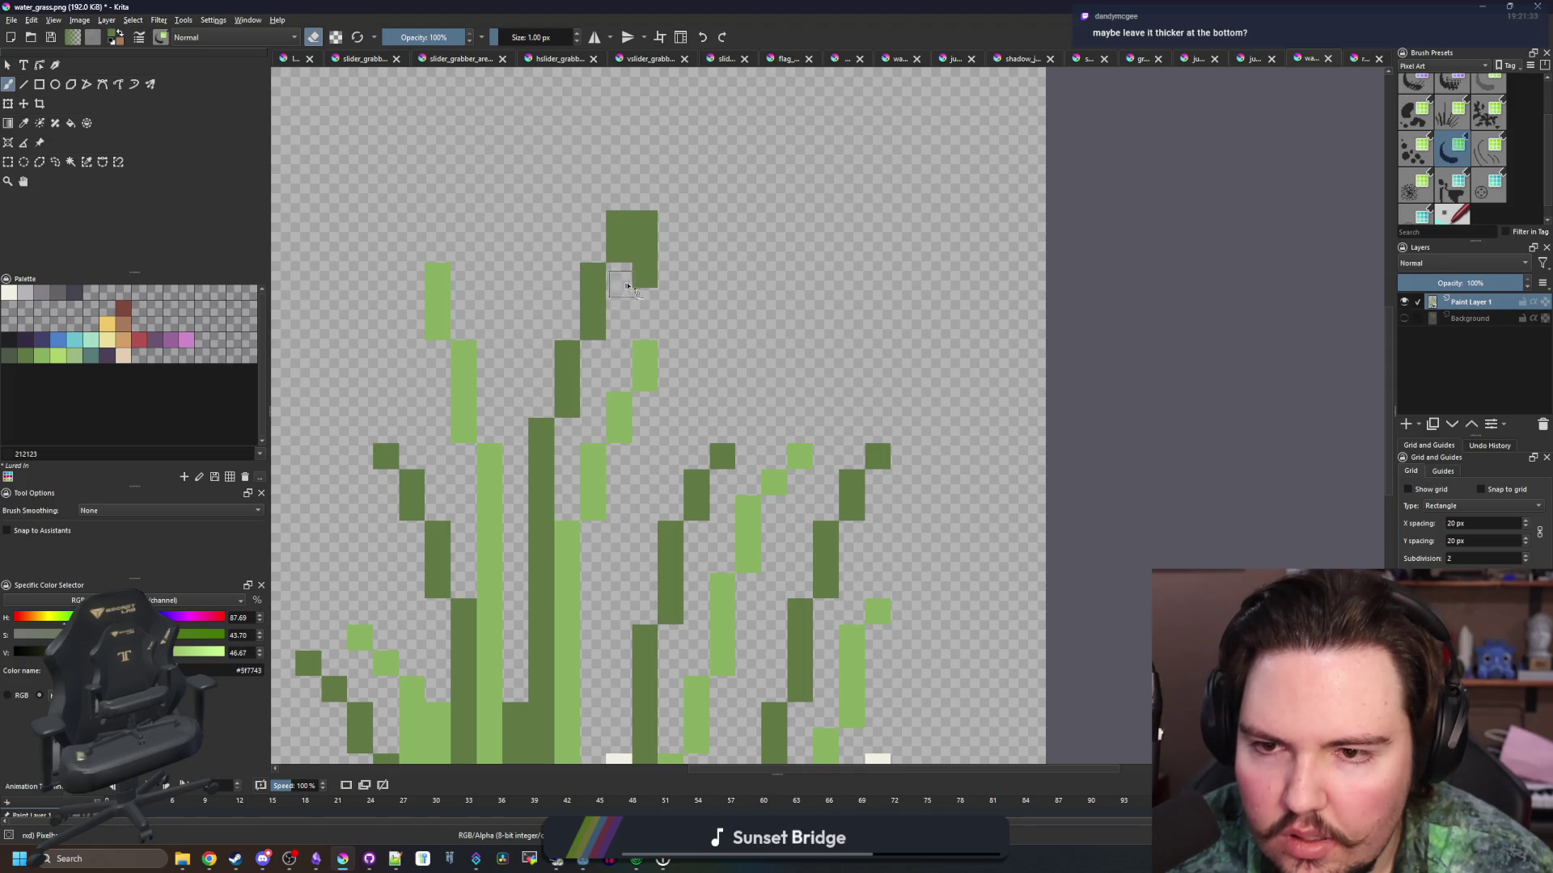
left_click(601, 223)
scroll(613, 266, "down", 3)
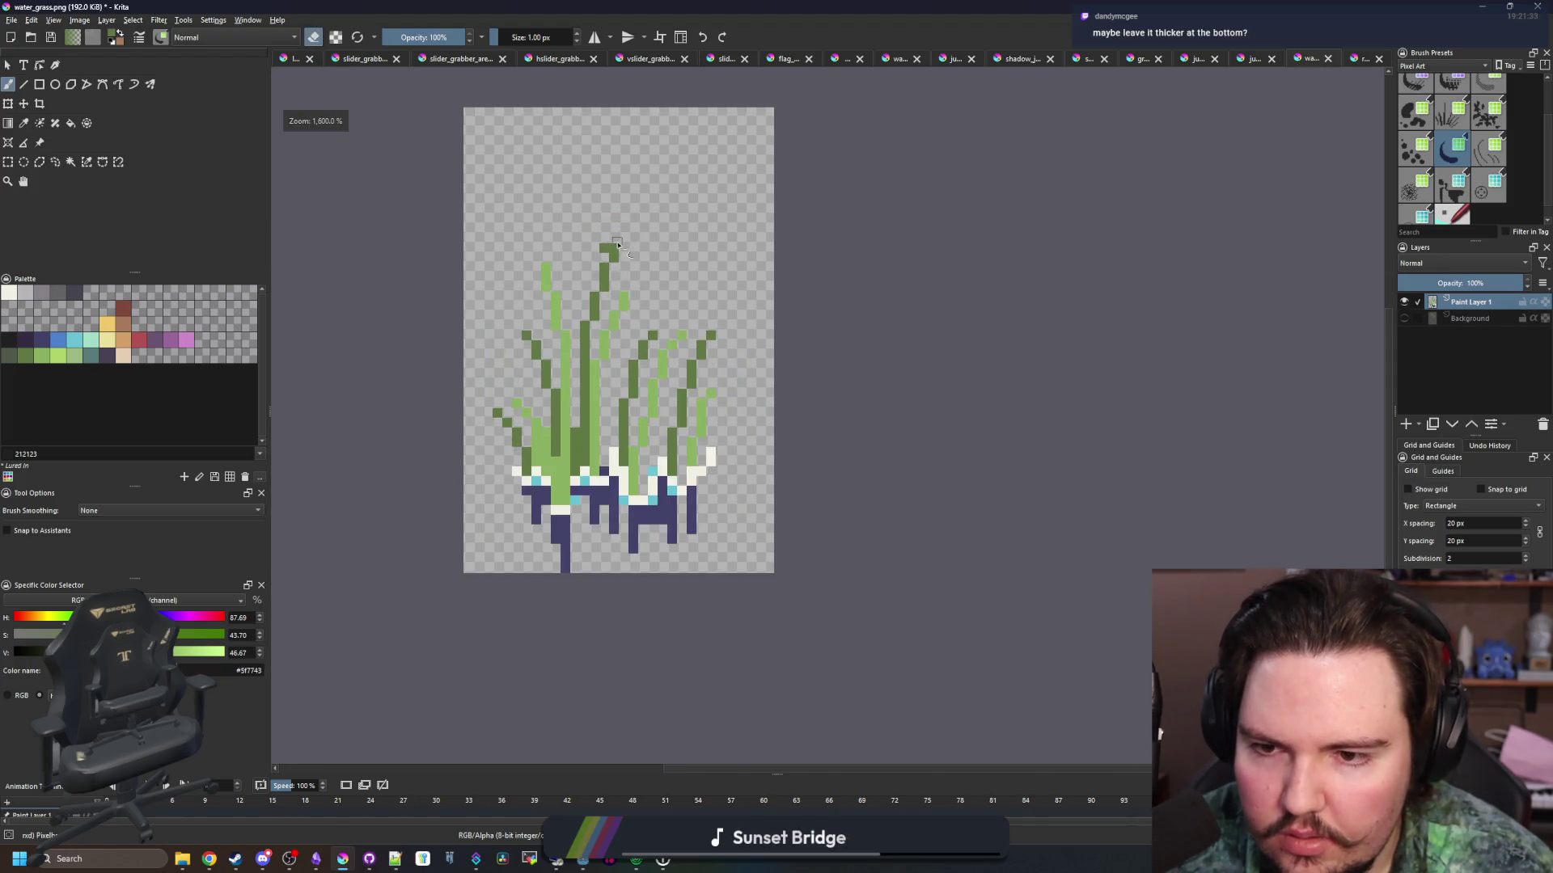
scroll(615, 469, "up", 3)
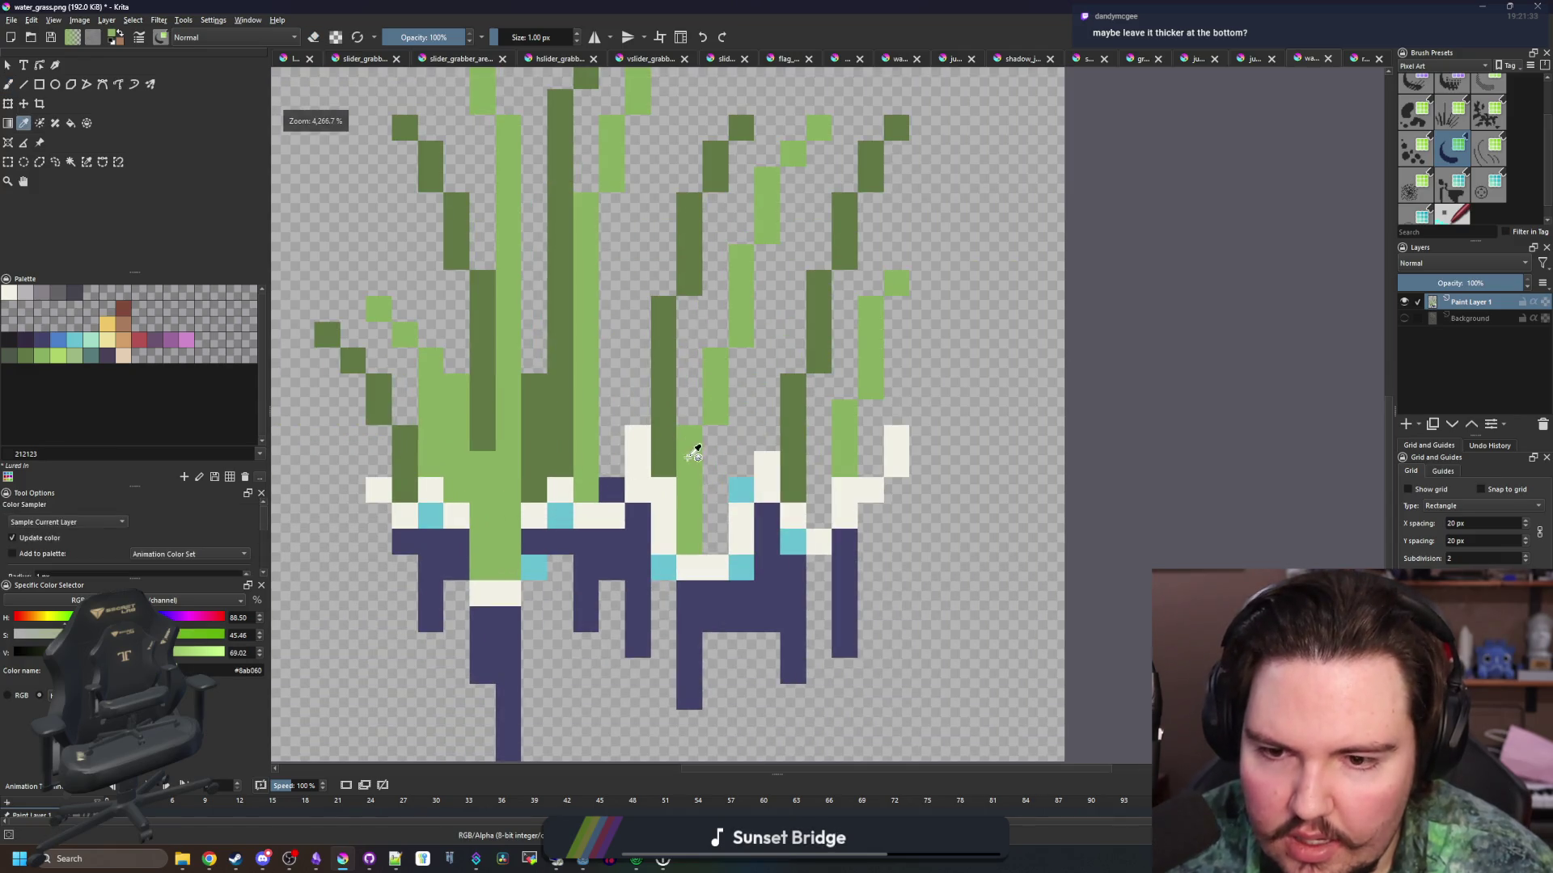
left_click_drag(715, 485, 714, 536)
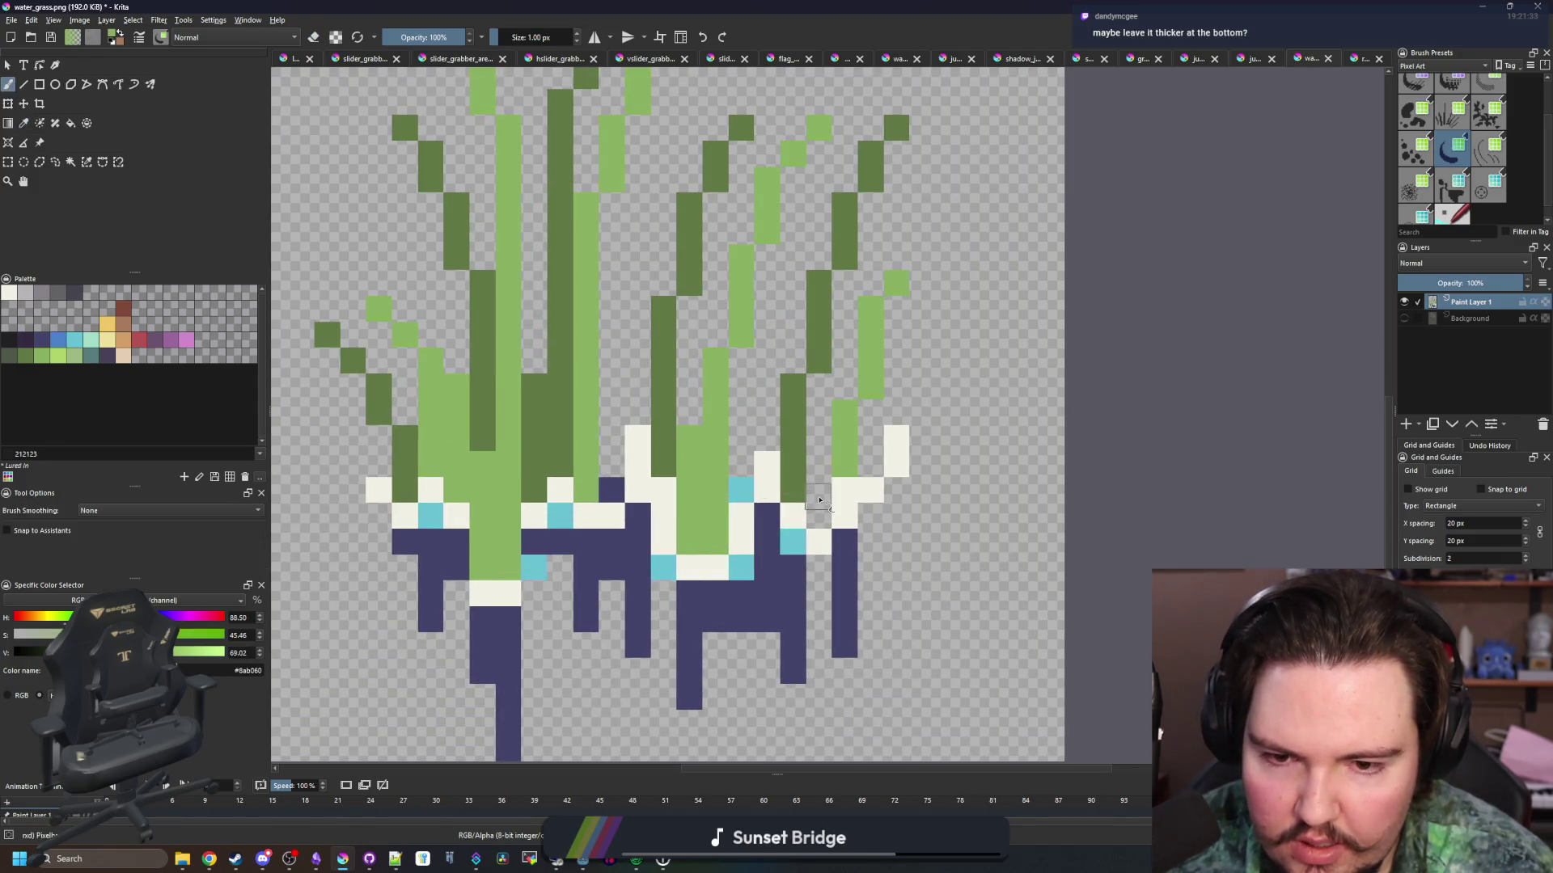
left_click_drag(819, 441, 821, 469)
Resample the dark and light greens, then save water_grass.png as PNG
left_click(791, 440, "ctrl")
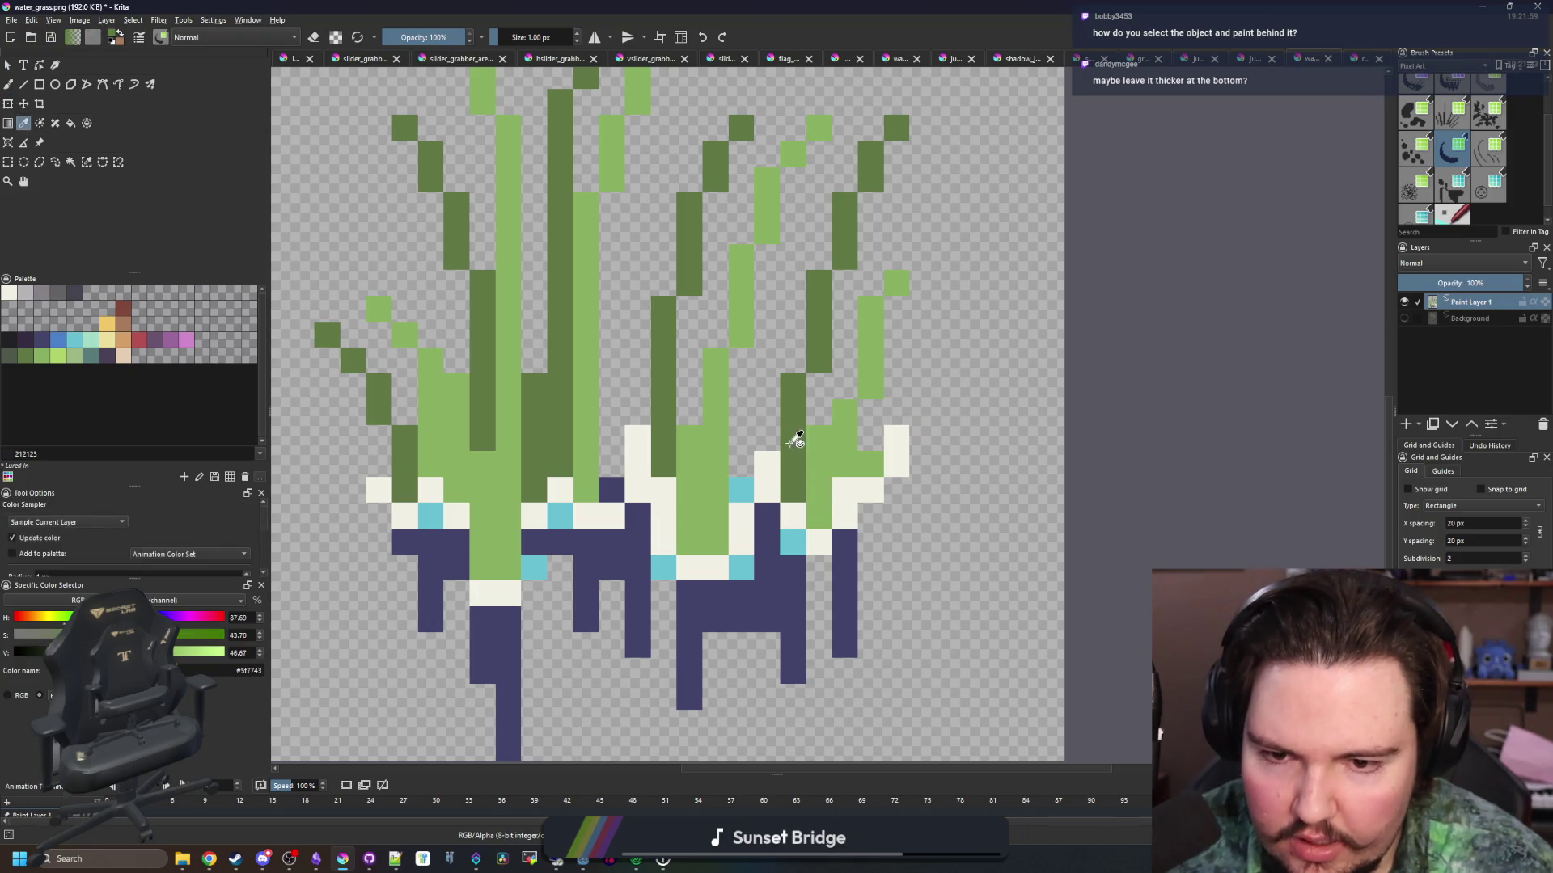
scroll(770, 422, "up", 2)
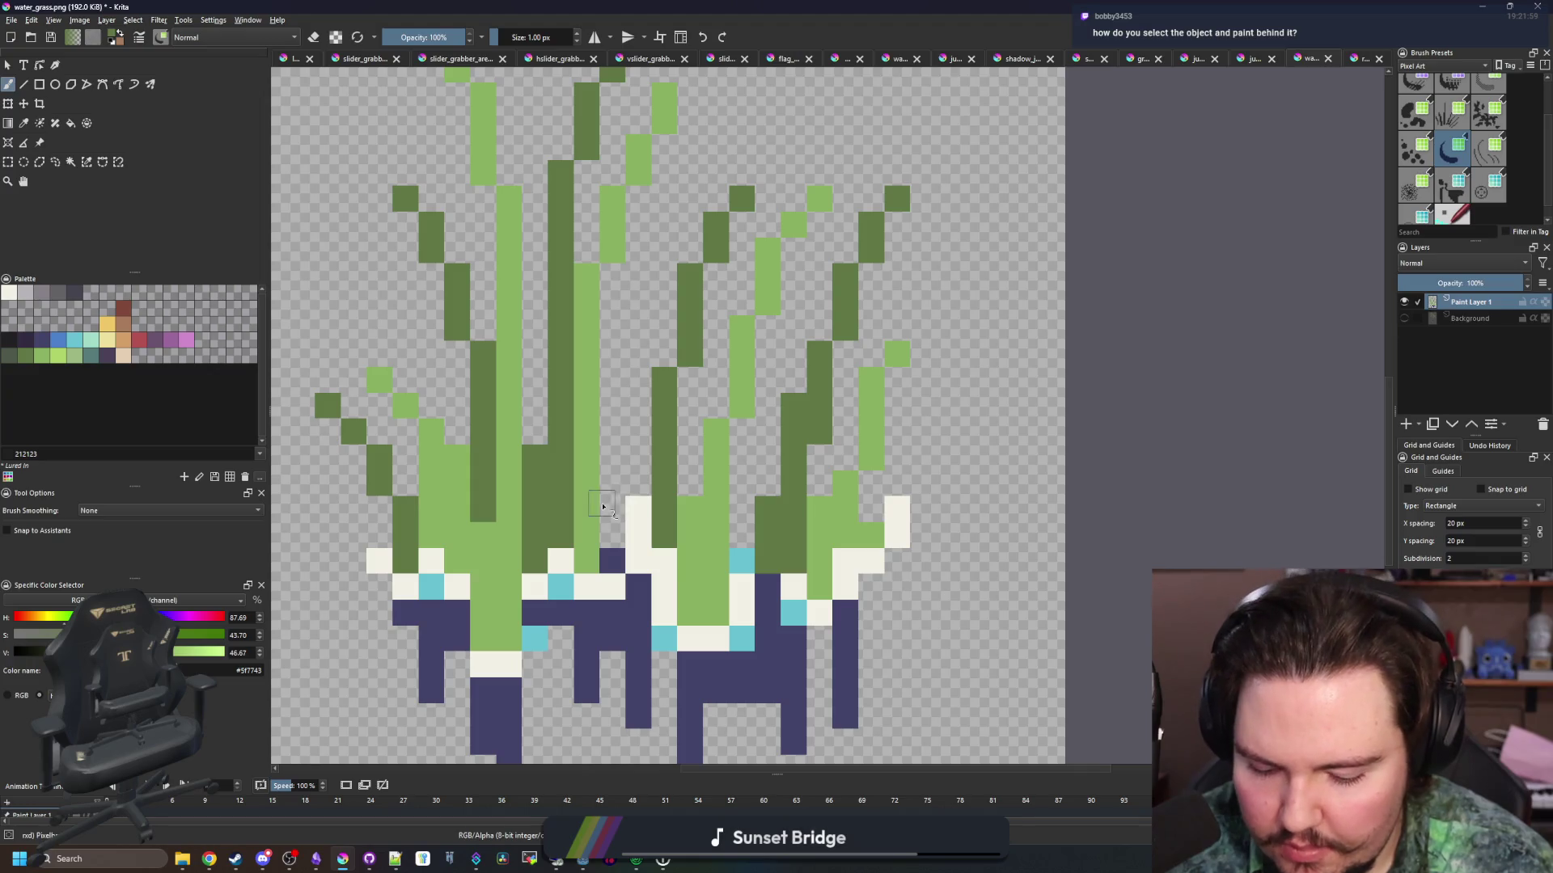
left_click(600, 507, "ctrl")
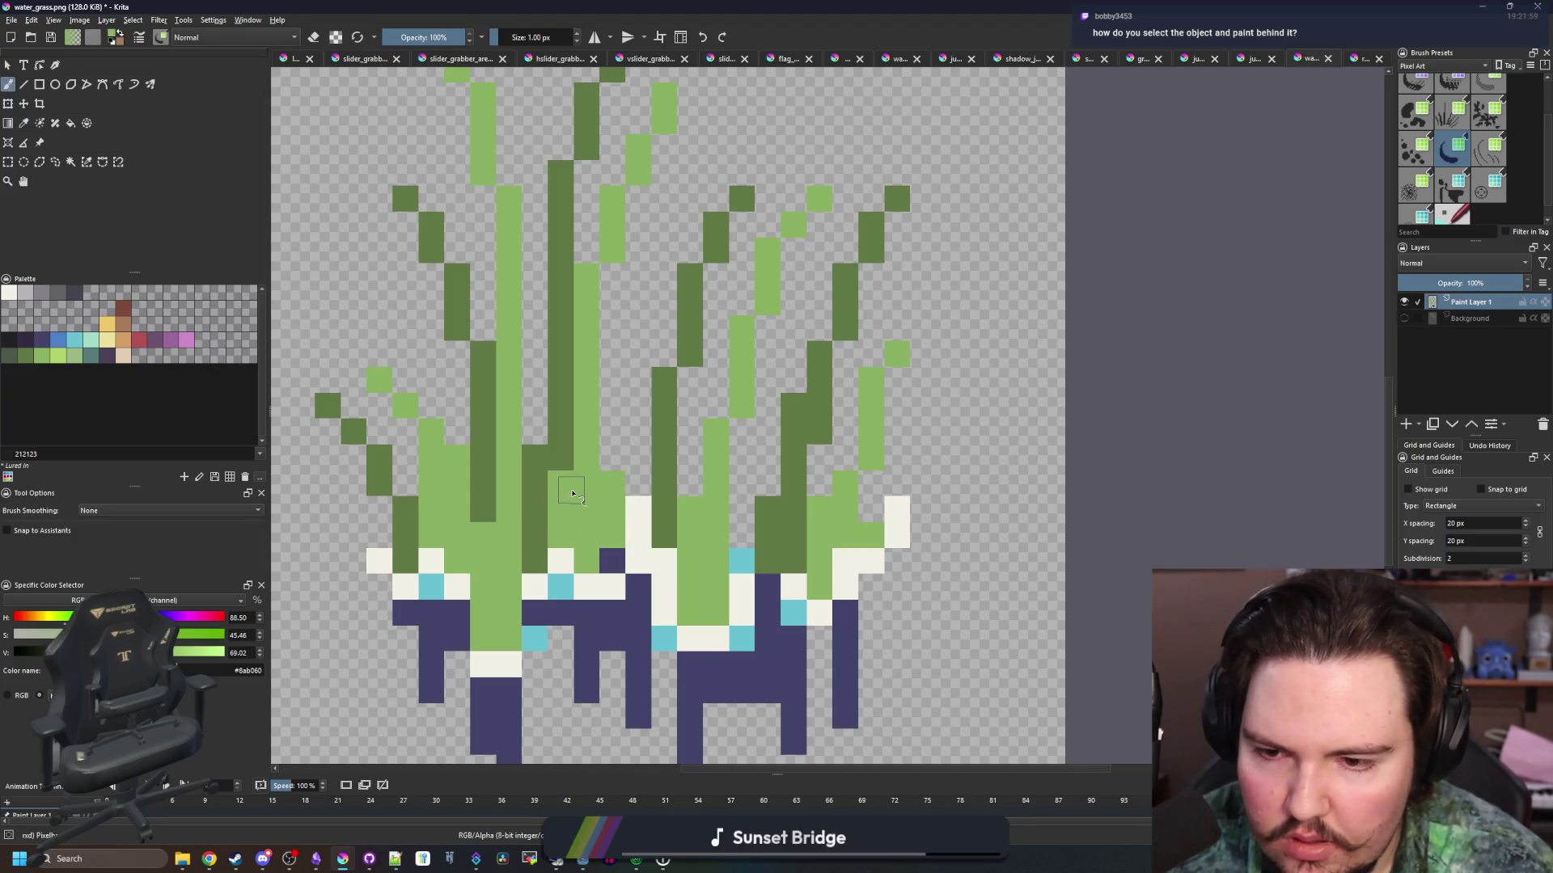
left_click(404, 535, "ctrl")
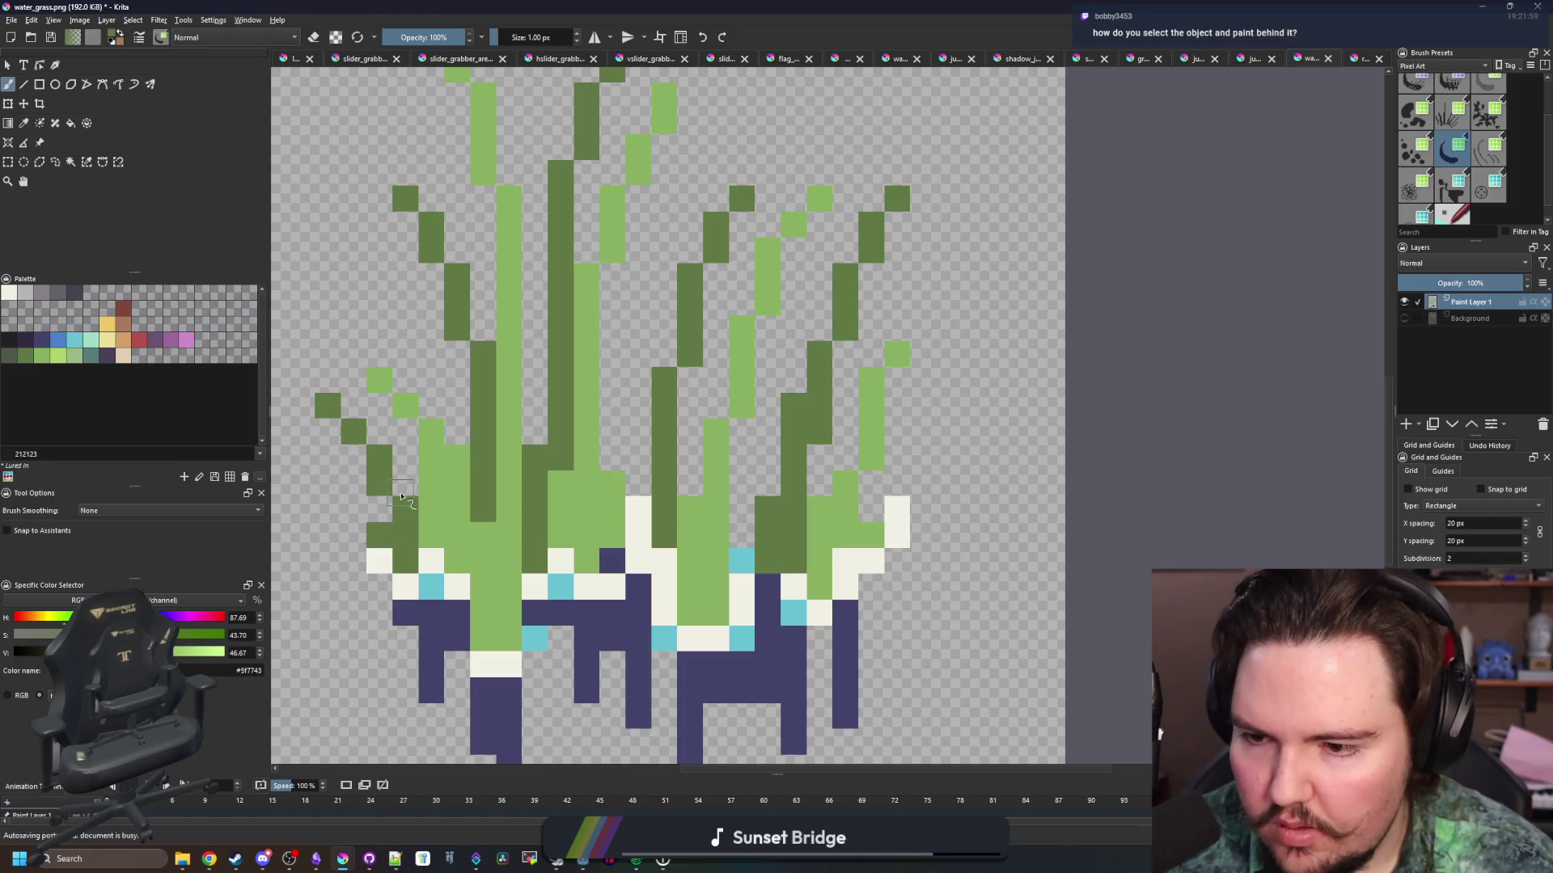
scroll(420, 556, "down", 5)
scroll(501, 437, "up", 3)
key("ctrl+s")
left_click(833, 564)
Bring Krita's grass image back up and switch between colour selection and the brush
key("alt+Tab")
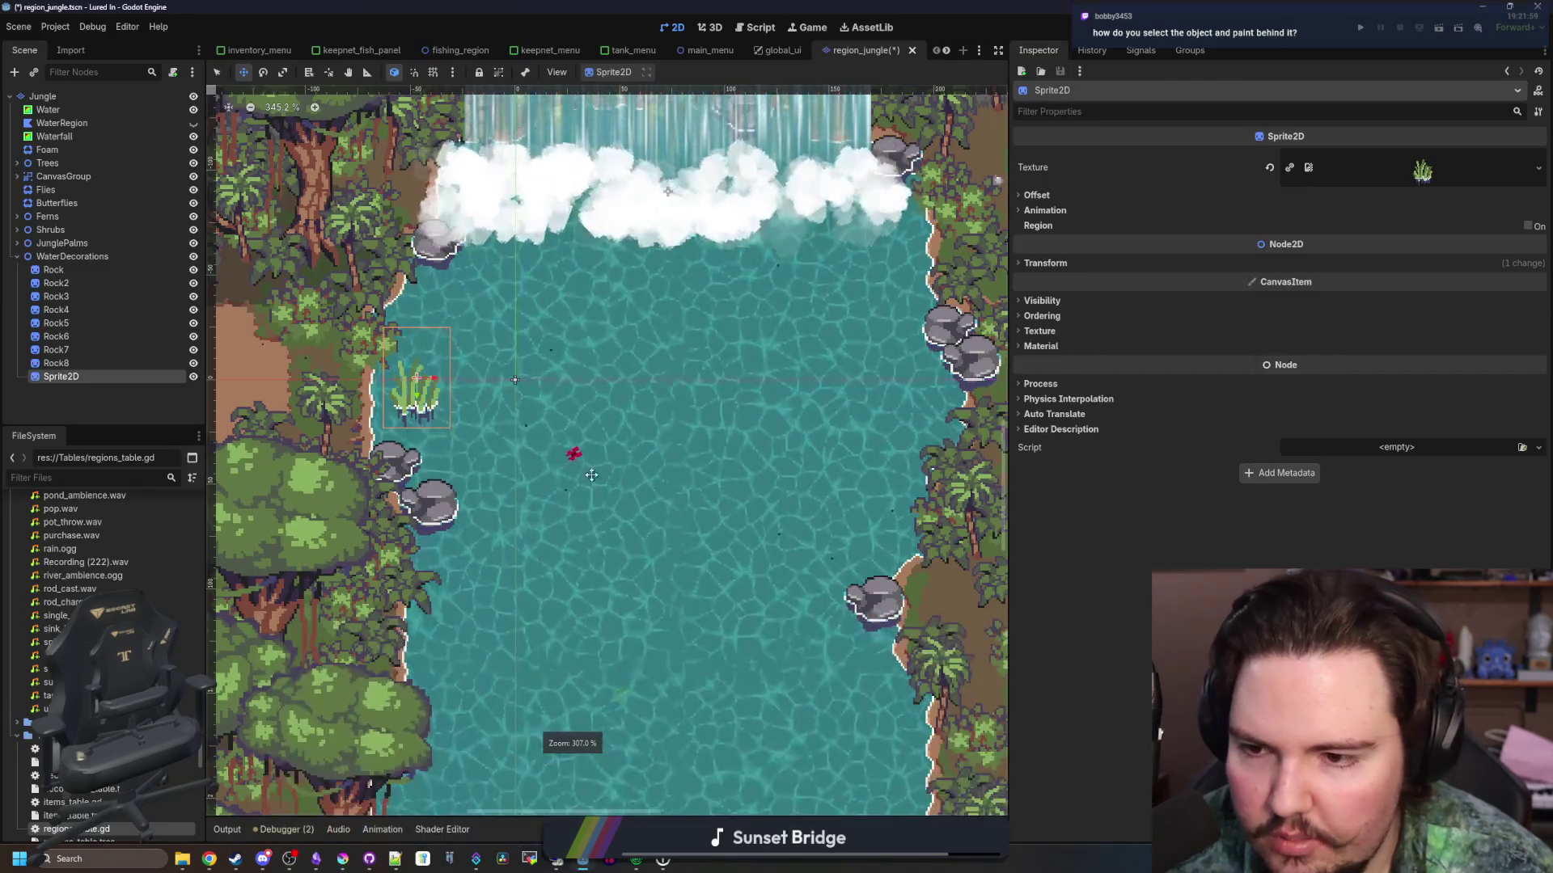
scroll(477, 429, "up", 1)
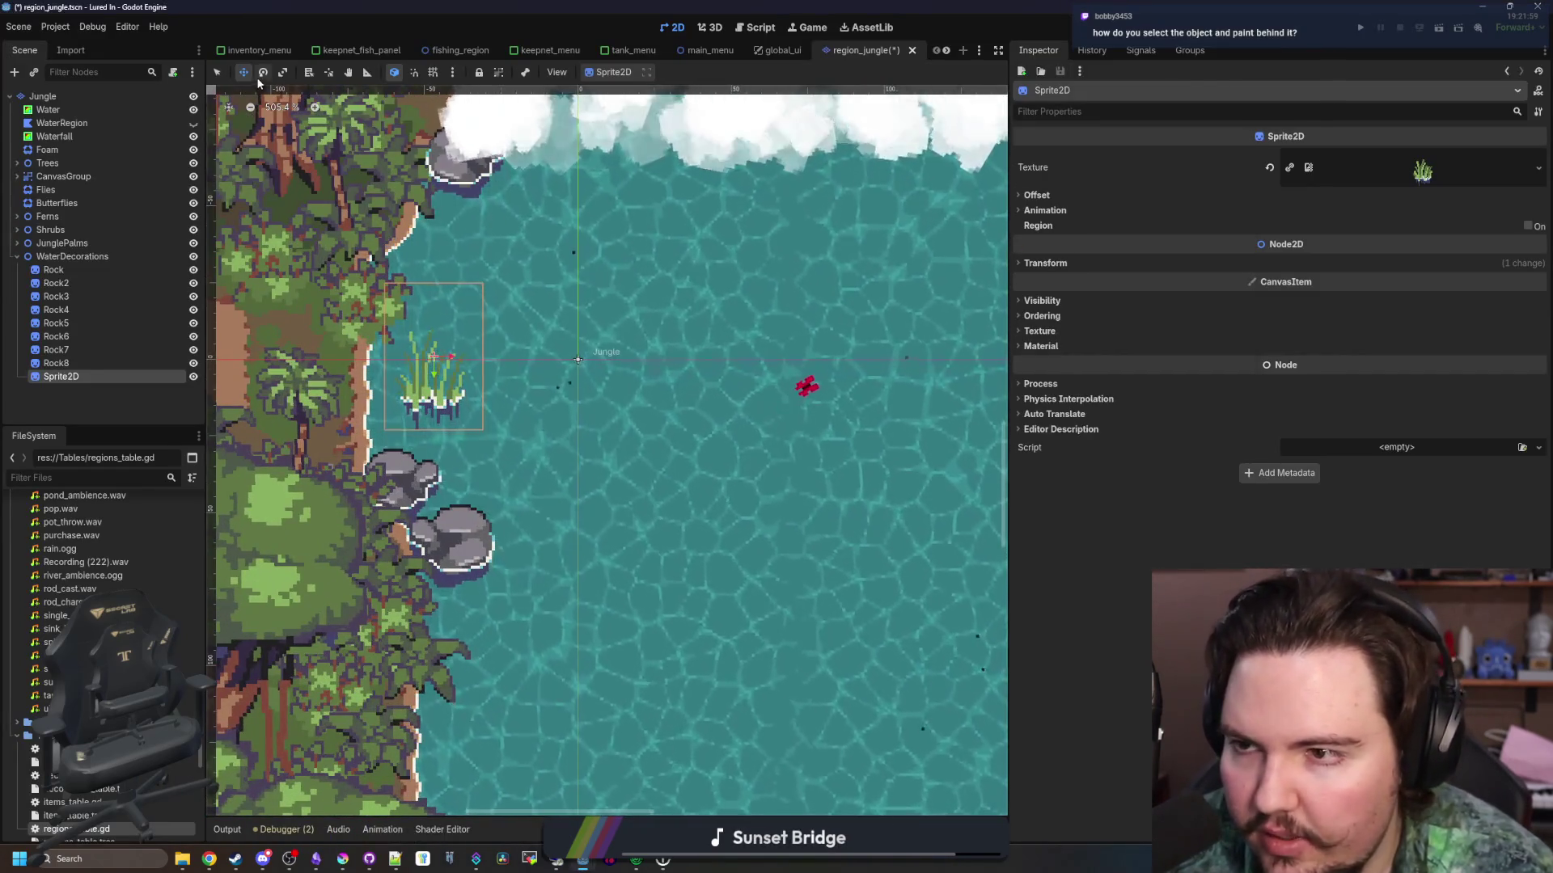
scroll(437, 392, "up", 5)
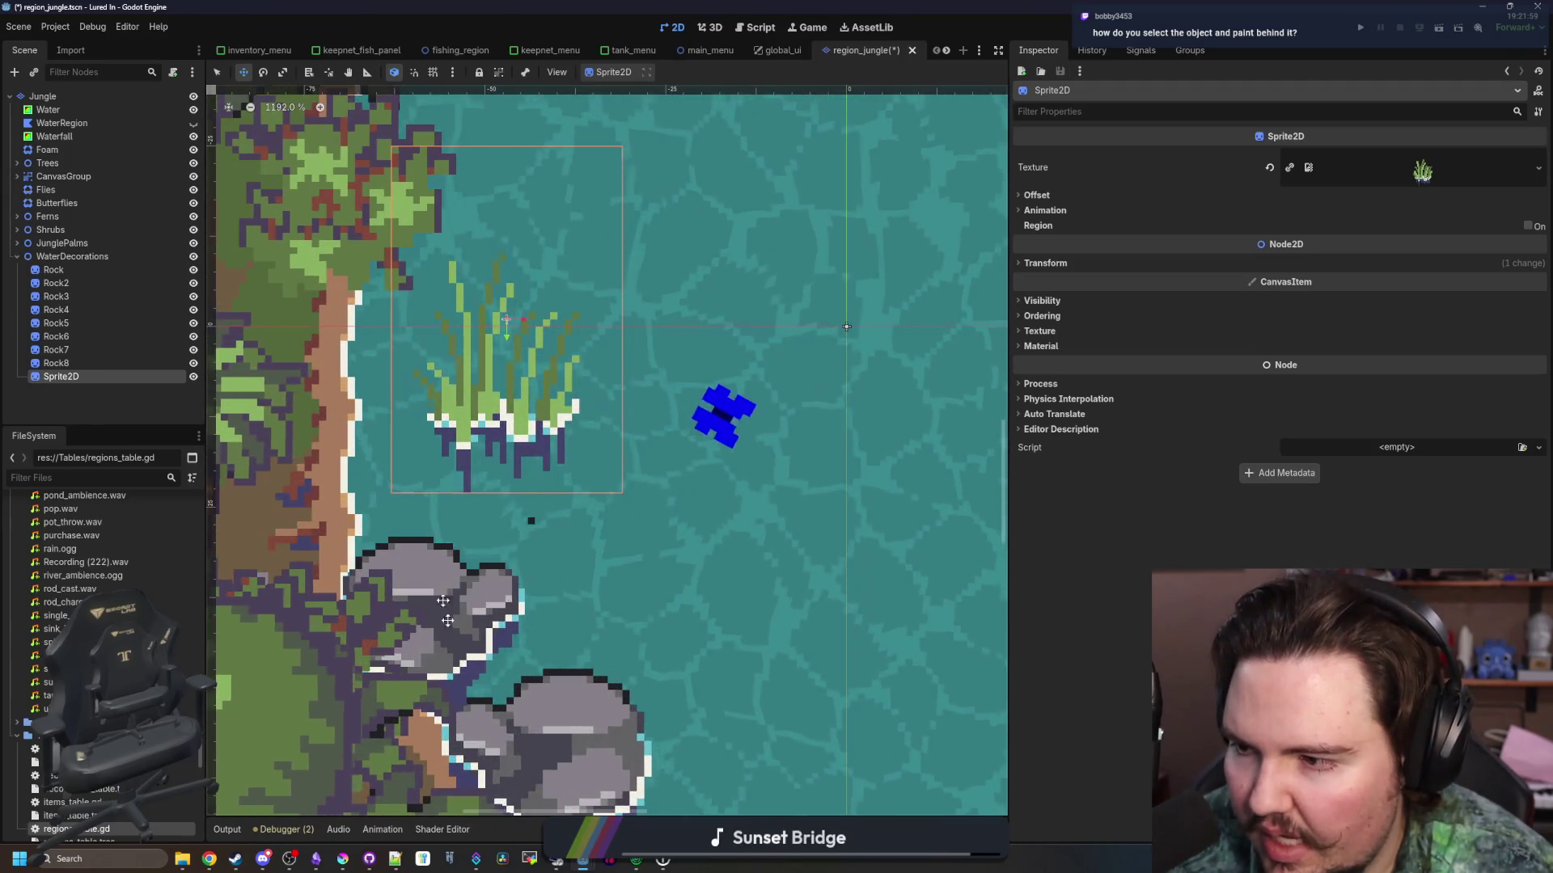
left_click(343, 858)
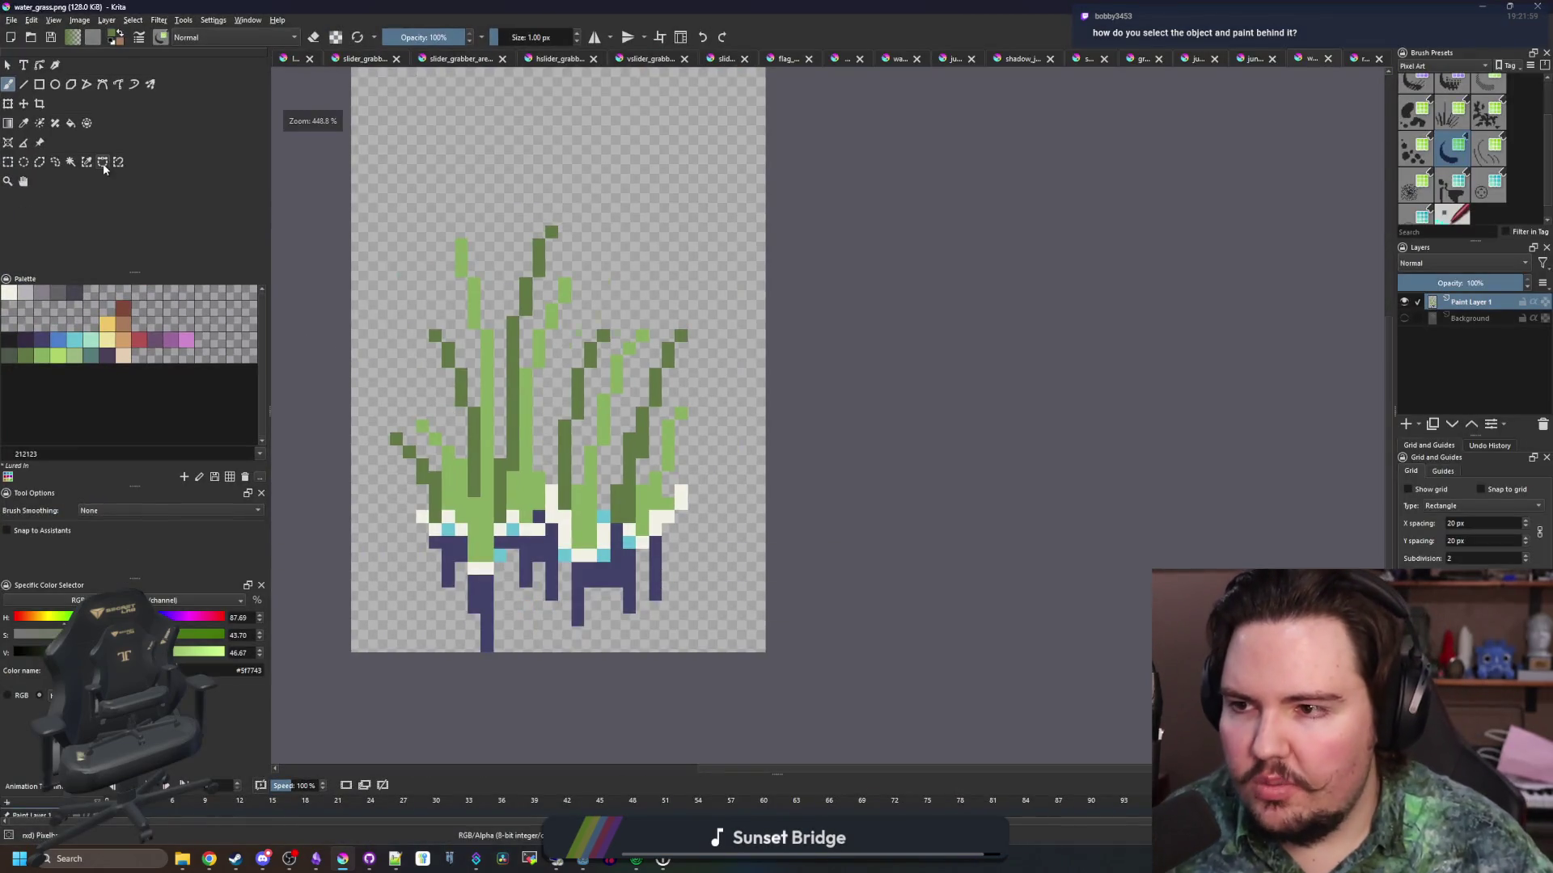
left_click(90, 163)
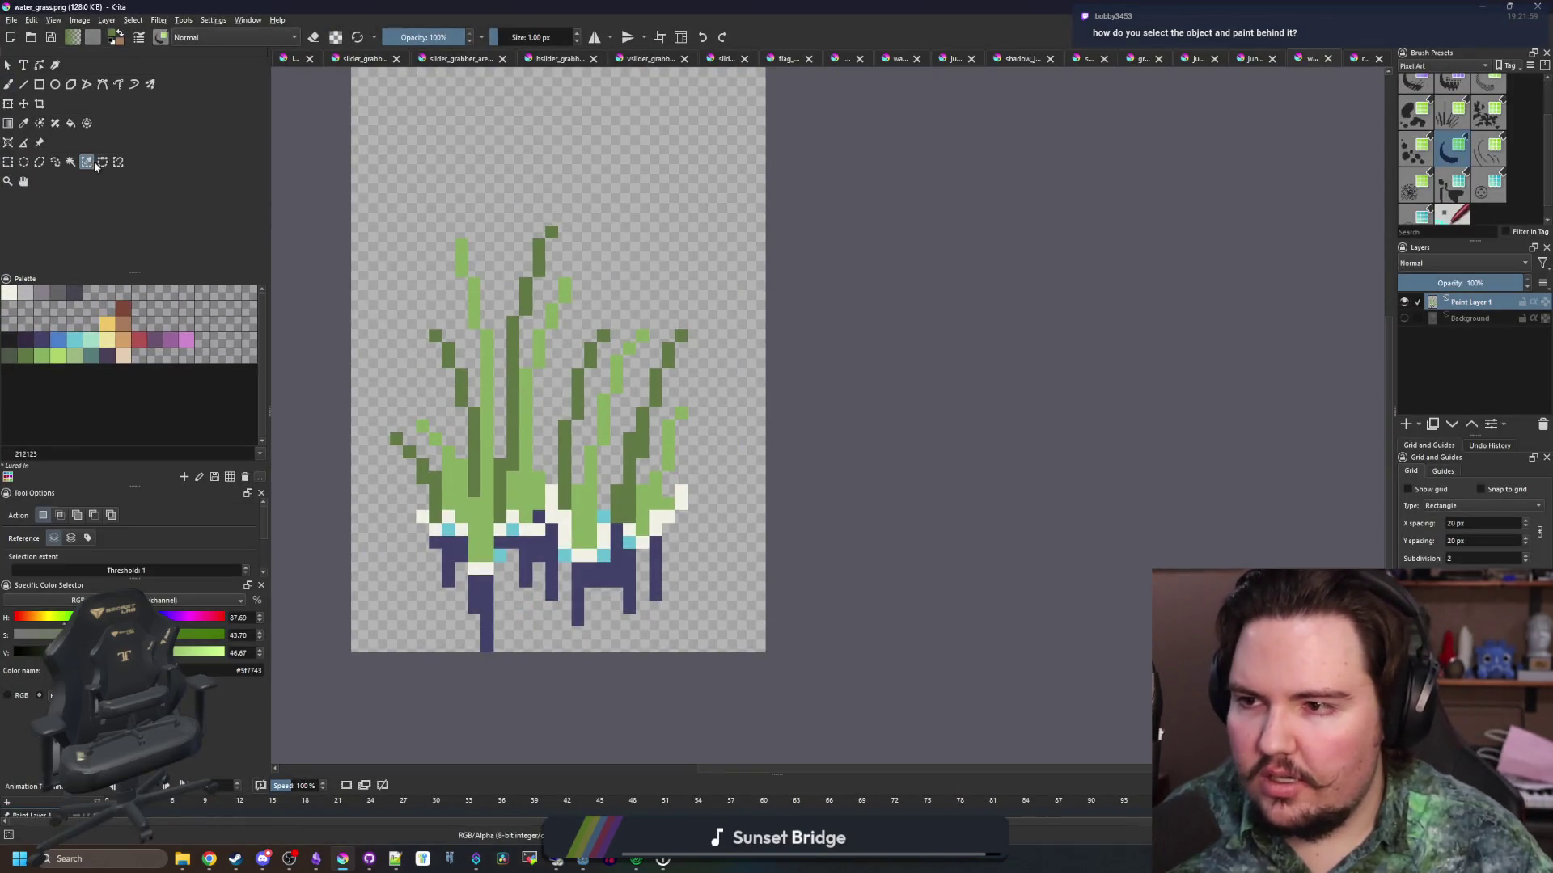
scroll(570, 382, "up", 2)
key("b")
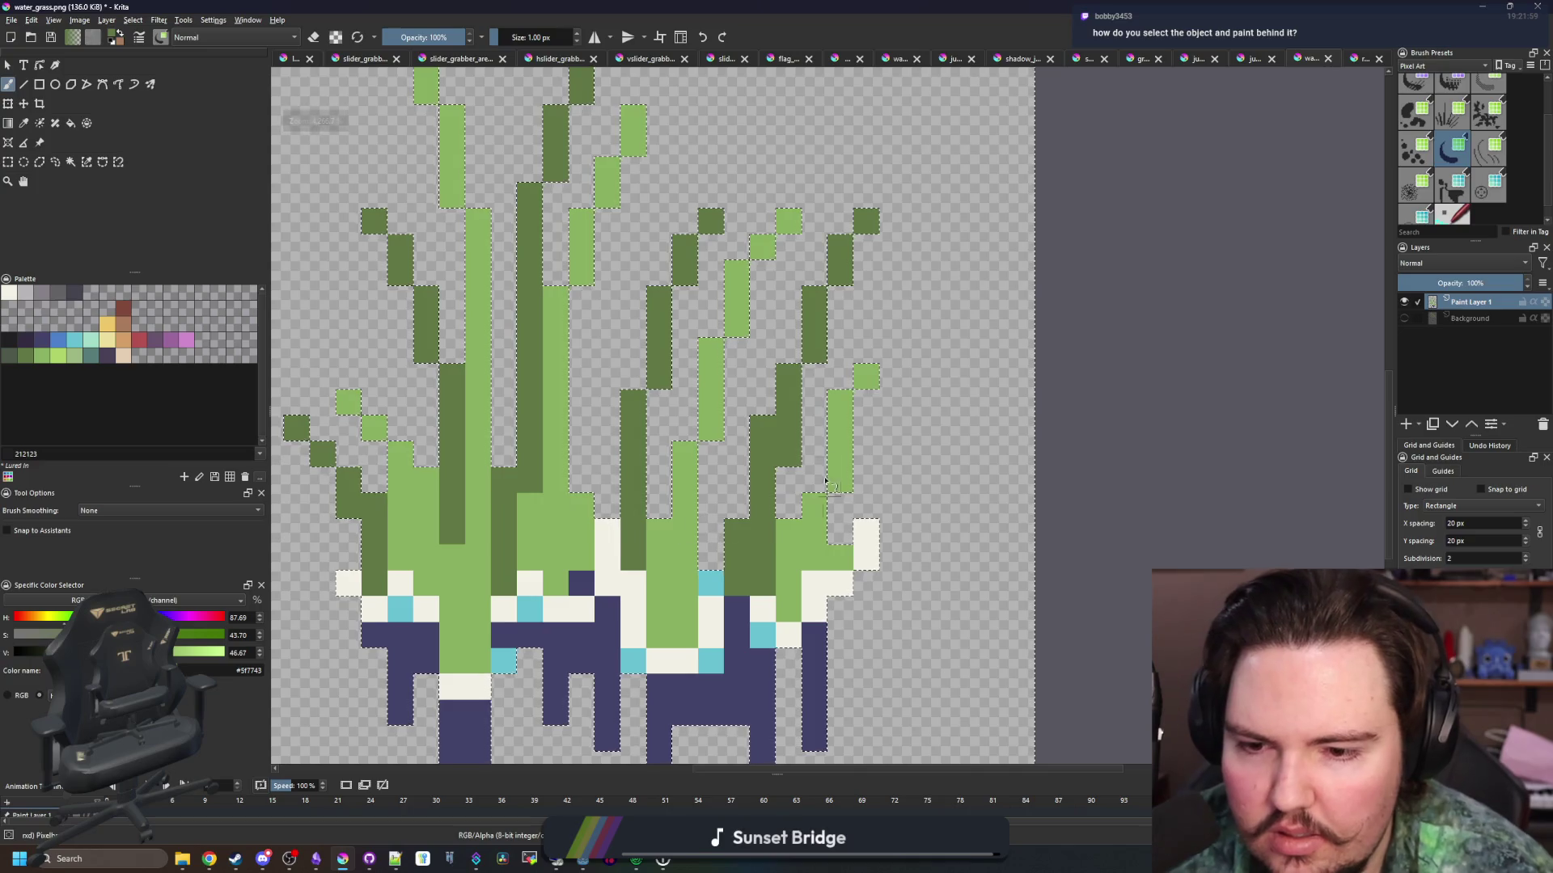
scroll(694, 538, "down", 3)
Set the grass Sprite2D's offset y to -16 and drag it beside the left-bank rocks
key("alt+Tab")
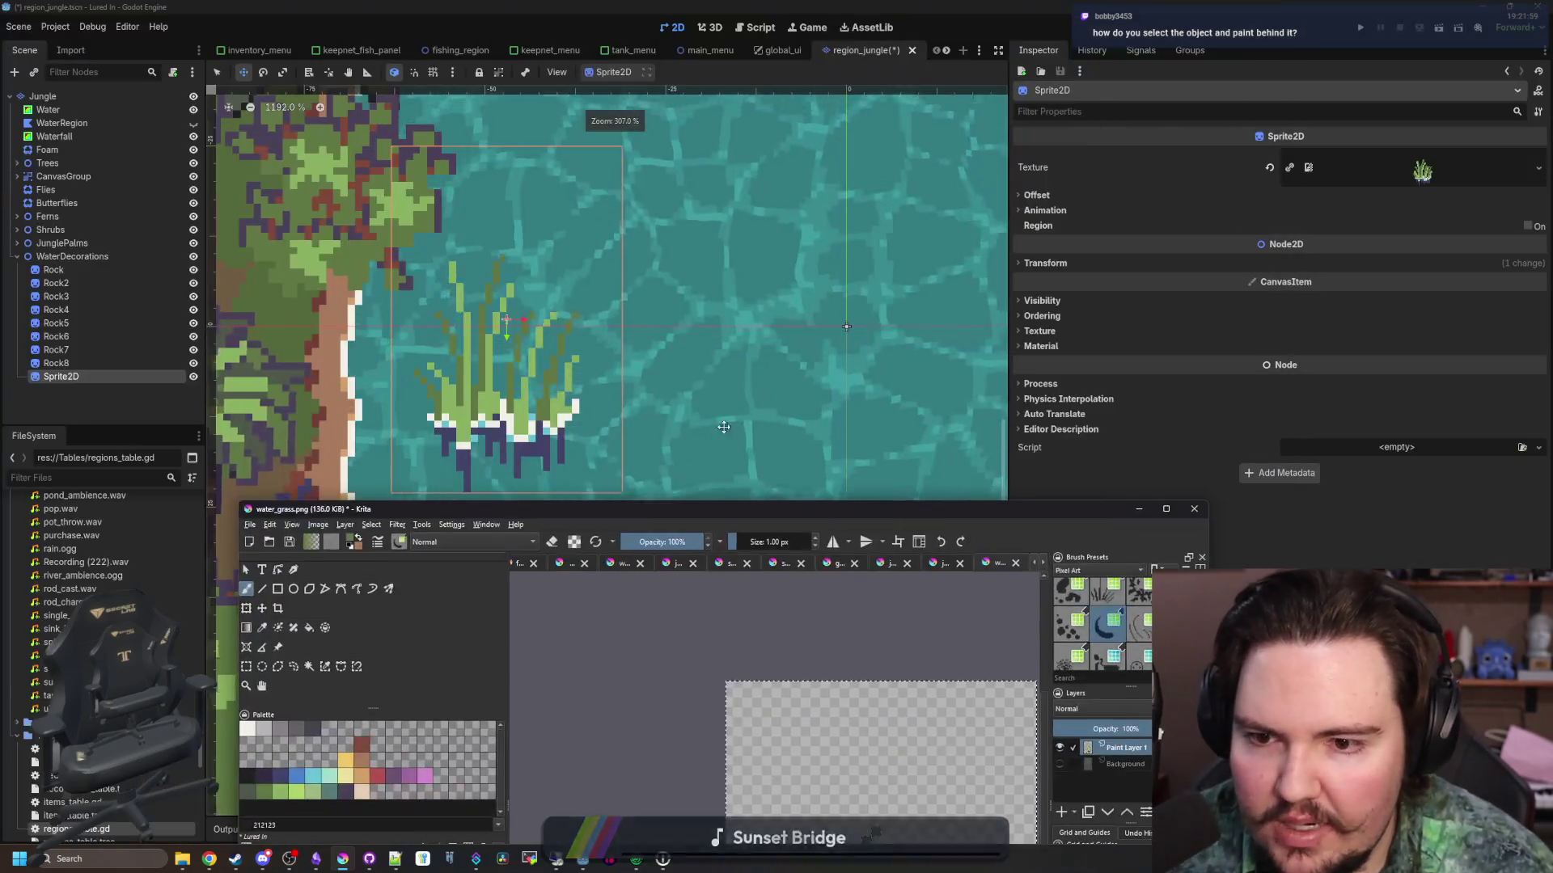
scroll(484, 408, "down", 4)
scroll(484, 408, "up", 4)
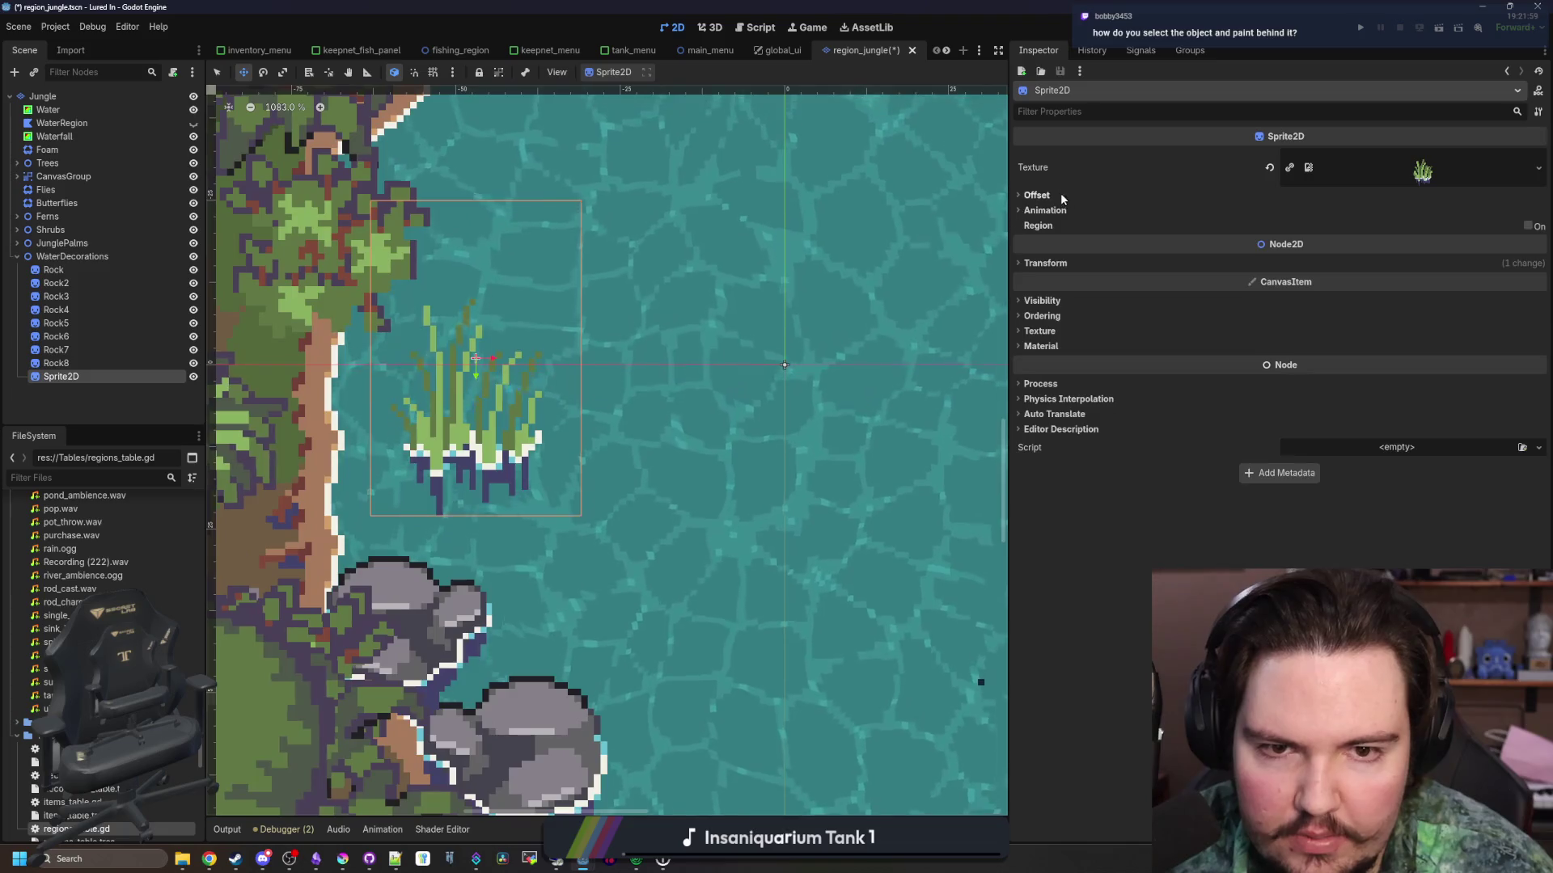
left_click(1037, 195)
left_click_drag(1338, 252, 1327, 255)
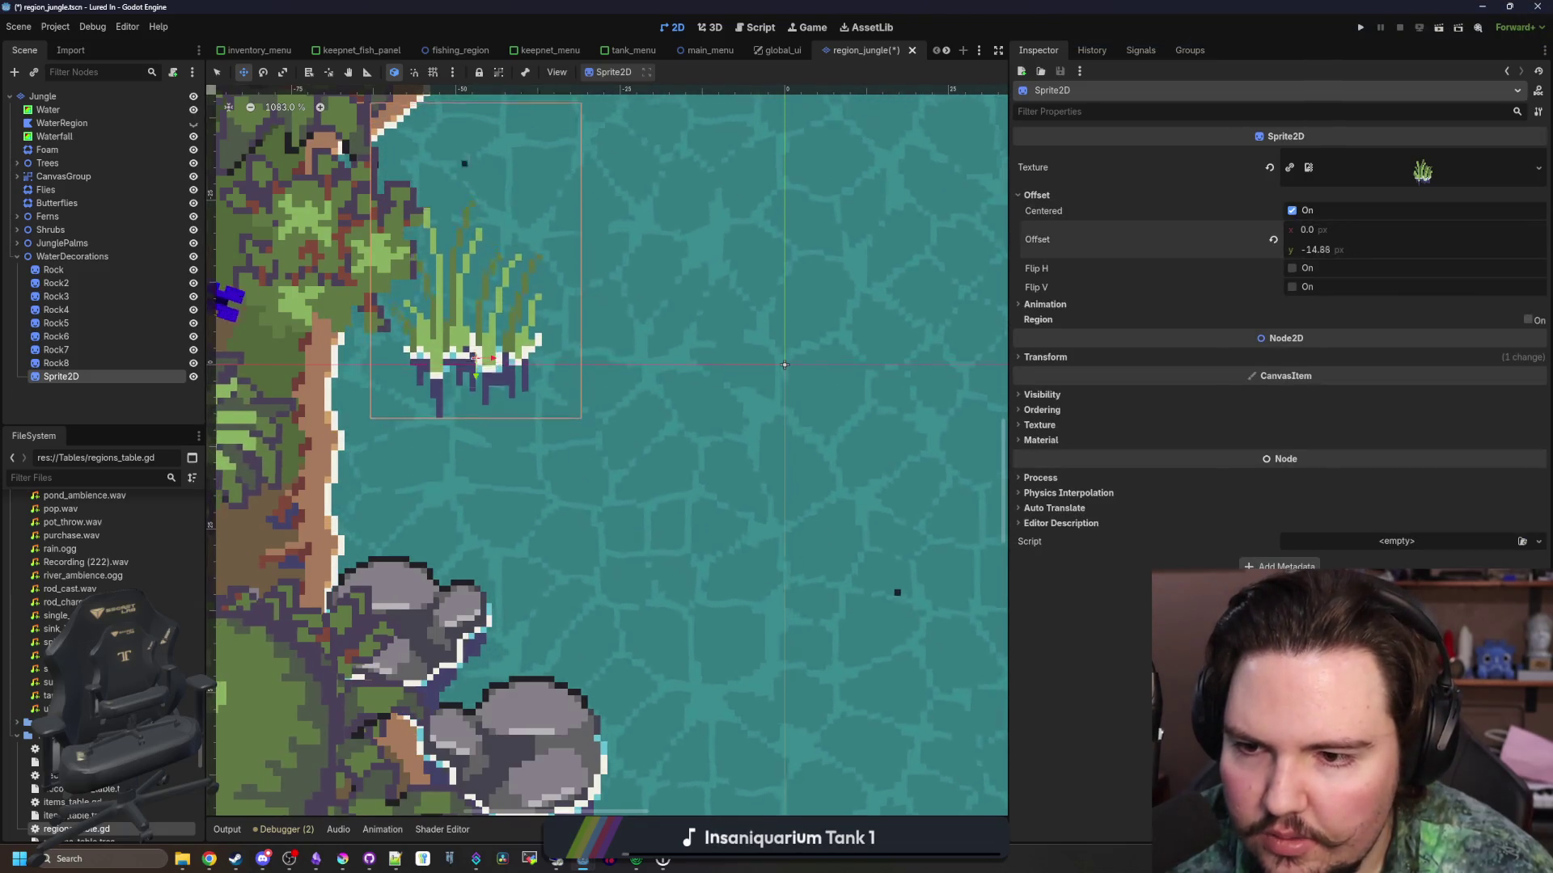
type("-16")
scroll(477, 323, "down", 10)
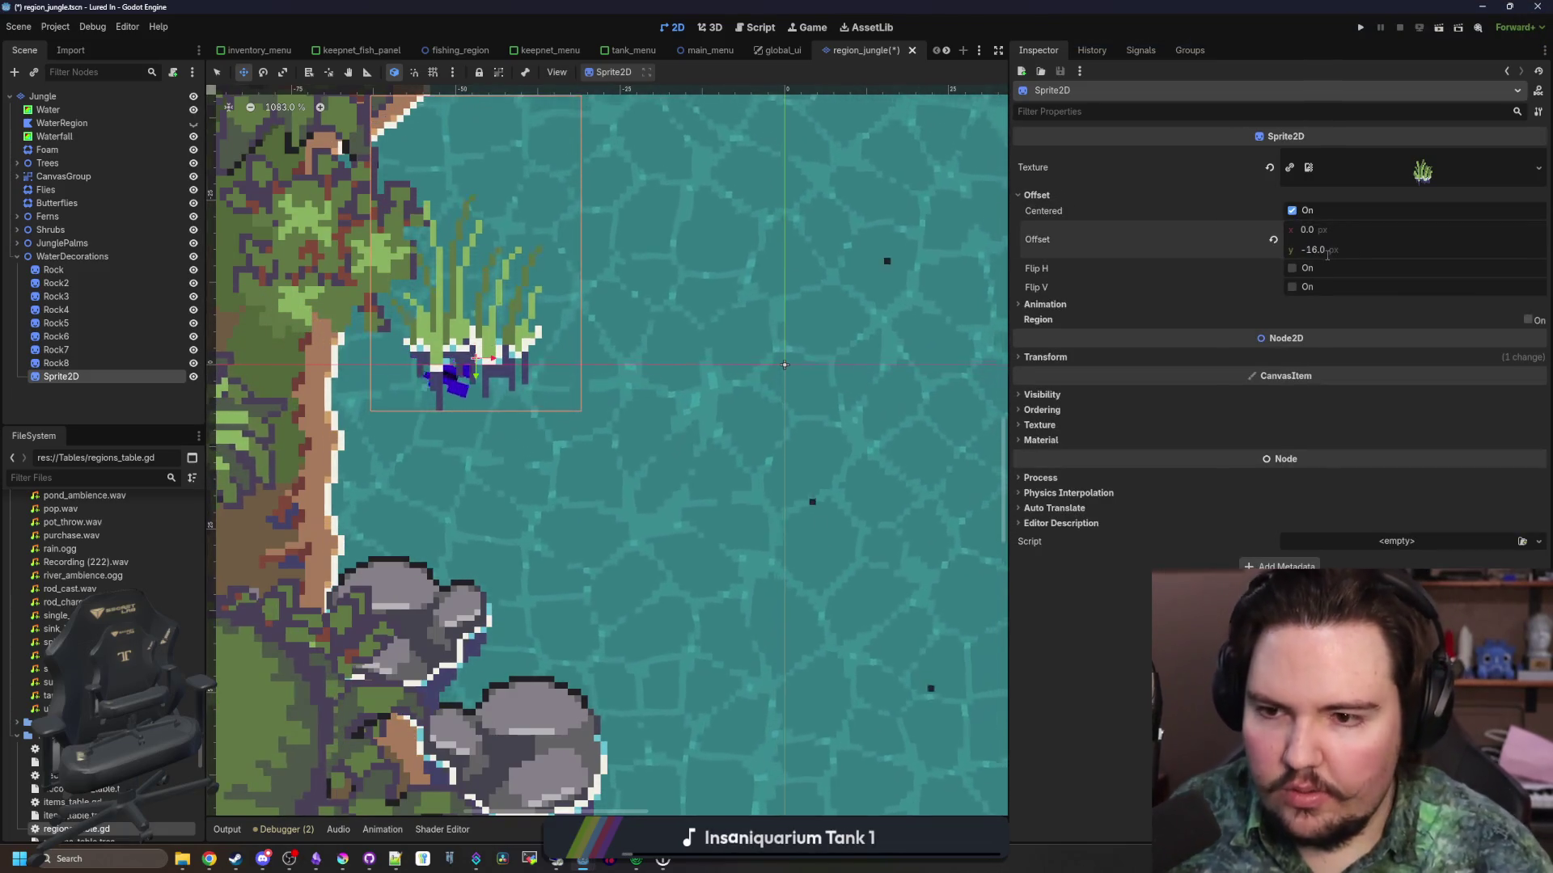
mouse_move(441, 319)
left_mouse_down()
mouse_move(465, 393)
mouse_move(467, 534)
left_mouse_up()
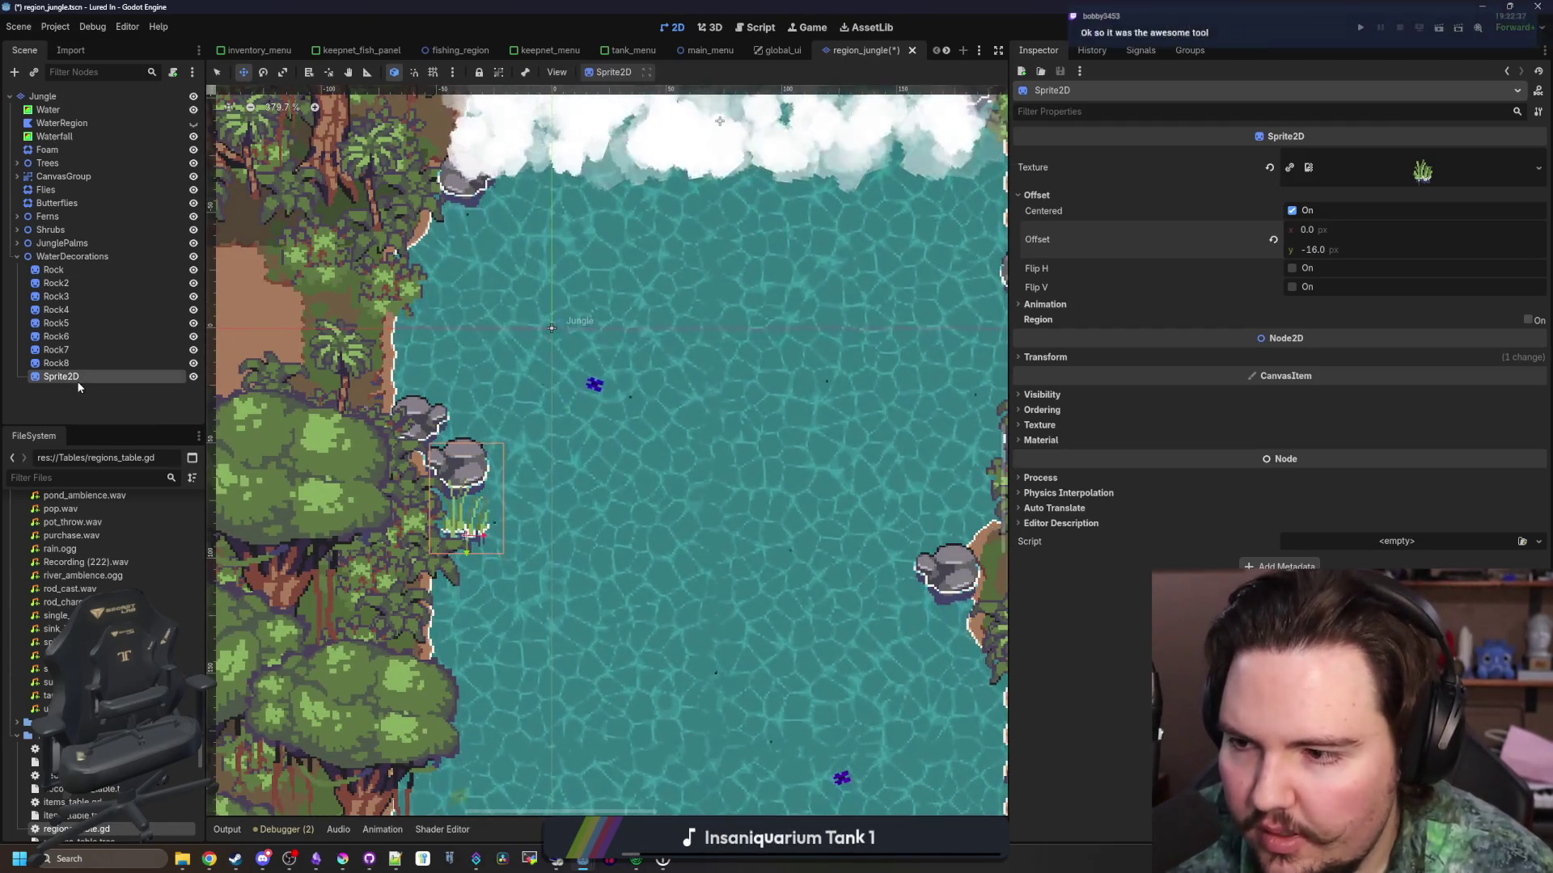
Rename the Sprite2D node to WaterGrass
double_click(64, 377)
type("WaterGrass")
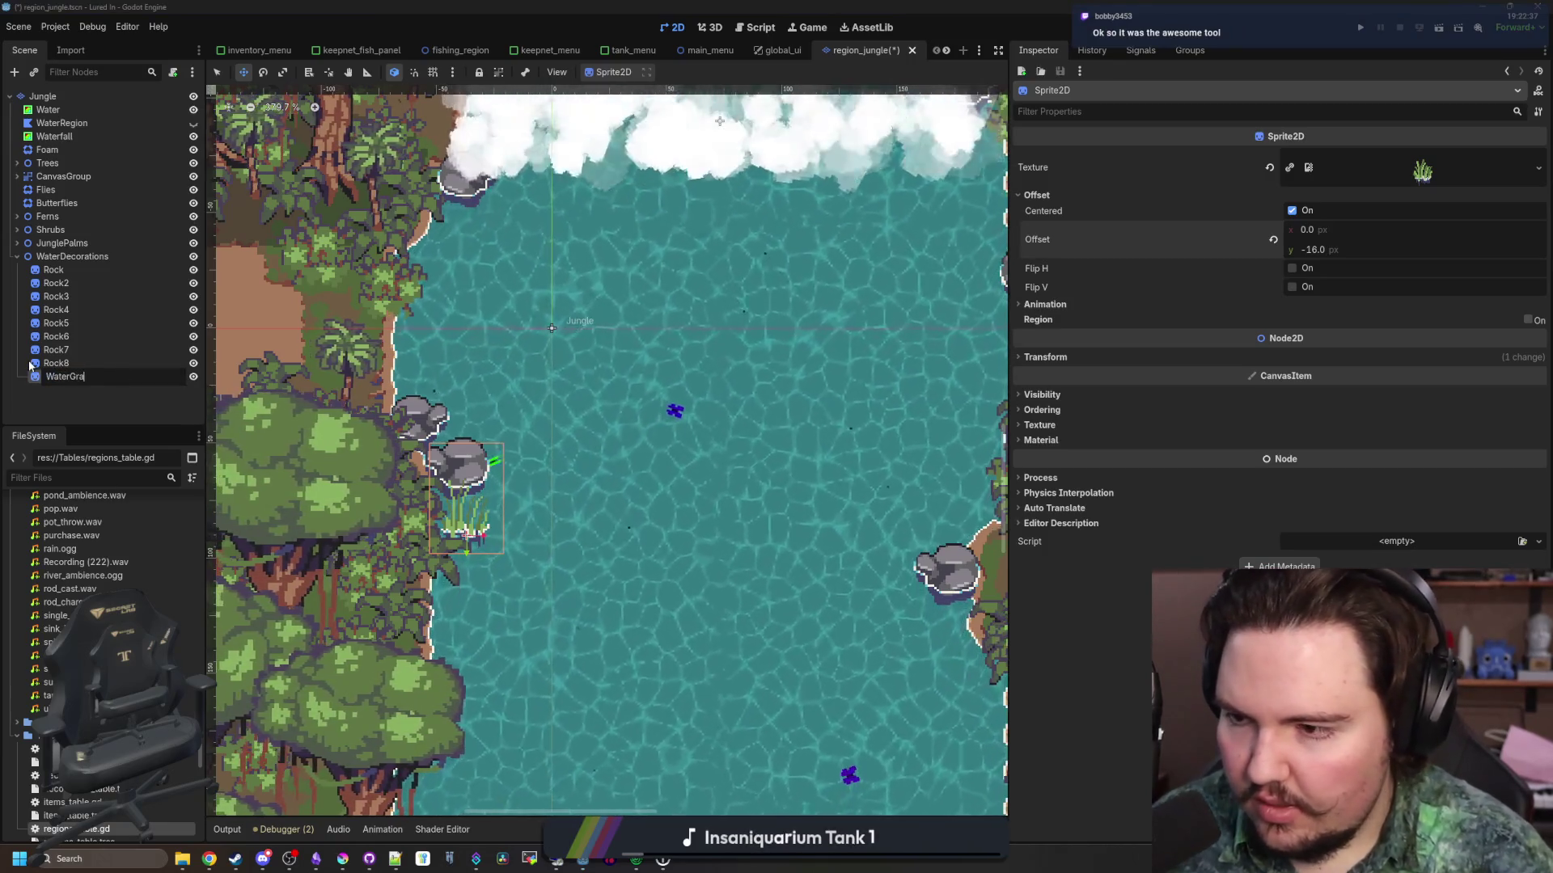
key("Return")
scroll(449, 529, "up", 3)
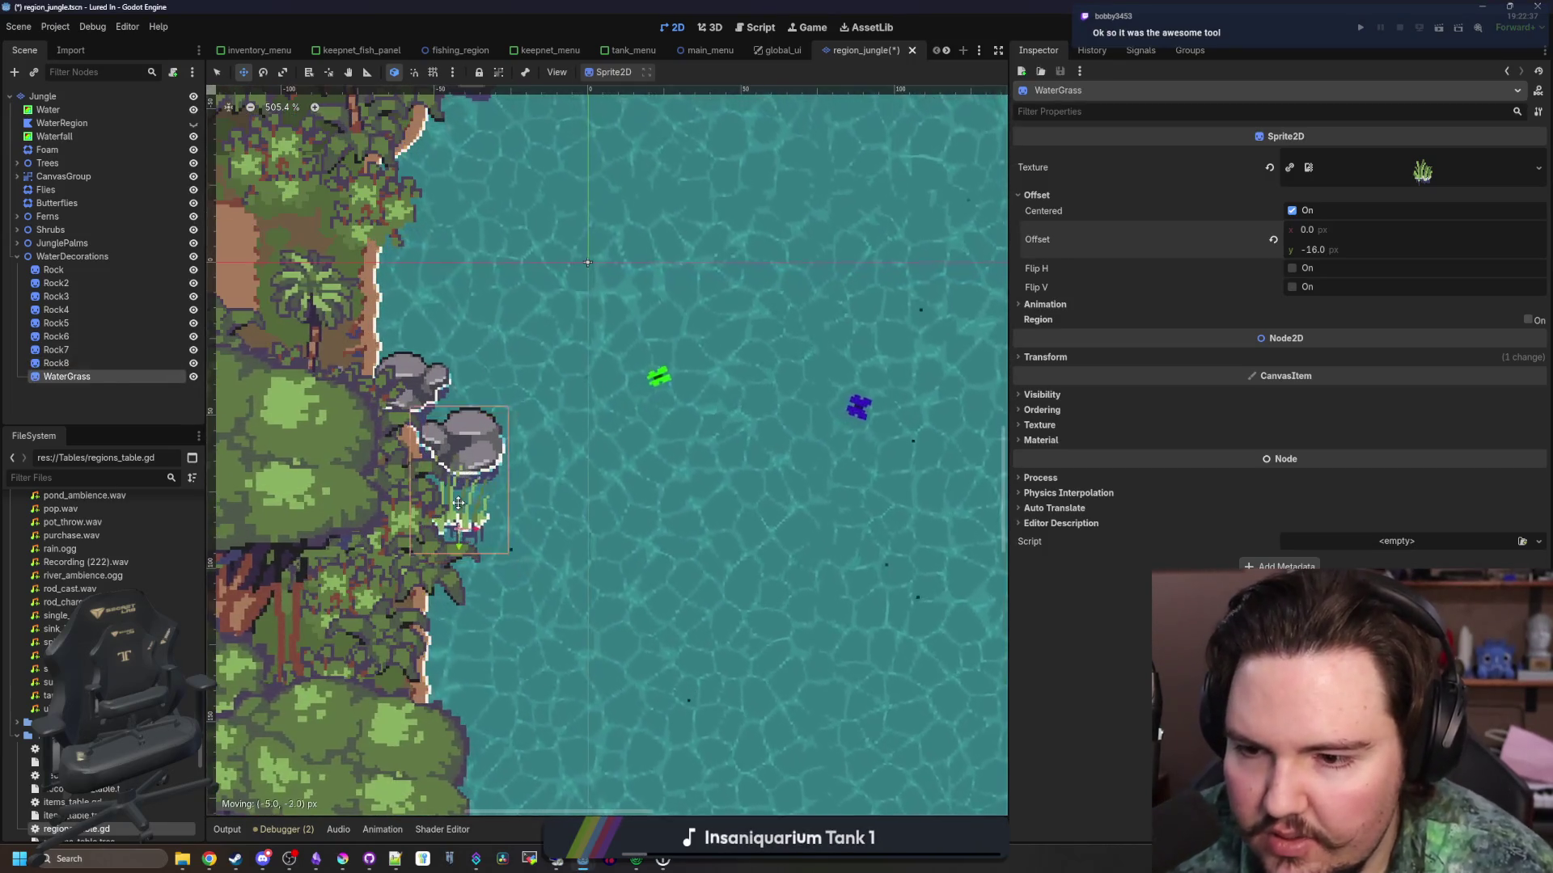
Duplicate WaterGrass repeatedly and drag the copies along both river banks, selecting WaterGrass11
key("ctrl+d")
mouse_move(493, 523)
left_mouse_down()
mouse_move(871, 541)
mouse_move(866, 643)
mouse_move(874, 527)
left_mouse_up()
scroll(476, 551, "down", 6)
key("ctrl+d")
key("ctrl+d")
key("ctrl+d")
mouse_move(905, 455)
left_mouse_down()
mouse_move(874, 316)
mouse_move(886, 257)
mouse_move(851, 289)
mouse_move(841, 276)
left_mouse_up()
key("ctrl+d")
key("ctrl+d")
key("ctrl+d")
key("ctrl+d")
key("ctrl+d")
left_click_drag(493, 301, 457, 321)
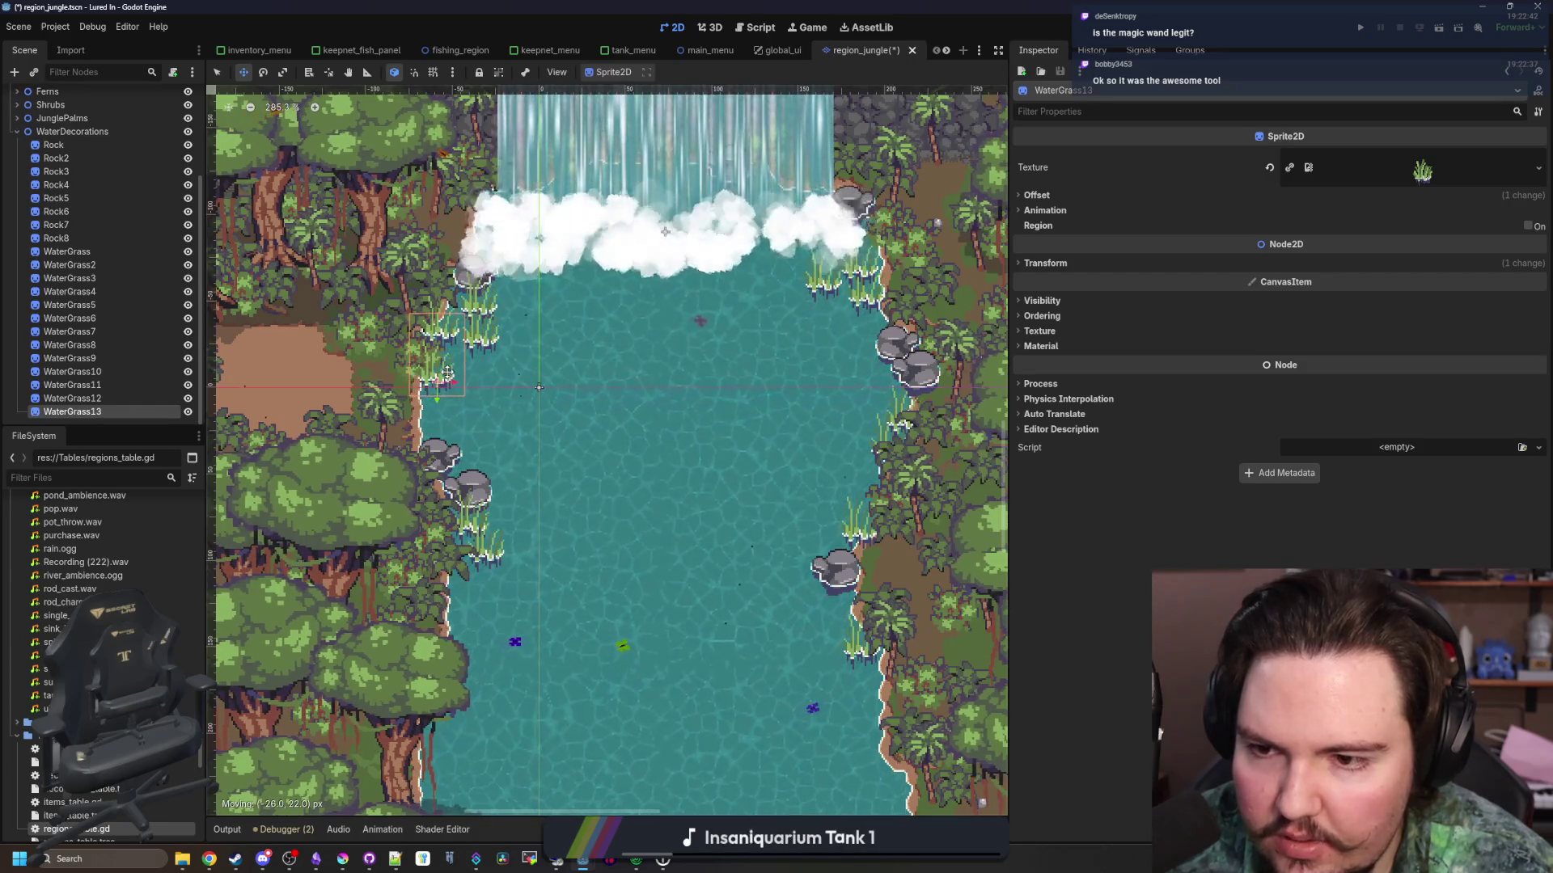
scroll(596, 381, "down", 3)
scroll(596, 382, "up", 3)
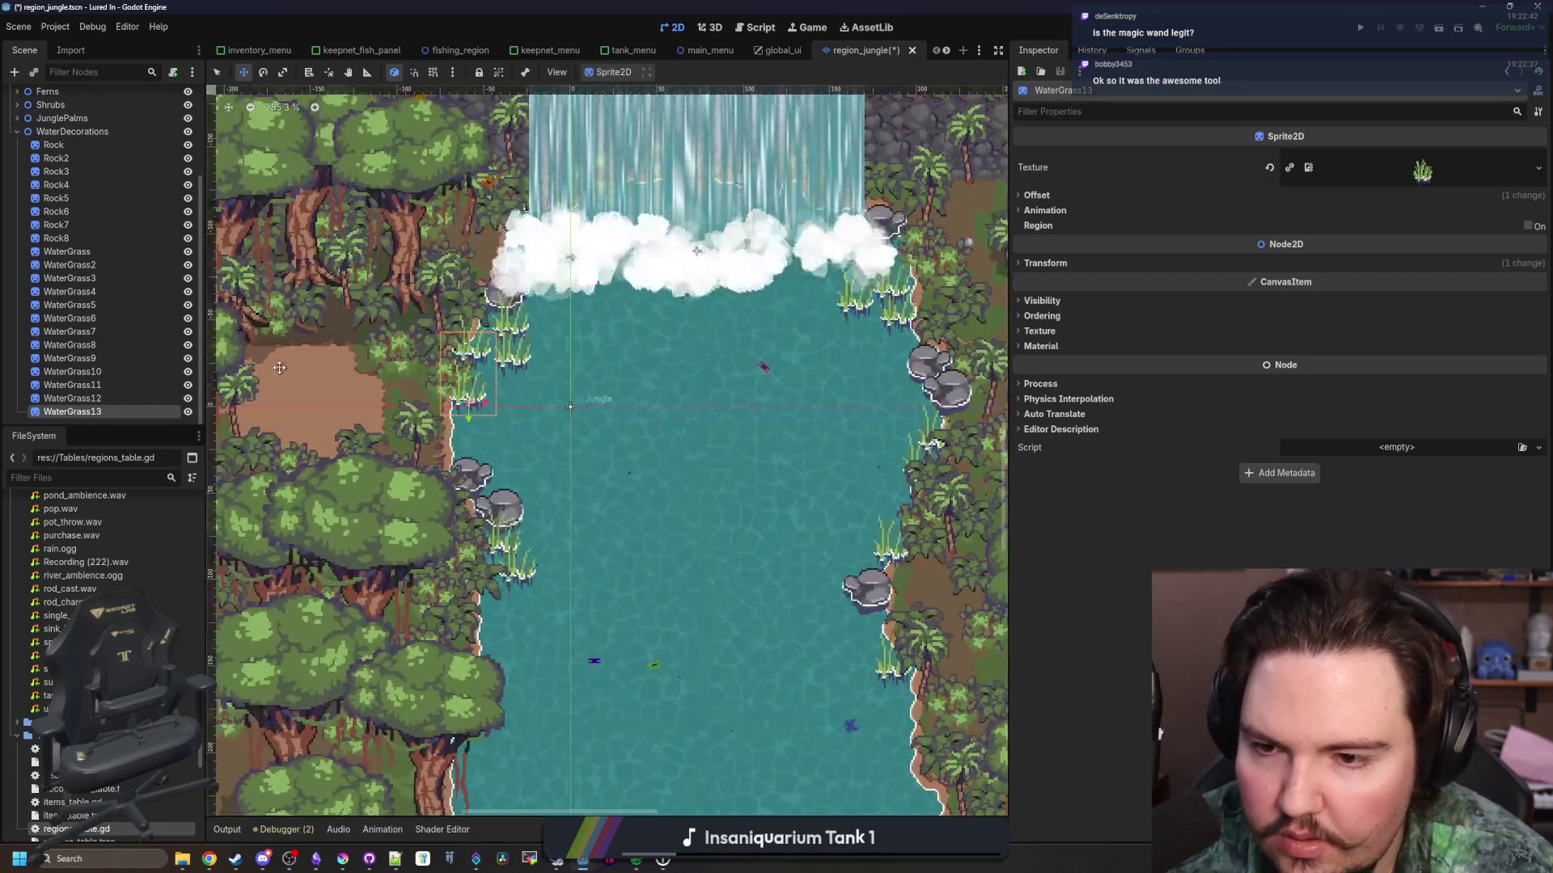
left_click(90, 386, "ctrl")
Add WaterGrass9 and WaterGrass7 to the selection, enable Flip H, and set scale to 0.9
left_click(81, 359, "ctrl")
left_click(77, 332, "ctrl")
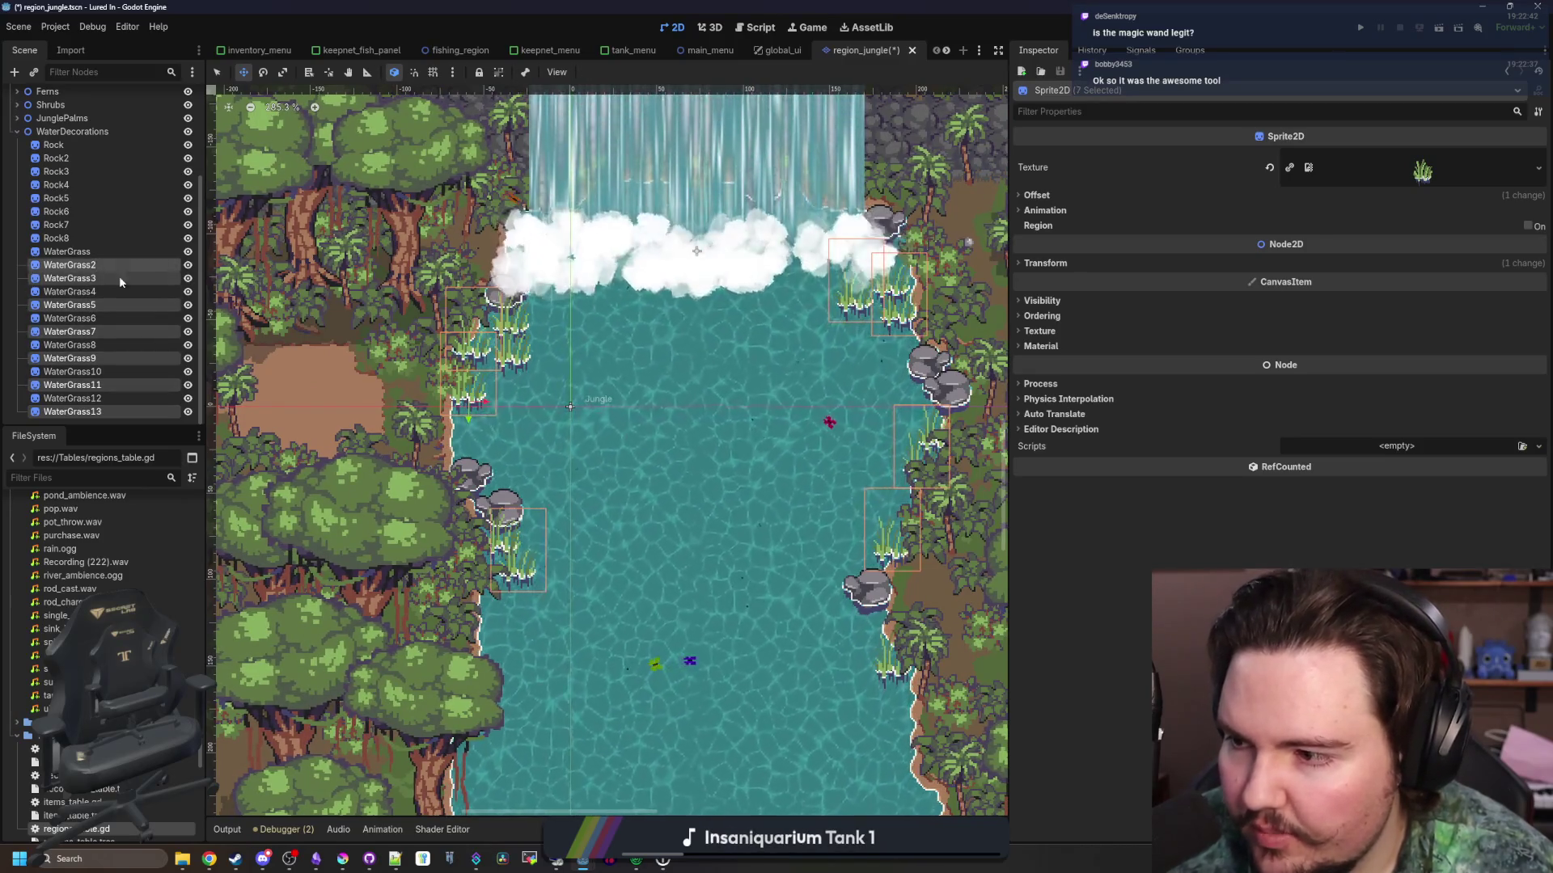
scroll(650, 445, "down", 2)
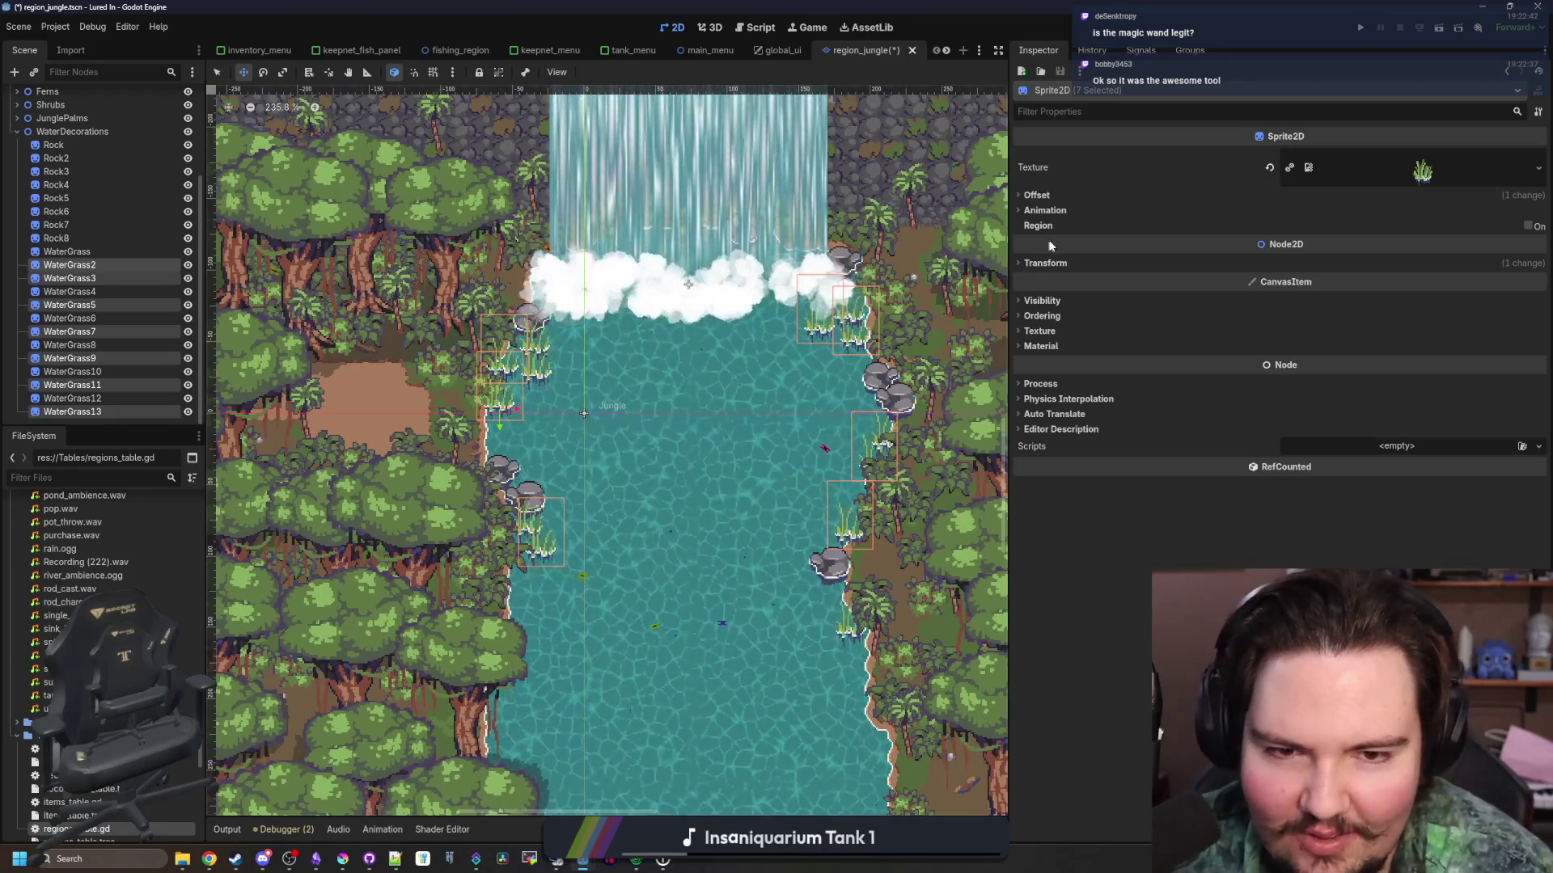
left_click(1037, 196)
left_click(1292, 269)
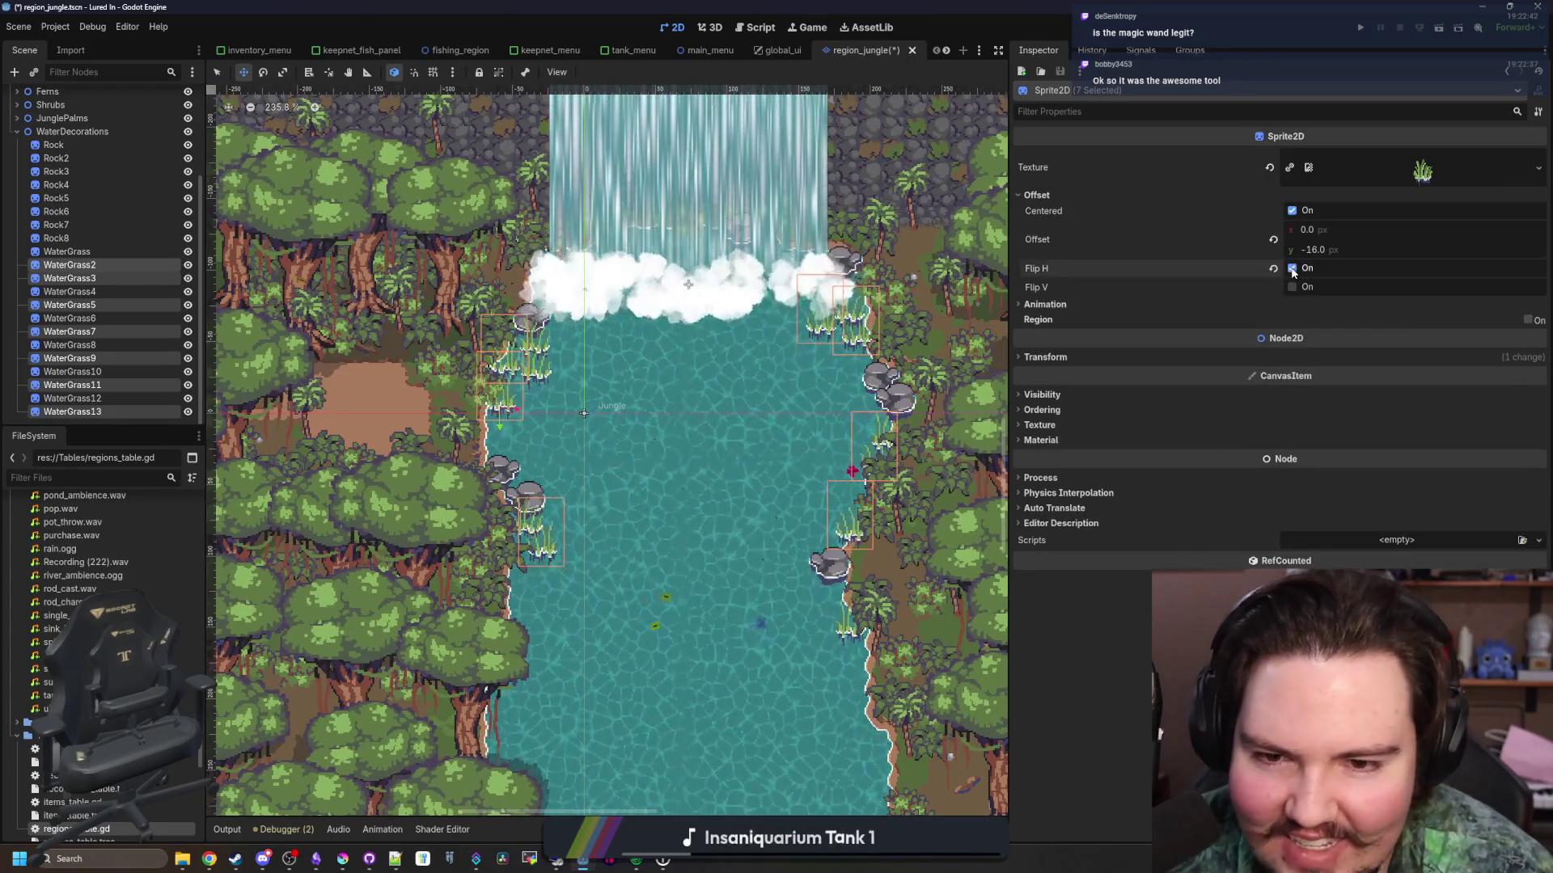
left_click(1045, 357)
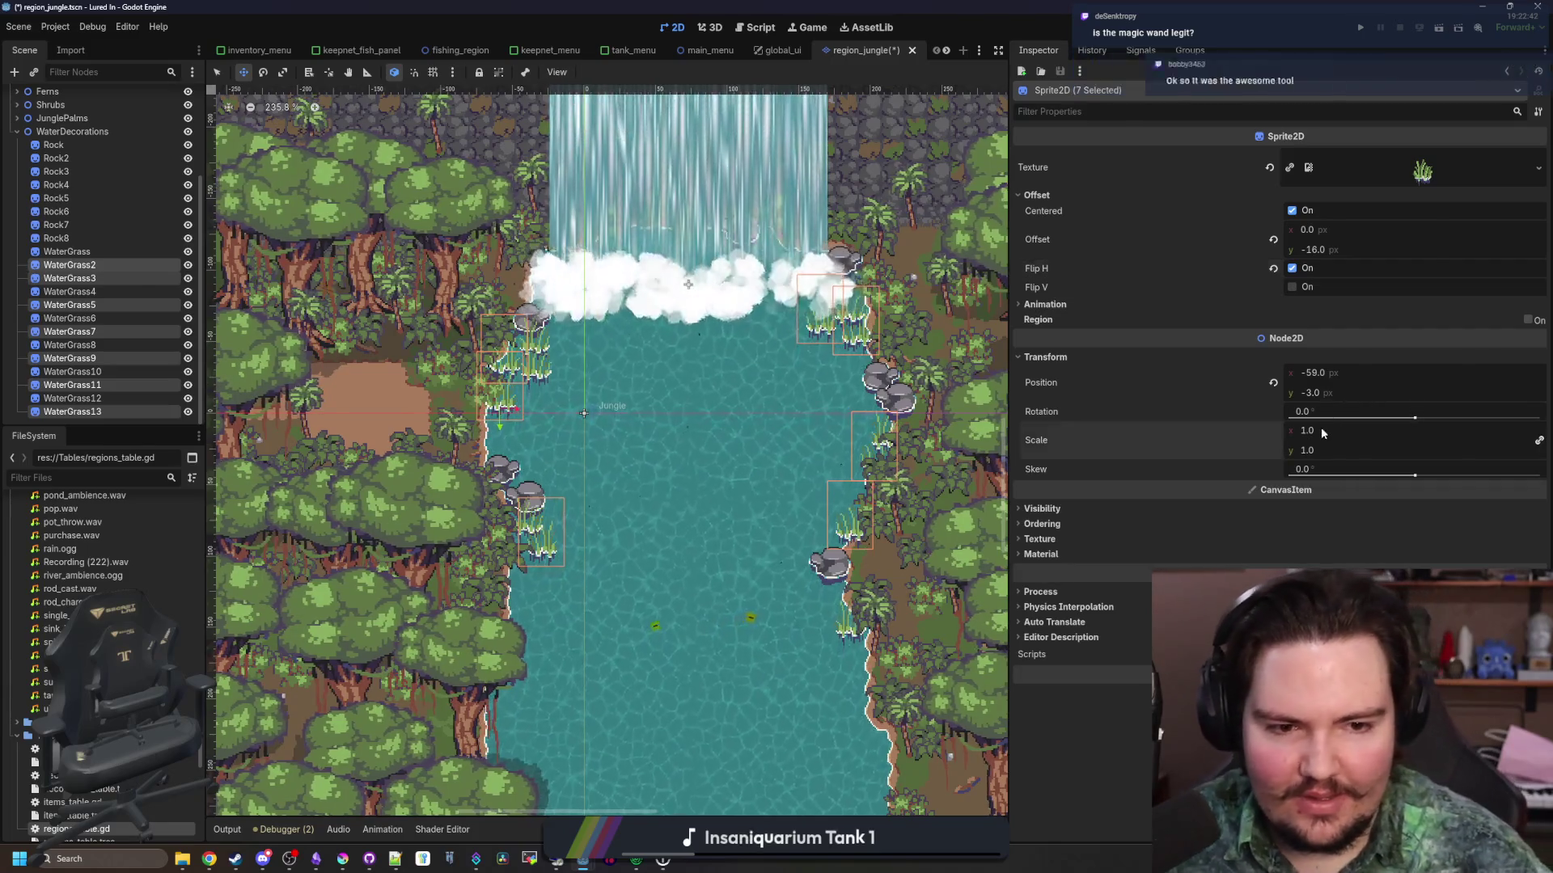
left_click(1323, 429)
key("BackSpace")
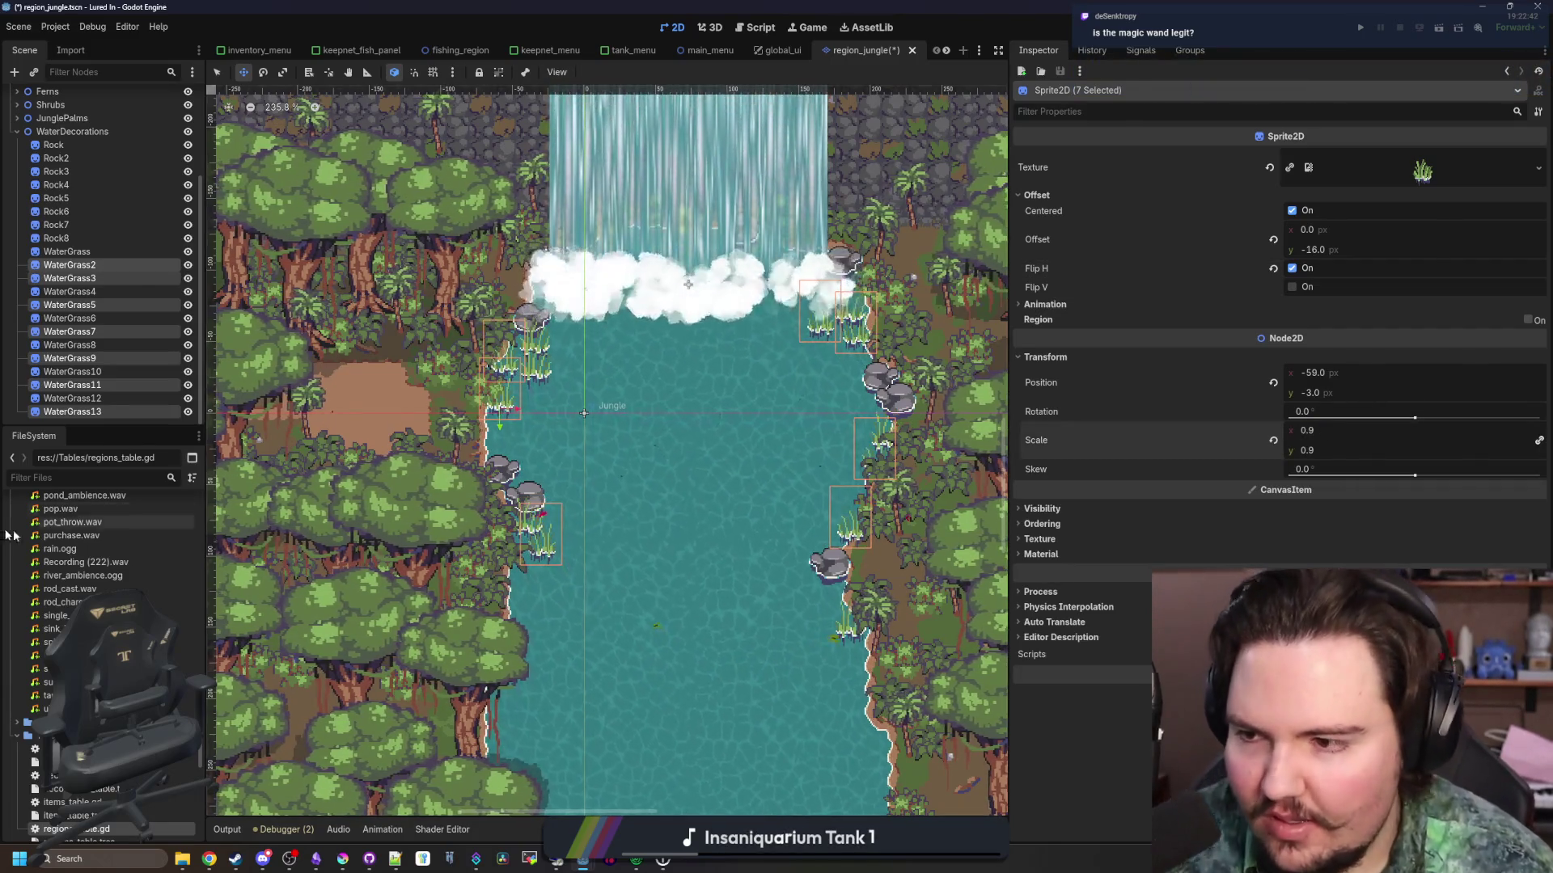
Select the original WaterGrass, save the region_jungle scene, and run the game
left_click(72, 371)
left_click(67, 252)
key("ctrl+s")
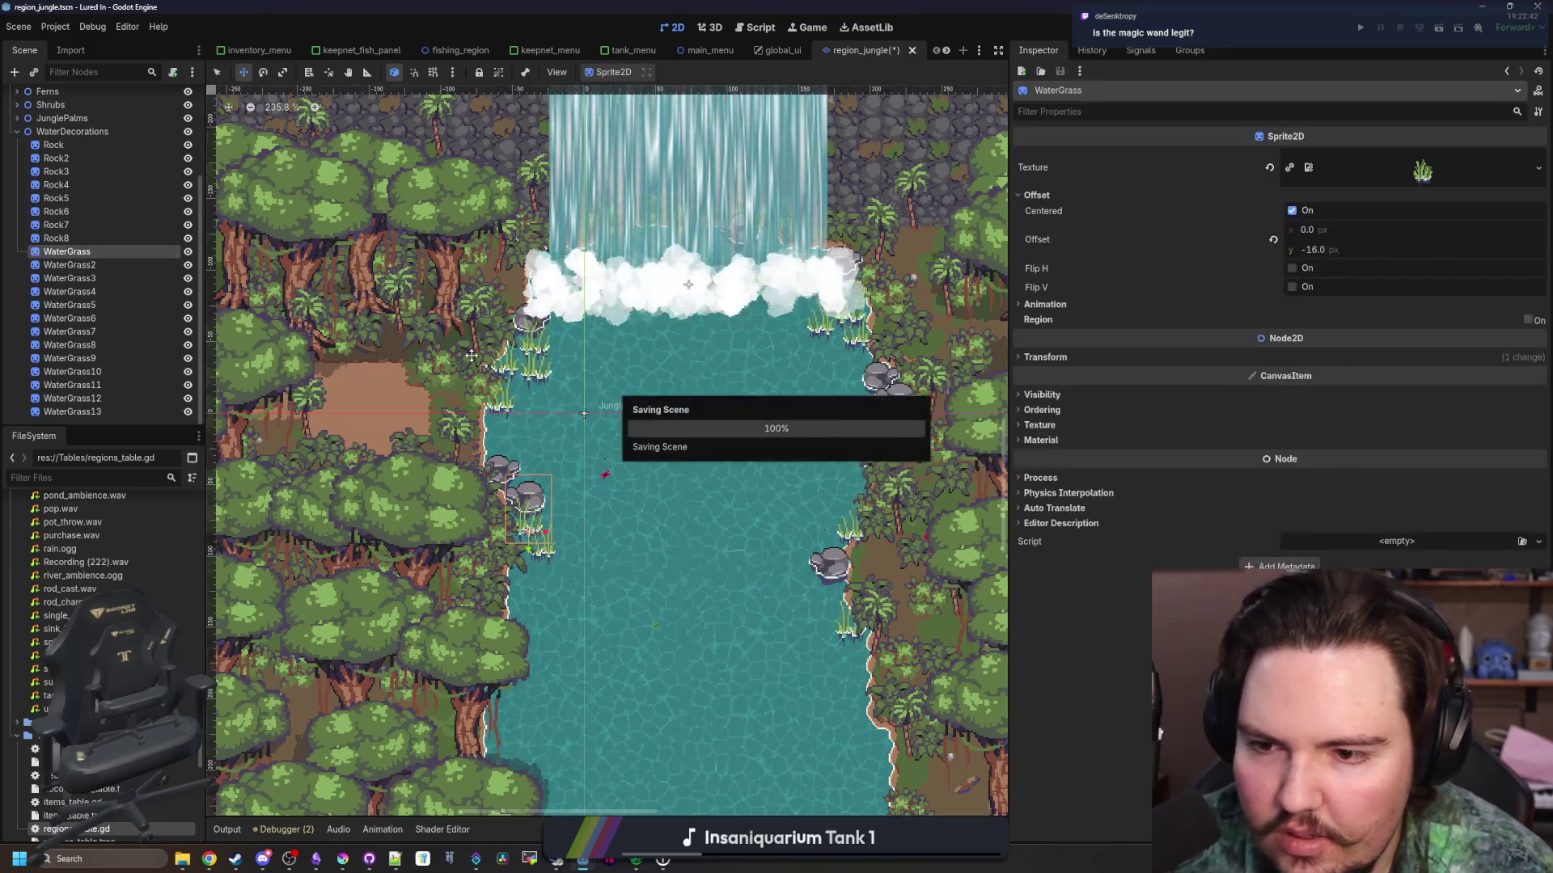
scroll(606, 423, "down", 2)
scroll(606, 423, "down", 4)
scroll(648, 392, "up", 10)
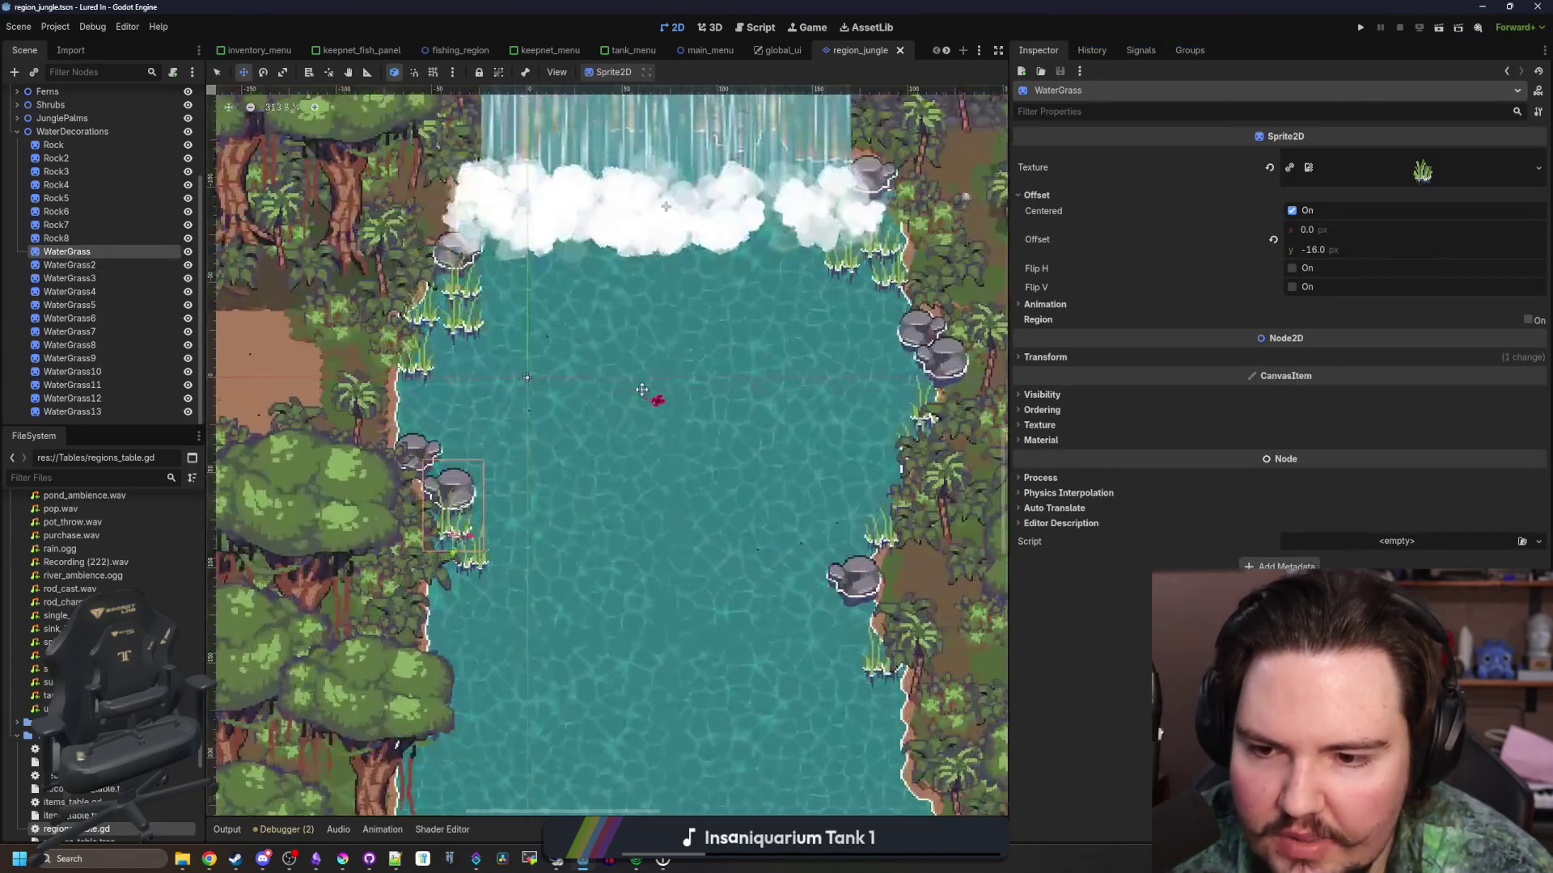
scroll(648, 391, "down", 5)
left_click(1361, 28)
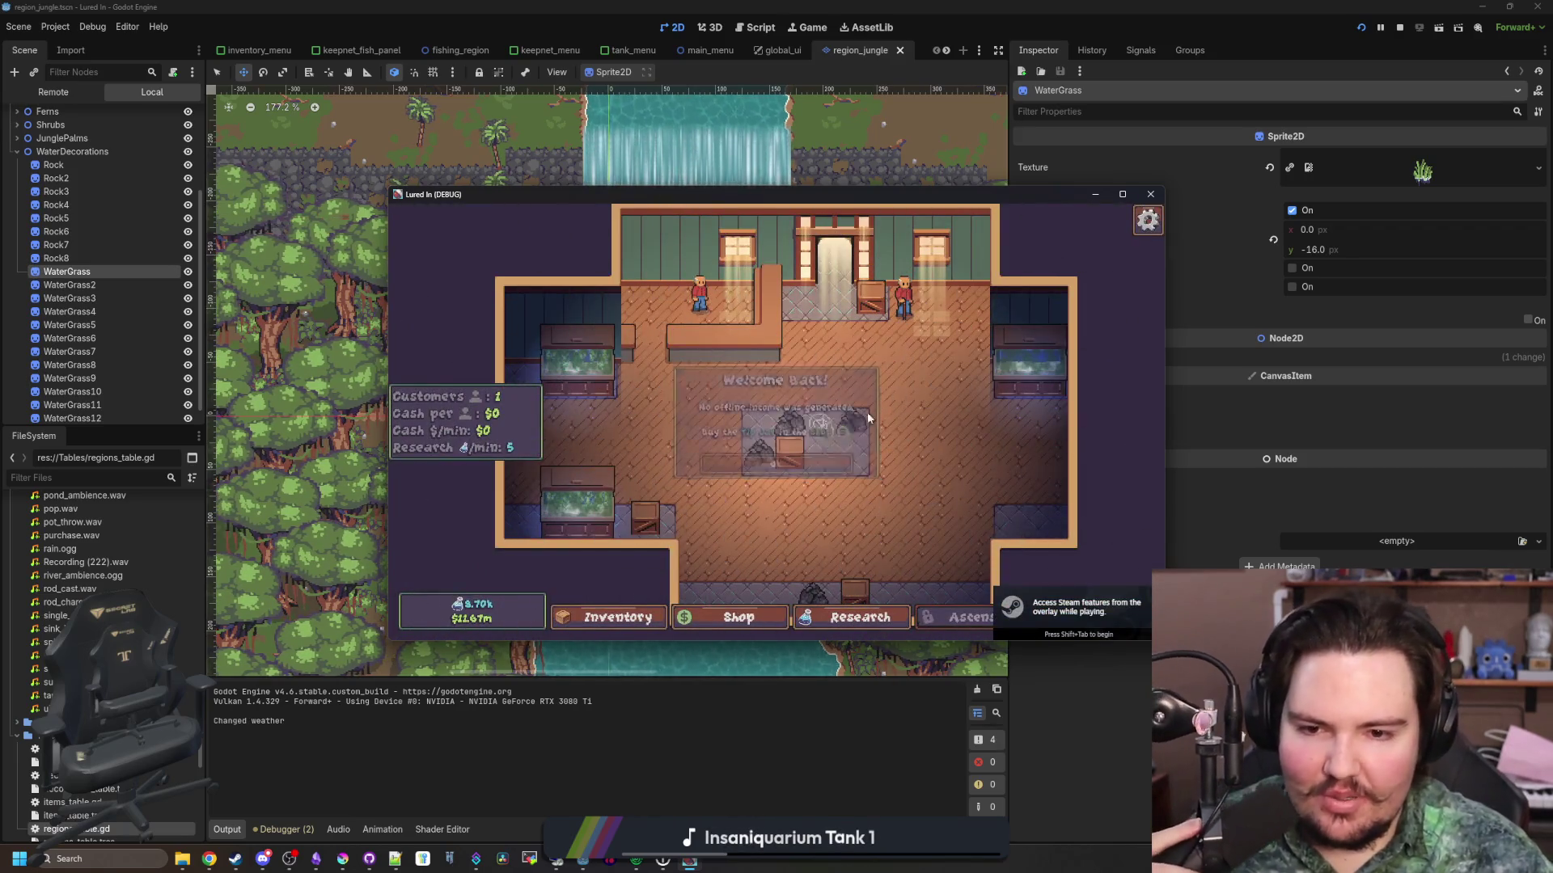
Travel to the Jungle in the running game, then minimise it and select WaterGrass12 in the editor
left_click(1123, 197)
scroll(894, 521, "down", 2)
left_click(1050, 640)
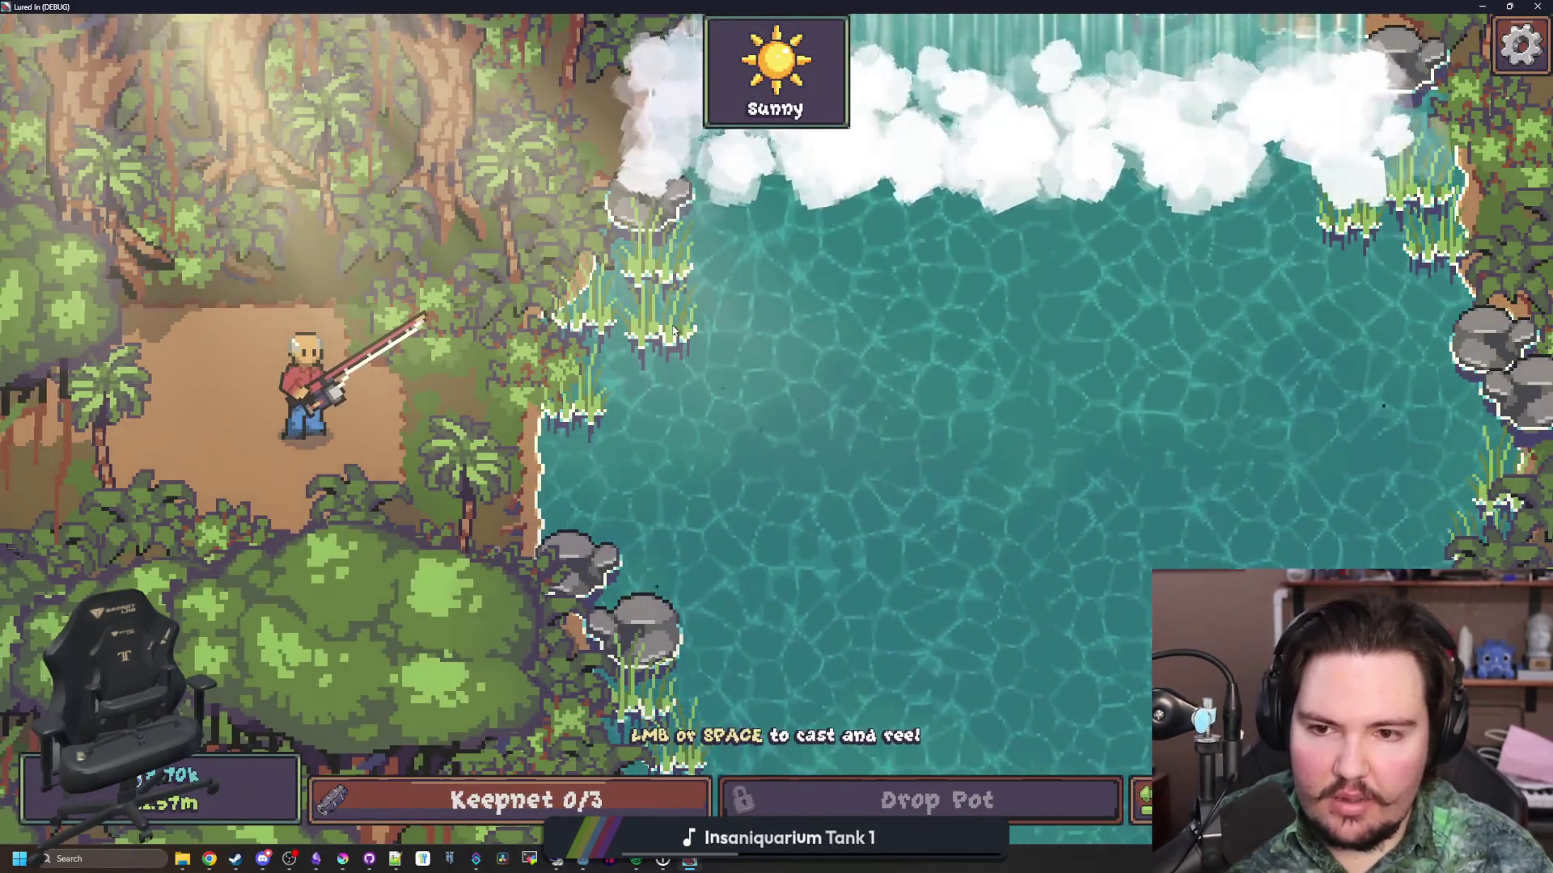
key("super+Down")
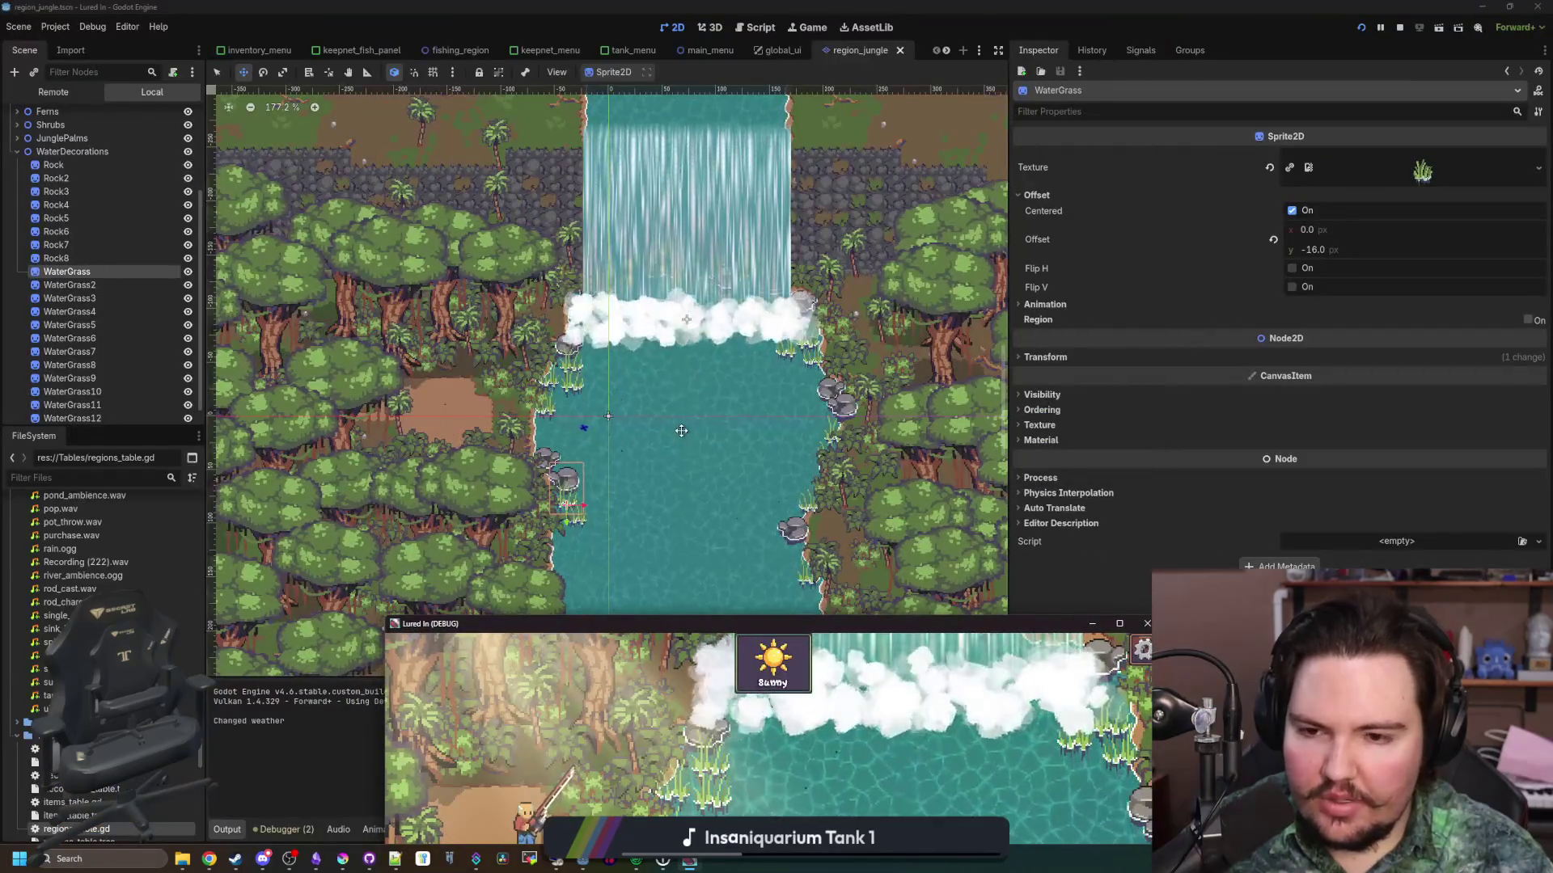
key("super+Down")
key("ctrl+equal")
key("ctrl+equal")
key("ctrl+equal")
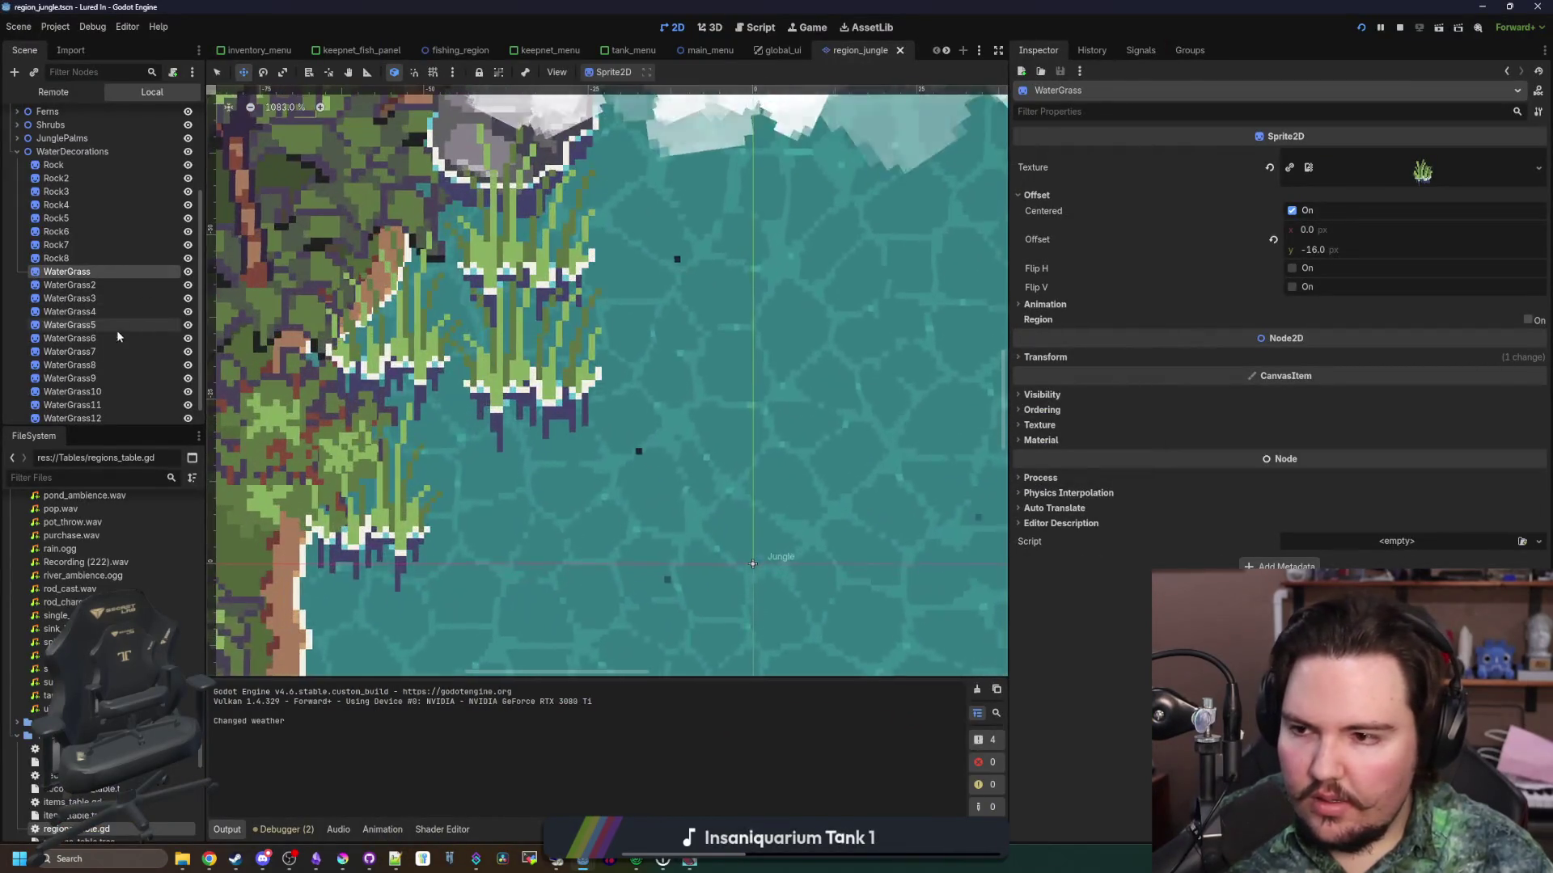
key("ctrl+minus")
left_click(97, 398)
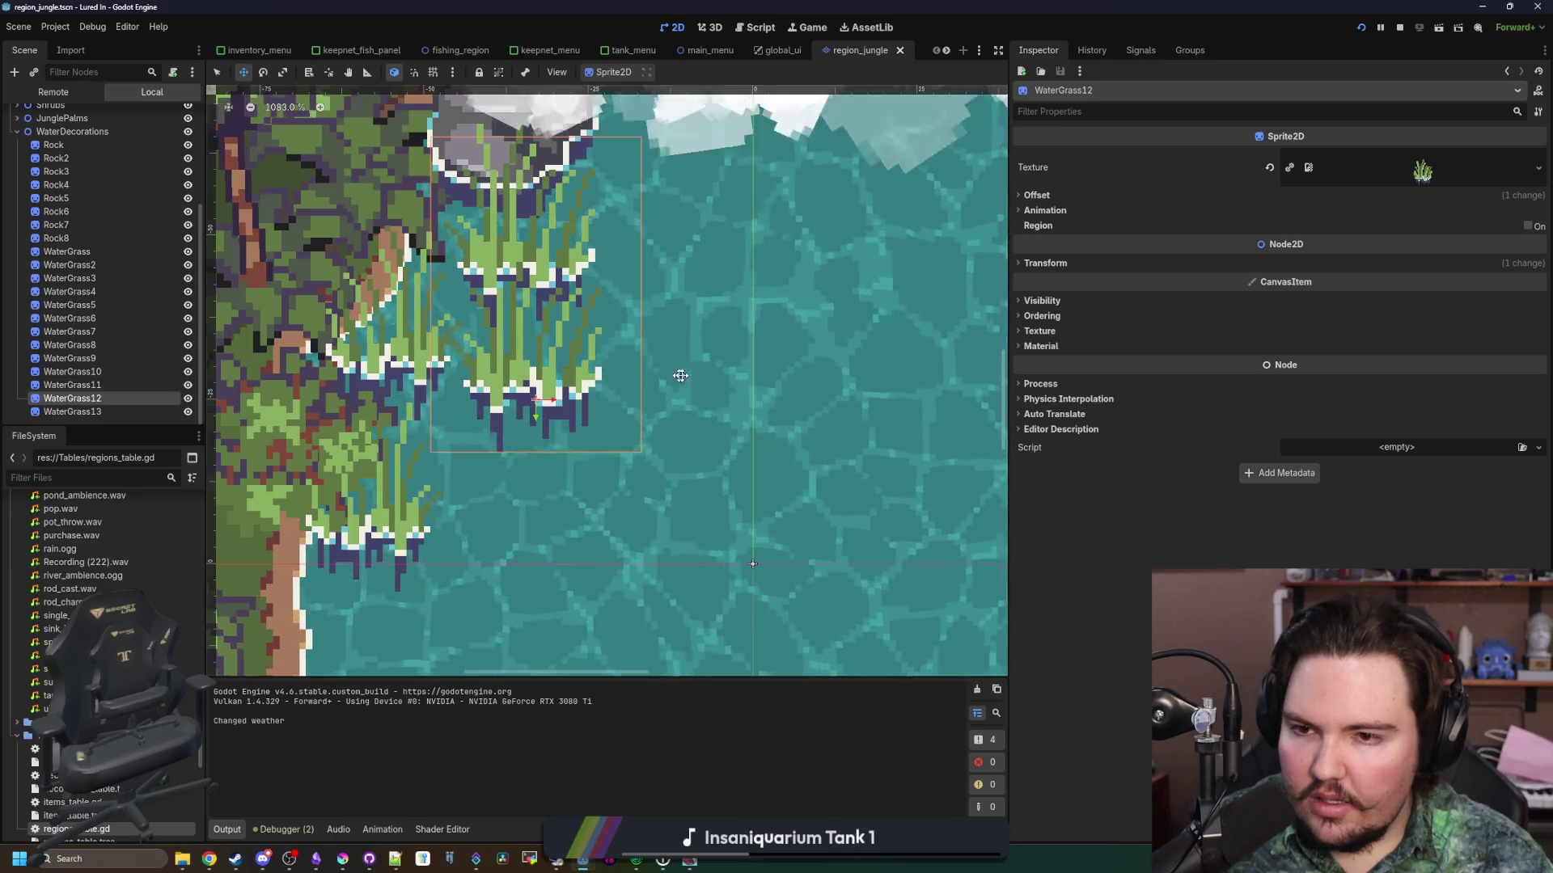
Toggle WaterGrass11's visibility to compare, then delete WaterGrass12 and confirm
left_click(188, 392)
left_click(187, 391)
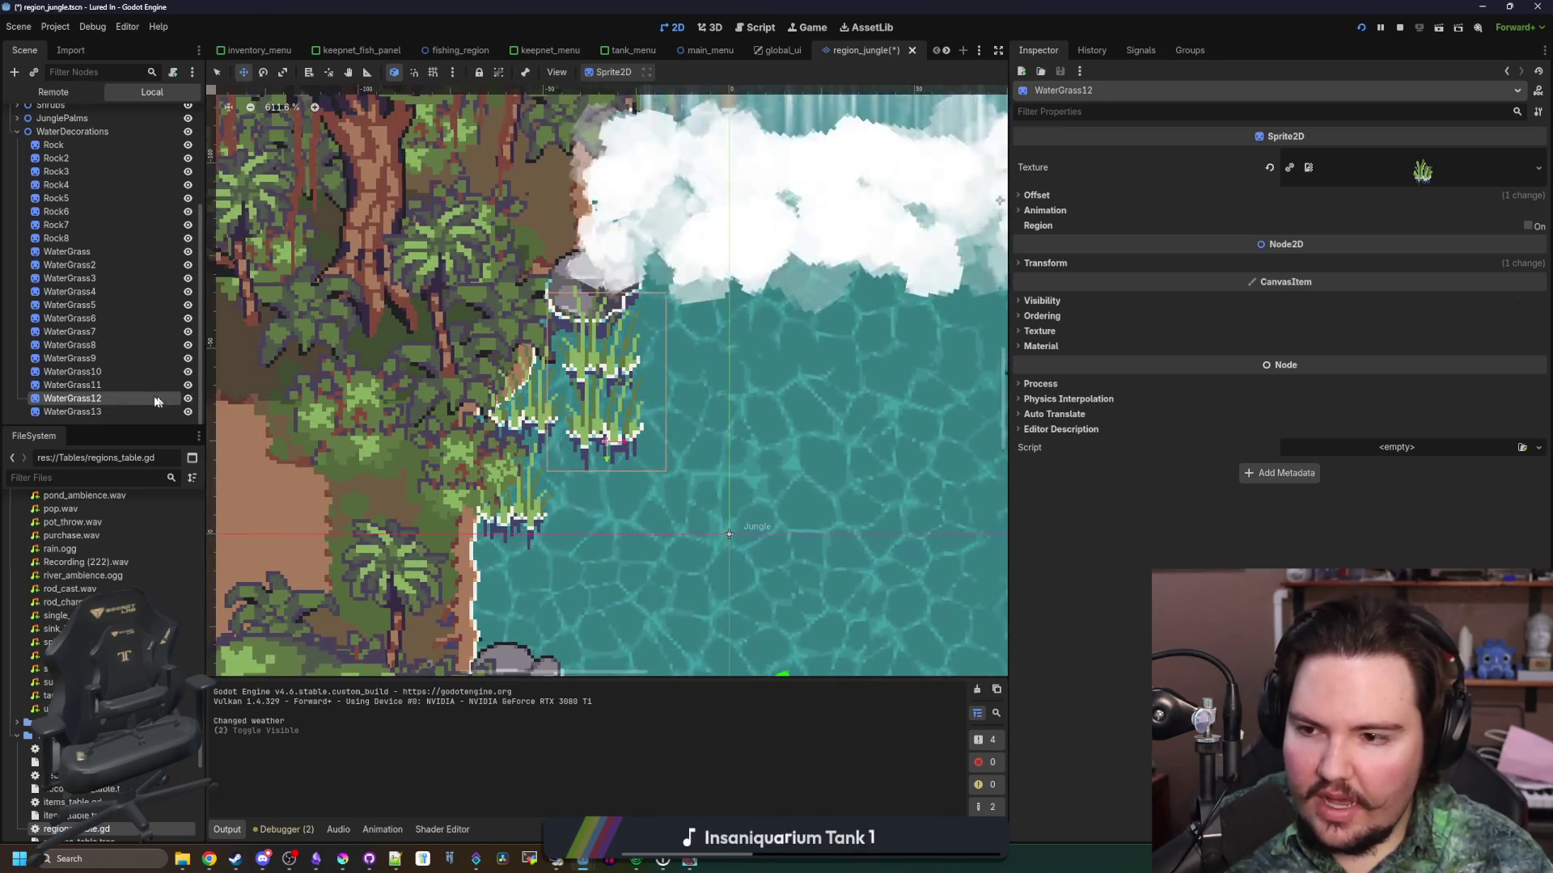
left_click(113, 386)
left_click(113, 399)
key("Delete")
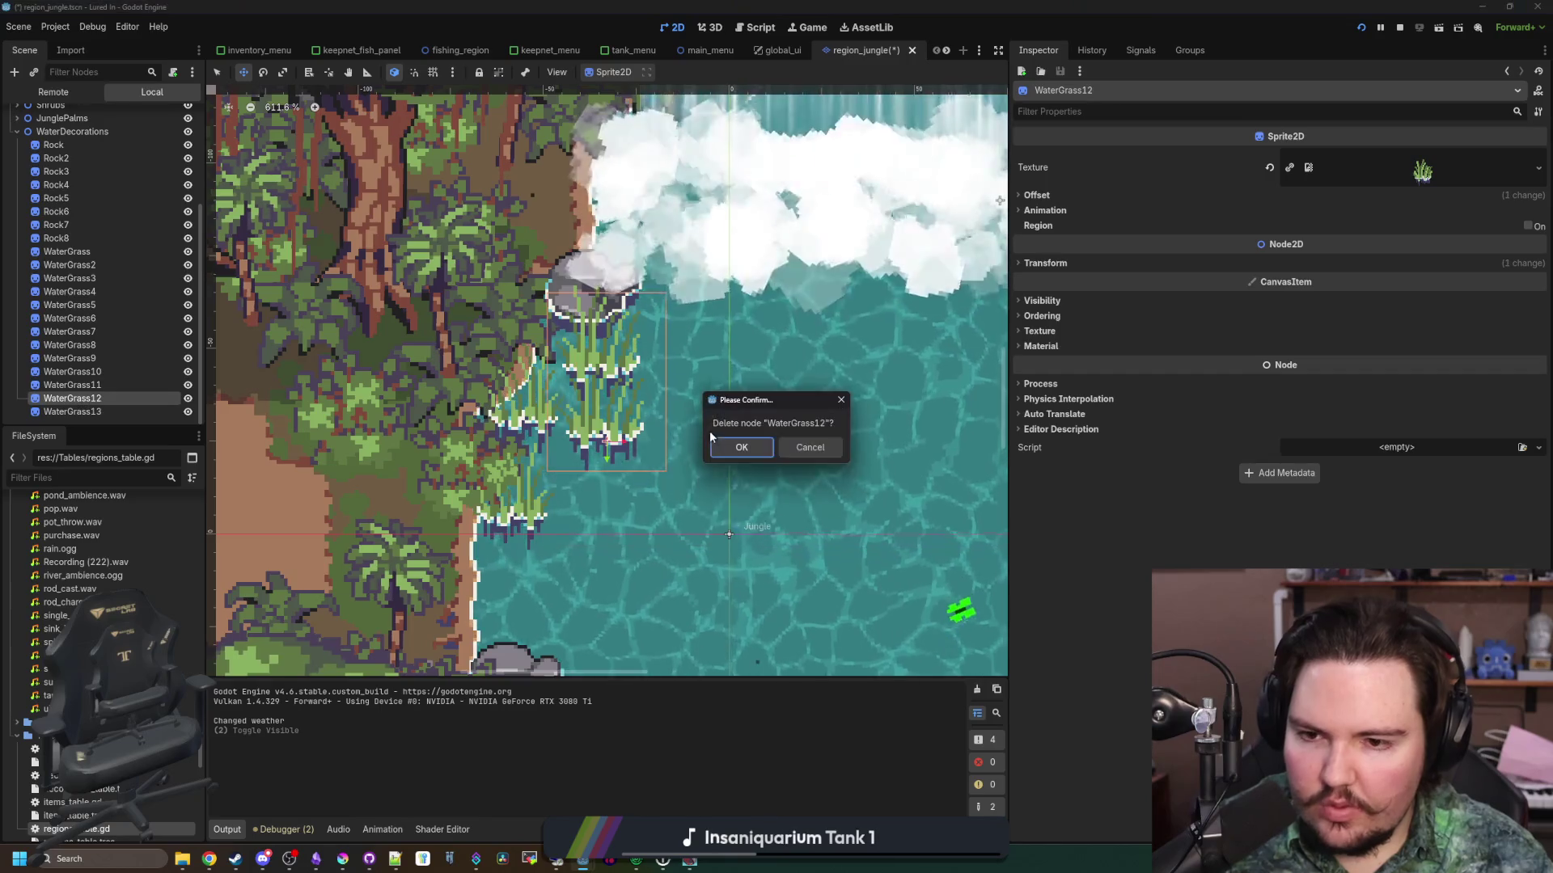
left_click(741, 447)
scroll(583, 285, "down", 2)
scroll(584, 286, "up", 4)
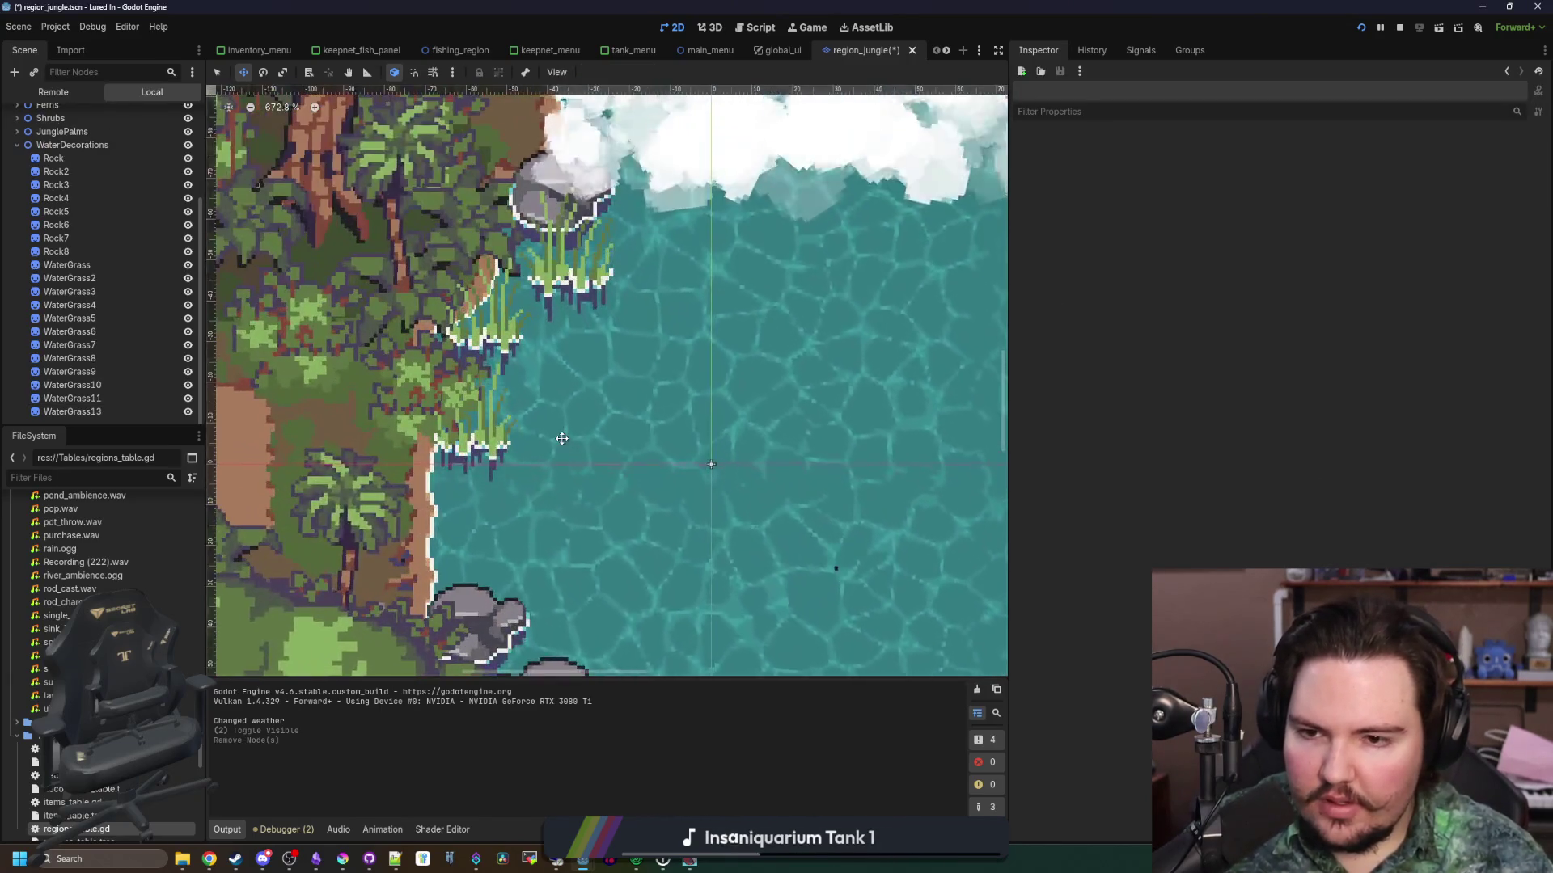
scroll(583, 286, "up", 1)
scroll(448, 356, "down", 5)
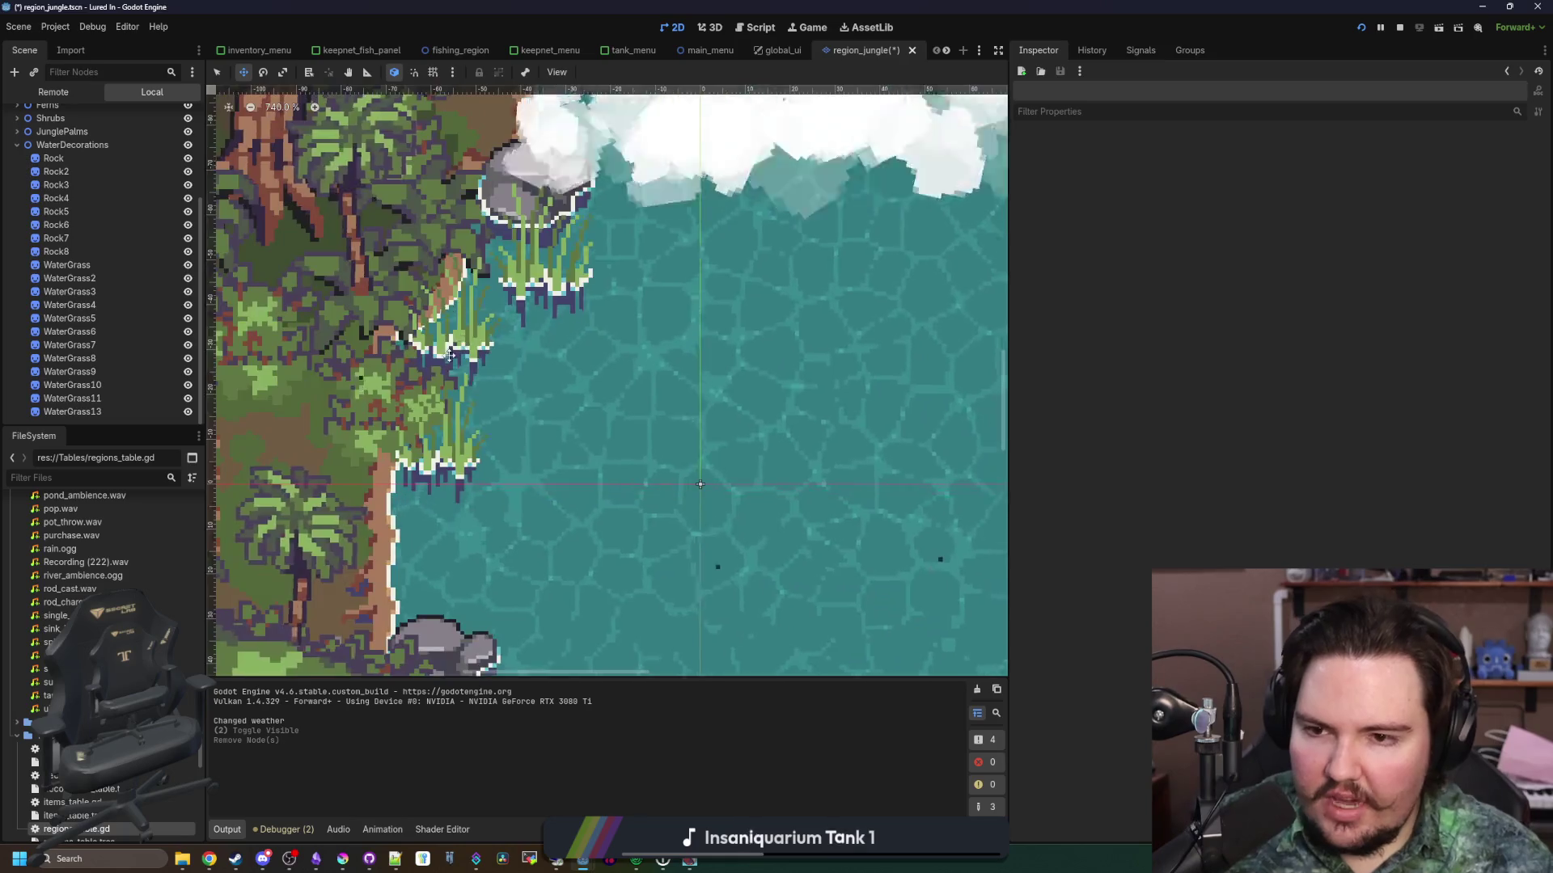
scroll(449, 356, "up", 5)
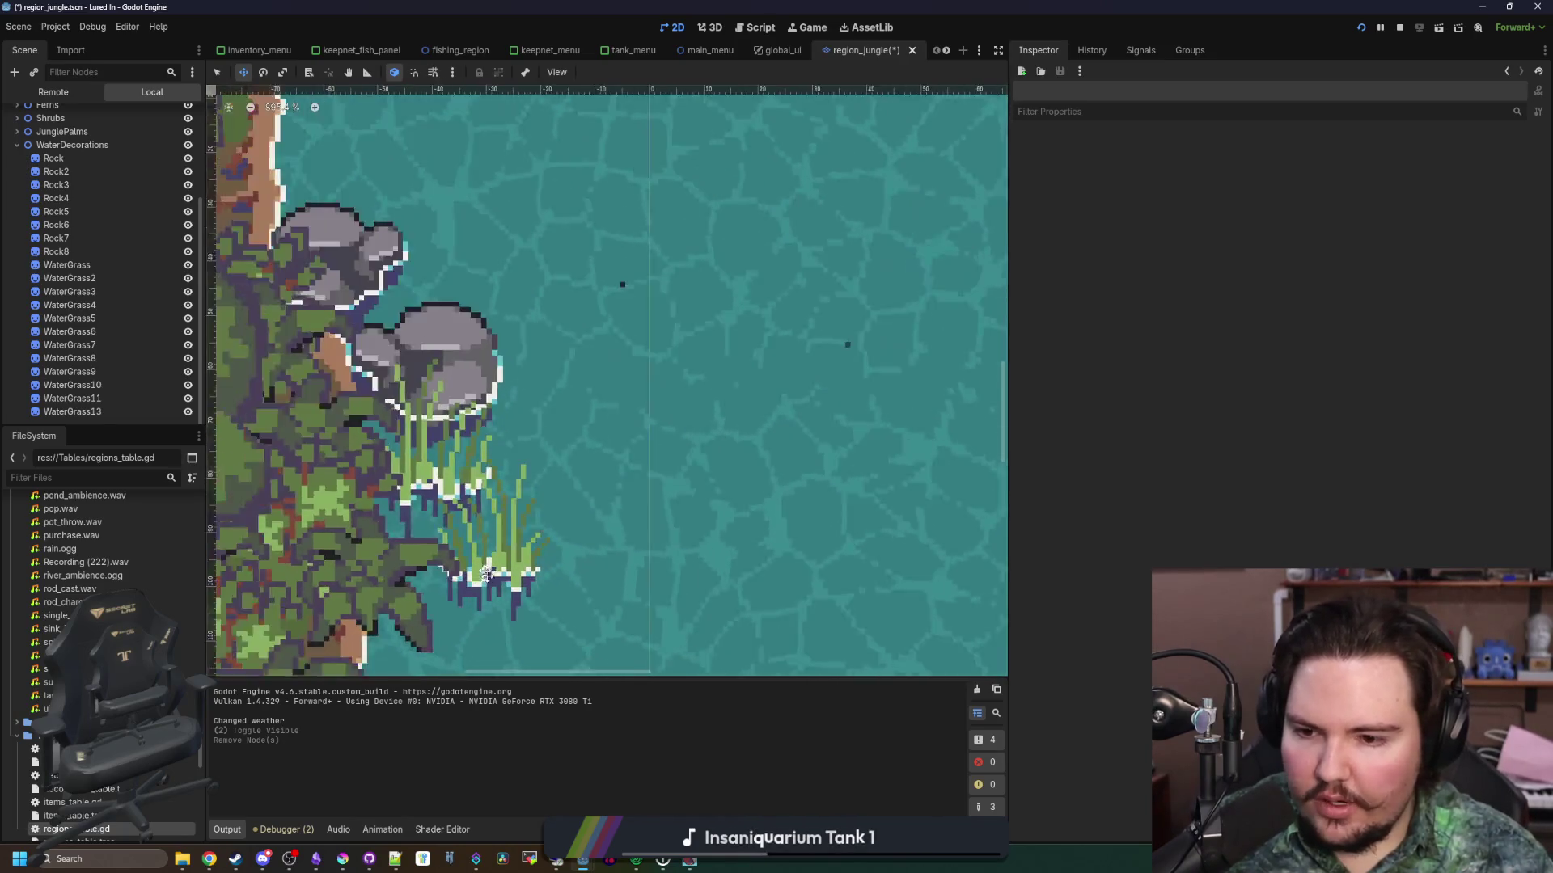
scroll(507, 604, "down", 3)
left_click(342, 859)
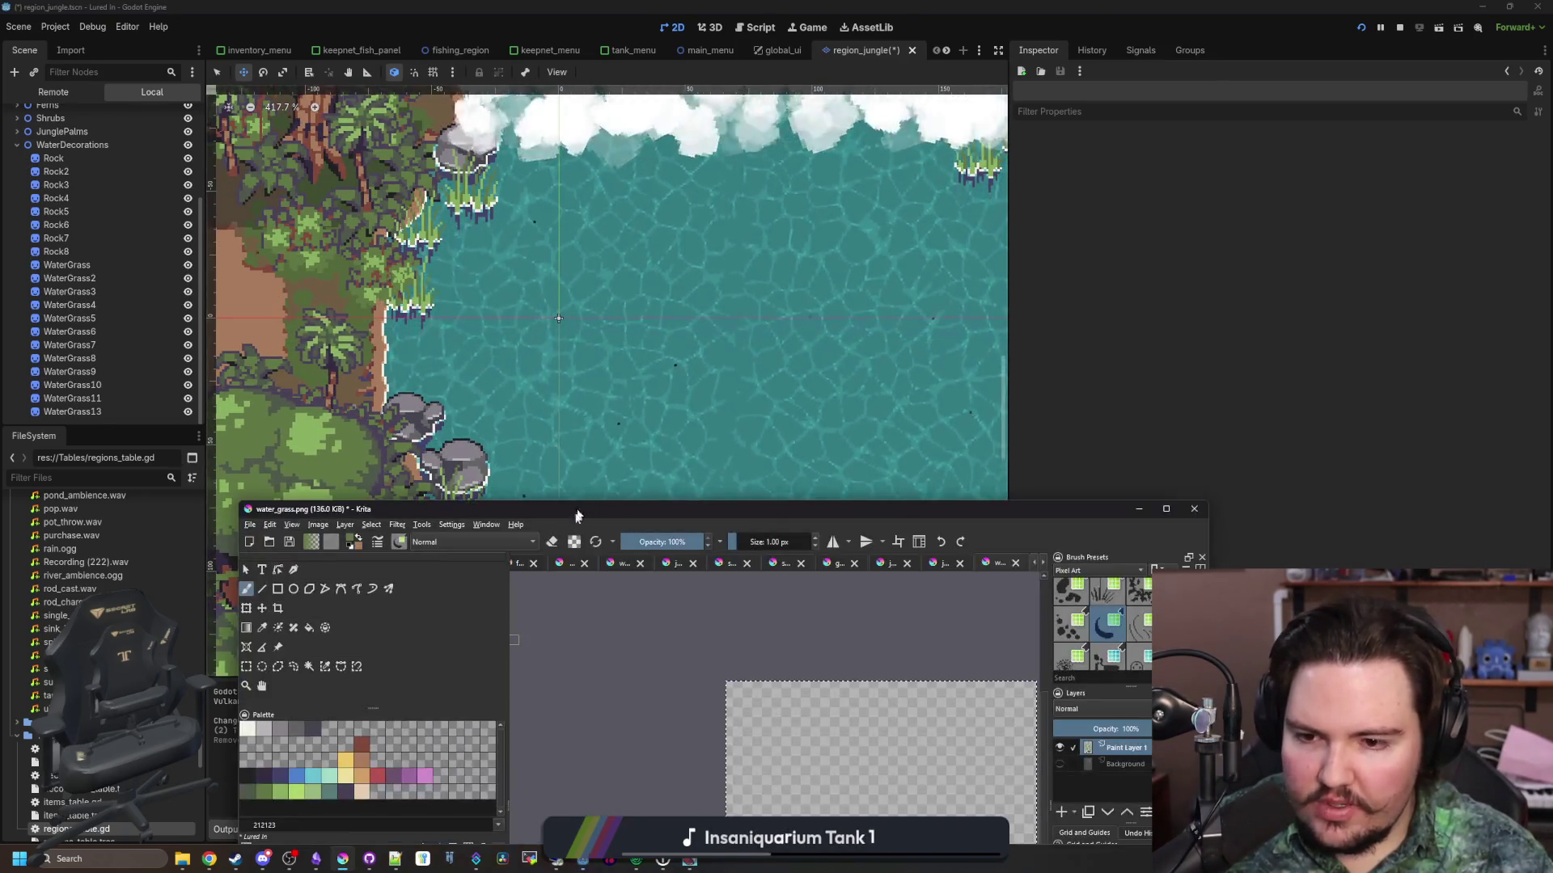
Select the dark purple roots by matching colour and erase them
double_click(583, 508)
scroll(489, 550, "up", 5)
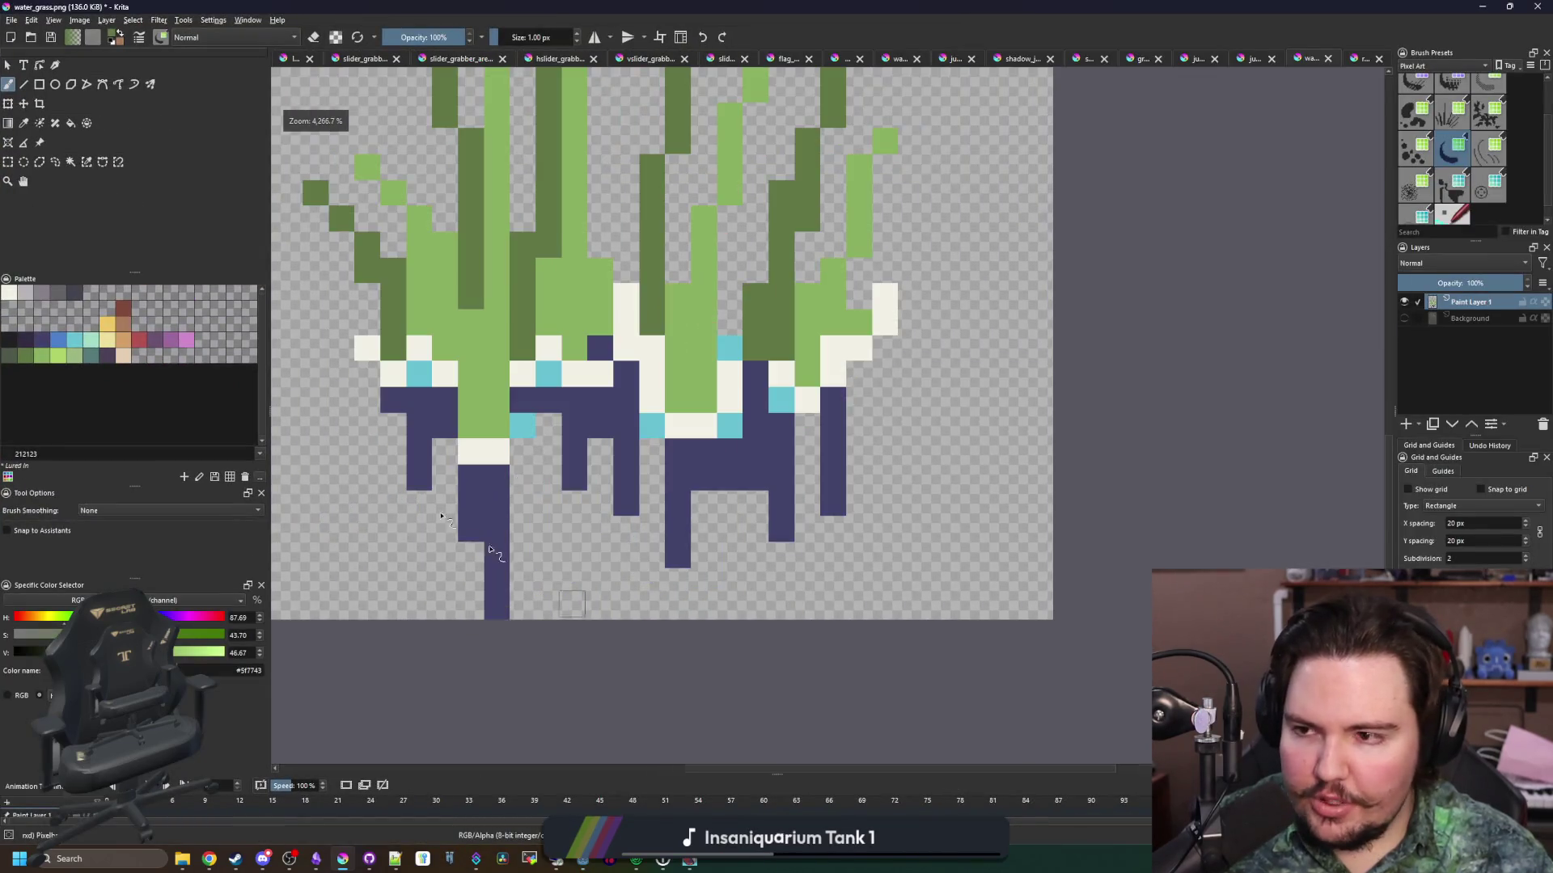
left_click(87, 163)
key("b")
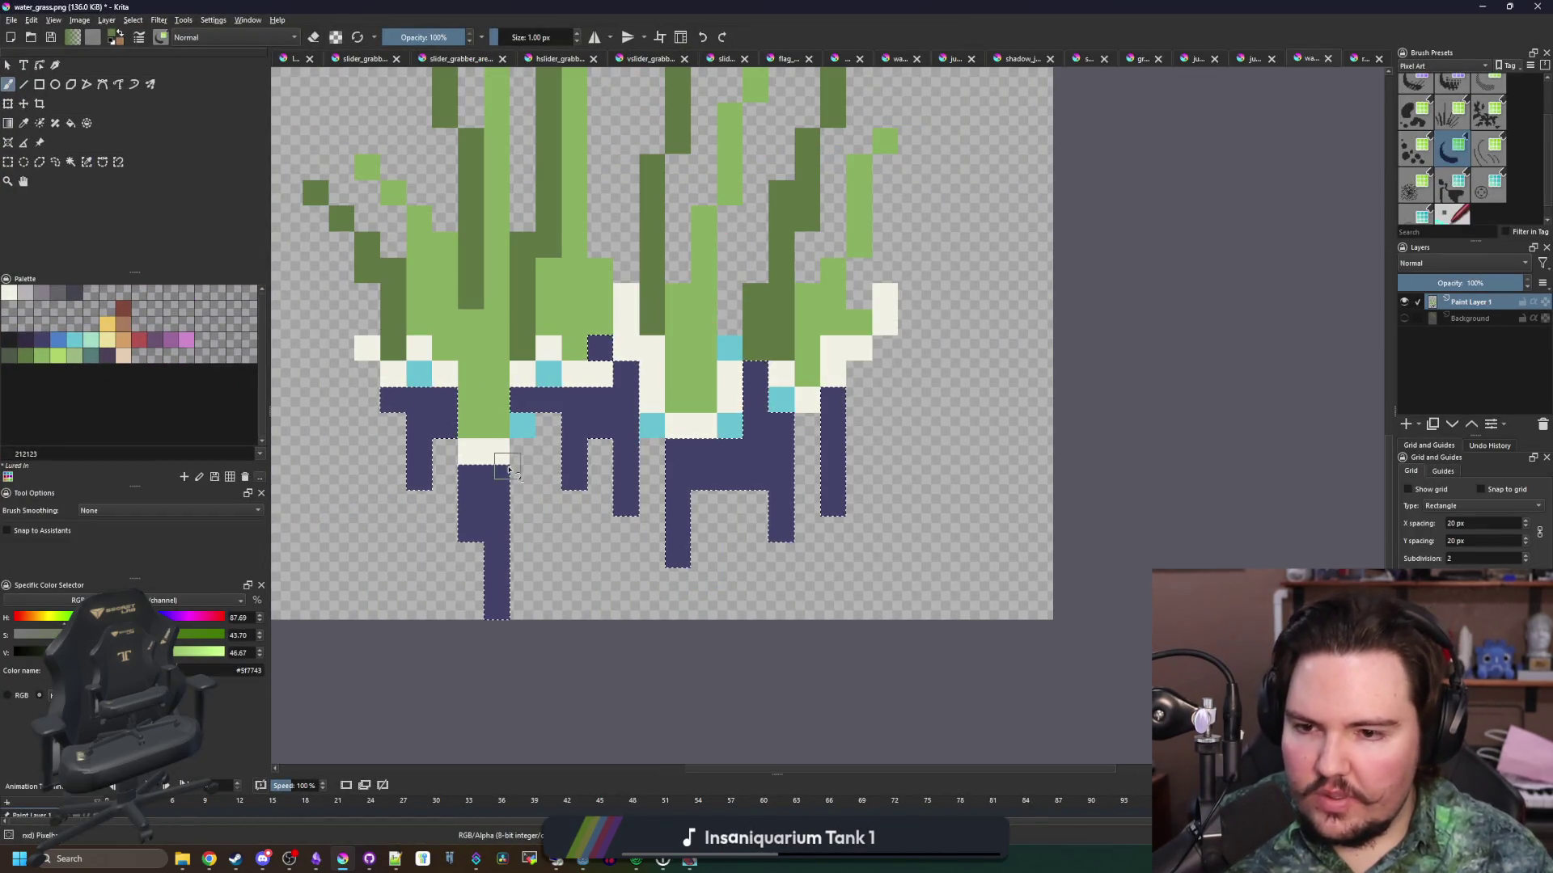
left_click_drag(475, 402, 791, 360)
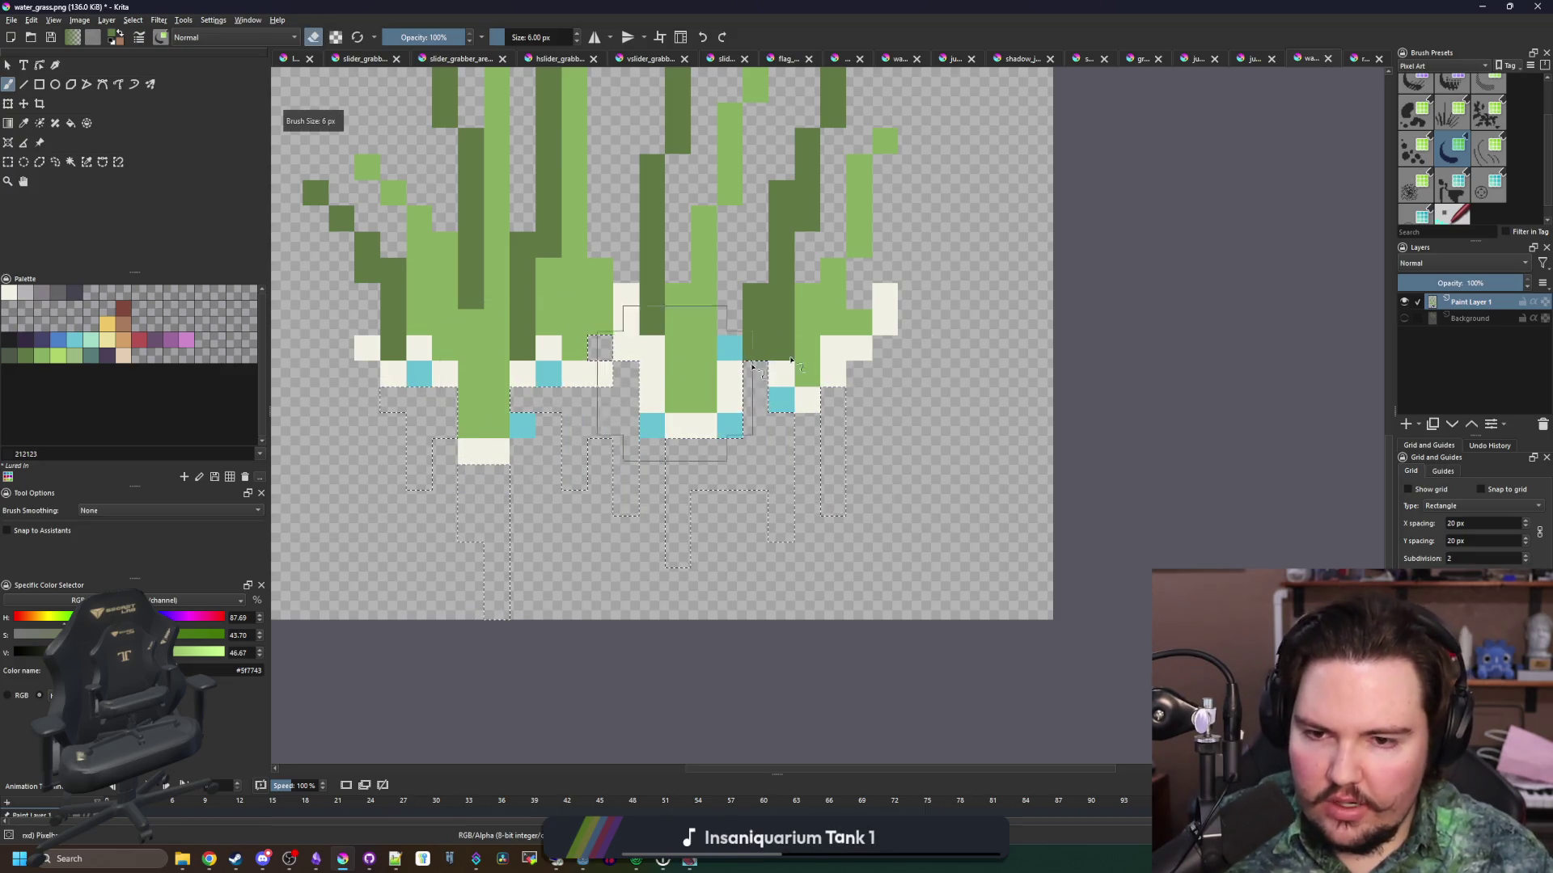
Repaint the roots in #43436a at 50% opacity and save water_grass.png as PNG
left_click(48, 347)
key("e")
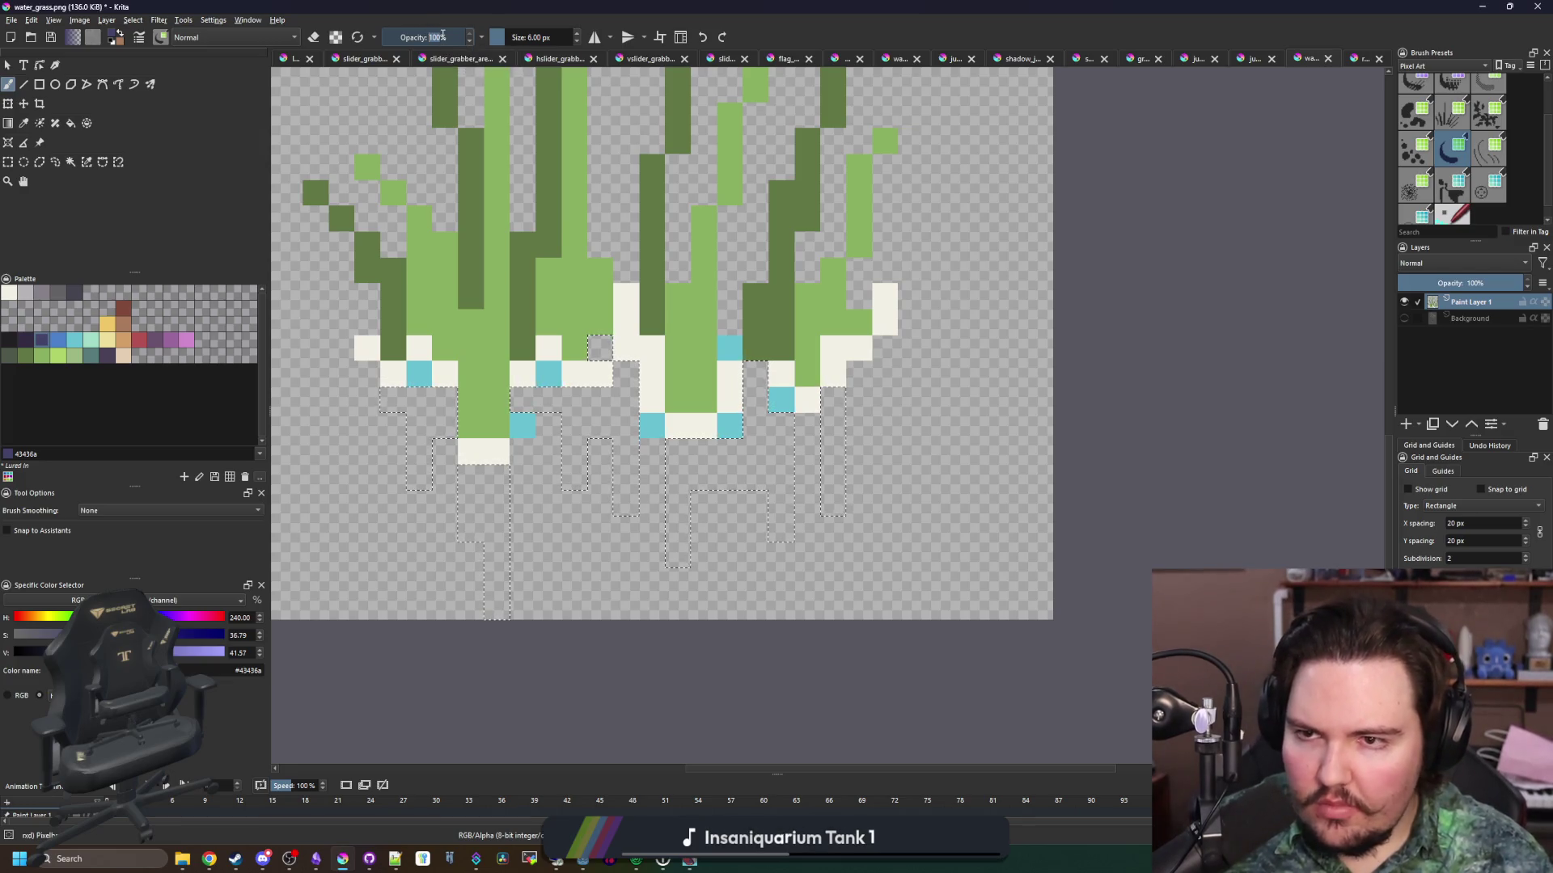
right_click(443, 38)
key("Escape")
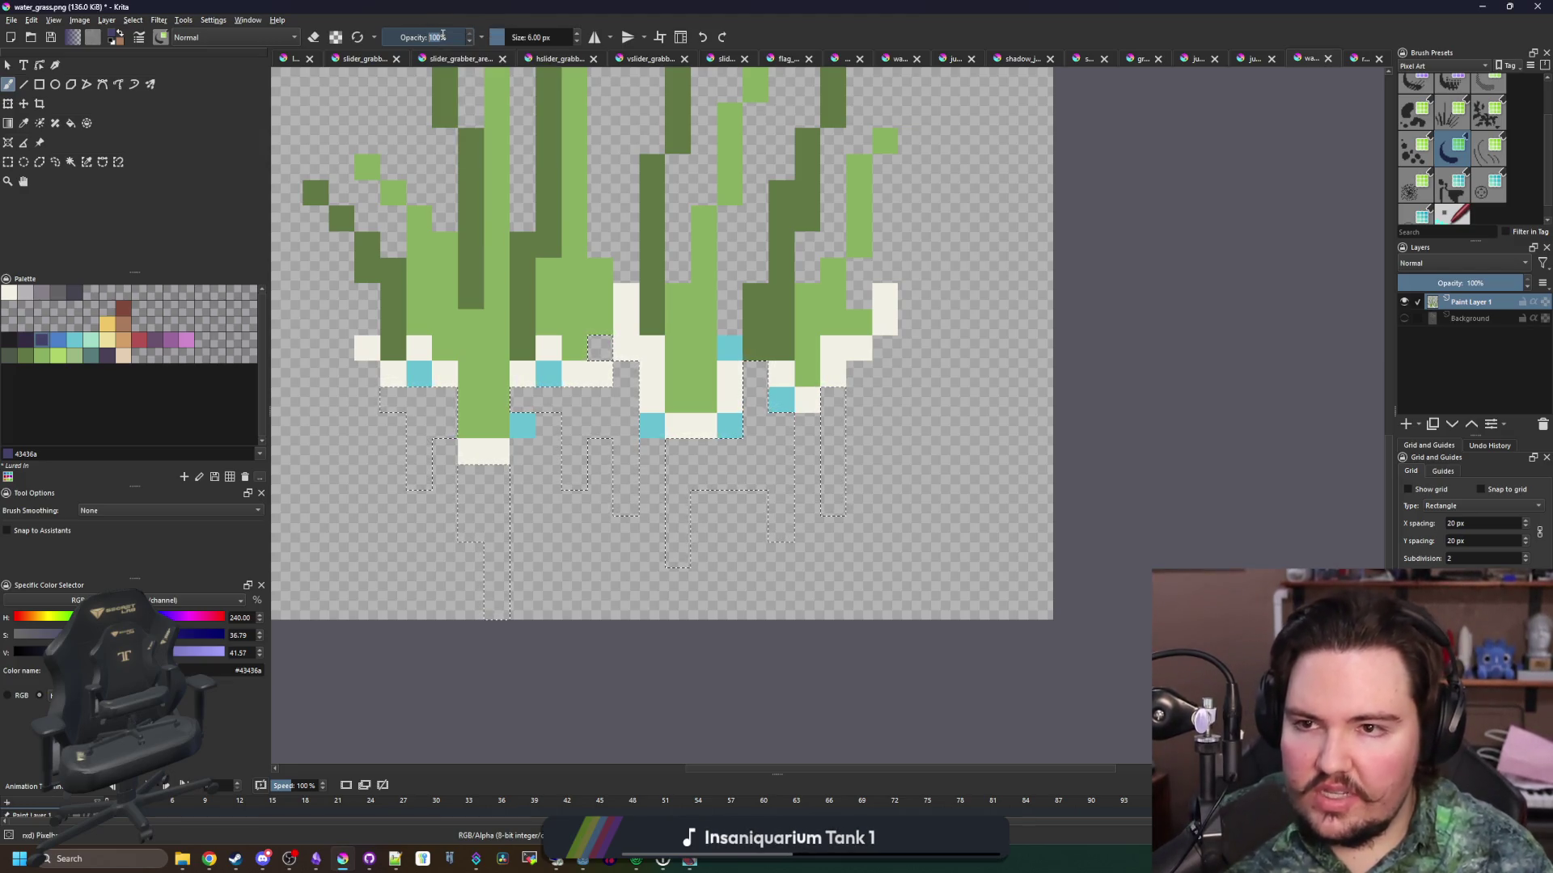
scroll(601, 595, "down", 5)
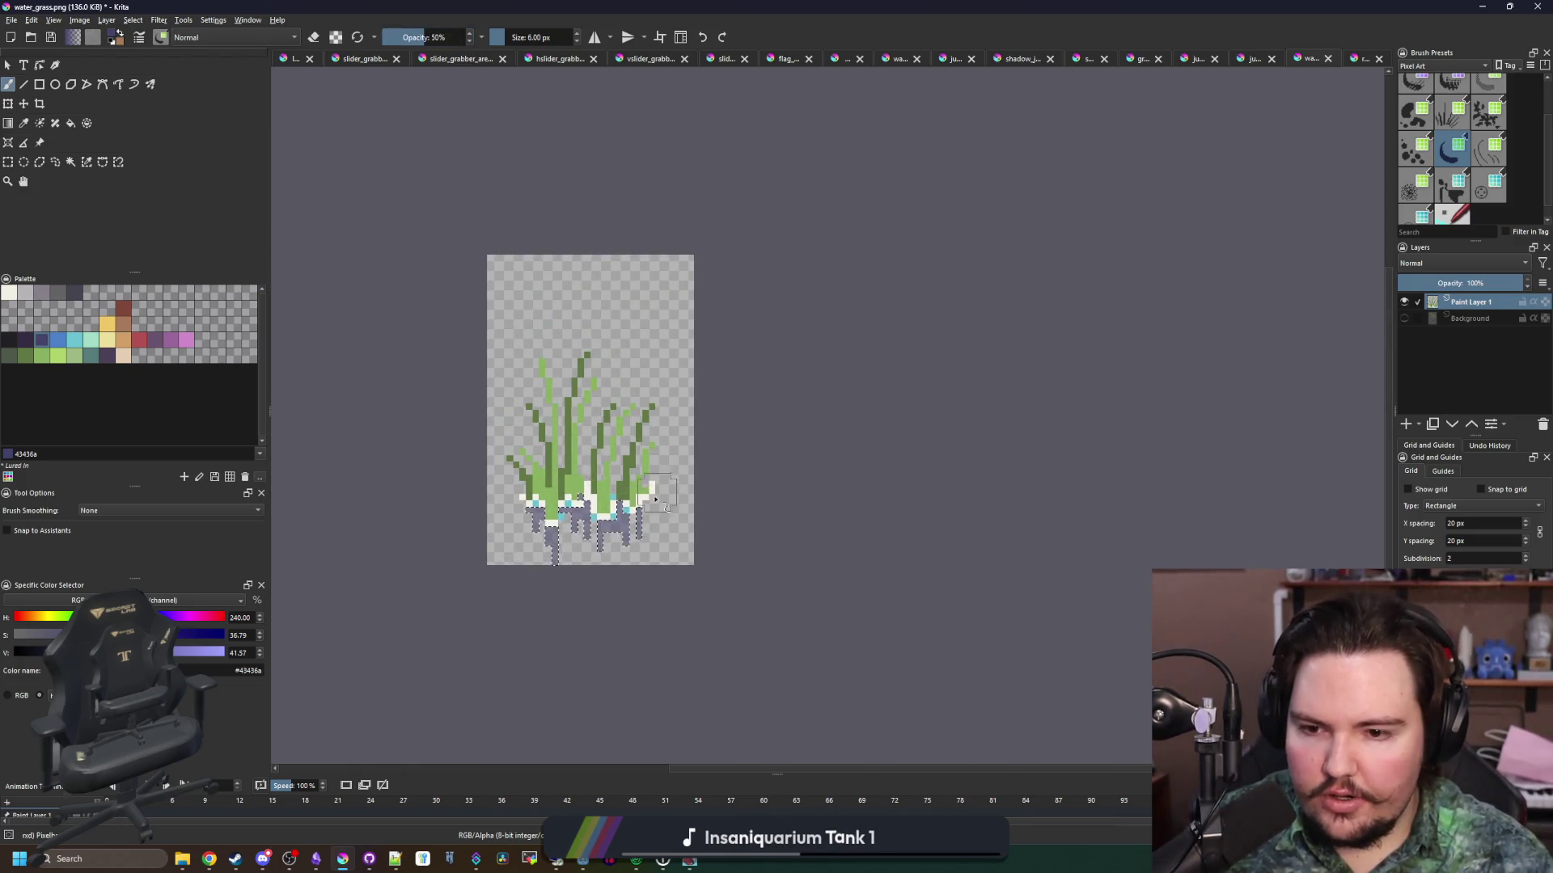
scroll(655, 499, "up", 1)
key("ctrl+s")
left_click(829, 566)
key("alt+Tab")
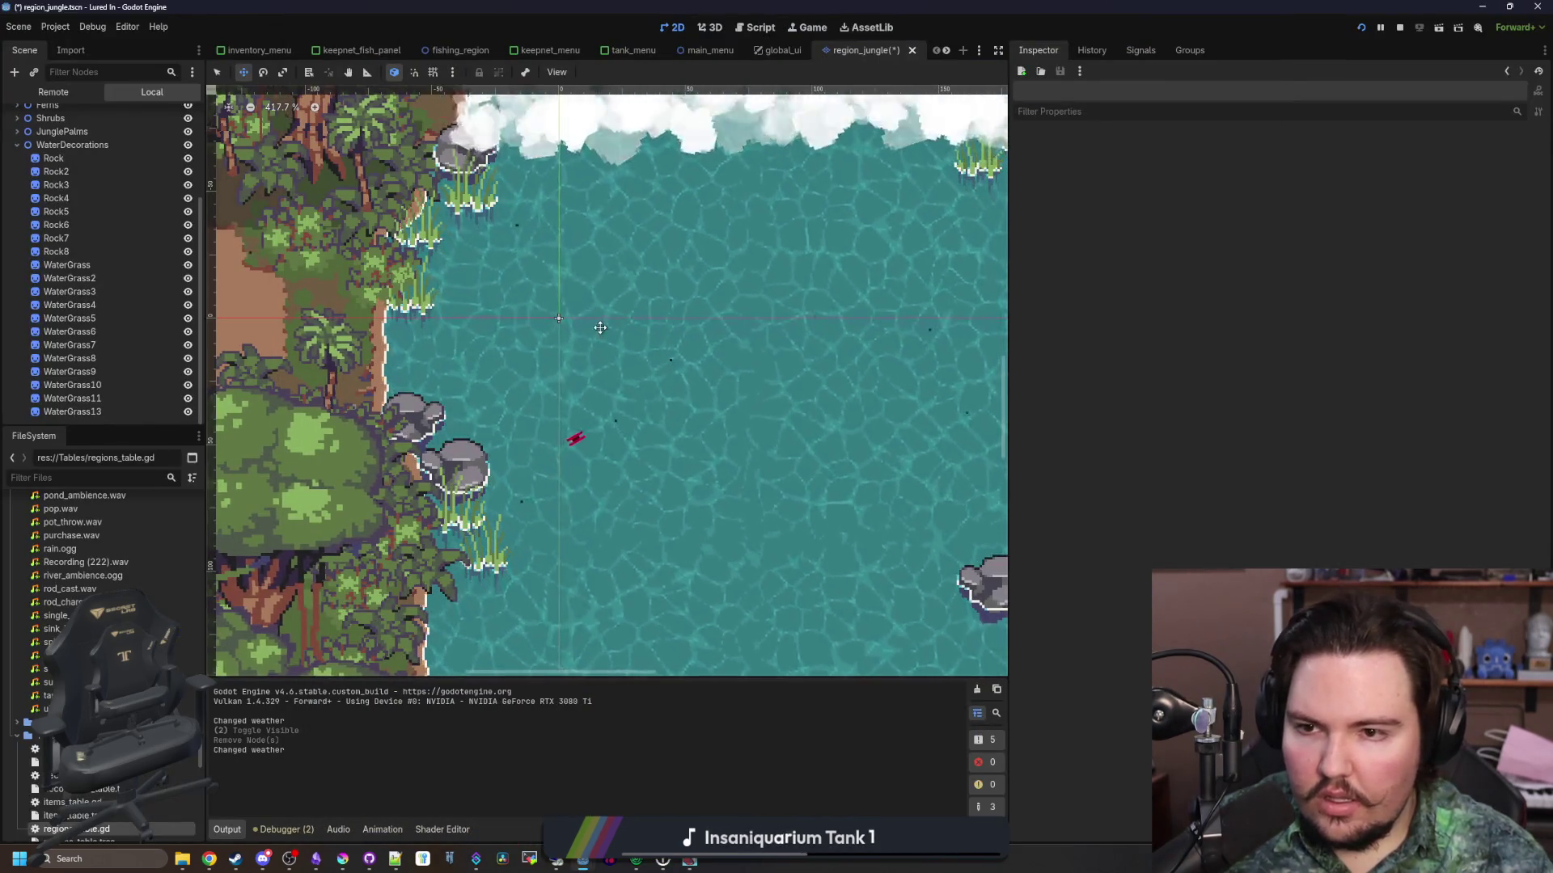
Select WaterGrass through WaterGrass13 and assign them a New ShaderMaterial
scroll(485, 420, "up", 12)
scroll(469, 413, "down", 12)
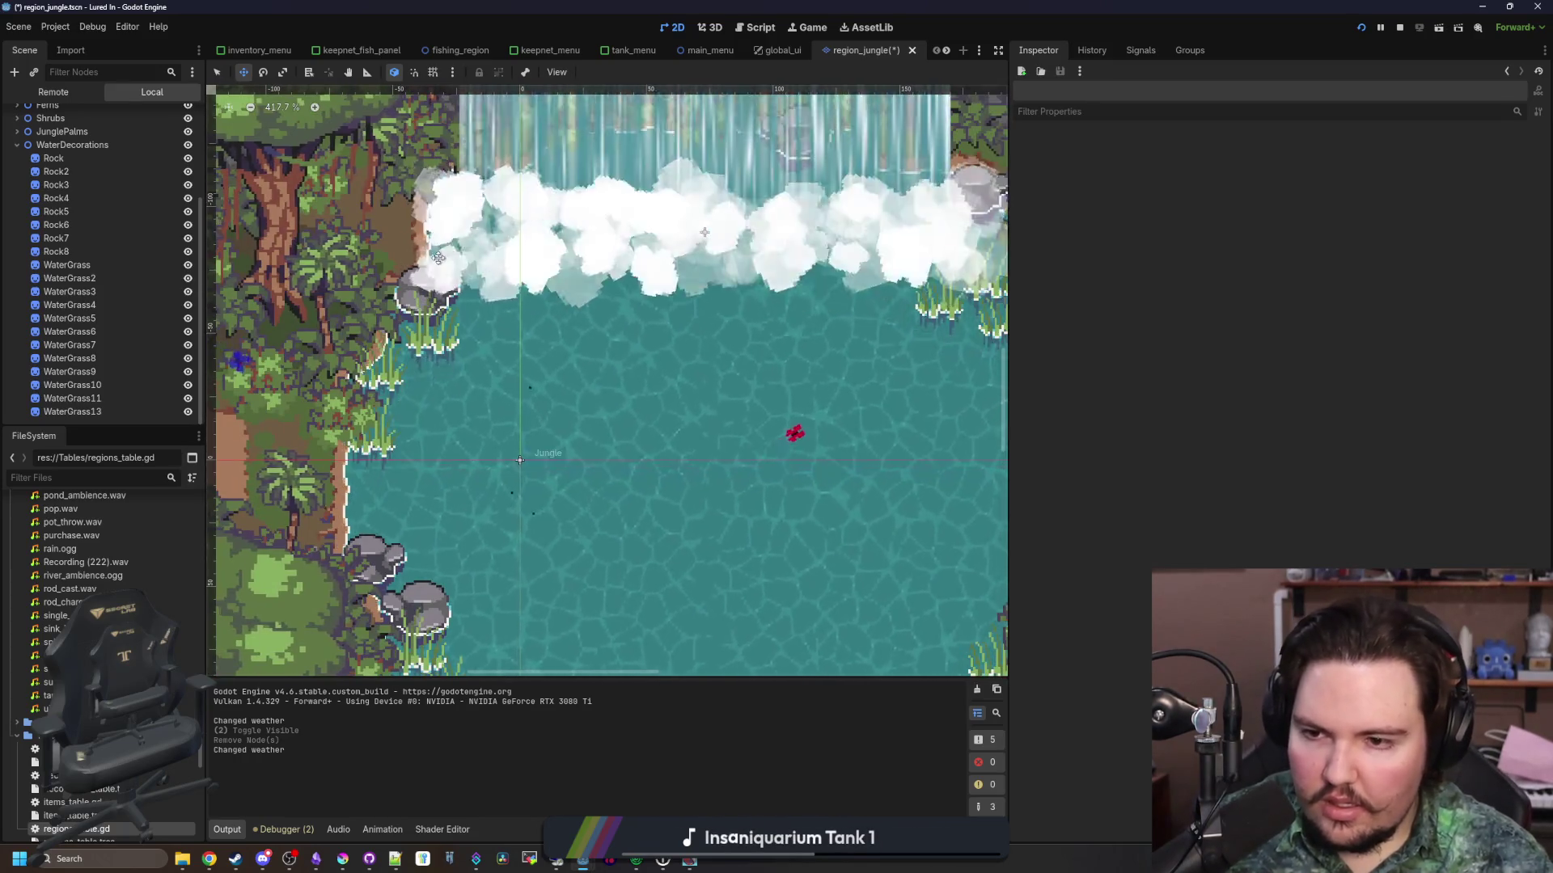
scroll(436, 261, "down", 2)
left_click(81, 411)
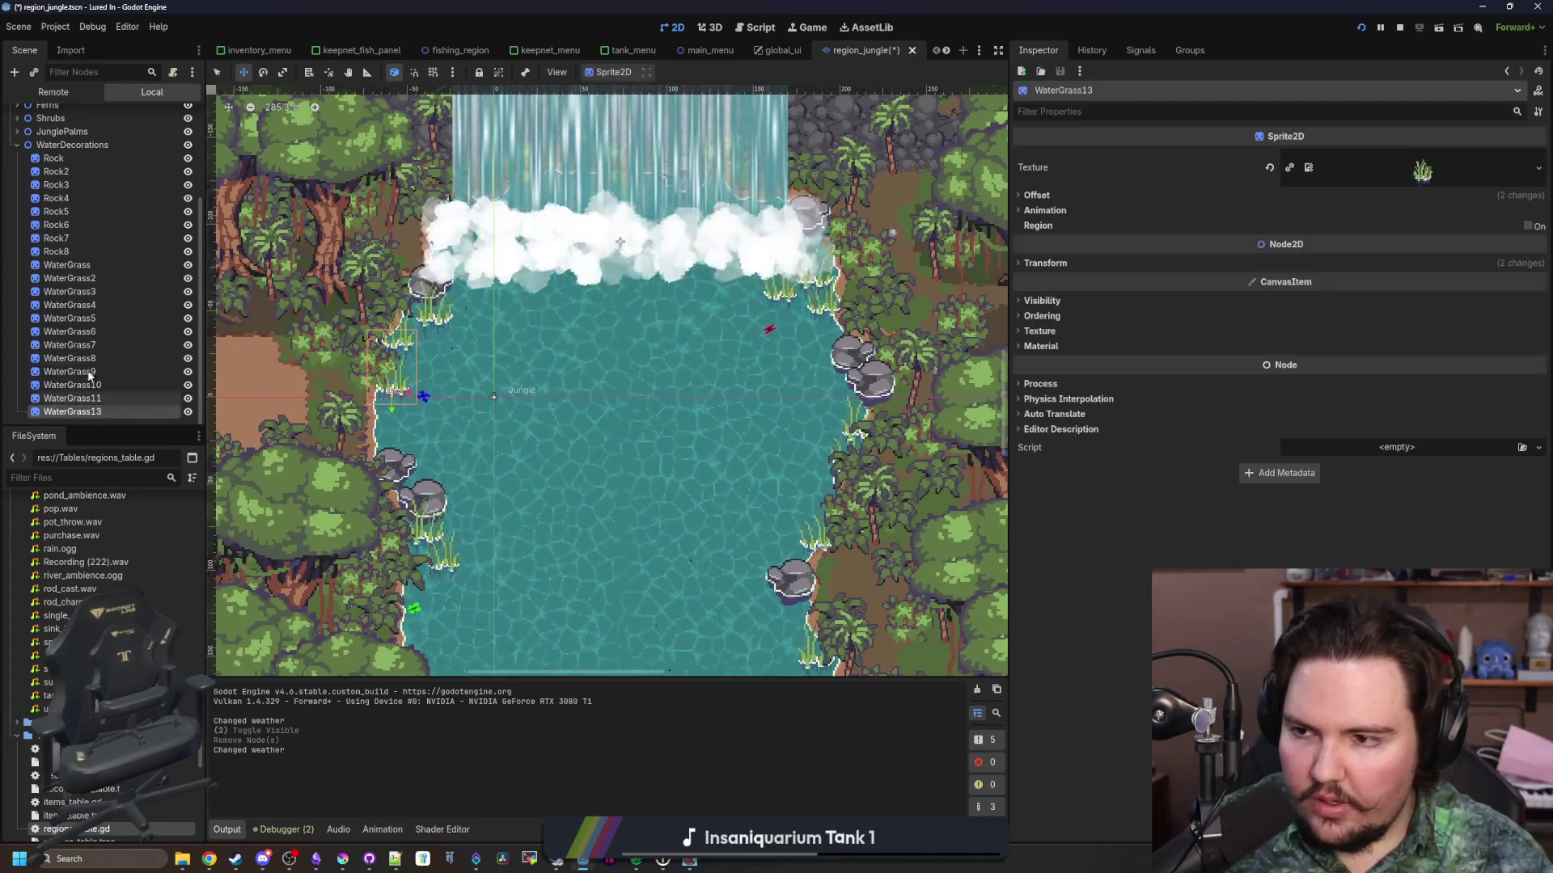
left_click(69, 265, "shift")
left_click(1041, 346)
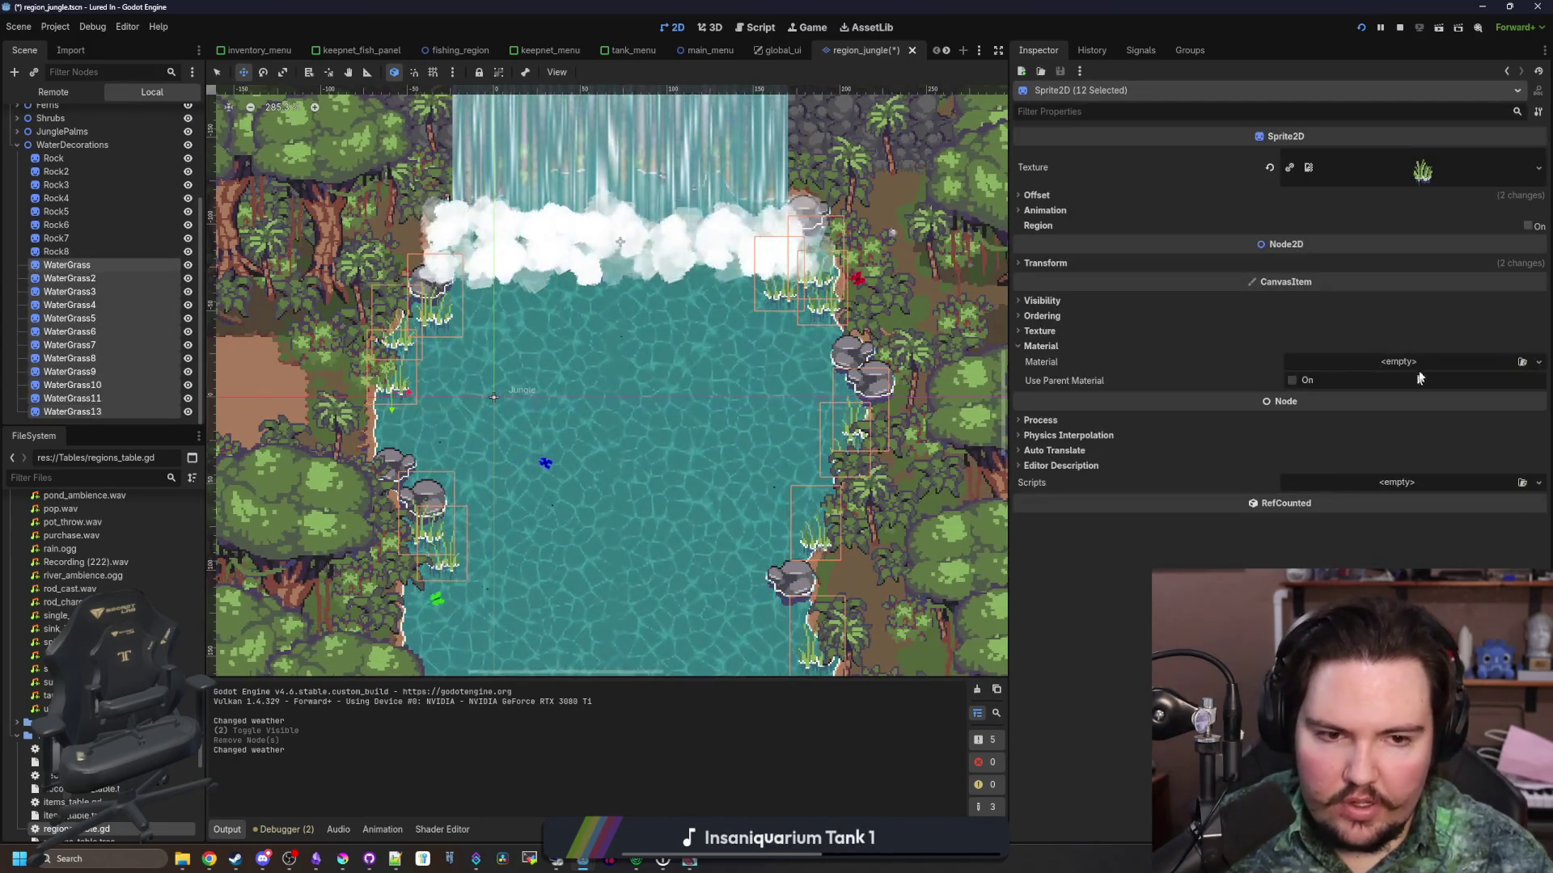
left_click(1440, 361)
left_click(1464, 455)
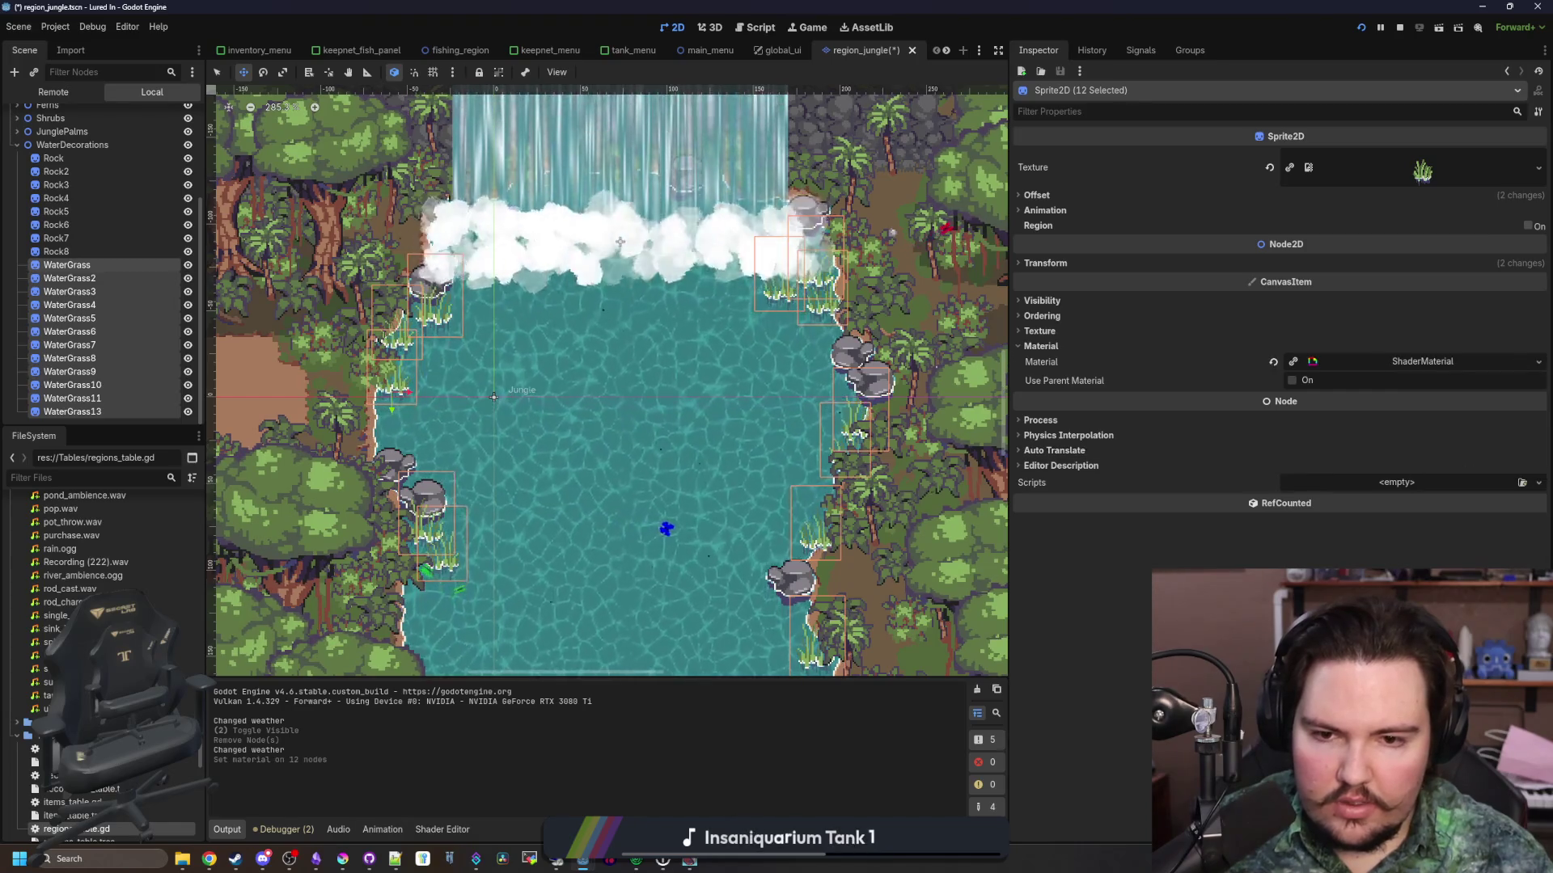
Select WaterGrass9, save the jungle scene, and launch the game
scroll(517, 532, "up", 4)
scroll(501, 558, "down", 4)
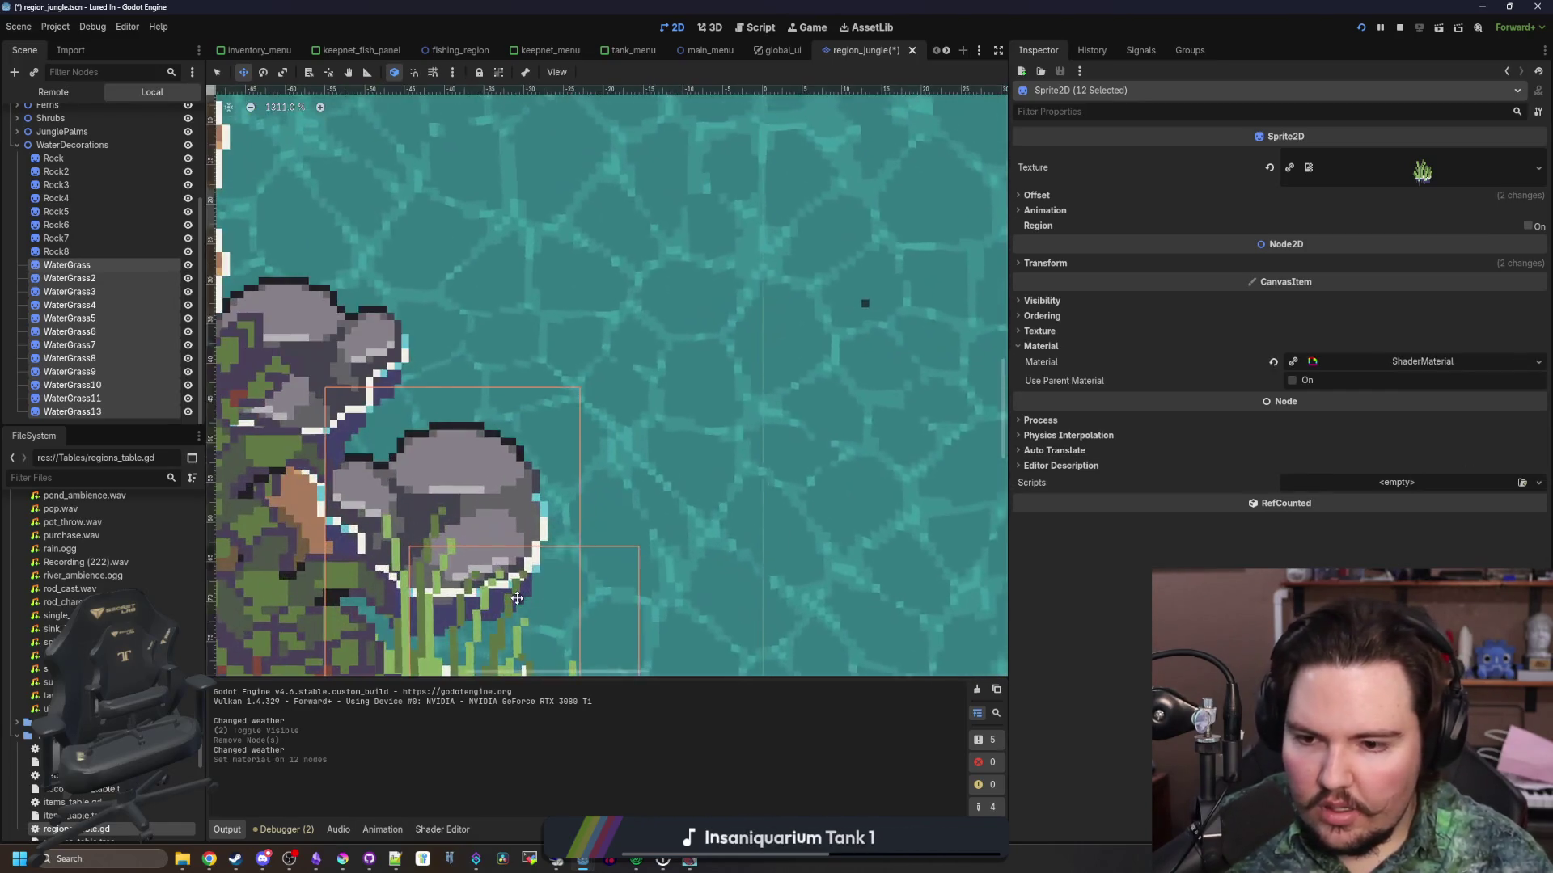
scroll(485, 348, "down", 1)
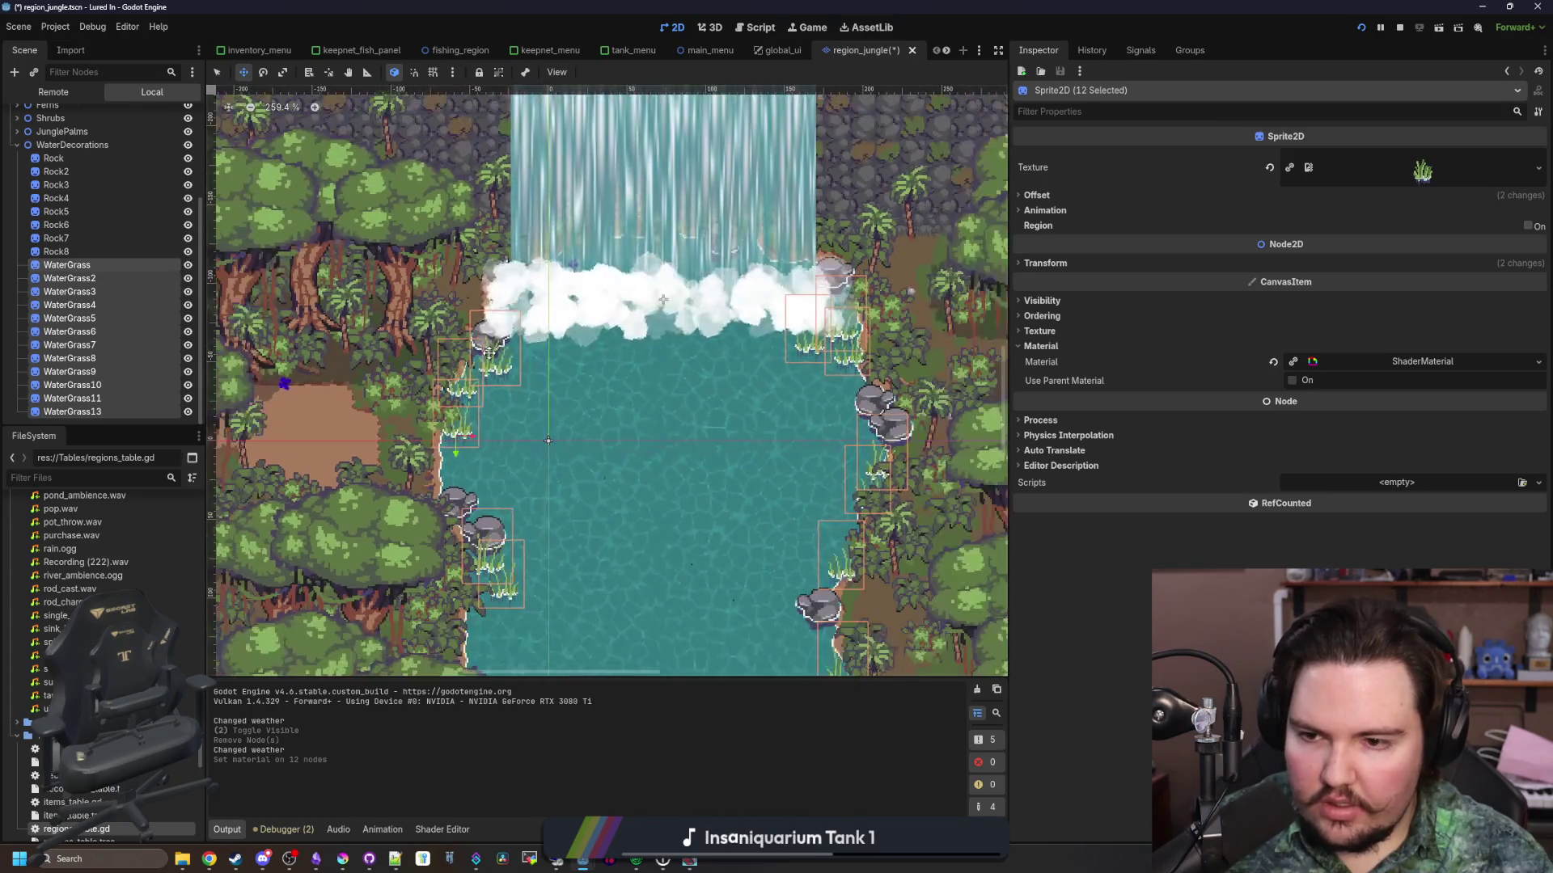
left_click(809, 332)
key("ctrl+s")
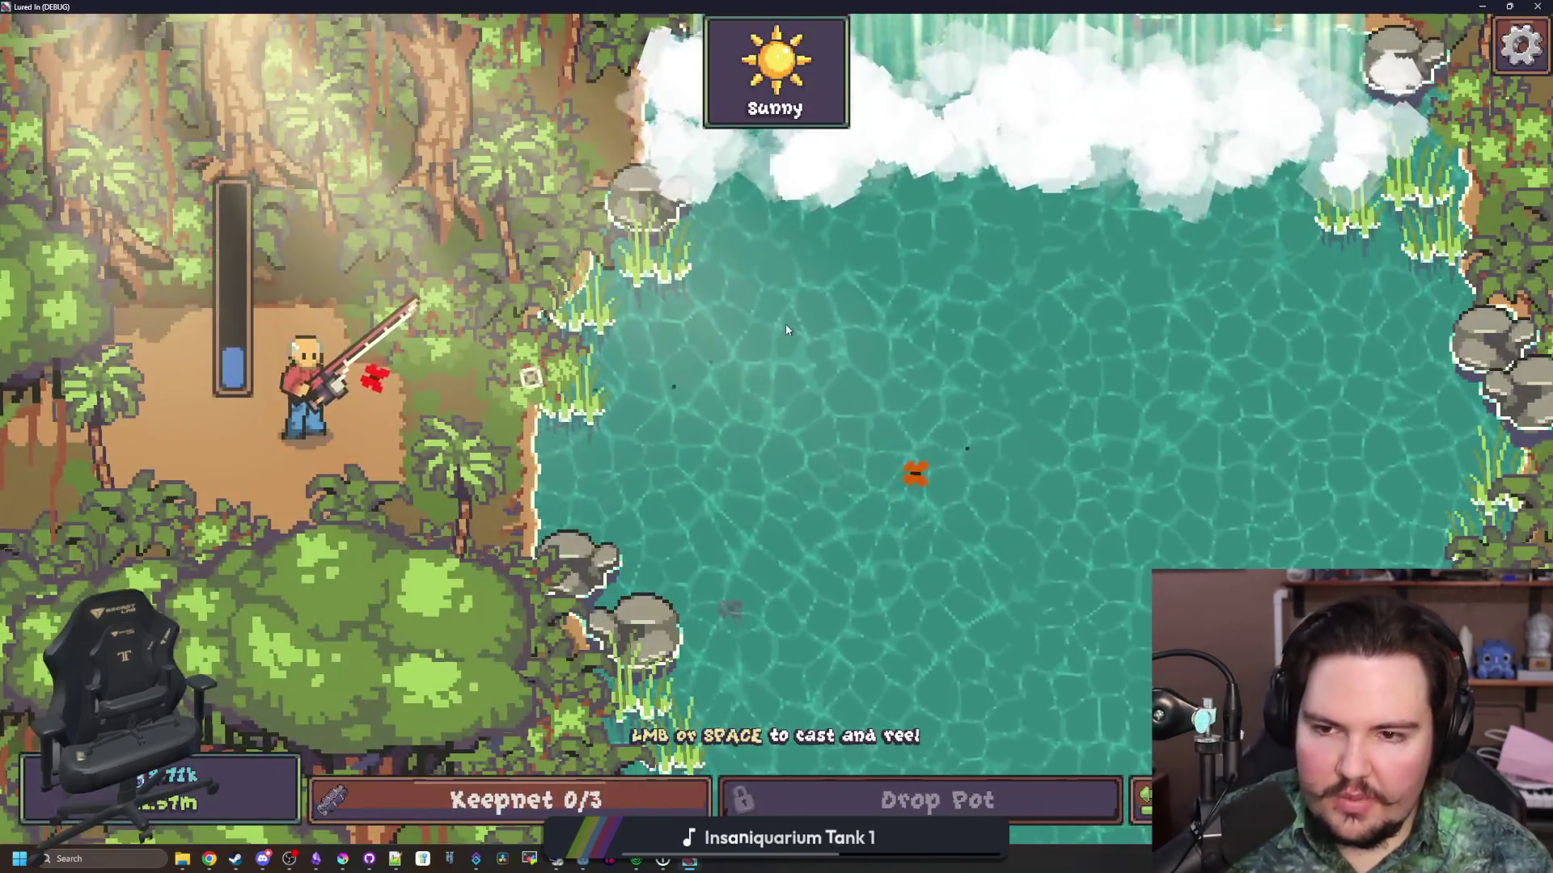
Cast and reel the fishing line, then resize the game window and maximize it again
left_click_drag(786, 329, 922, 354)
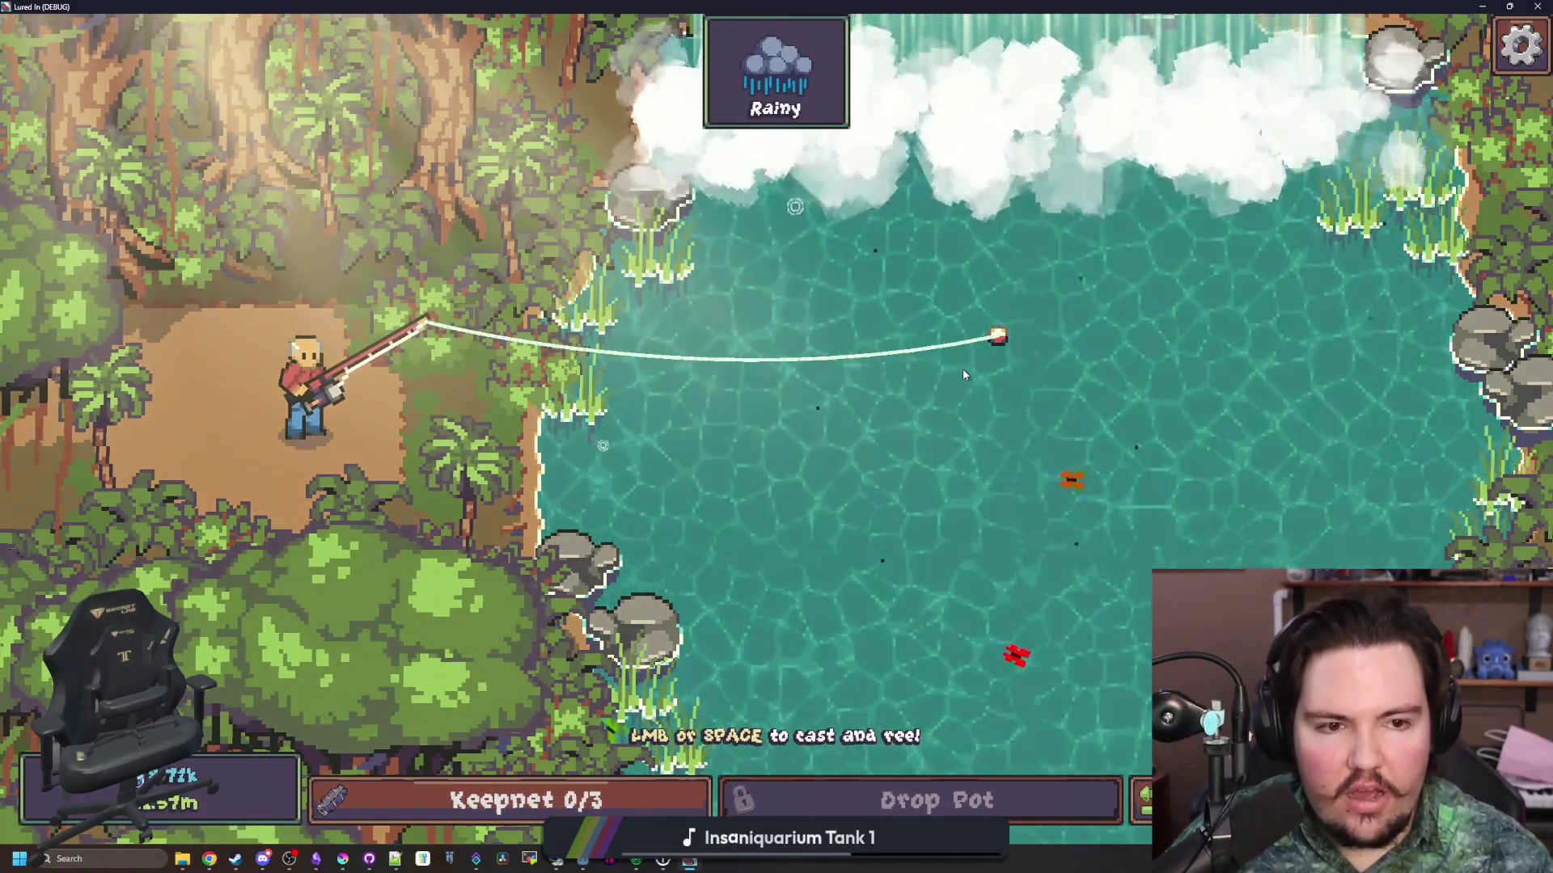
mouse_move(962, 369)
left_mouse_down()
mouse_move(1124, 433)
mouse_move(1051, 419)
left_mouse_up()
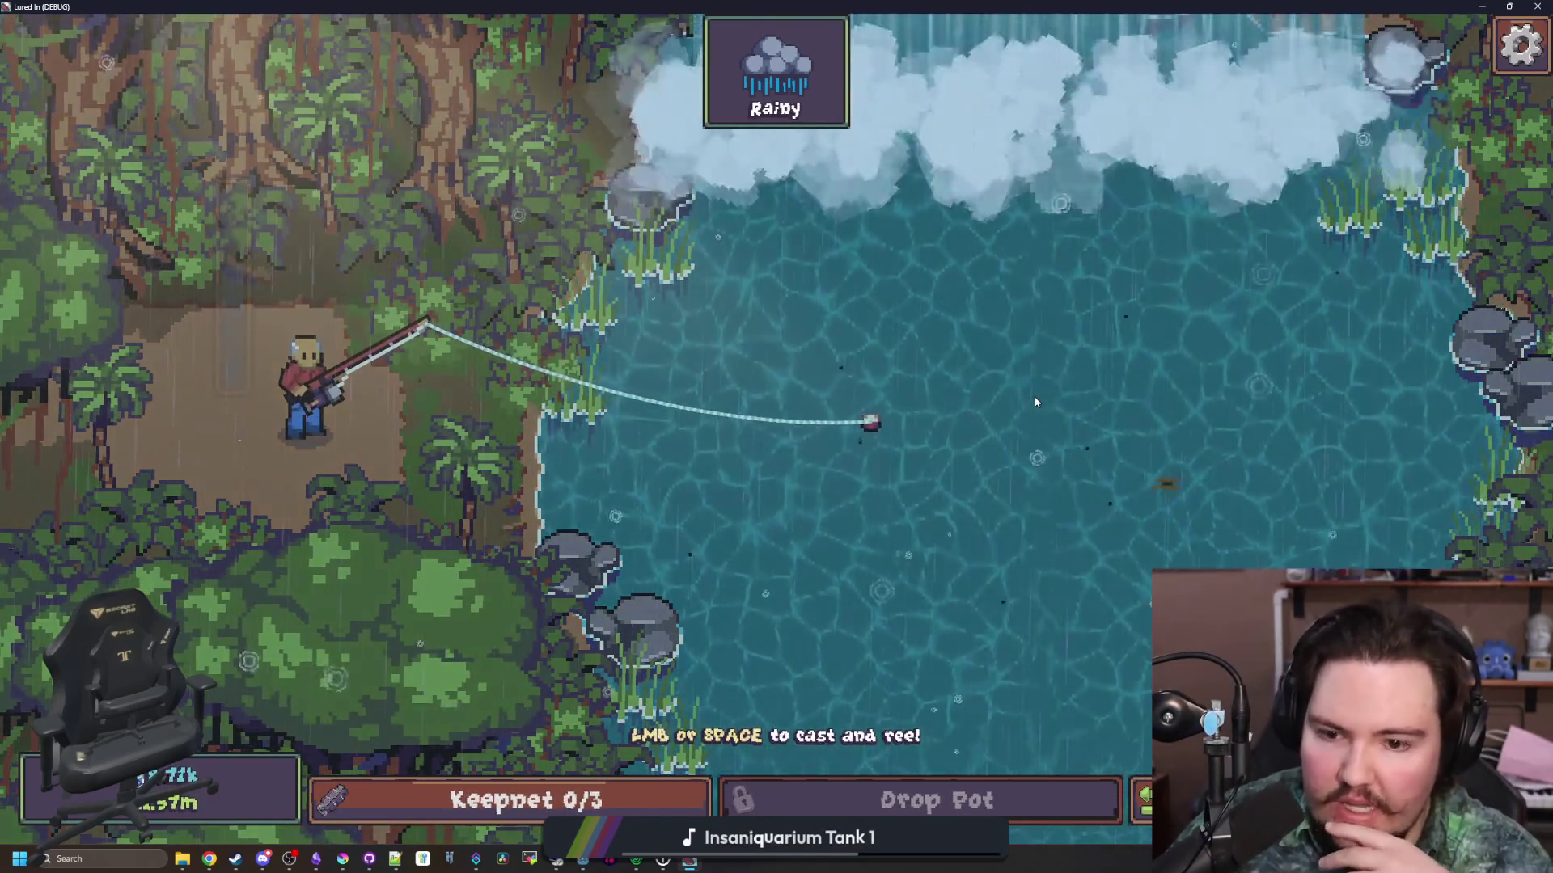
key("super+Down")
mouse_move(1124, 429)
left_mouse_down()
mouse_move(631, 451)
mouse_move(1033, 453)
left_mouse_up()
left_click_drag(708, 242, 708, 5)
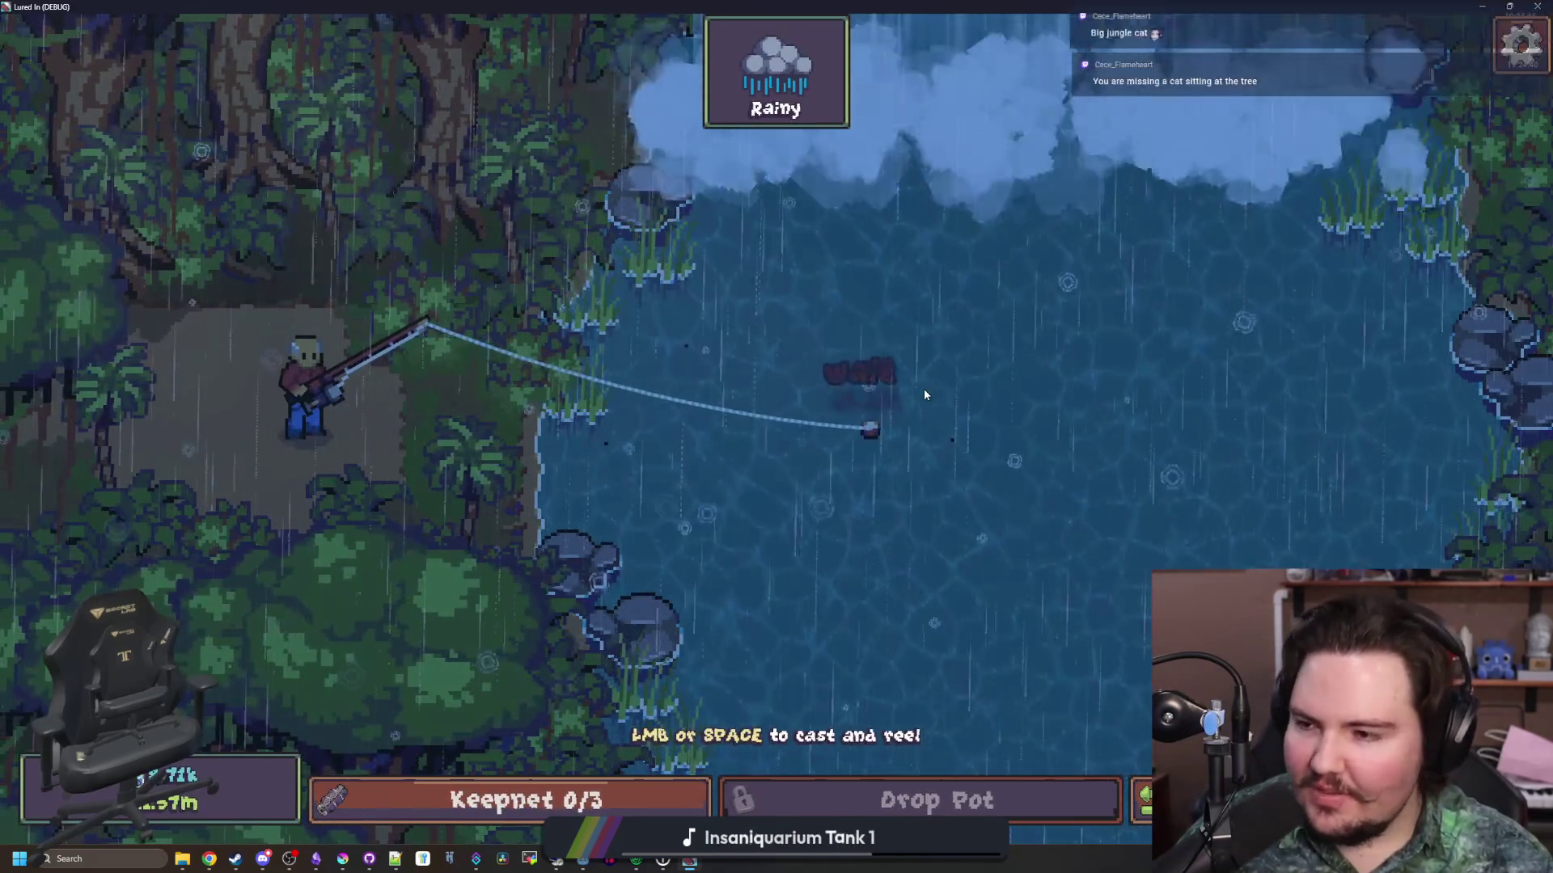
Hook and reel in a Bluefin Tuna, release it from the keepnet, and restore the window
left_click(927, 378)
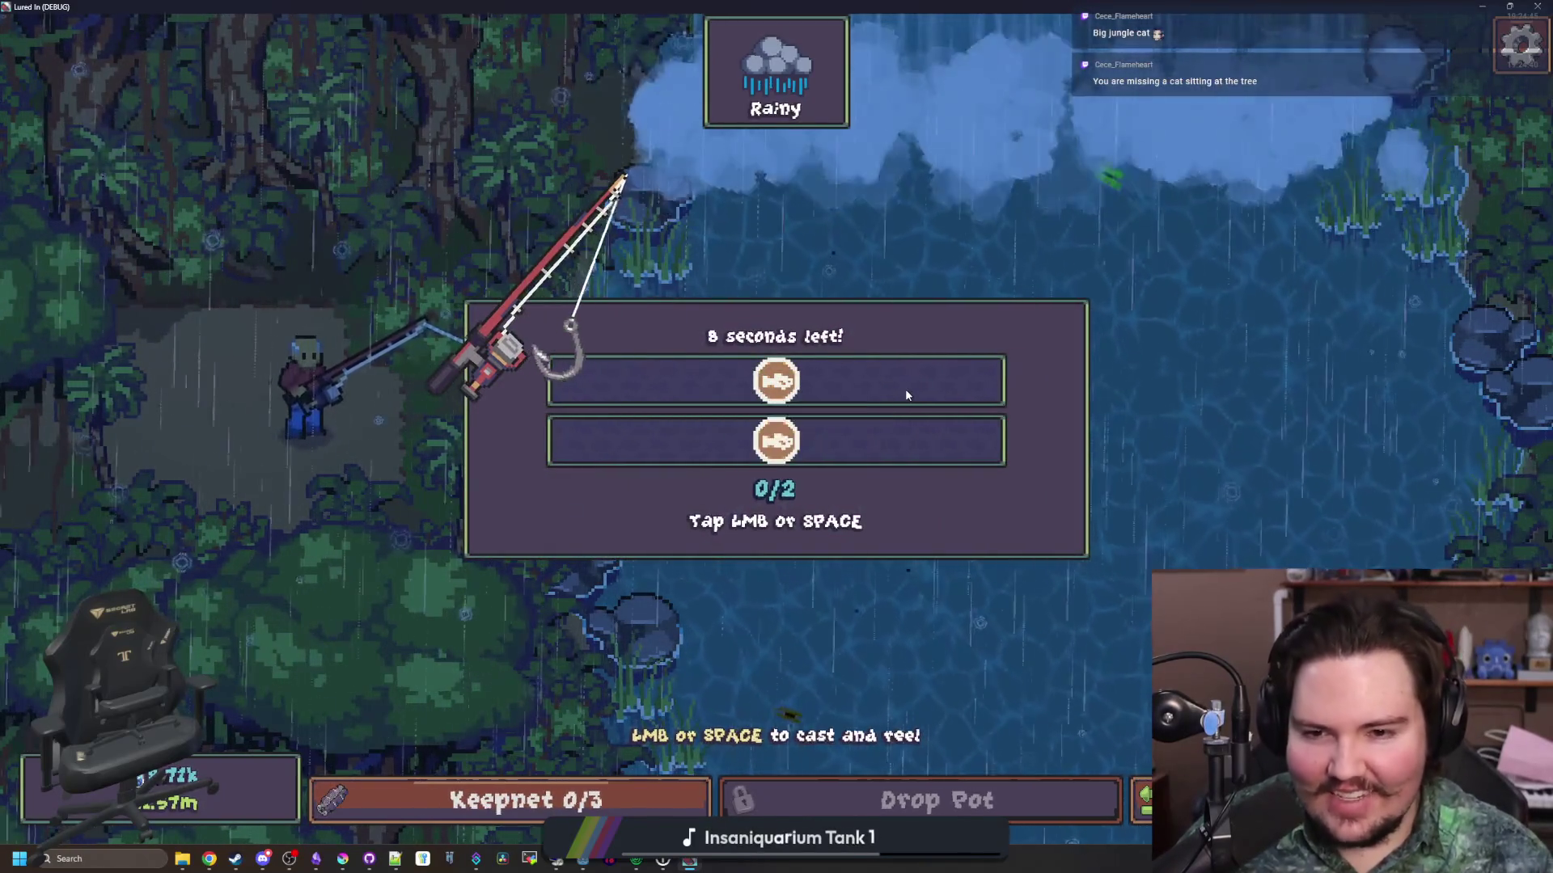
left_click(905, 388)
left_click(905, 390)
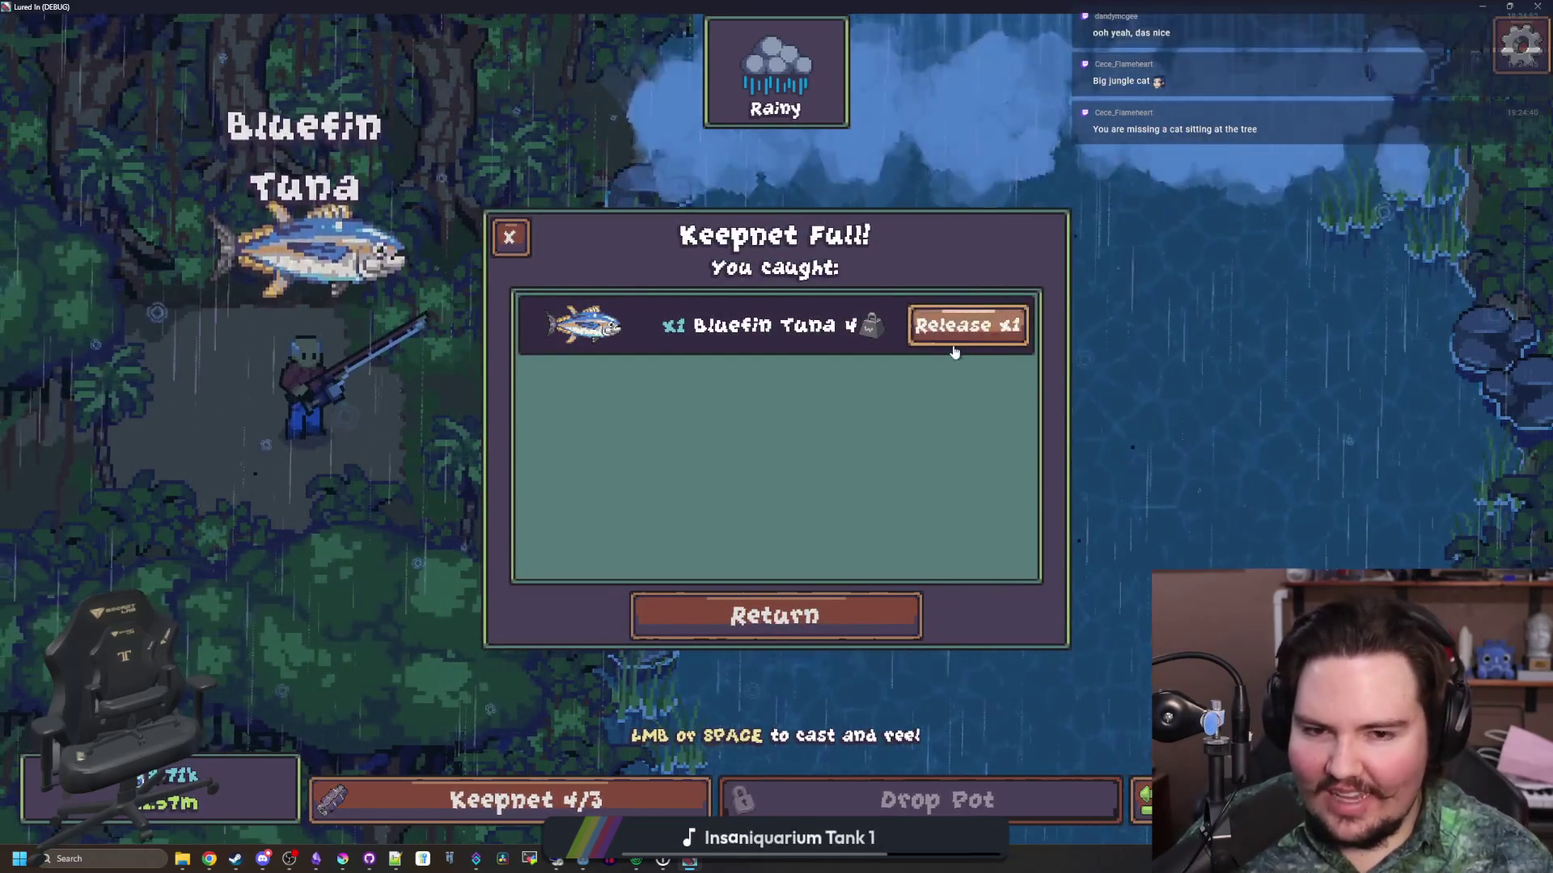
left_click(1004, 339)
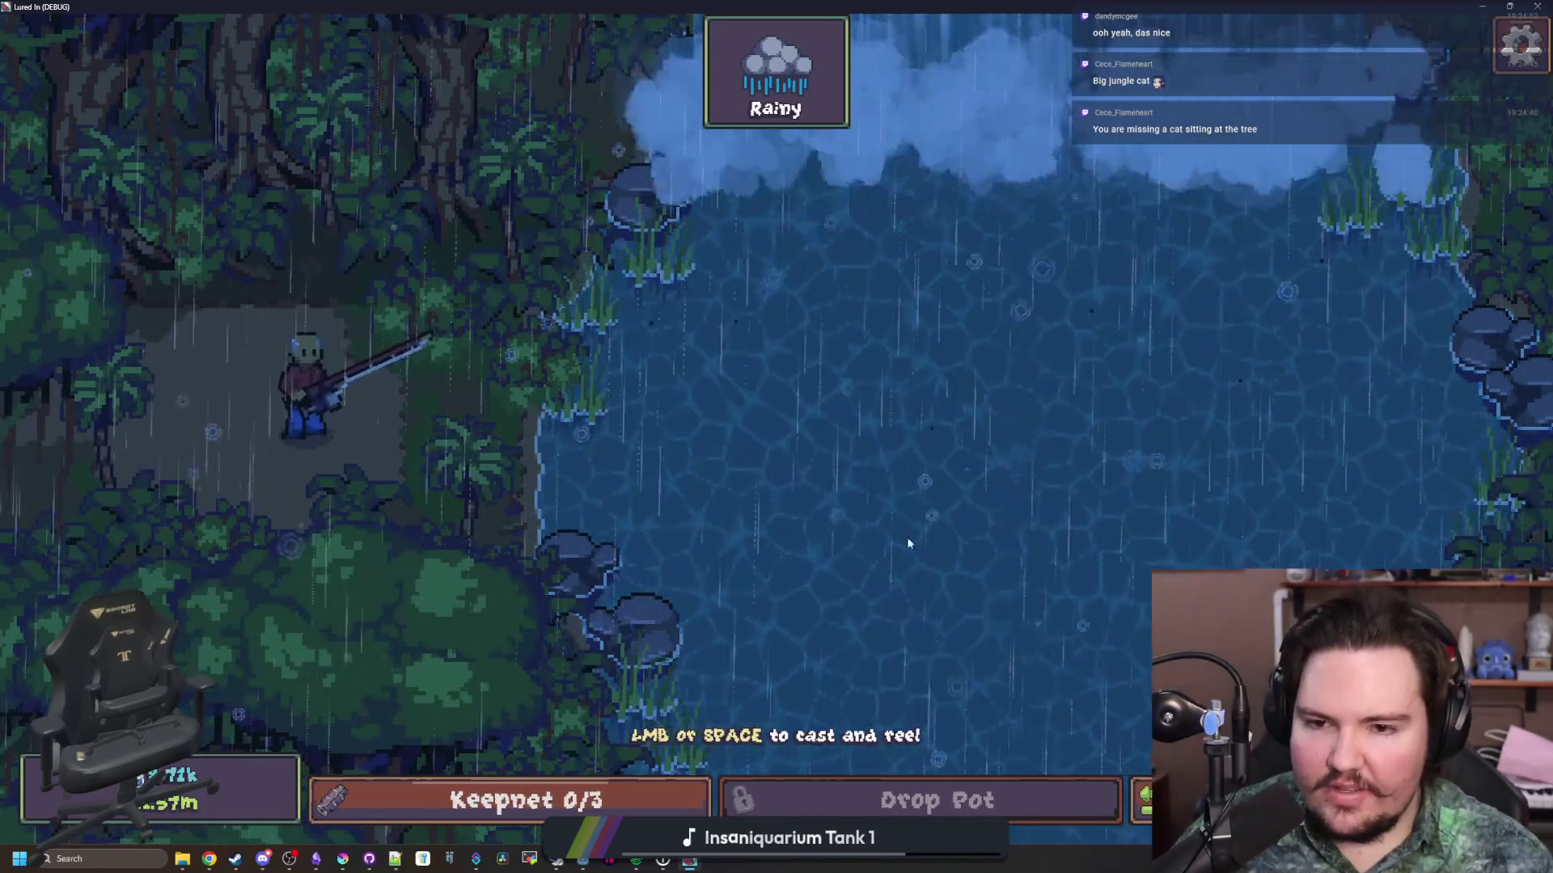
key("super+Down")
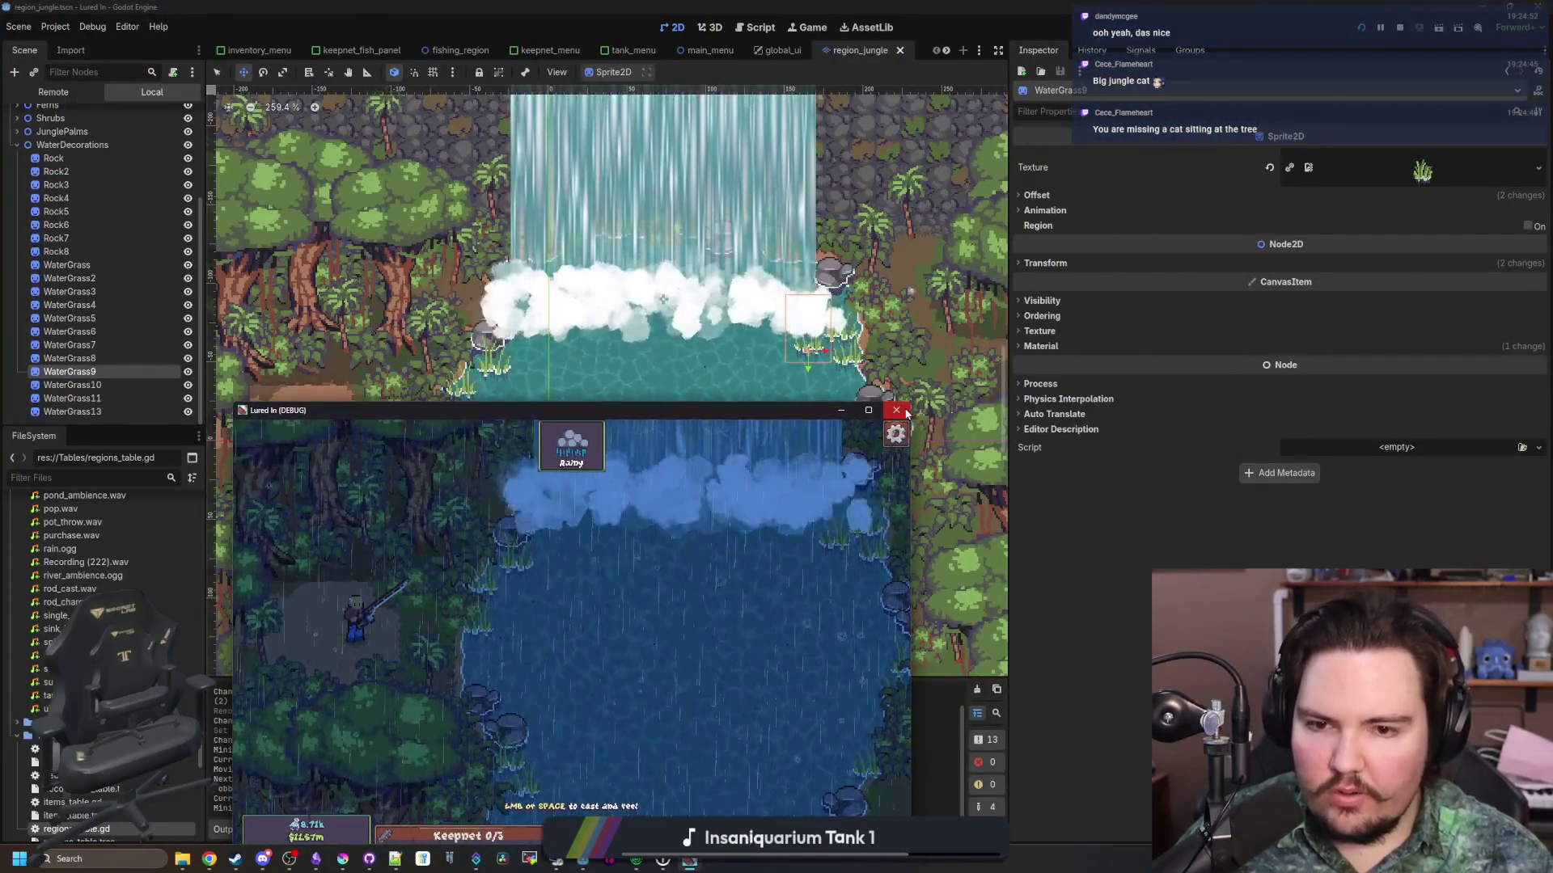
Stop the running game and open regions_table.gd from the FileSystem filtered by 'region'
left_click(898, 410)
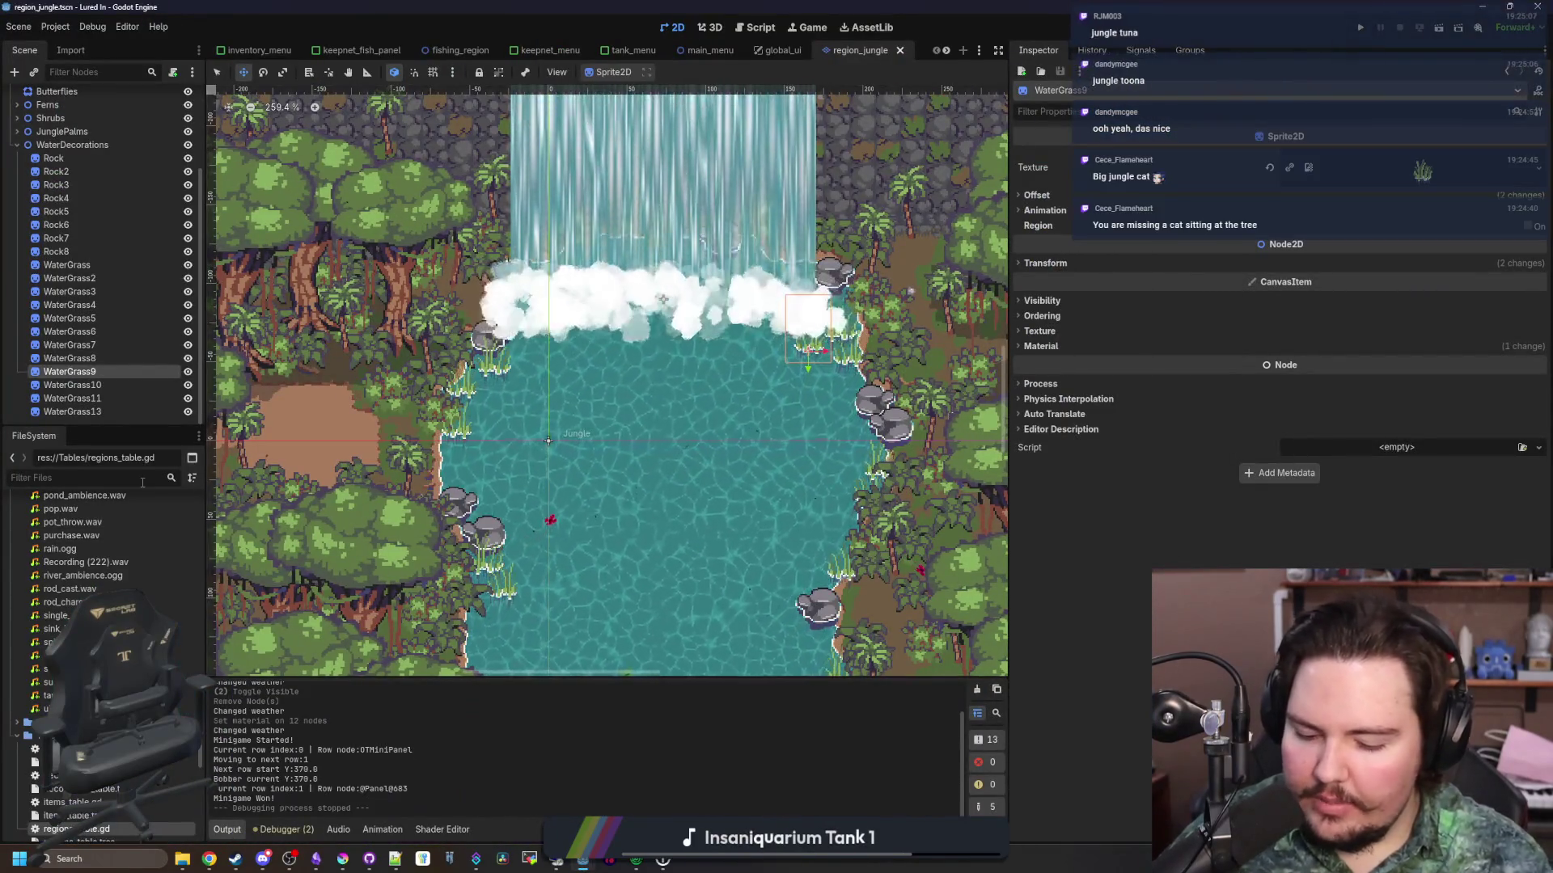
type("region")
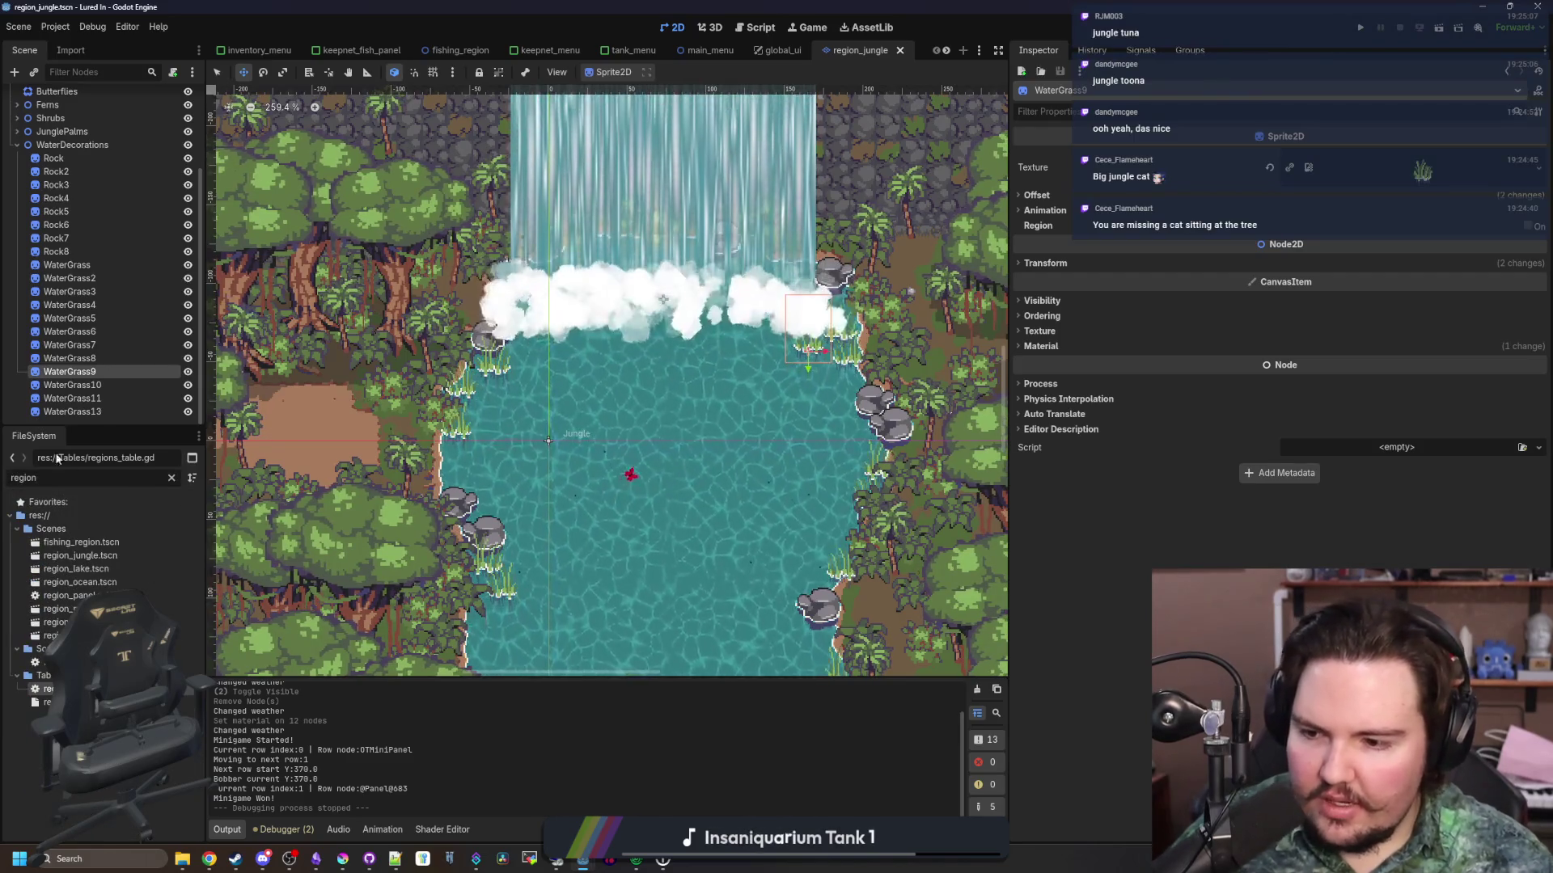
double_click(56, 688)
left_click(796, 417)
scroll(796, 416, "up", 3)
left_click(732, 315)
scroll(730, 335, "down", 12)
scroll(730, 336, "down", 6)
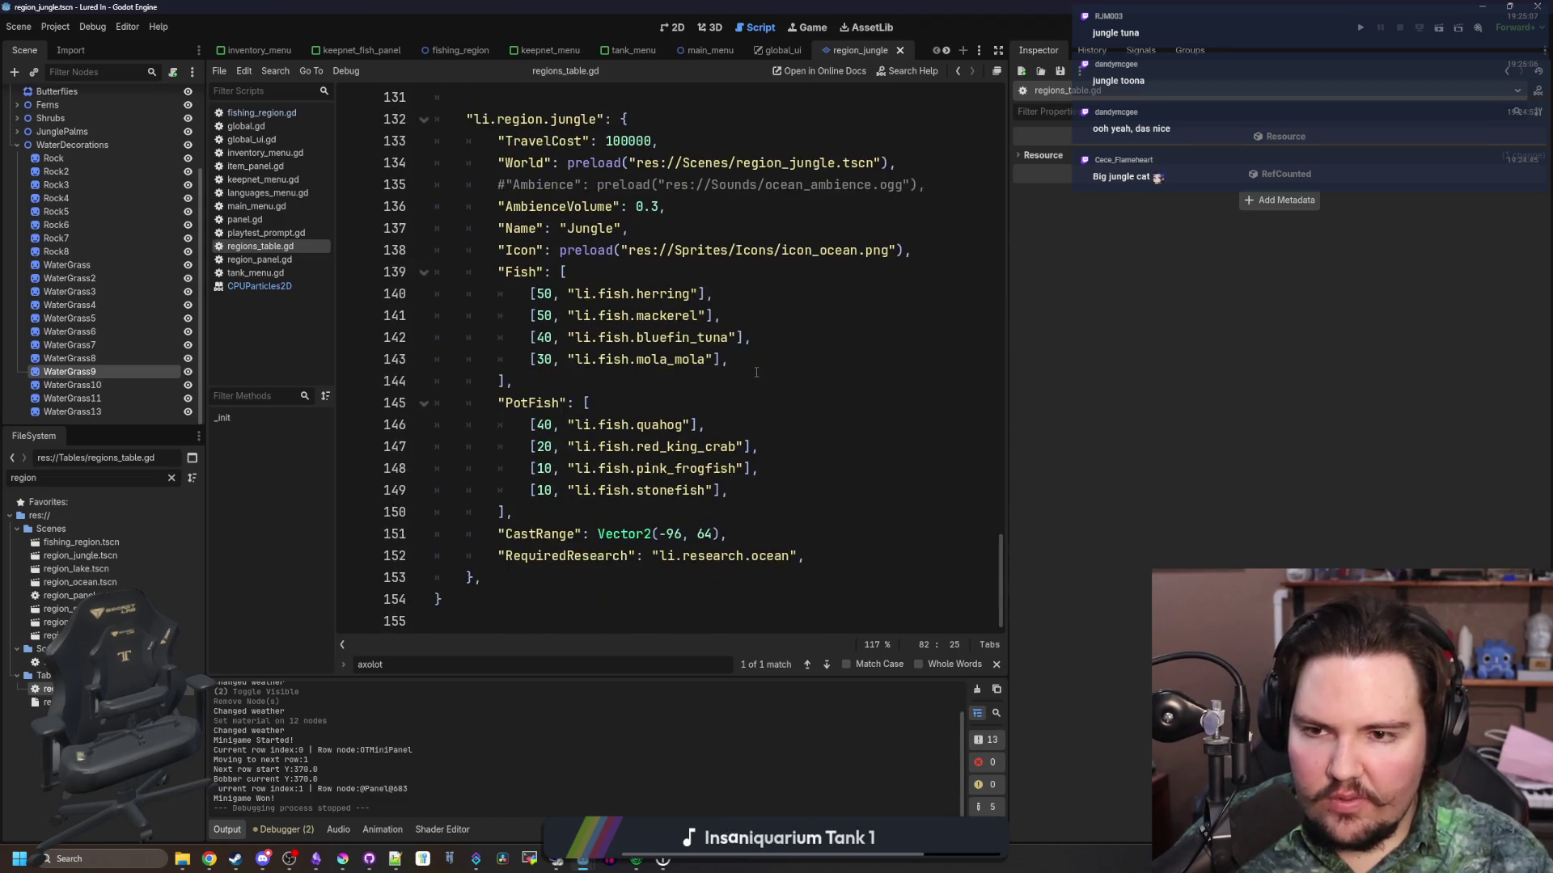
Re-enable the jungle Ambience line using river_ambience.ogg at volume 0.3, save, and run the game
left_click(512, 186)
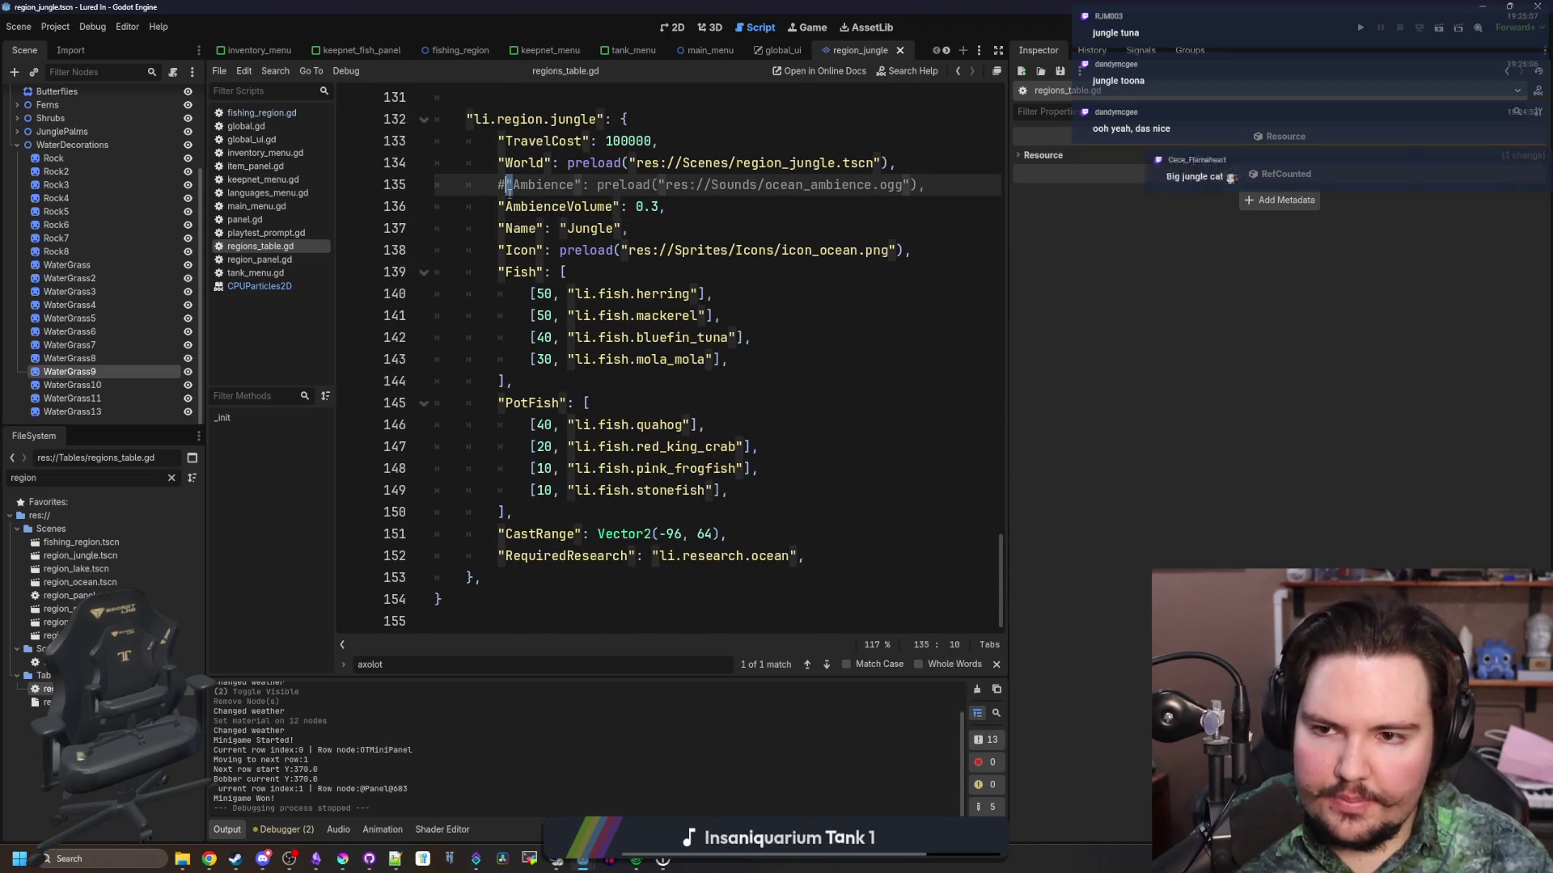
key("Delete")
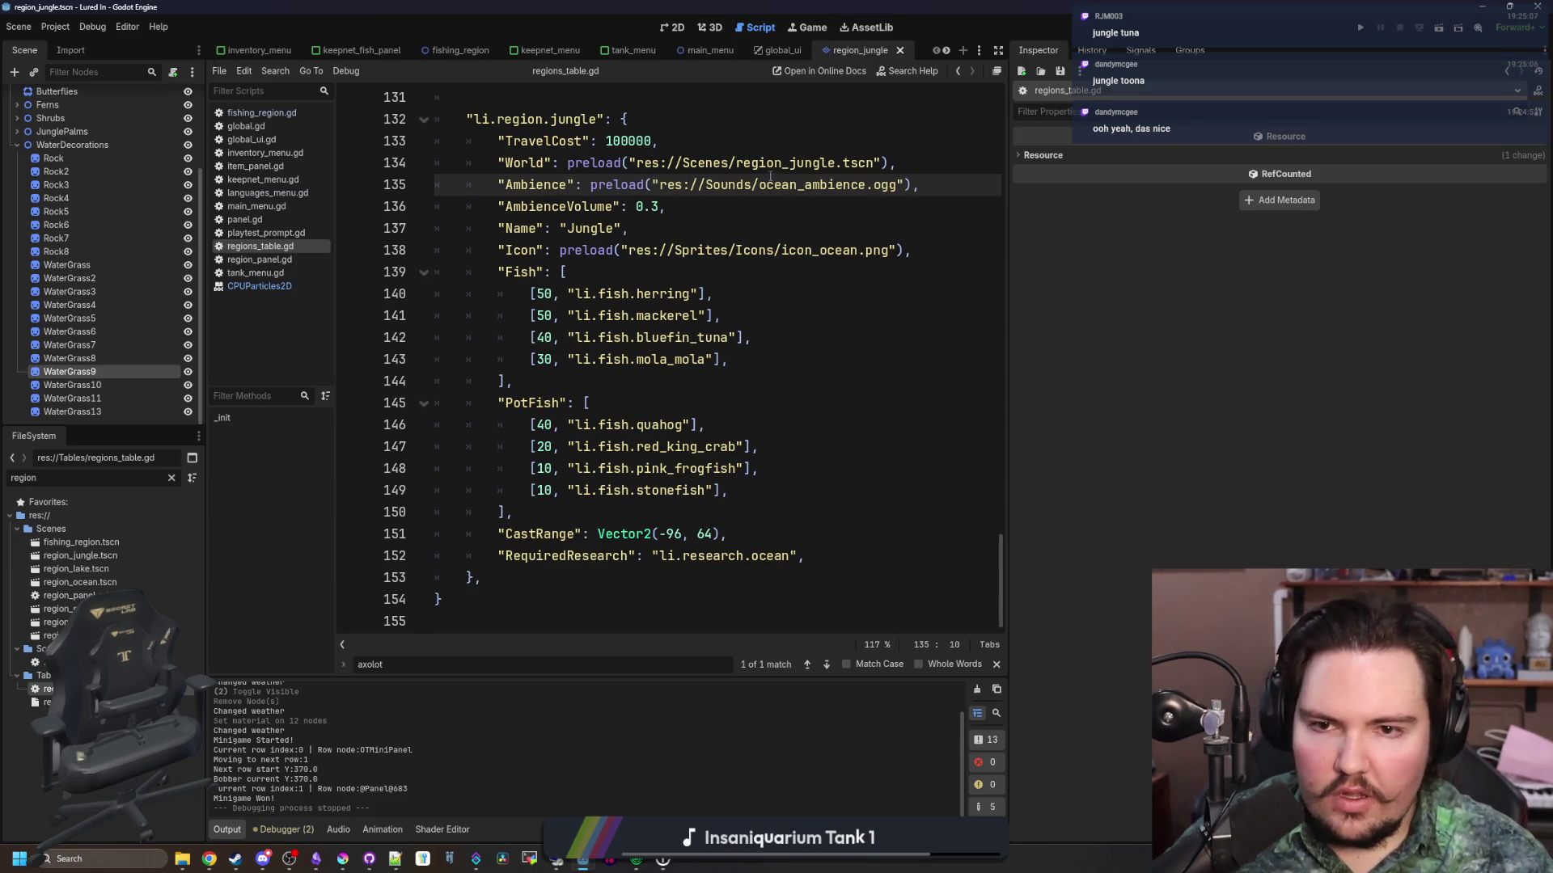
type("riv")
key("Return")
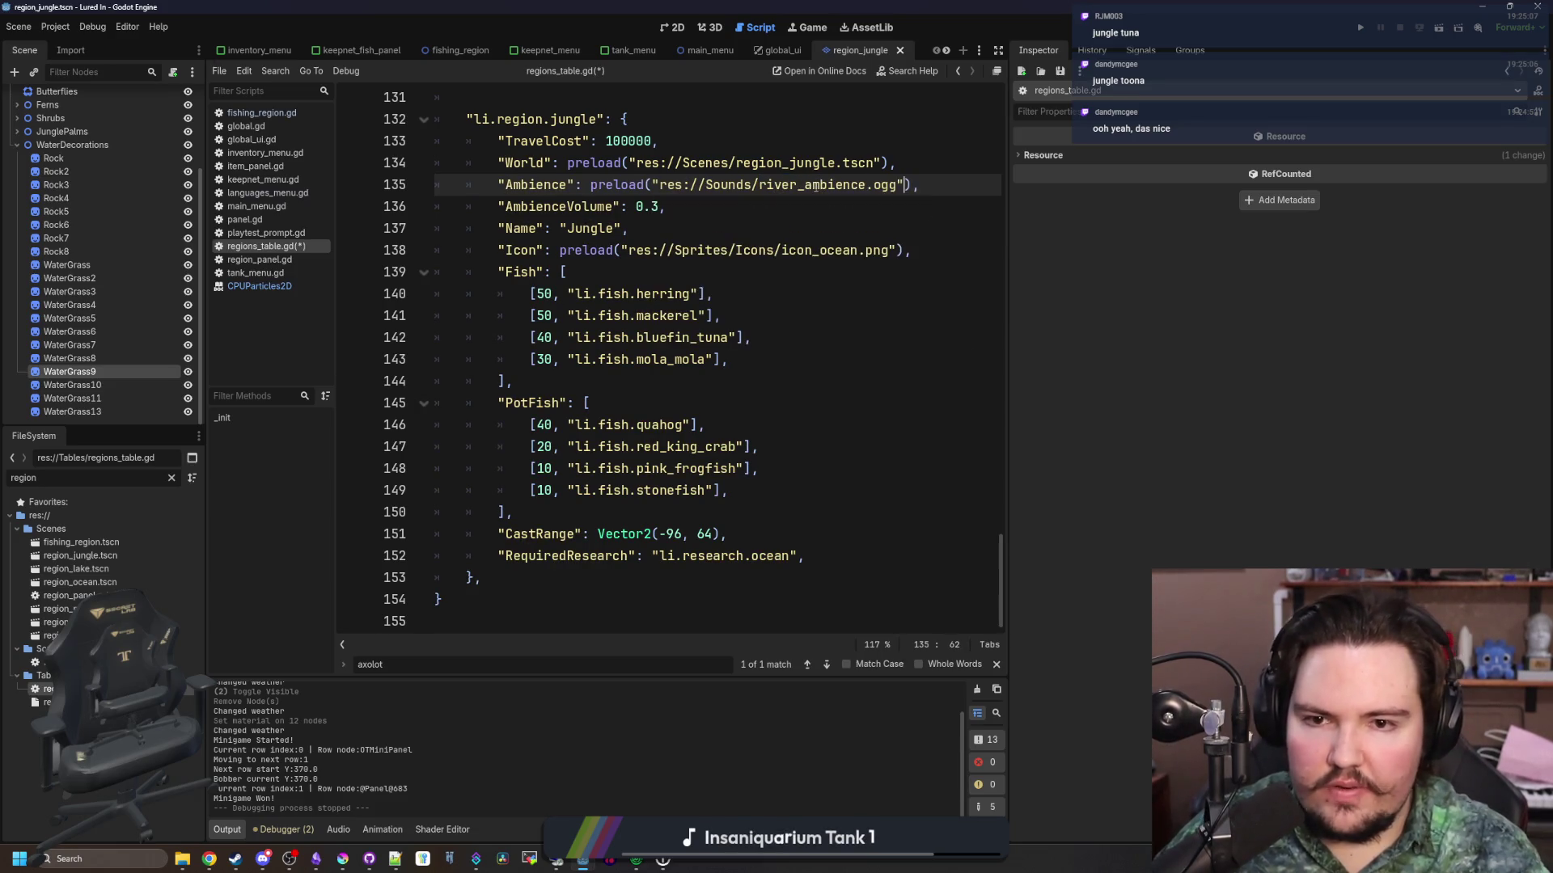
left_click(817, 213)
key("ctrl+s")
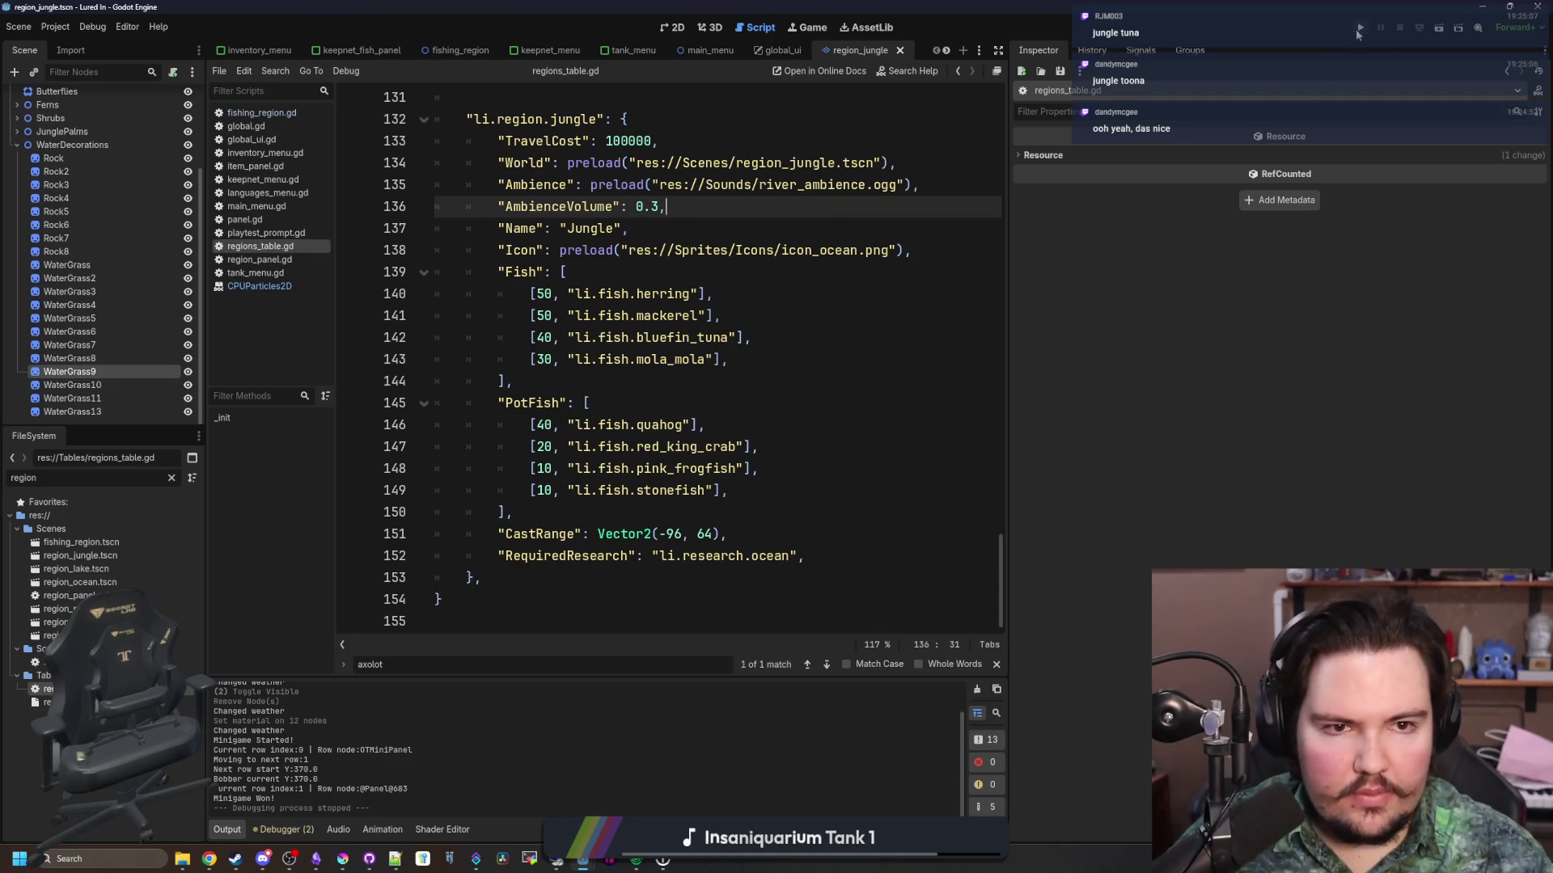
left_click(1359, 29)
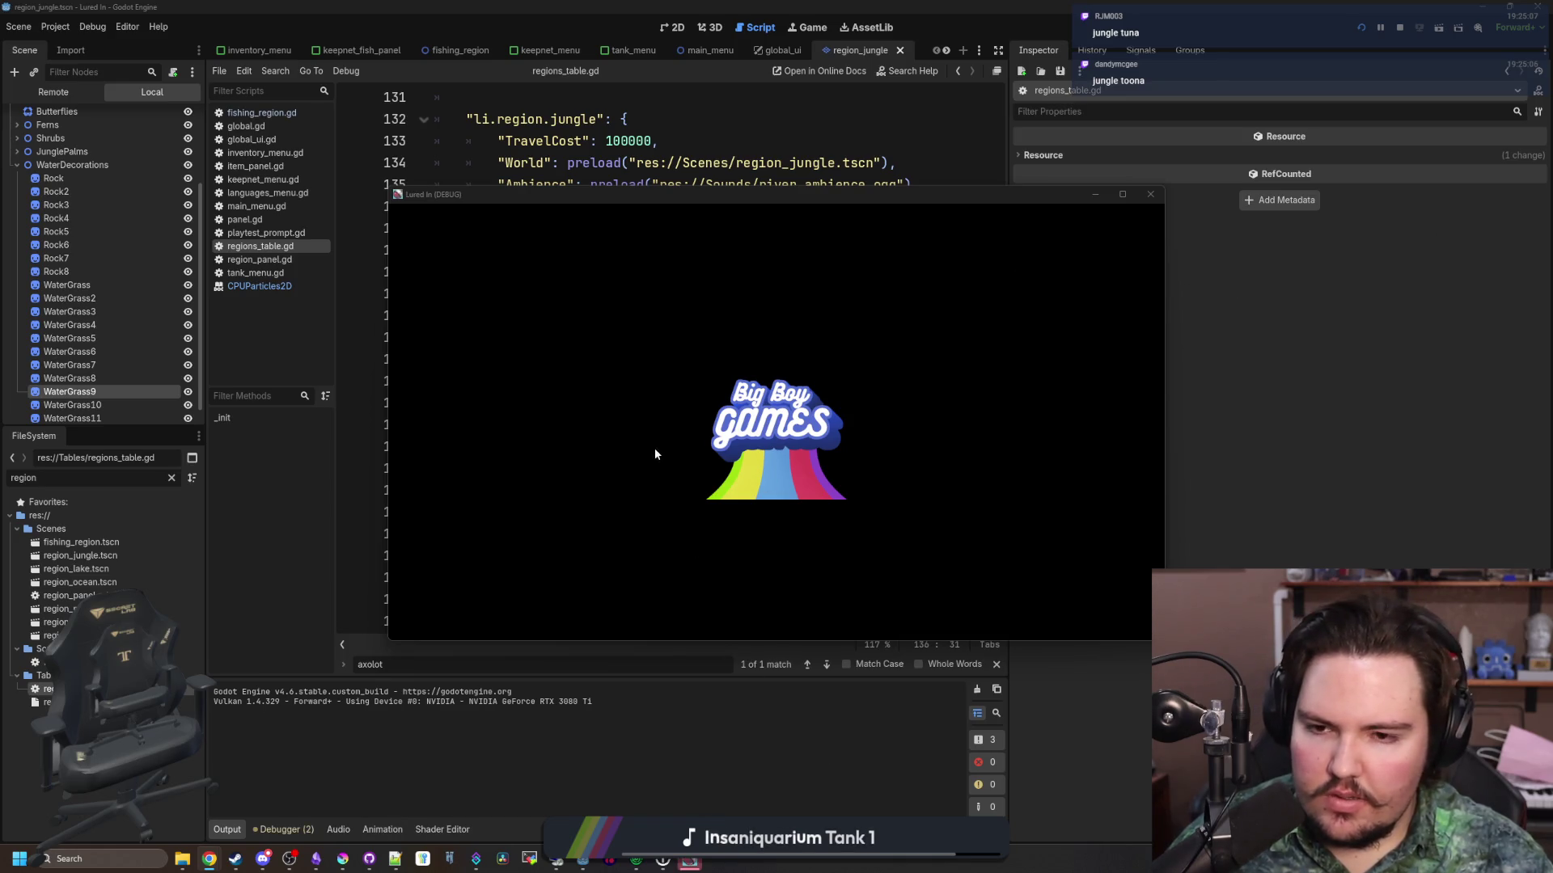
Dismiss Welcome Back, travel to the Jungle region, and maximize the game window
left_click(797, 457)
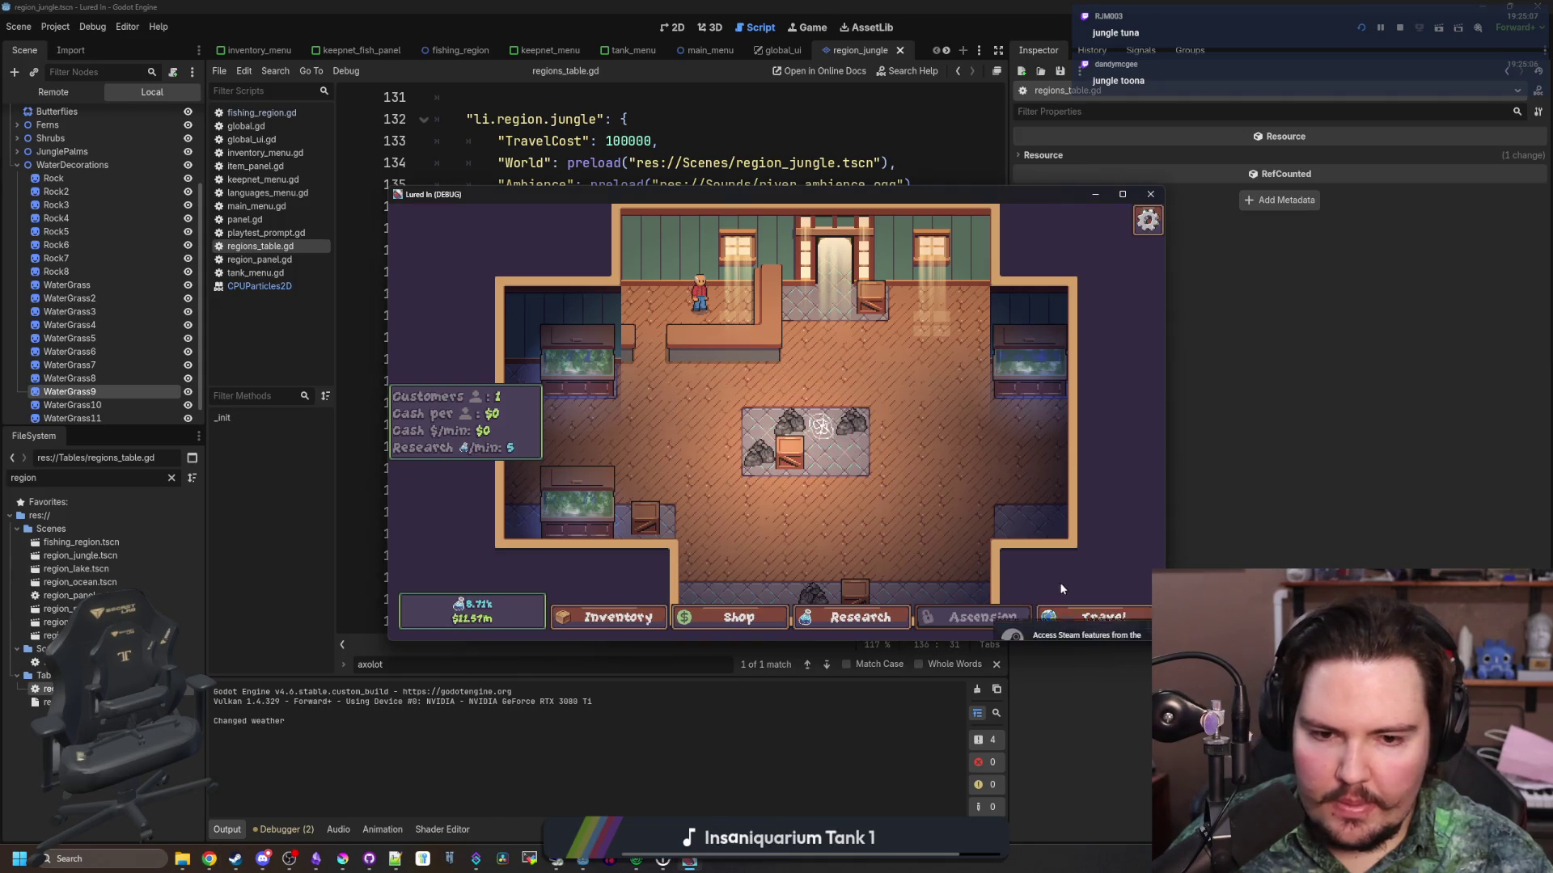
left_click(1103, 617)
scroll(810, 503, "down", 2)
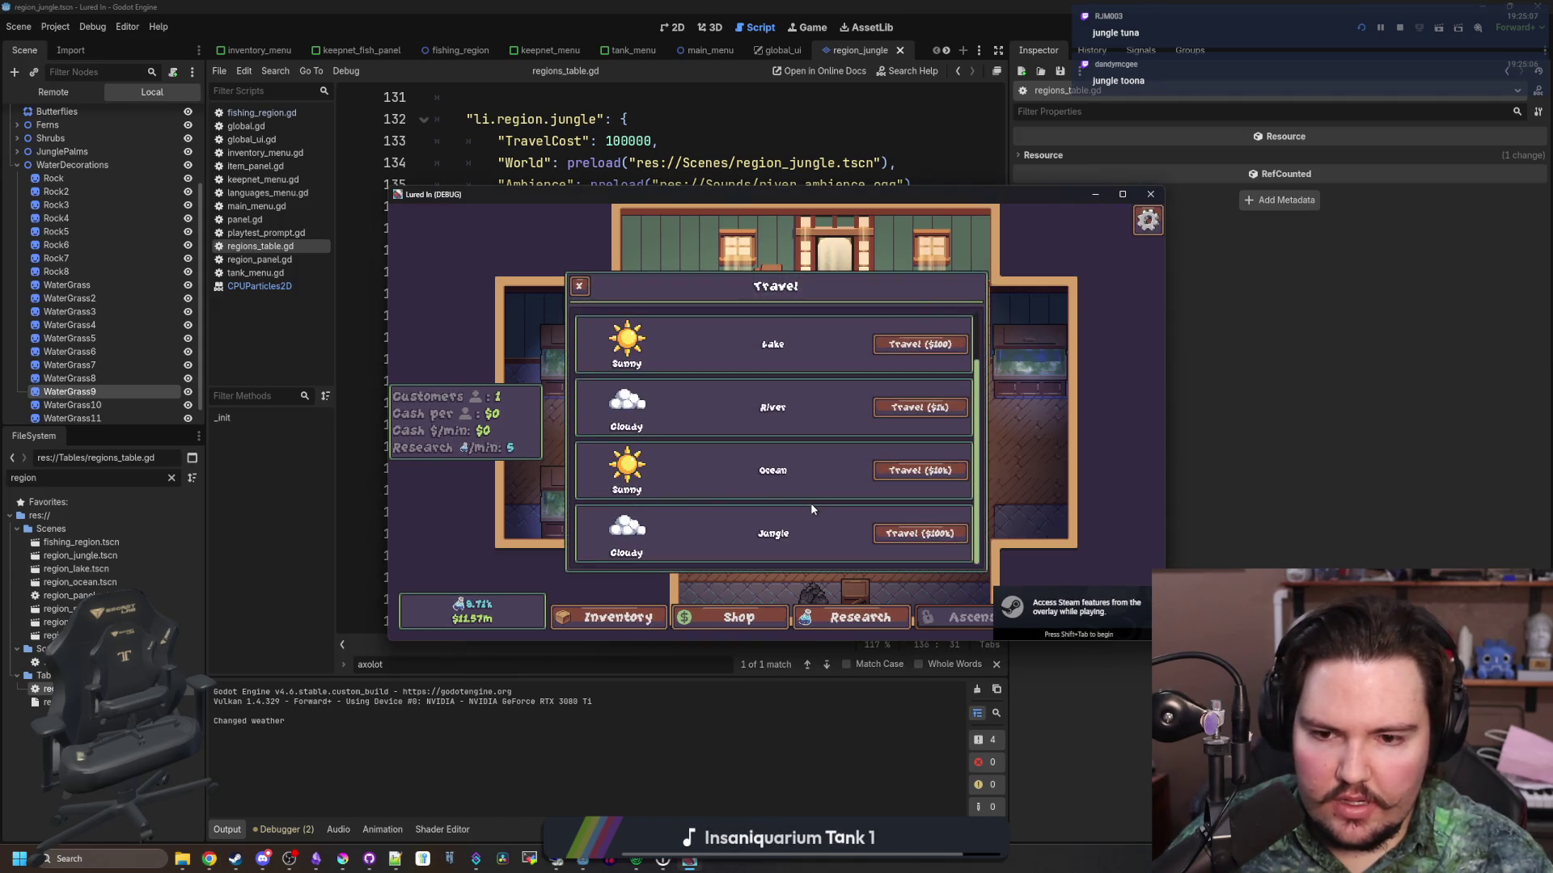
left_click(921, 532)
left_click(1125, 196)
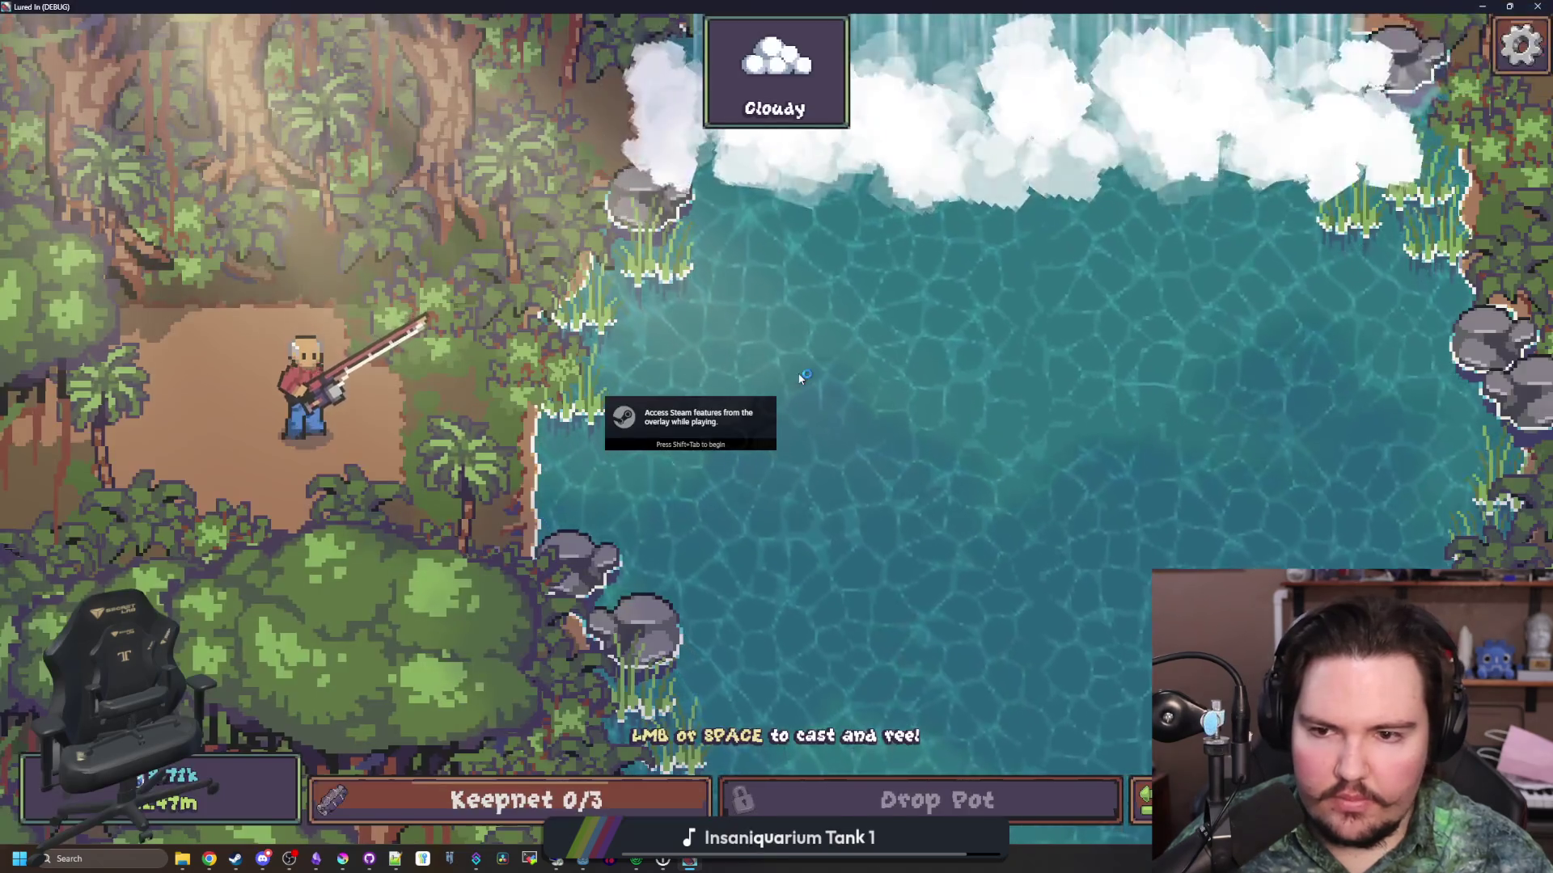
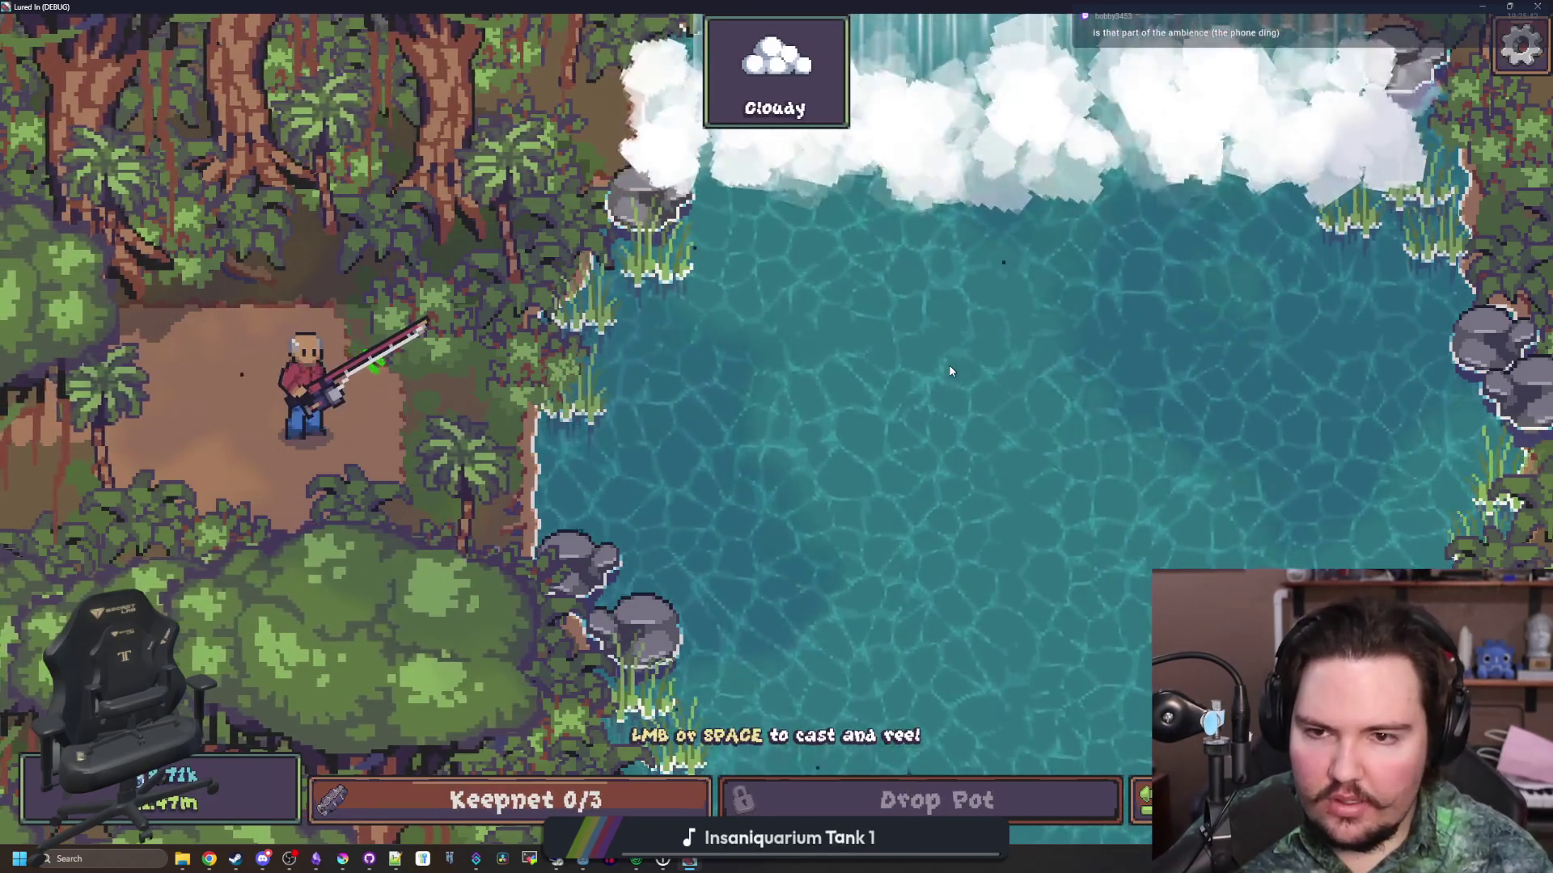
Cast and reel the lure on the jungle lake twice, then switch the game to windowed mode
left_click(951, 370)
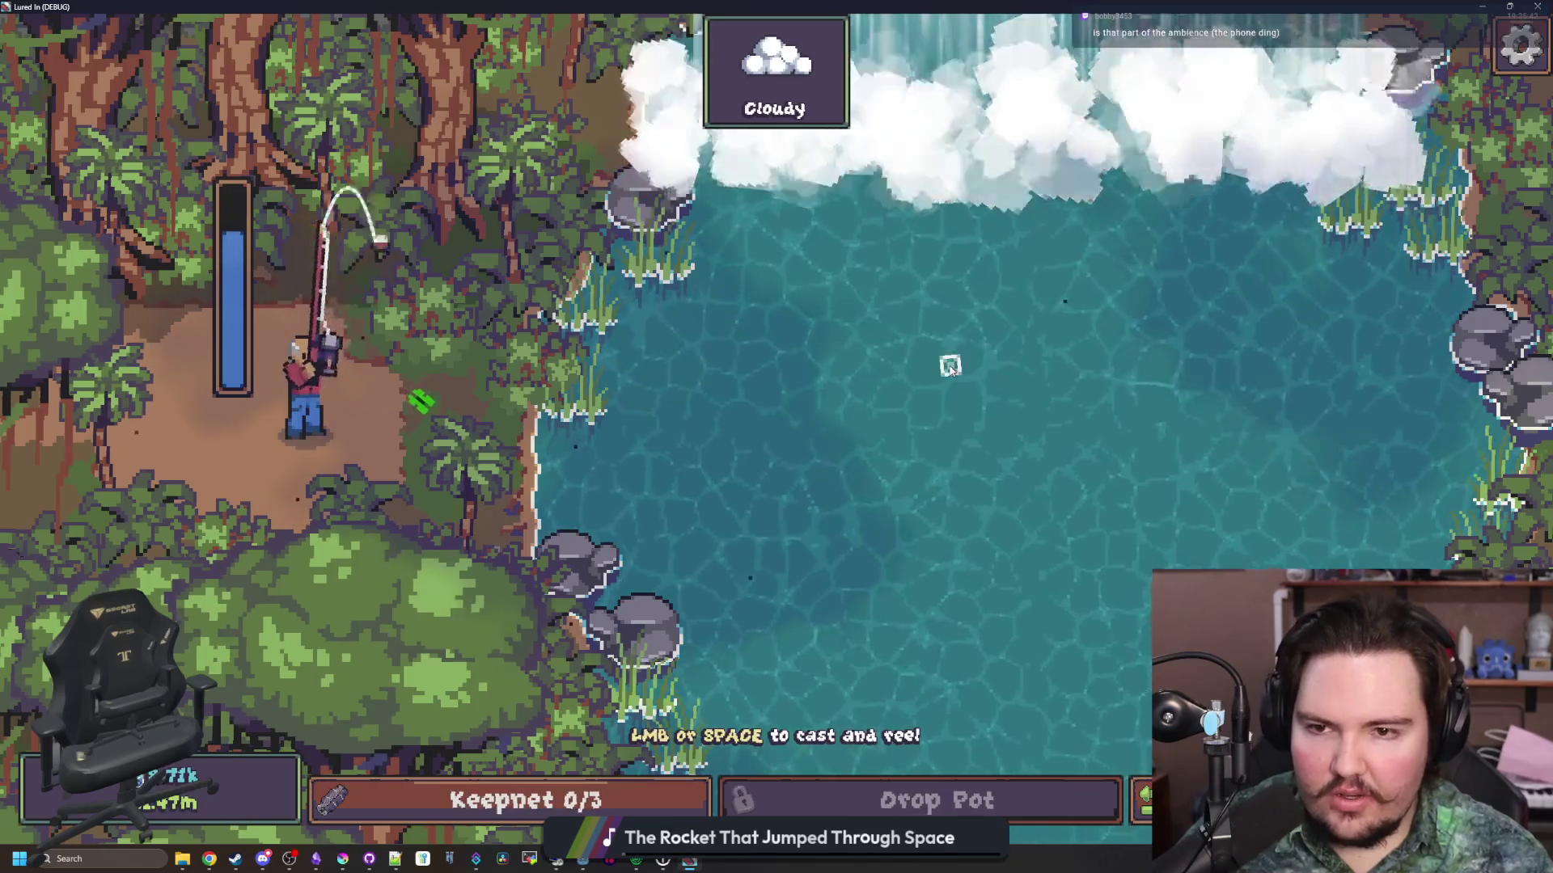
left_click(852, 303)
left_click(851, 303)
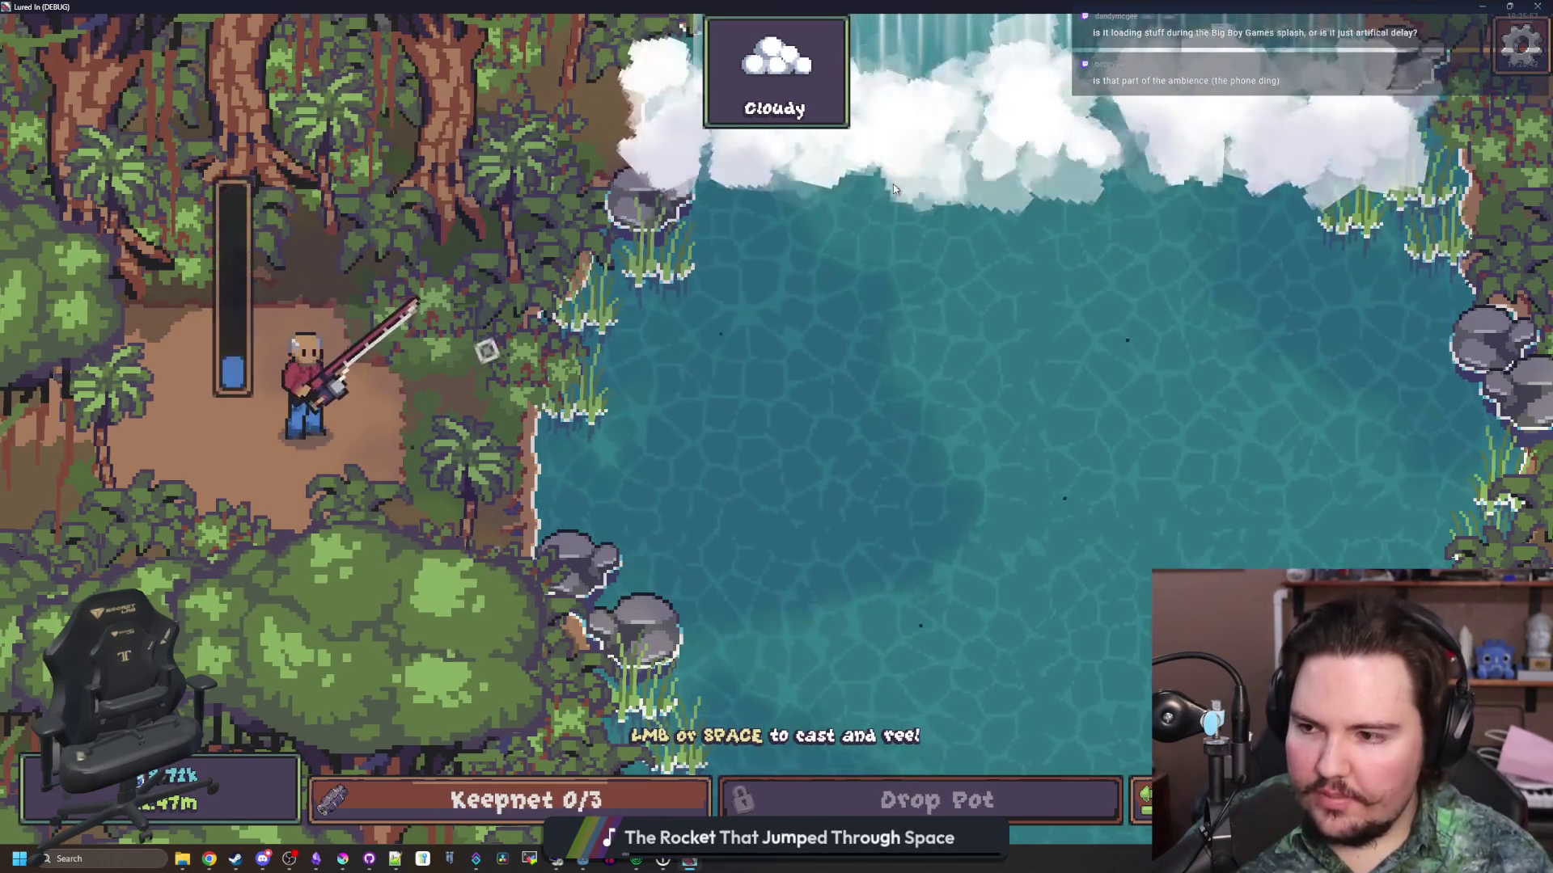
left_click(930, 158)
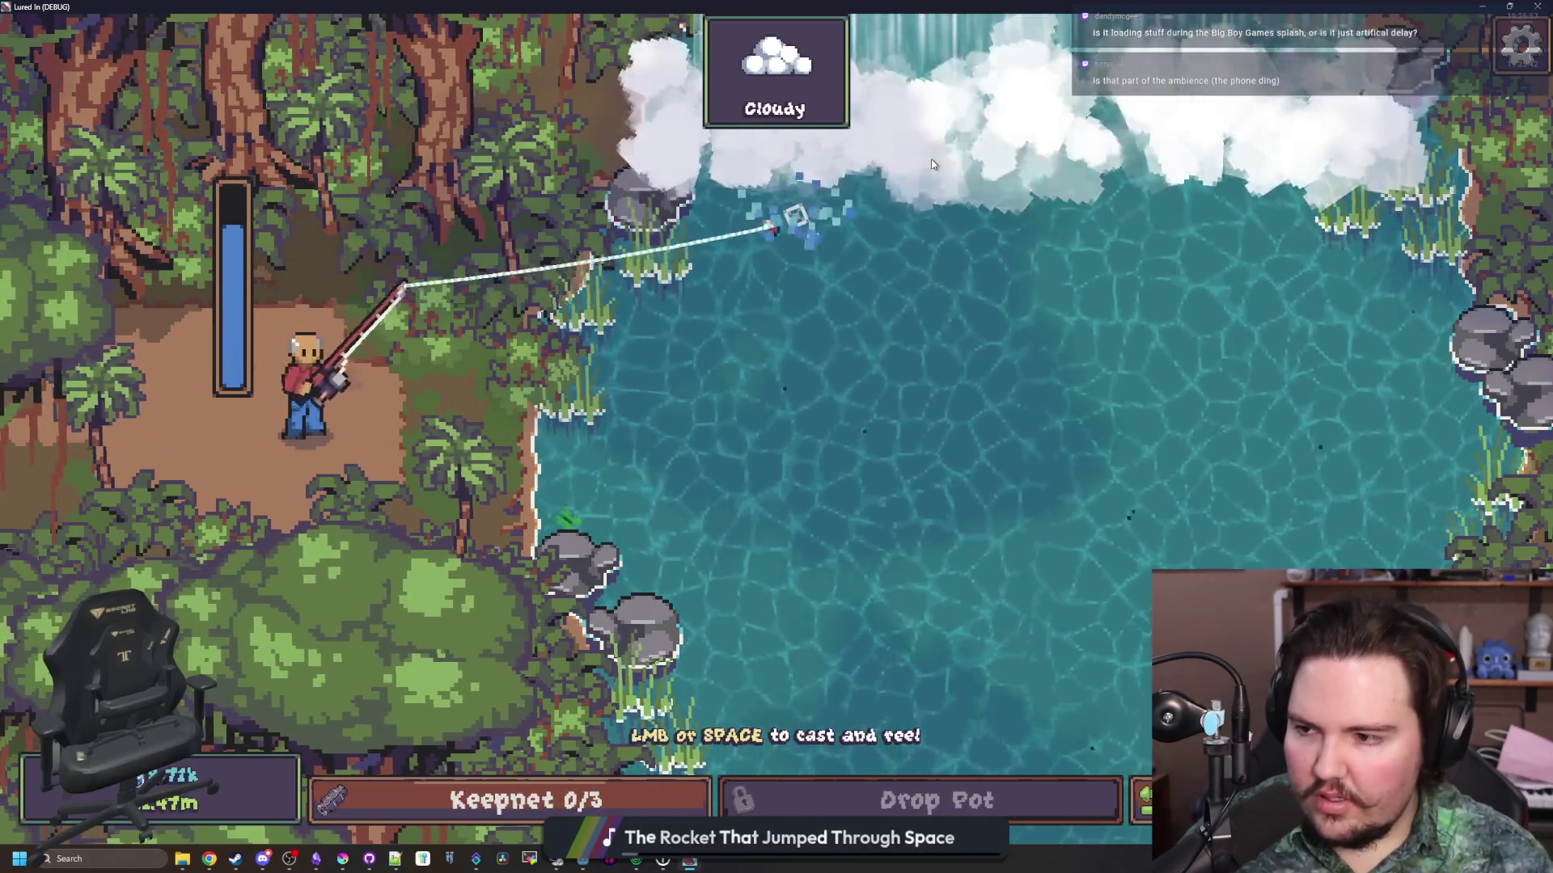
key("F11")
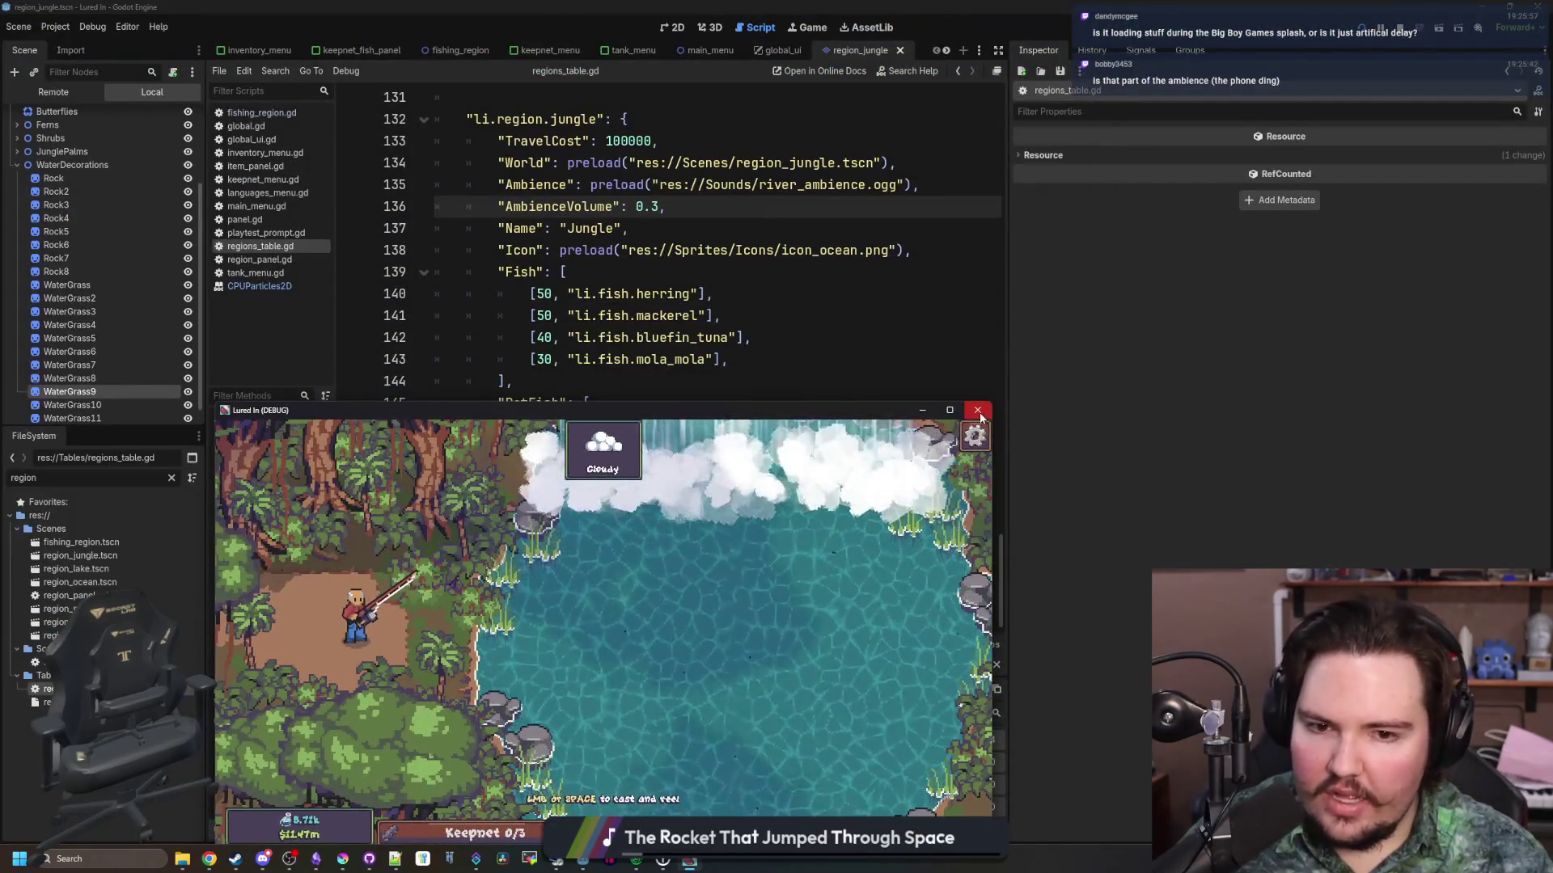
Close the debug game window, dismissing Welcome Back along the way, and rerun Lured In from Godot
left_click(977, 410)
key("ctrl+s")
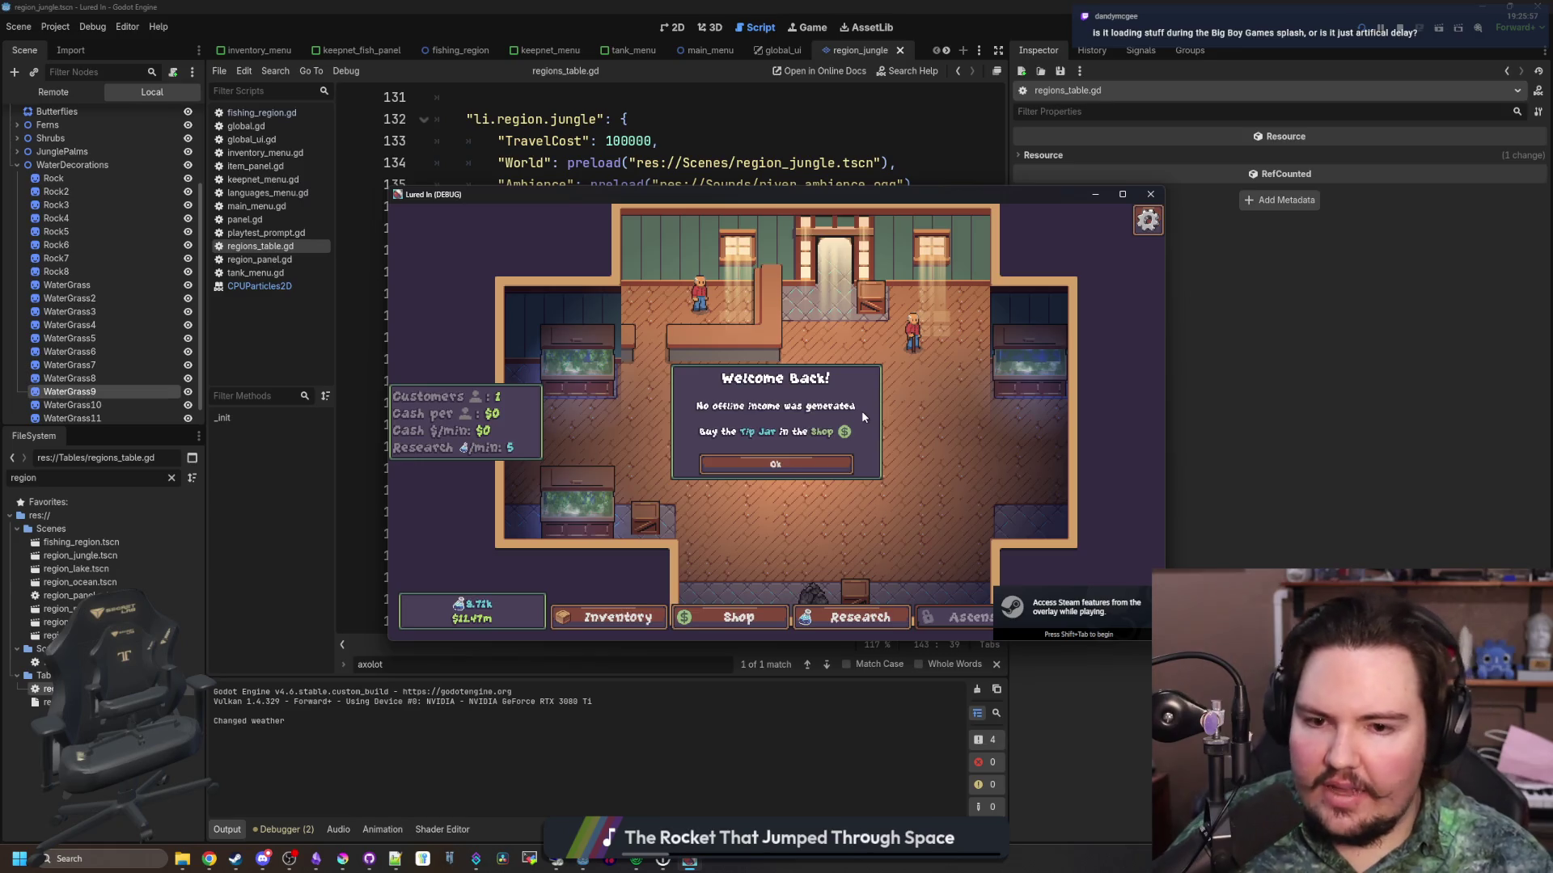
left_click(833, 464)
left_click(1122, 195)
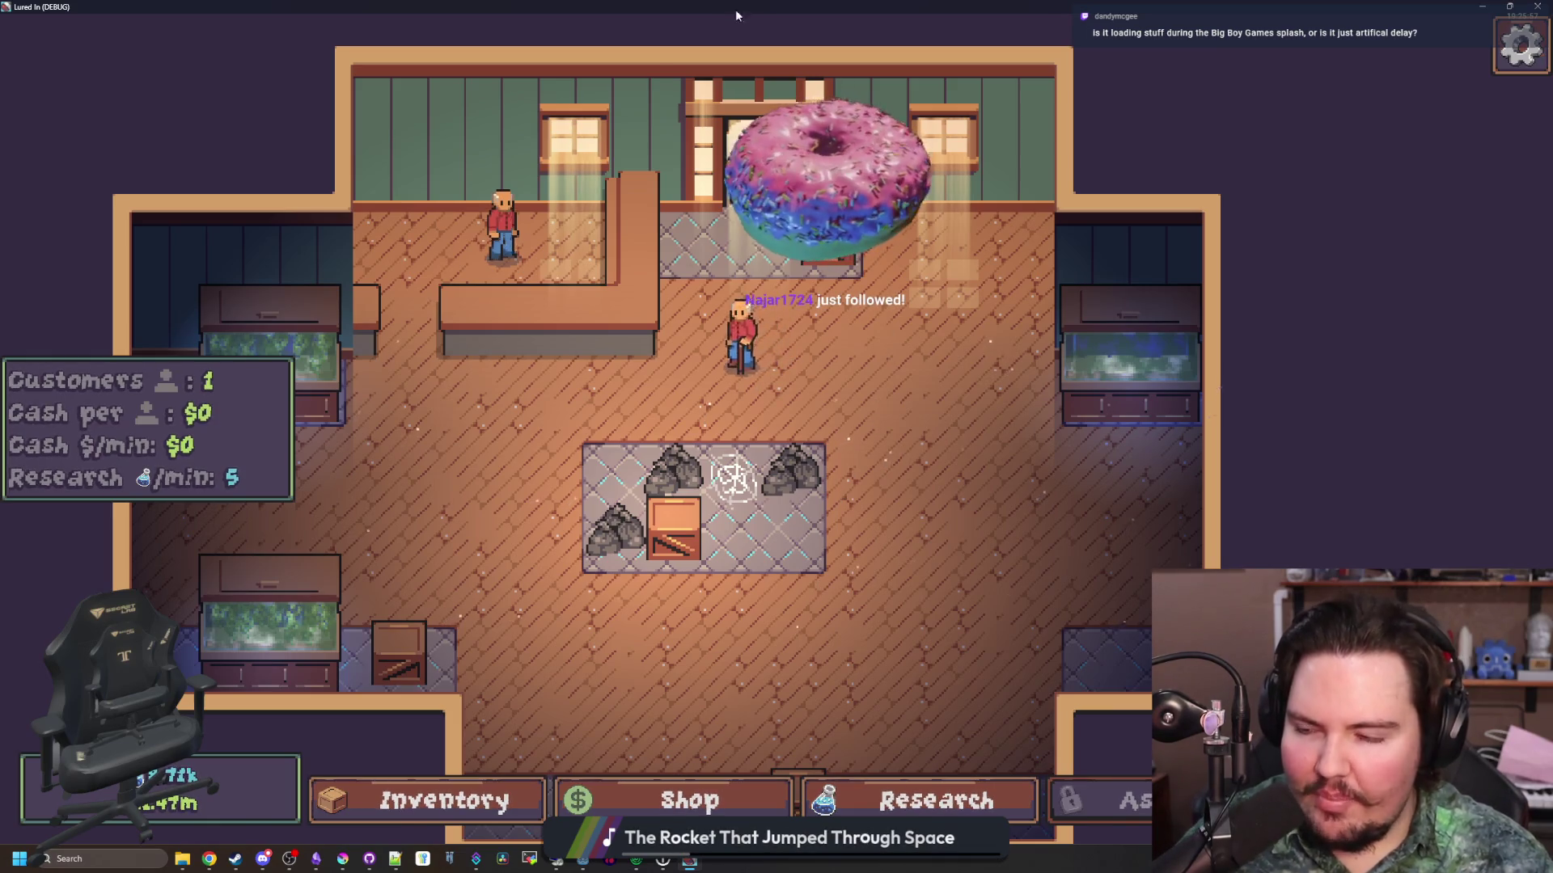
left_click(1509, 5)
left_click(960, 329)
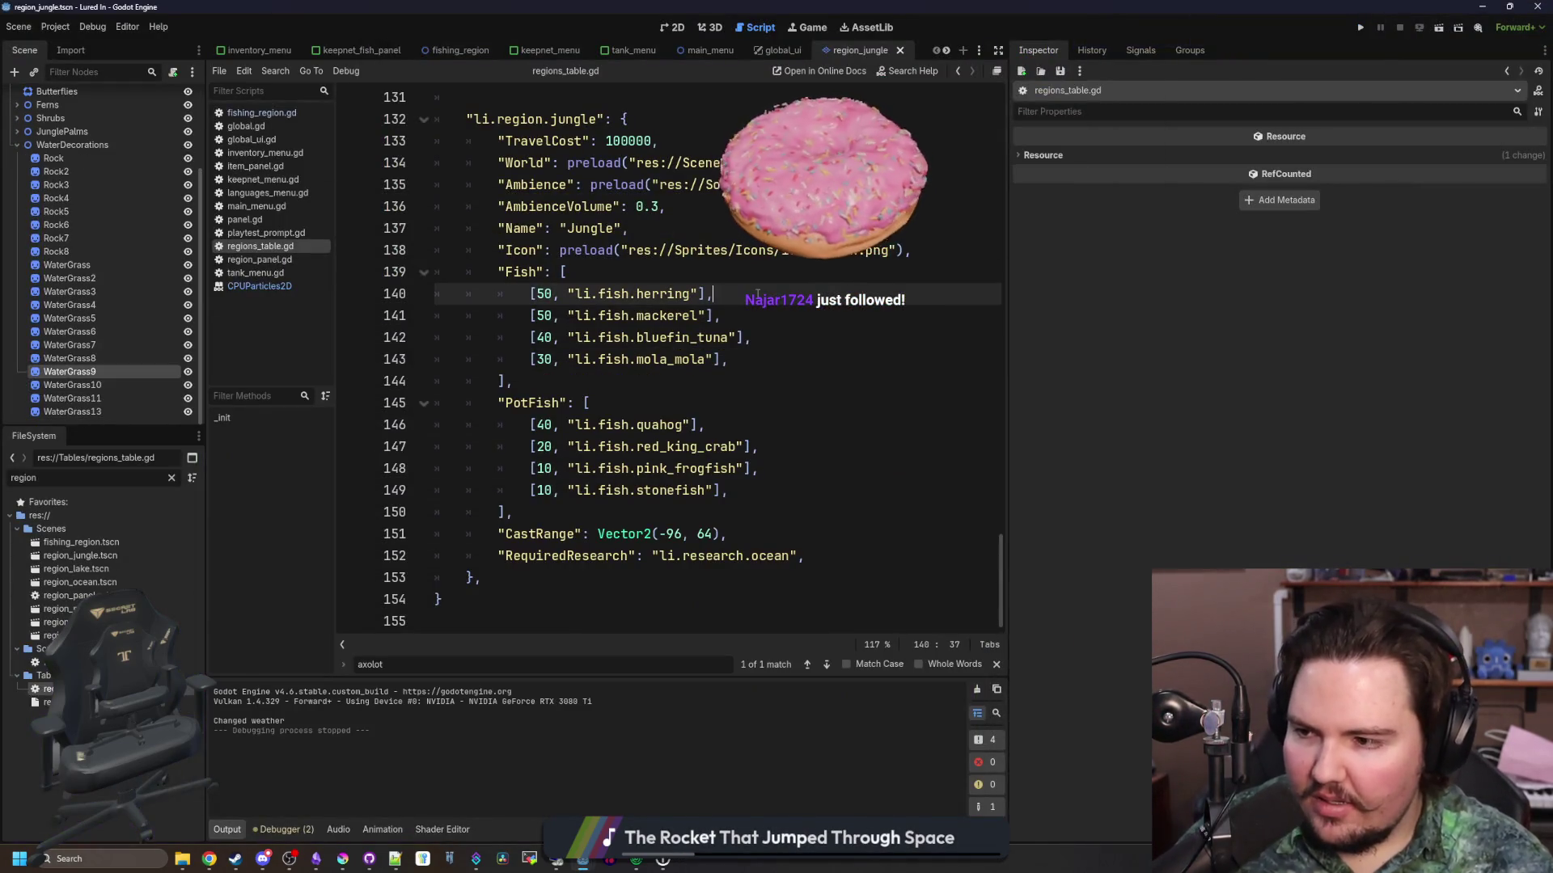
left_click(1362, 30)
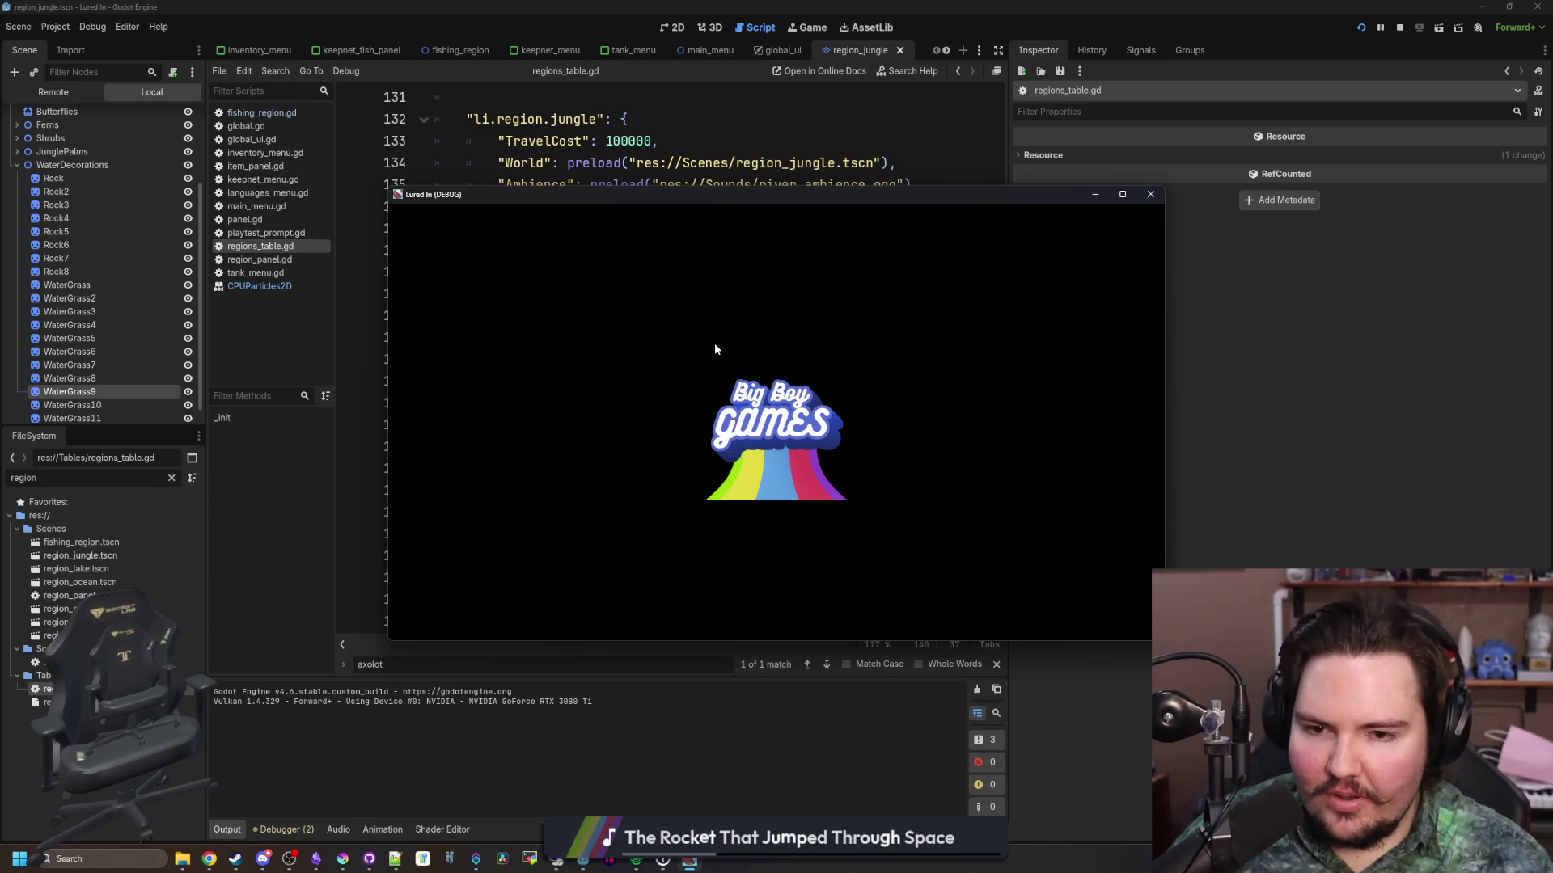
Dismiss Welcome Back, maximize the game window, and pan the camera around the shop floor with WASD
left_click(759, 383)
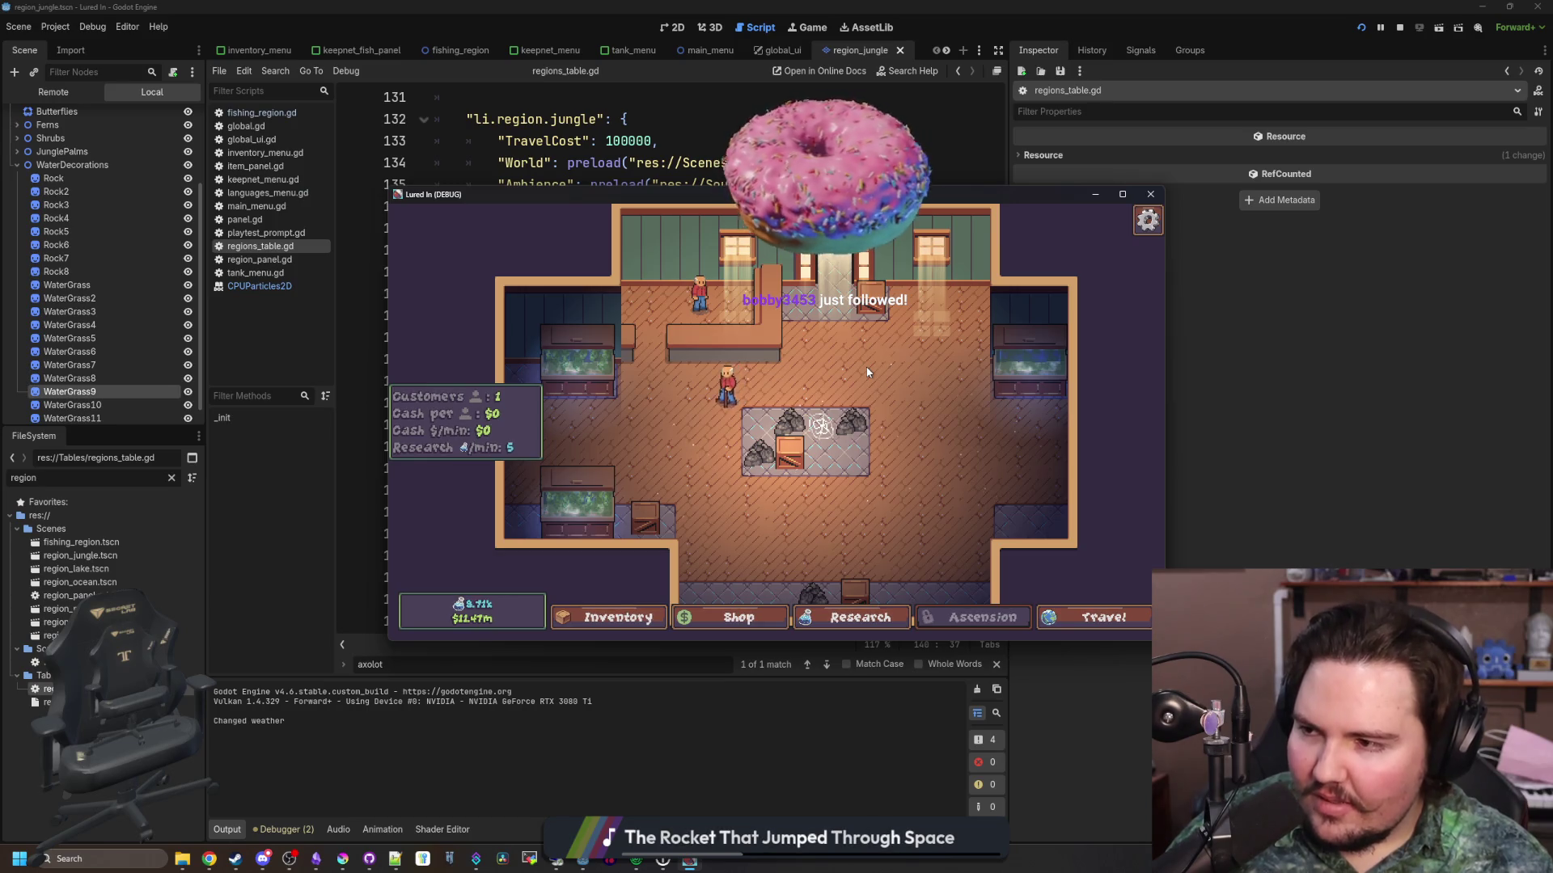
left_click(1122, 196)
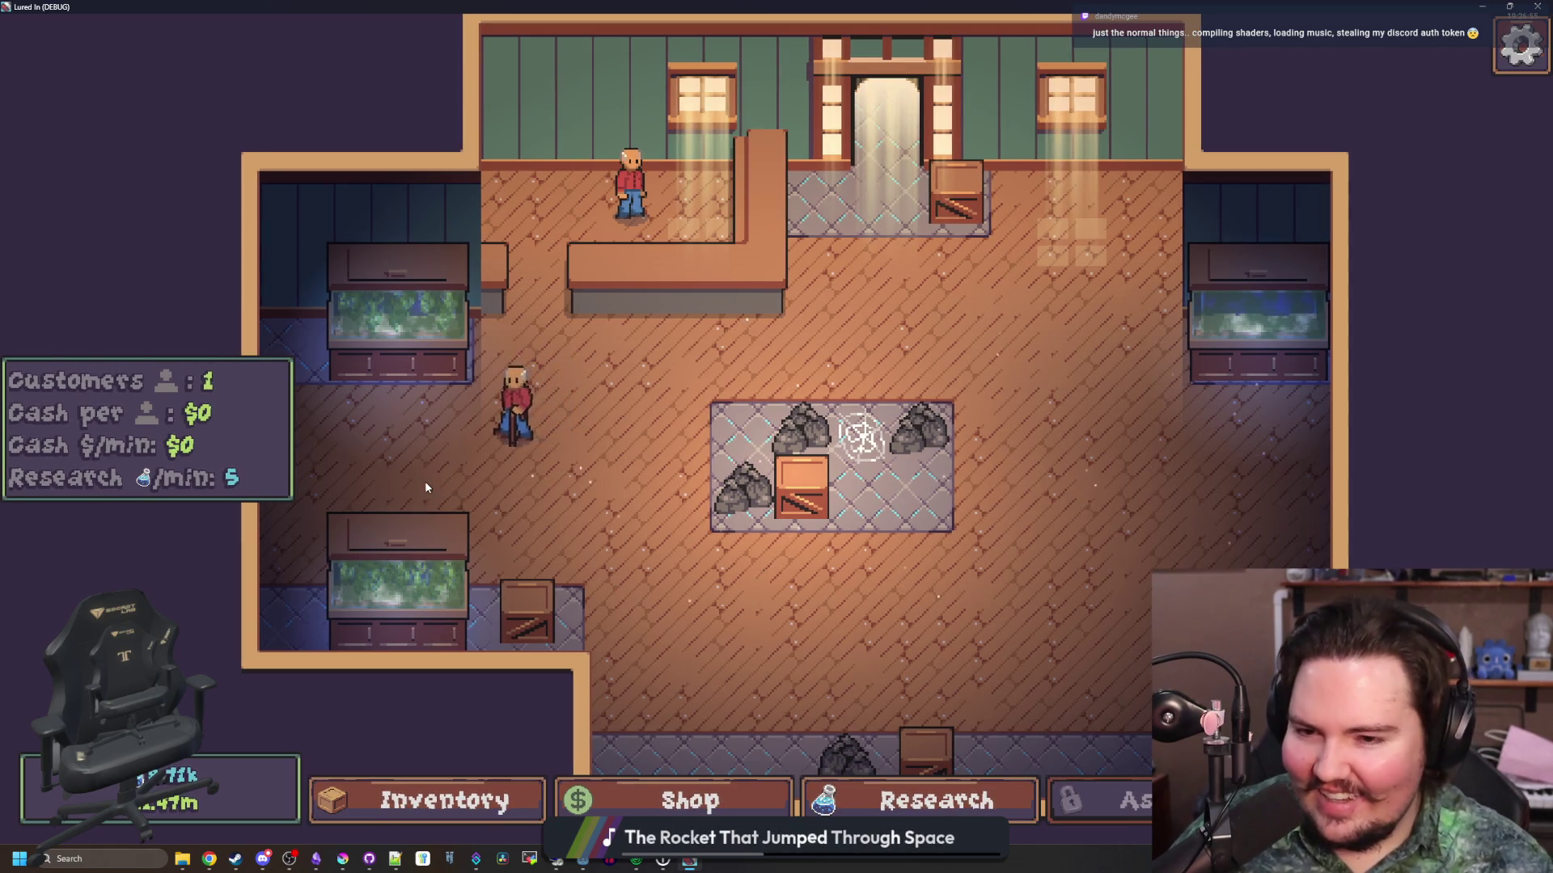
key("s")
key("d")
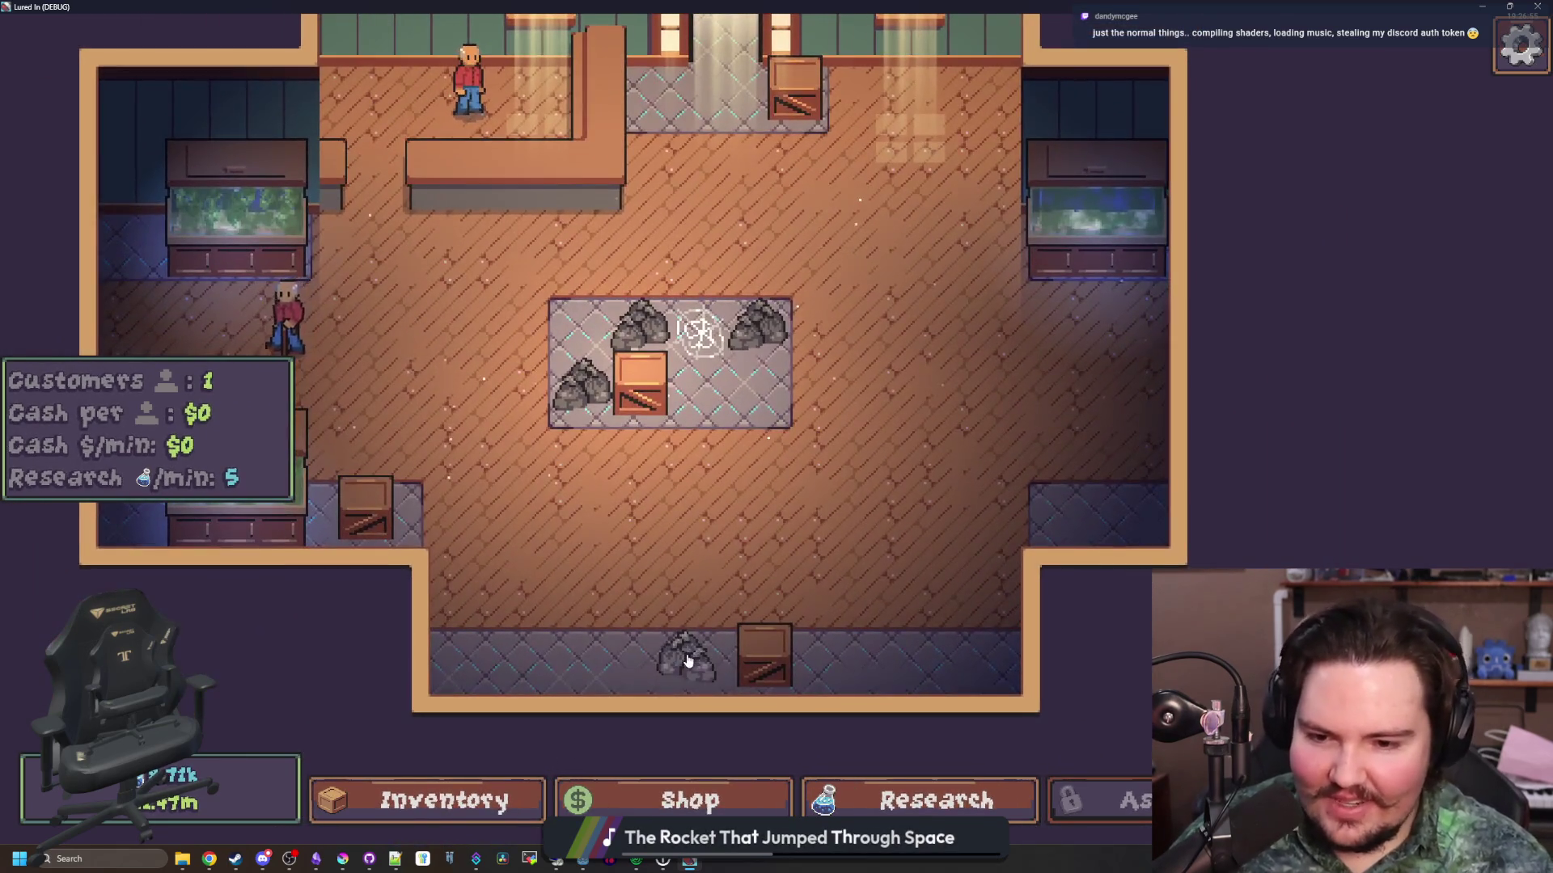
key("w")
key("a")
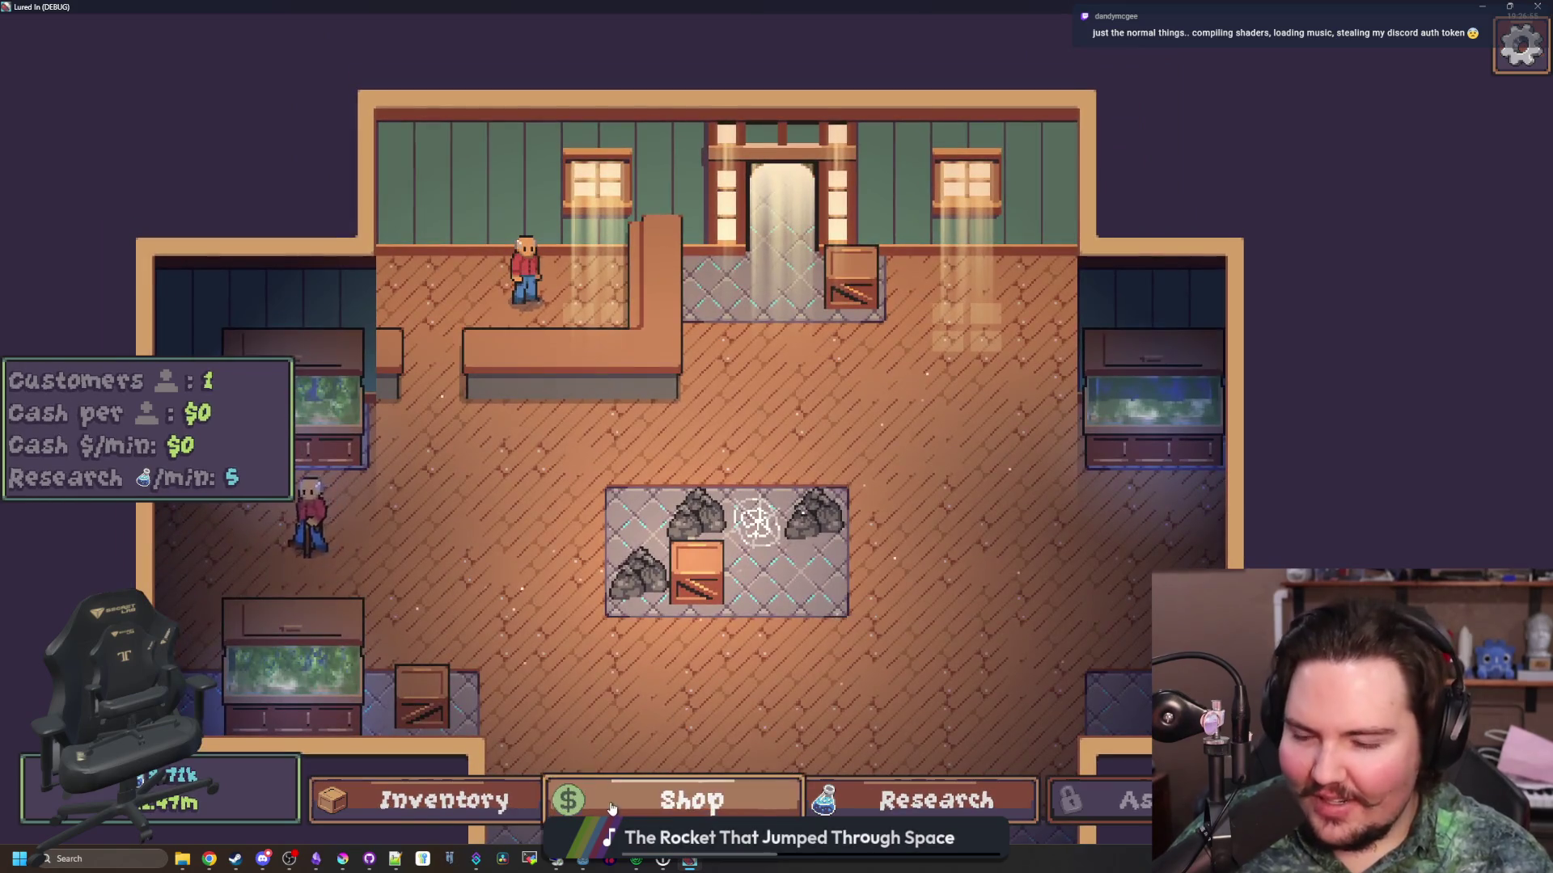
key("s")
key("a")
left_click(843, 408)
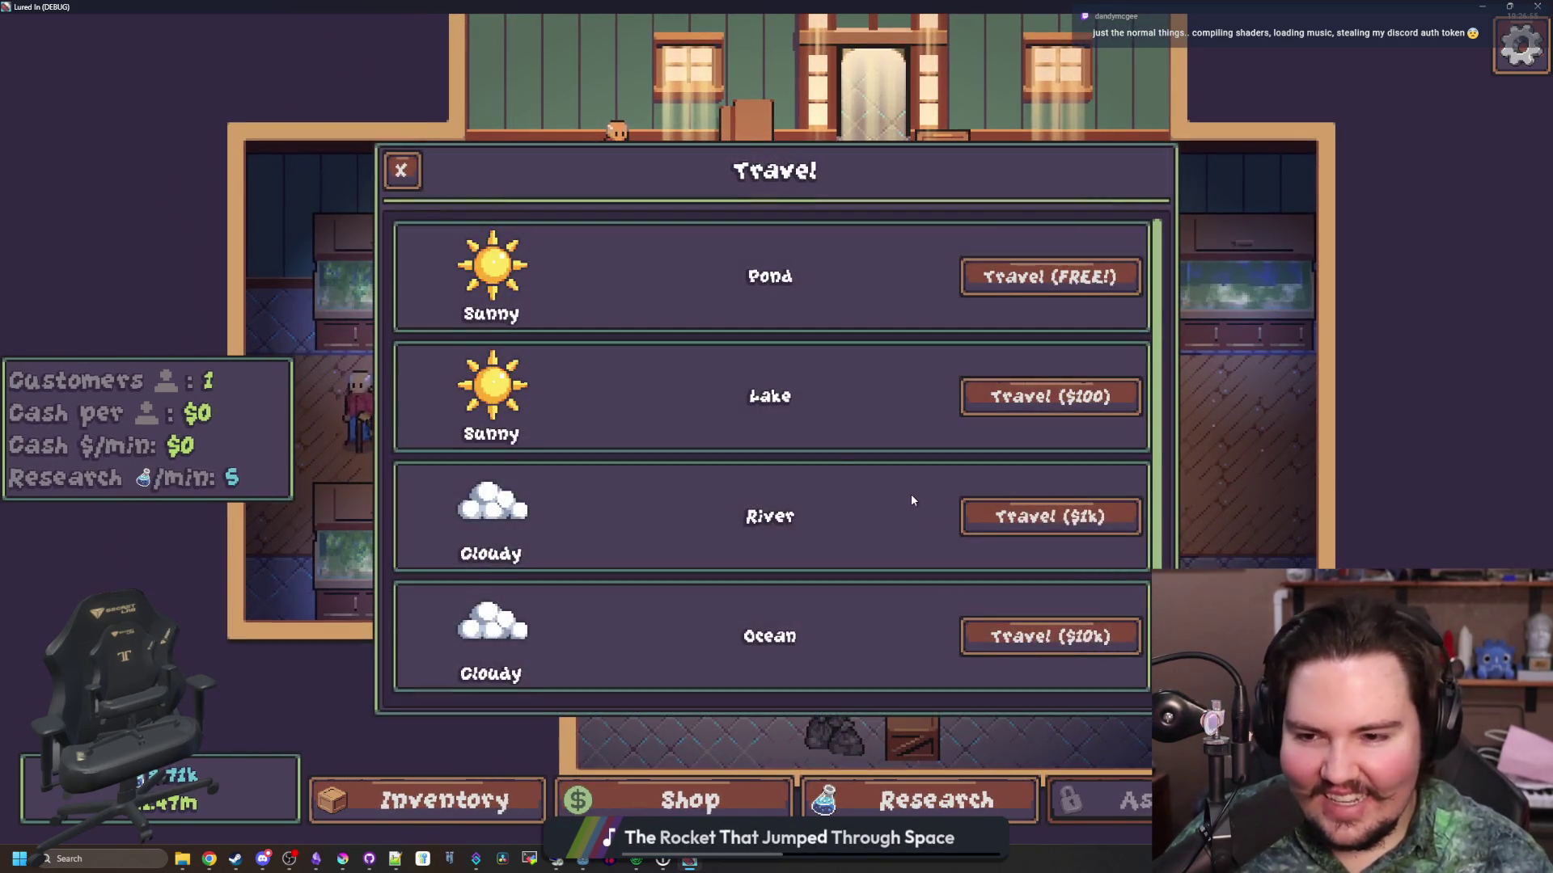
scroll(838, 464, "down", 1)
scroll(885, 537, "up", 1)
scroll(889, 555, "down", 1)
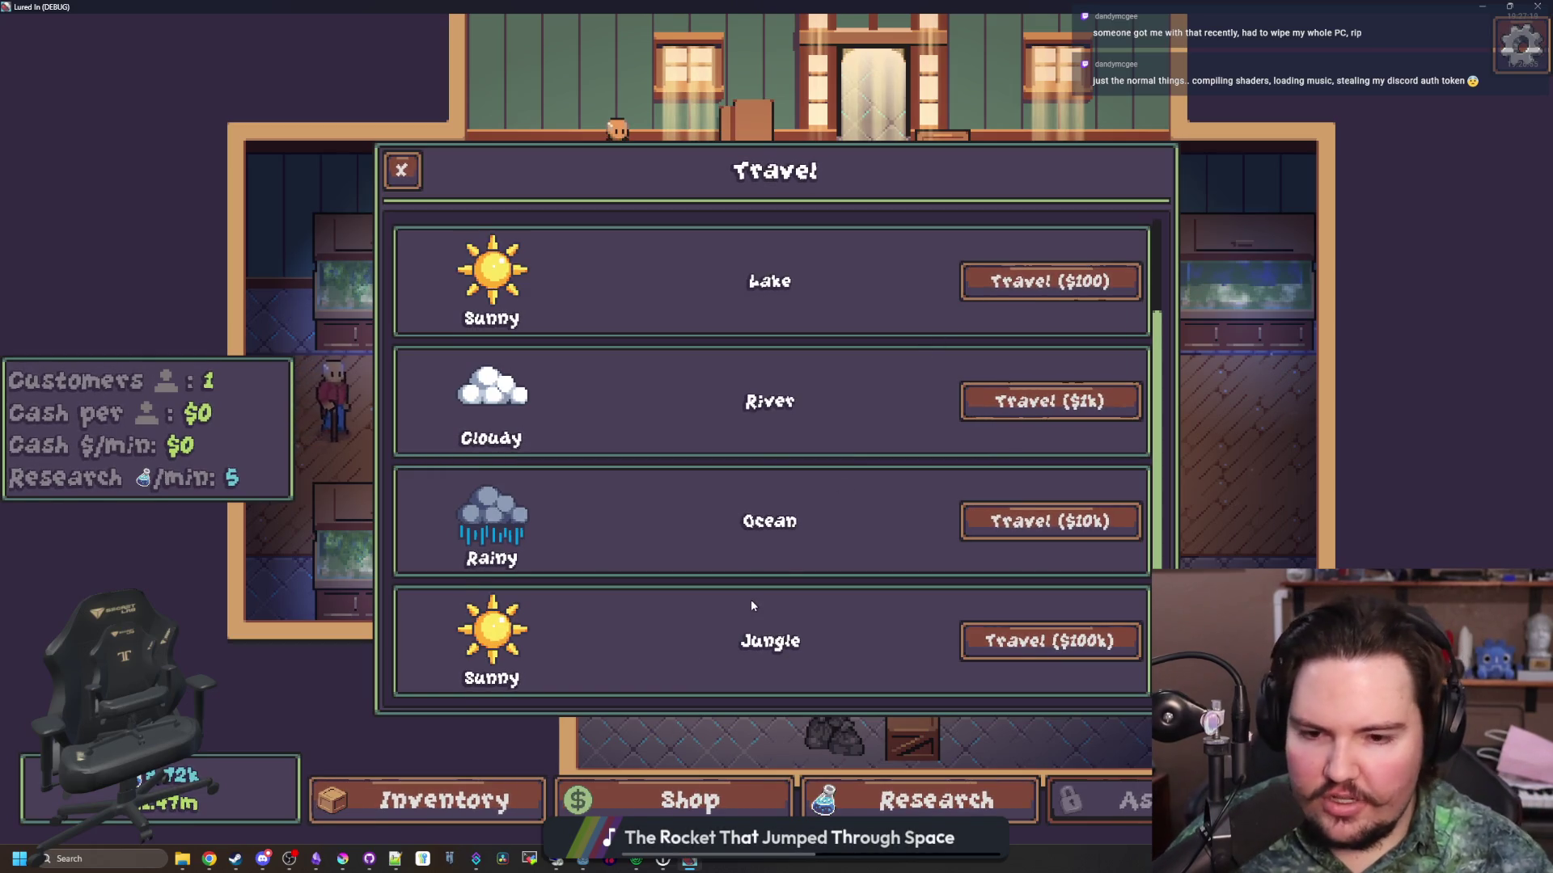
scroll(789, 499, "up", 2)
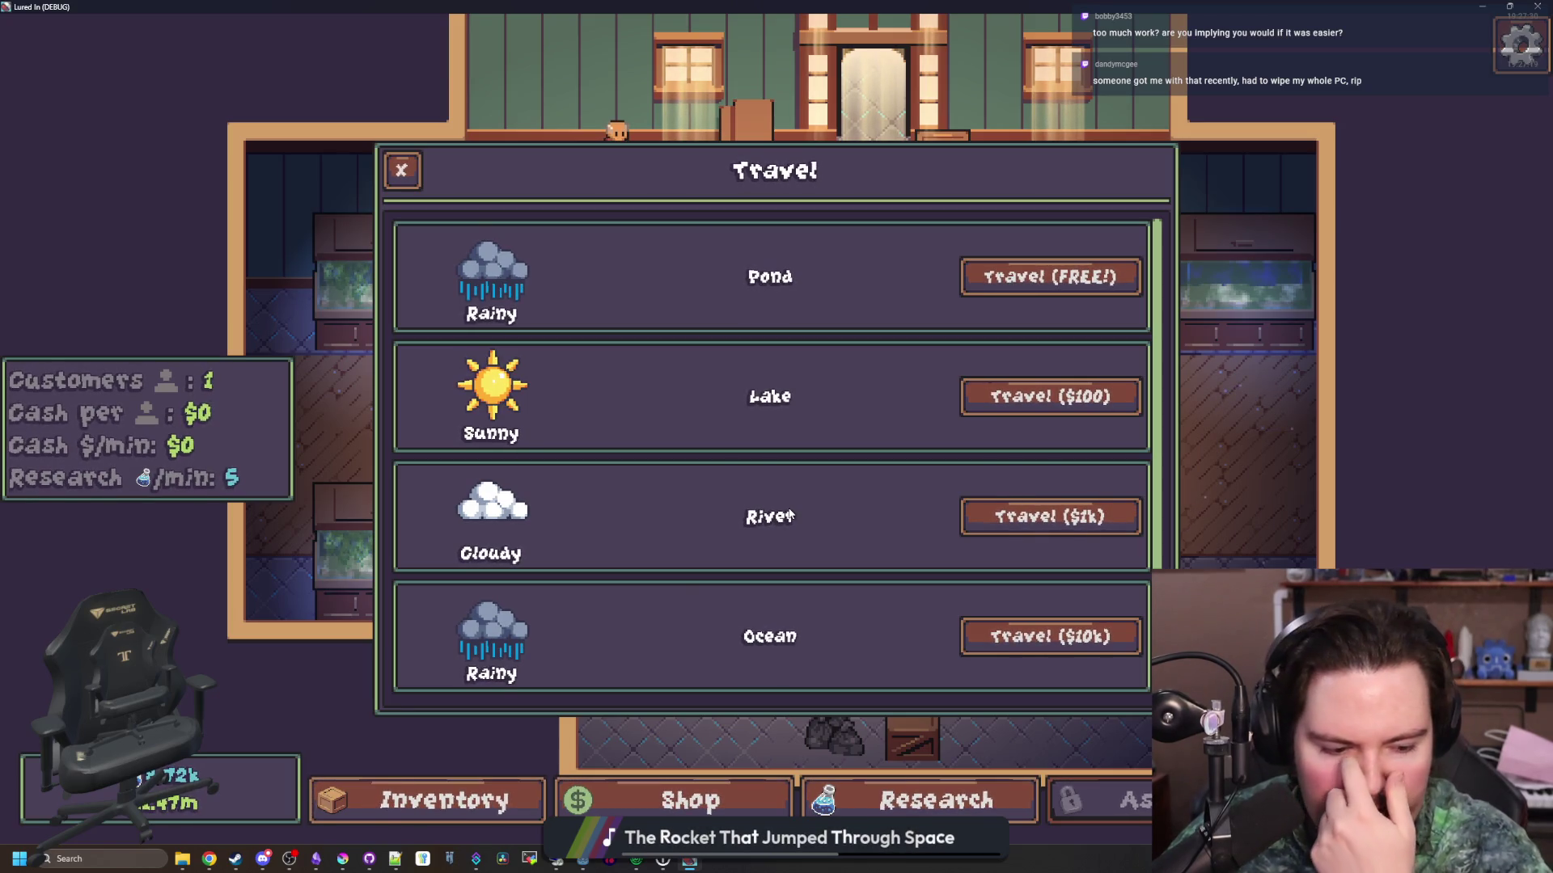
scroll(789, 514, "down", 1)
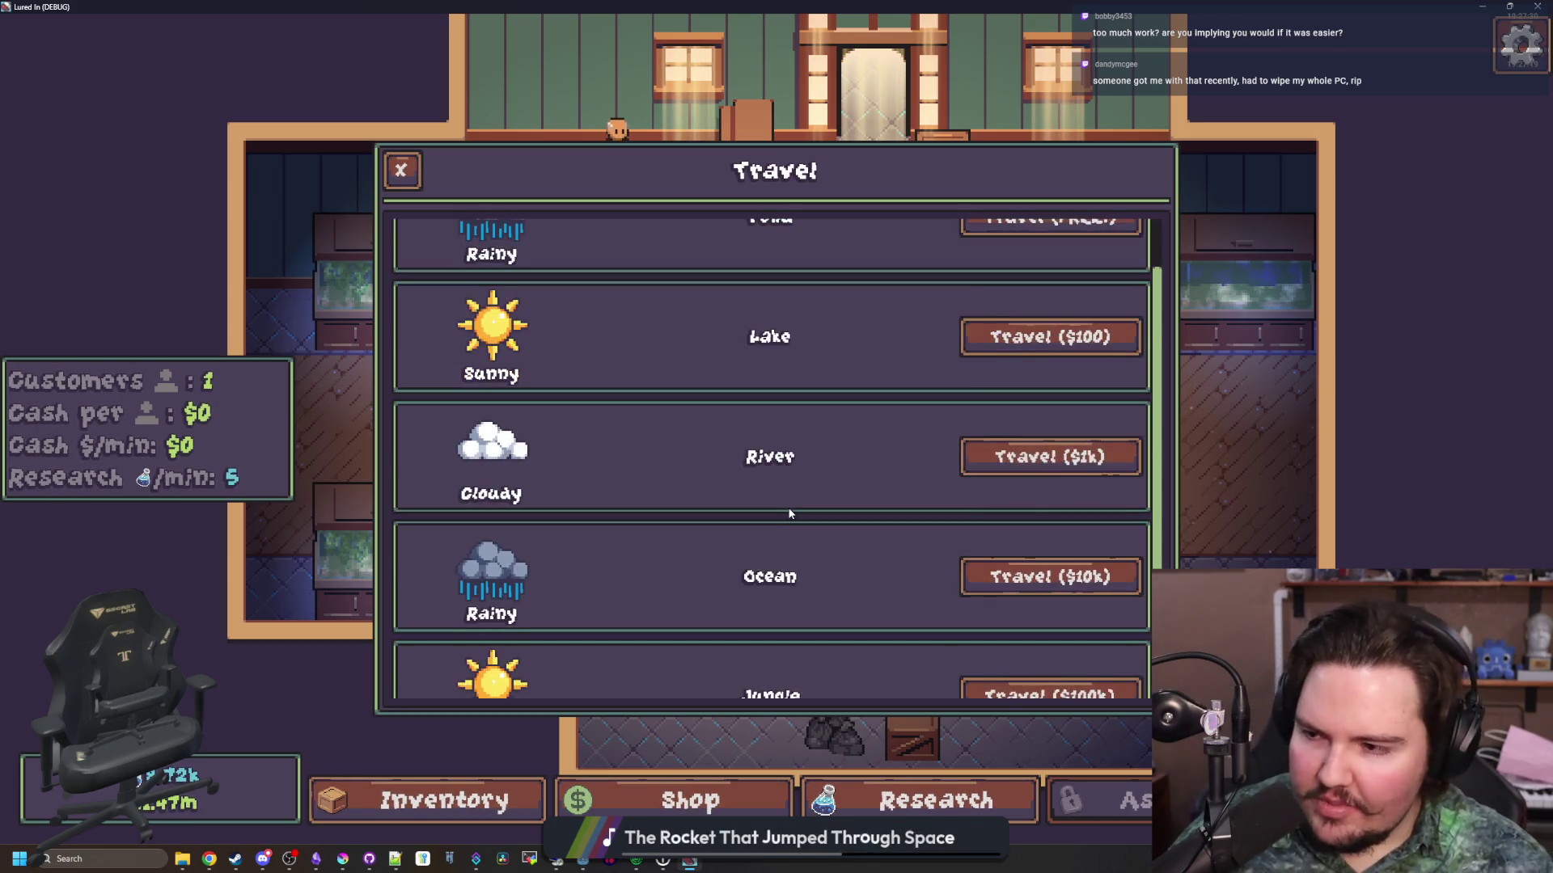
scroll(700, 500, "down", 1)
scroll(700, 502, "up", 2)
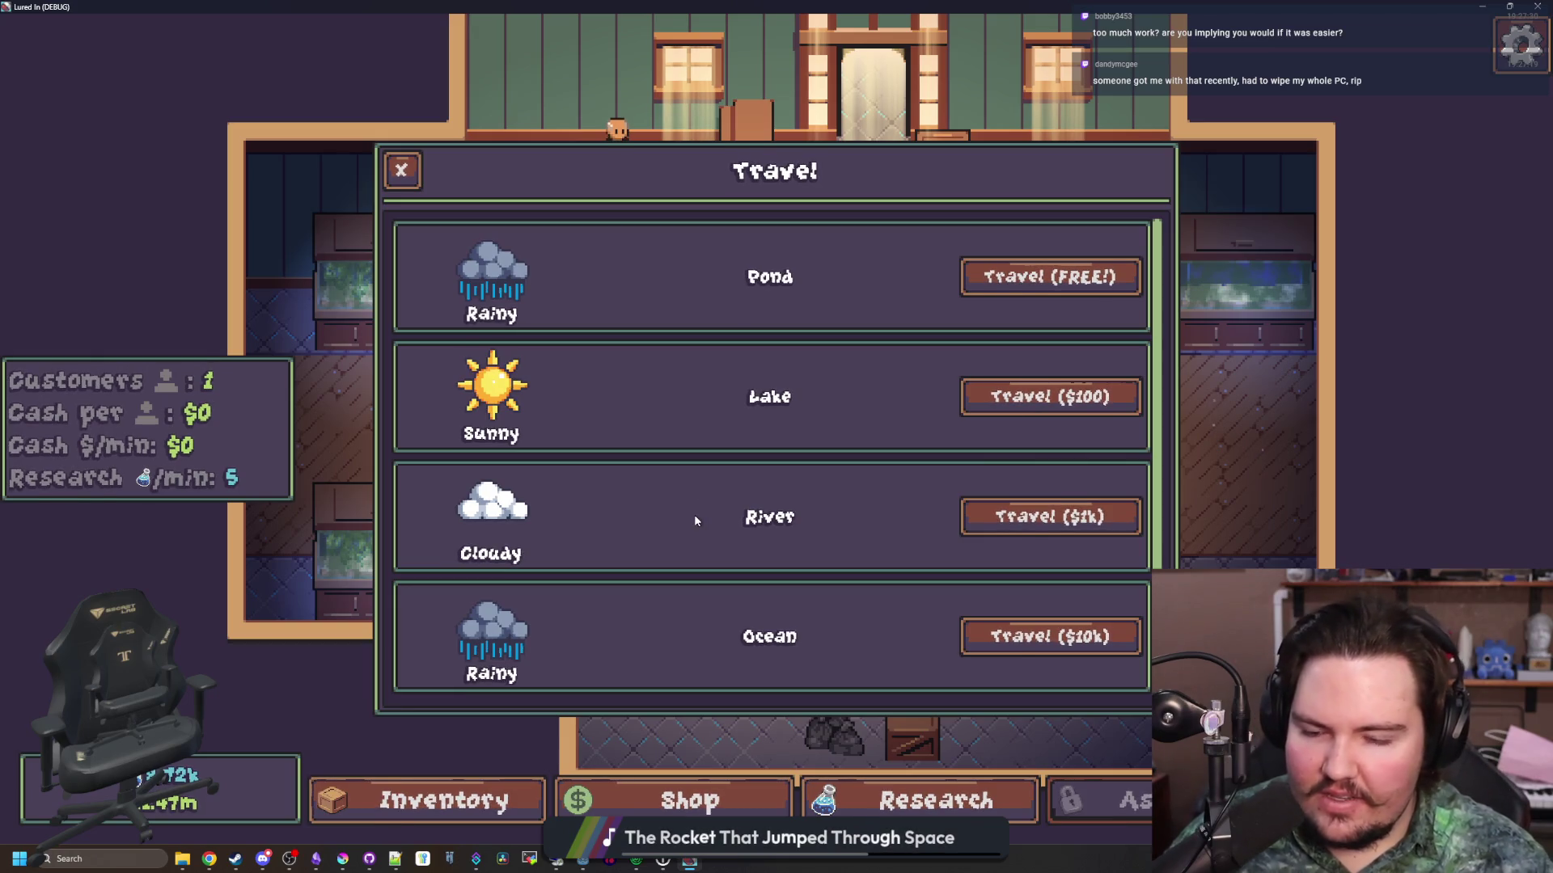
scroll(693, 514, "down", 1)
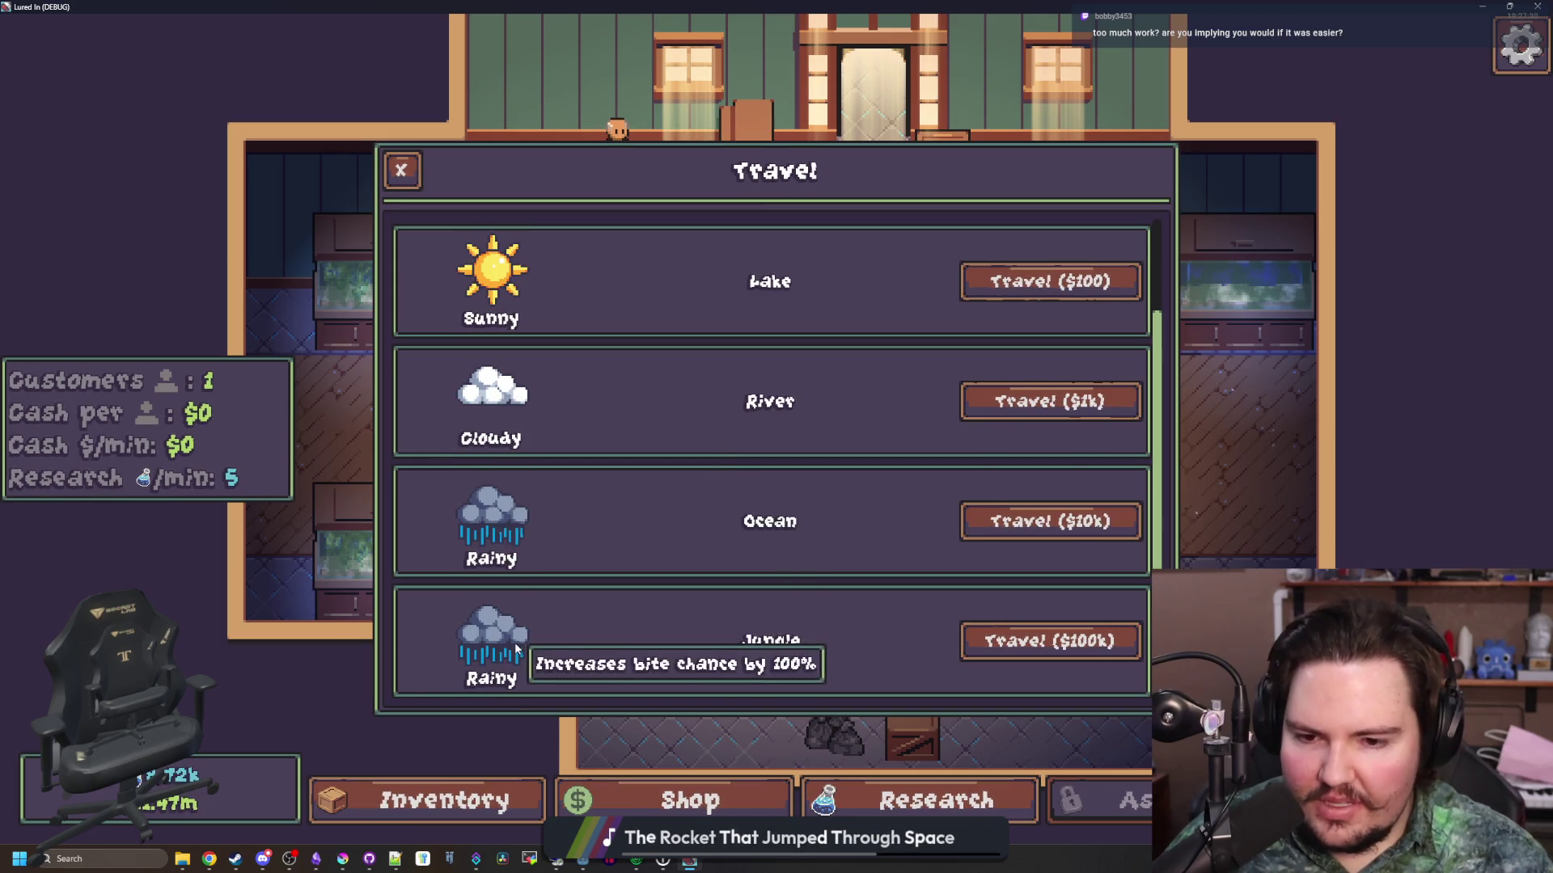
scroll(518, 375, "up", 1)
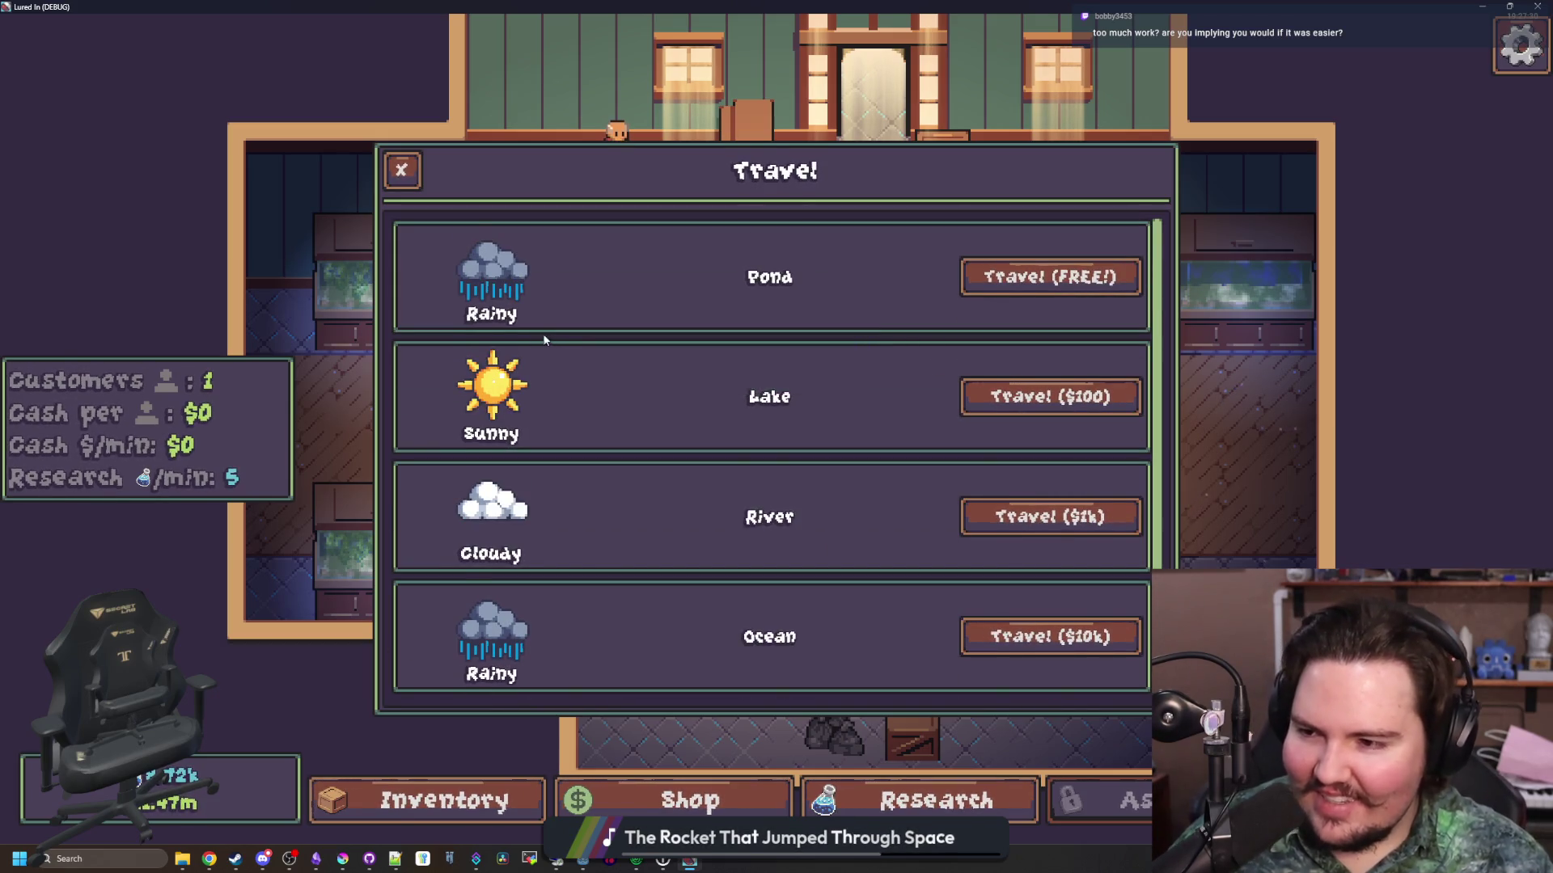
mouse_move(469, 305)
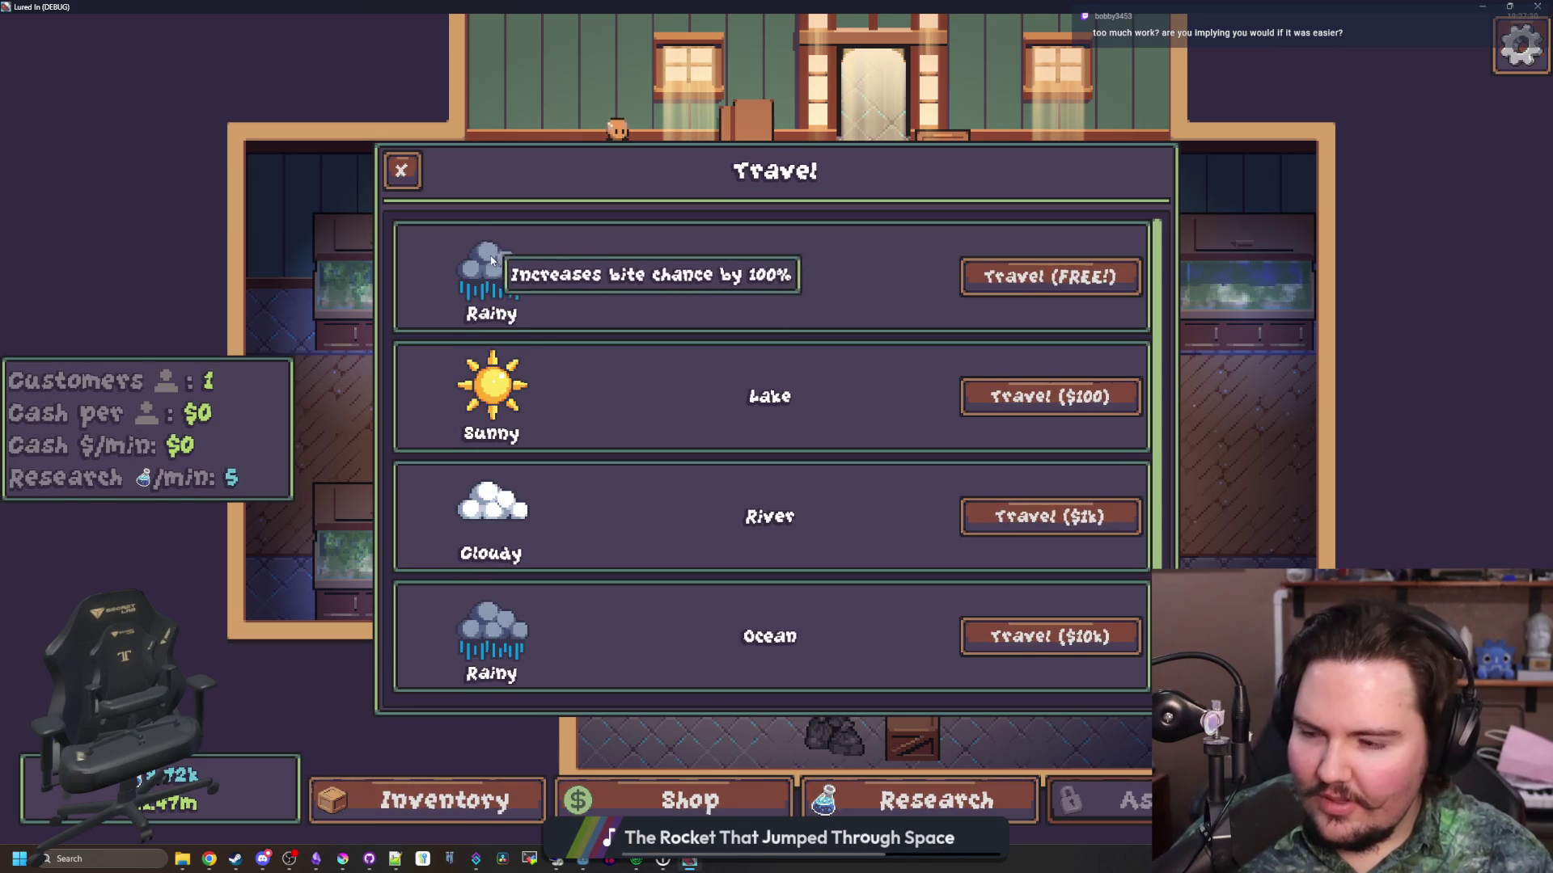
mouse_move(481, 398)
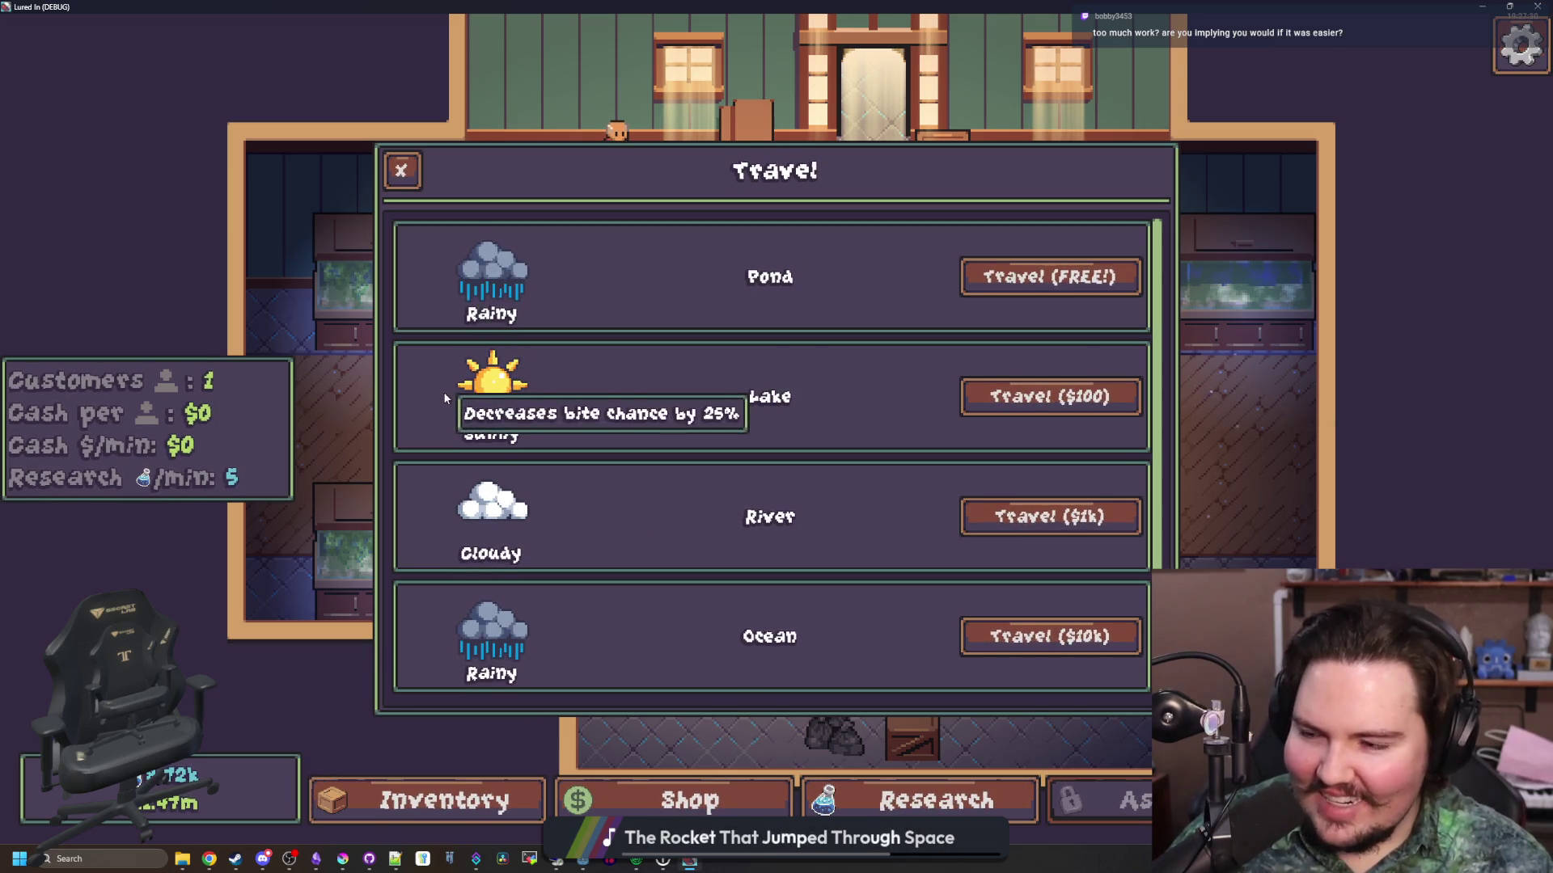
left_click(399, 170)
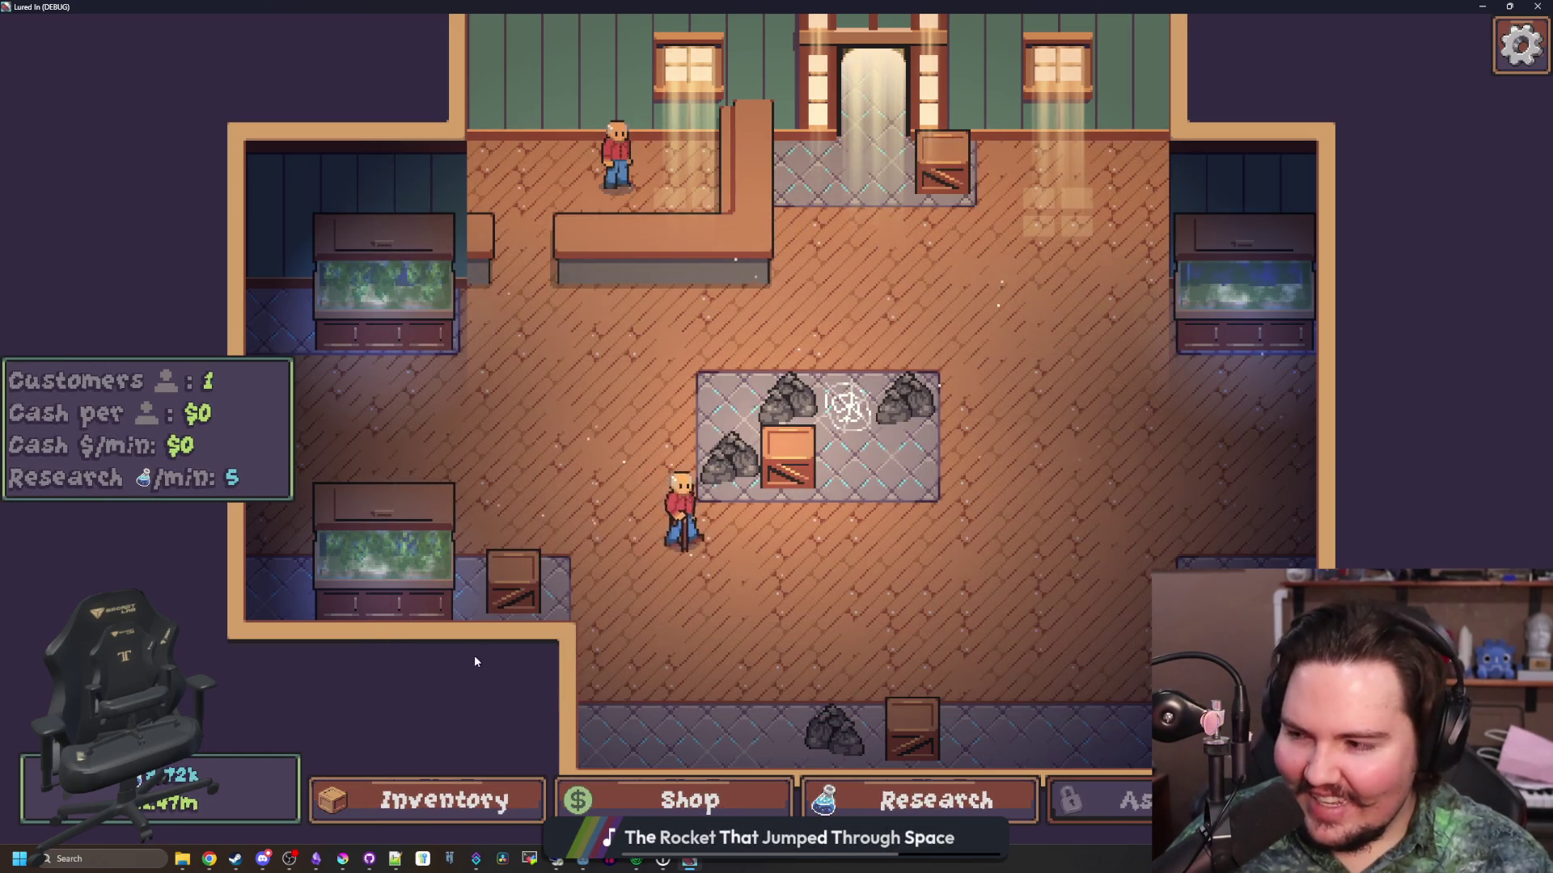
Open the fish inventory, scroll through the fish list, and close it
left_click(448, 797)
scroll(752, 501, "down", 2)
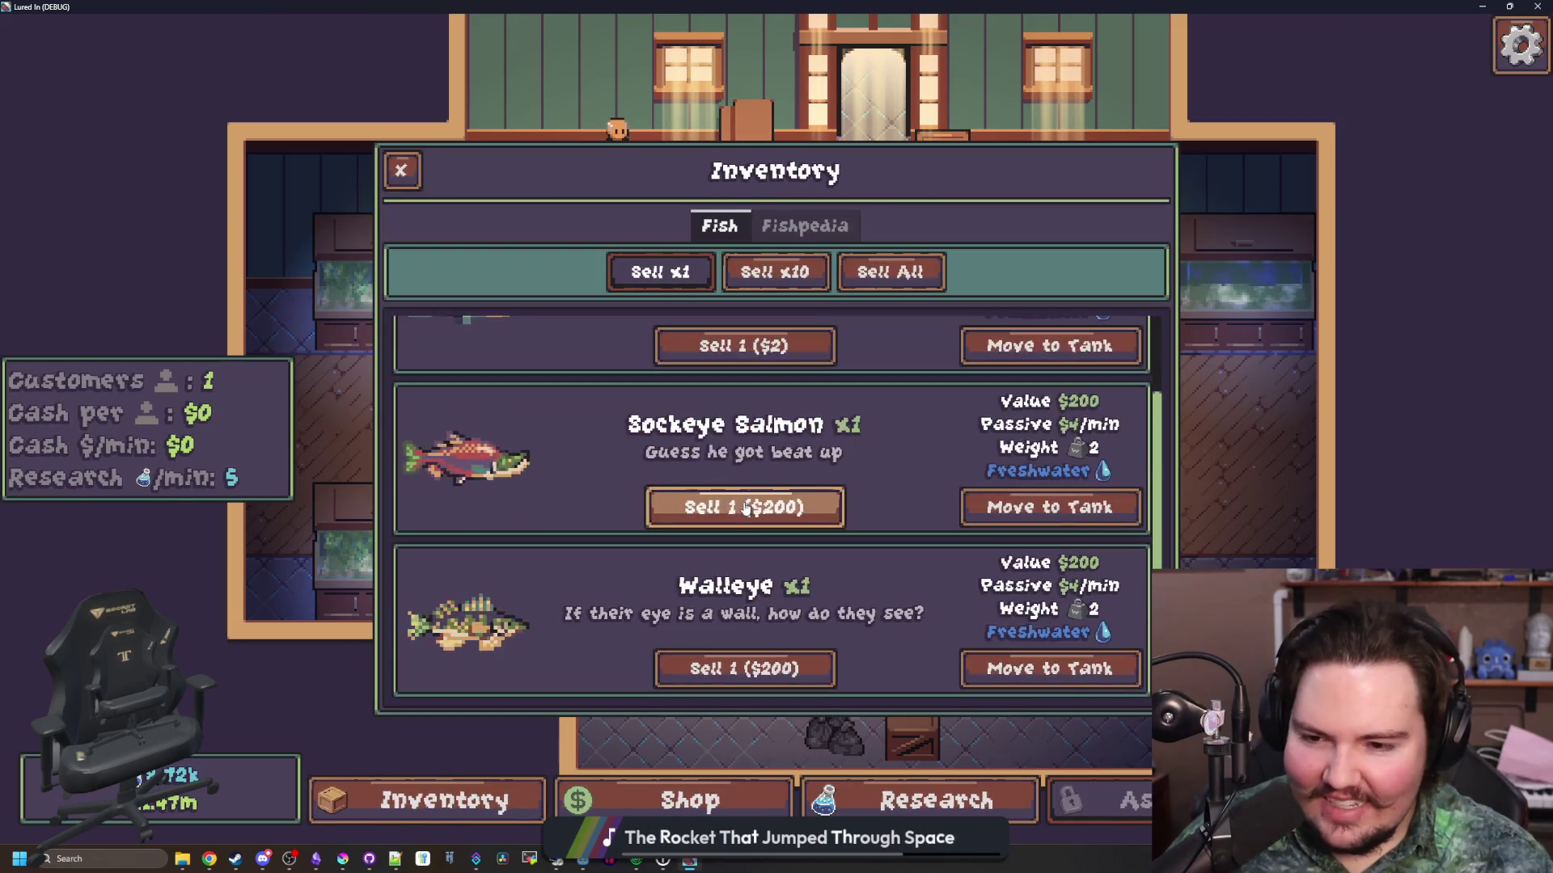
scroll(572, 410, "up", 2)
scroll(570, 406, "down", 2)
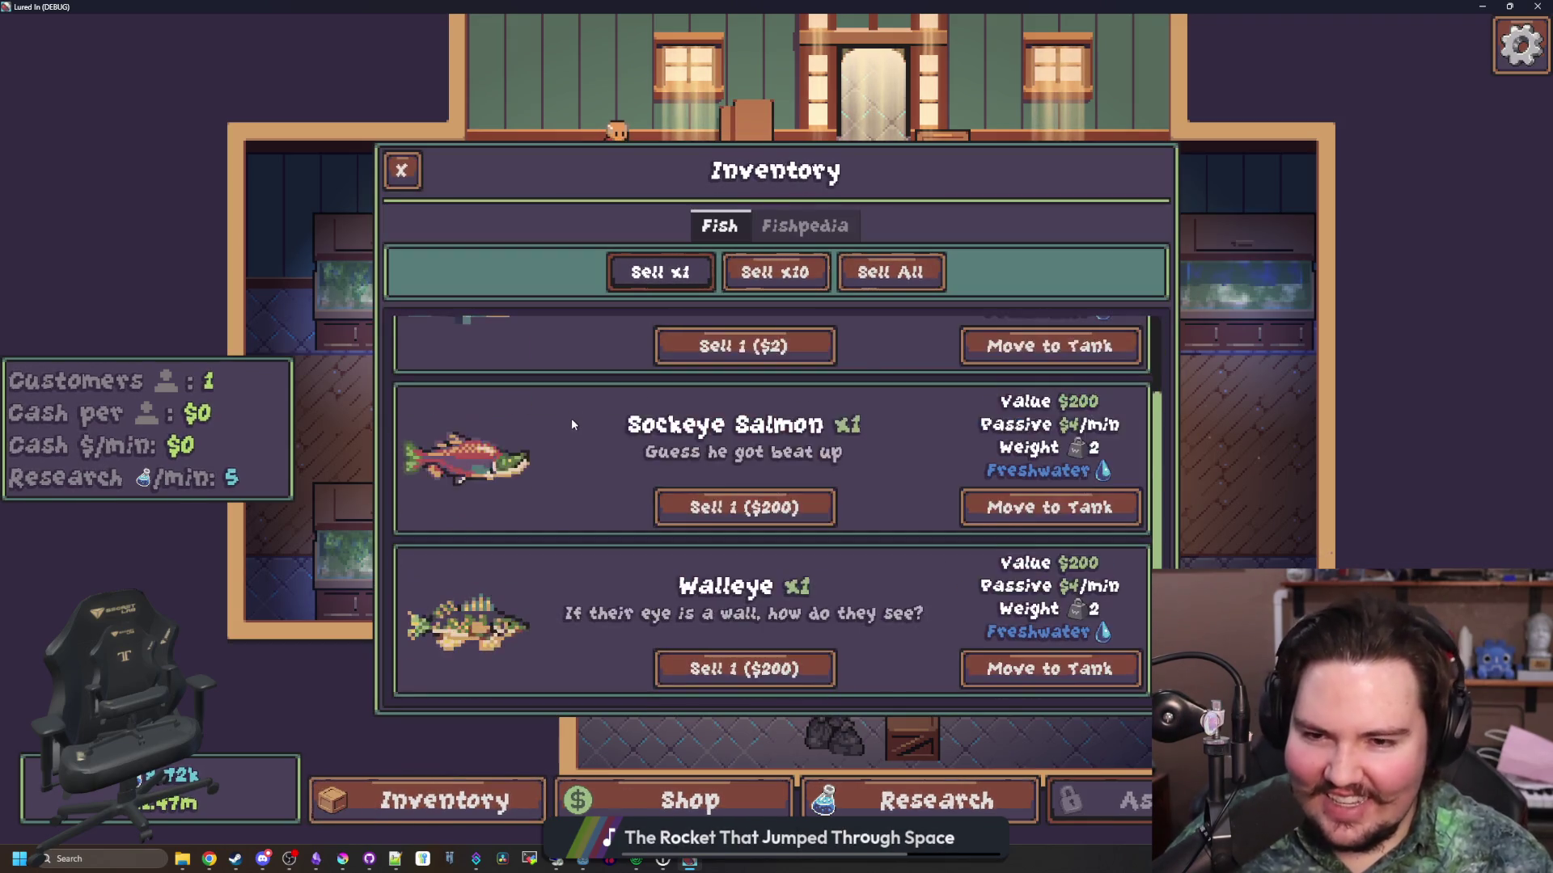
scroll(547, 427, "up", 1)
scroll(518, 445, "down", 1)
scroll(503, 461, "down", 1)
key("Escape")
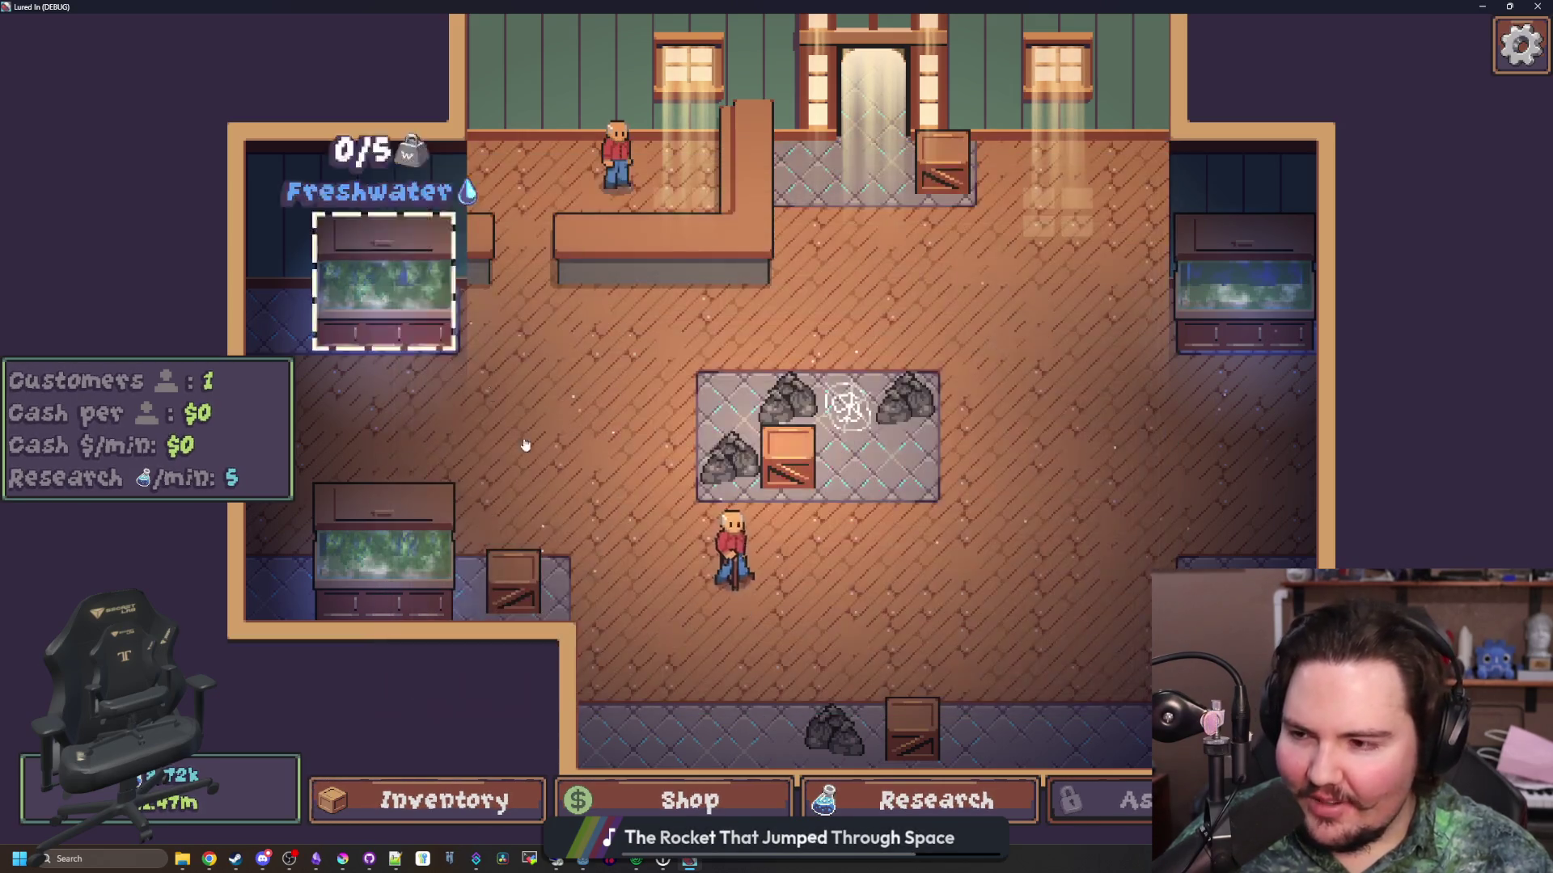
Browse the Shop's Marketing, Equipment and Decoration tabs, ending on Marketing with Advertising at $5
left_click(599, 791)
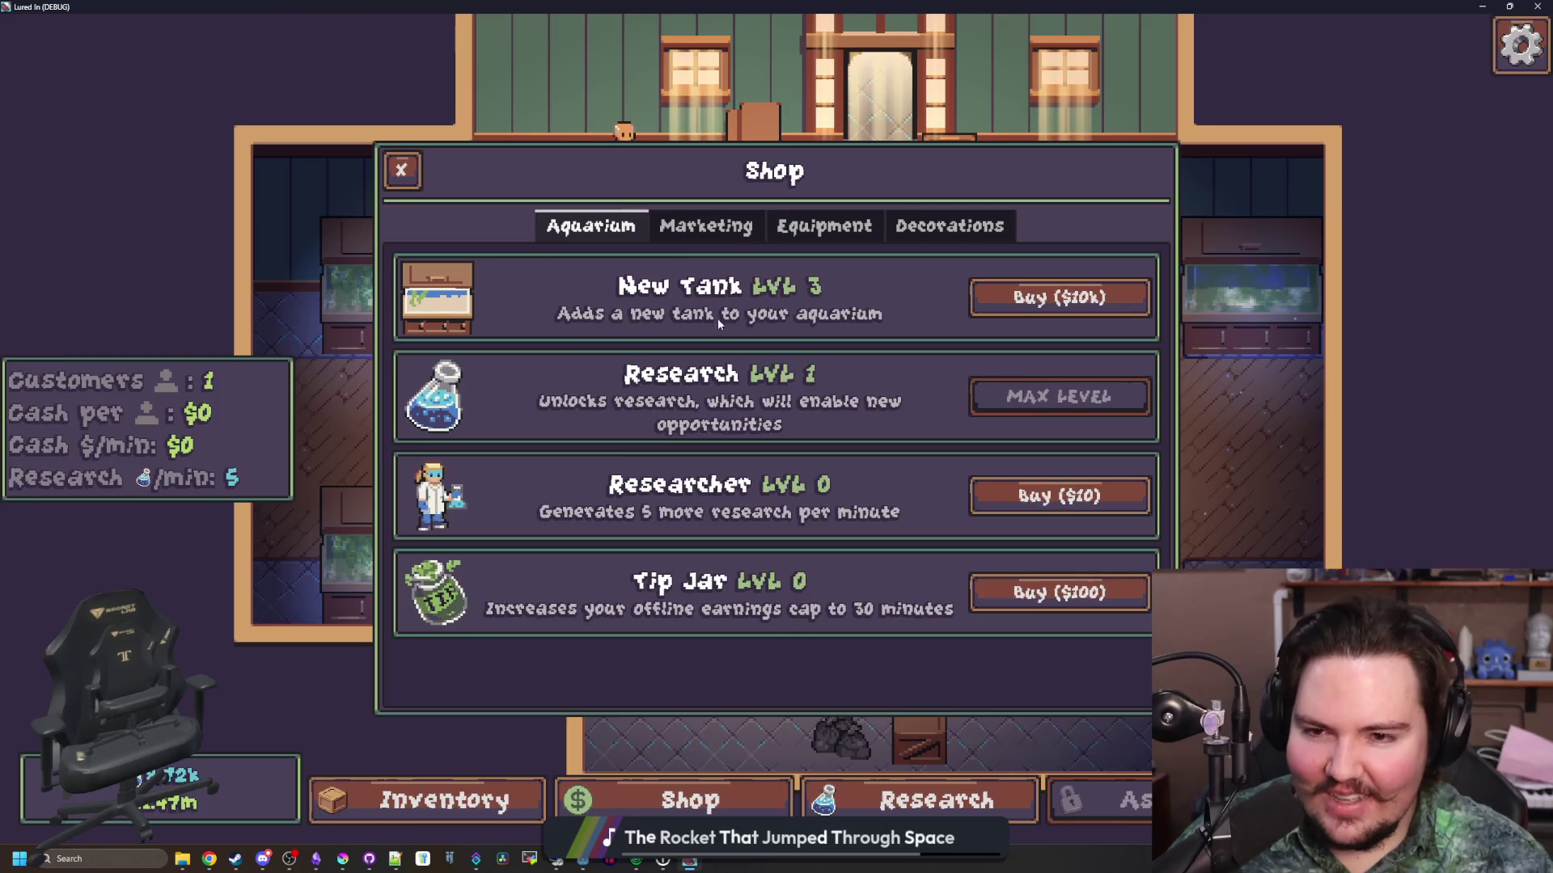
left_click(698, 237)
left_click(825, 226)
left_click(950, 225)
left_click(706, 226)
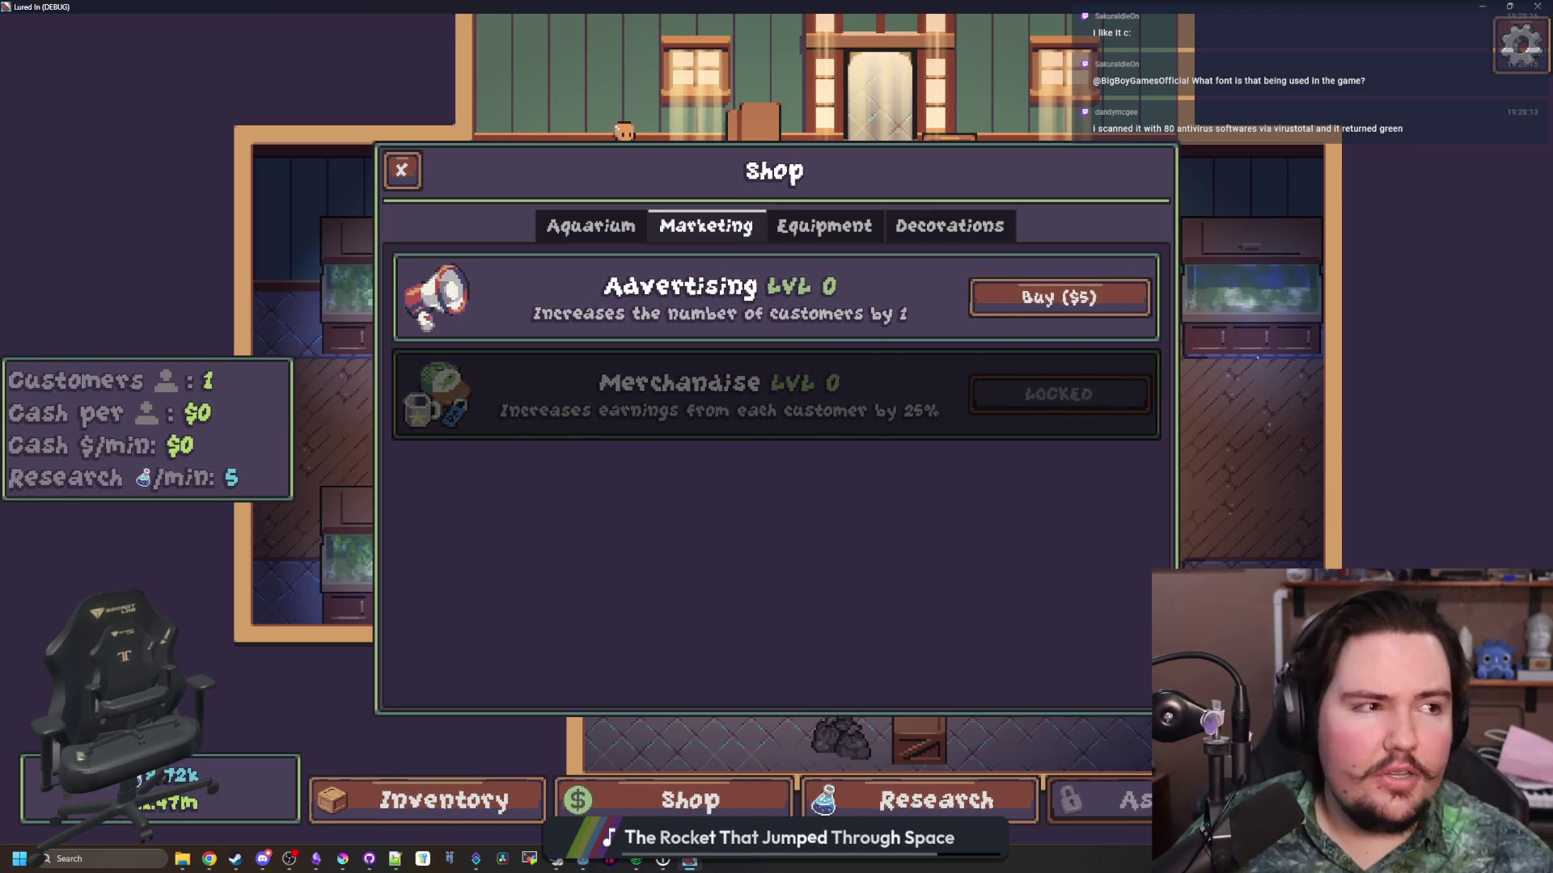
key("alt+Tab")
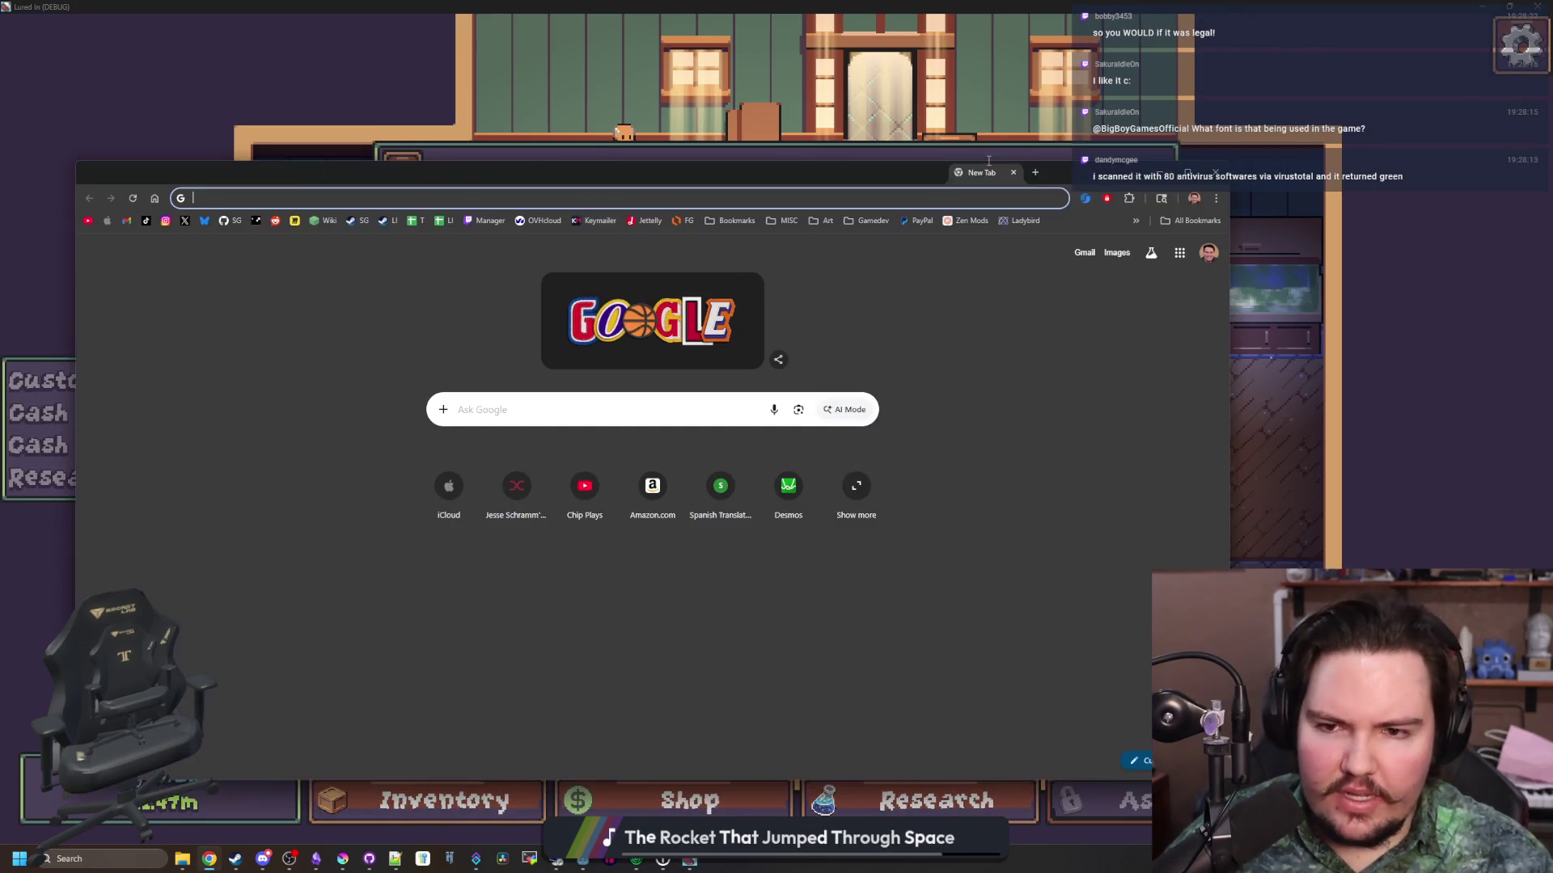
Search 'lycheesoda font' and open the Lychee Soda font page on DaFont
type("l")
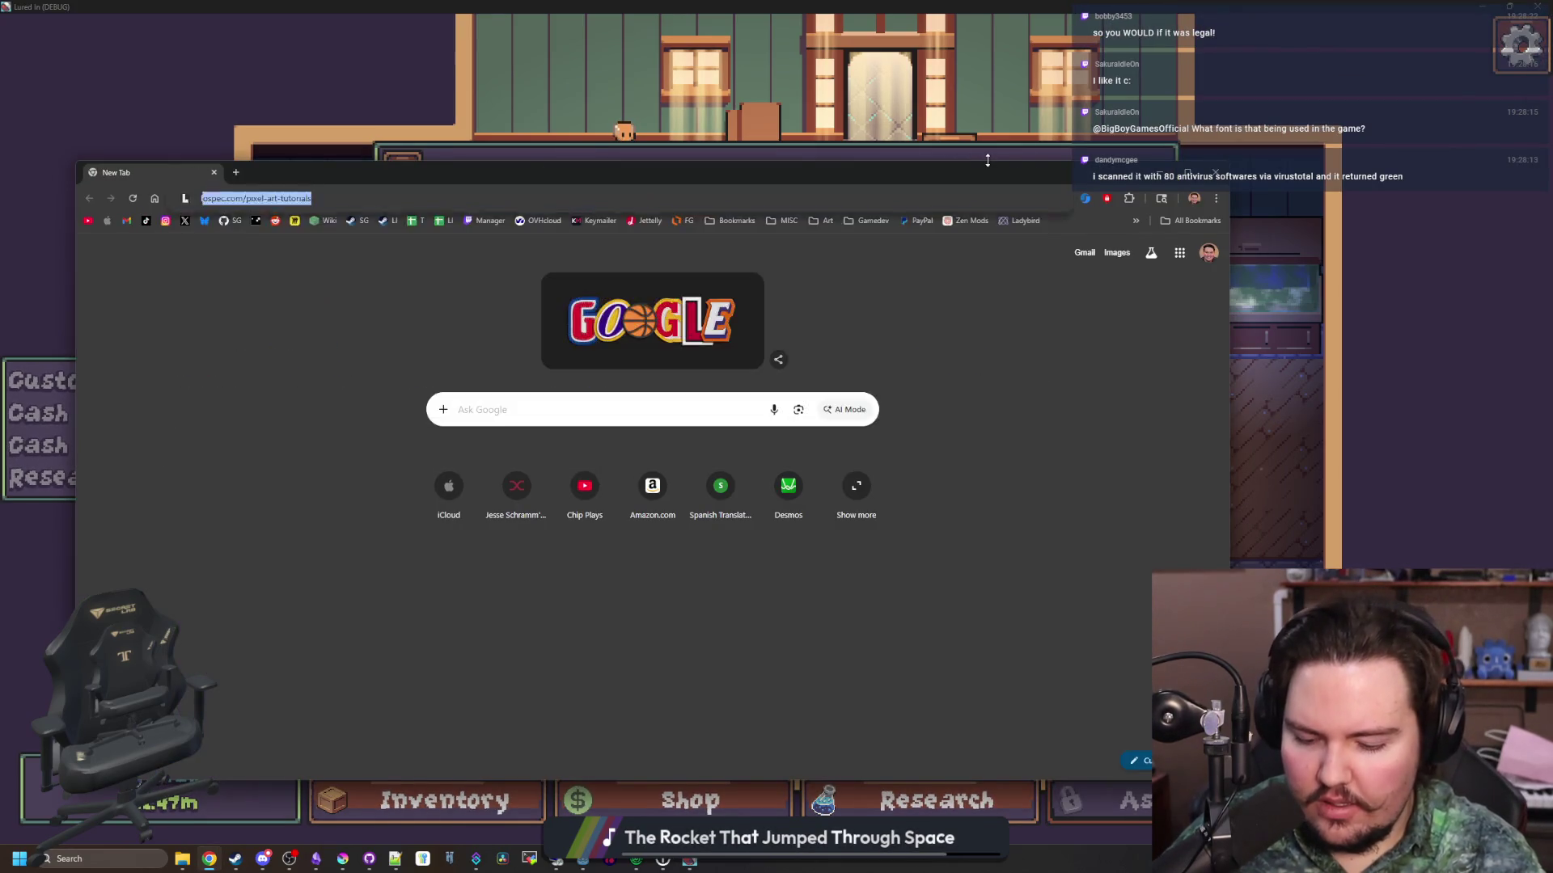
type("ycheesoda")
key("Return")
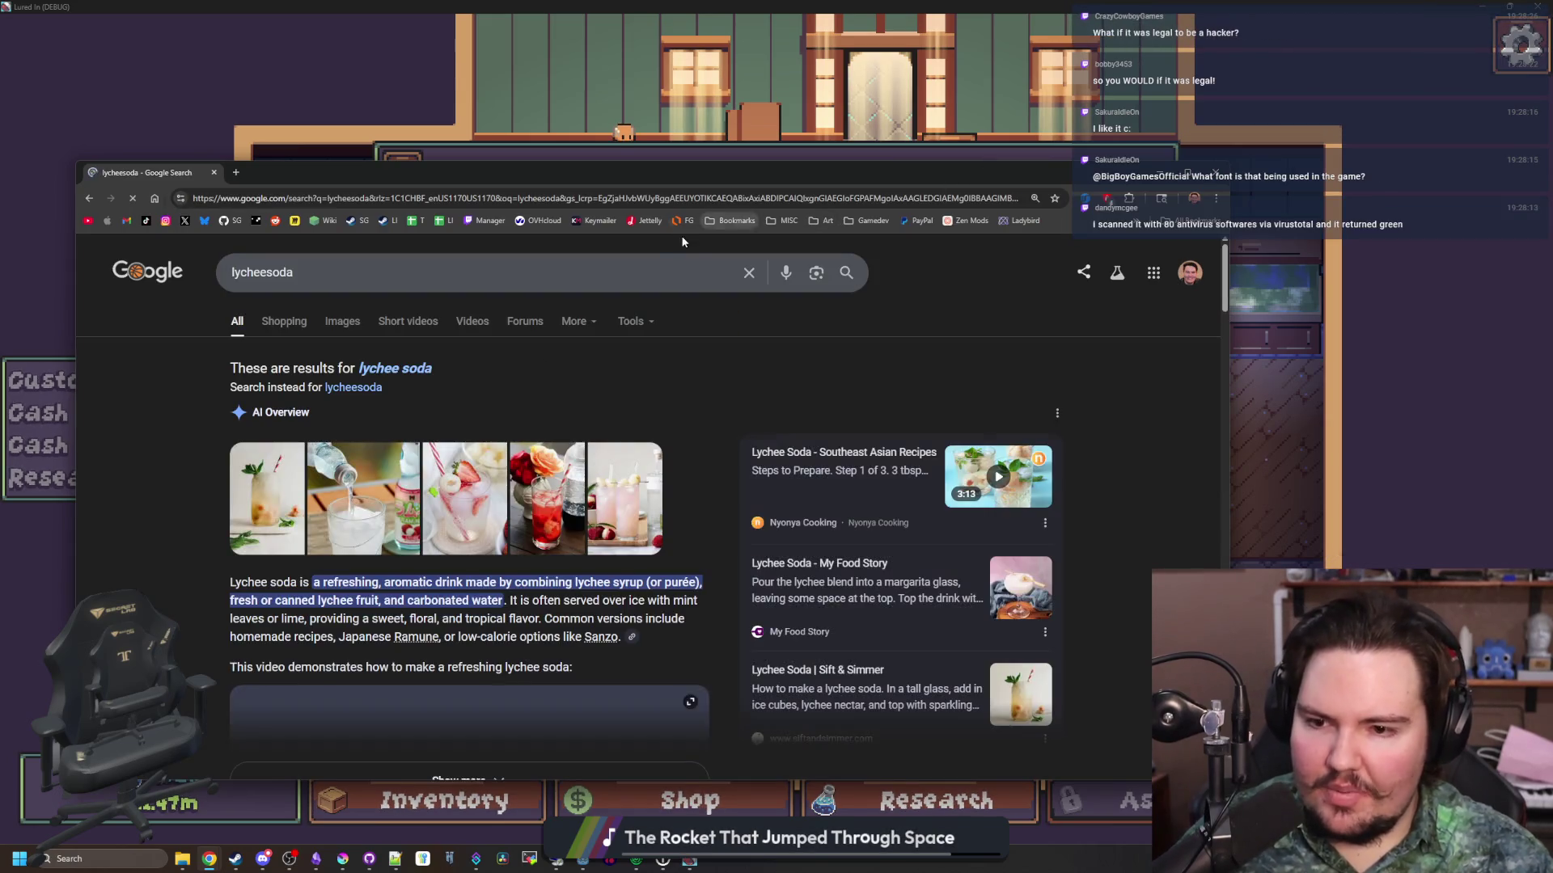
left_click(388, 276)
type("font")
key("Return")
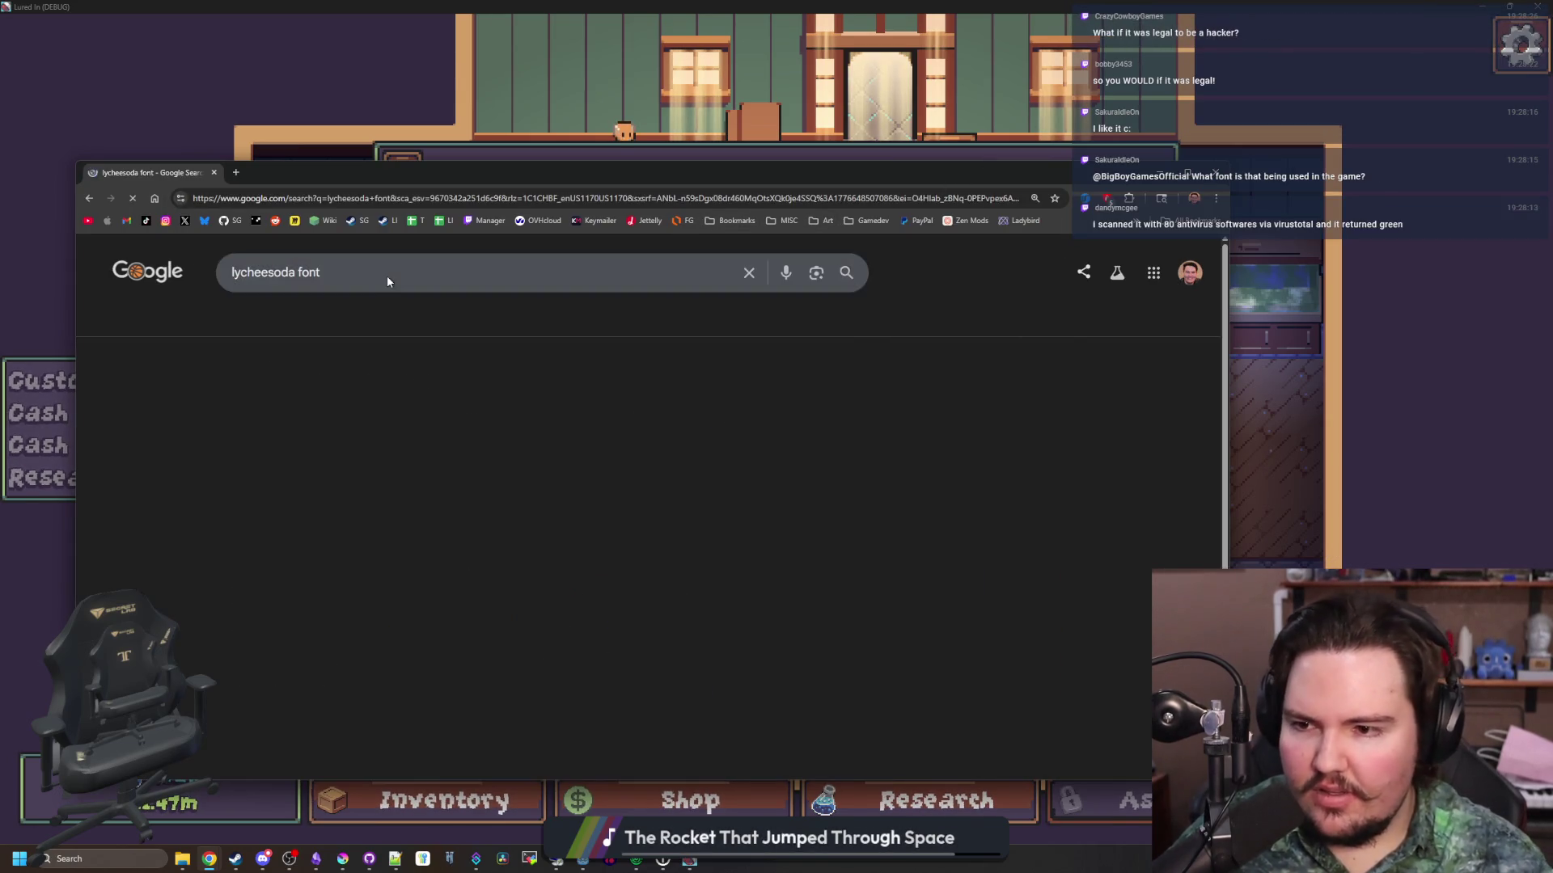
left_click(293, 400)
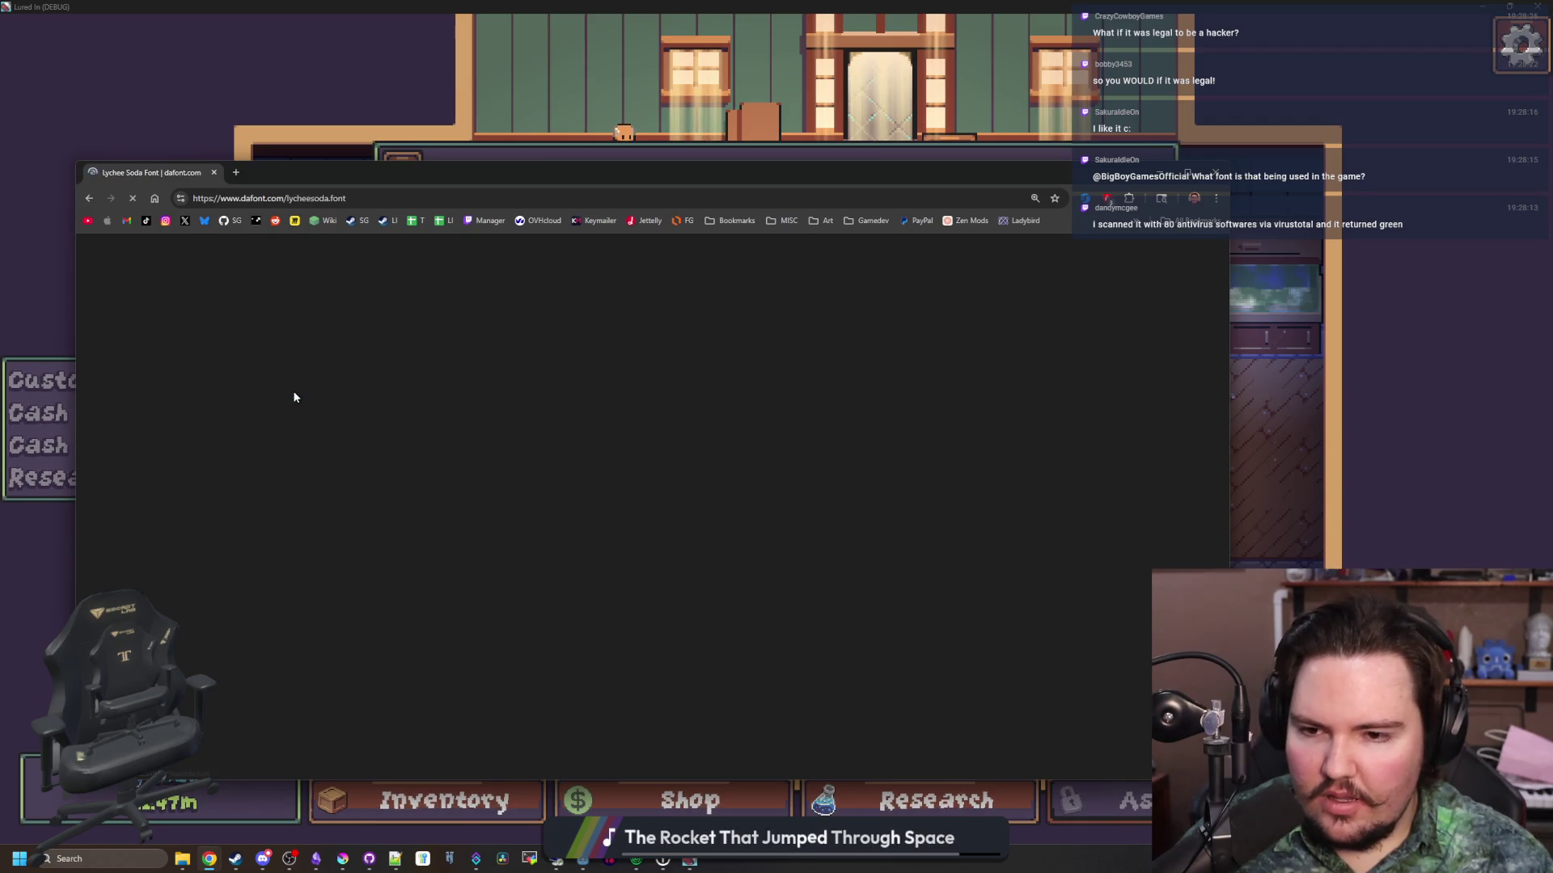
scroll(492, 467, "down", 3)
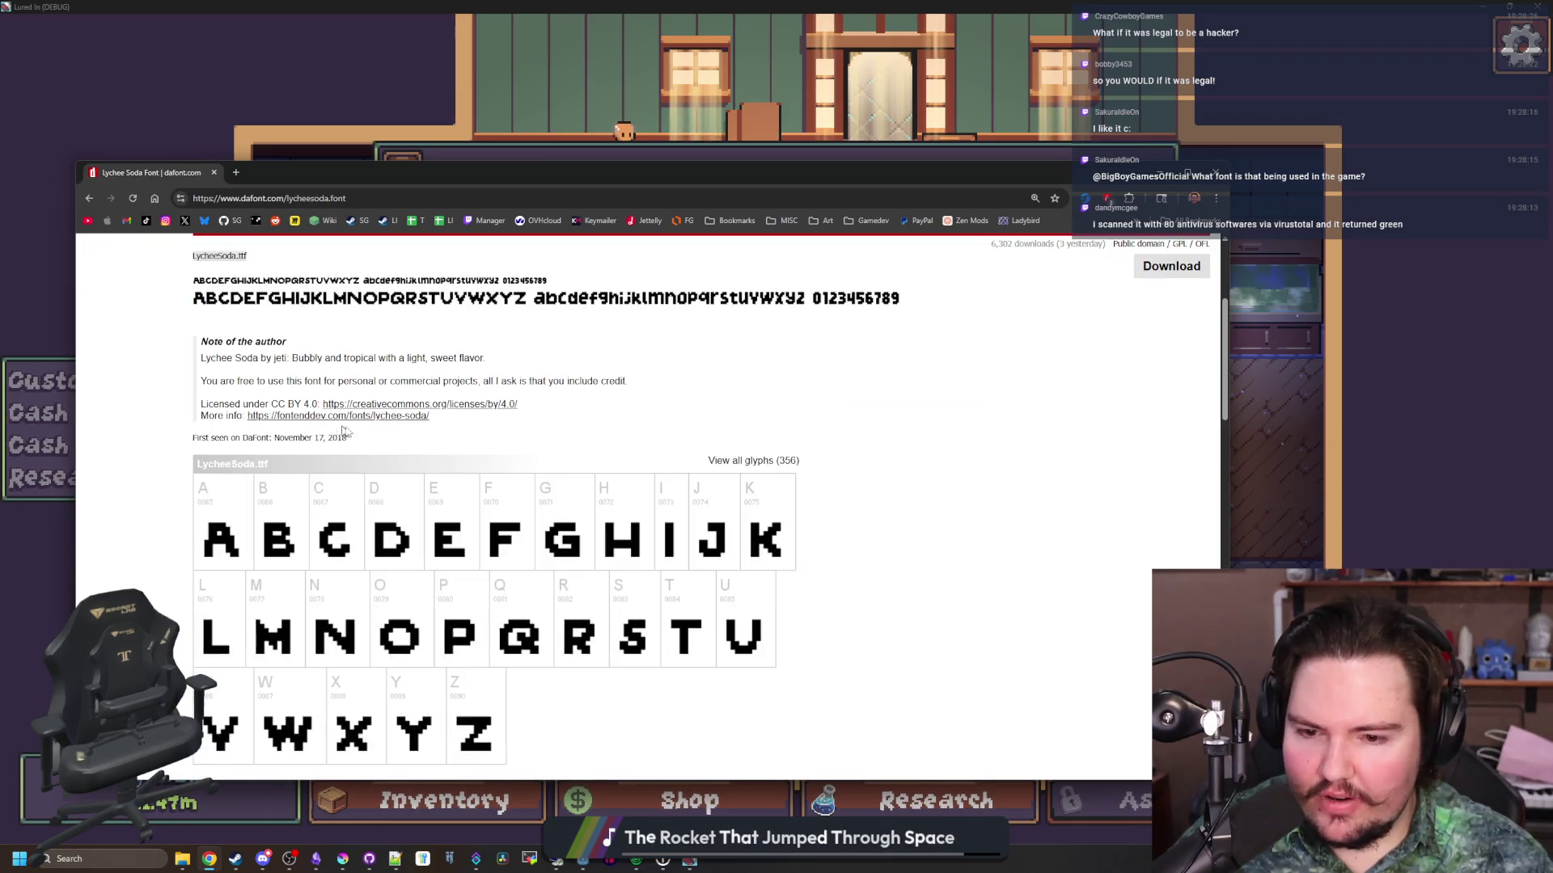
scroll(492, 467, "up", 3)
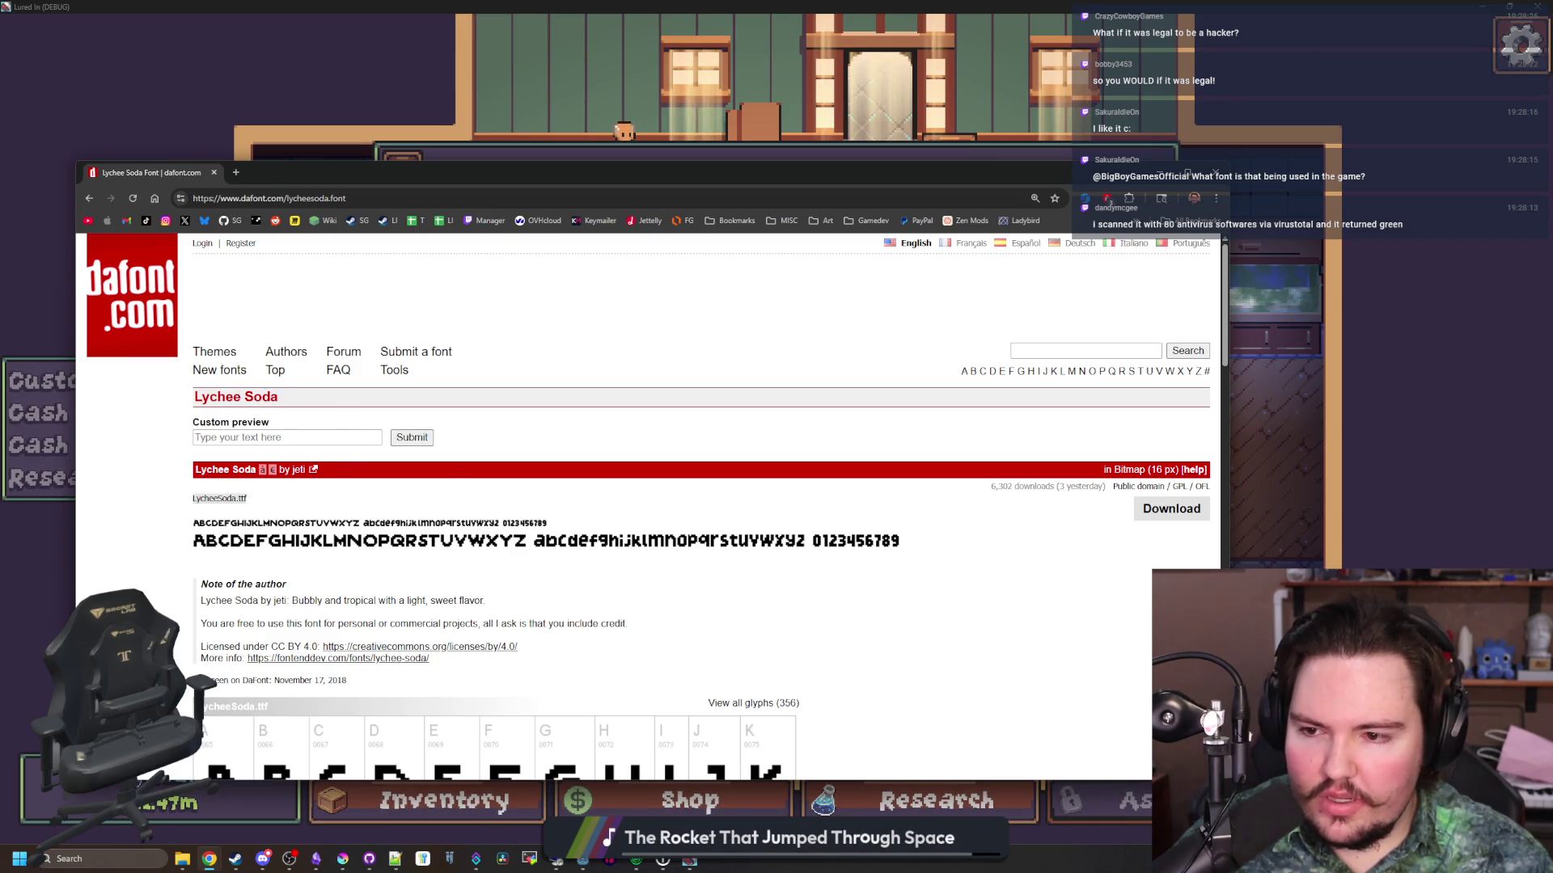
scroll(314, 457, "down", 4)
scroll(313, 457, "up", 4)
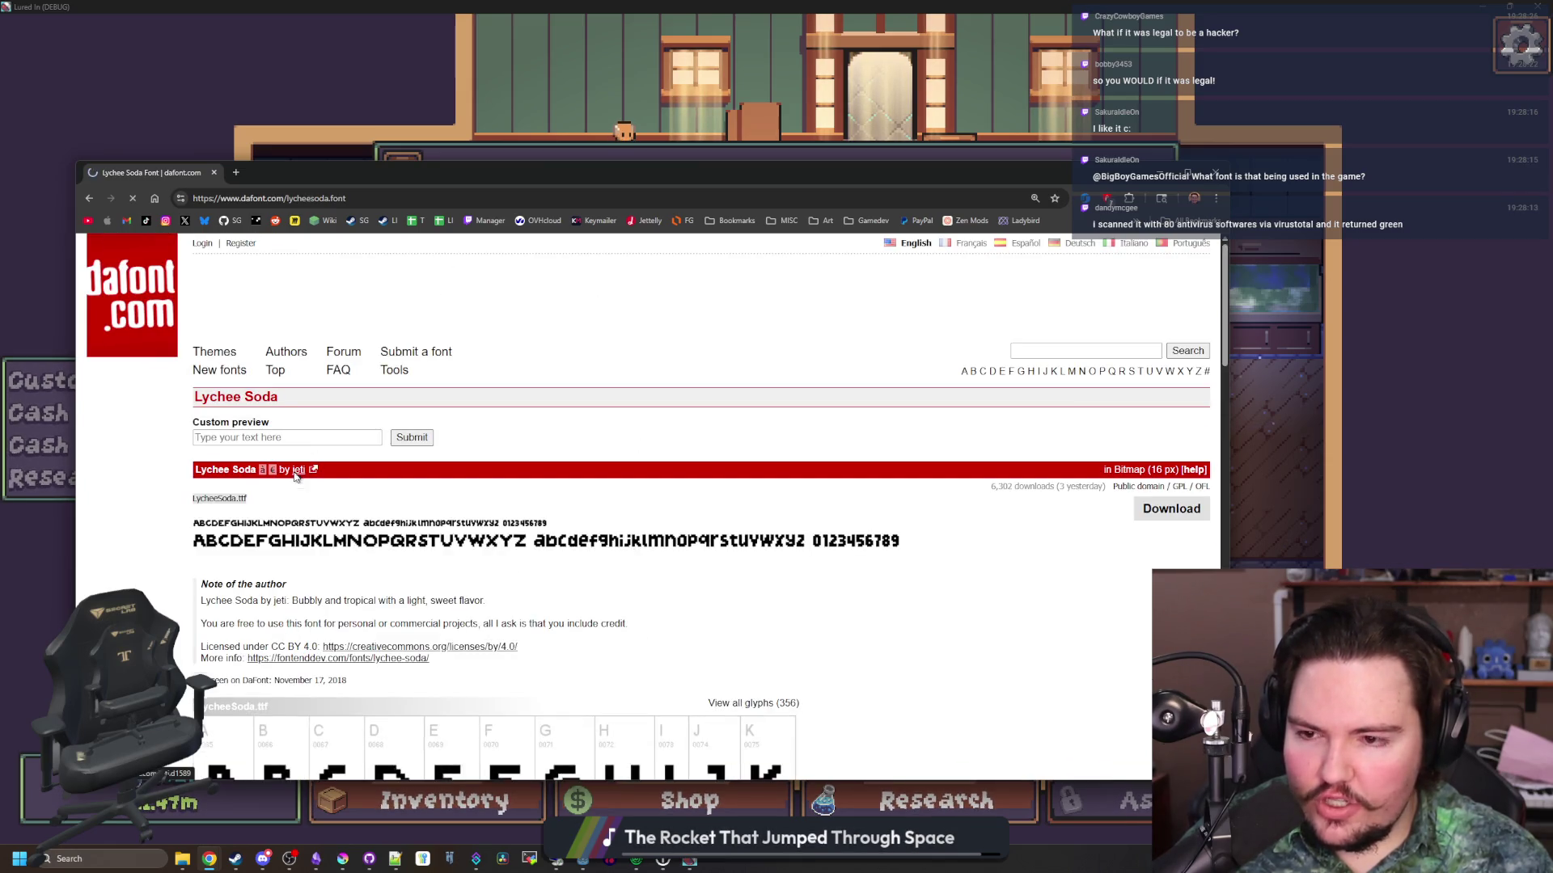
scroll(297, 473, "down", 2)
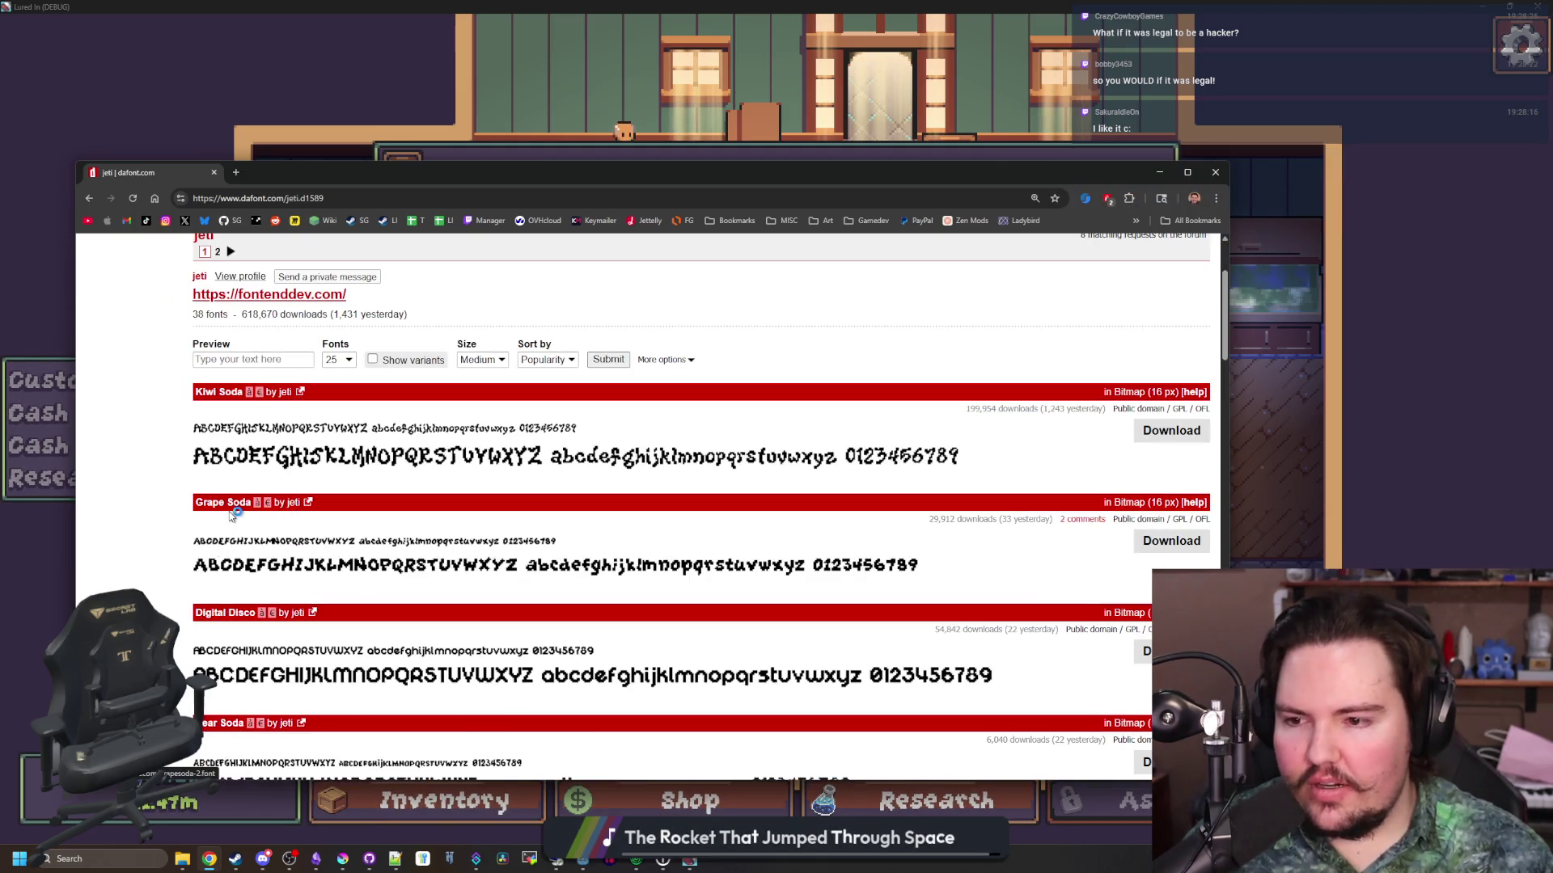
Switch to the Grape Soda font page and scroll down through its glyphs
left_click(299, 174)
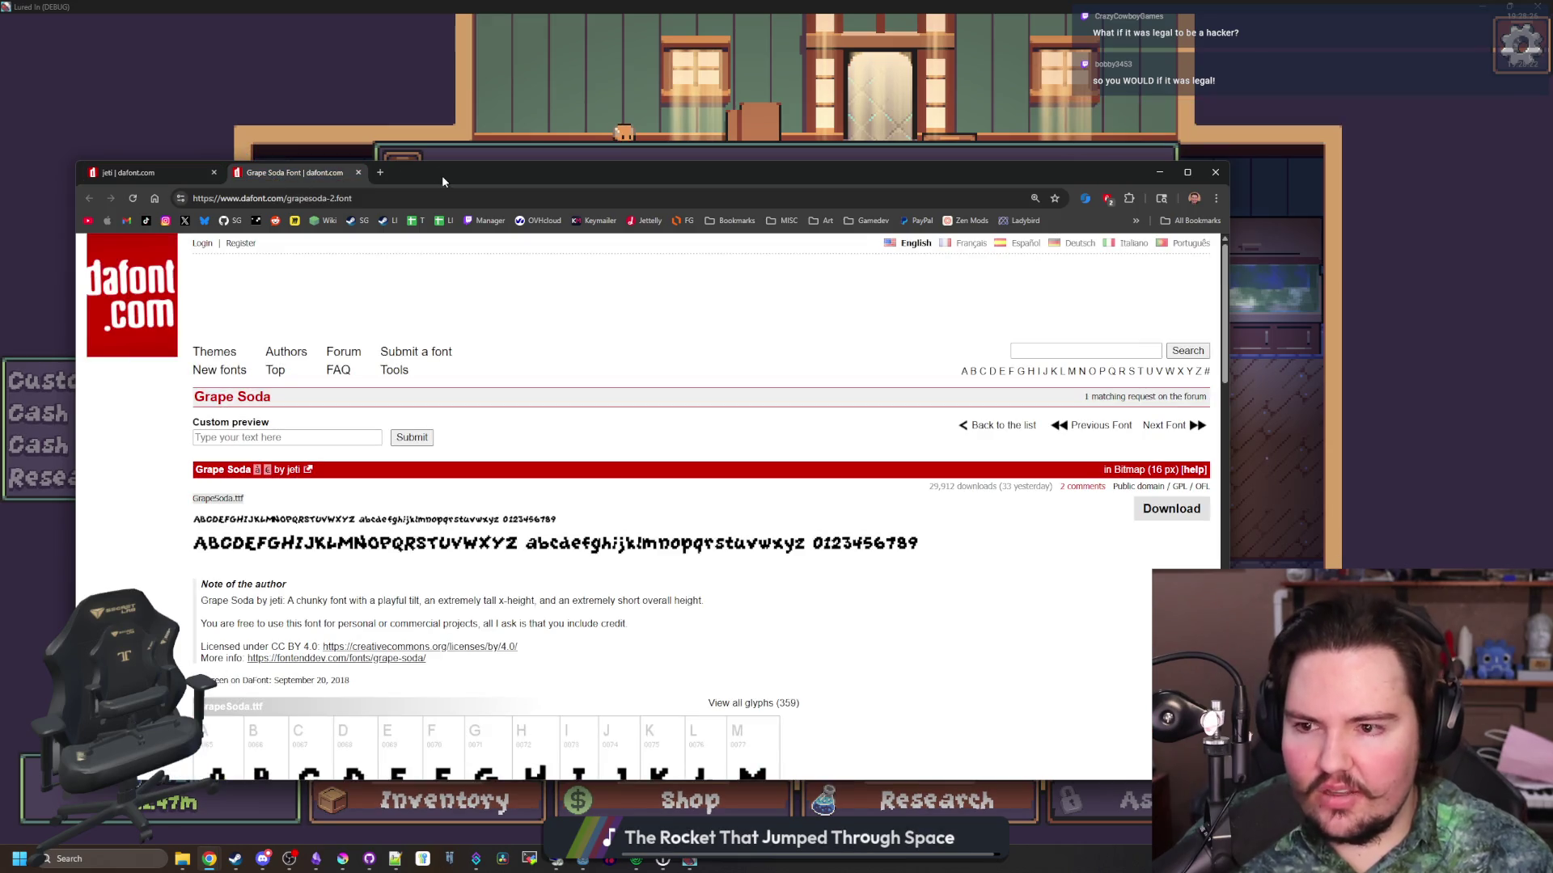
left_click_drag(442, 181, 489, 149)
scroll(775, 487, "down", 15)
scroll(775, 487, "down", 3)
key("alt+Tab")
Turn on the Normal Font option in the game's General options
key("Escape")
left_click(818, 437)
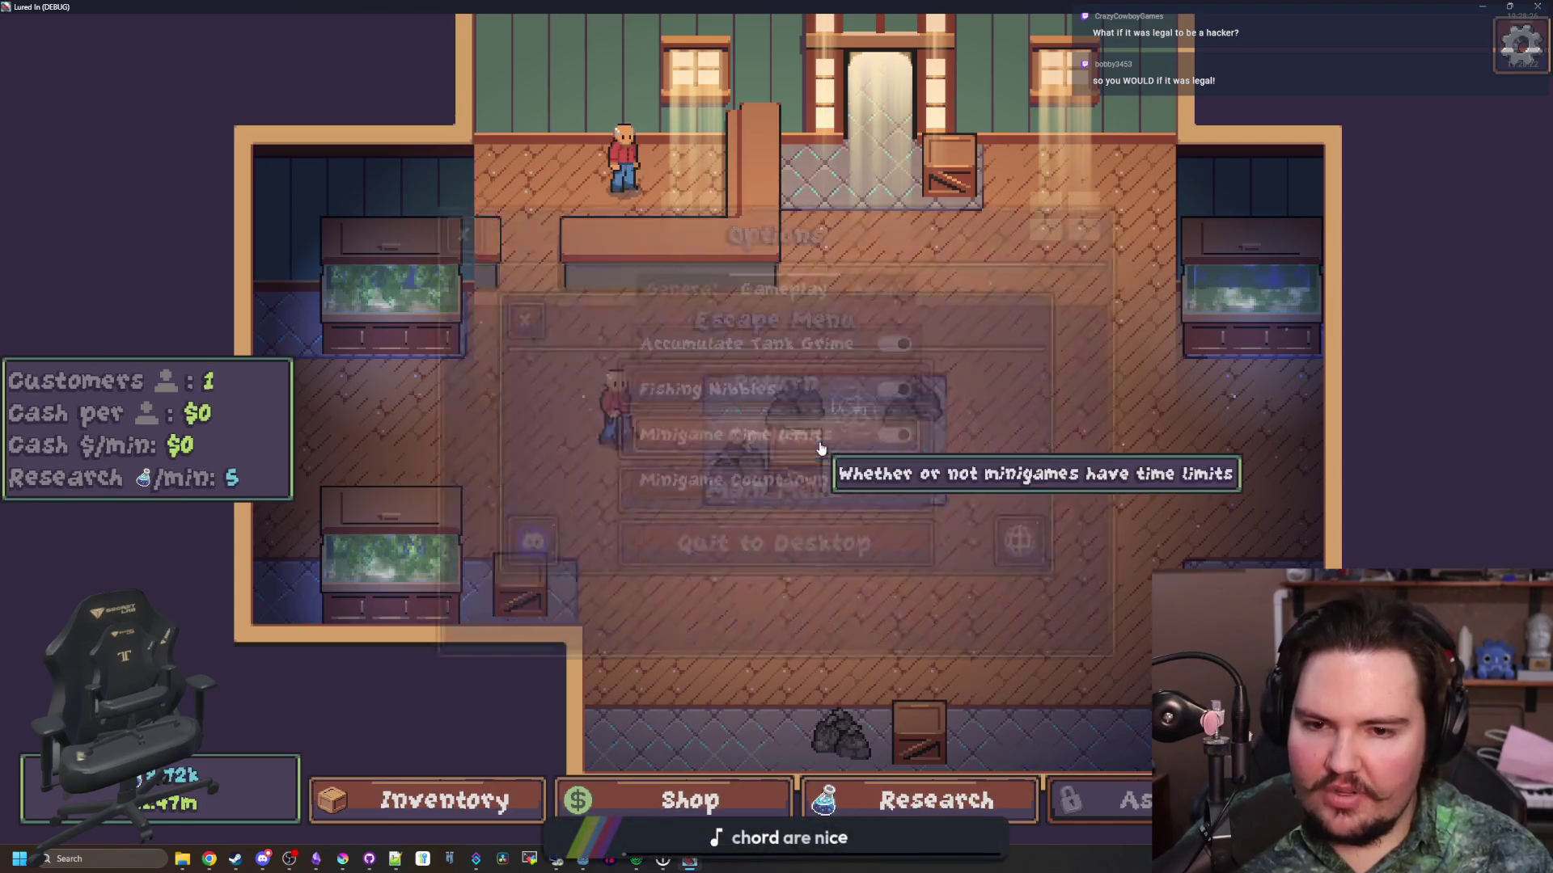
key("ctrl+shift+Tab")
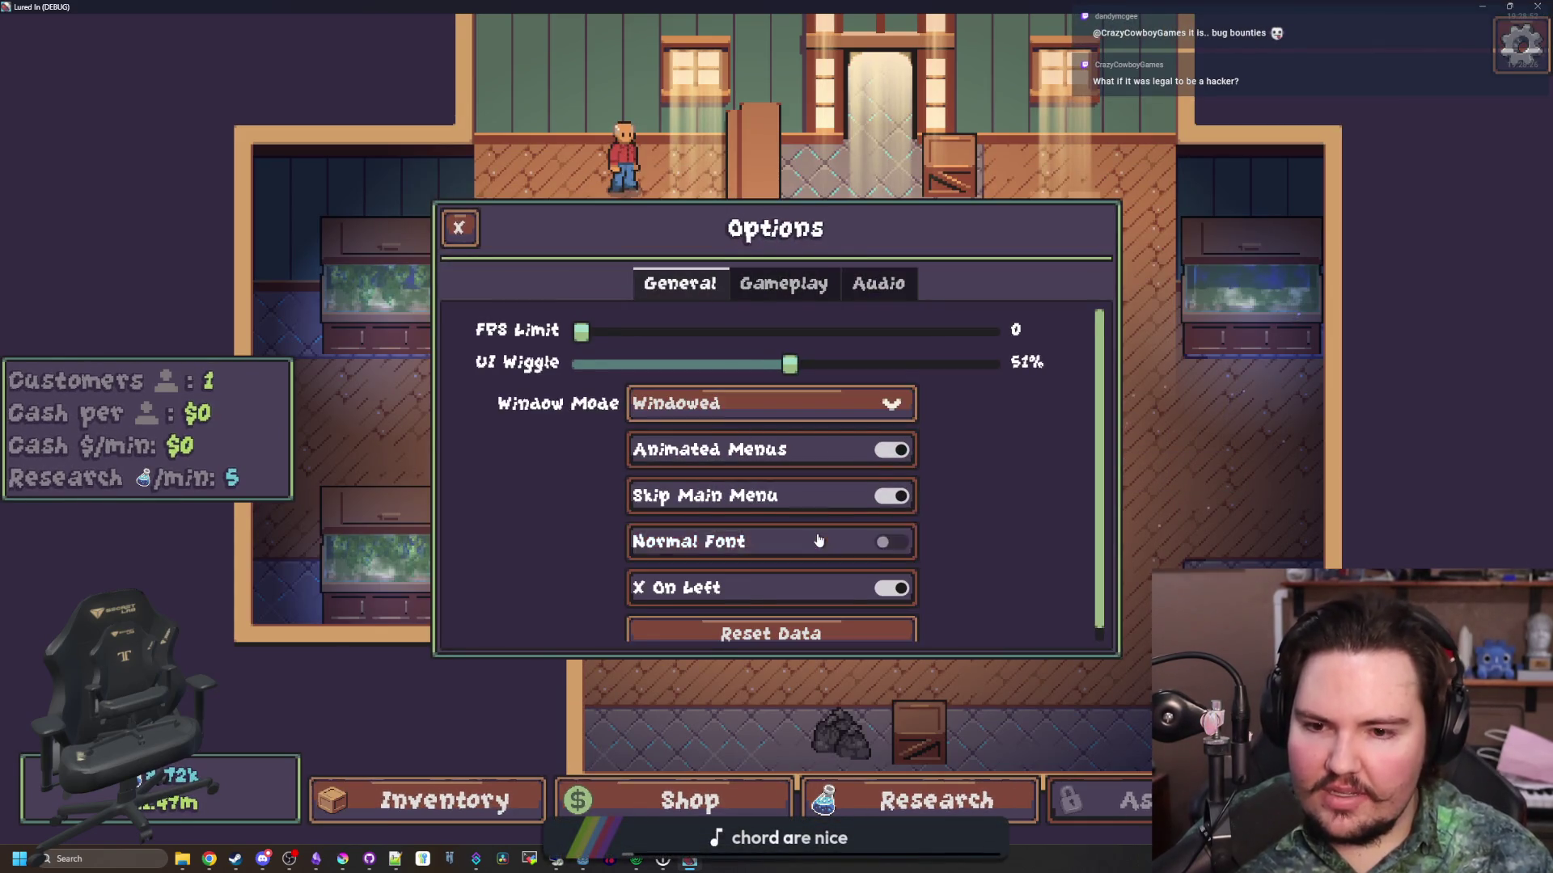
left_click(818, 541)
key("Escape")
key("Escape")
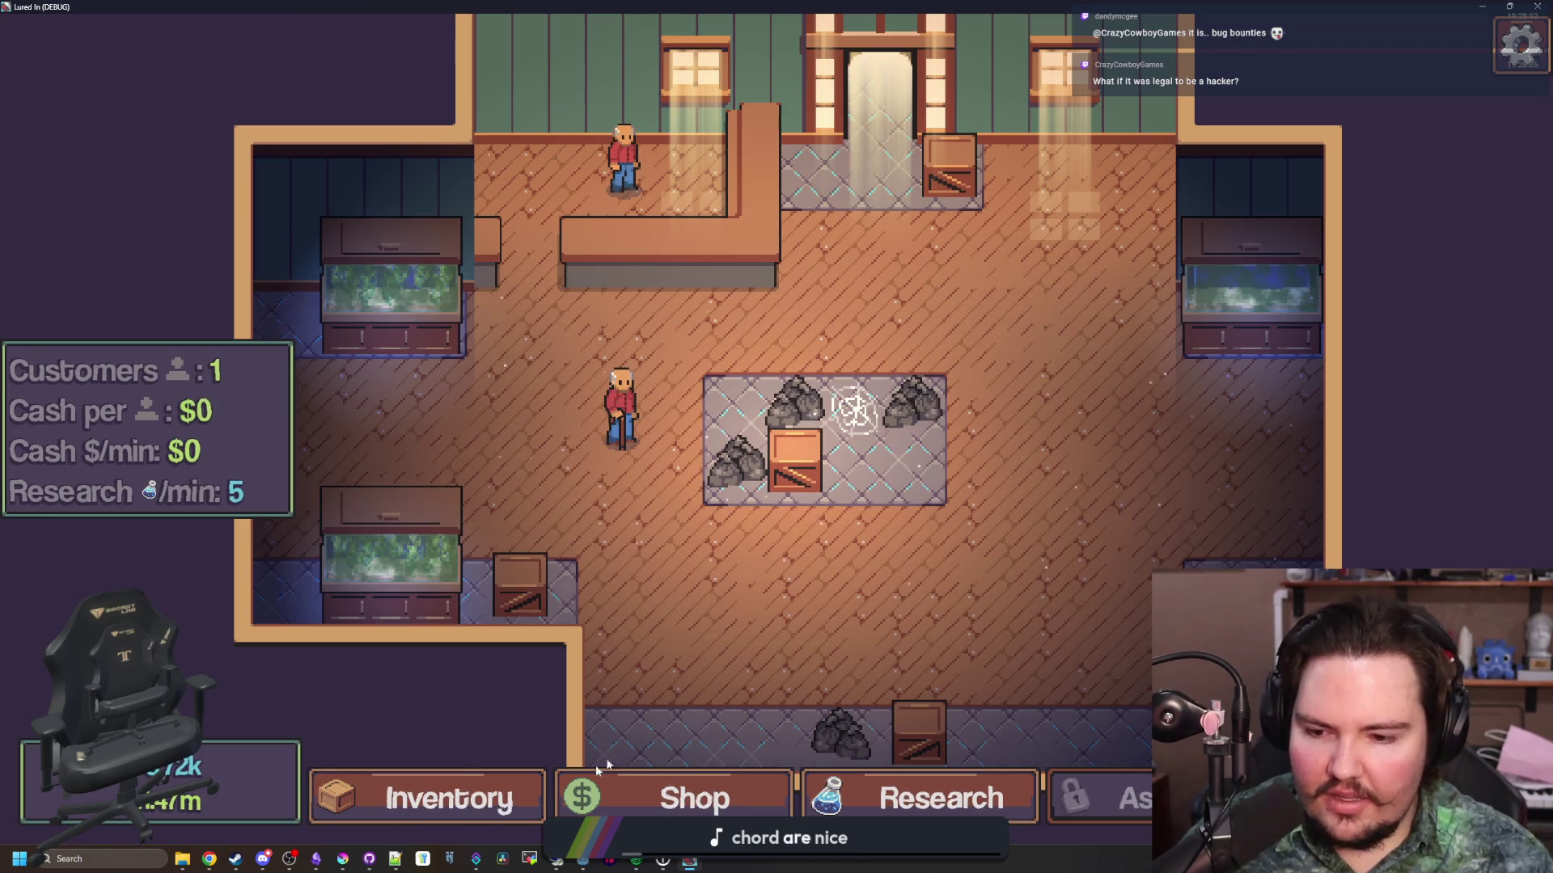
Check the fish inventory in the plain font, then reopen the game's options
key("i")
scroll(897, 608, "up", 1)
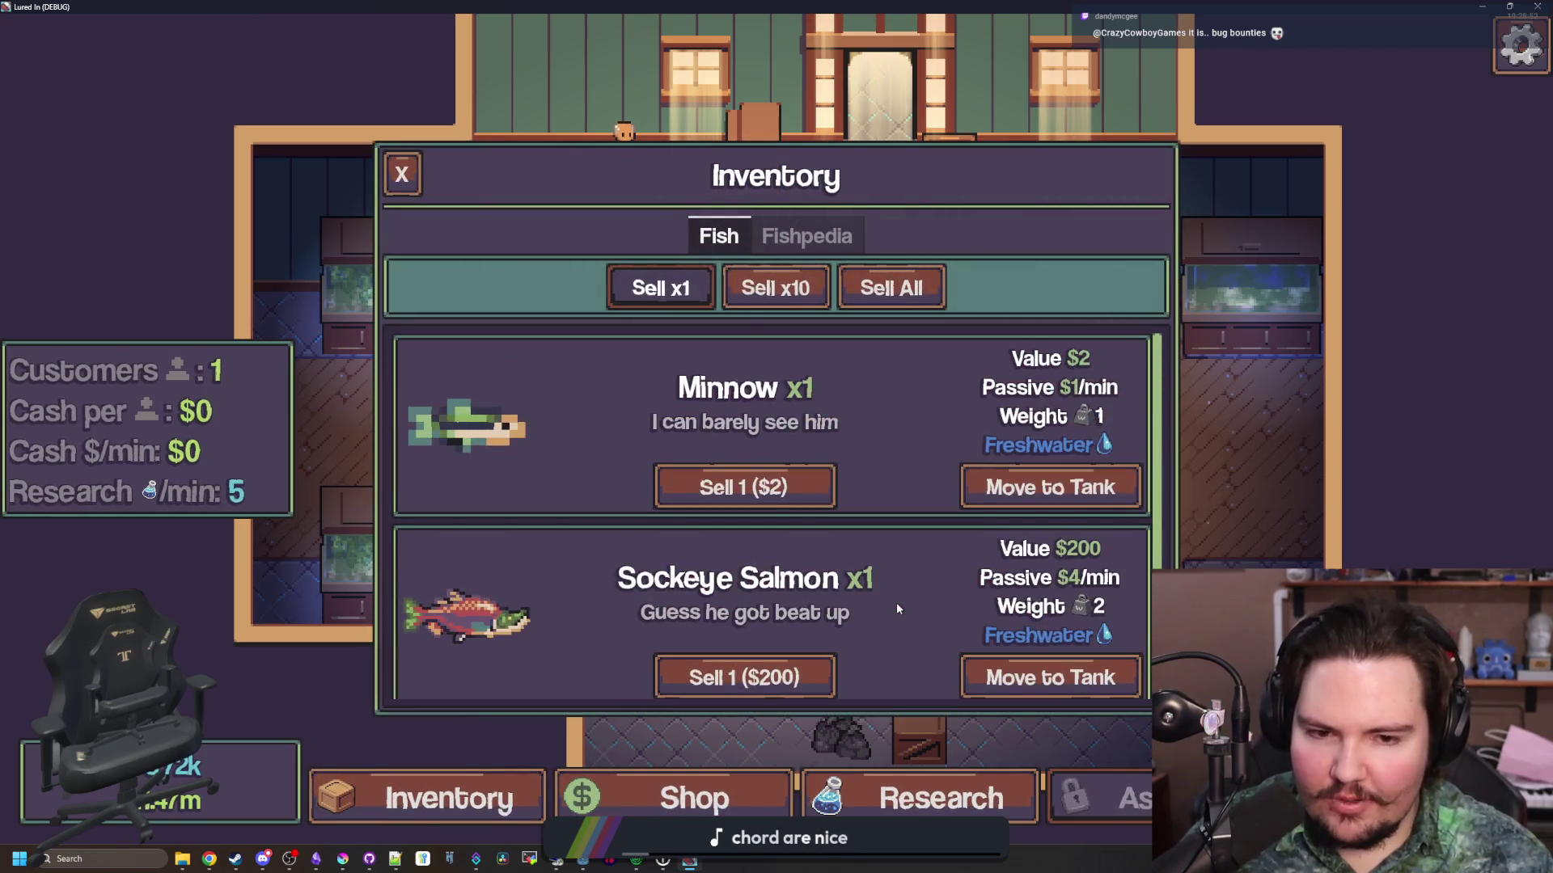
key("Escape")
left_click(774, 437)
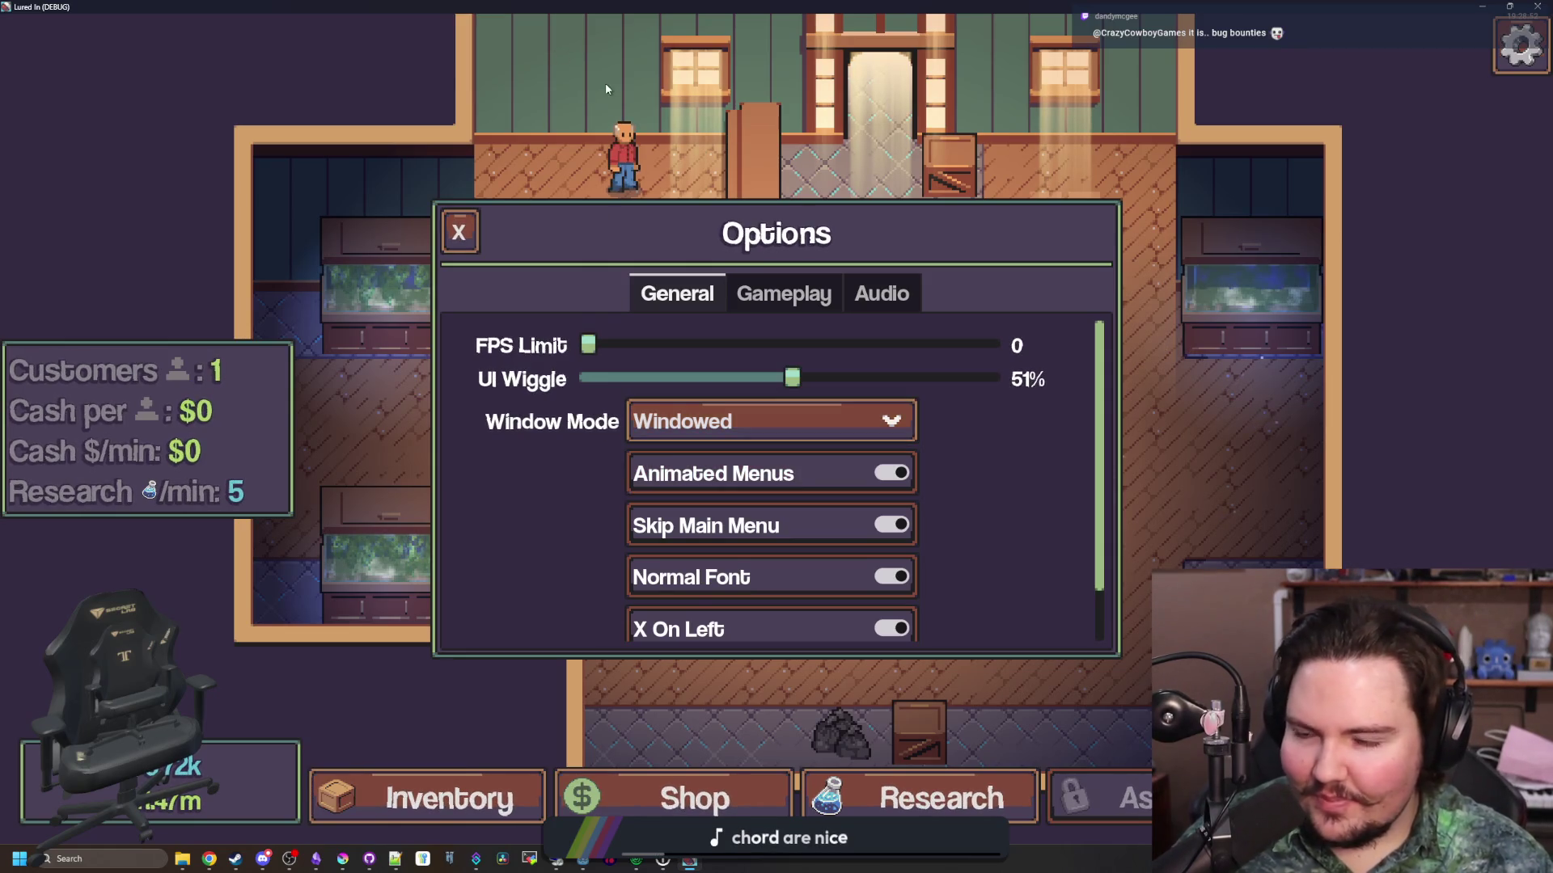
key("alt+Tab")
scroll(542, 444, "up", 10)
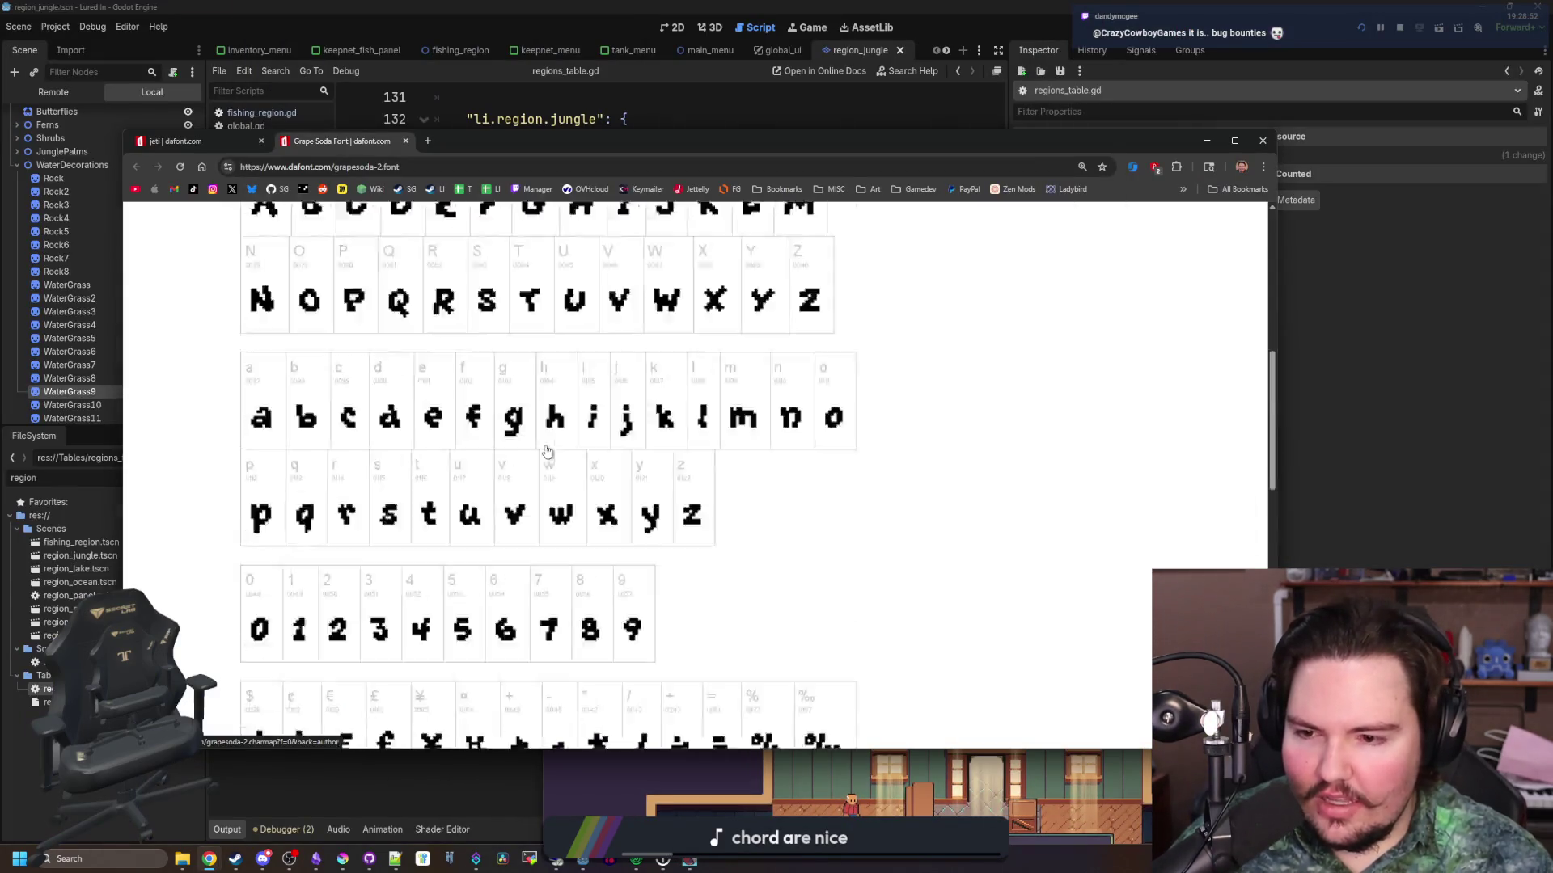
Return to the jeti author's font list page on DaFont
scroll(558, 443, "down", 15)
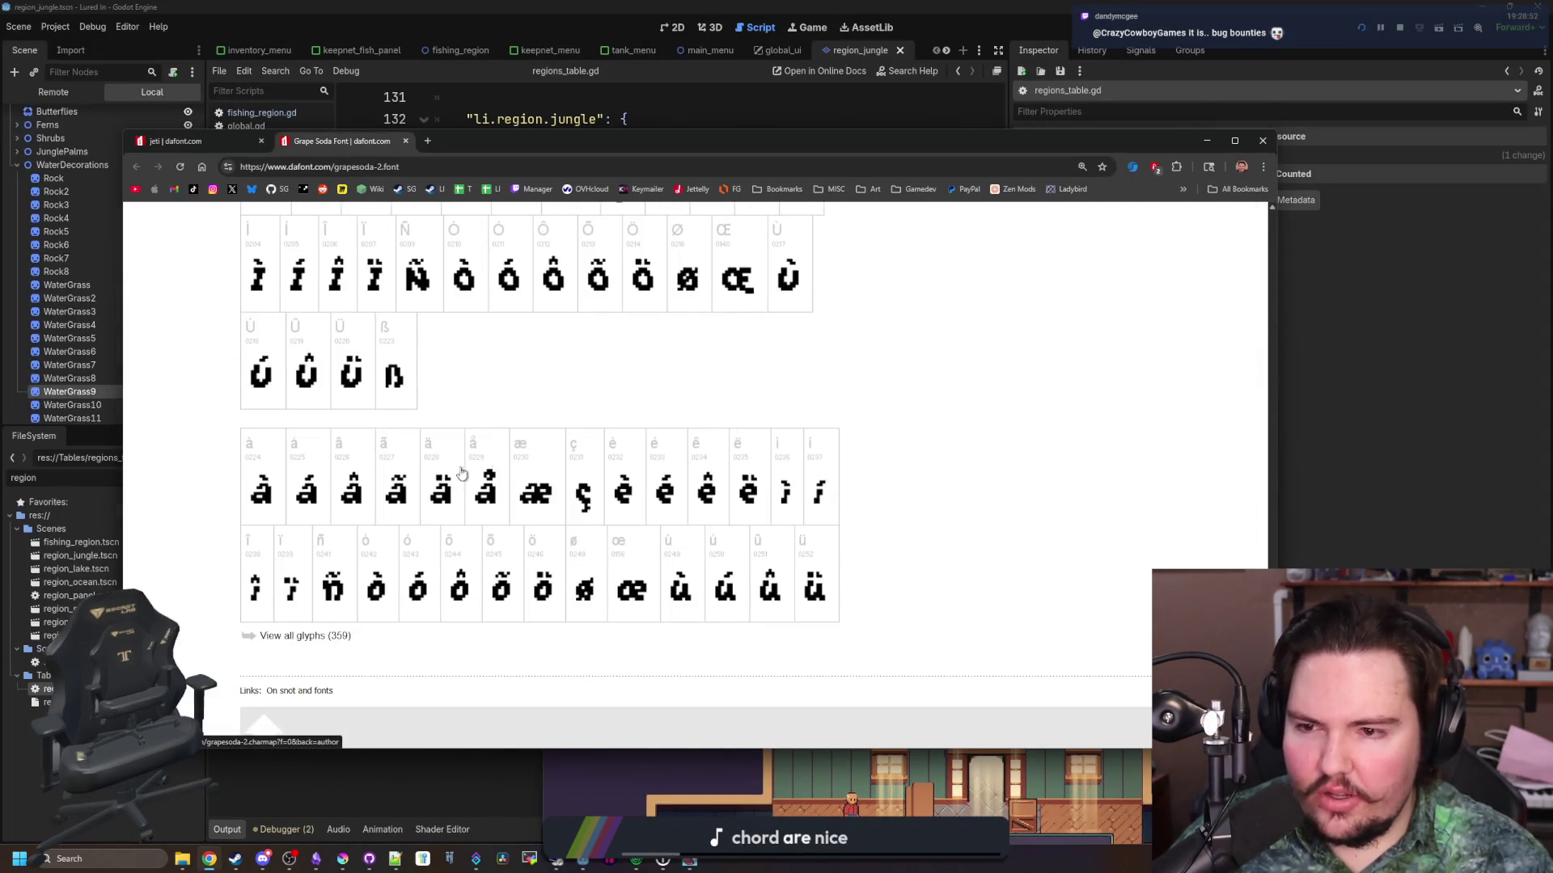
scroll(461, 473, "up", 15)
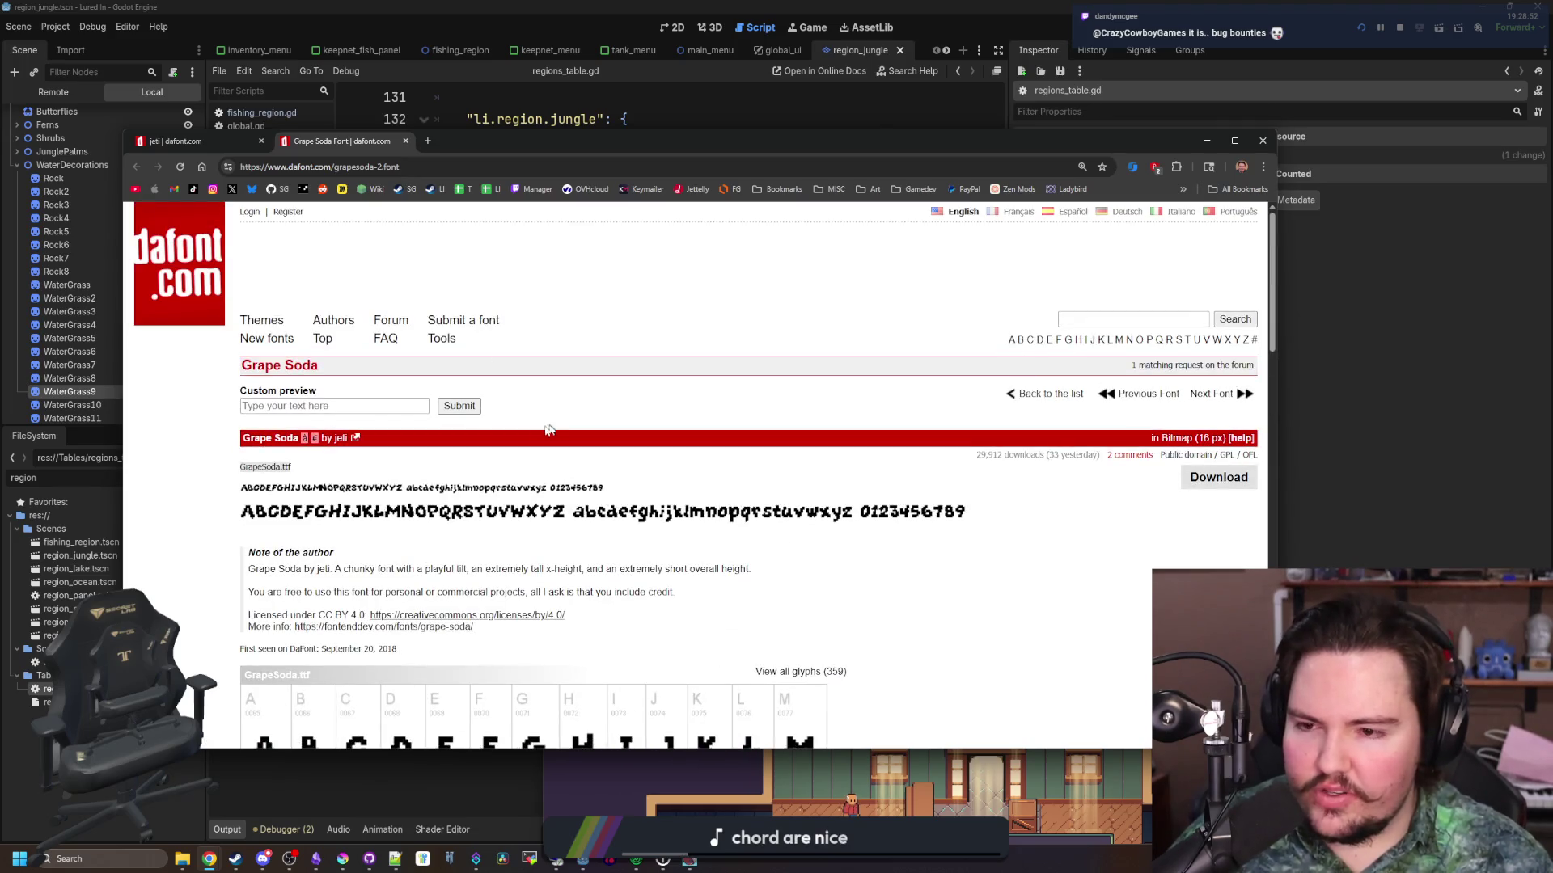
left_click(174, 142)
Bring Lured In back to the front and open its Languages menu
mouse_move(690, 863)
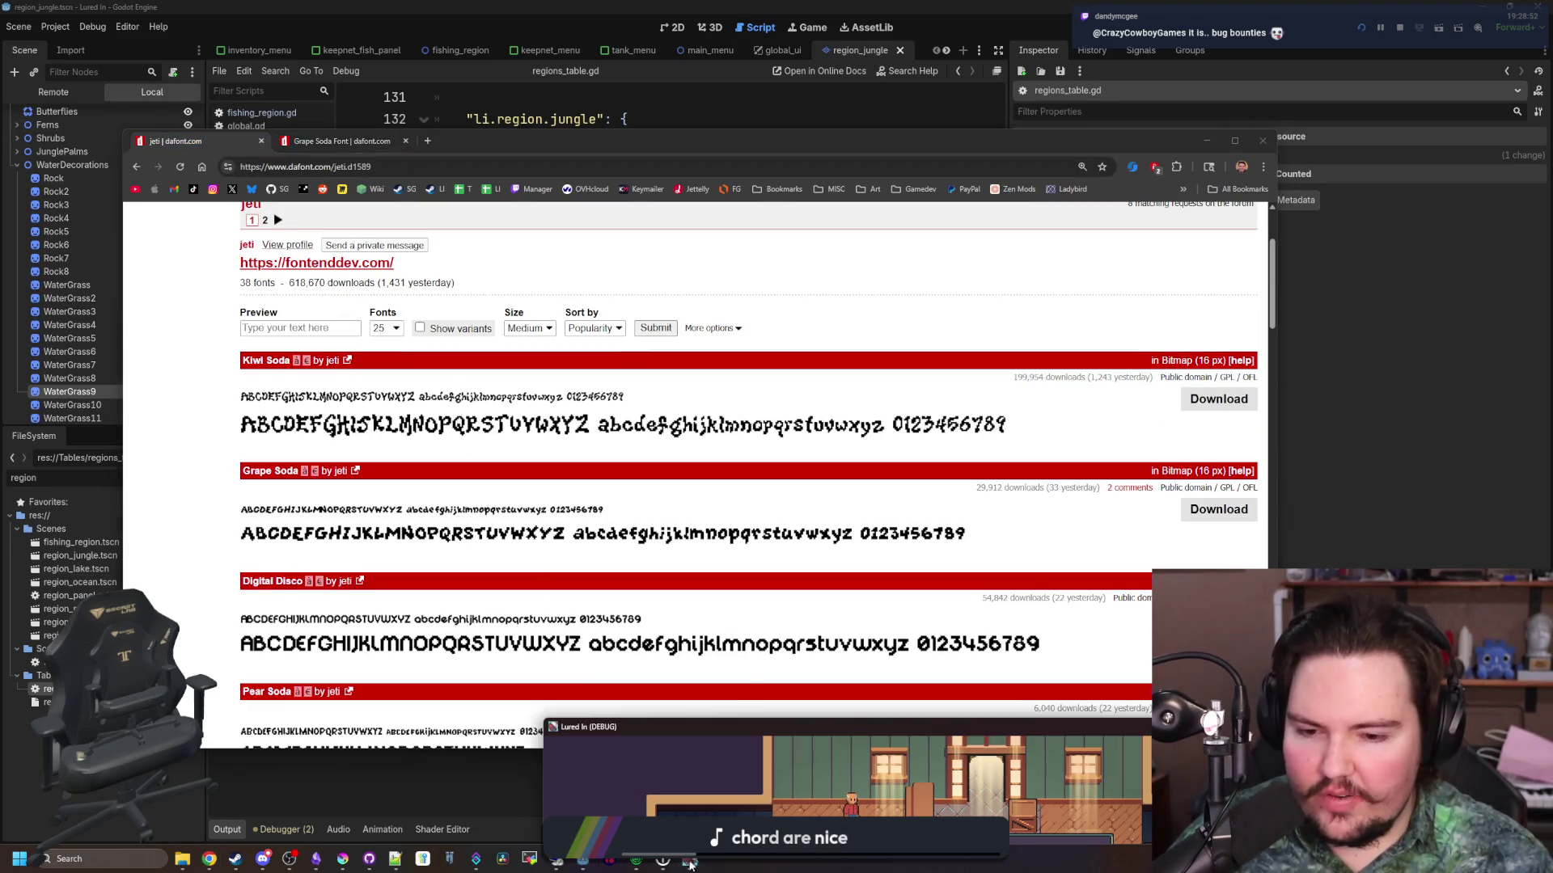
left_click(762, 731)
scroll(902, 505, "down", 5)
scroll(902, 506, "up", 10)
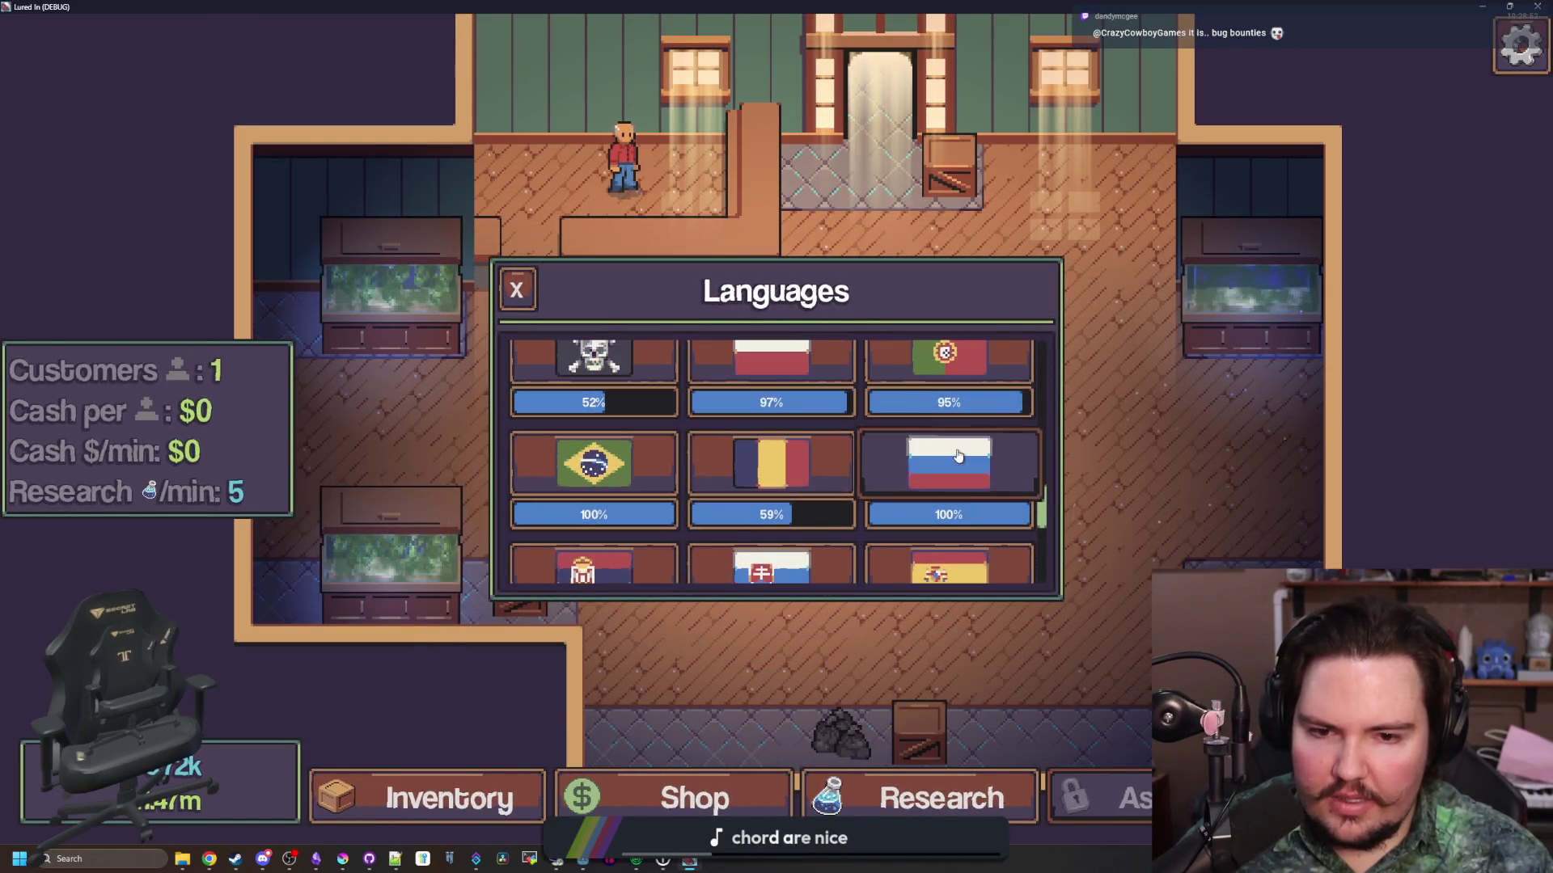
Switch the game language to Russian and reopen the options
left_click(956, 464)
key("Escape")
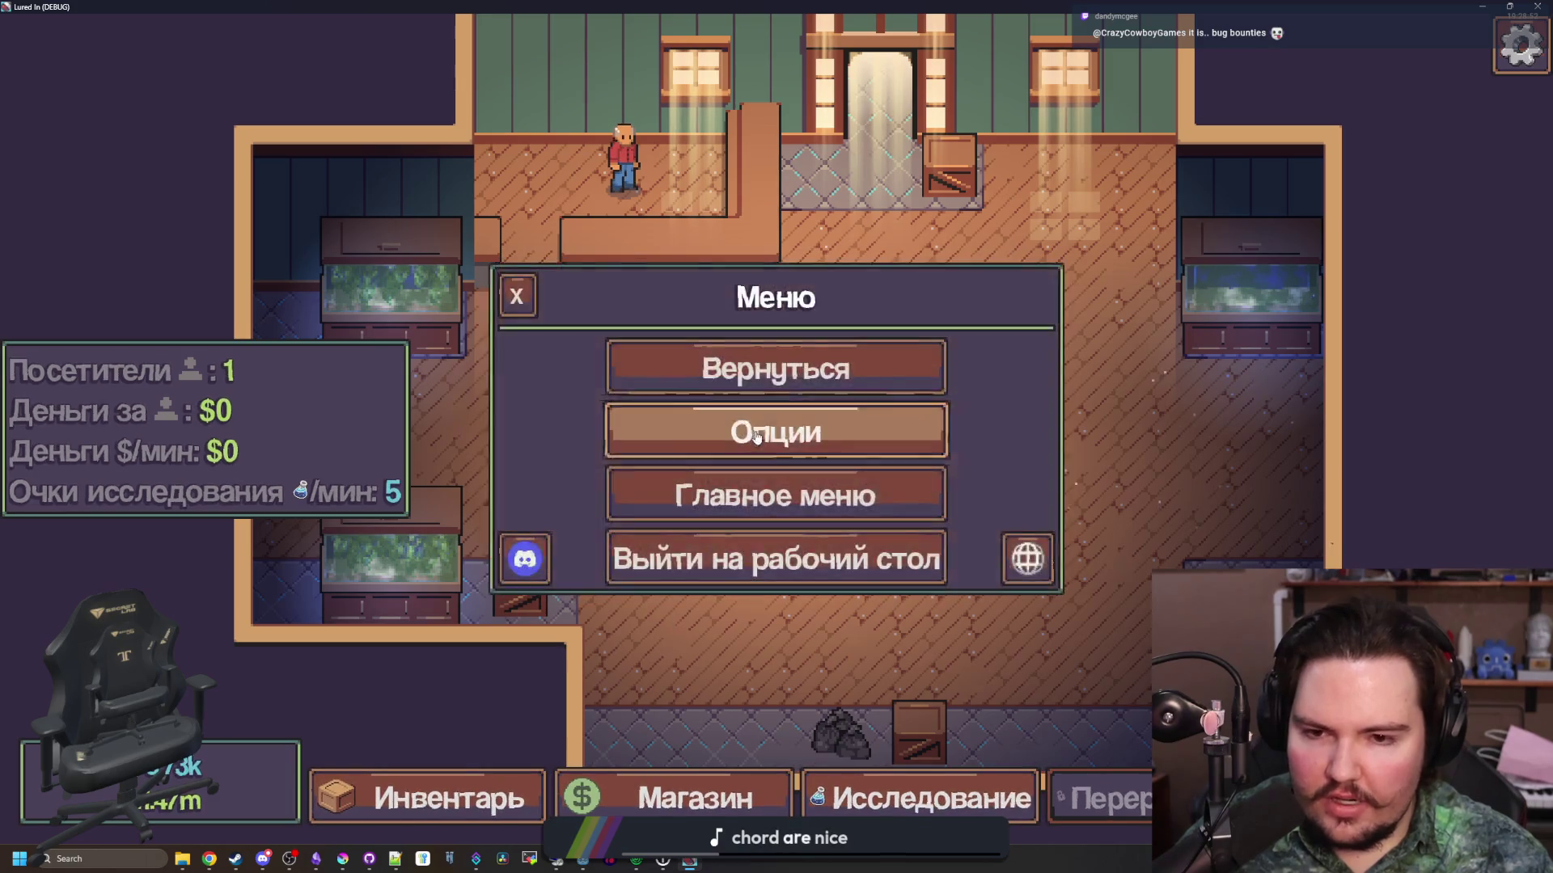
left_click(762, 430)
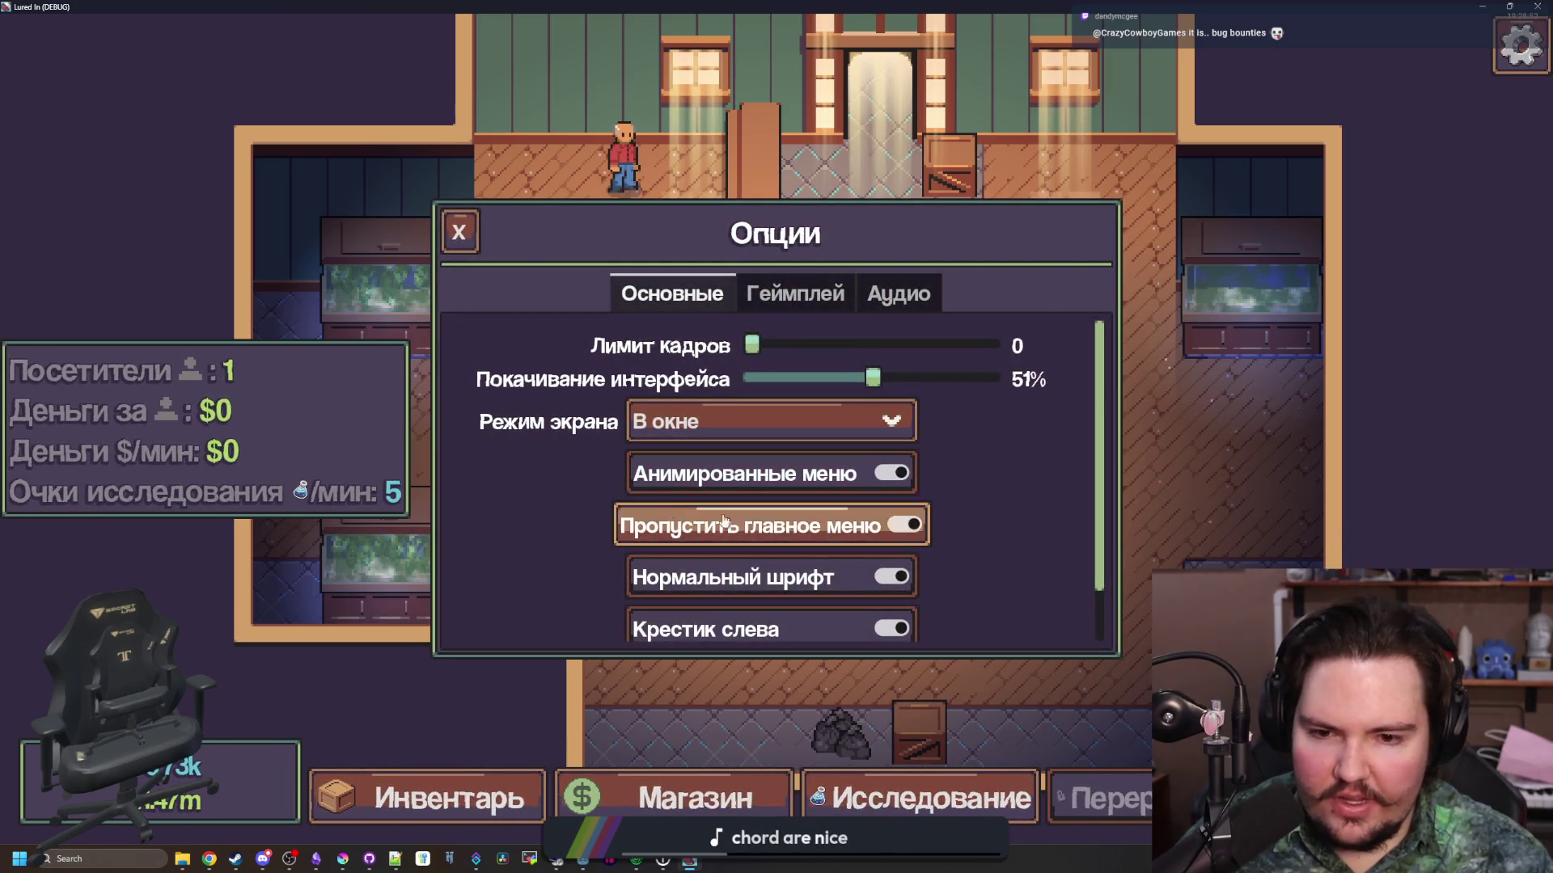
Toggle Нормальный шрифт on and off to compare, leaving the pixel font active
left_click(773, 577)
scroll(770, 569, "down", 1)
left_click(768, 536)
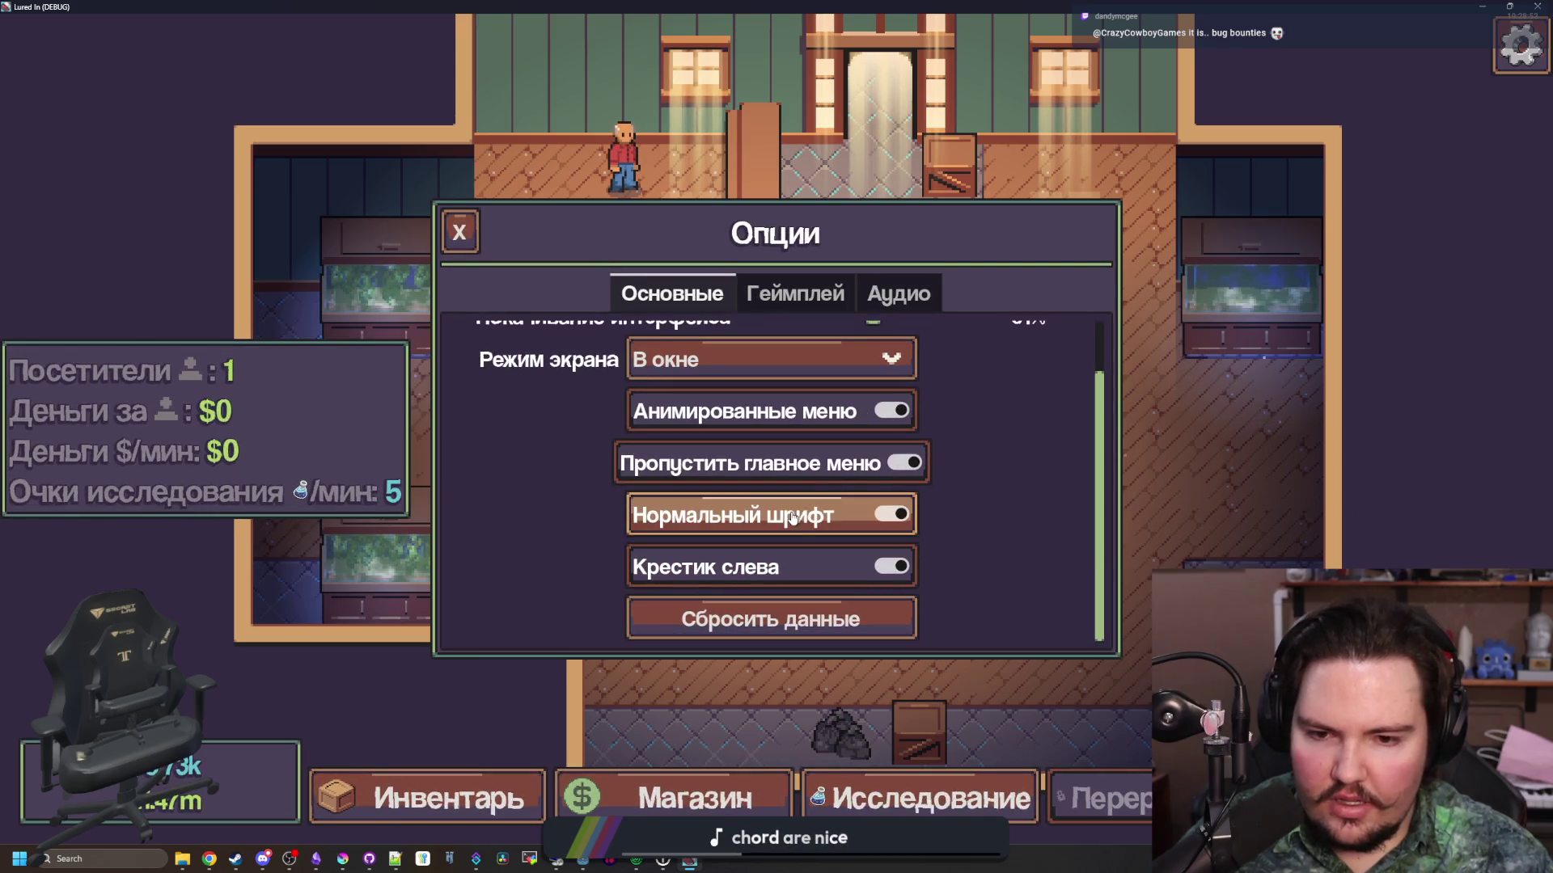
left_click(768, 536)
left_click(769, 535)
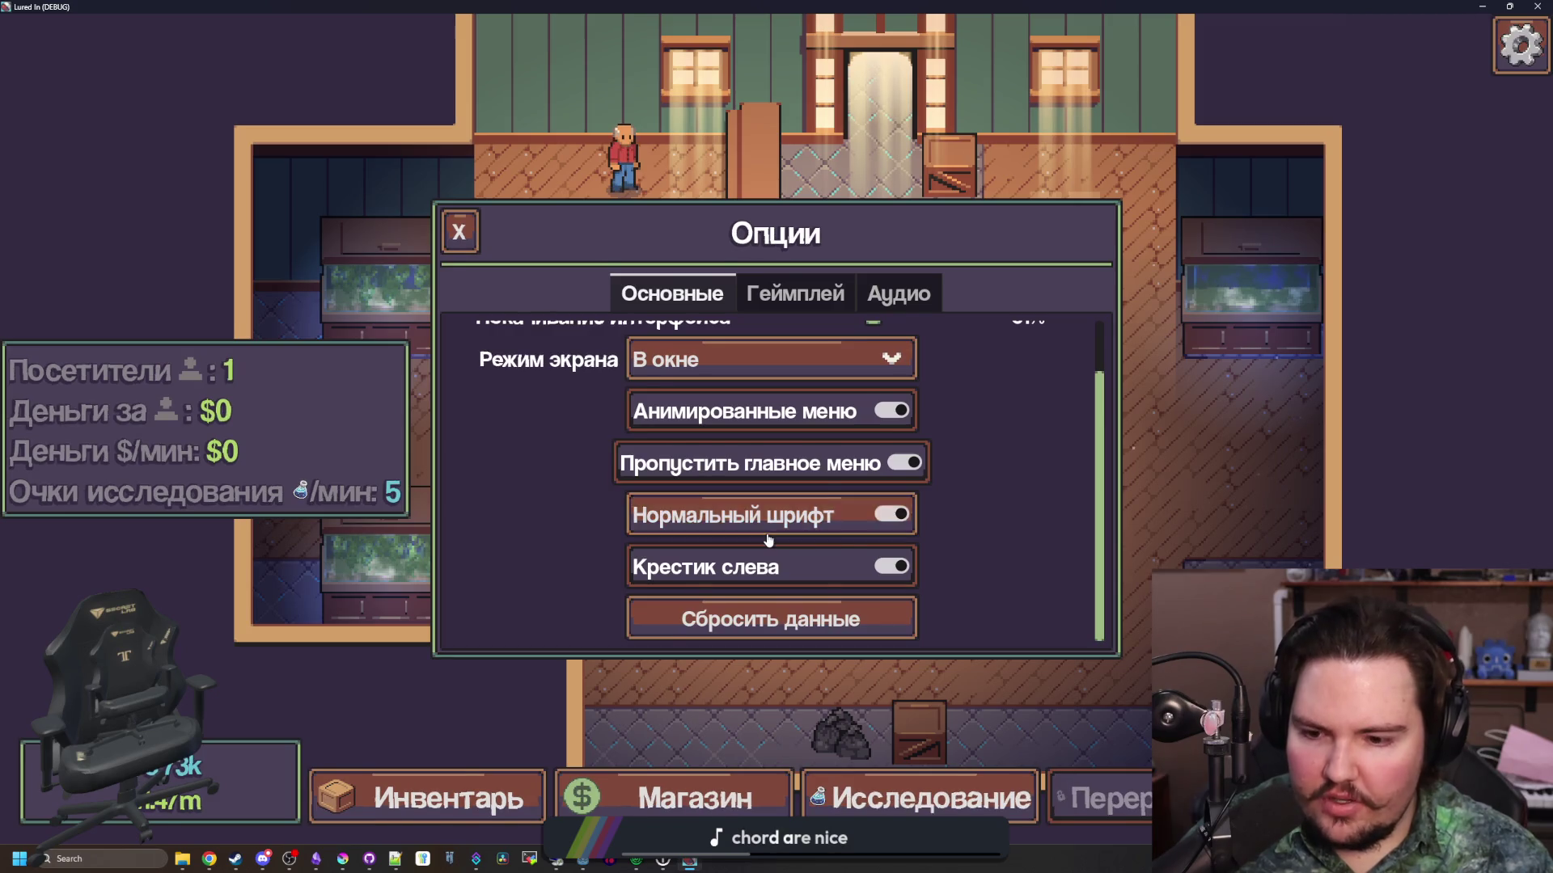
left_click(768, 511)
Close the game menus, restore the game to a smaller window, and bring Chrome forward
key("Escape")
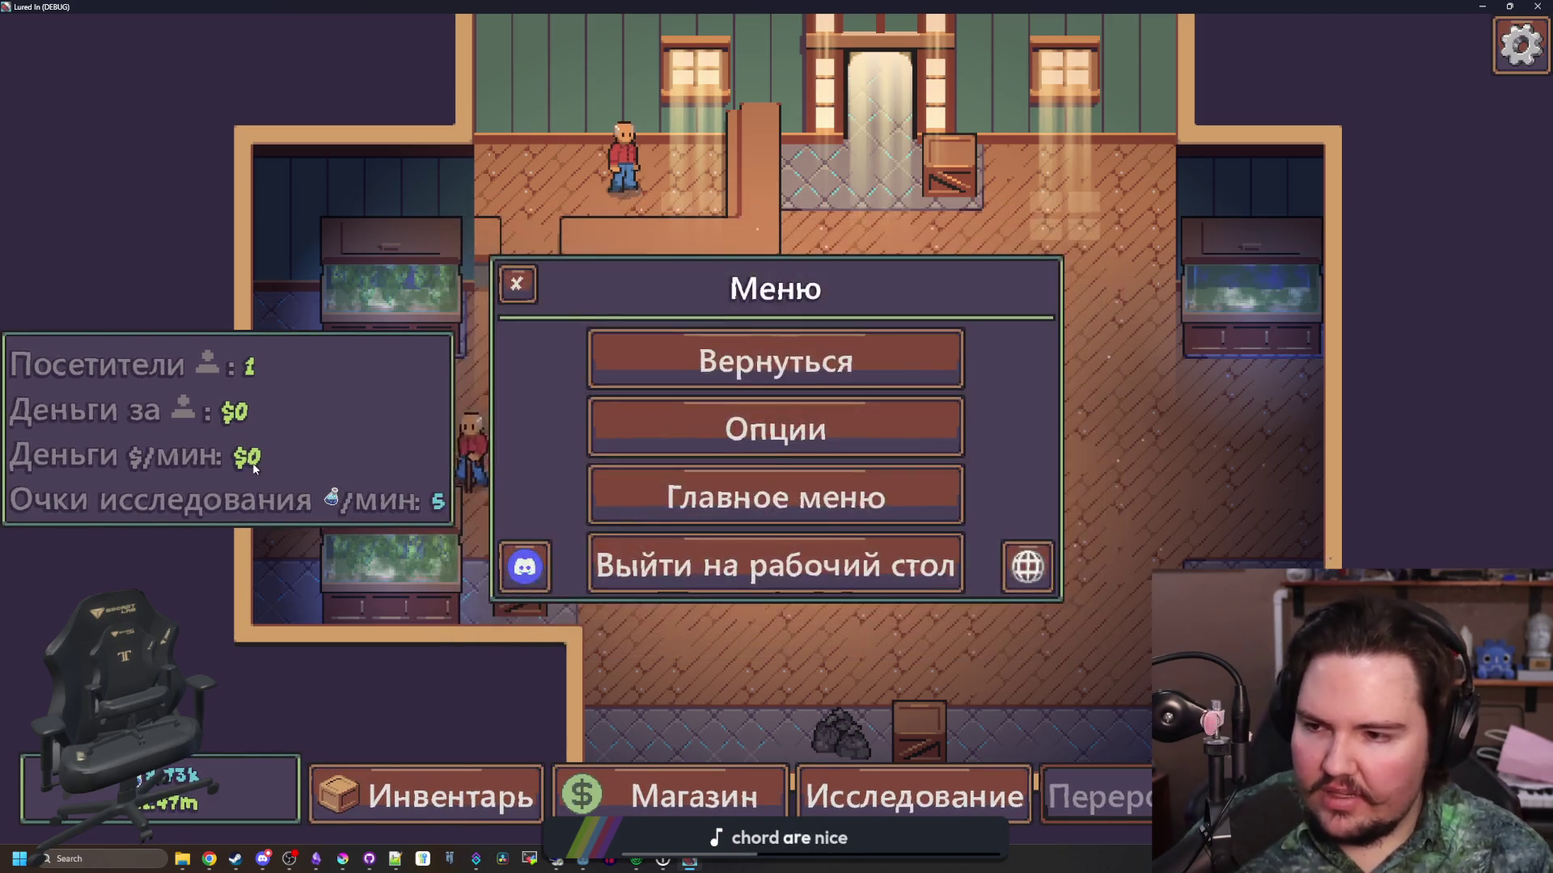
key("Escape")
key("super+Down")
left_click(1039, 333)
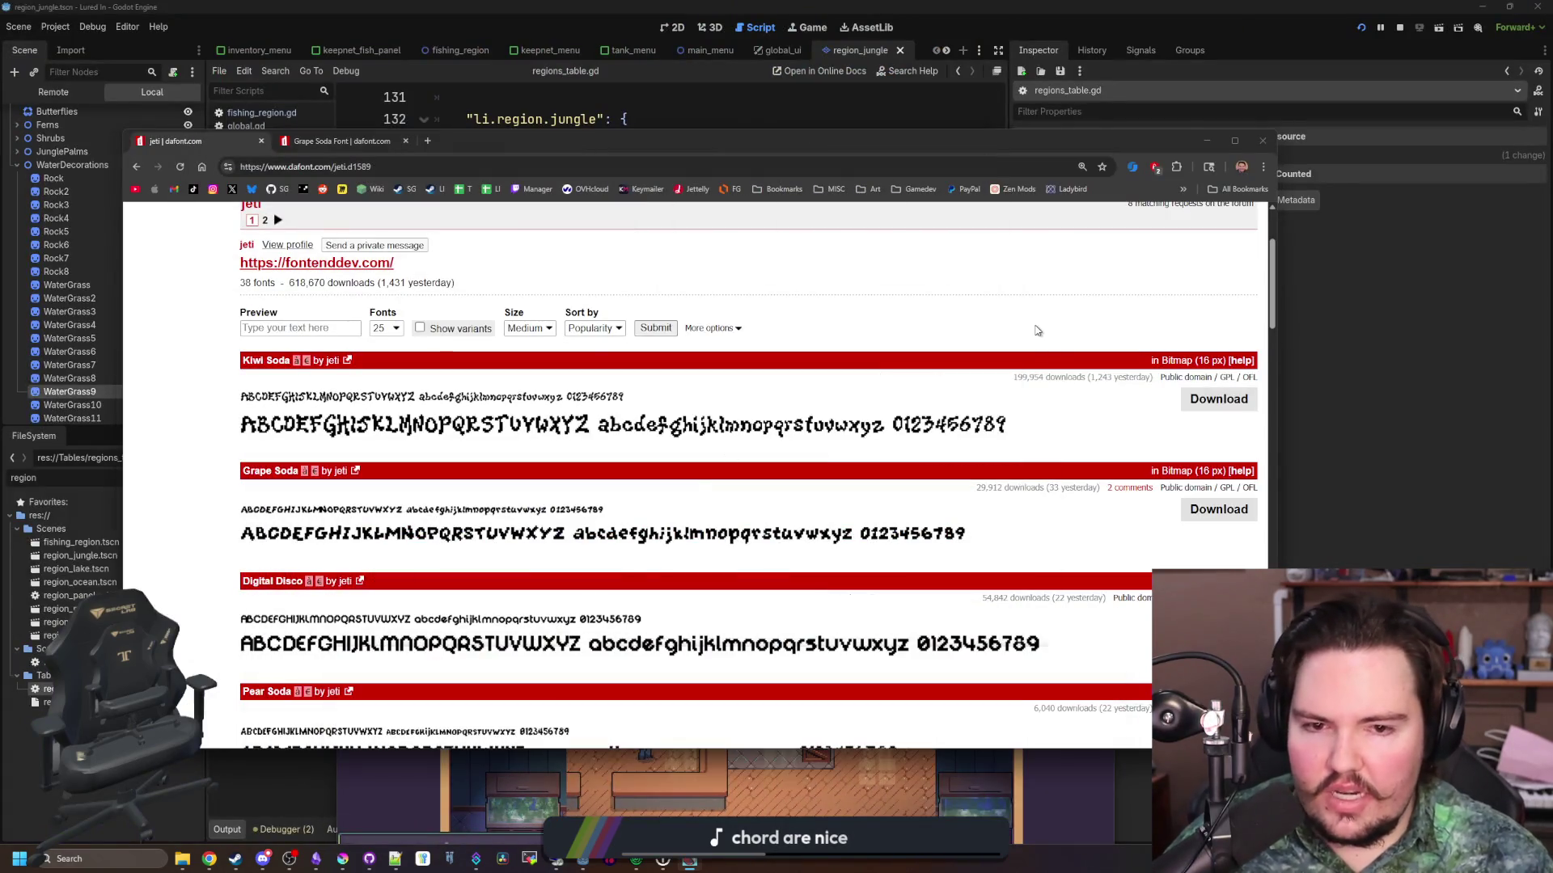
Search Google for 'pixel sans font' in a new tab
scroll(728, 401, "down", 3)
scroll(626, 398, "up", 5)
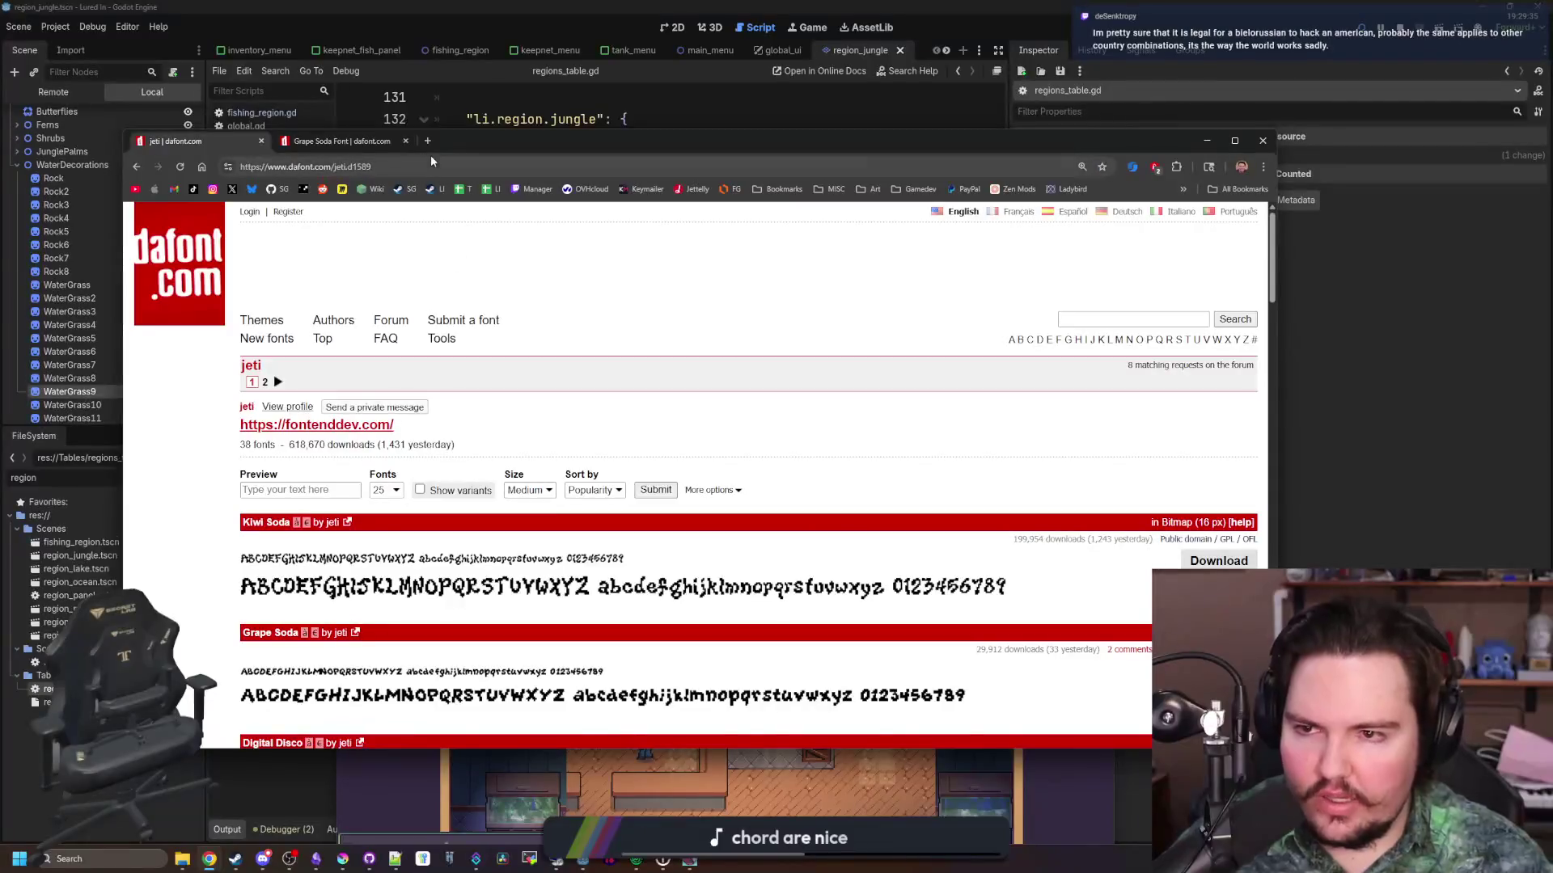
left_click(427, 142)
type("pixel sans")
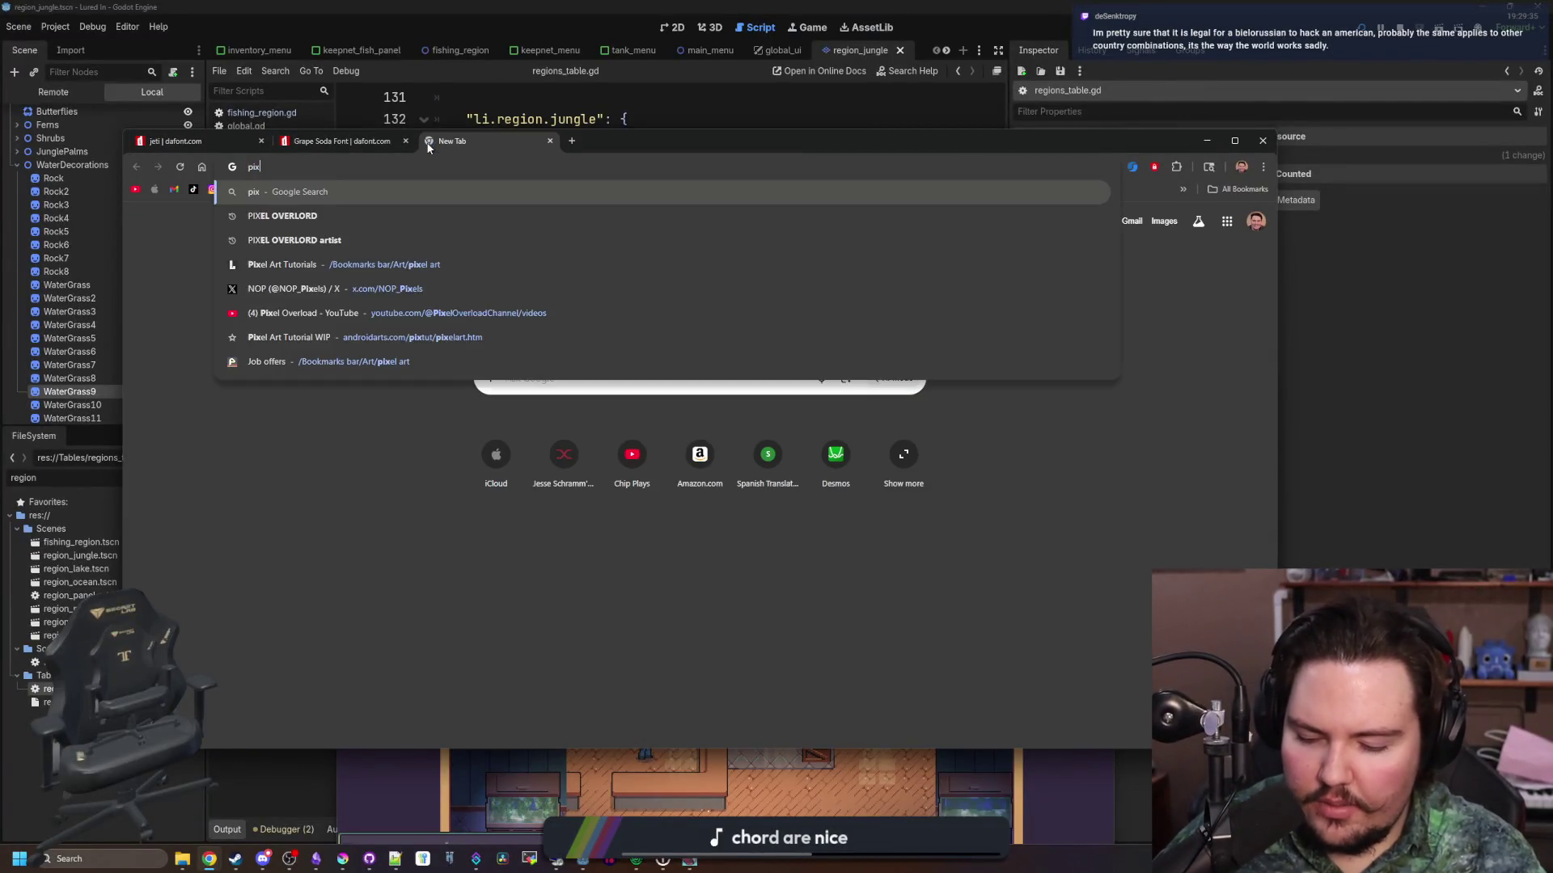
key("Return")
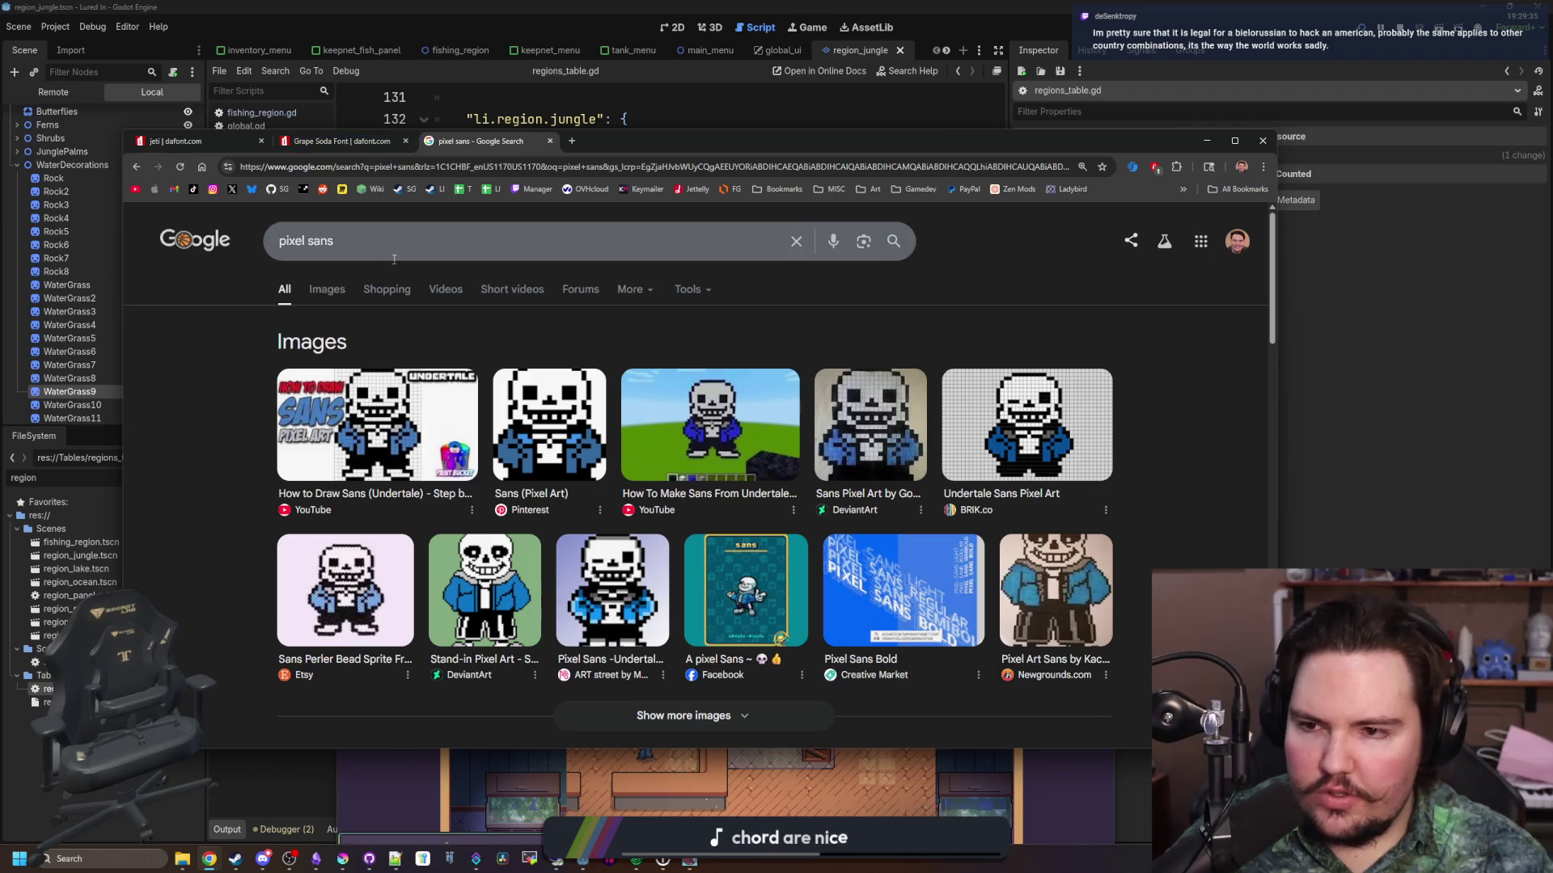
left_click(395, 255)
type("font")
key("Return")
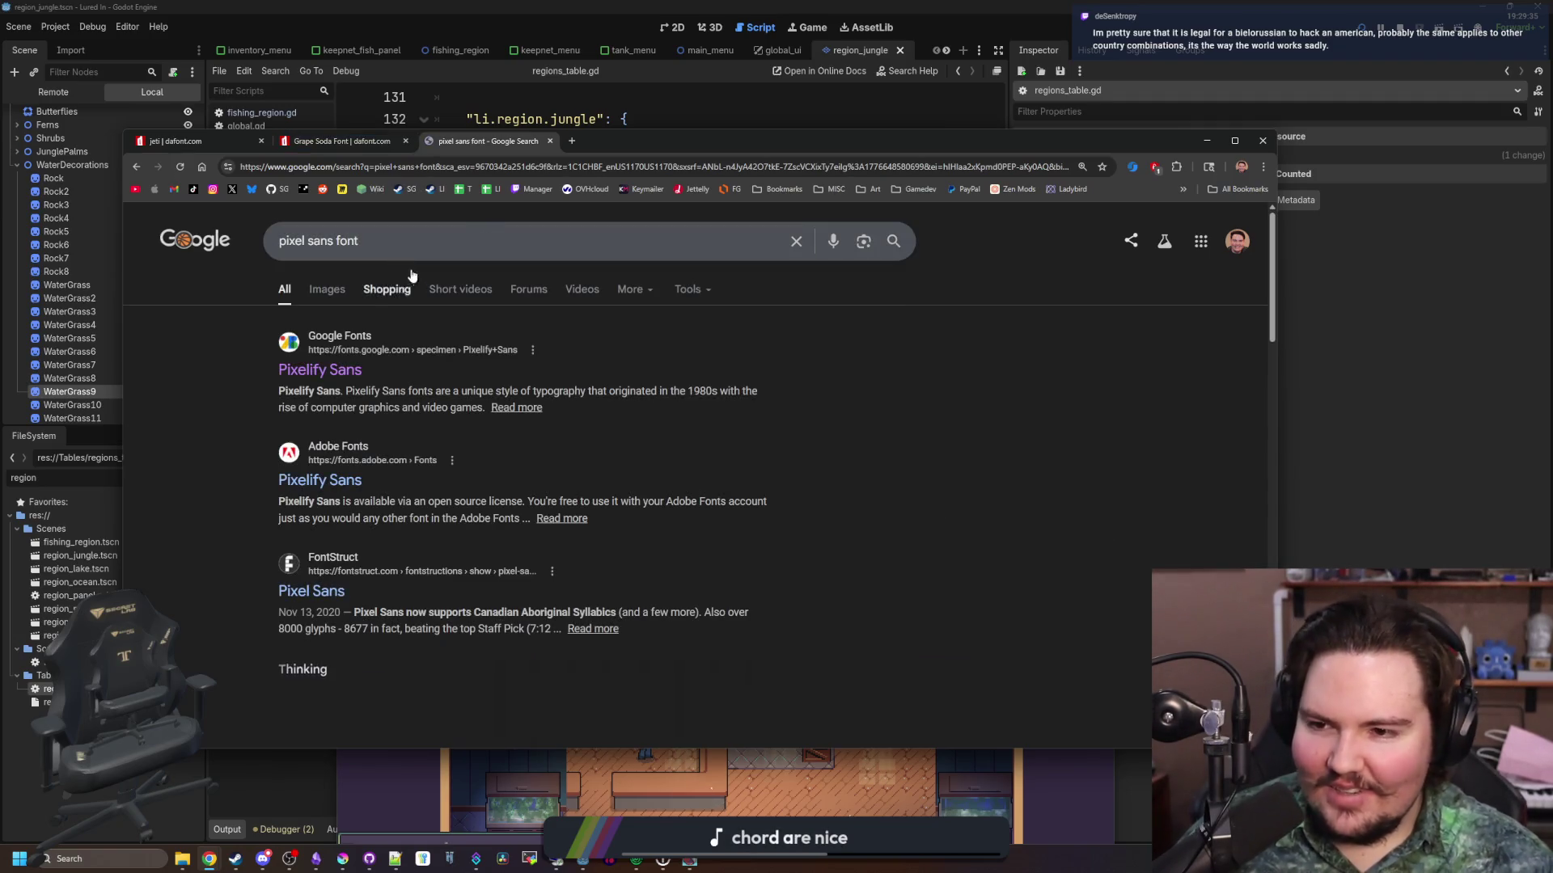
Open the Pixelify Sans page, maximize Chrome, and scroll through its Regular 400 to Bold 700 styles
left_click(636, 143)
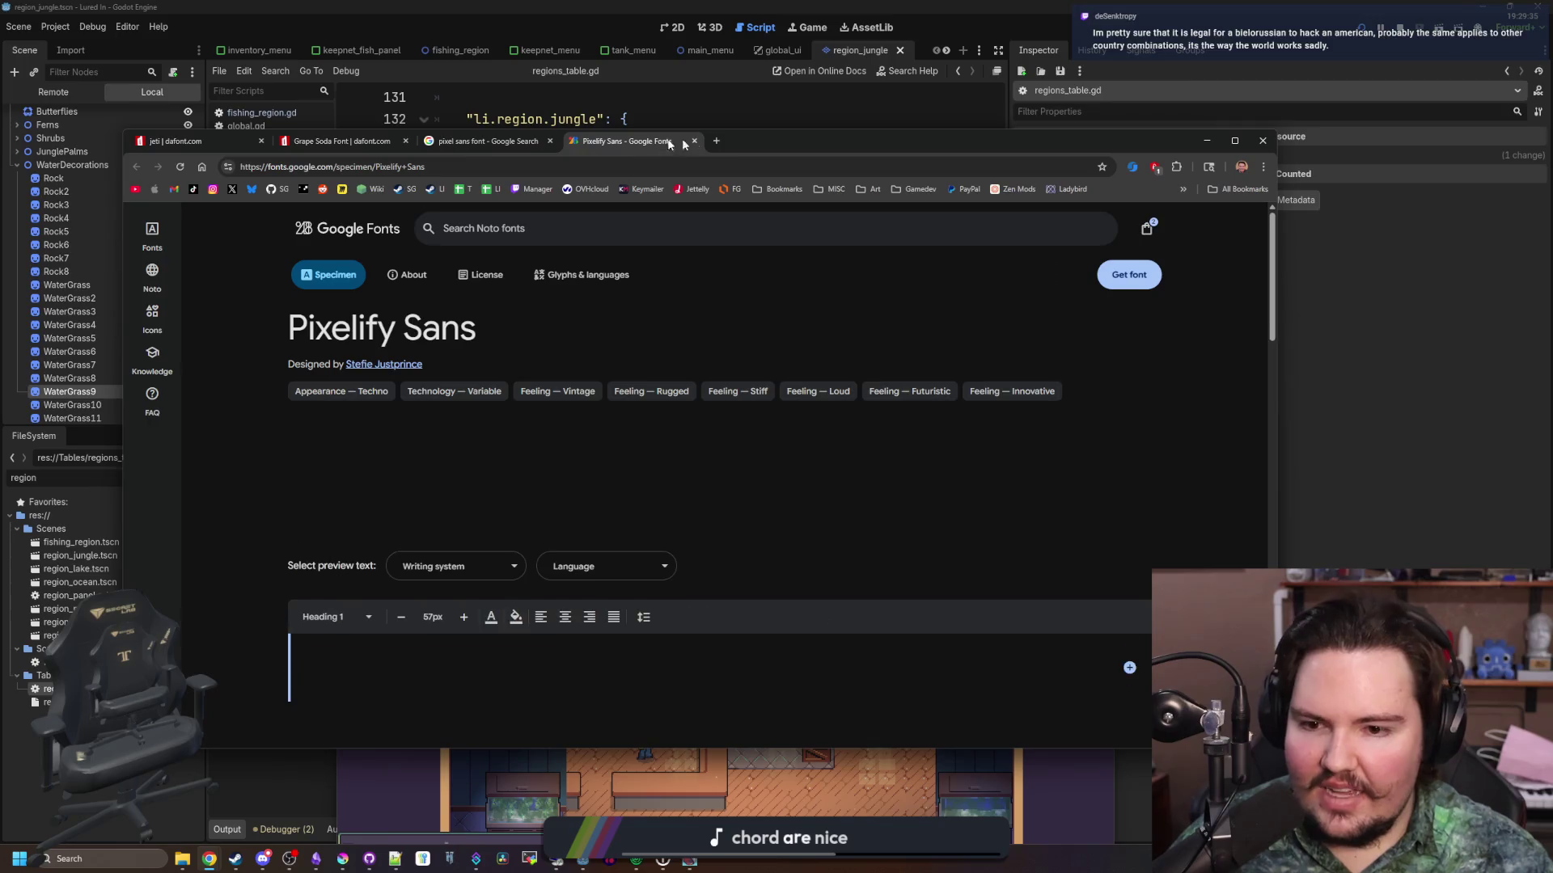
double_click(781, 137)
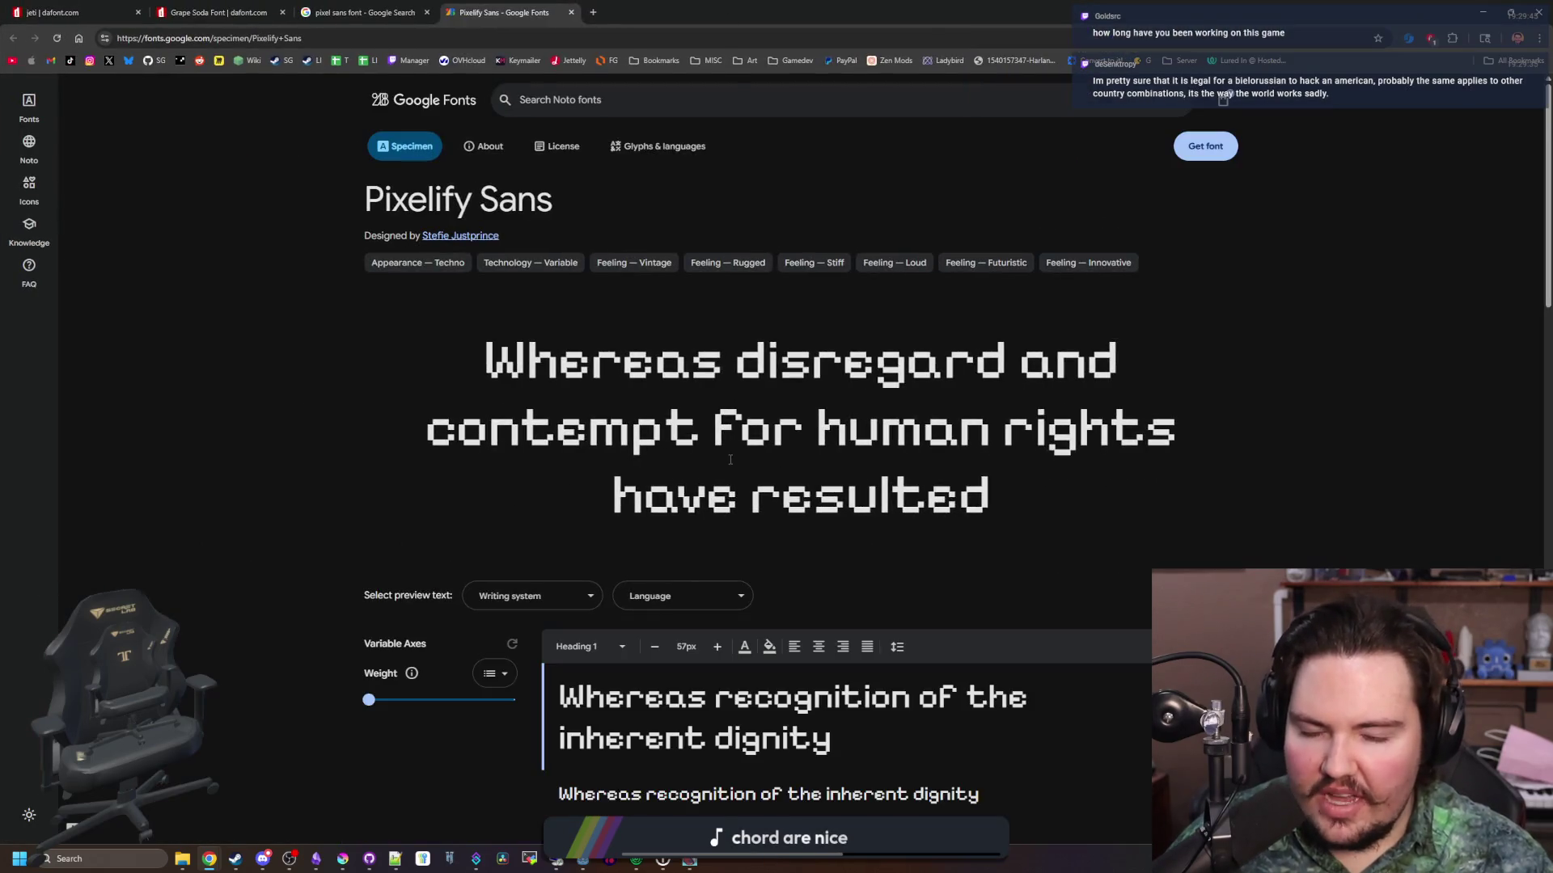
scroll(730, 459, "down", 4)
scroll(426, 472, "down", 20)
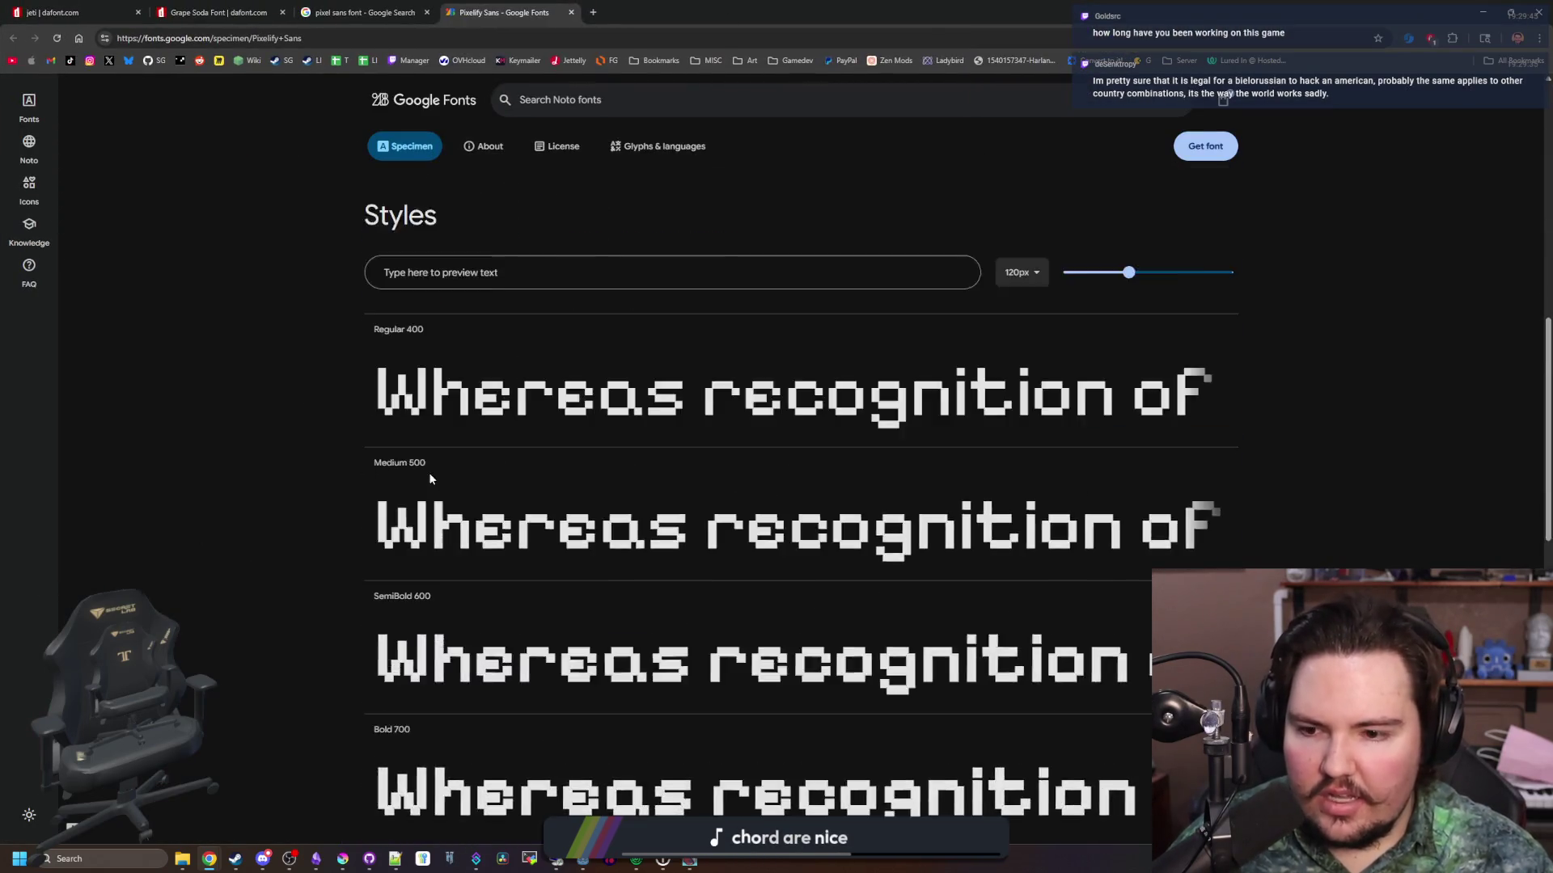
scroll(482, 487, "up", 20)
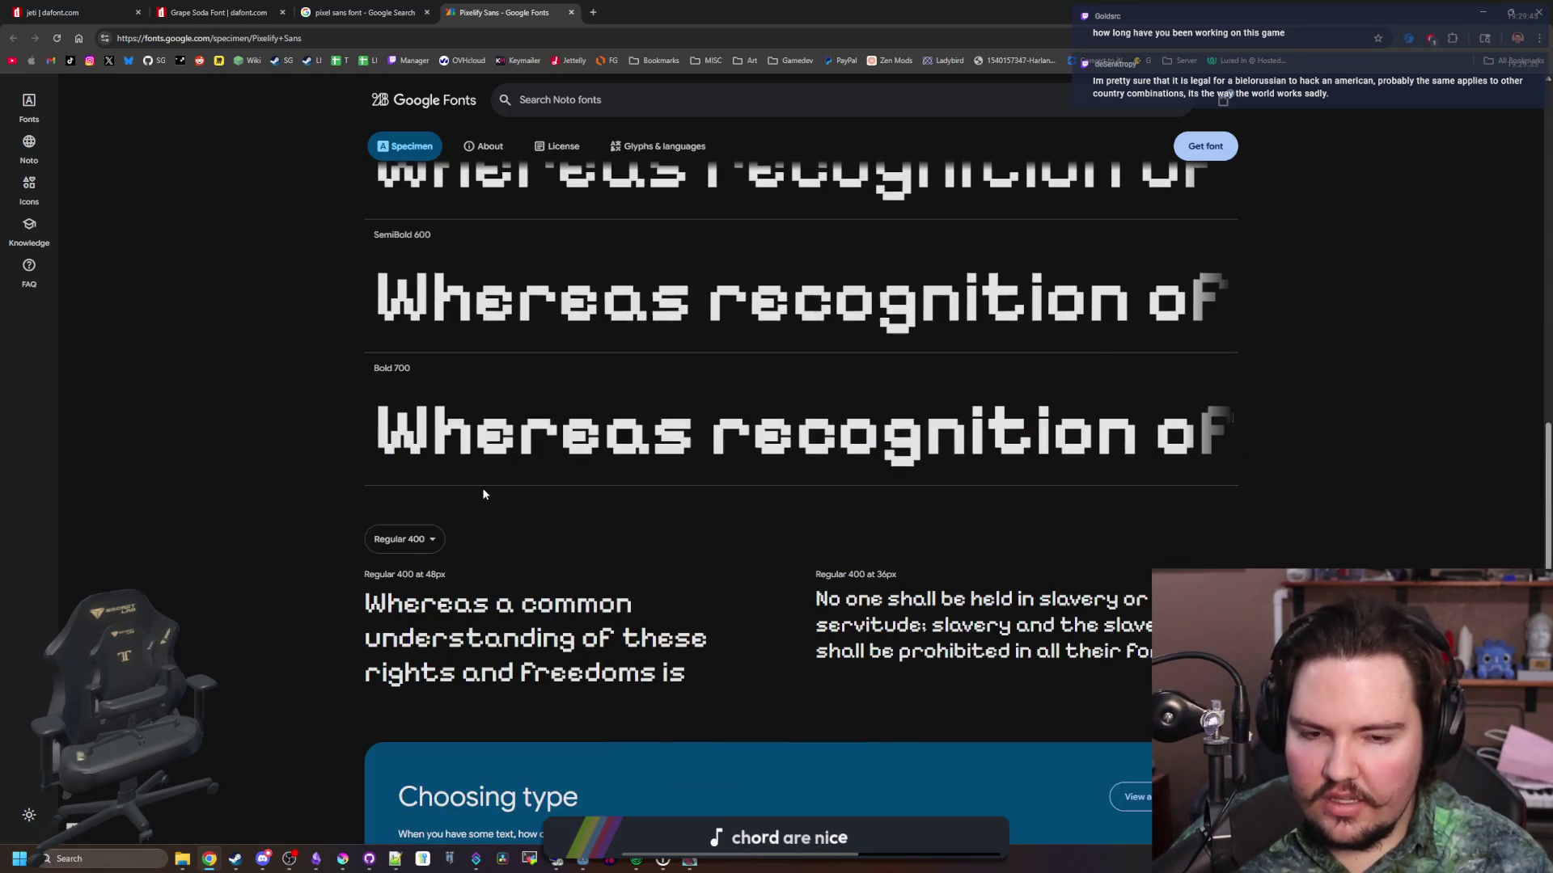
scroll(588, 495, "up", 1)
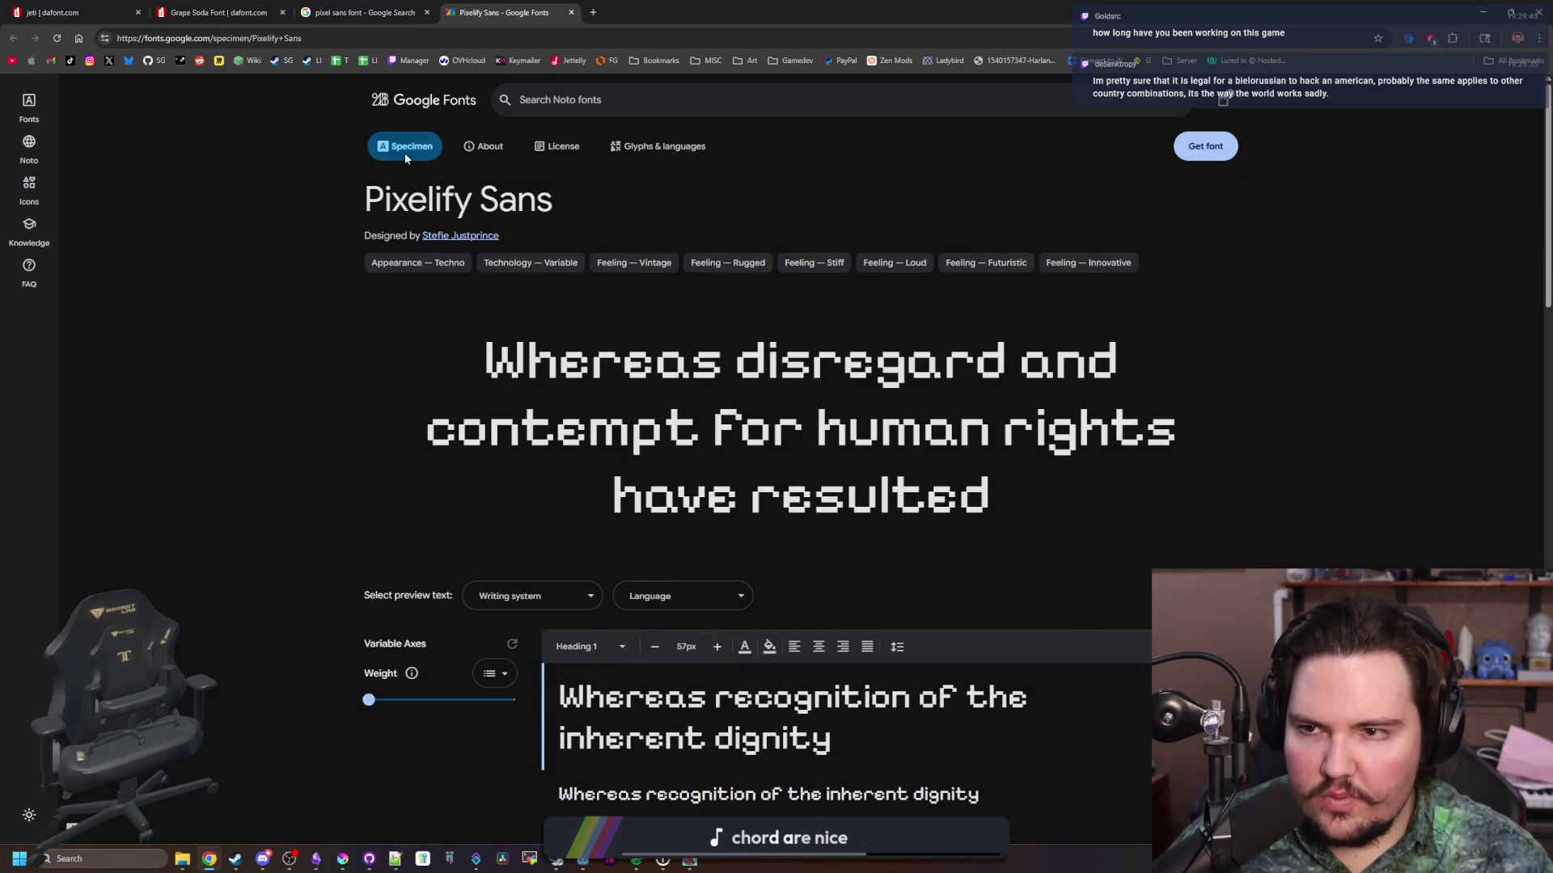
left_click(347, 45)
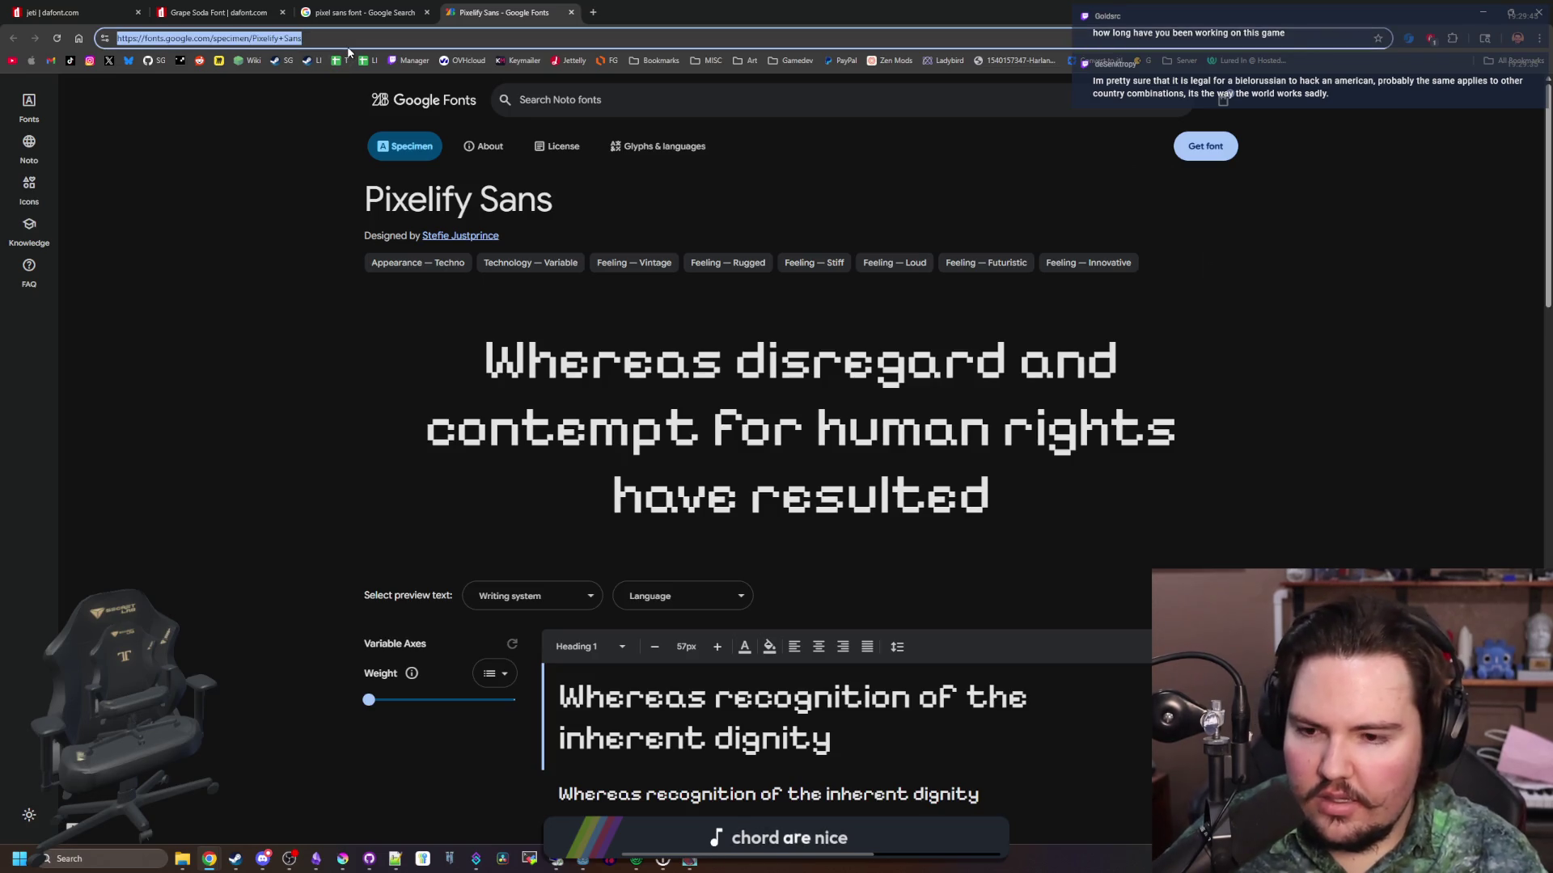
Search 'pixel comic sans font', glance at the Pixel Comic Sans page, then close it
type("pixel comic sands")
key("BackSpace")
key("BackSpace")
key("BackSpace")
type("s font")
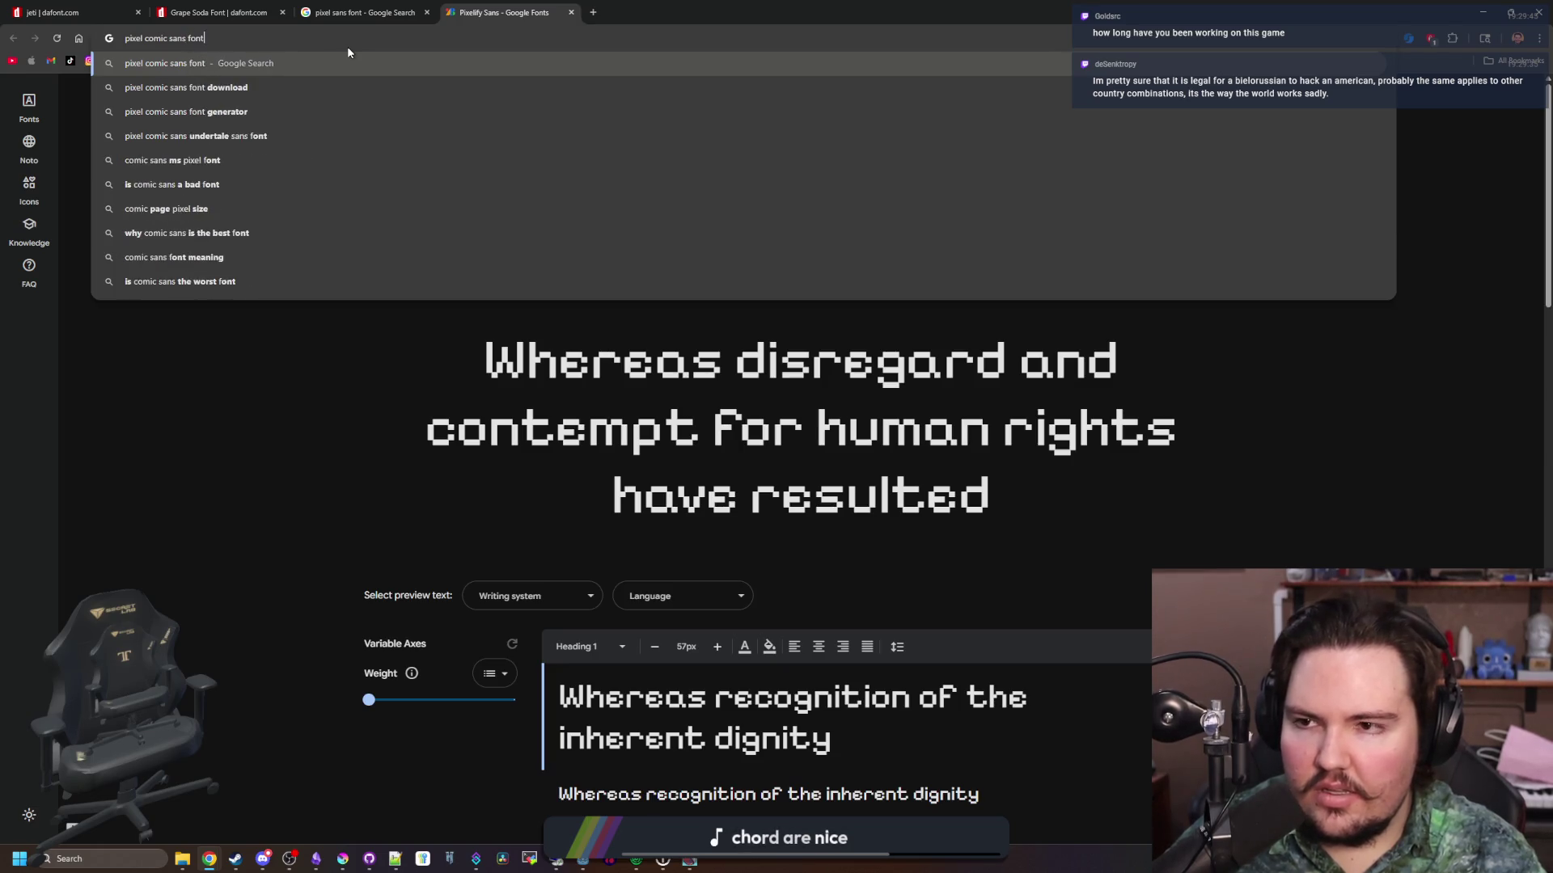
key("Return")
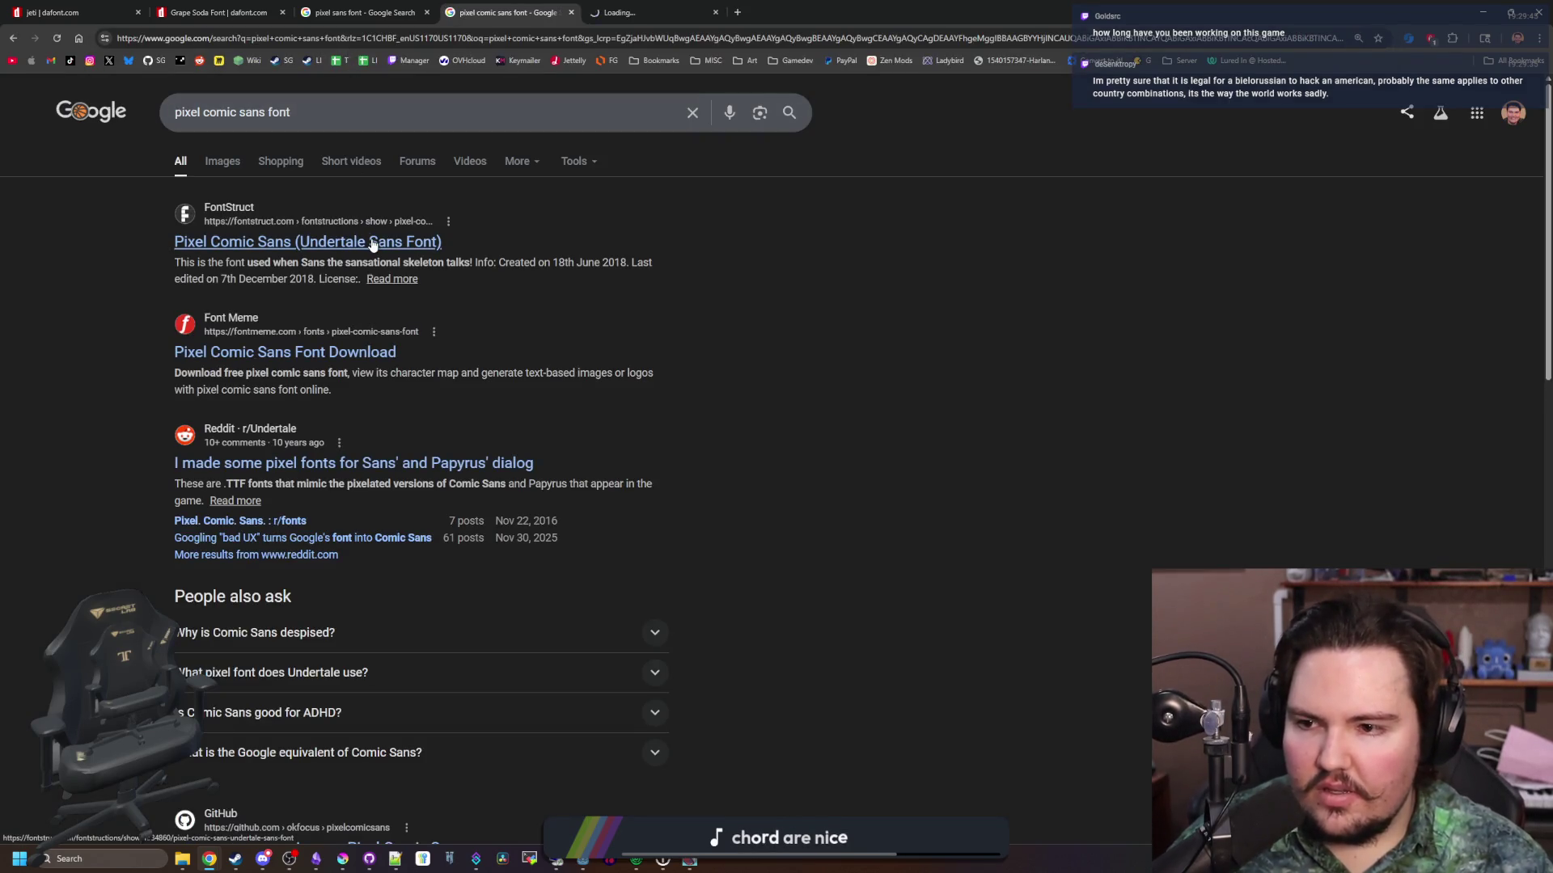
left_click(635, 6)
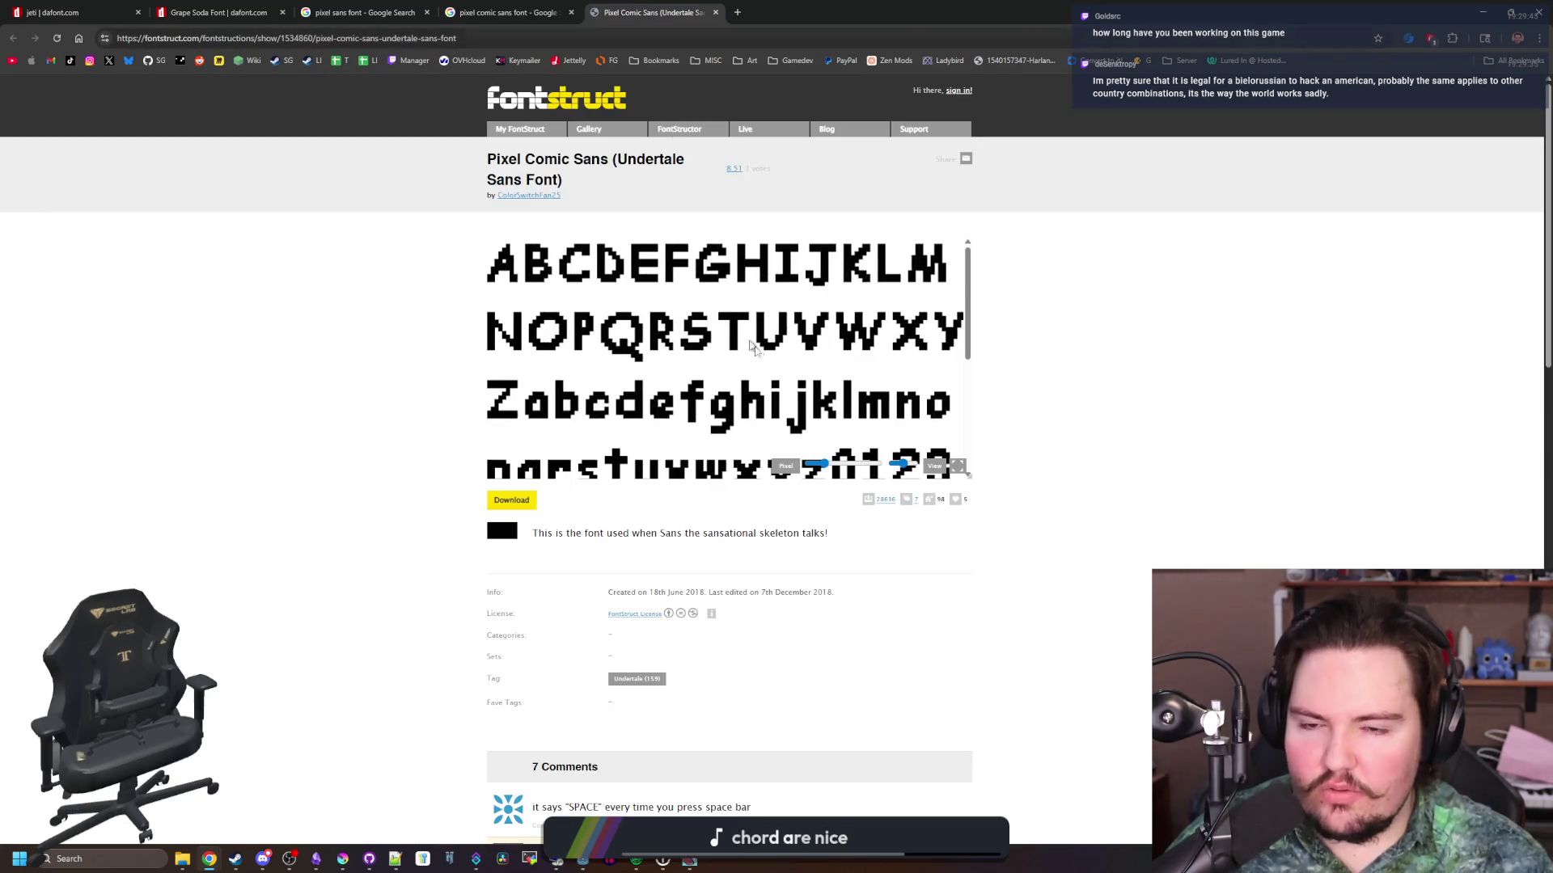
left_click(716, 12)
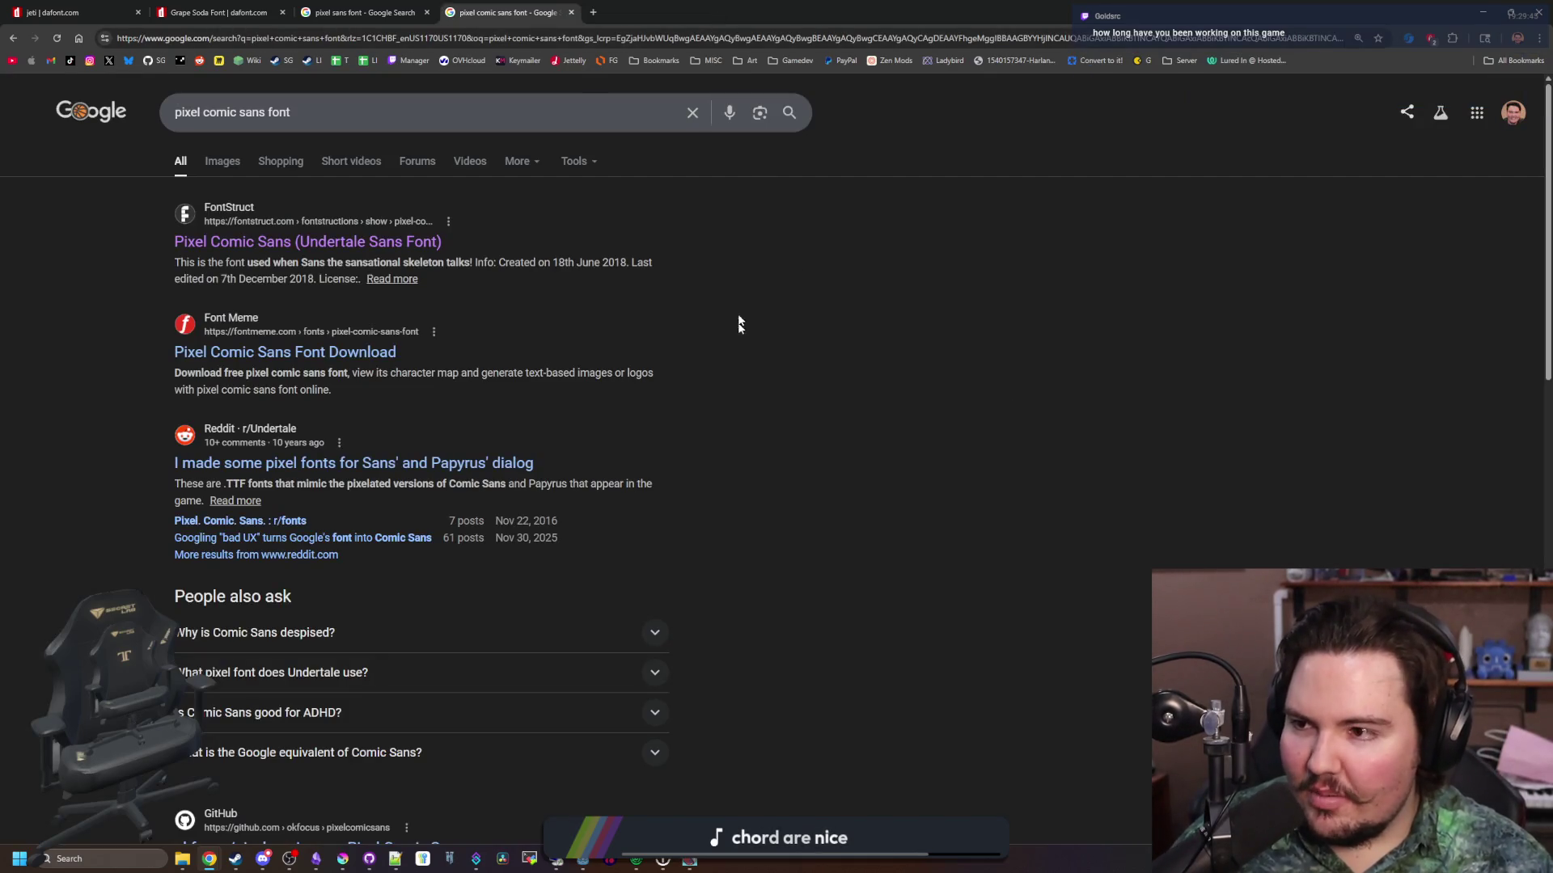
Search 'ms pixel font' and open the Comic Sans MS Pixel page on Online Fonts
left_click(370, 37)
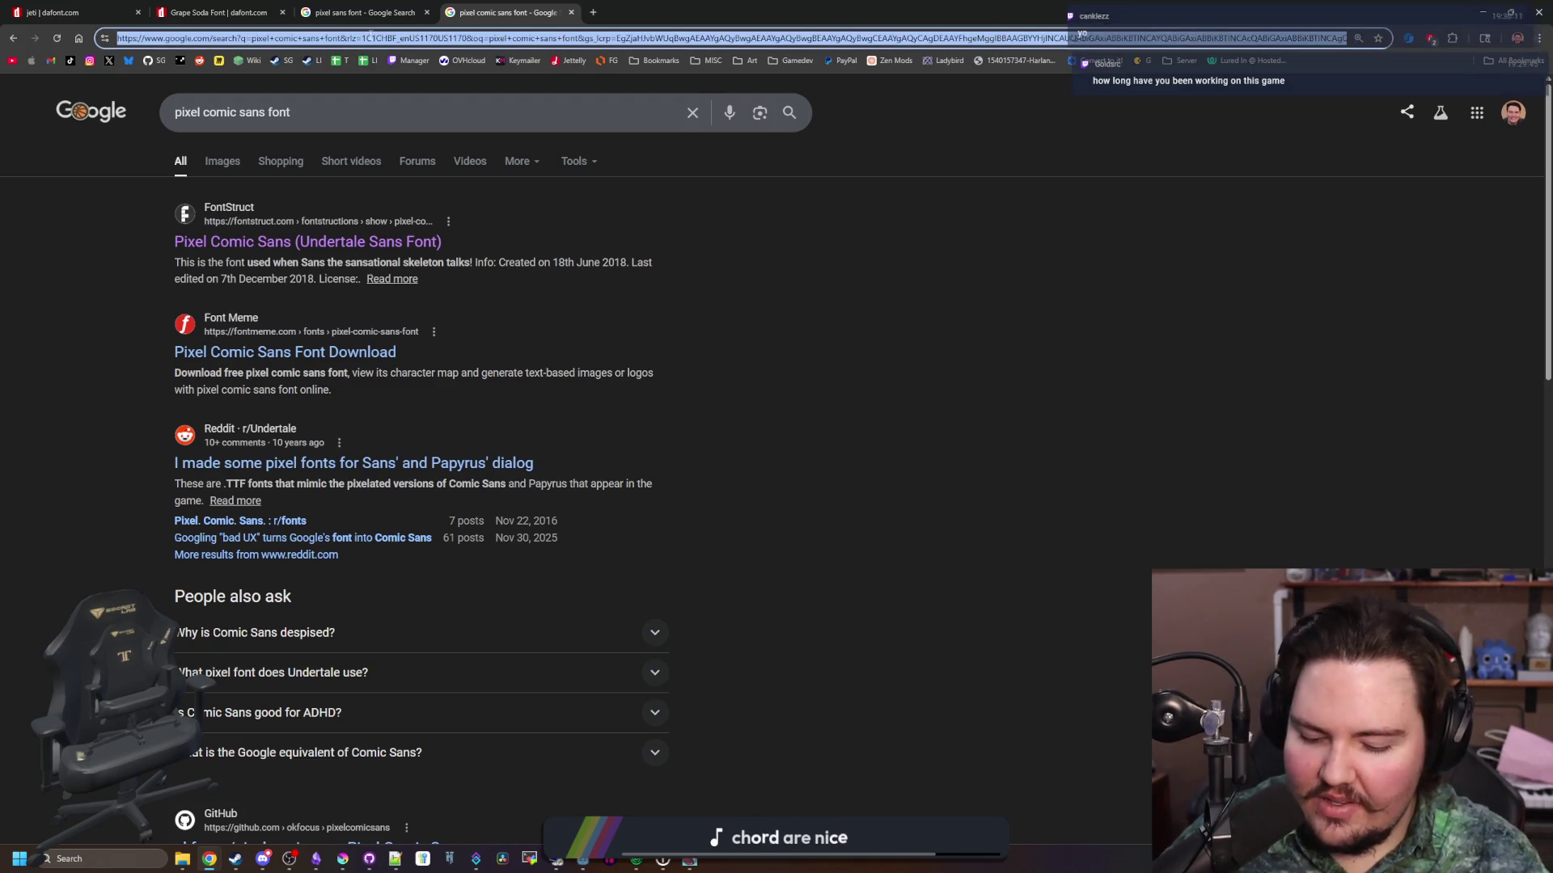
type("ms pixel font")
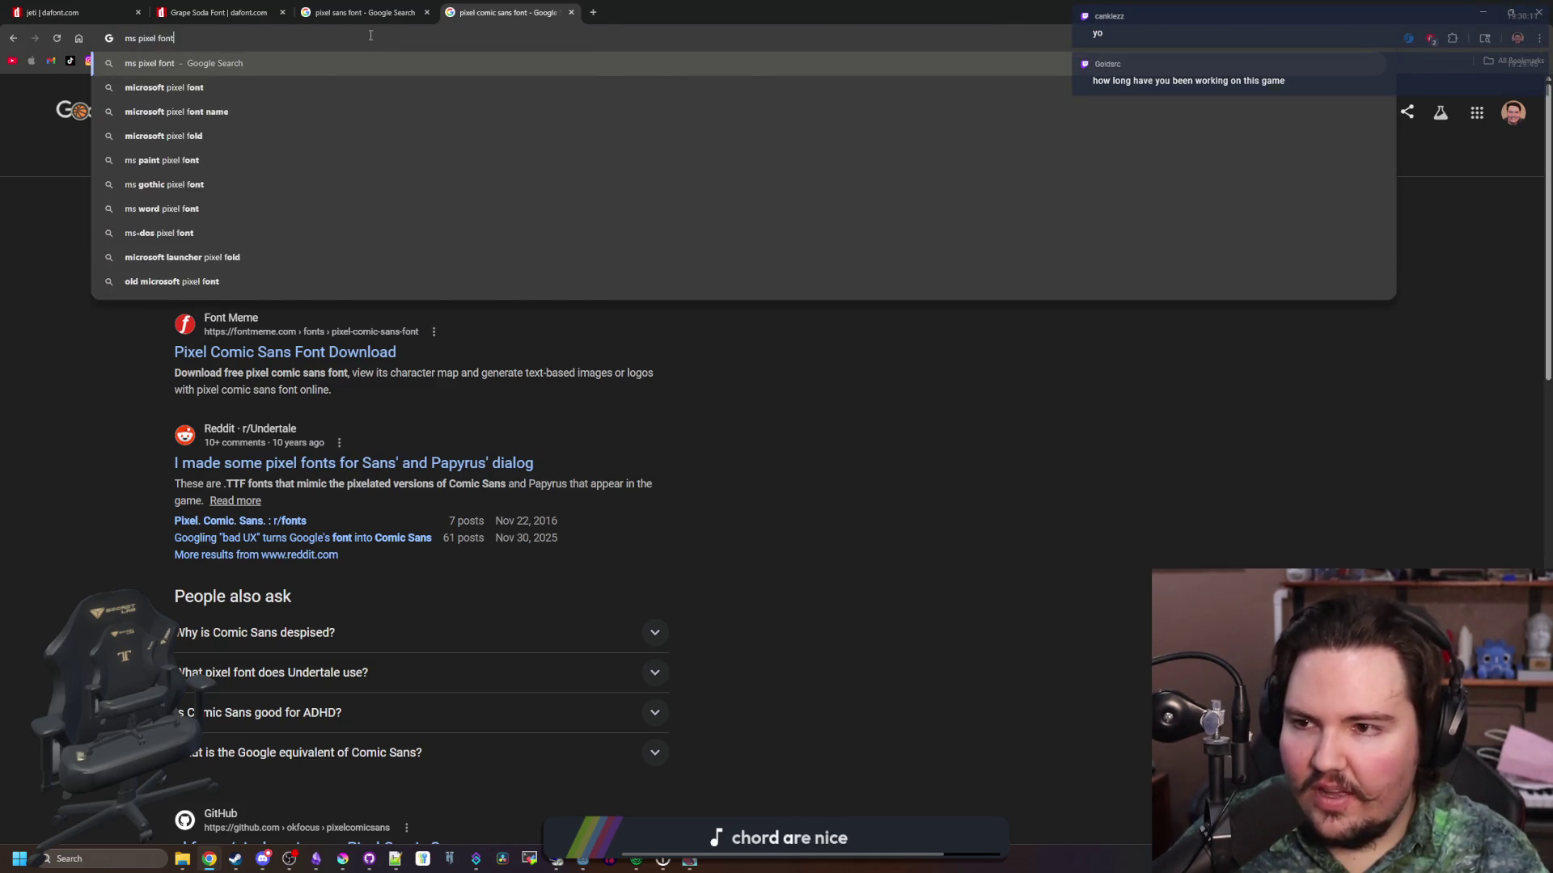
key("Return")
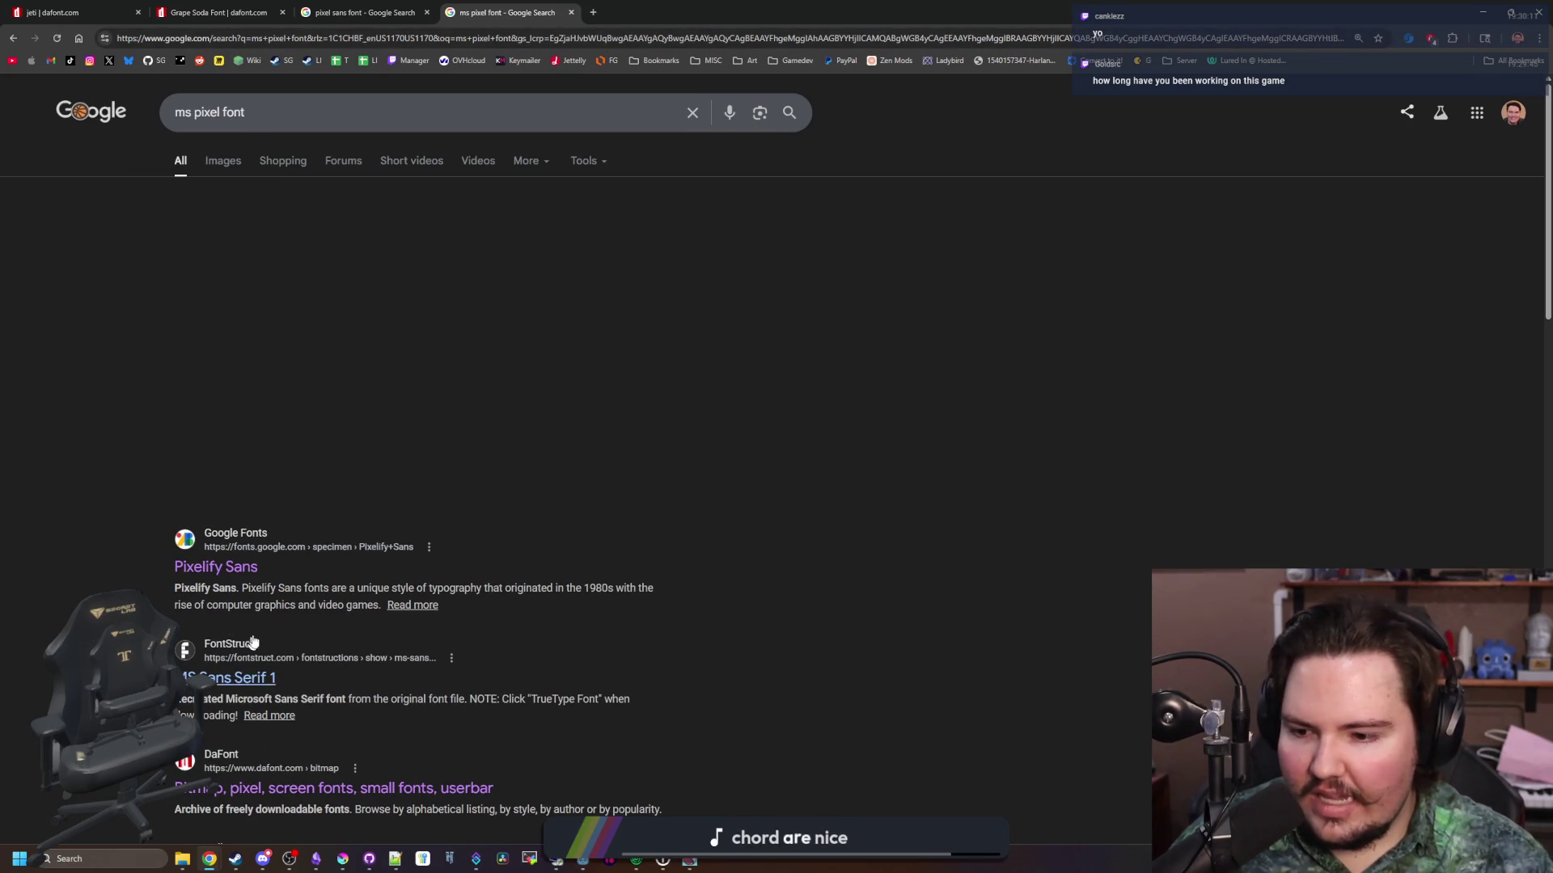
scroll(252, 642, "down", 1)
scroll(279, 616, "down", 1)
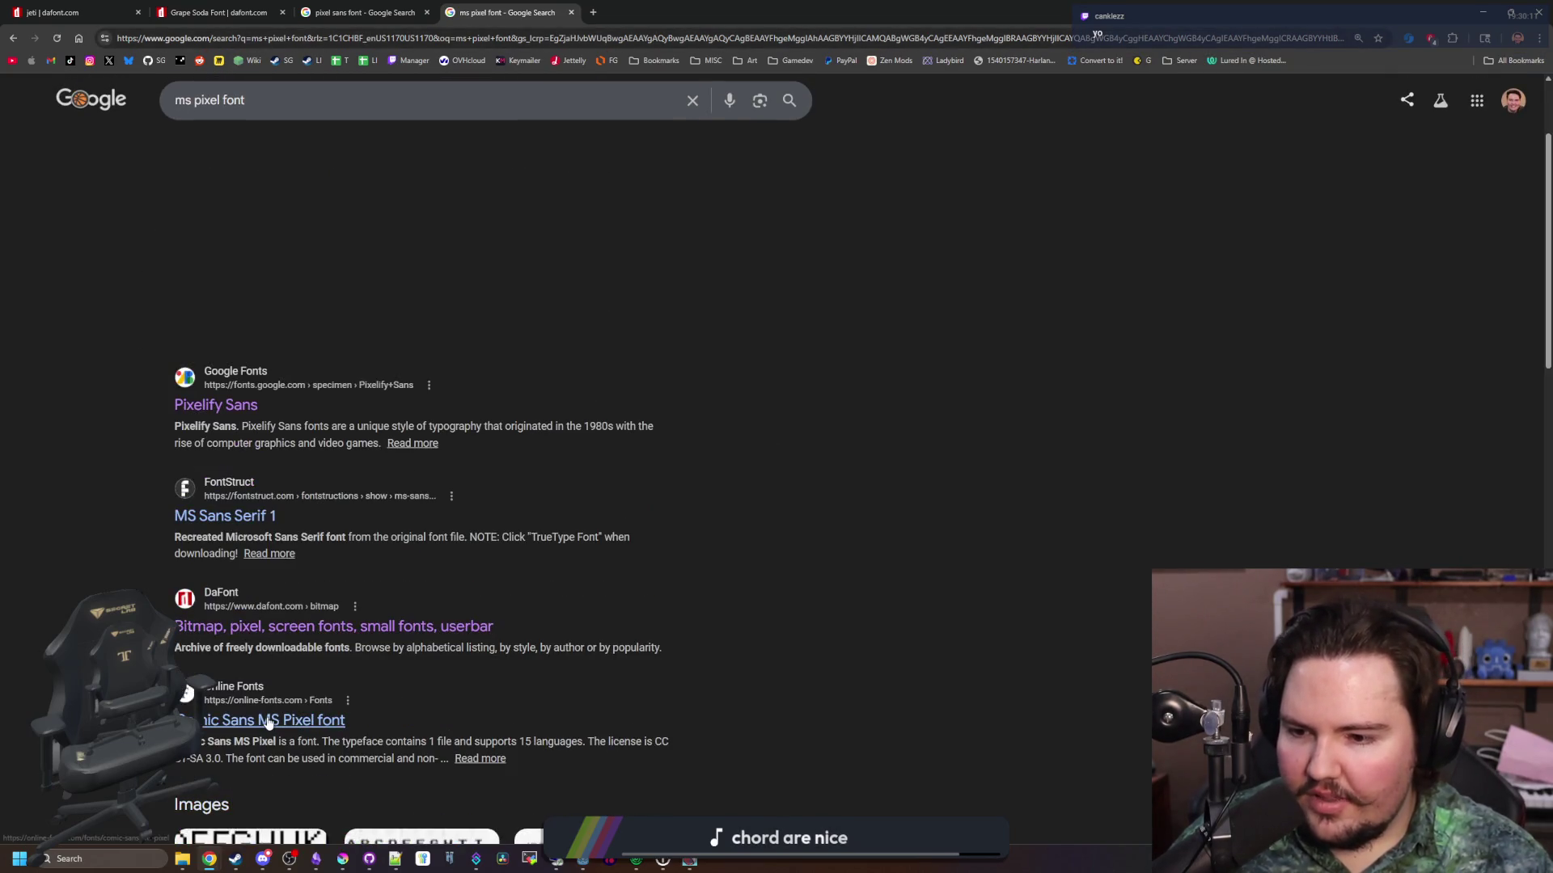
left_click(306, 694)
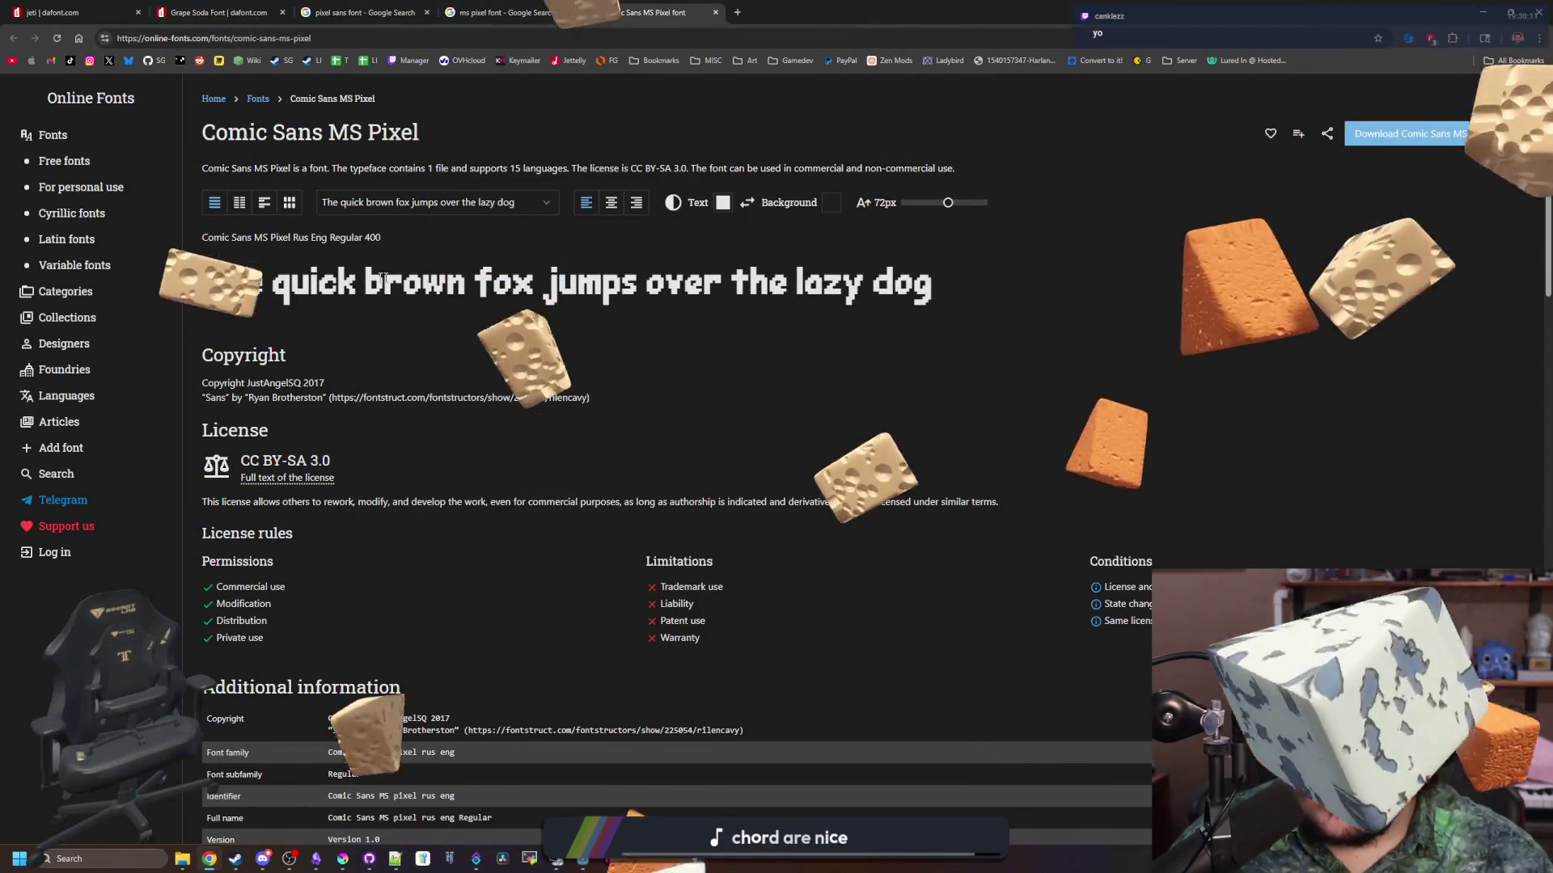
Select the Comic Sans MS Pixel preview sentence, then clear the selection
left_click_drag(219, 296, 966, 286)
left_click(966, 286)
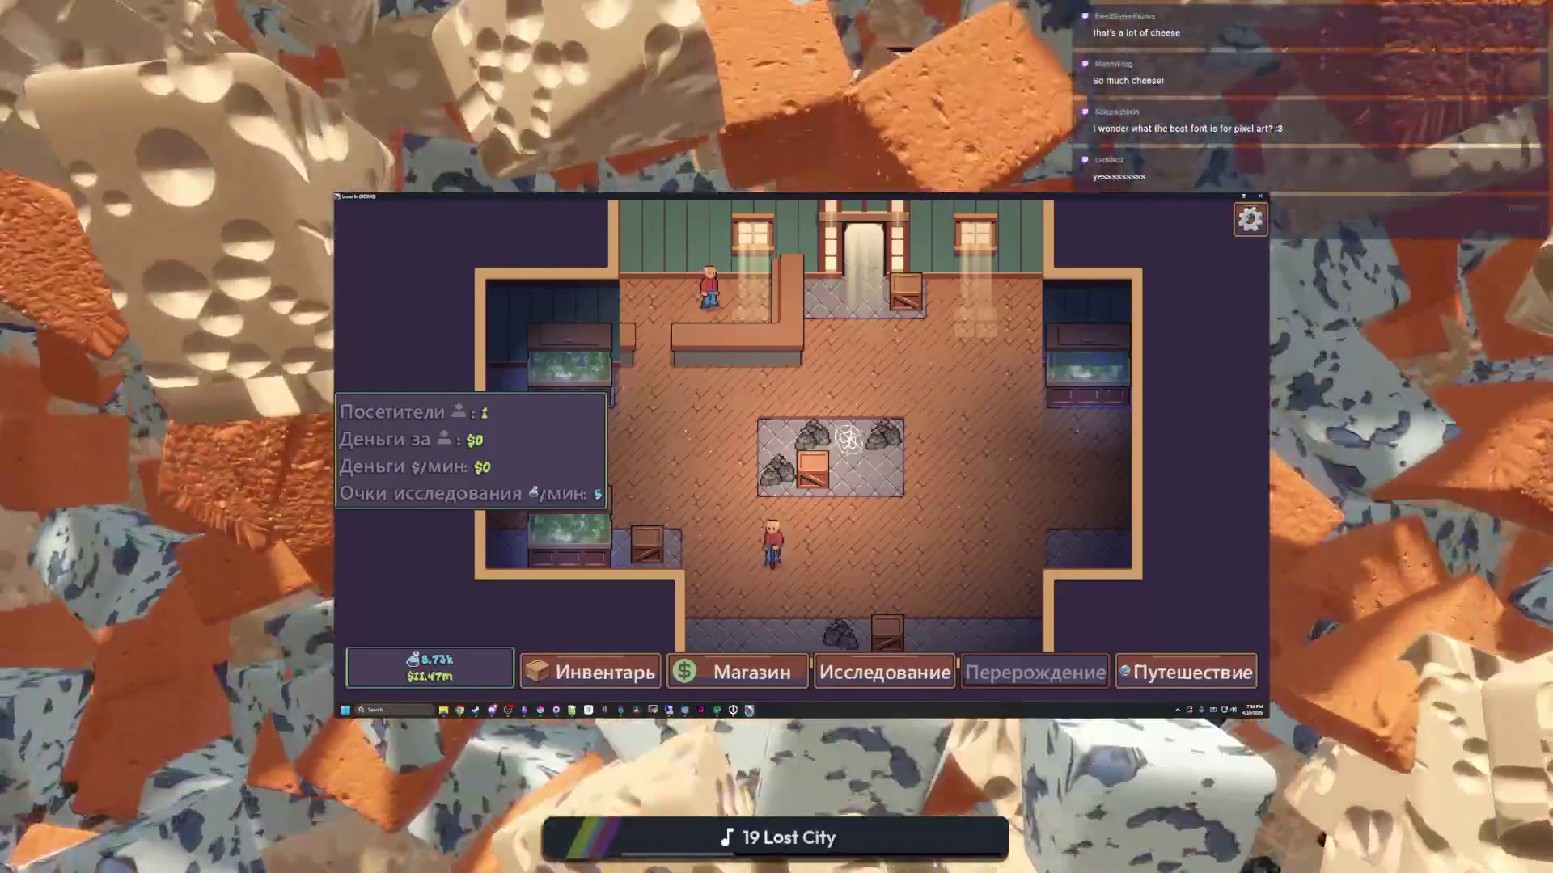
Switch Lured In's language to English with the US flag from the pause menu
key("Escape")
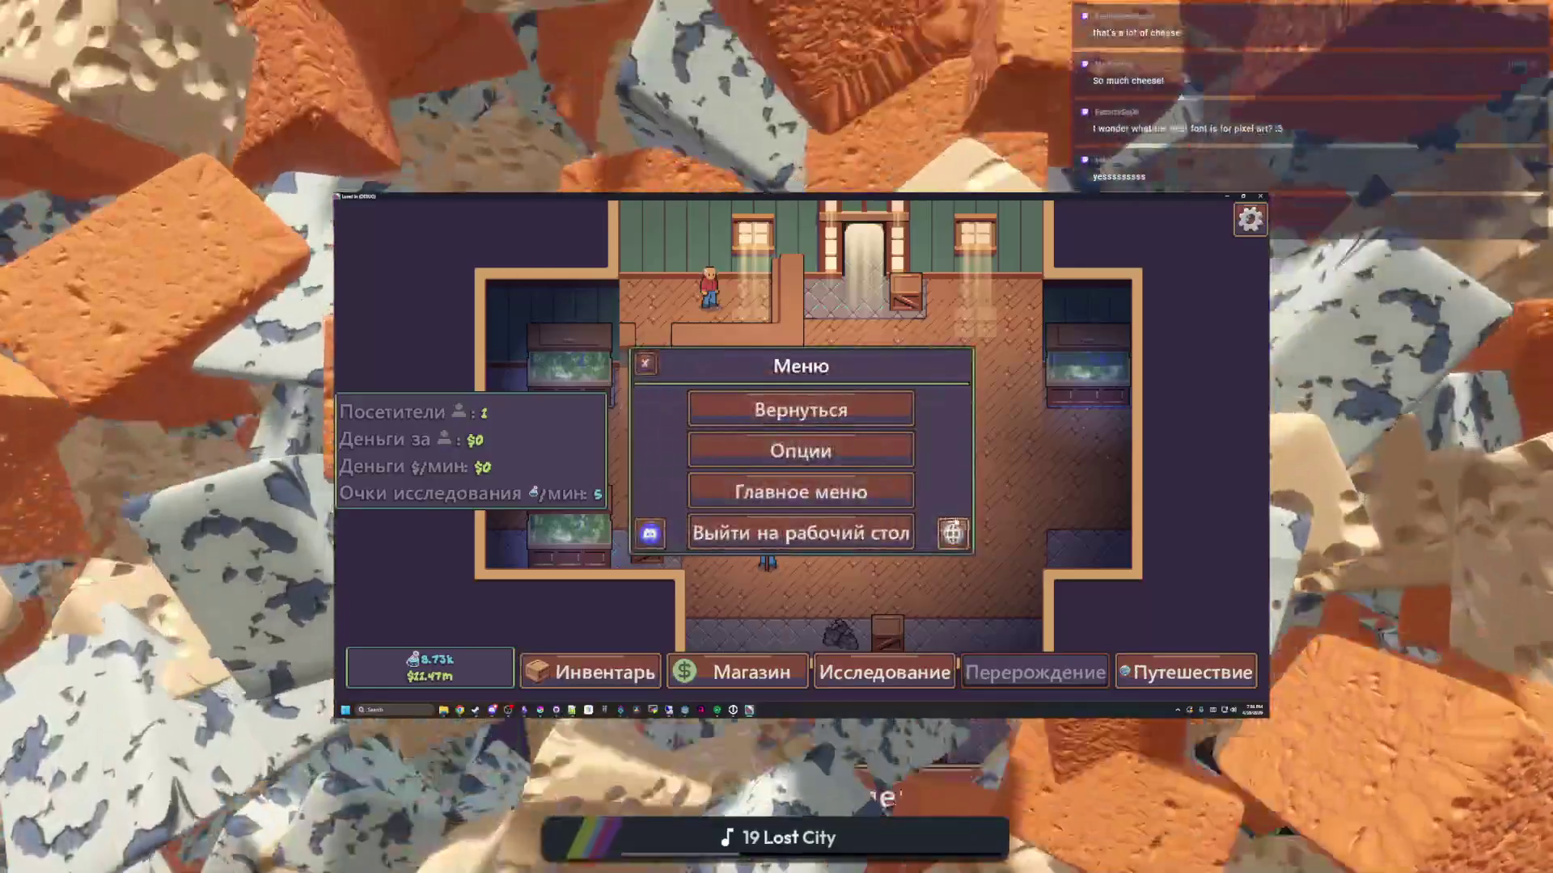
left_click(956, 532)
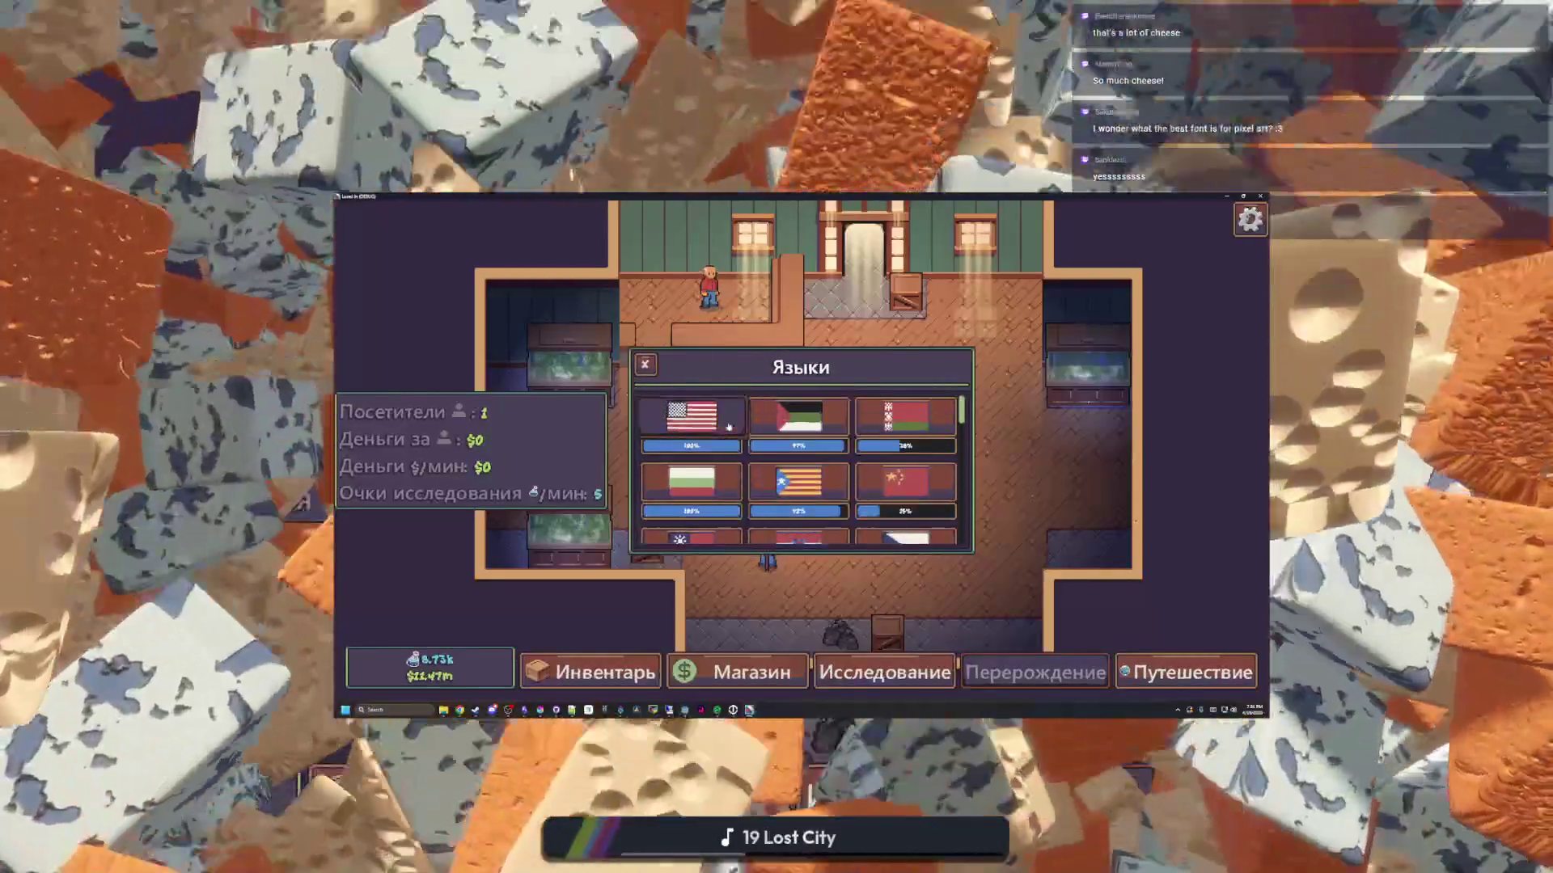
left_click(712, 416)
left_click(644, 361)
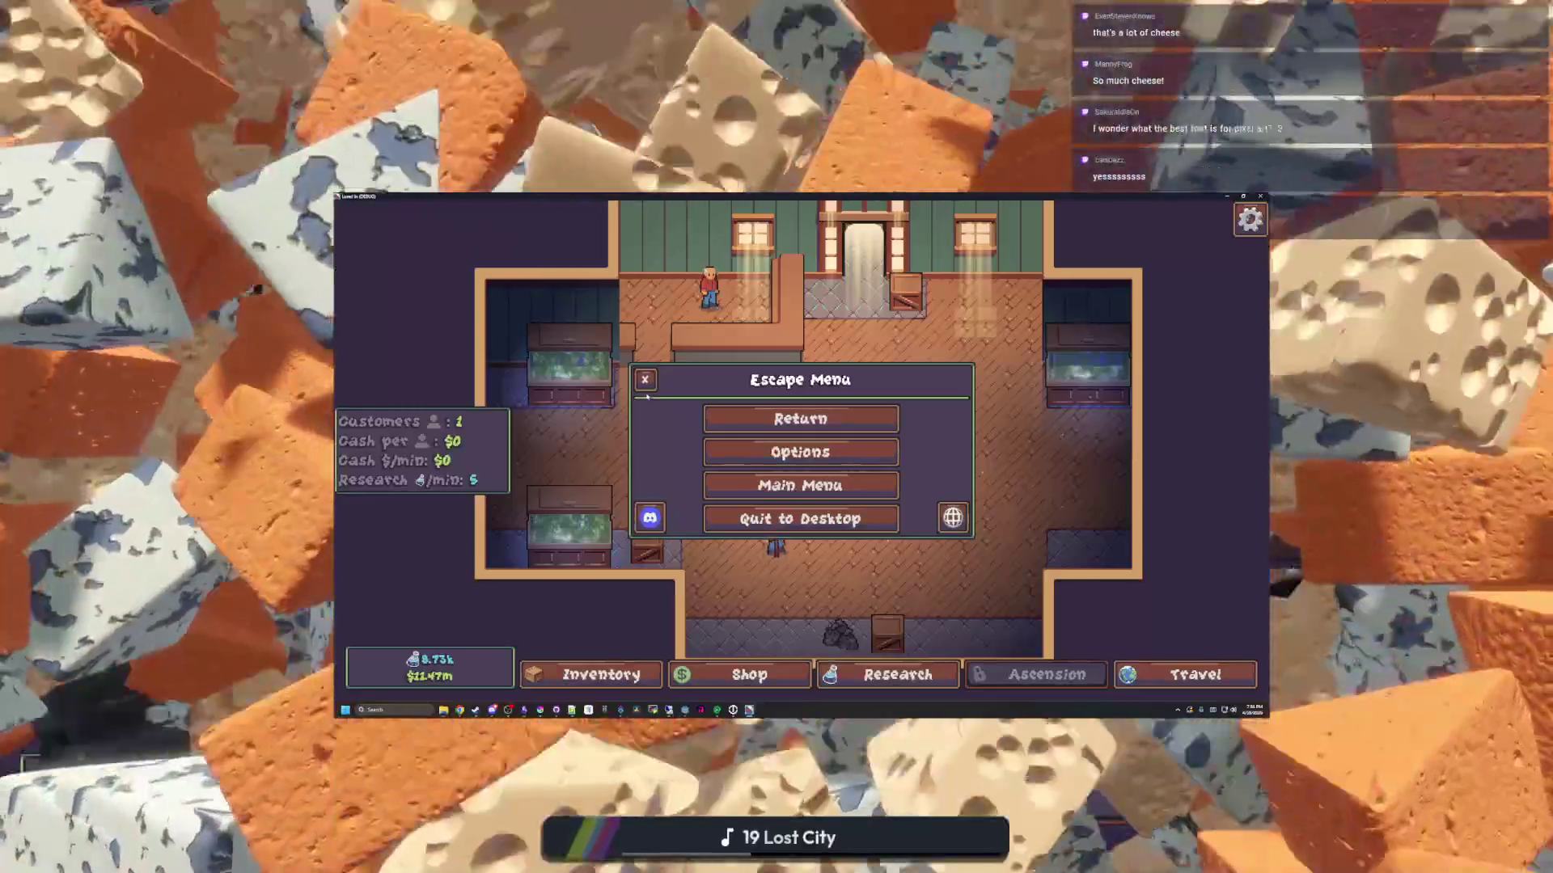
left_click(644, 379)
Check the travel destinations list, then return to the main menu from the Escape Menu
left_click(1196, 674)
scroll(893, 408, "down", 2)
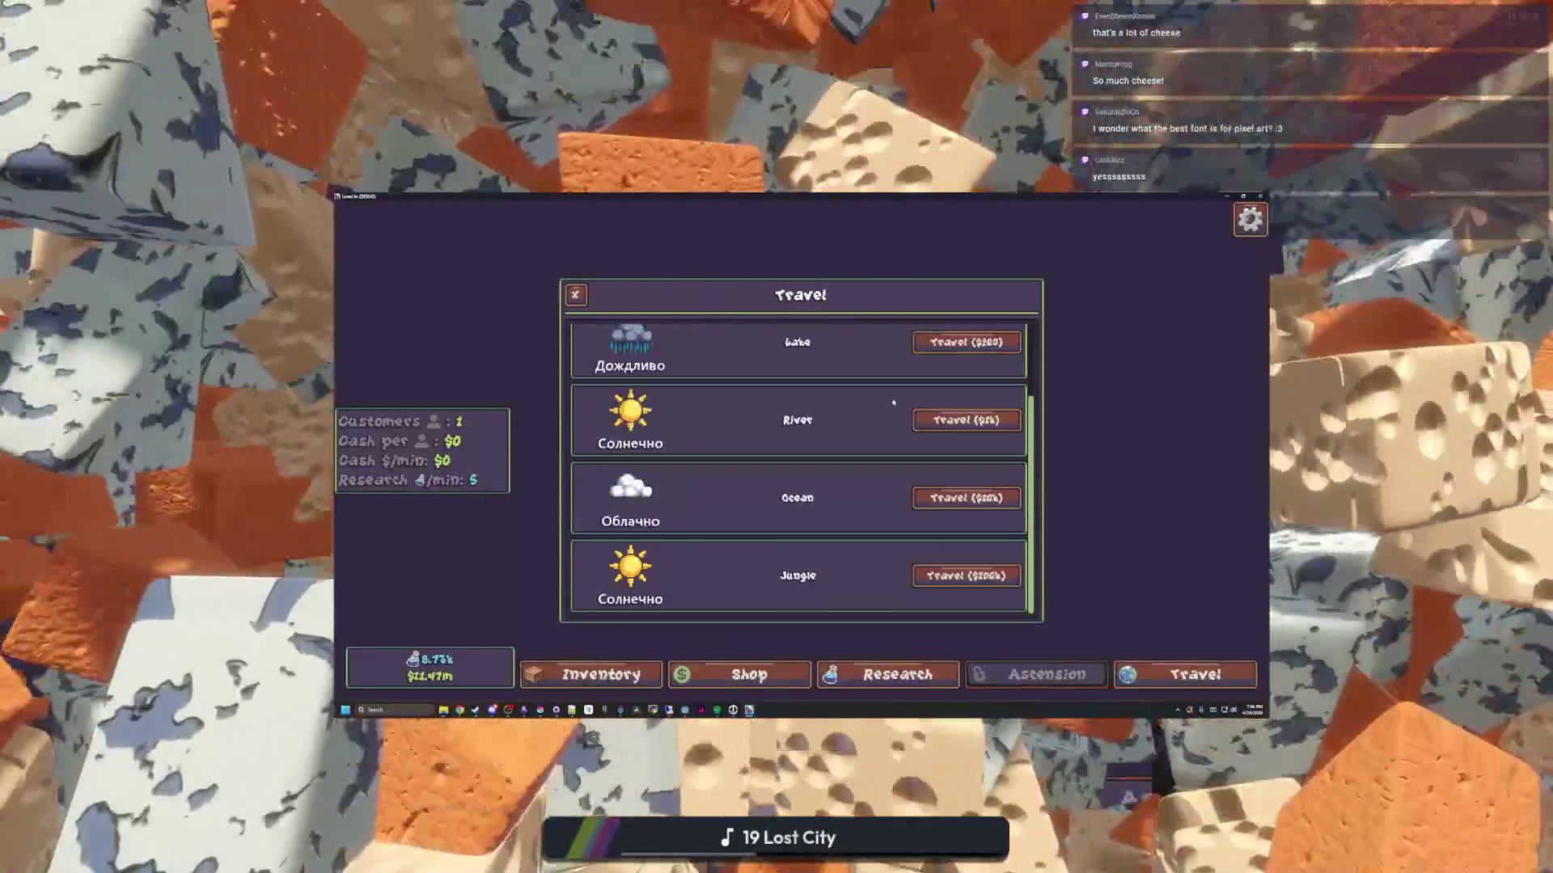
scroll(882, 547, "up", 1)
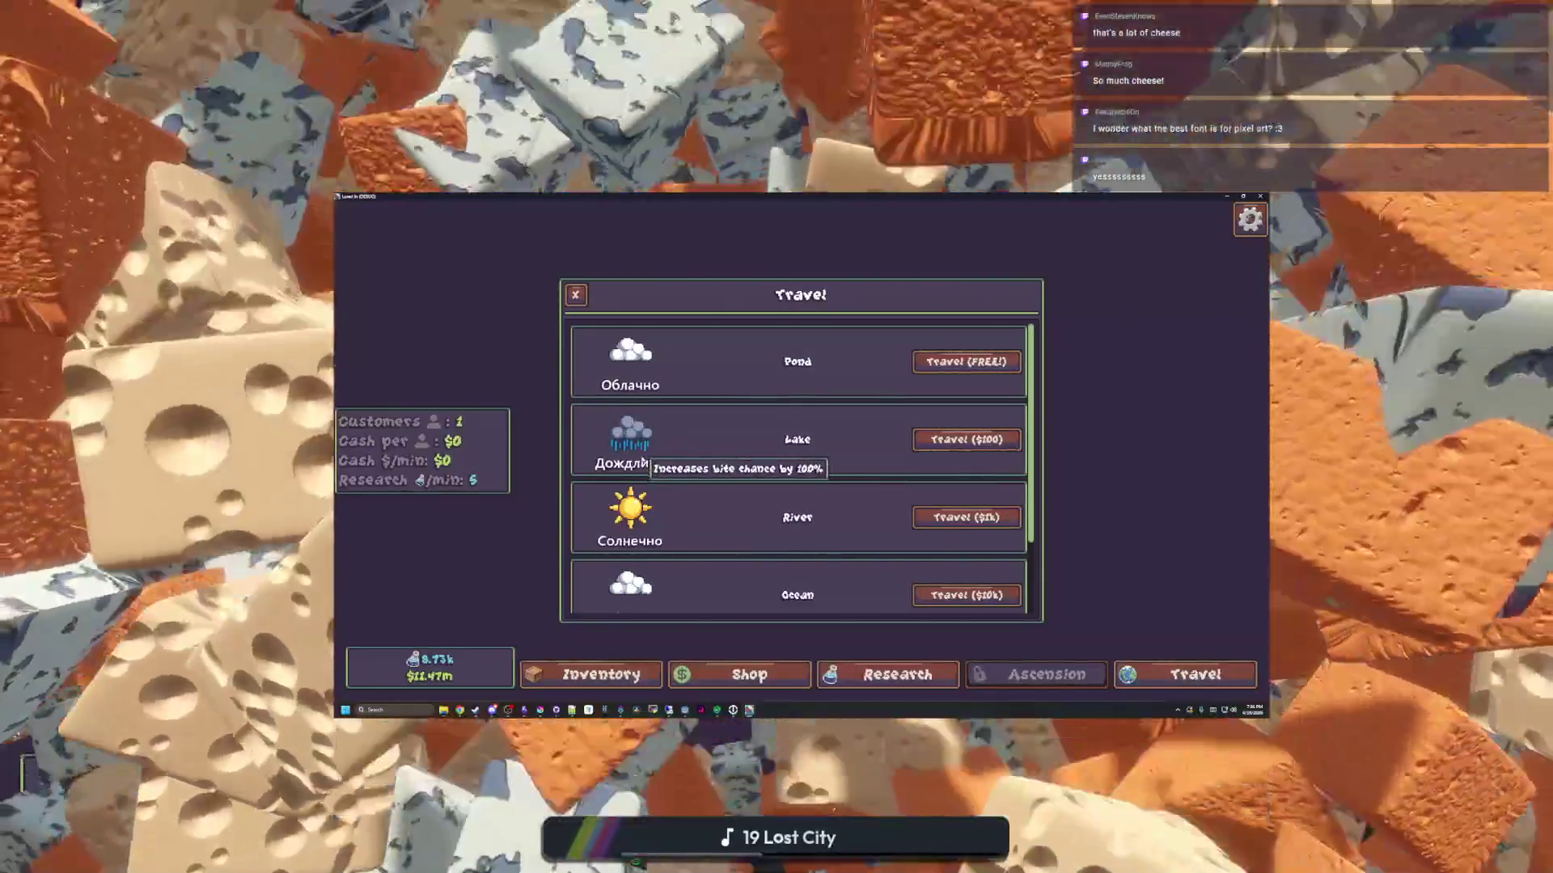
scroll(639, 459, "down", 1)
key("Escape")
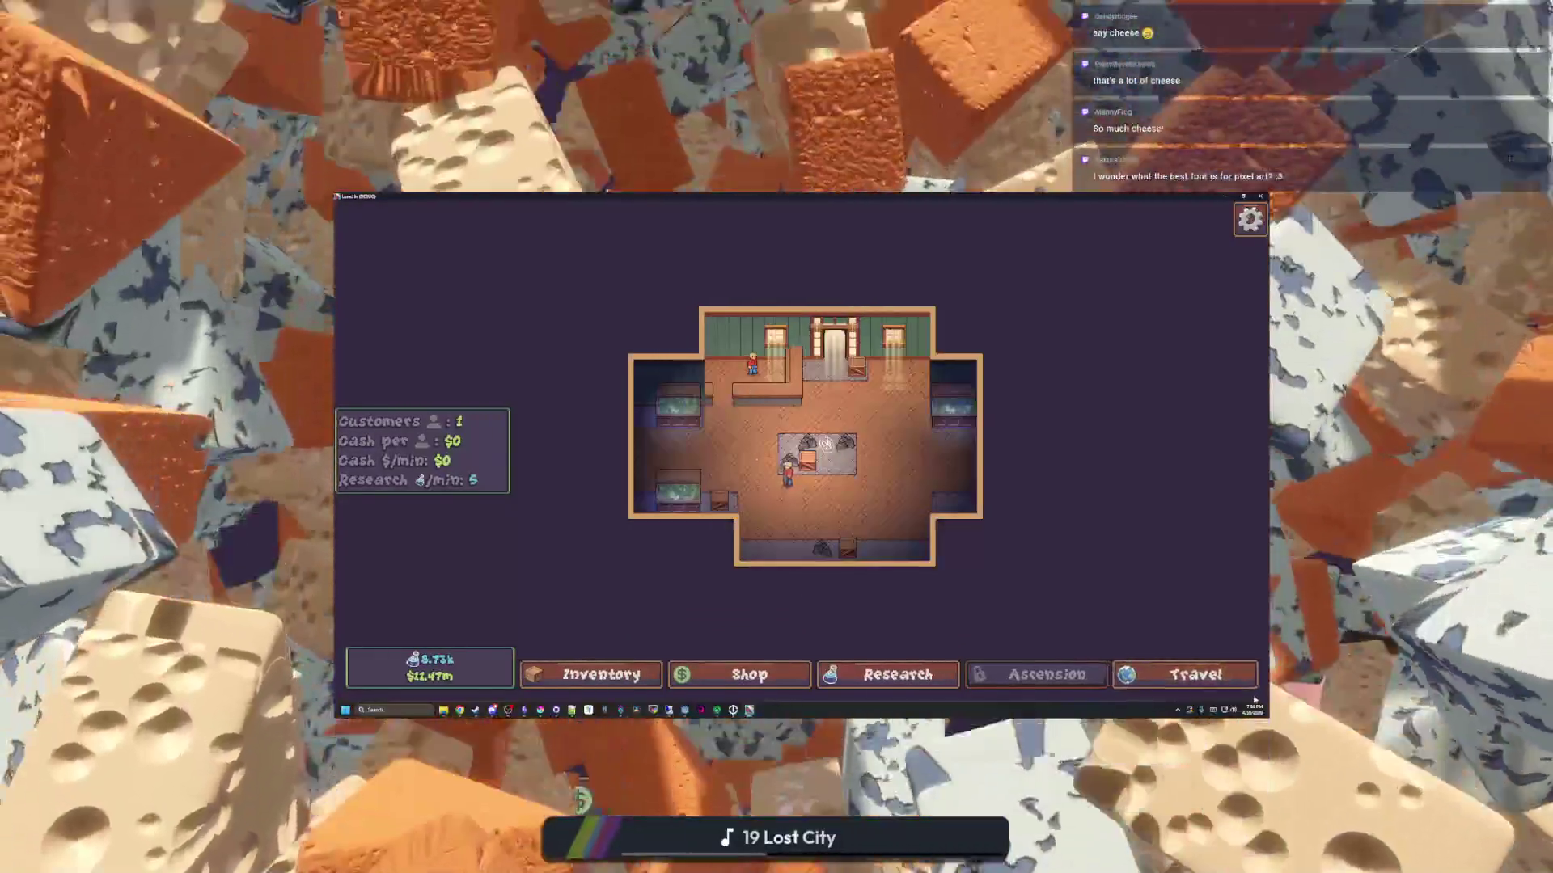
left_click(1209, 674)
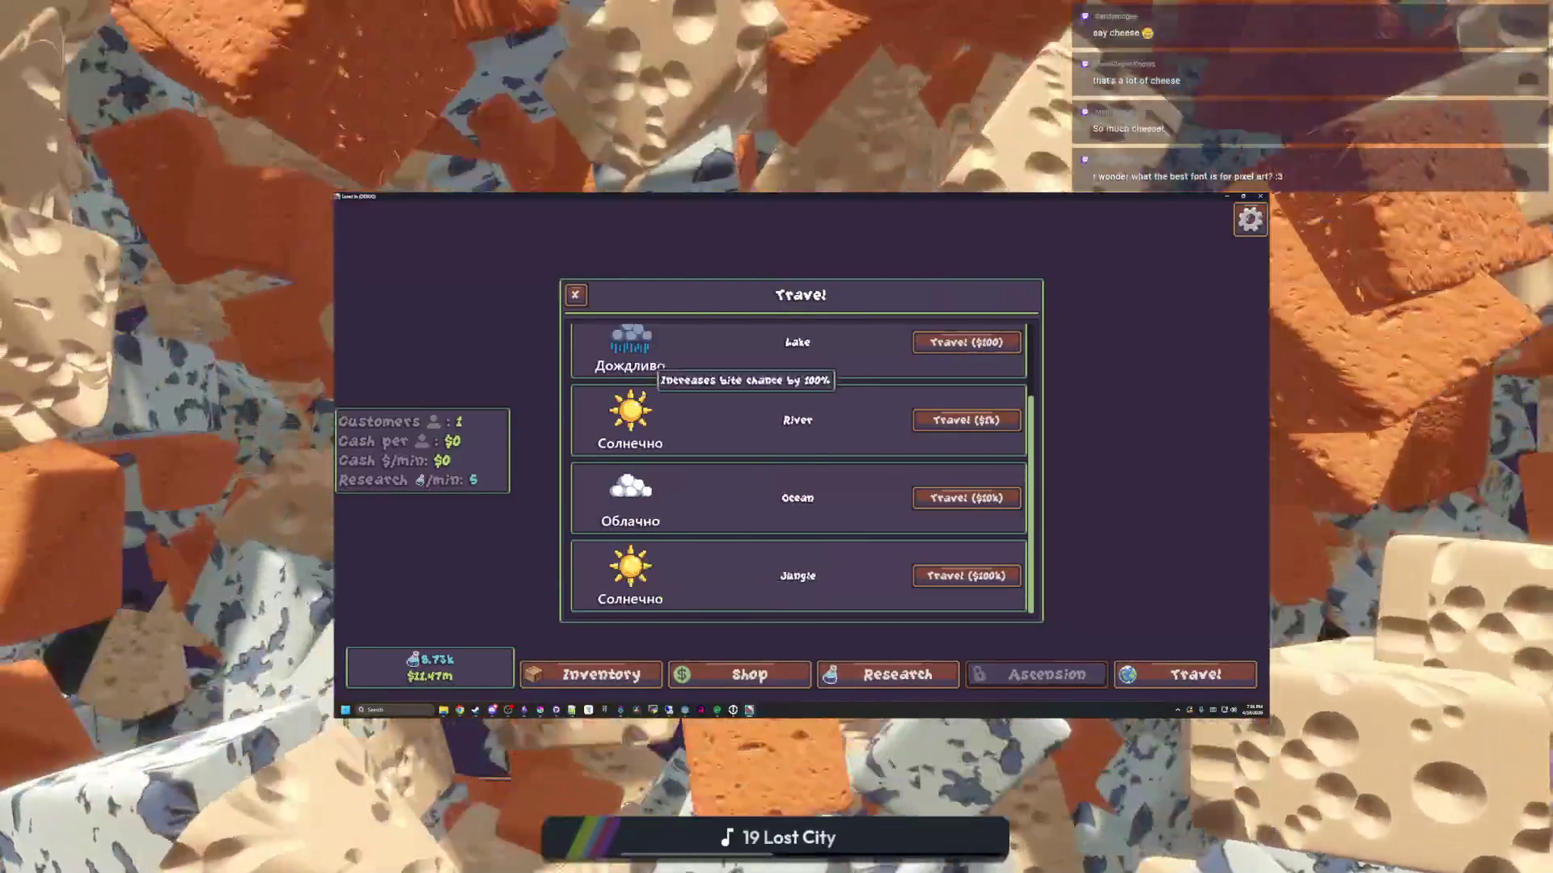
key("Escape")
key("Escape")
left_click(830, 488)
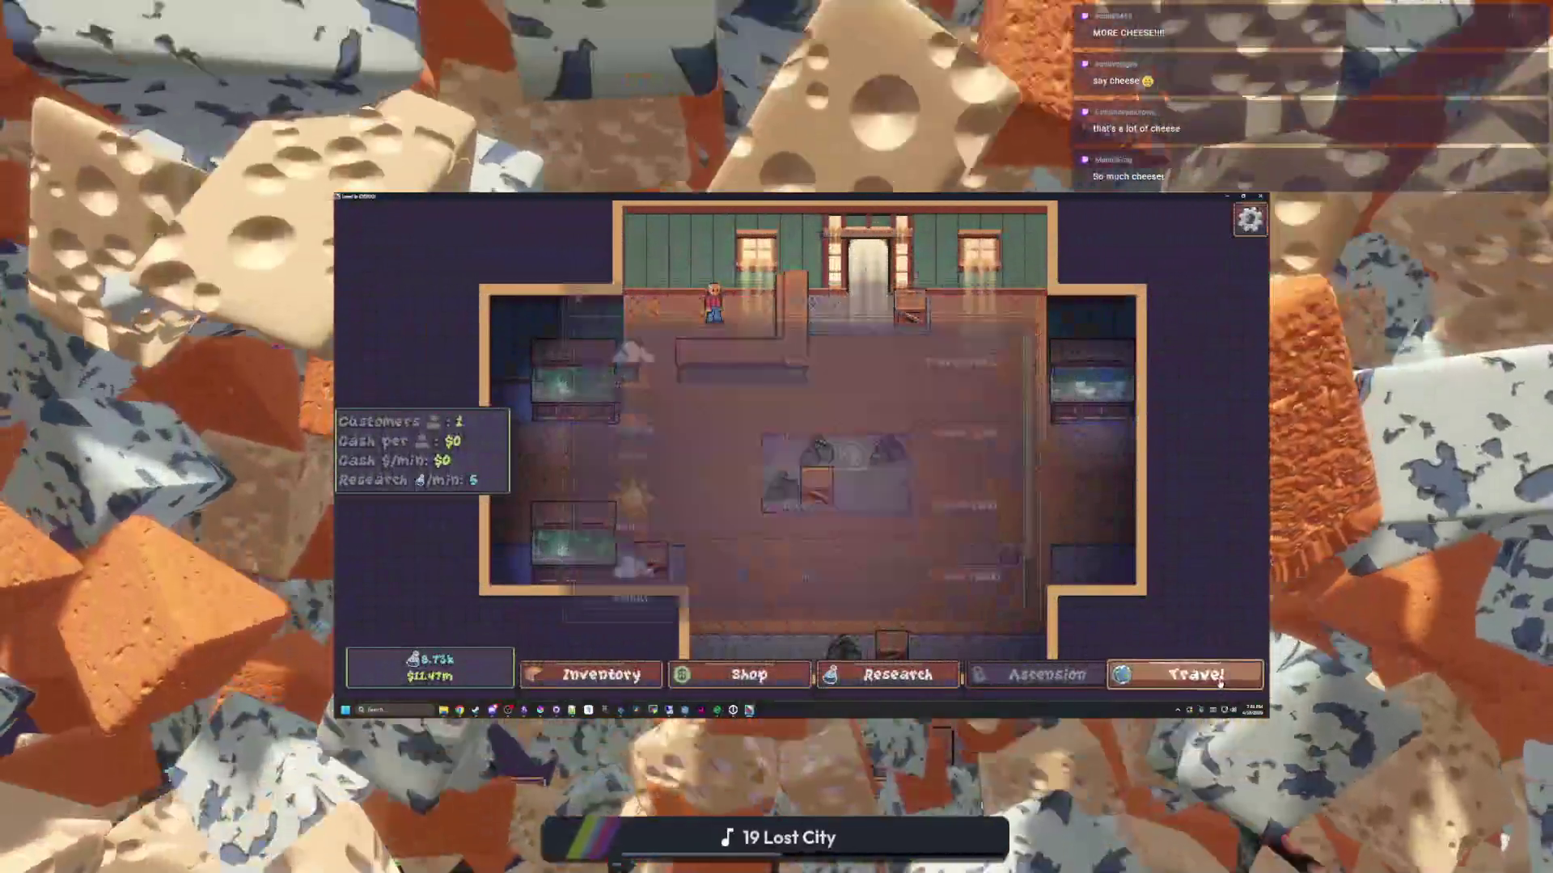
Review the travel list's Sunny/Cloudy weather labels in English, then close it
left_click(1196, 678)
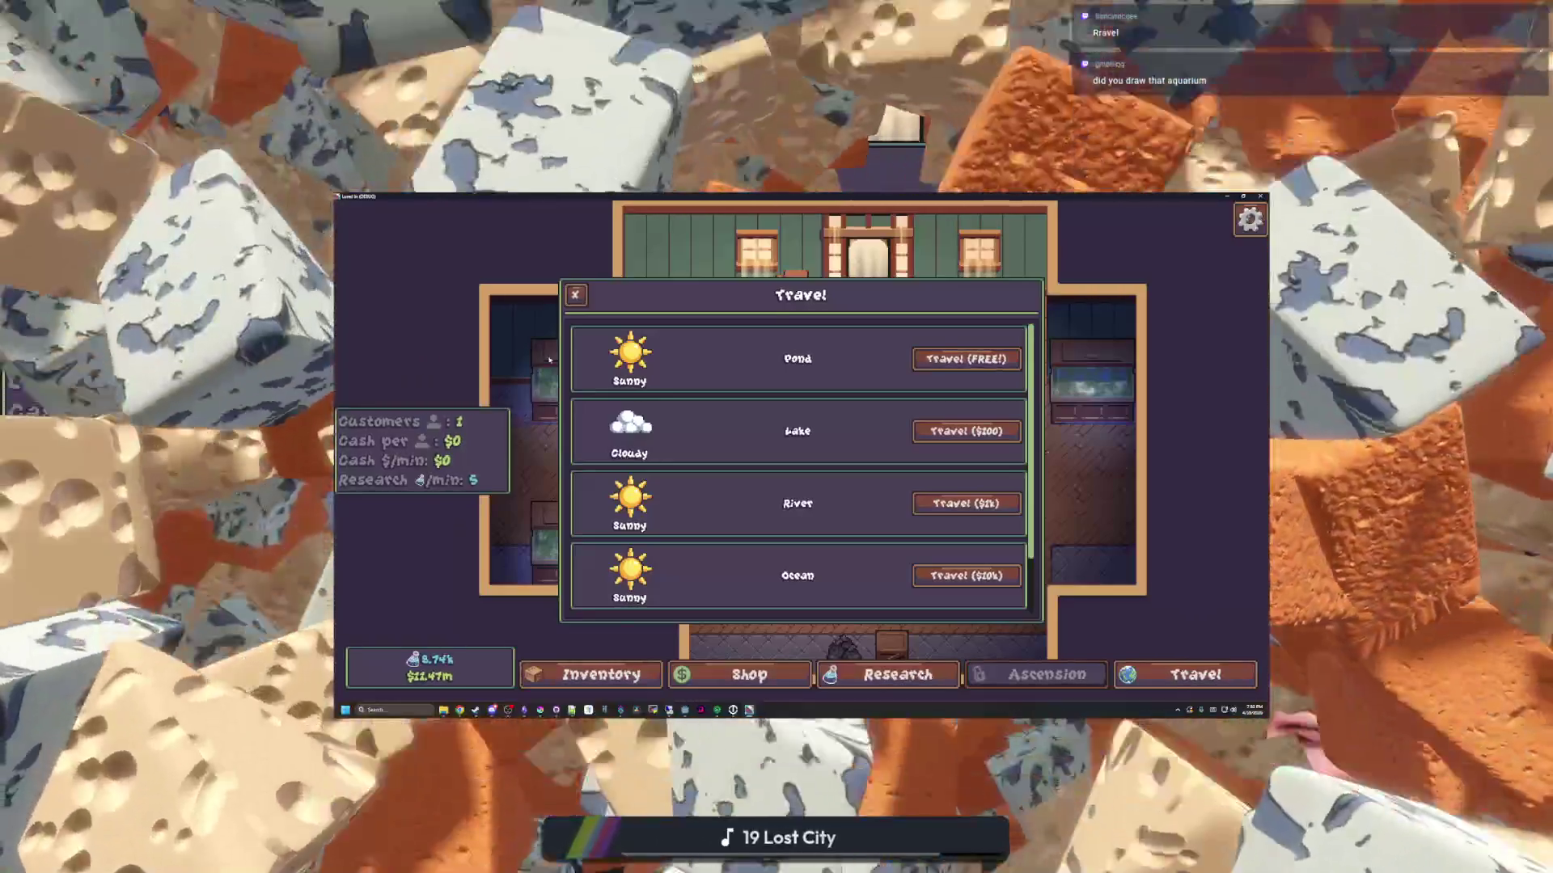
left_click(549, 360)
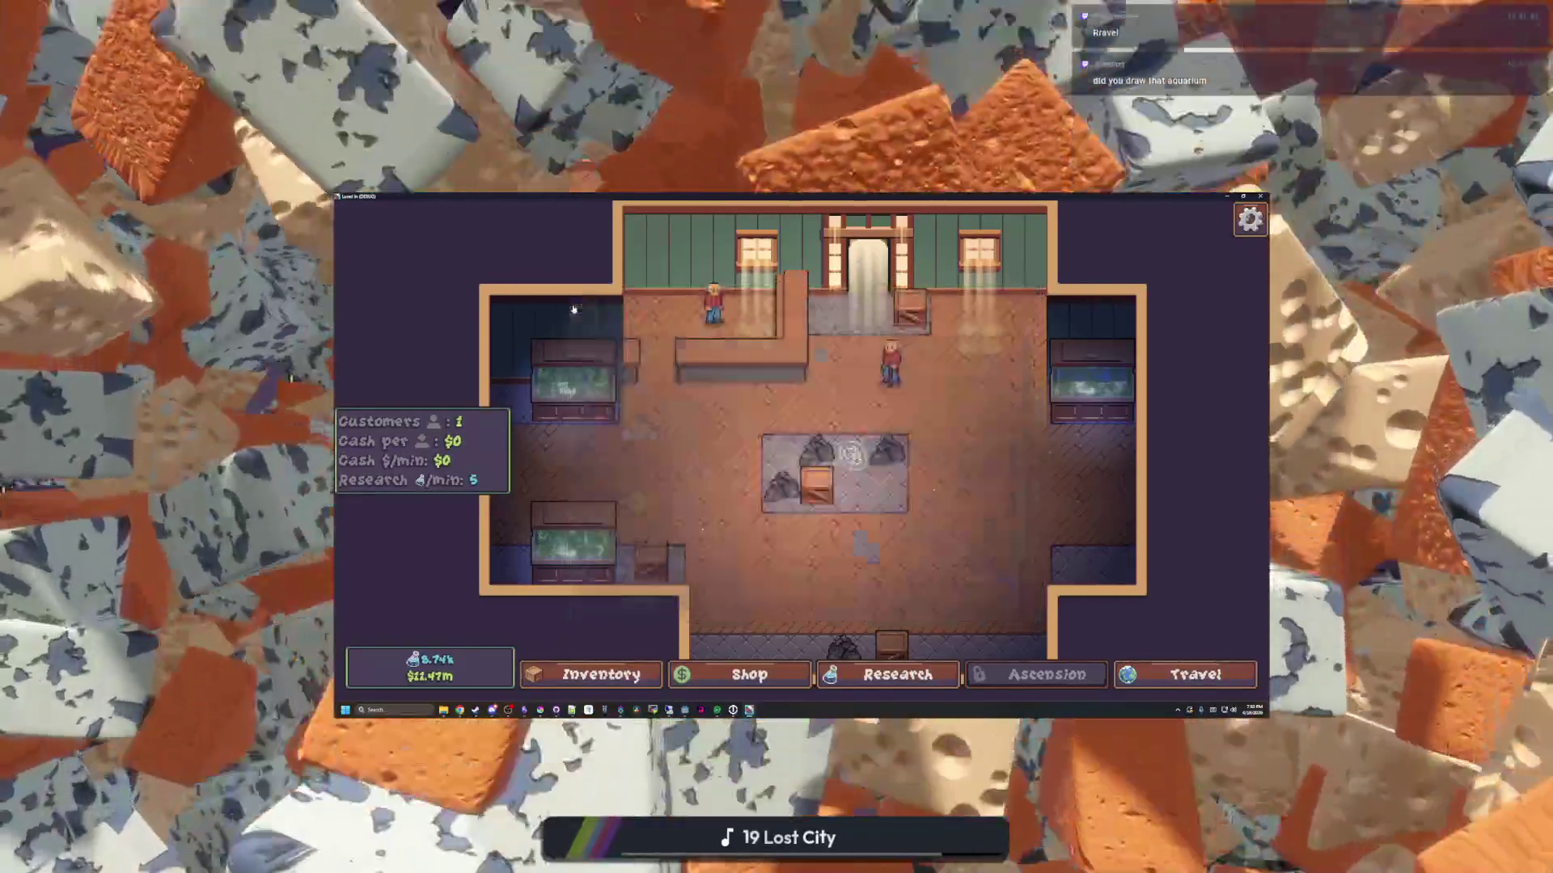
Pan down to the lower aquarium and look over the Fish Tank 3 window
scroll(734, 480, "up", 6)
key("s")
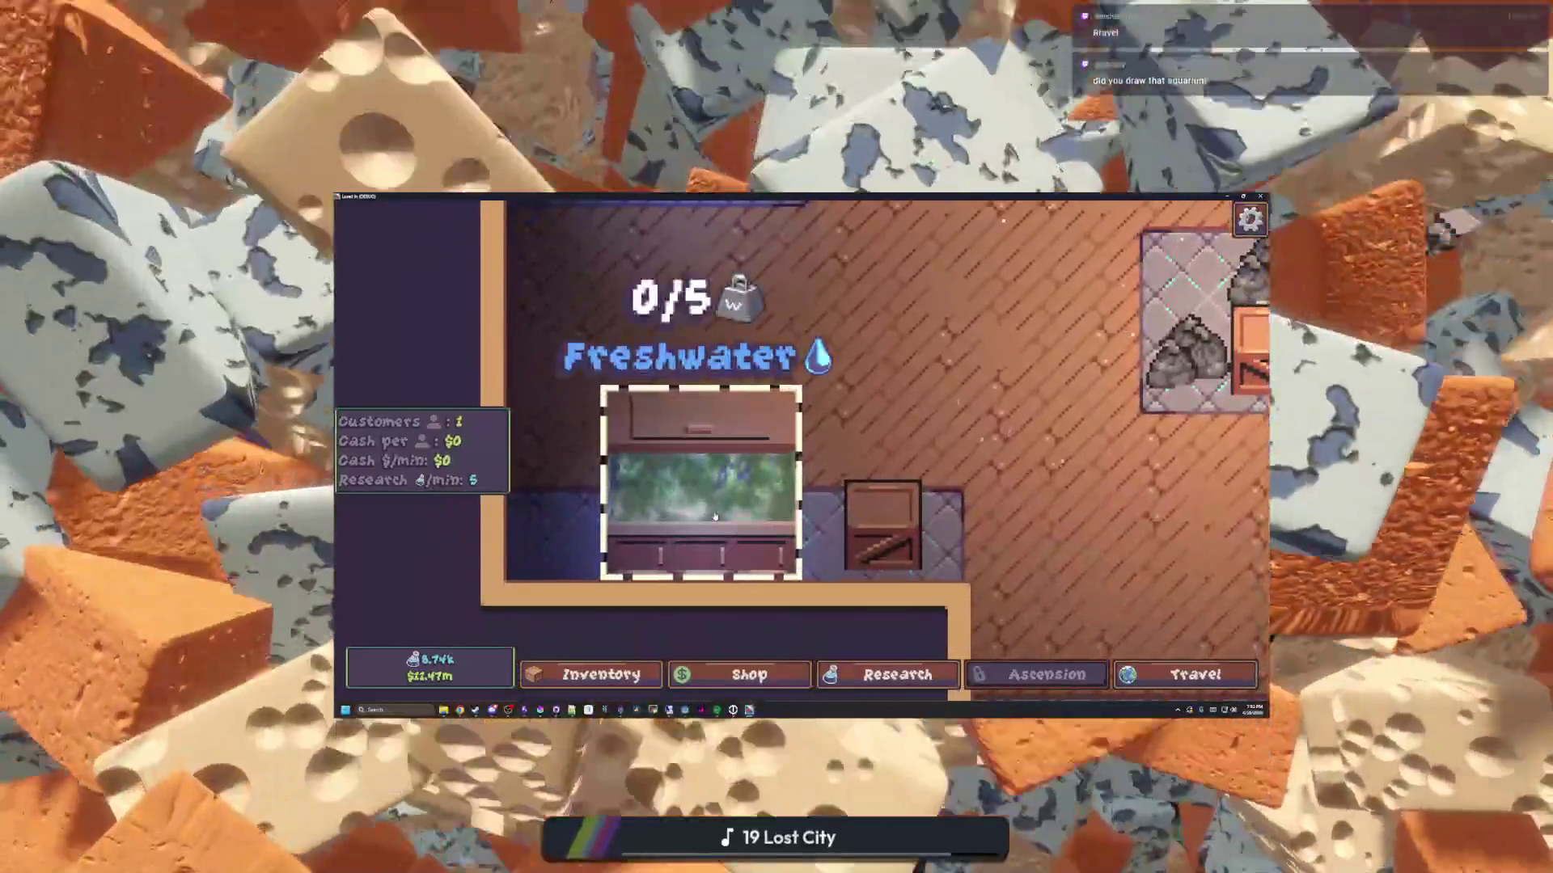
left_click(714, 517)
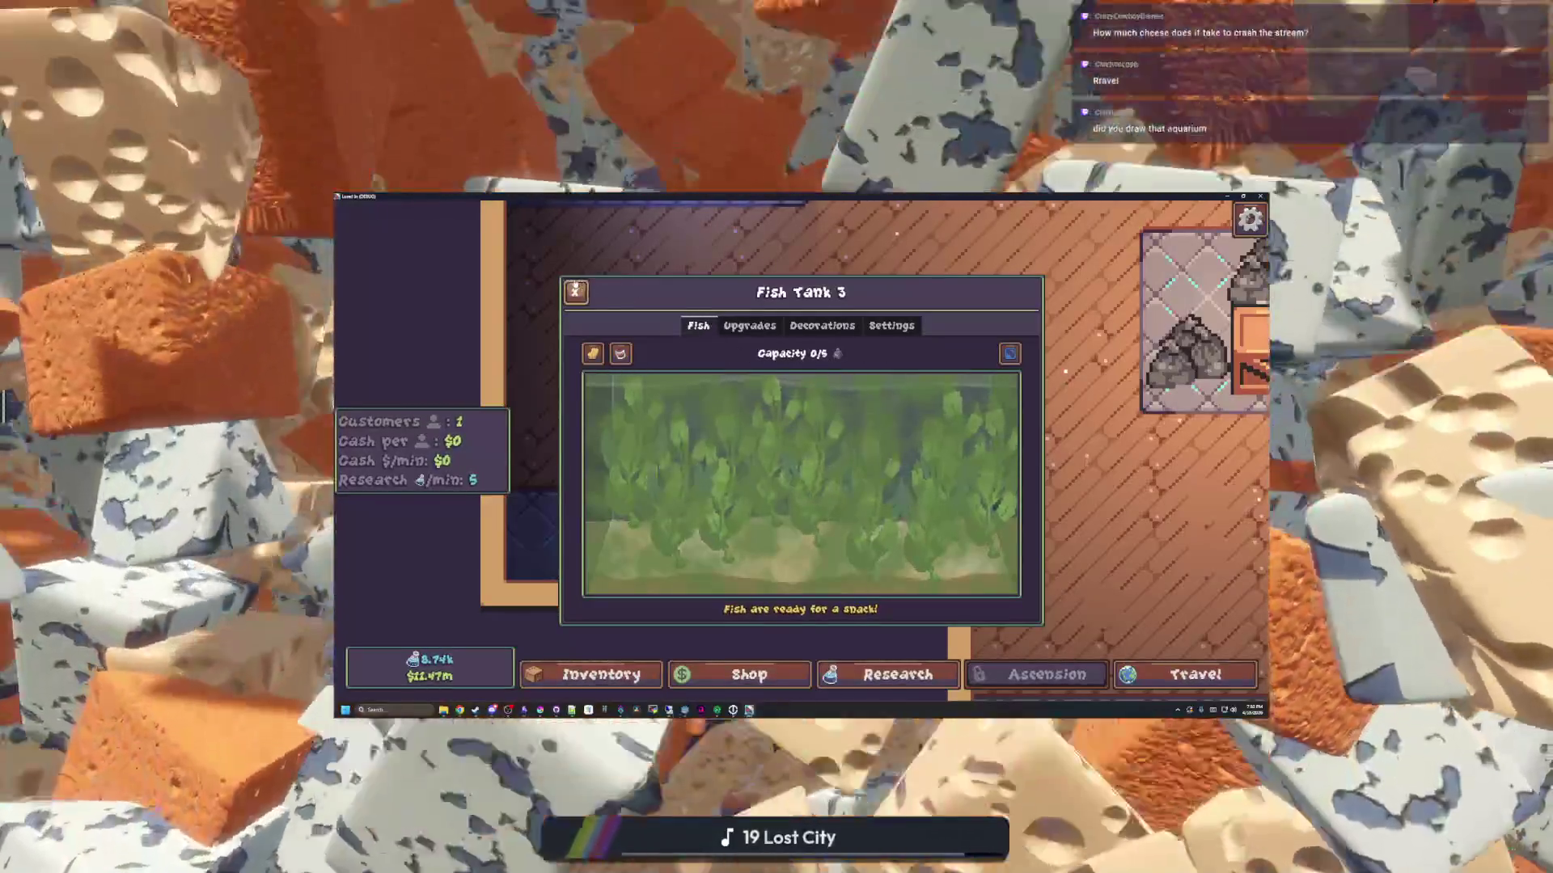
key("Escape")
scroll(826, 415, "down", 5)
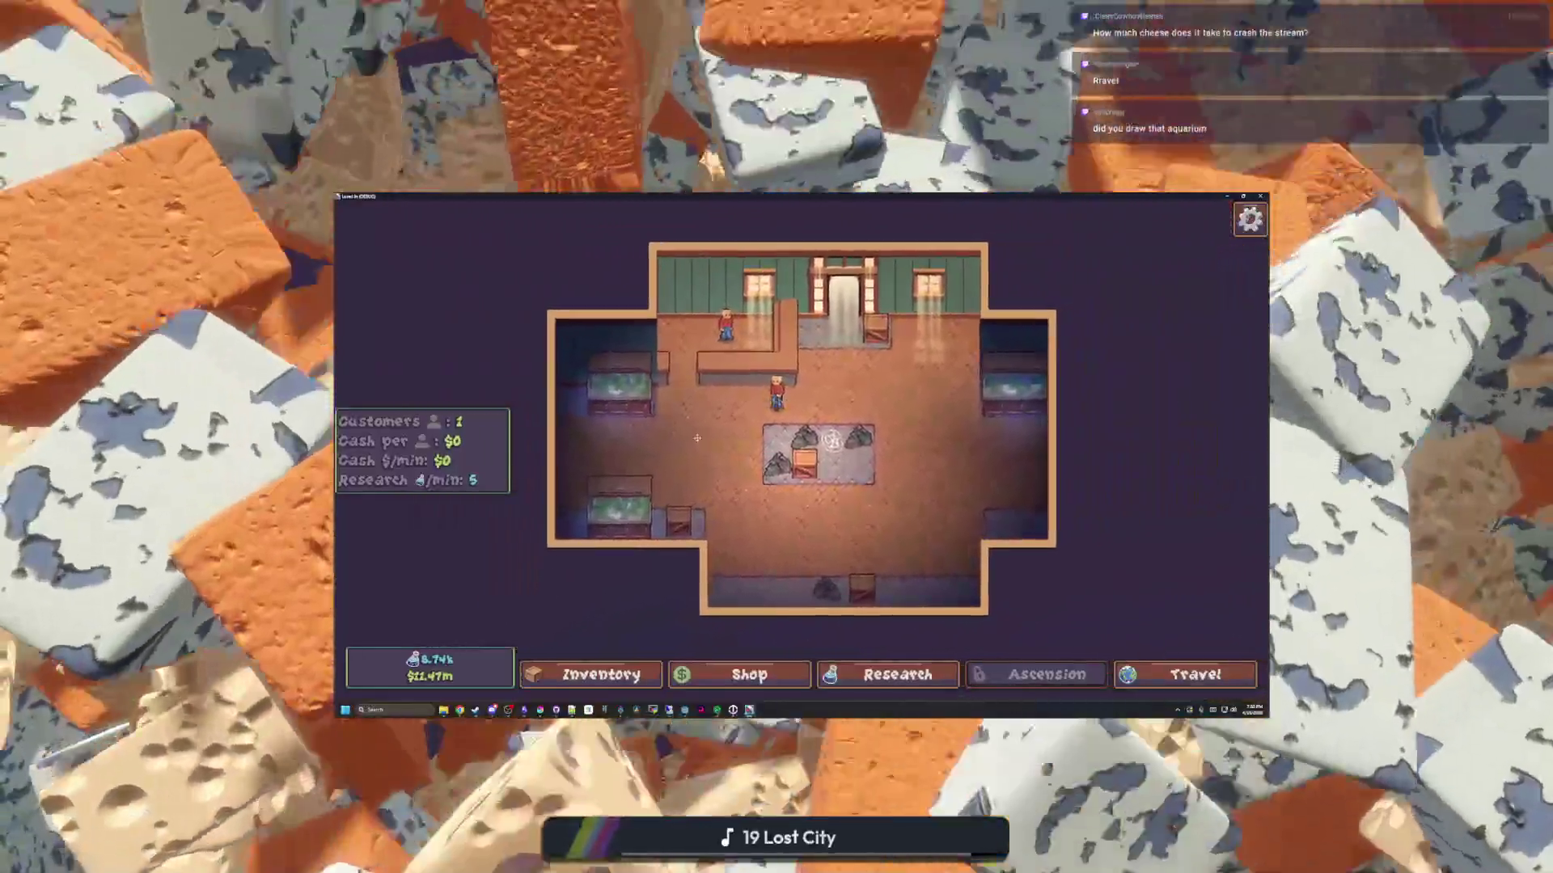
scroll(821, 415, "up", 5)
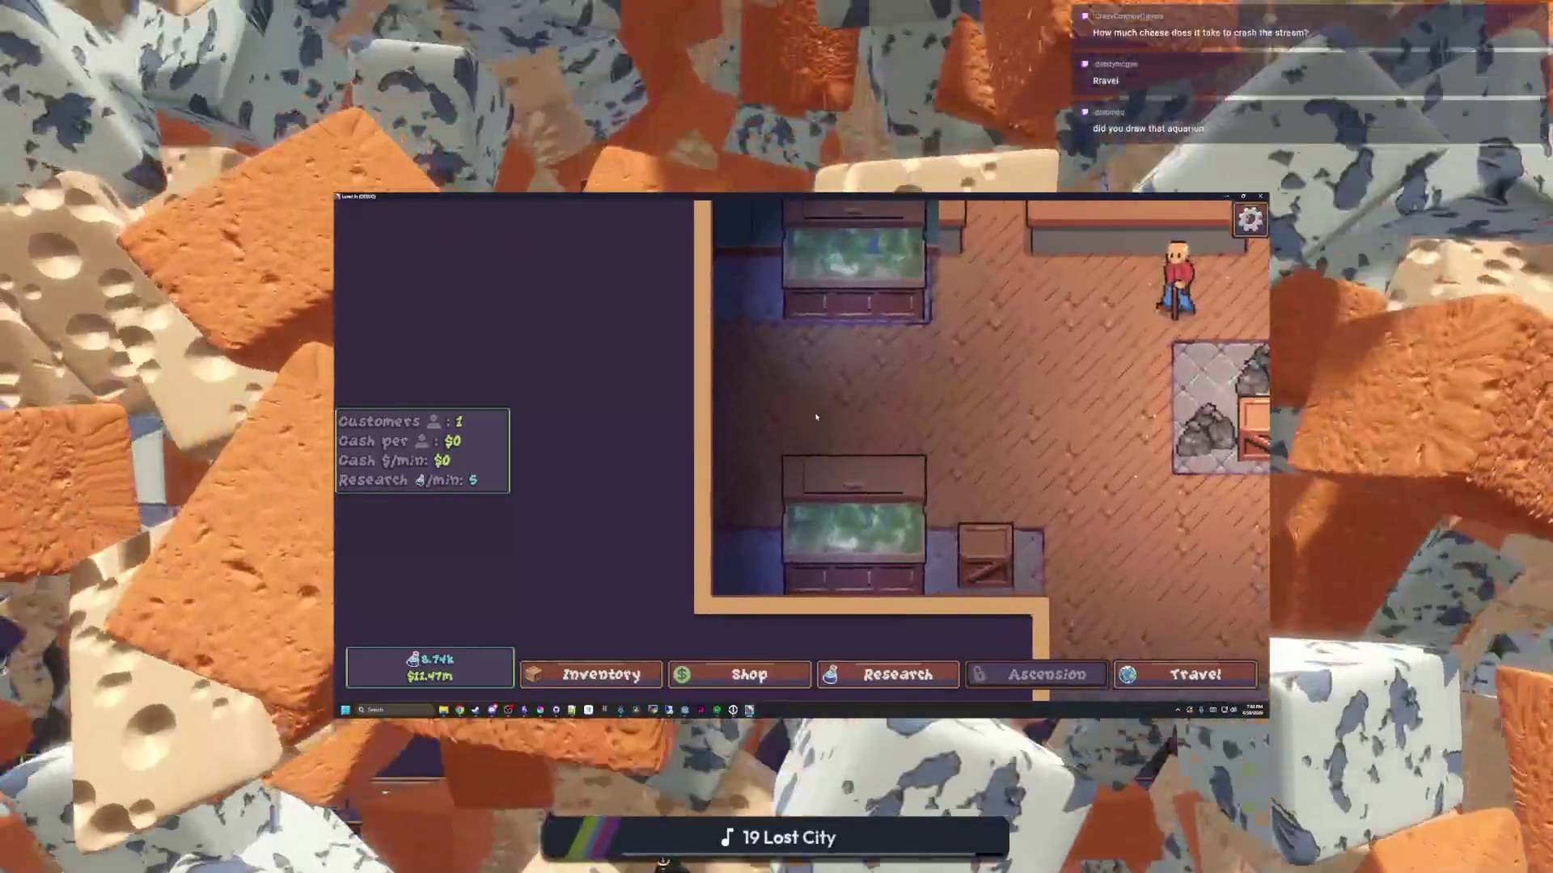
left_click(816, 416)
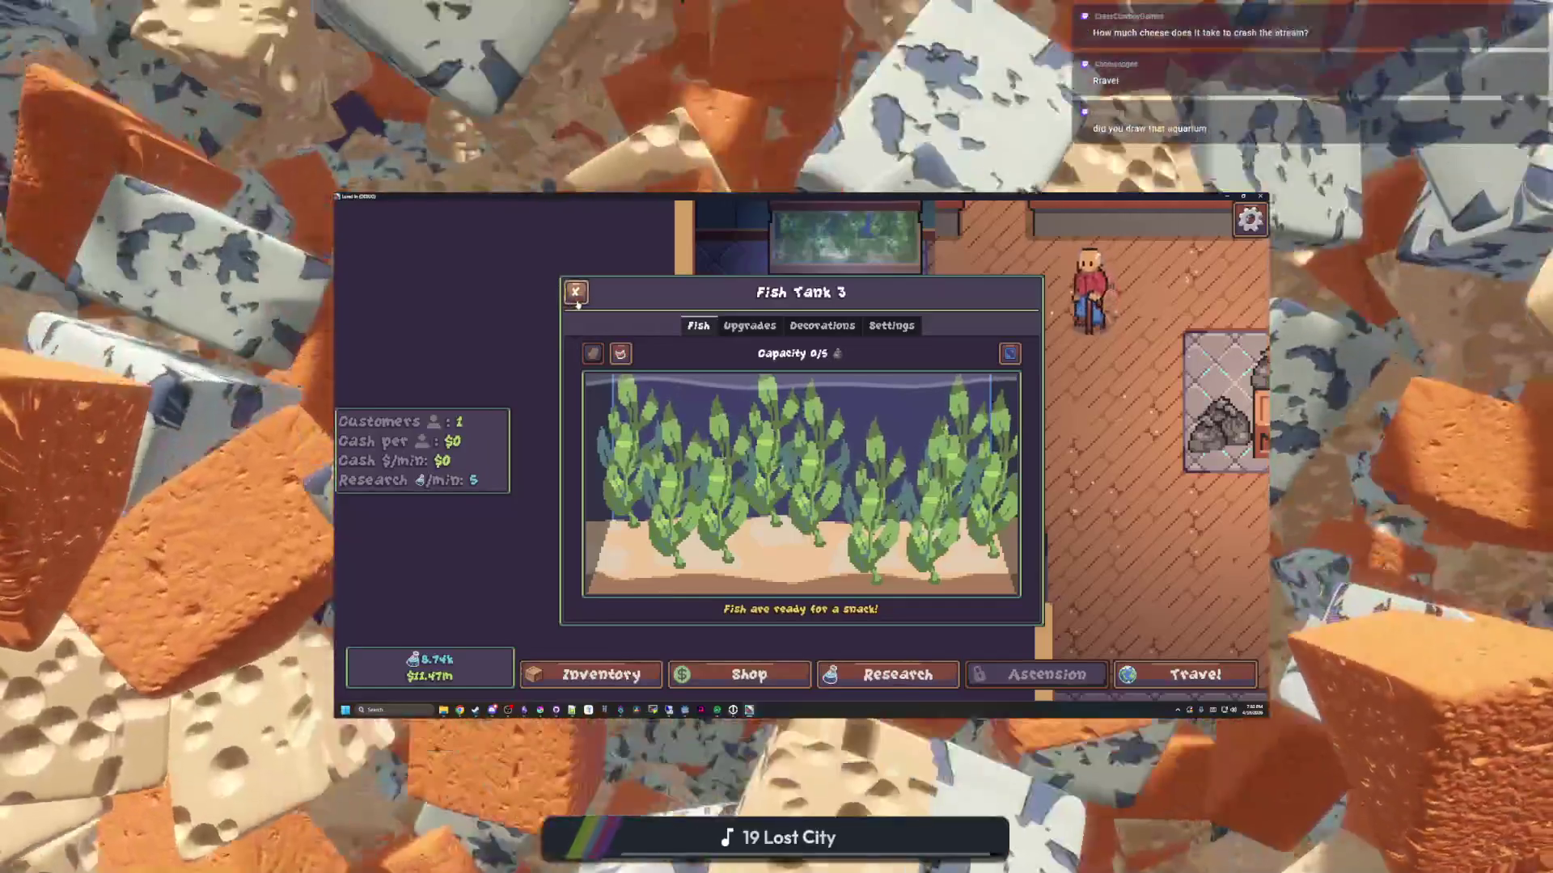
left_click(575, 293)
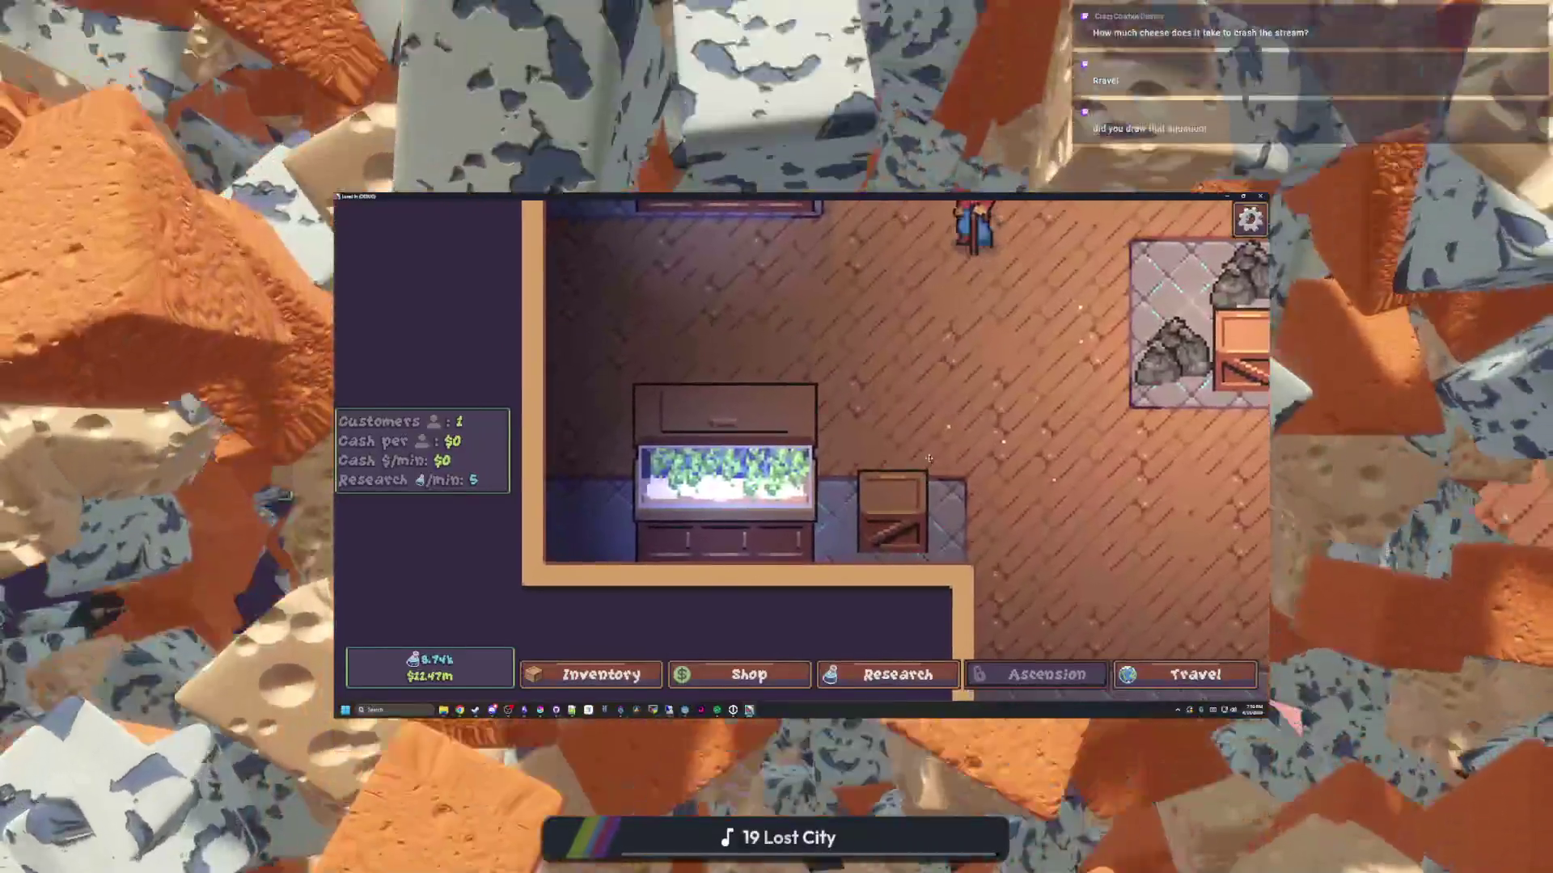
Reset Fish Tank 3's decorations to remove the plants, then view decorations for sale
left_click(704, 421)
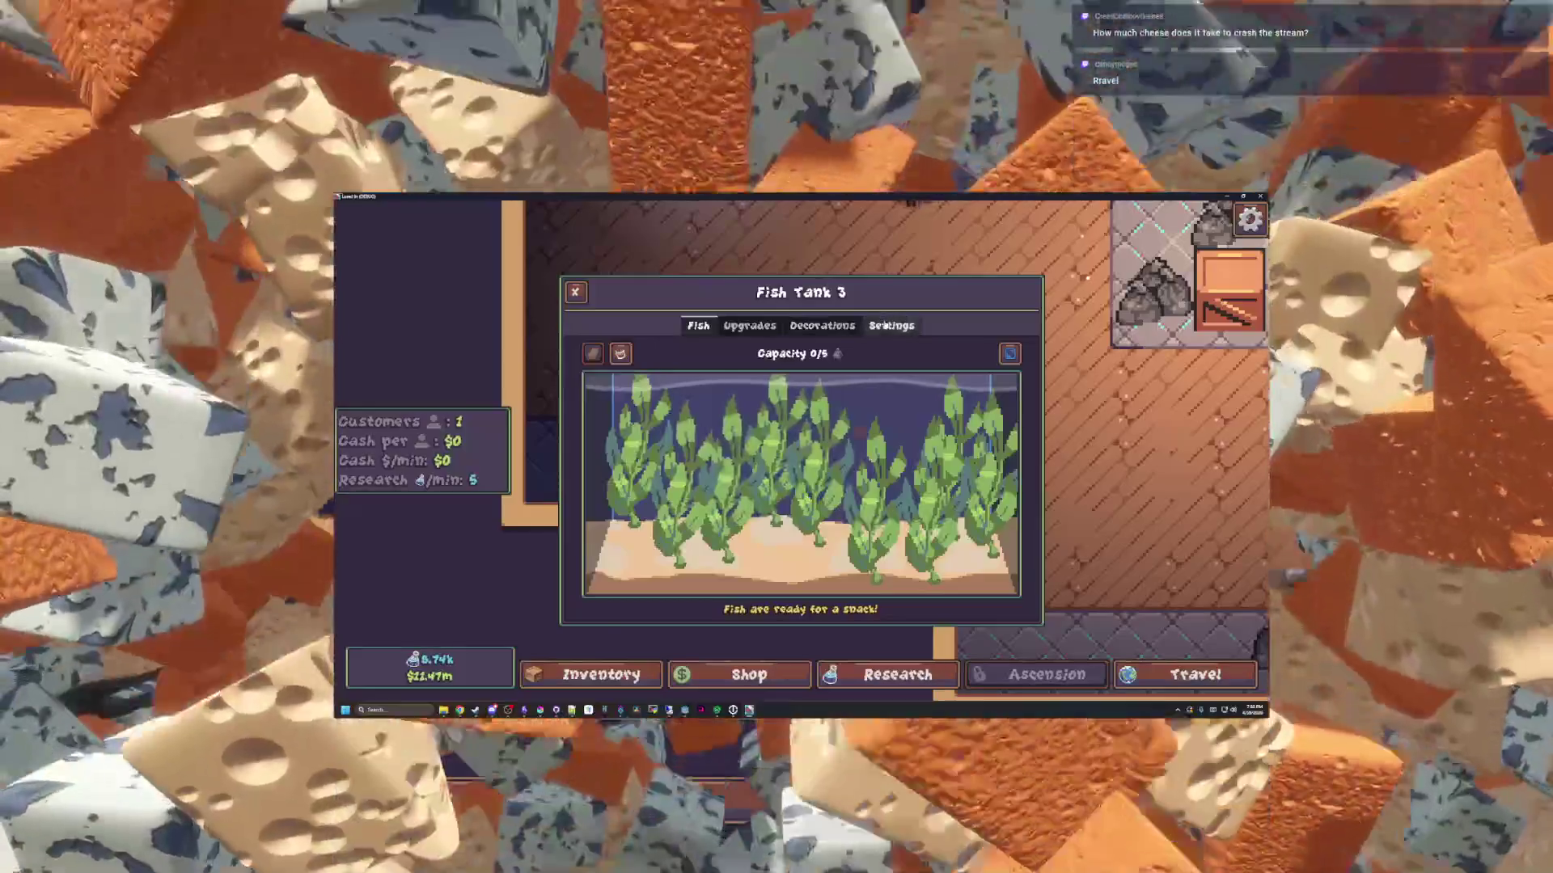
left_click(888, 325)
left_click(760, 495)
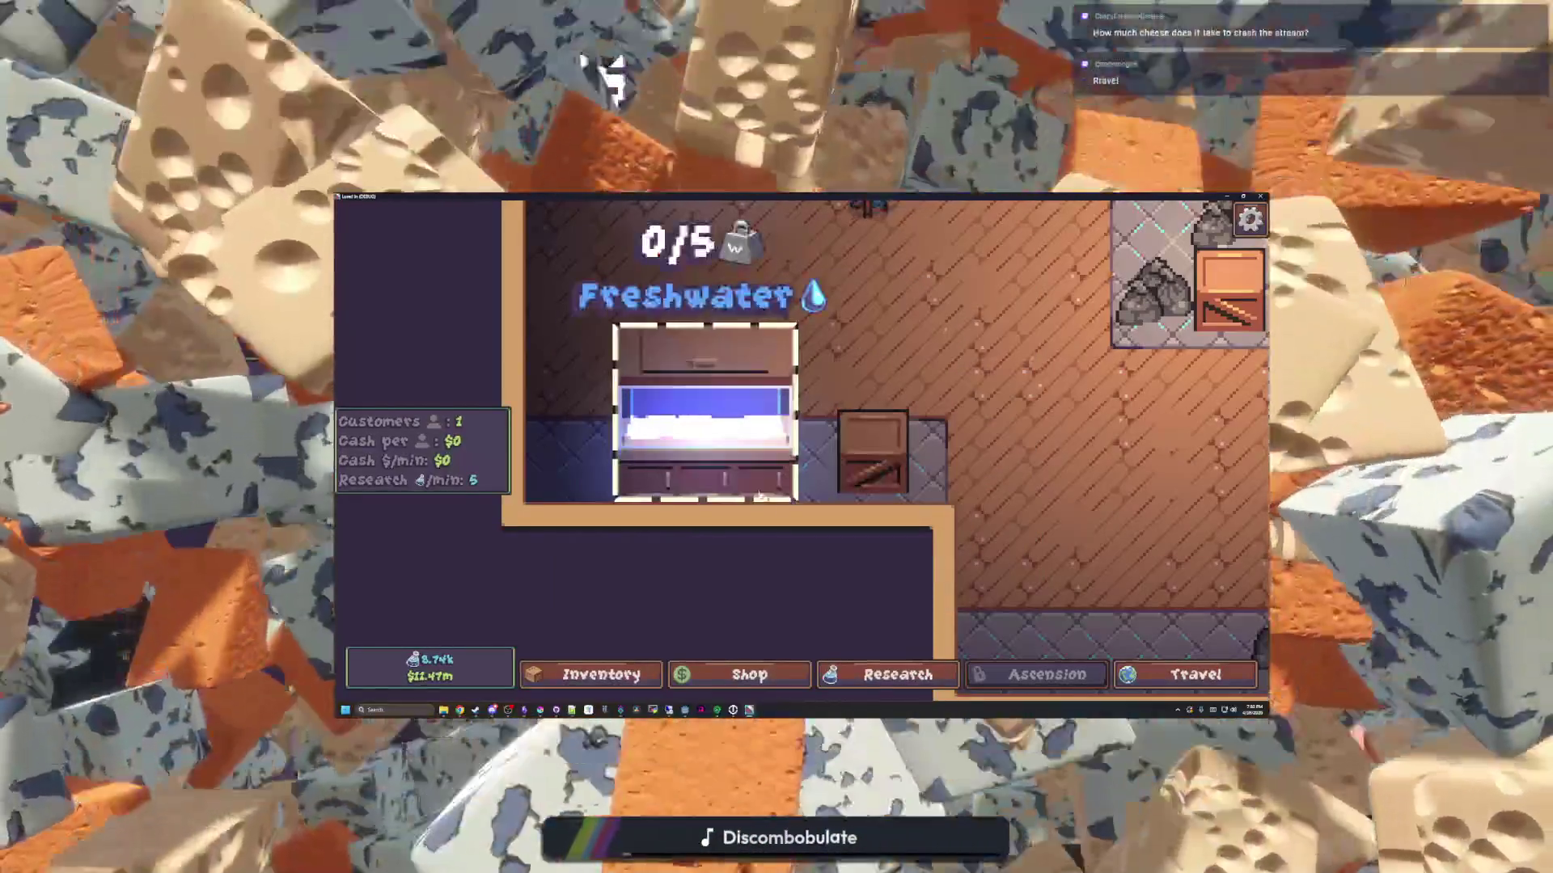
left_click(760, 495)
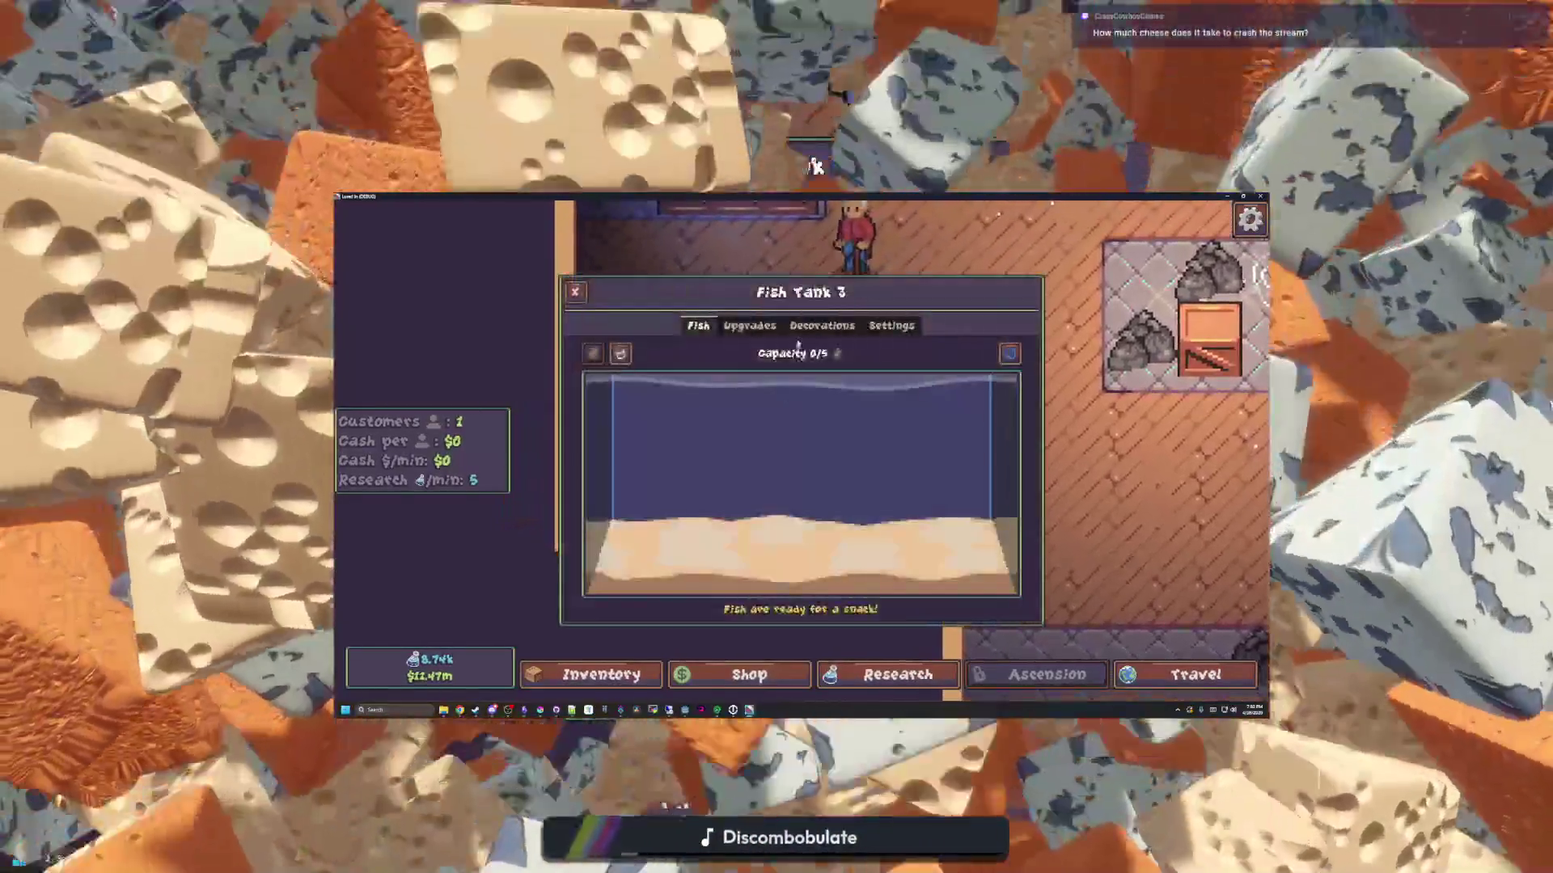
left_click(822, 325)
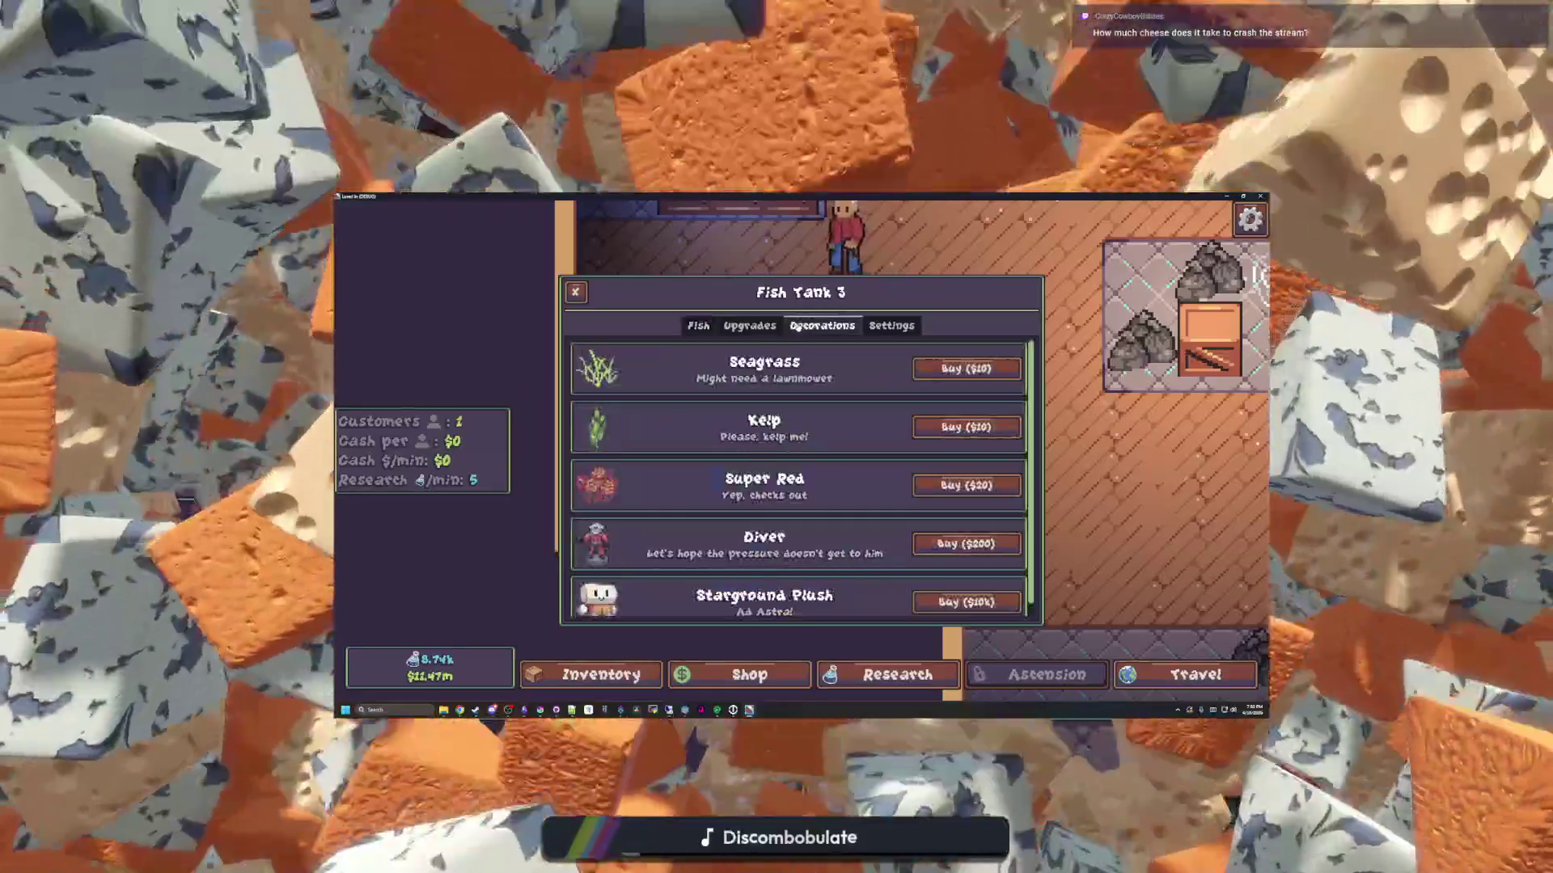
Buy a Starground Plush for Fish Tank 3 and scale it to x2.0
scroll(811, 498, "down", 1)
left_click(966, 588)
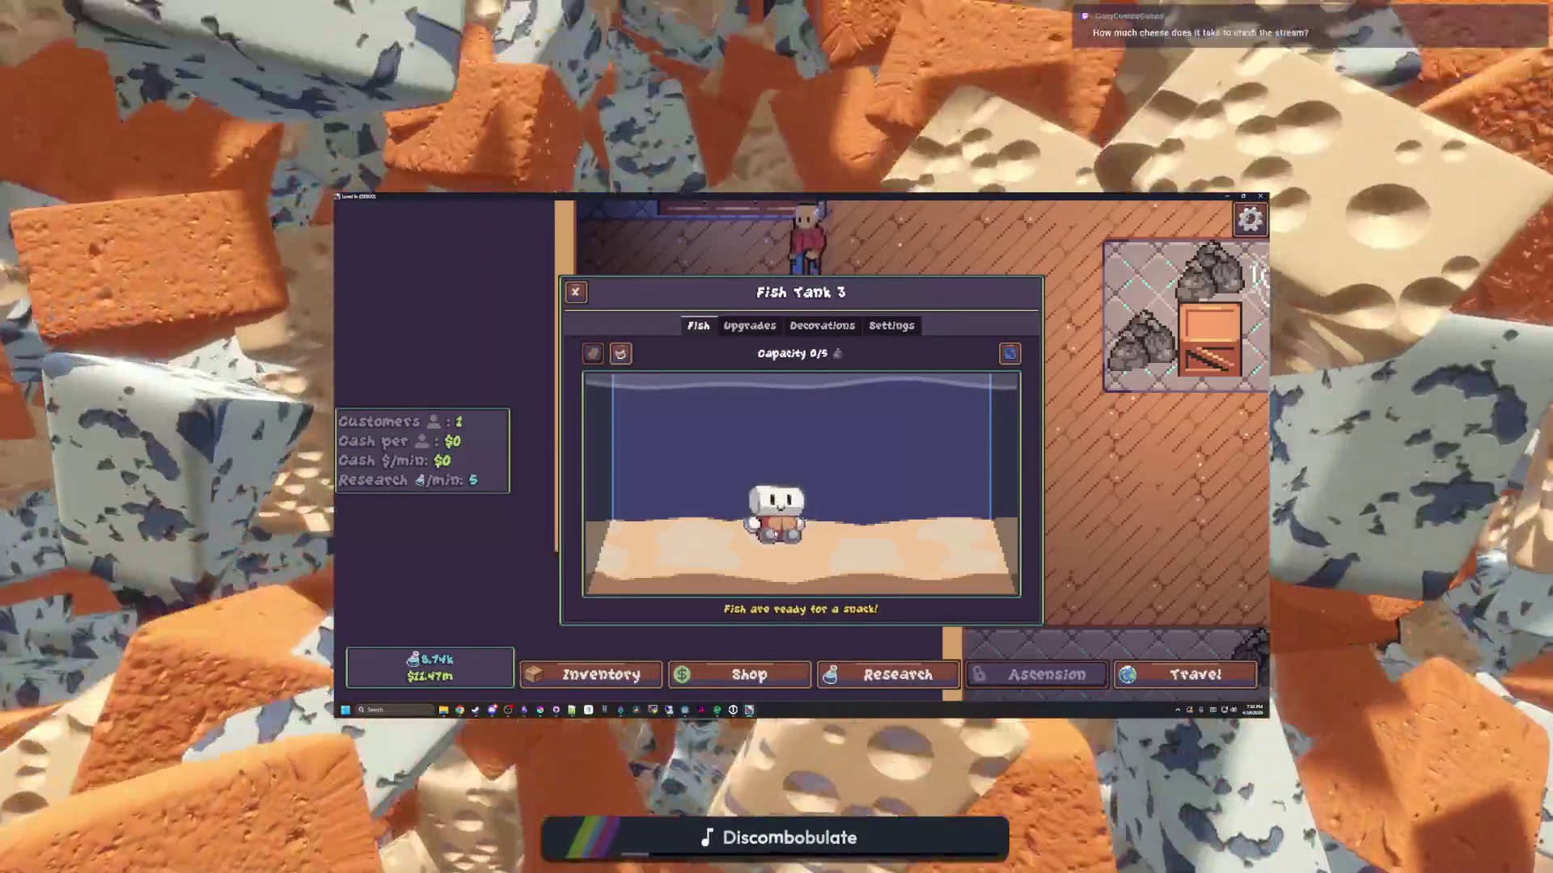
left_click(780, 518)
left_click_drag(1093, 432, 1184, 432)
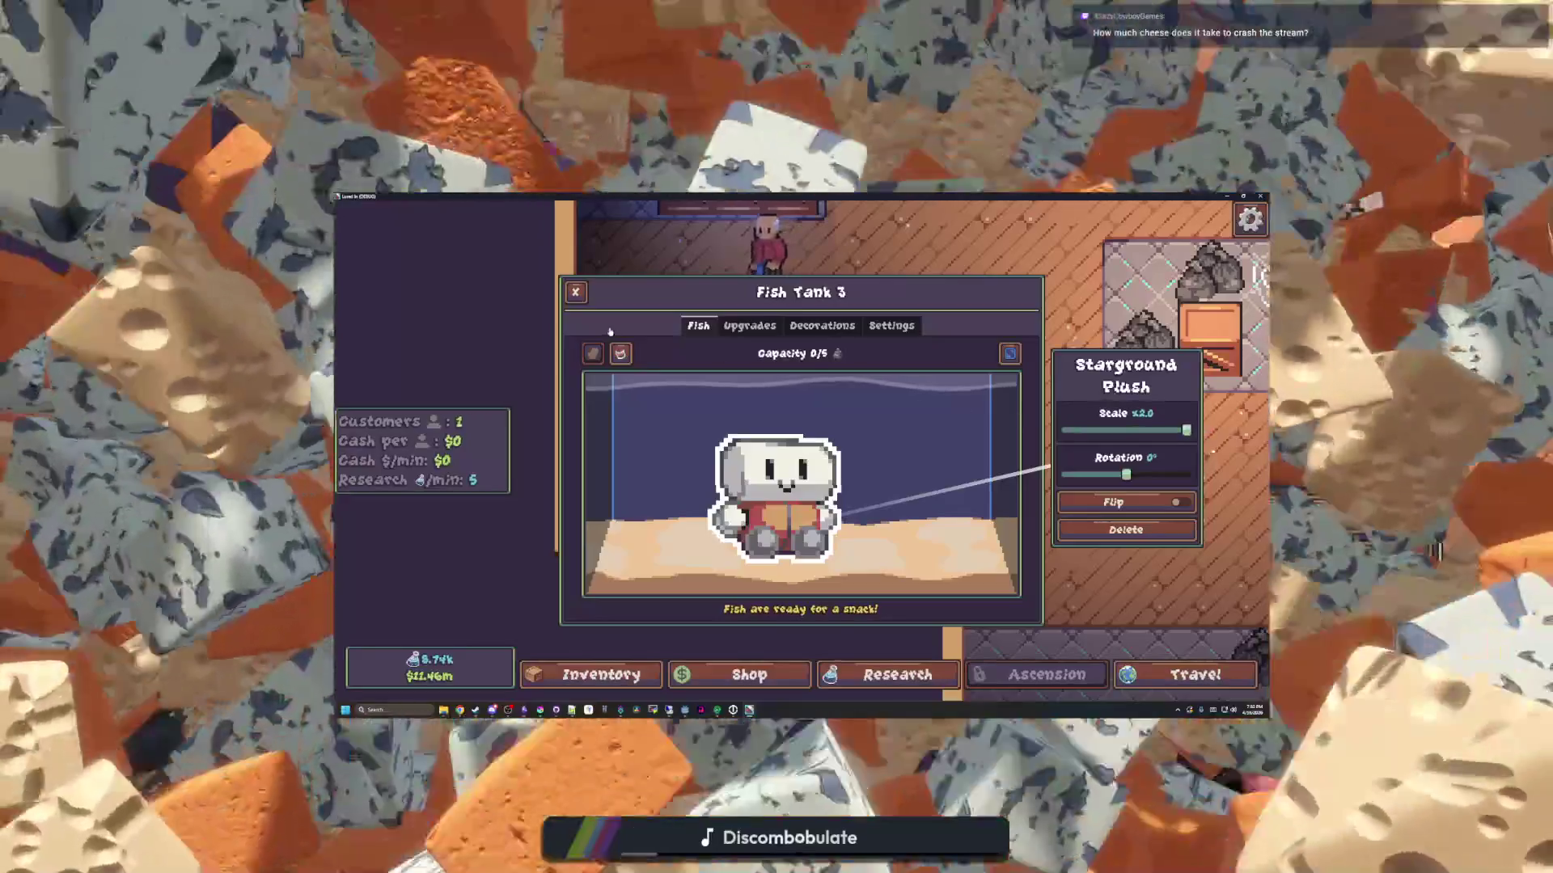
left_click(575, 292)
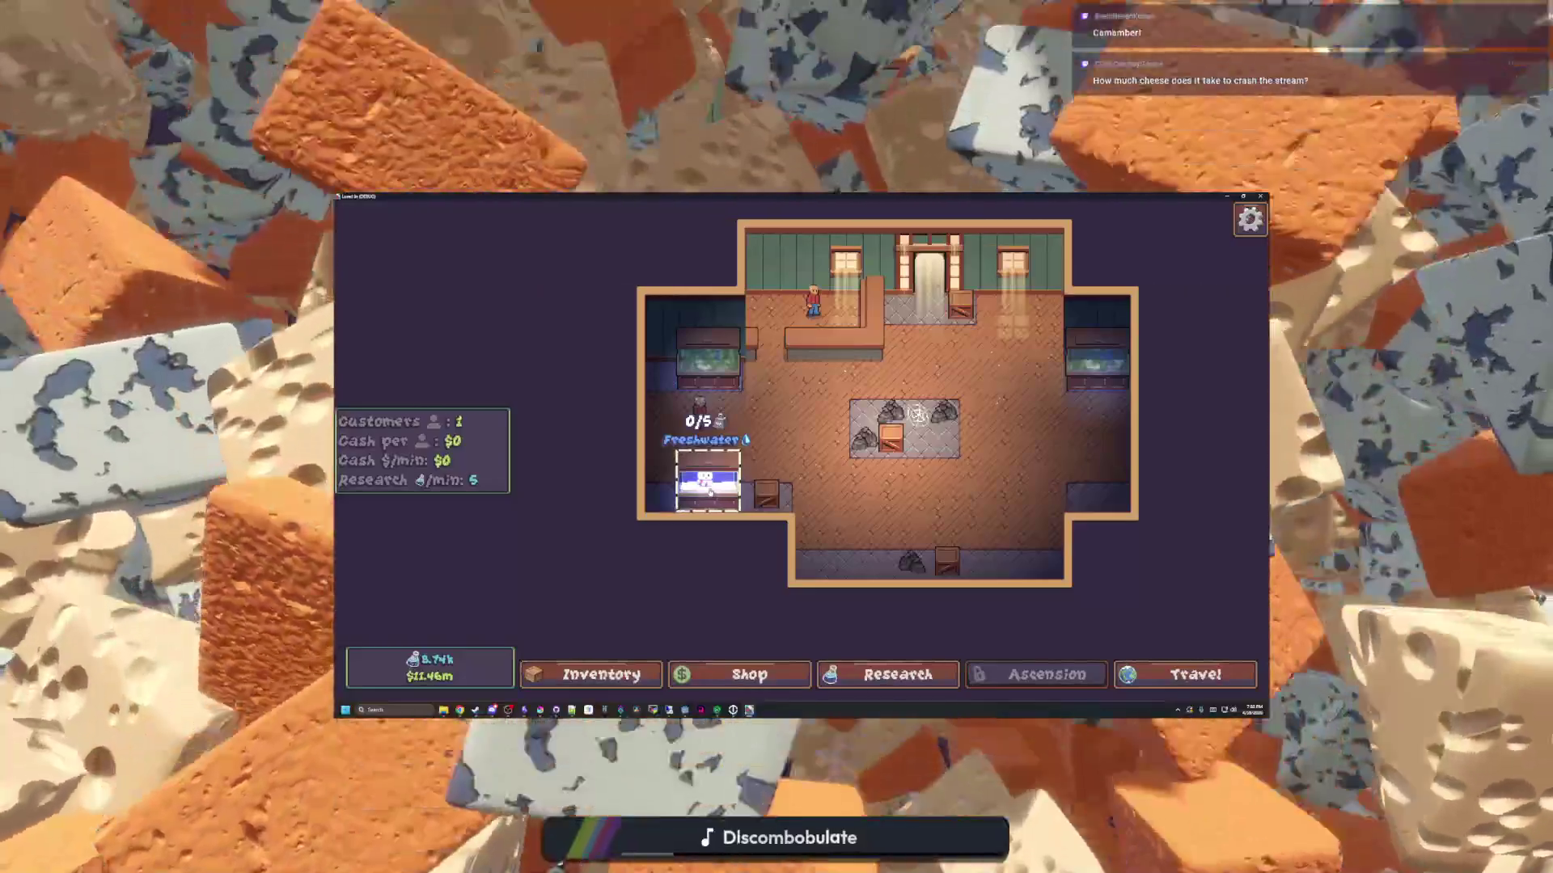
Reopen Fish Tank 3 to check the enlarged plush, then close it
left_click(709, 486)
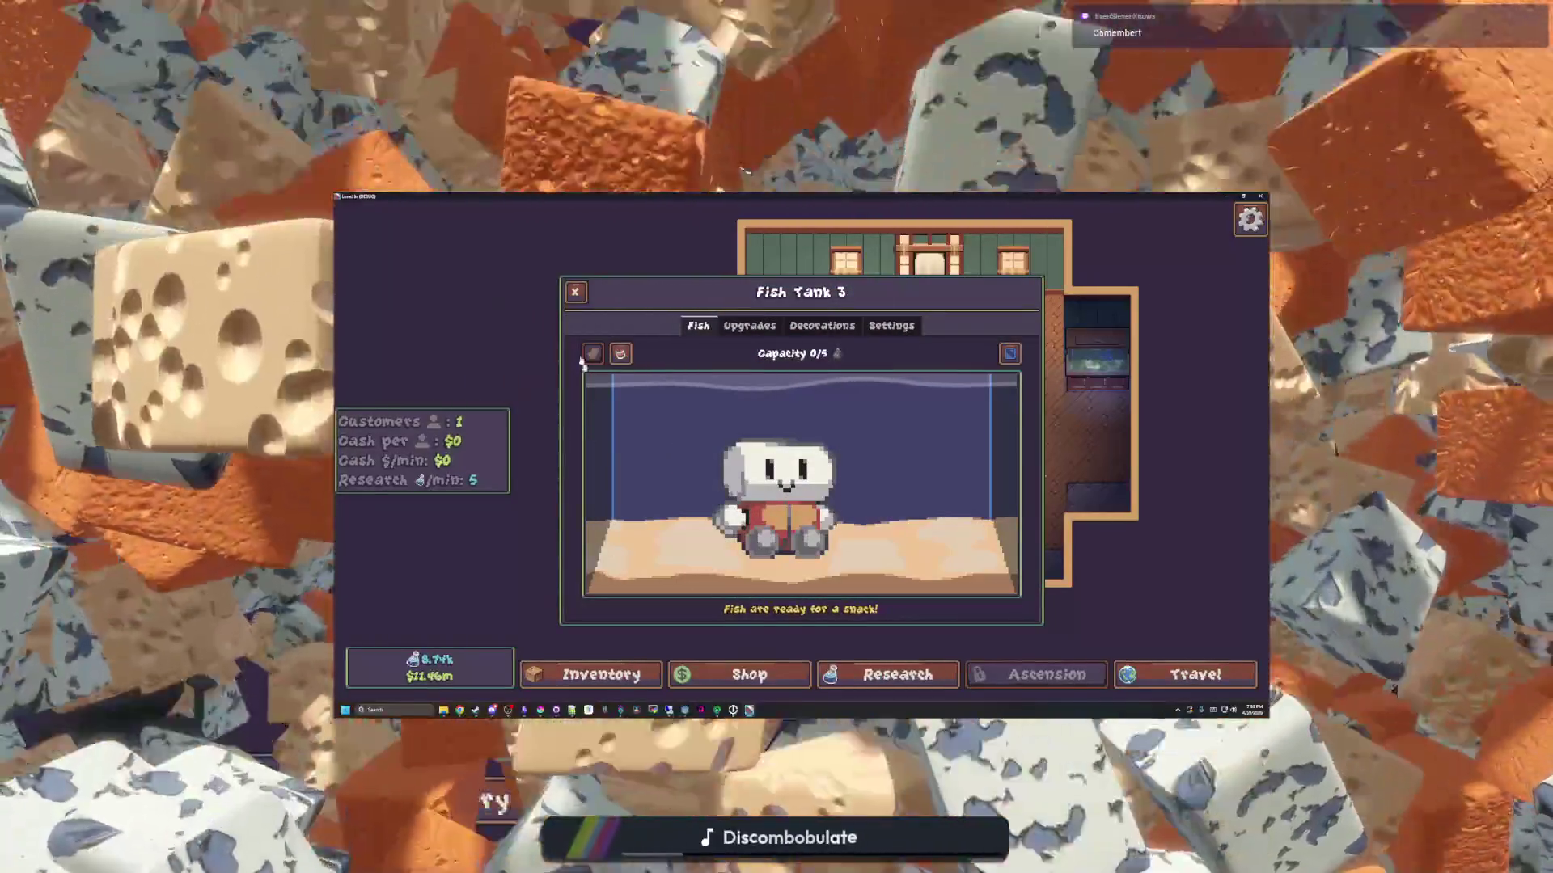
left_click(590, 356)
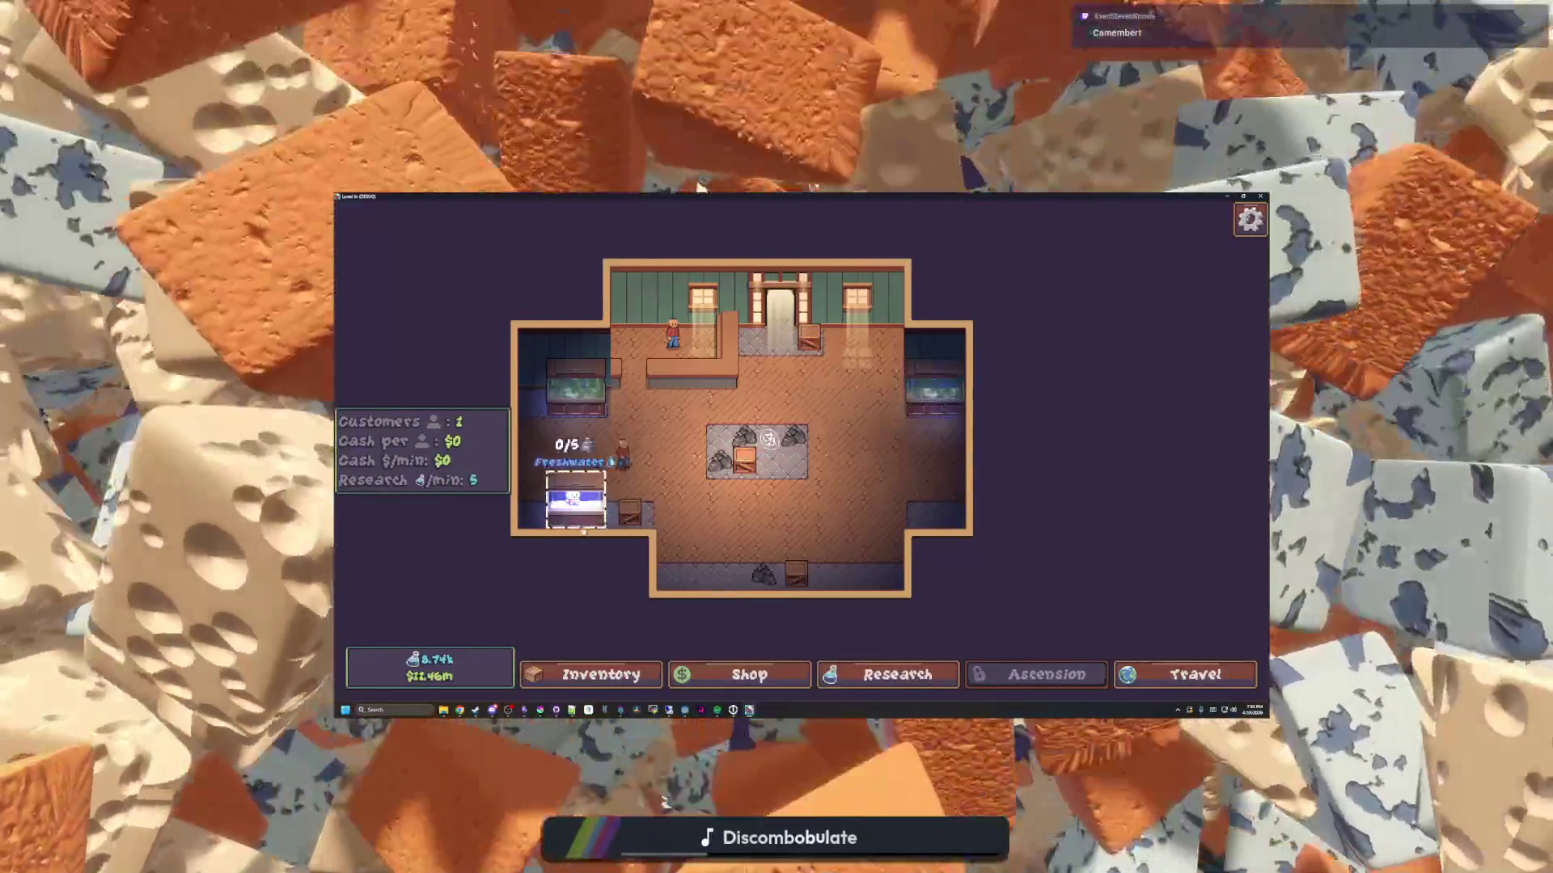
scroll(809, 471, "up", 2)
scroll(809, 471, "down", 2)
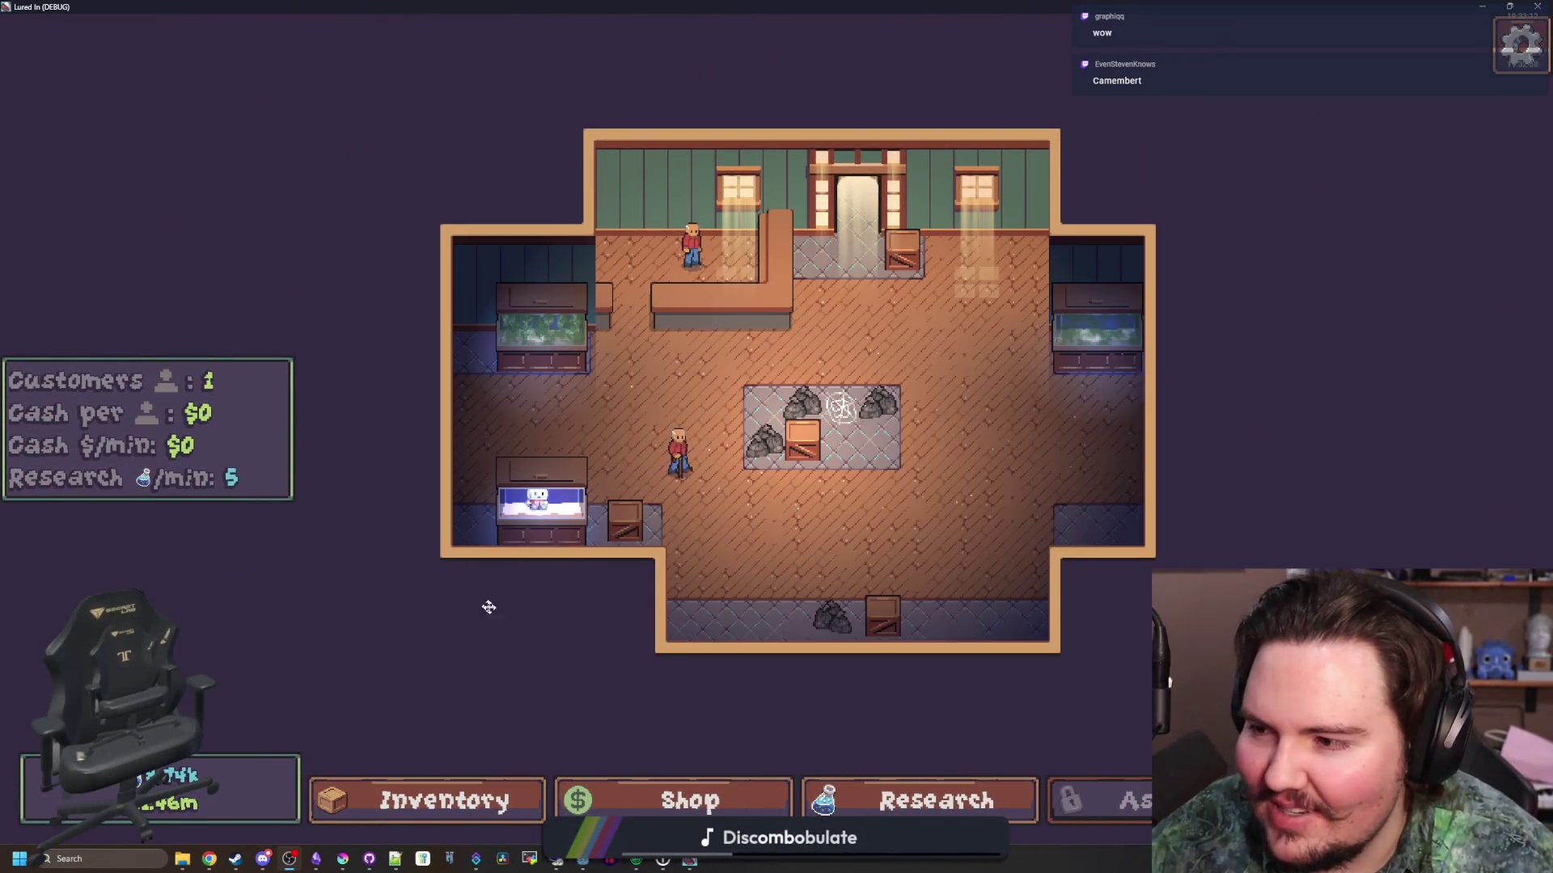
Set Fish Tank 3's substrate to Gravel and its background to Red
scroll(679, 424, "up", 3)
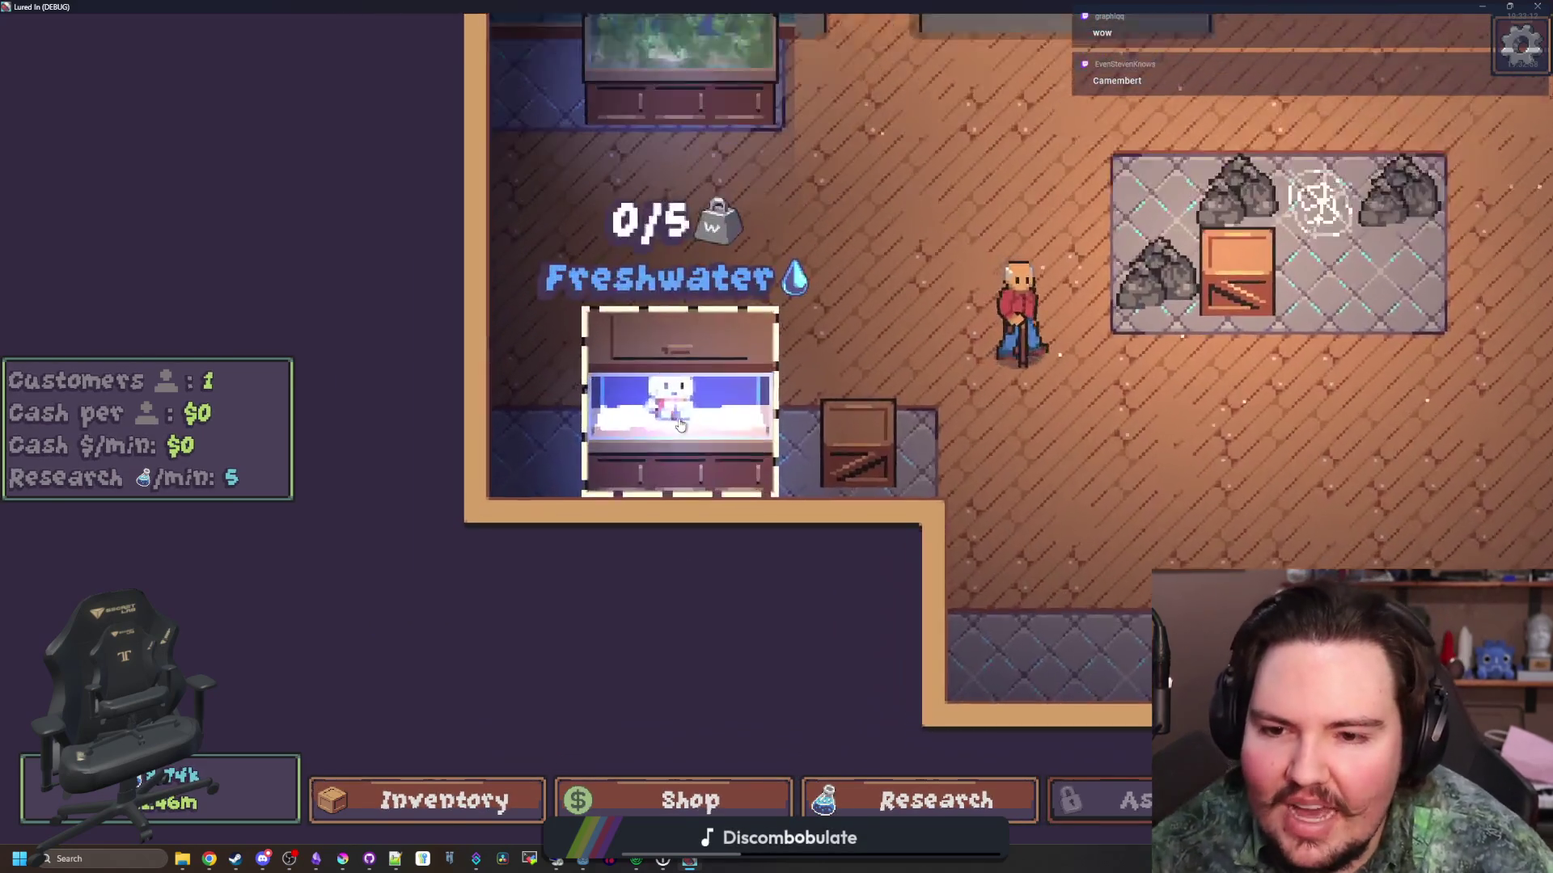
left_click(752, 550)
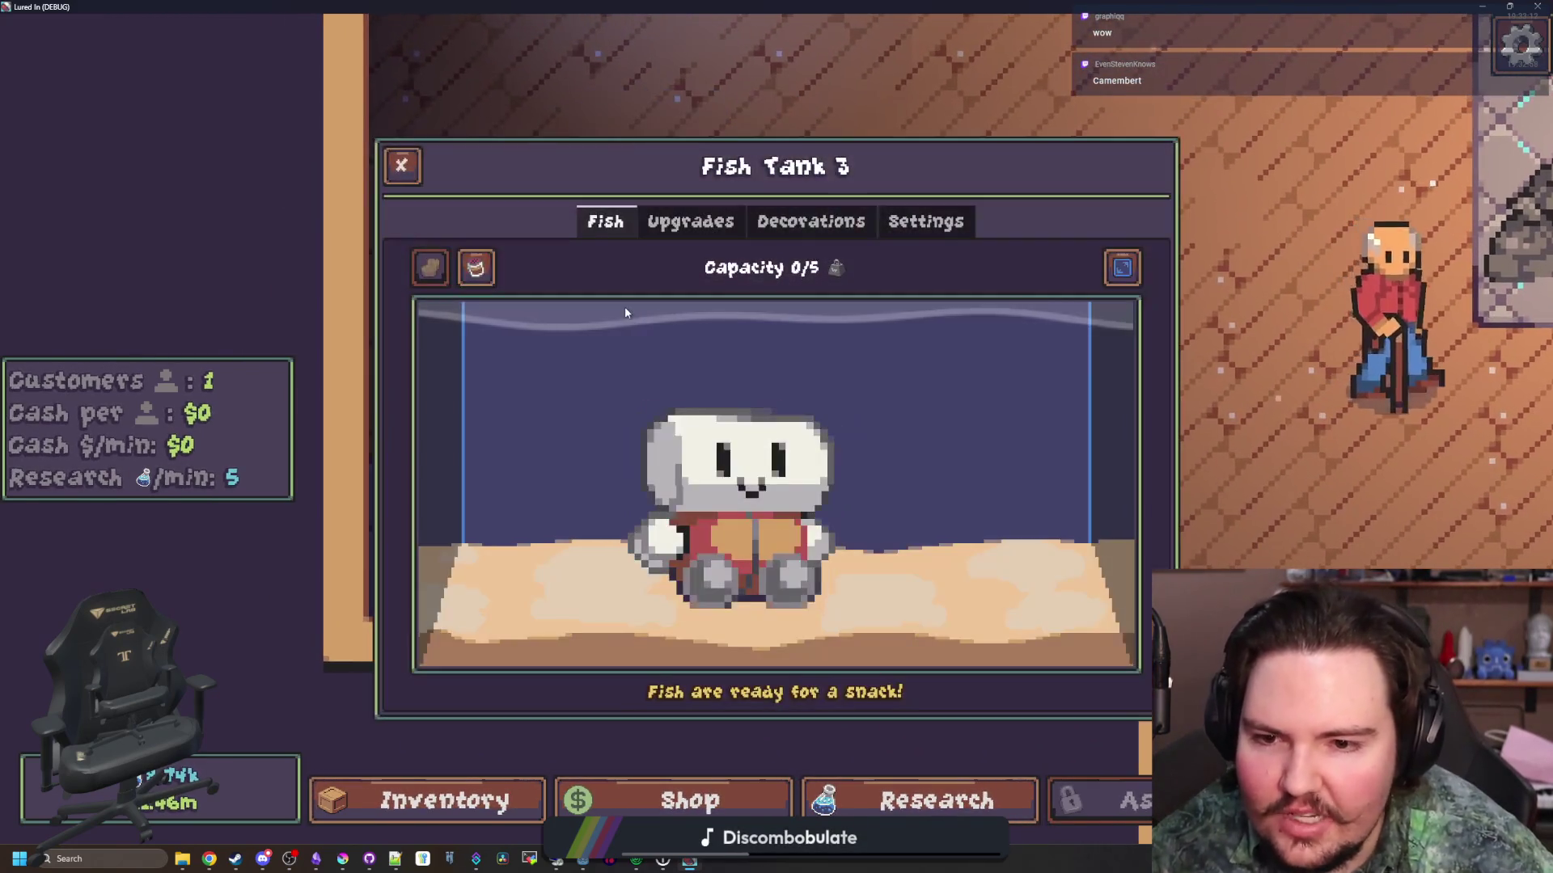
left_click(810, 221)
left_click(926, 220)
left_click(784, 279)
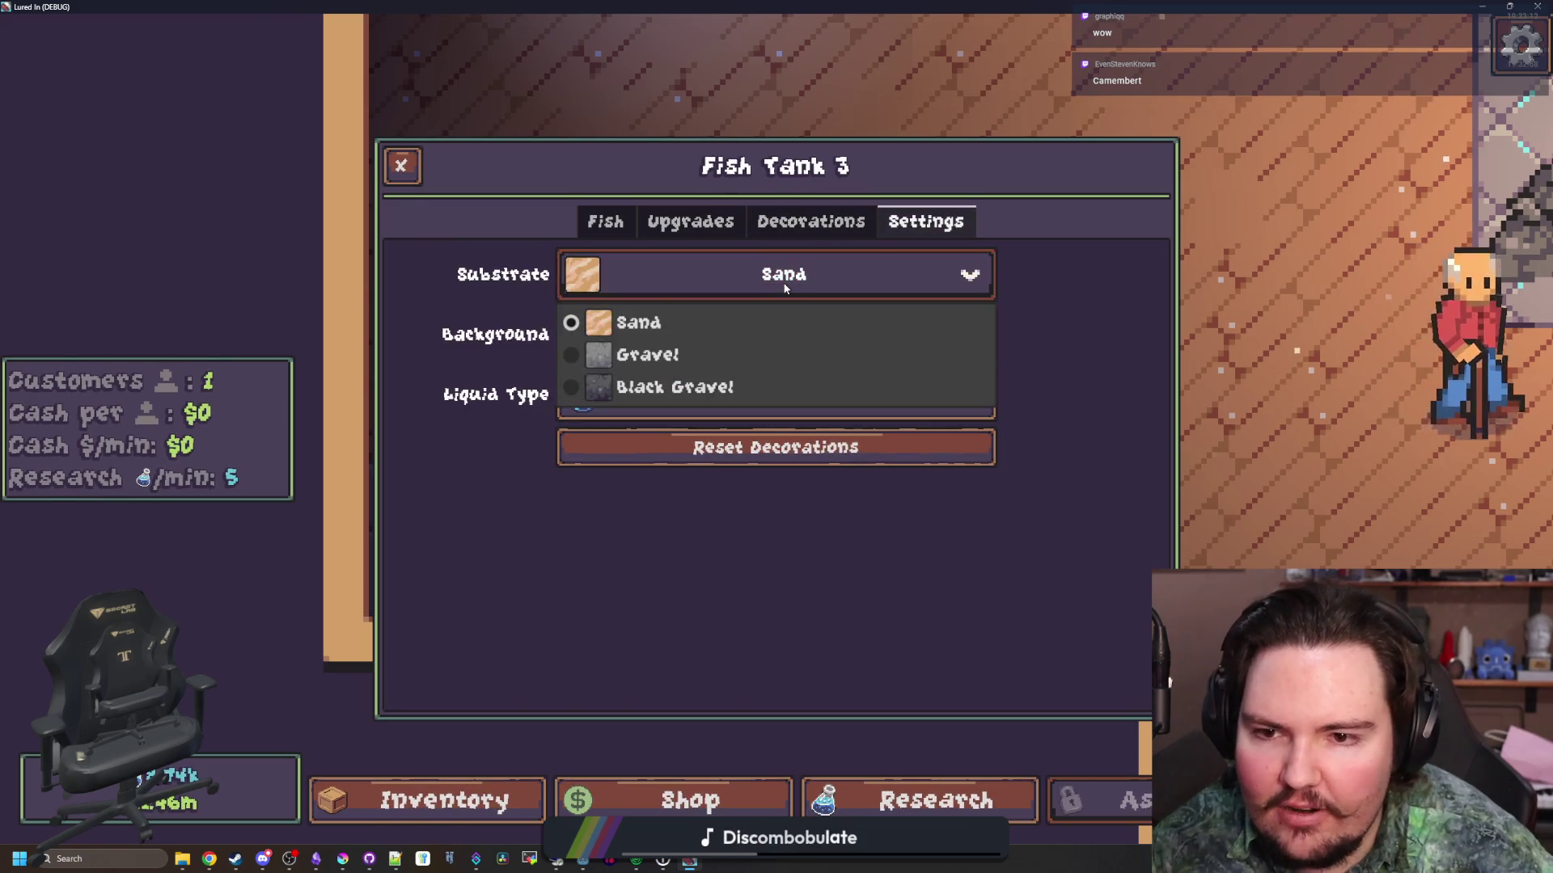
left_click(783, 334)
left_click(639, 444)
left_click(783, 274)
left_click(631, 354)
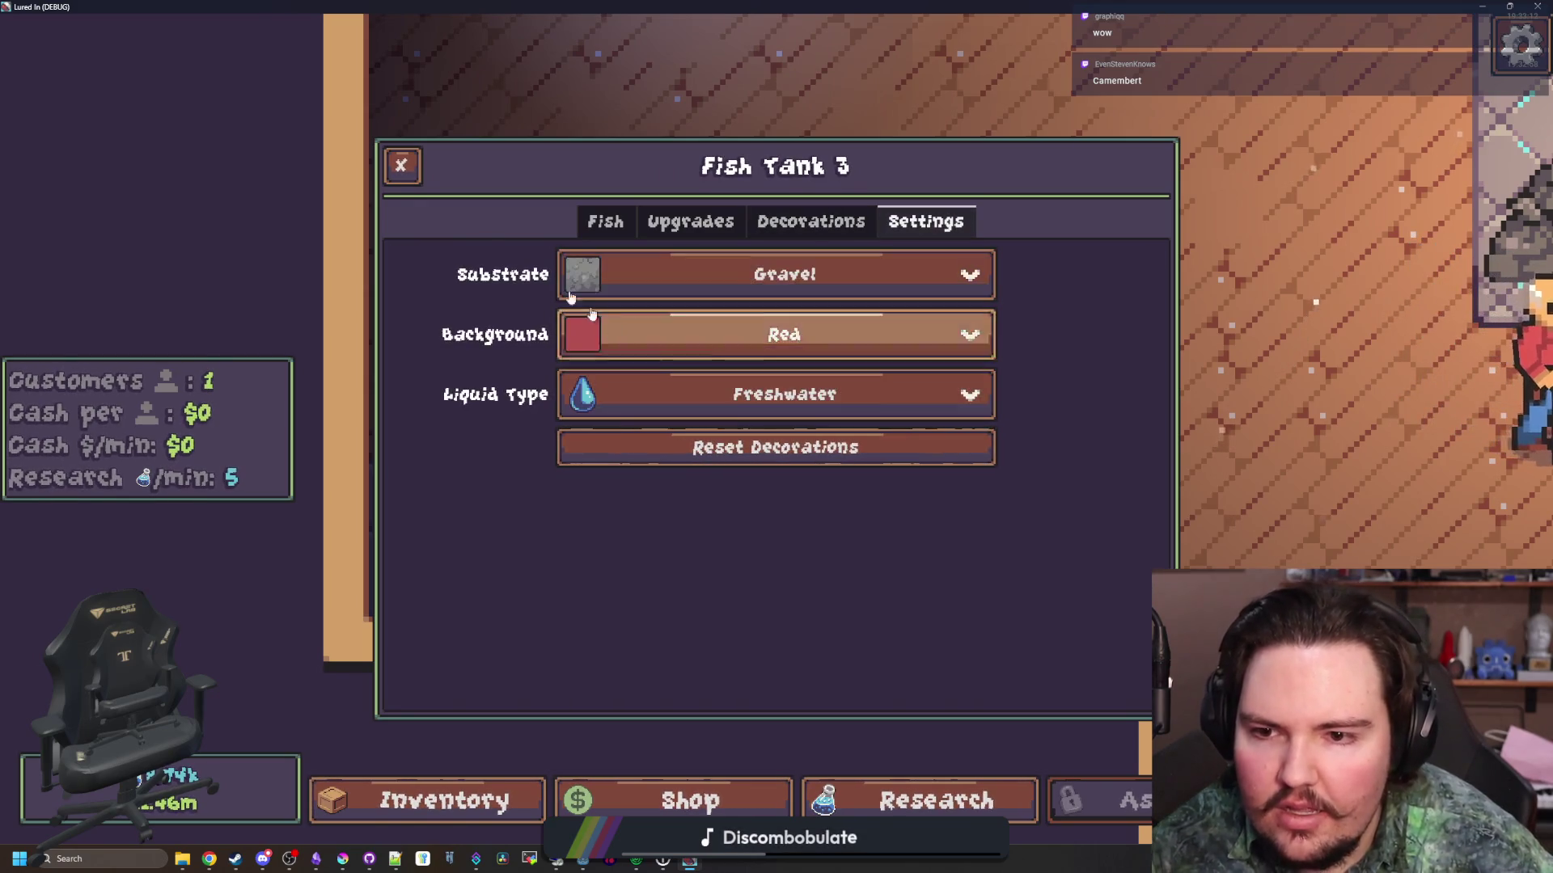
left_click(401, 165)
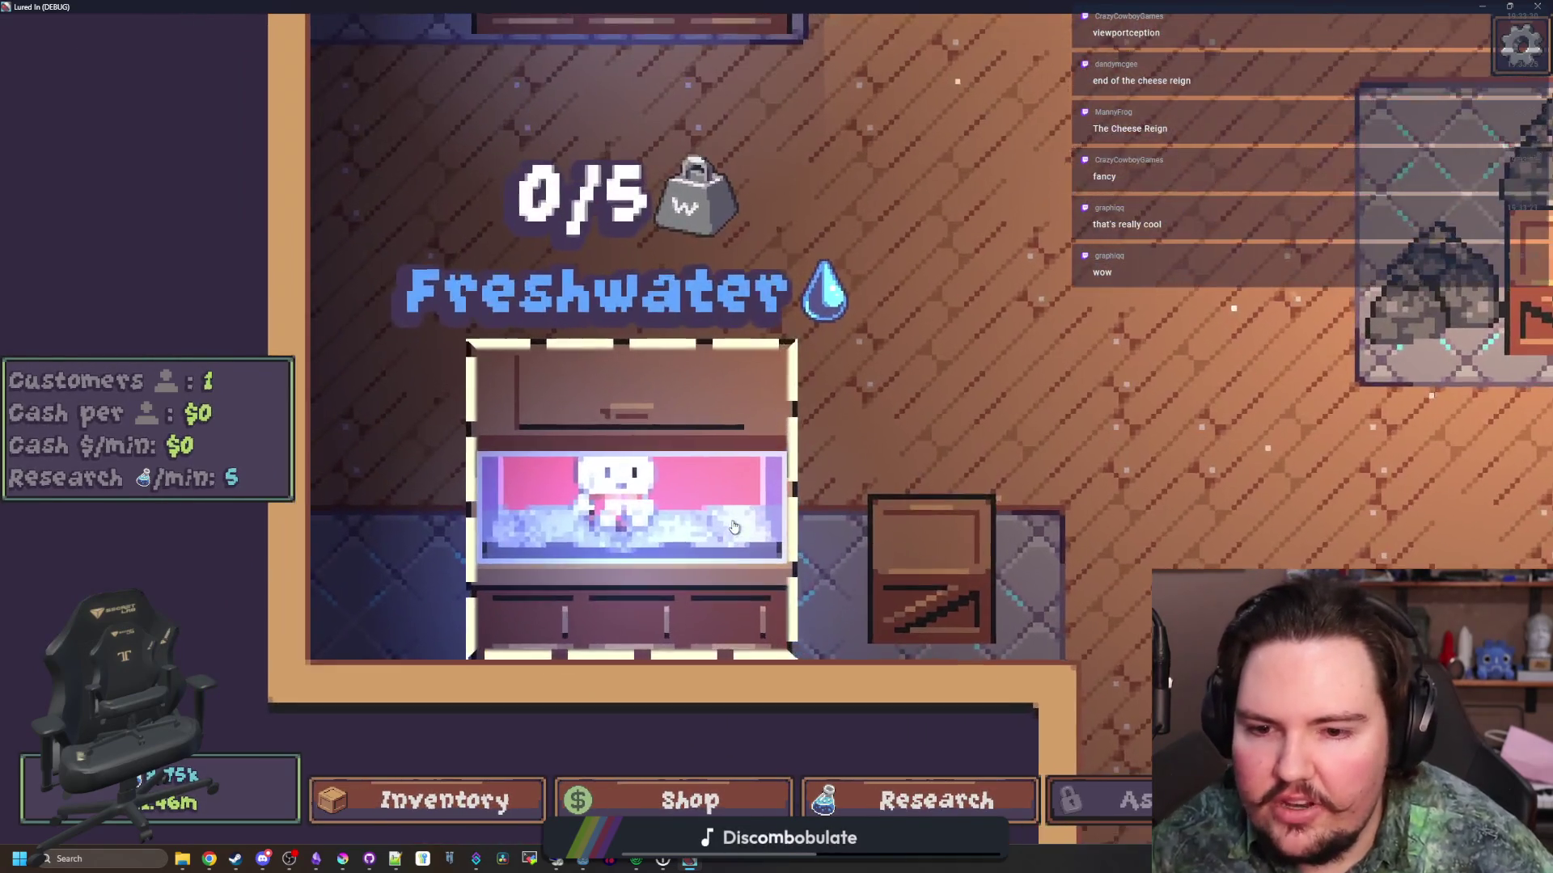
scroll(733, 526, "down", 3)
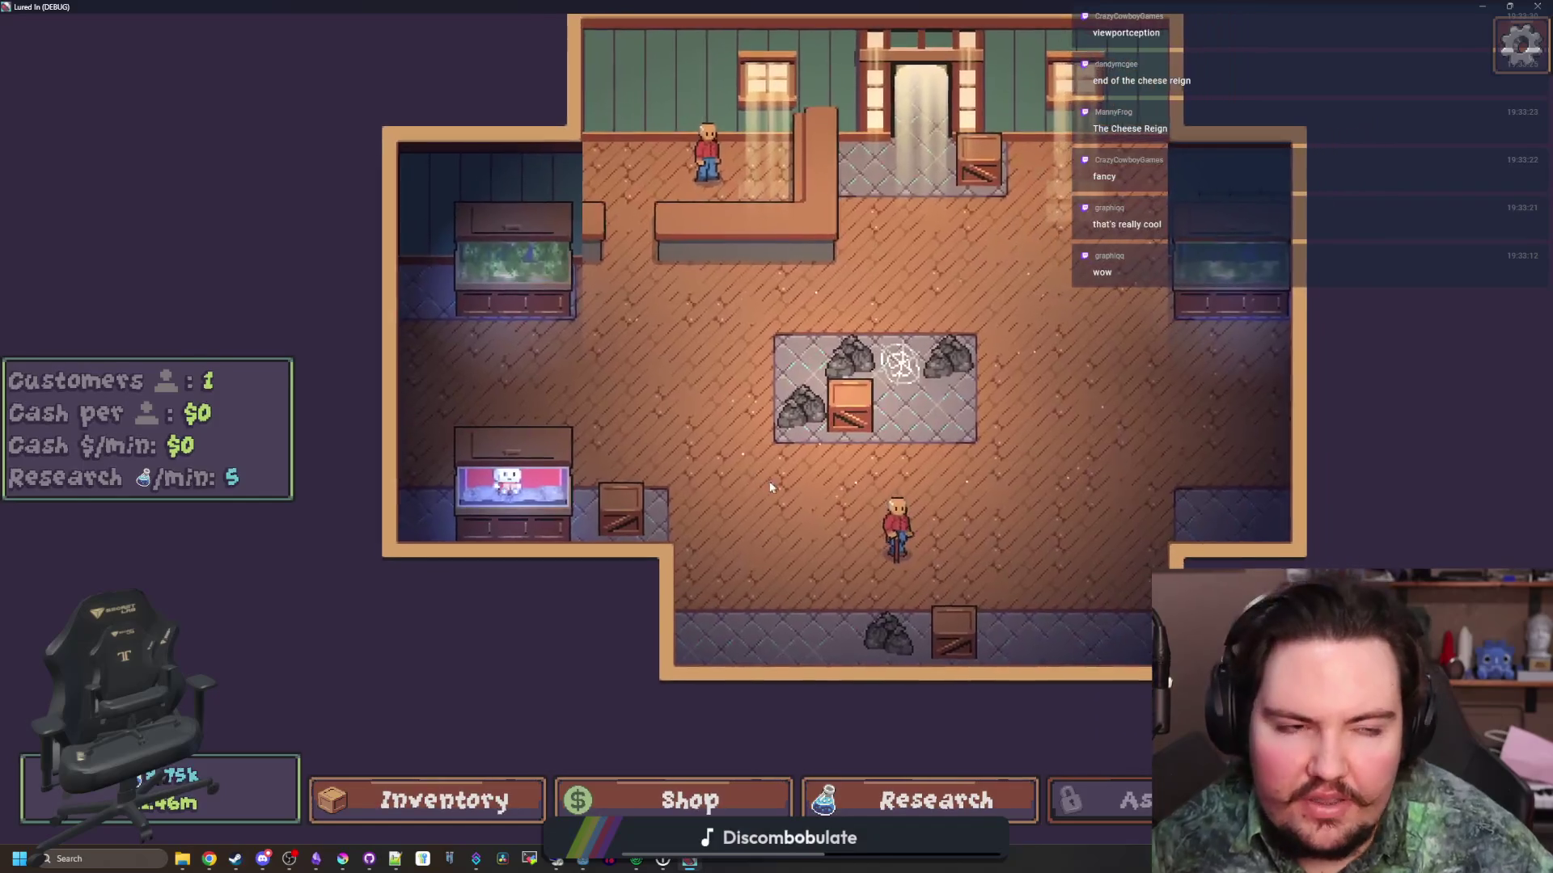
scroll(599, 469, "up", 2)
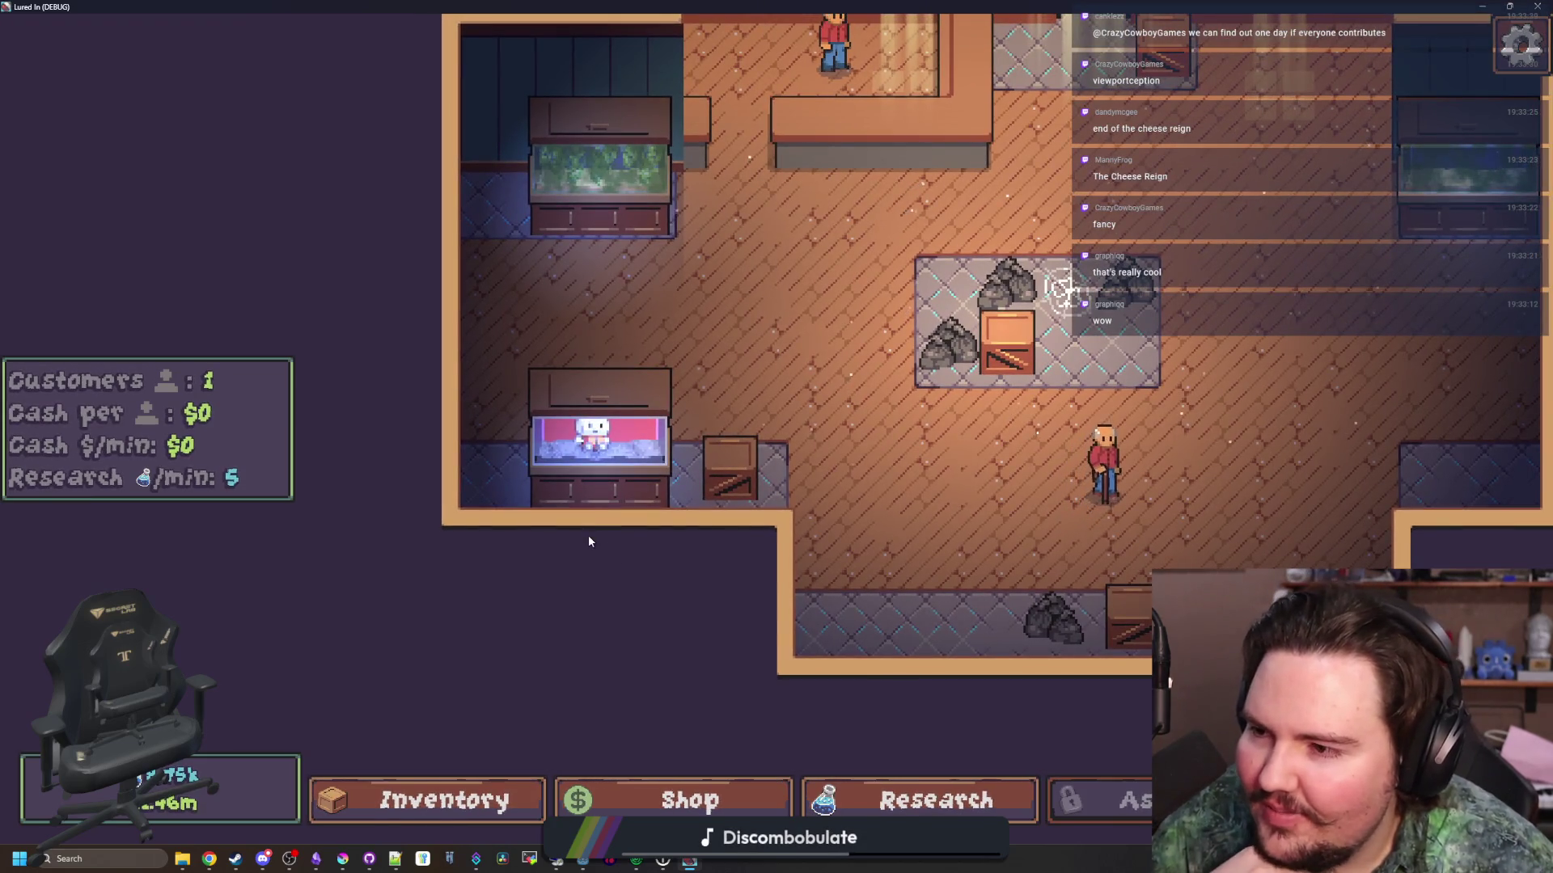
mouse_move(568, 434)
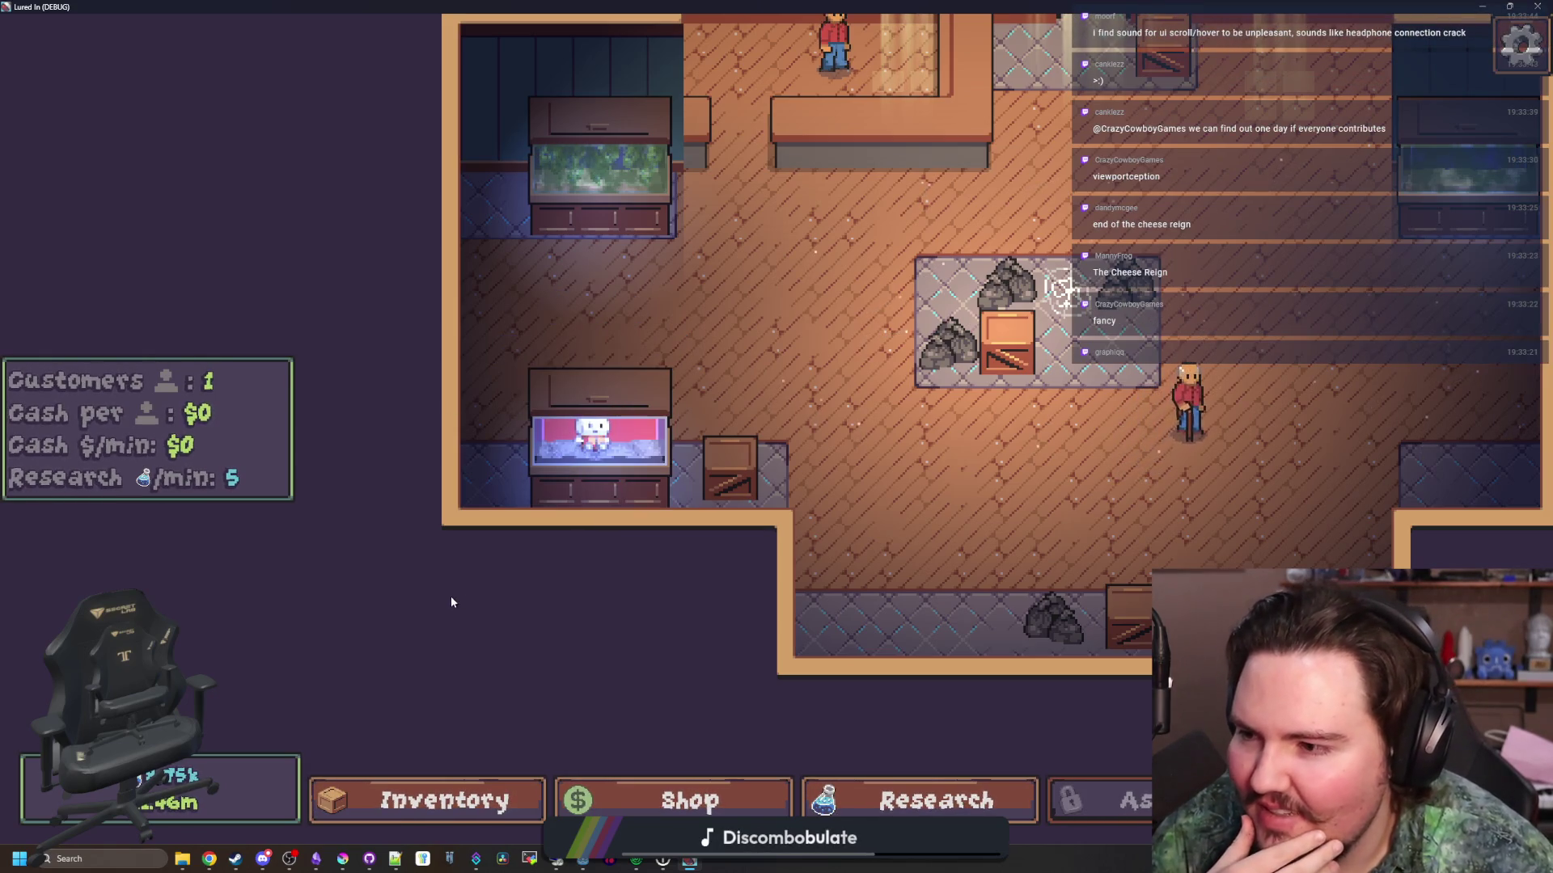
left_click_drag(504, 555, 534, 501)
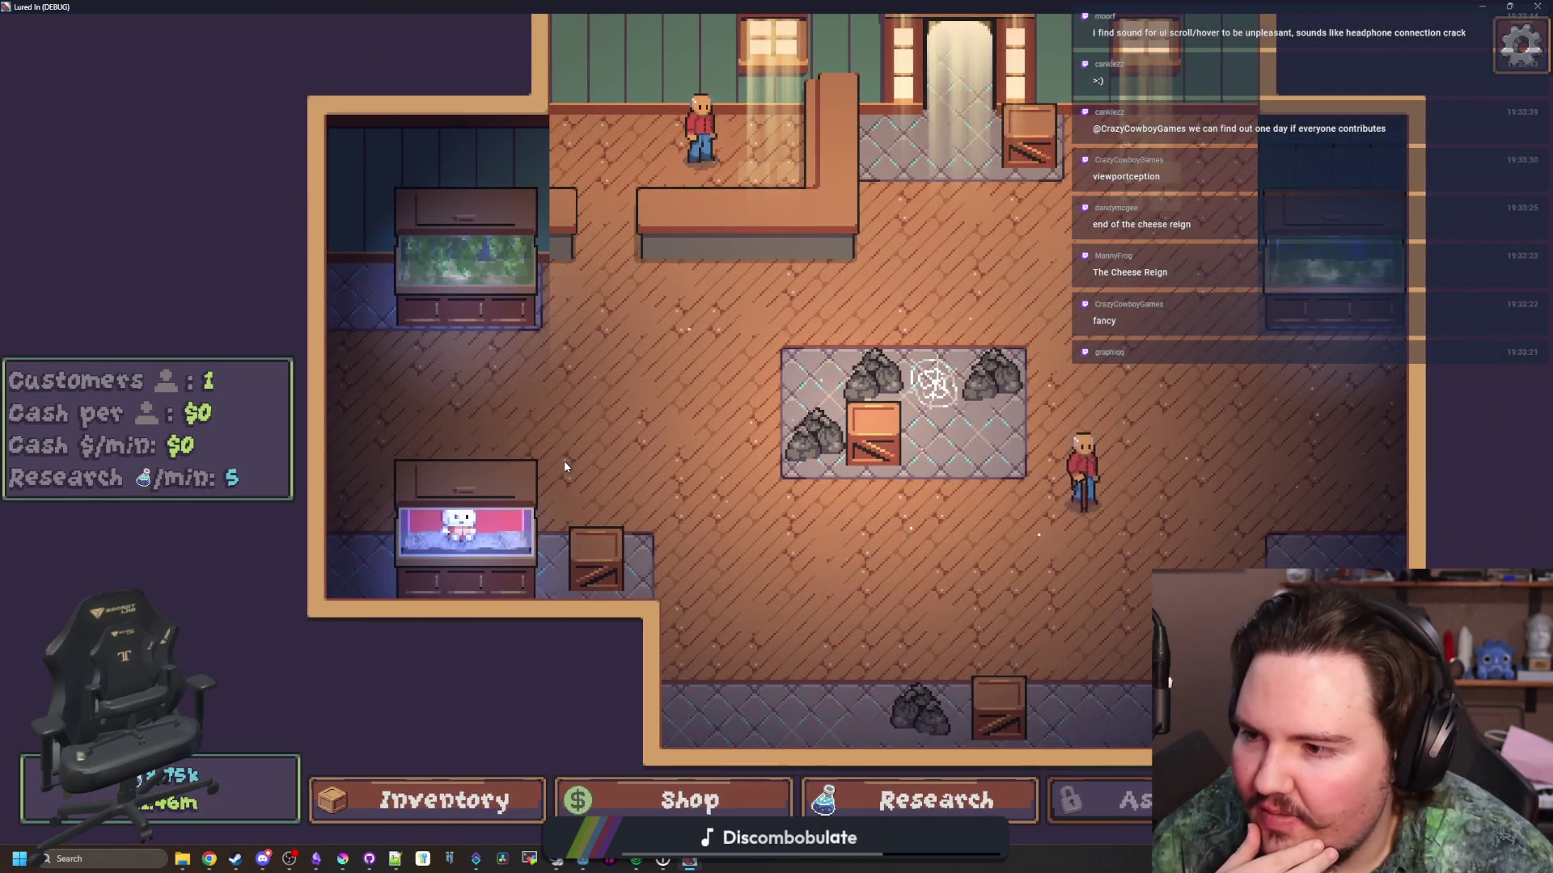
key("w")
key("d")
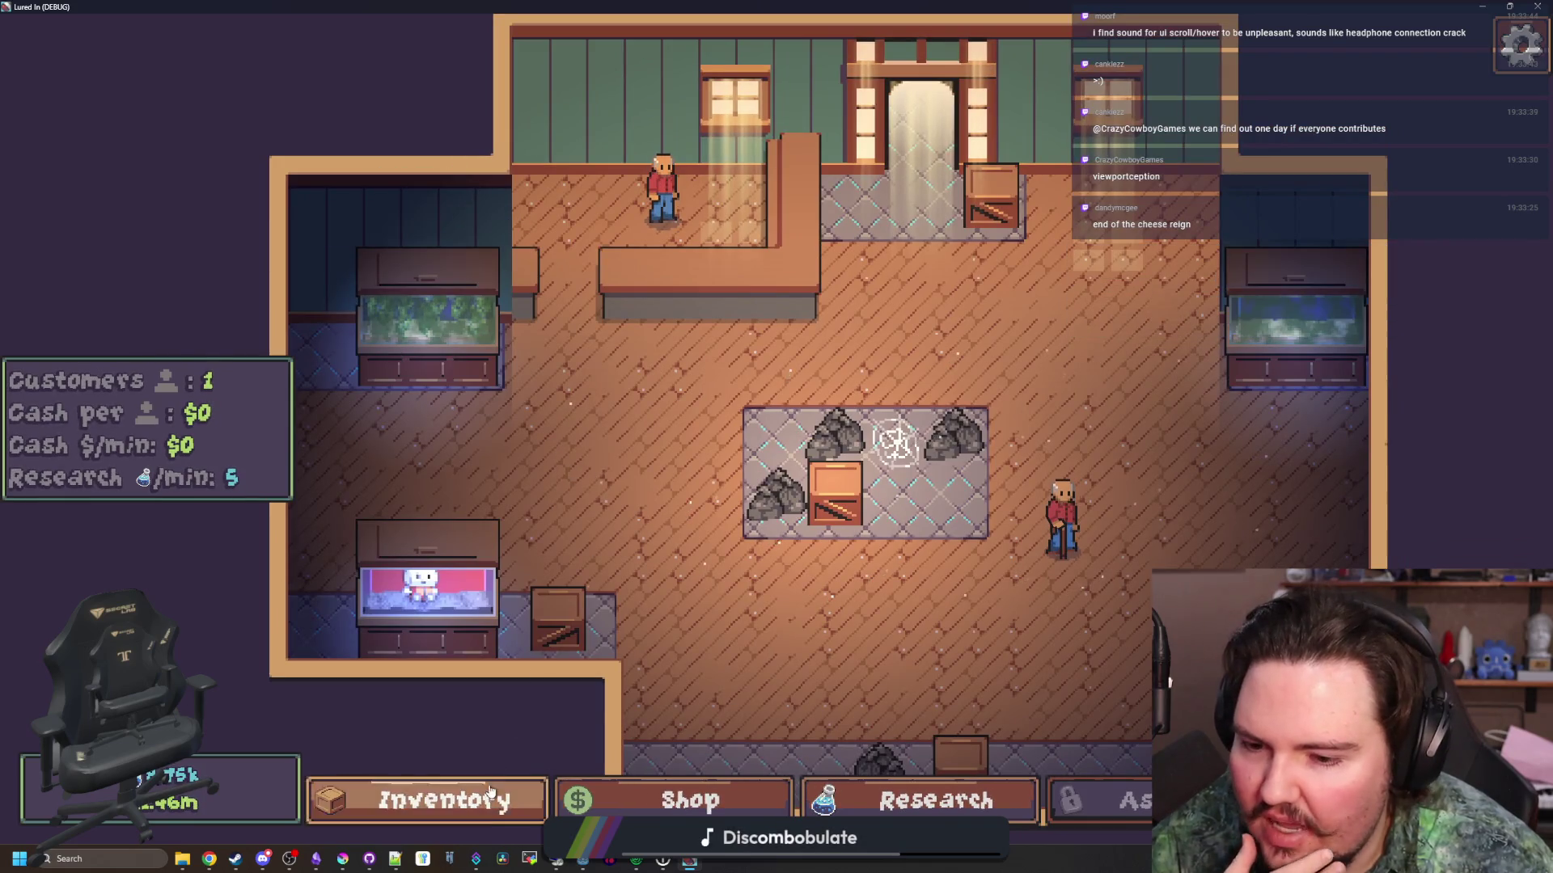
Check the fish inventory (Minnow, Sockeye Salmon, Walleye), then close it and move the browser window
left_click(445, 801)
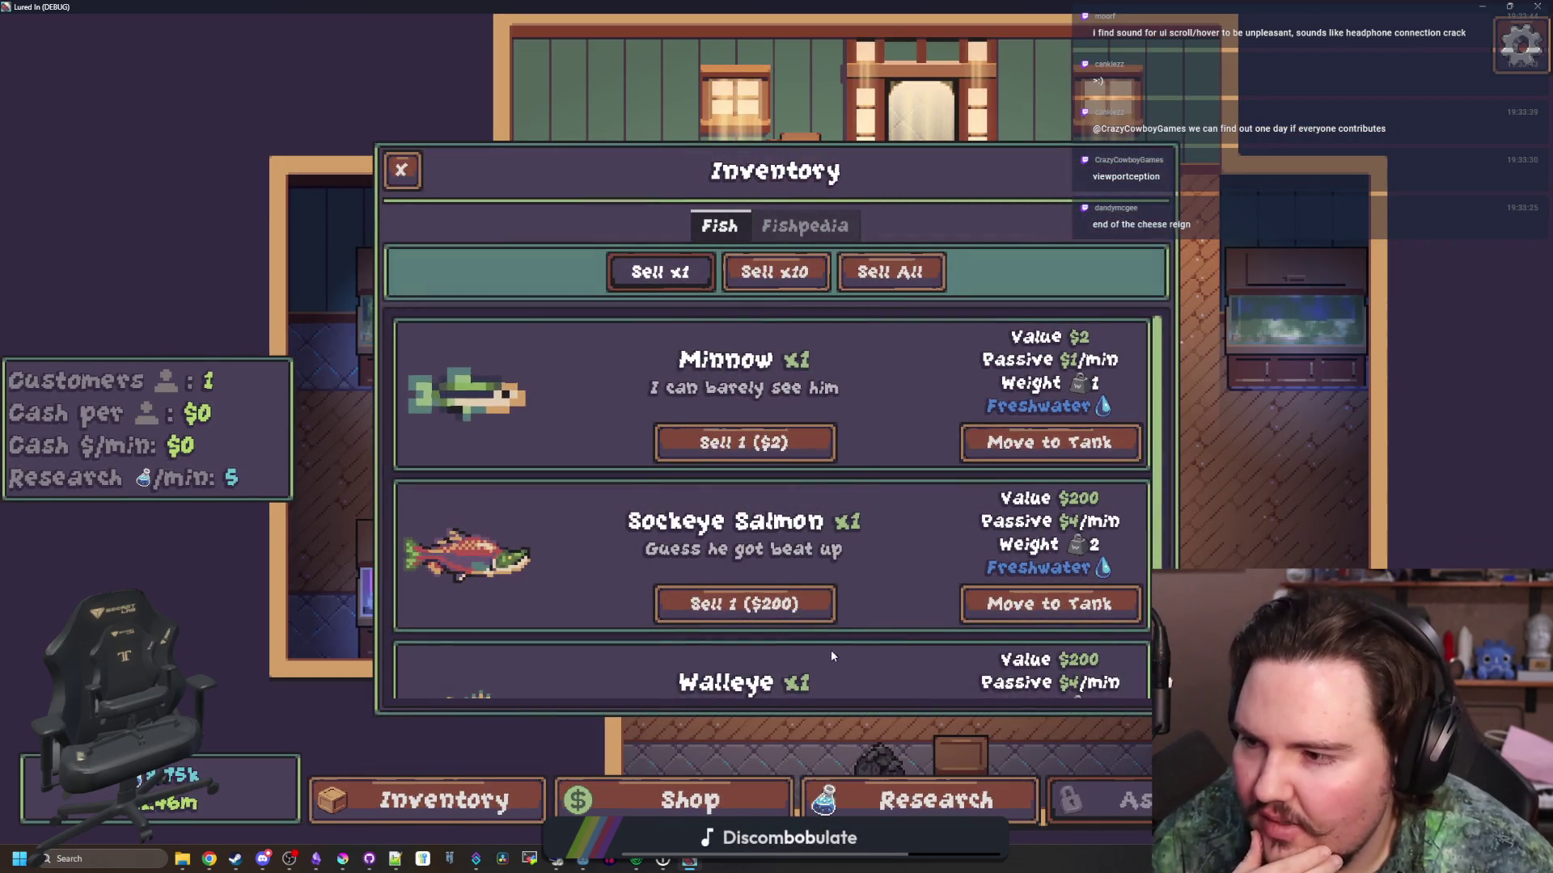
scroll(841, 393, "down", 2)
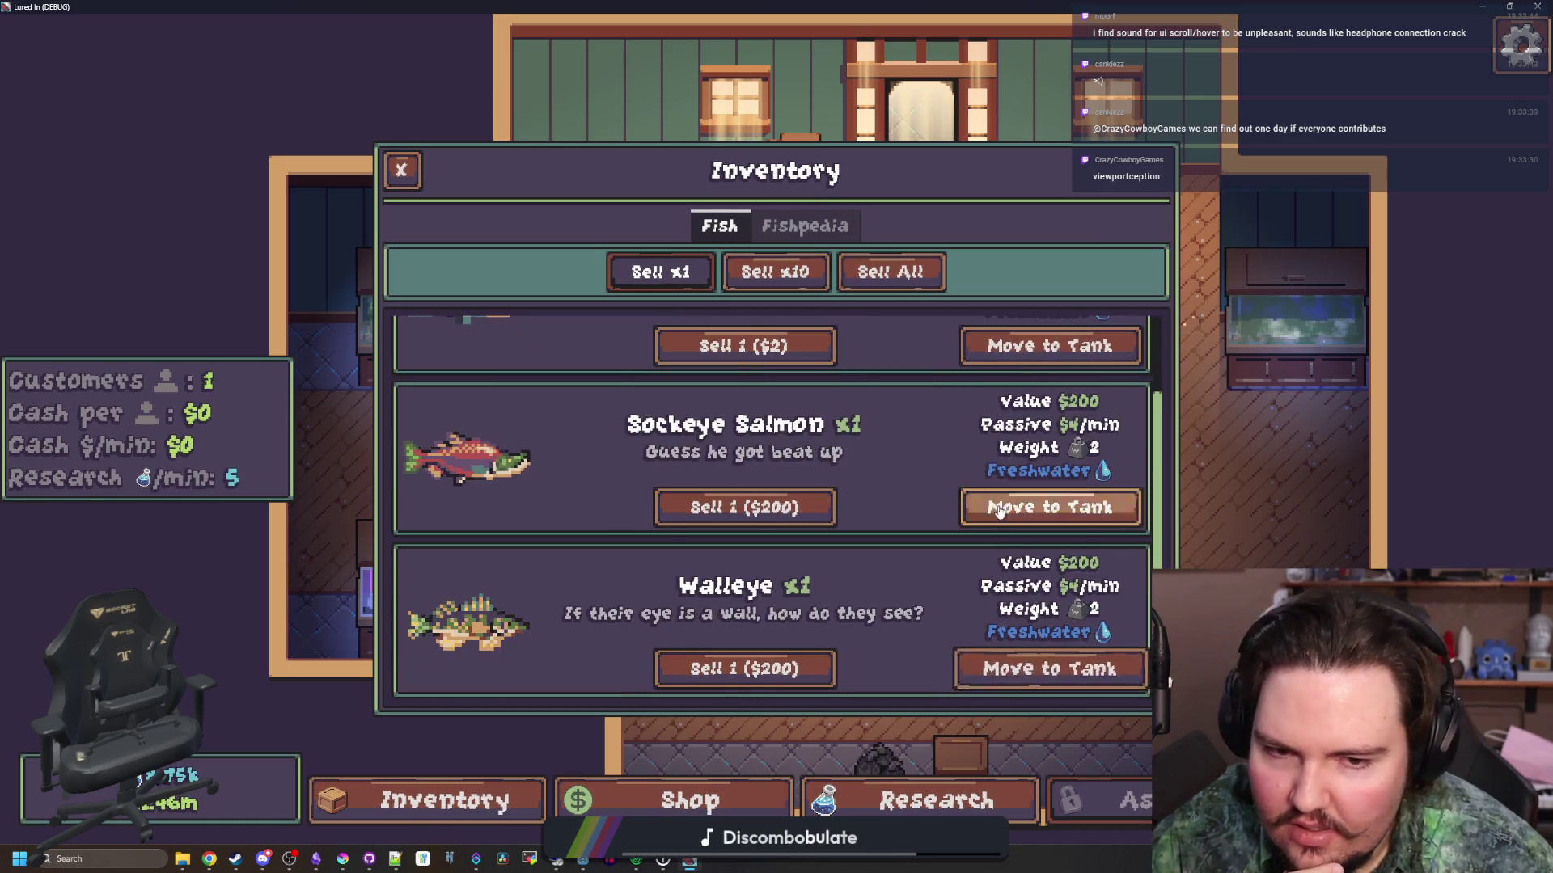
scroll(744, 465, "up", 2)
scroll(740, 485, "down", 2)
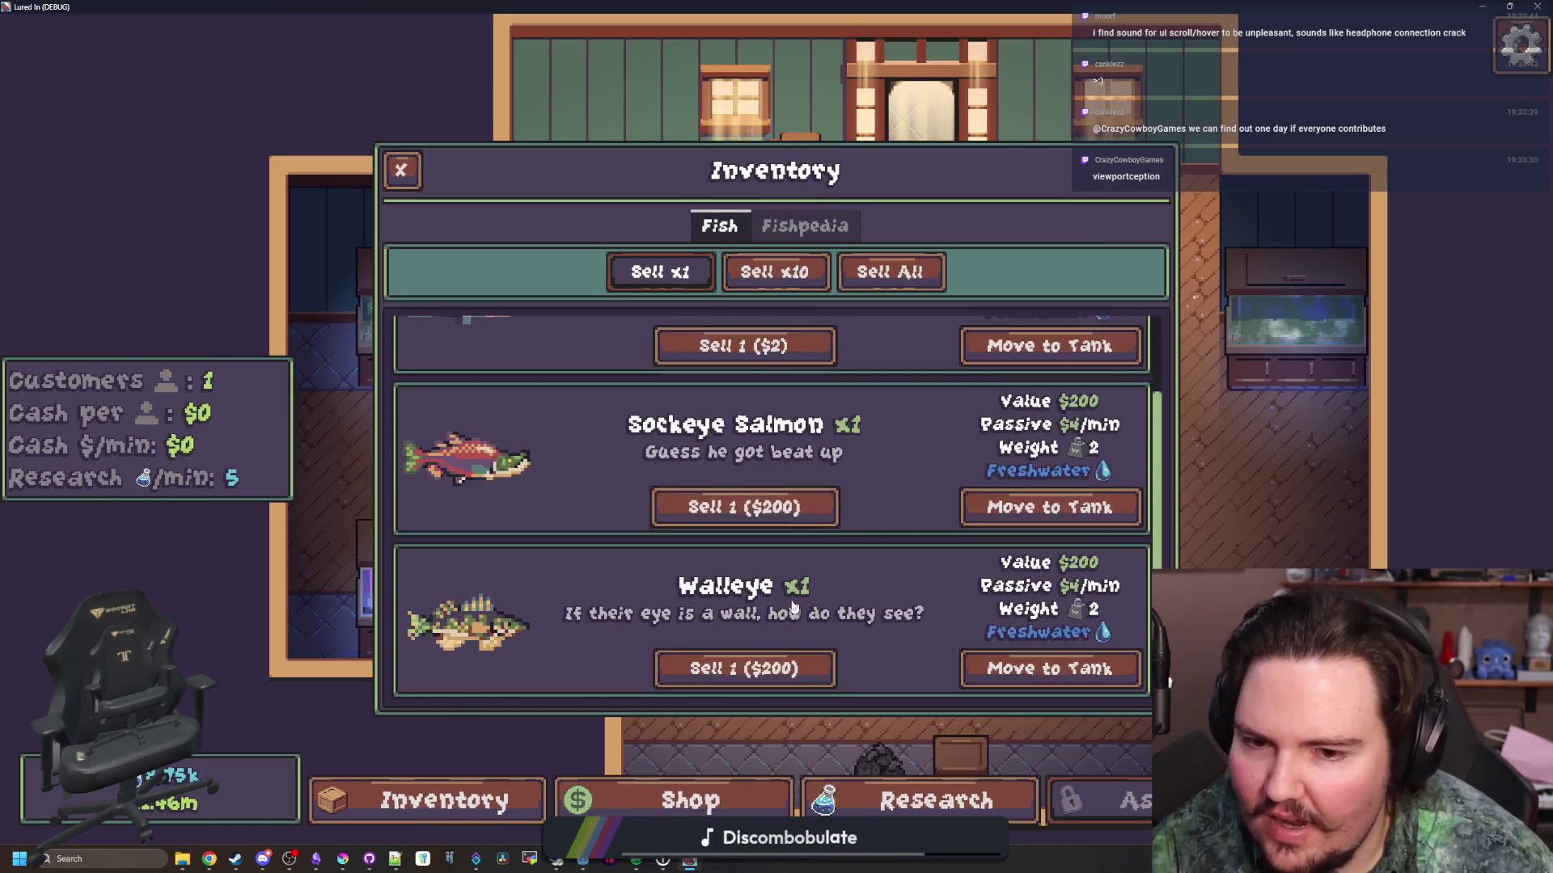
scroll(733, 524, "up", 2)
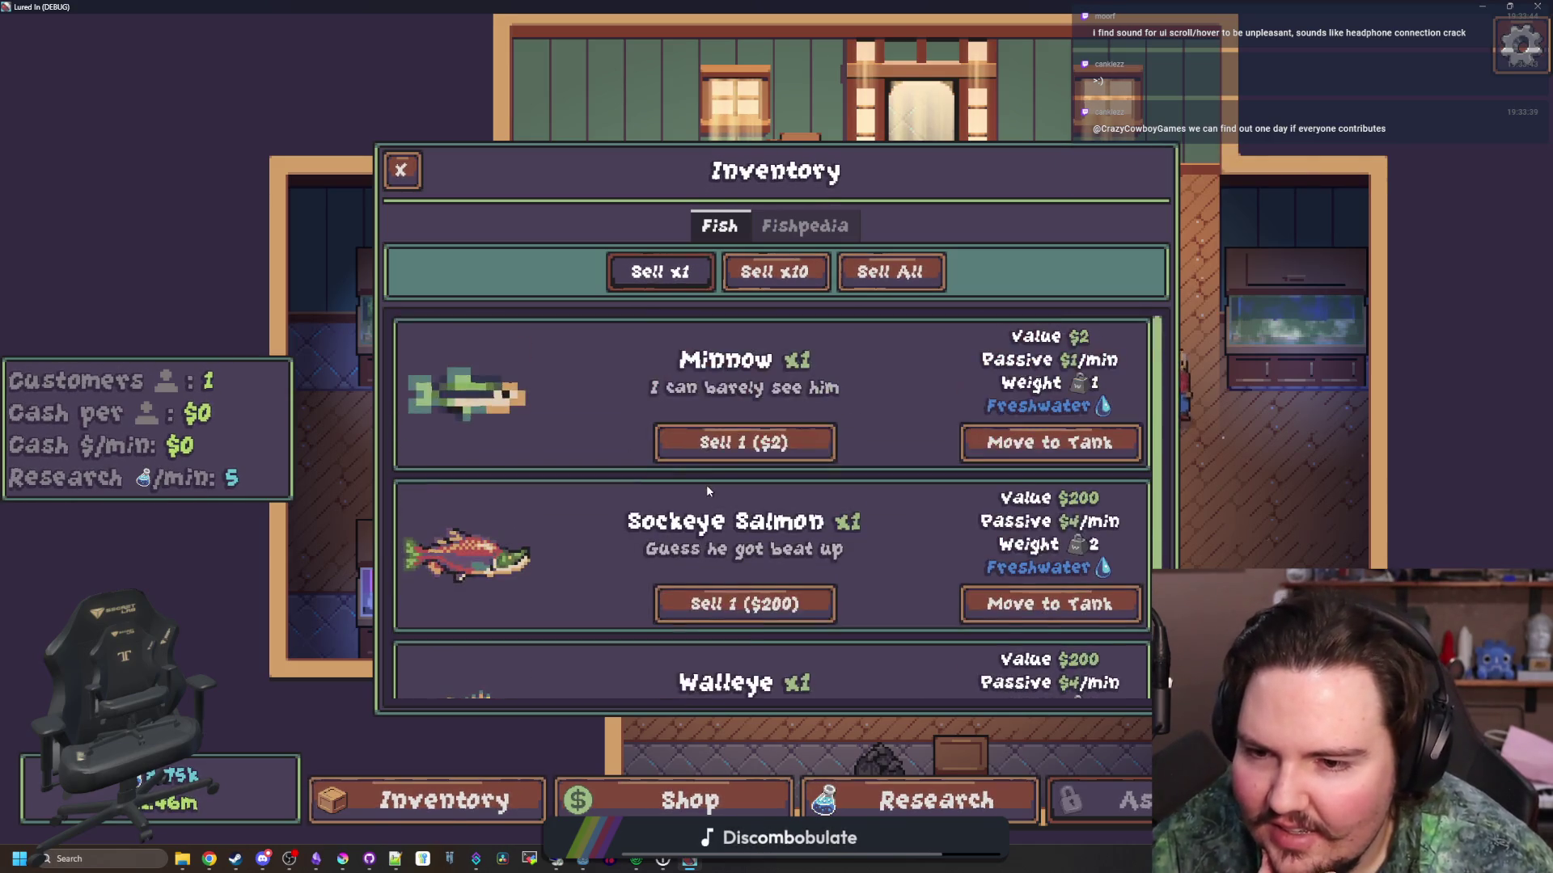
scroll(738, 585, "down", 2)
scroll(738, 566, "up", 2)
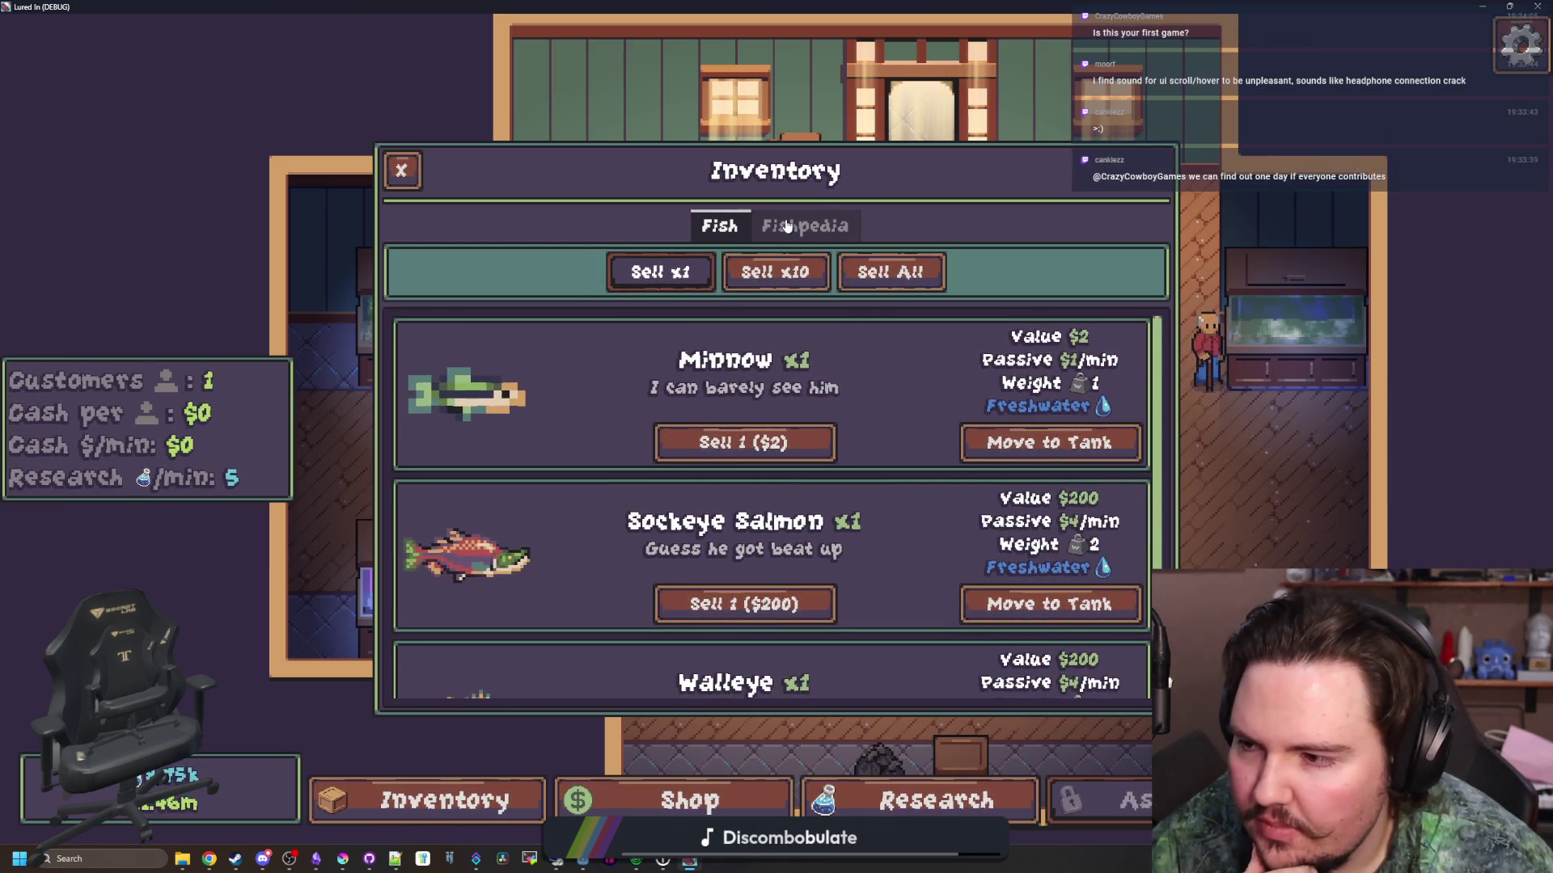
key("Escape")
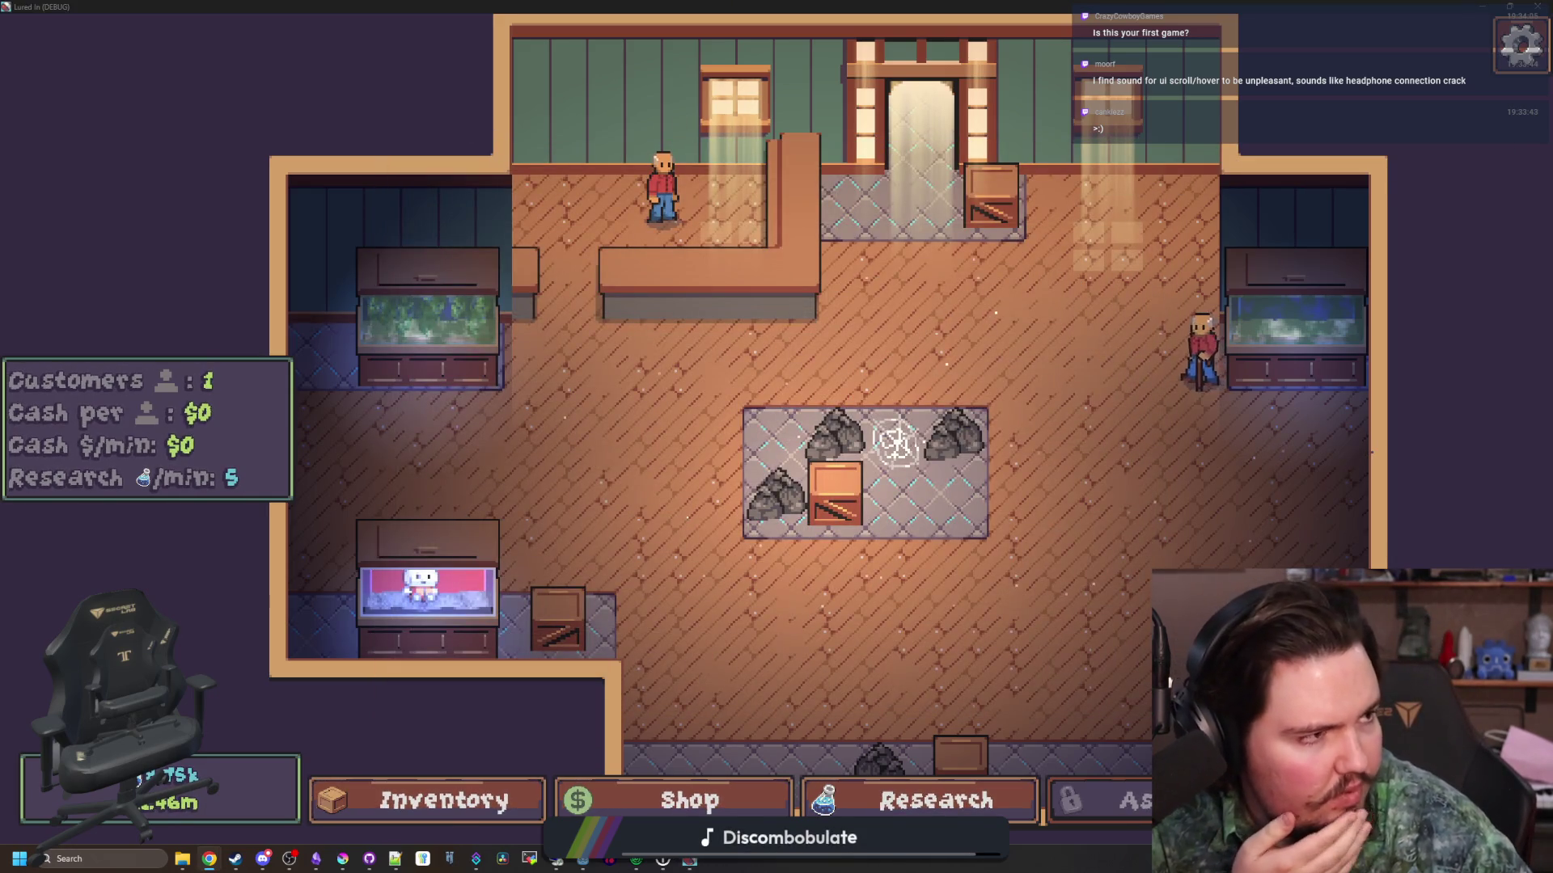
left_click_drag(770, 107, 972, 74)
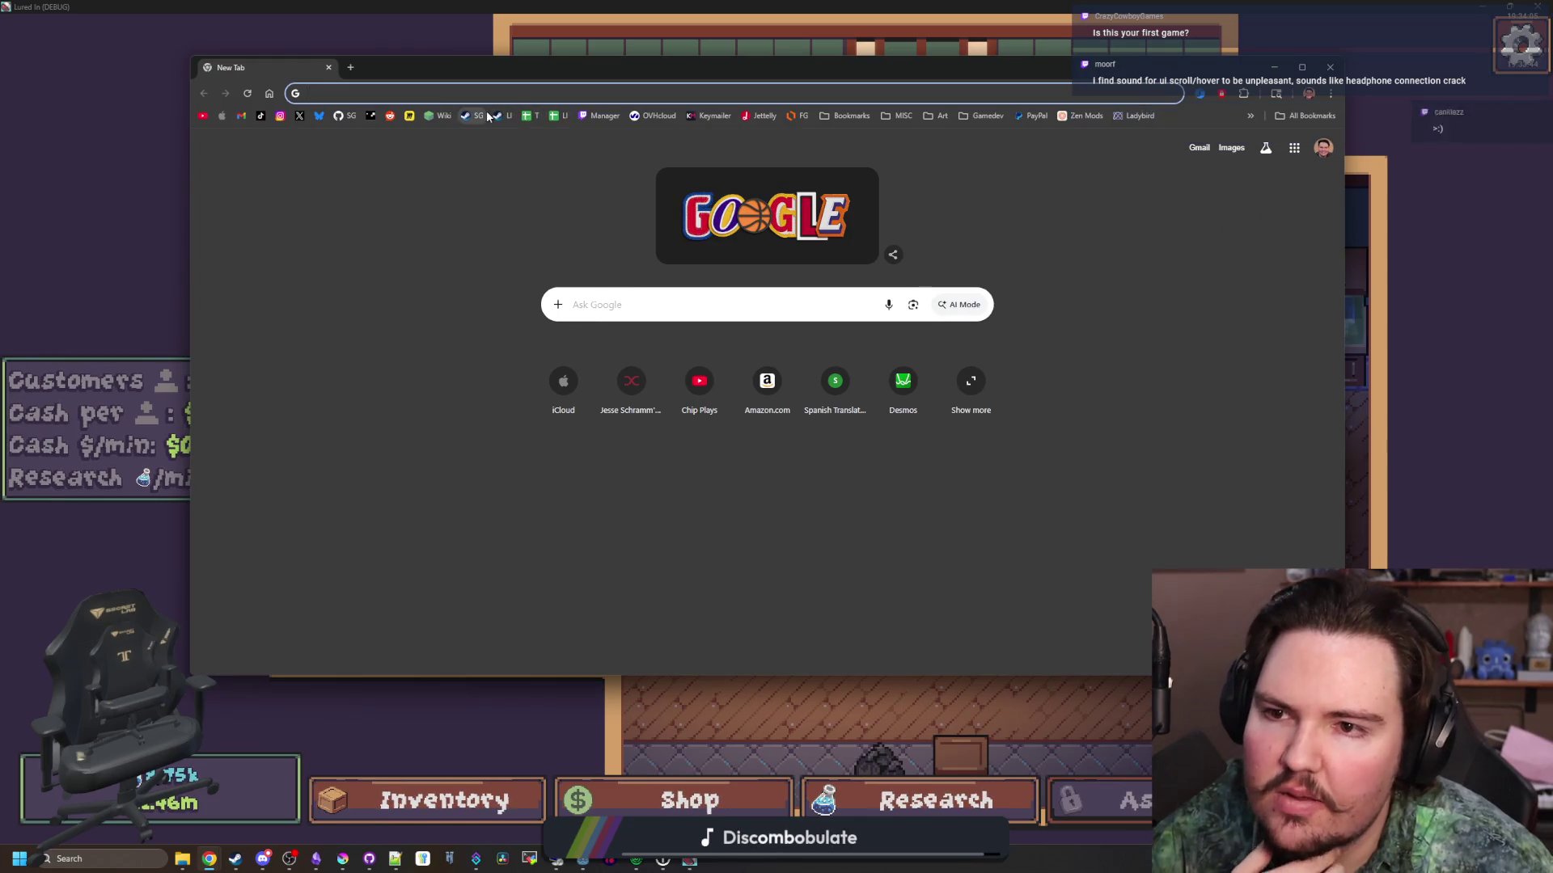
Load the Starground Steam page, go via Big Boy Games to Pogo Rocket, and maximize the browser
type("https://store.steampowered.com/app/2793380/Starground/")
key("Return")
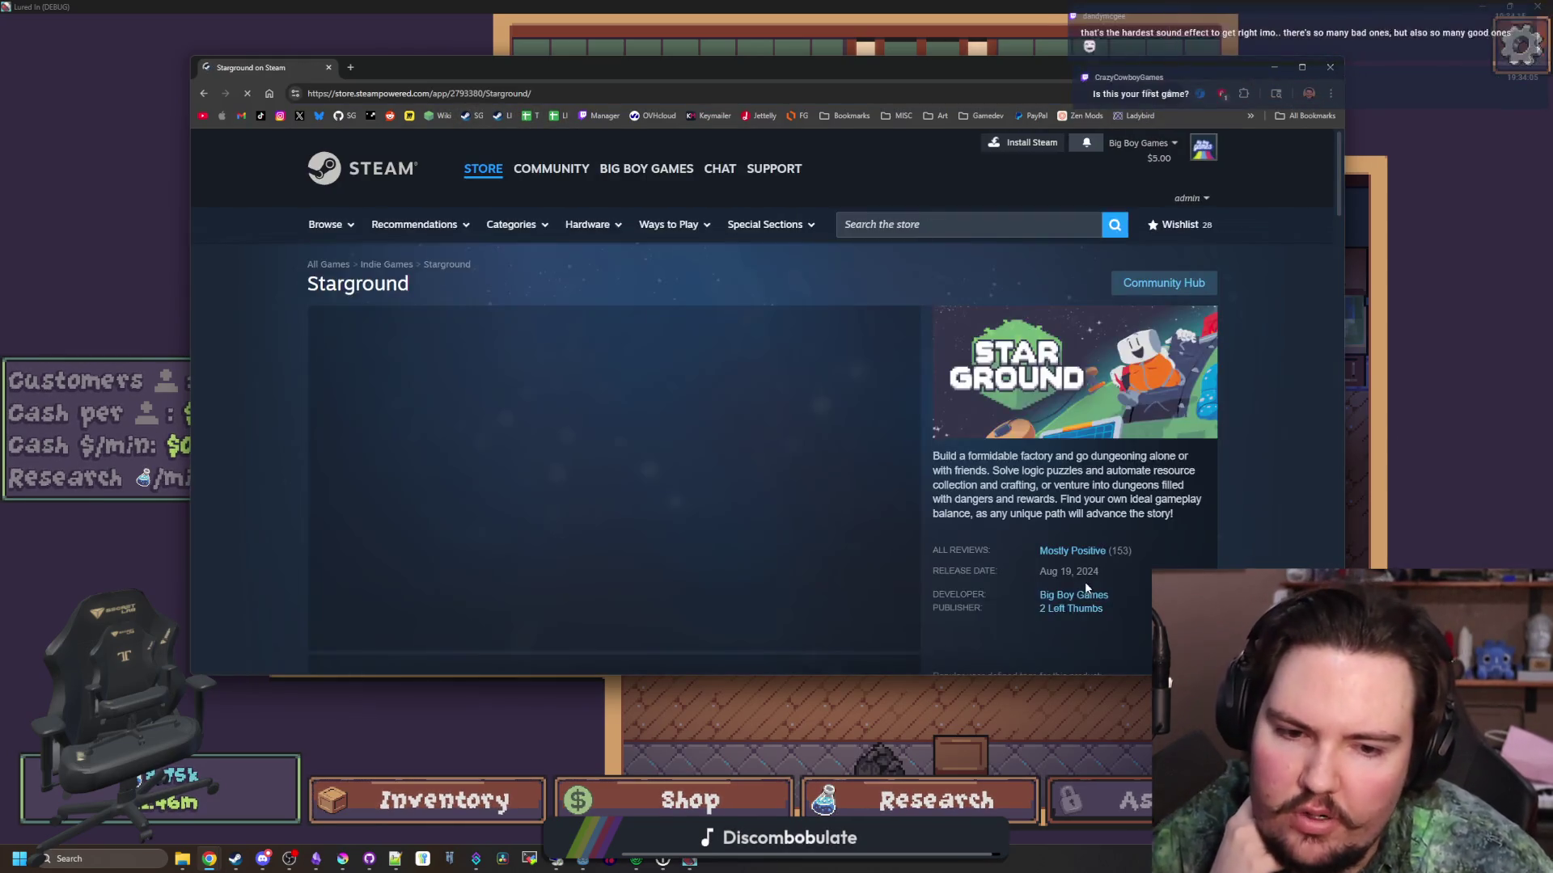
left_click(1065, 600)
scroll(518, 485, "down", 5)
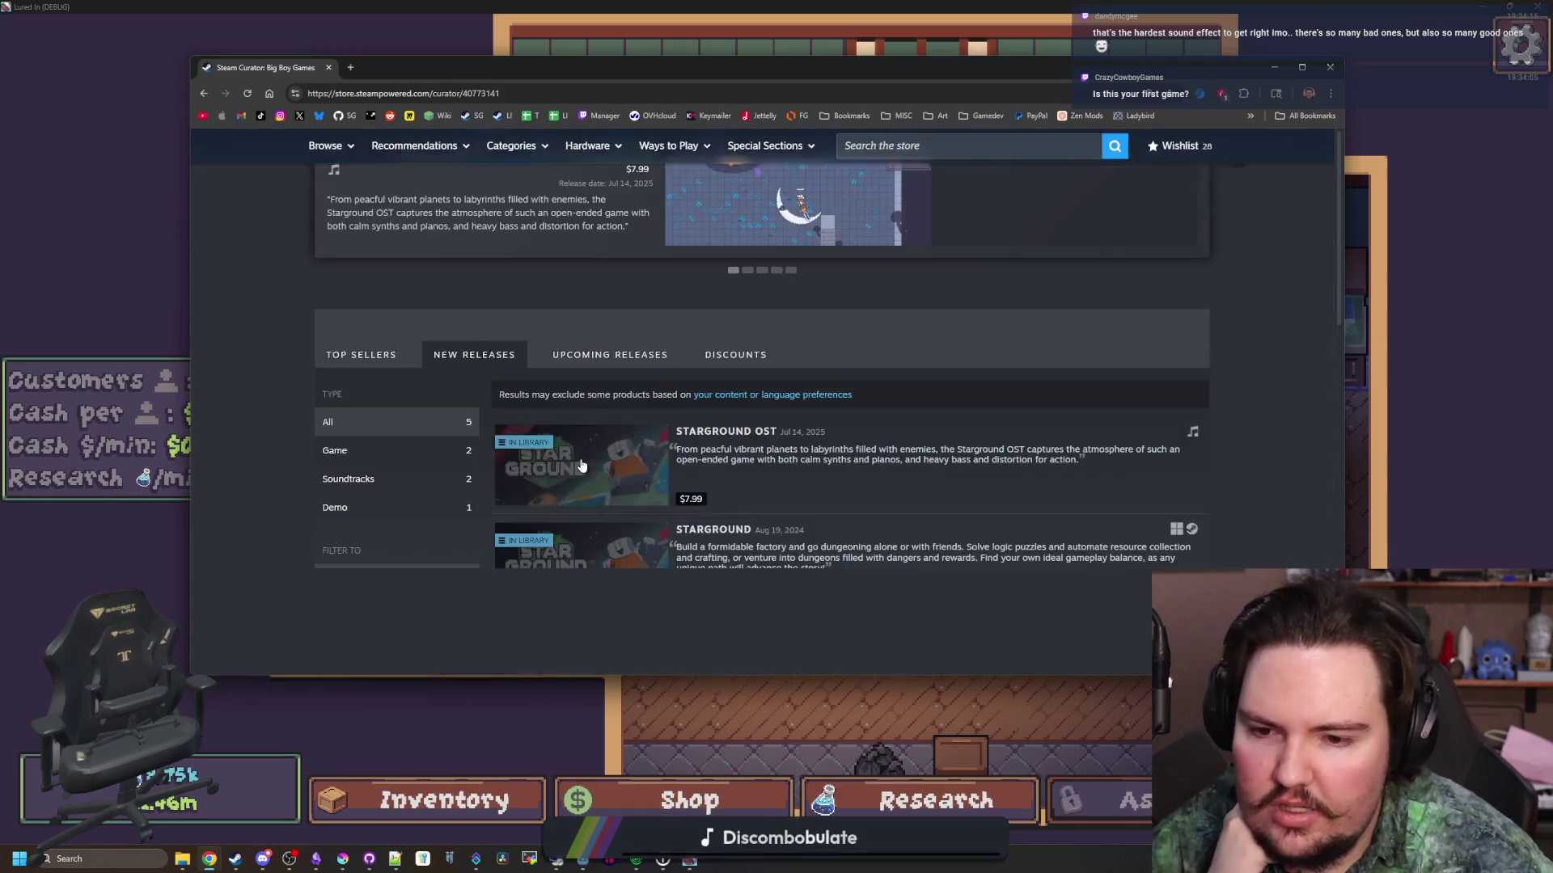
scroll(364, 293, "down", 1)
scroll(364, 293, "down", 5)
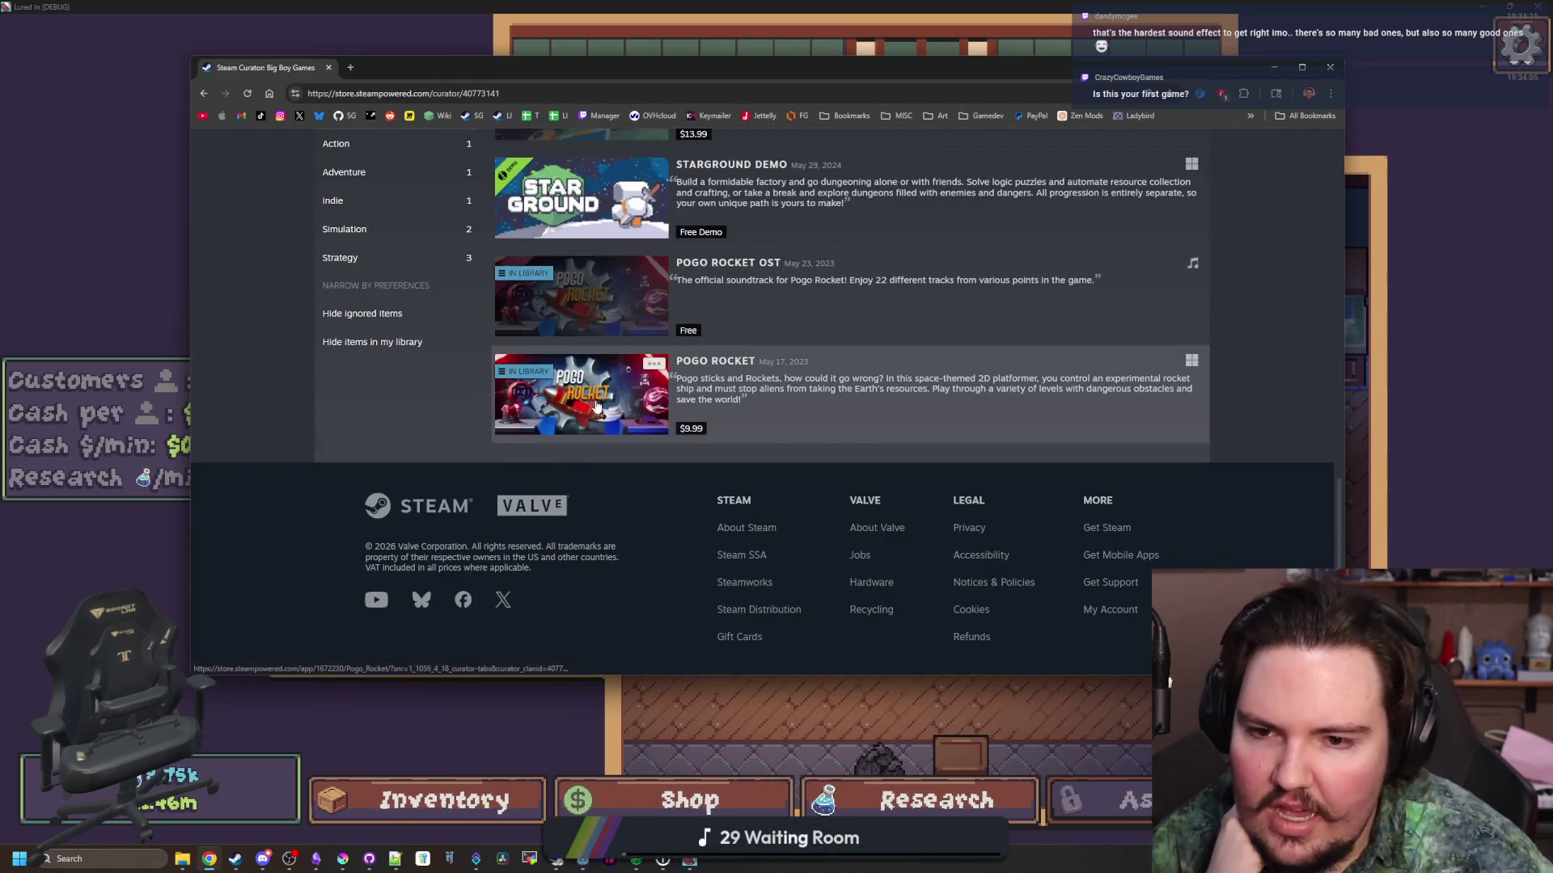
left_click(602, 378)
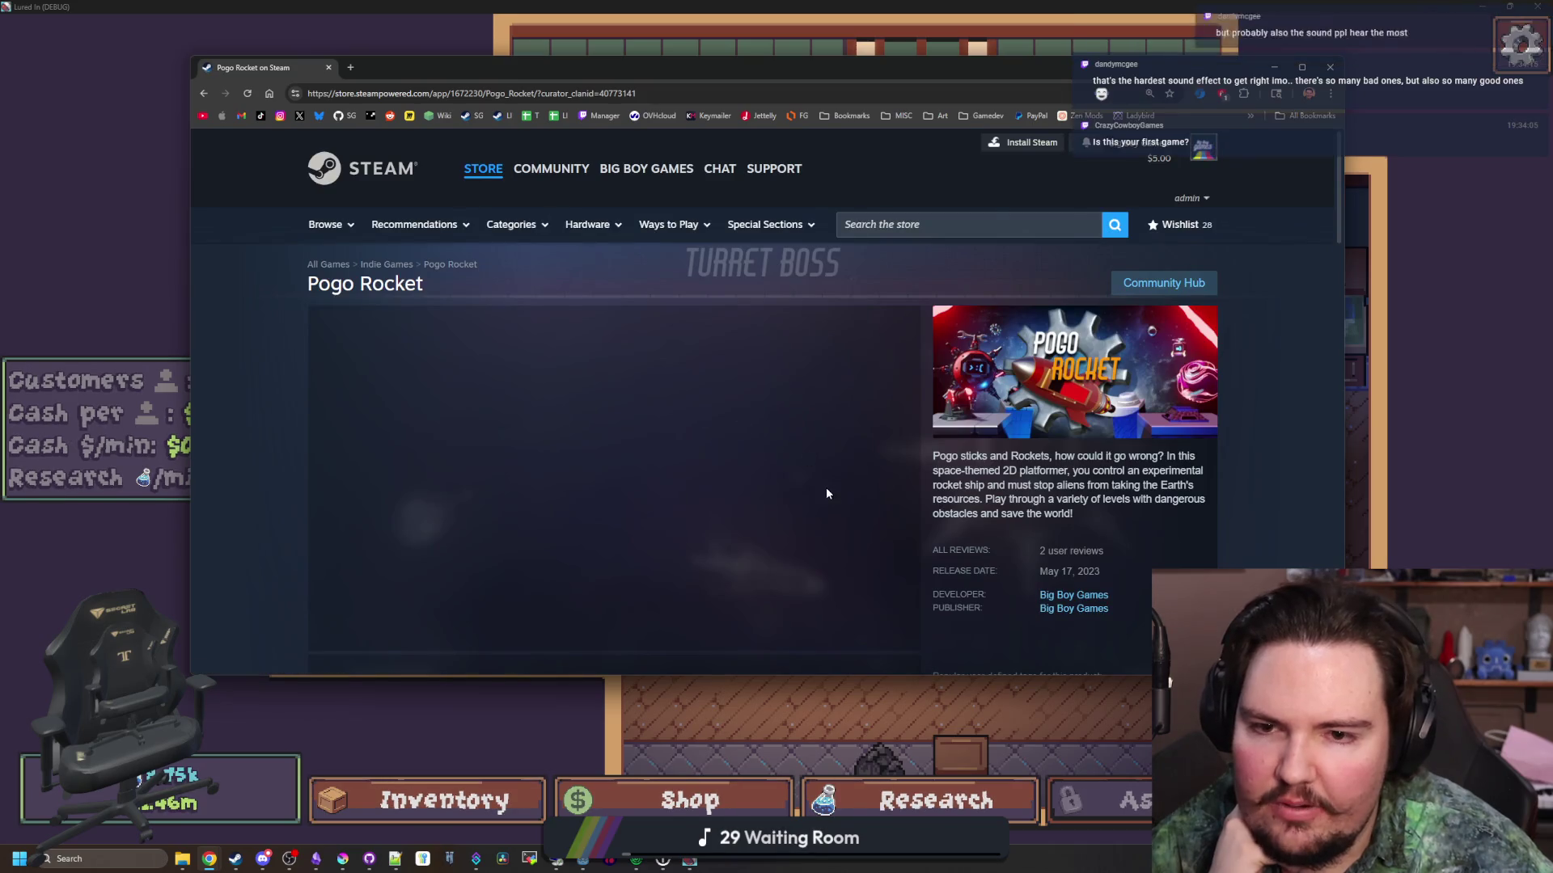
double_click(829, 73)
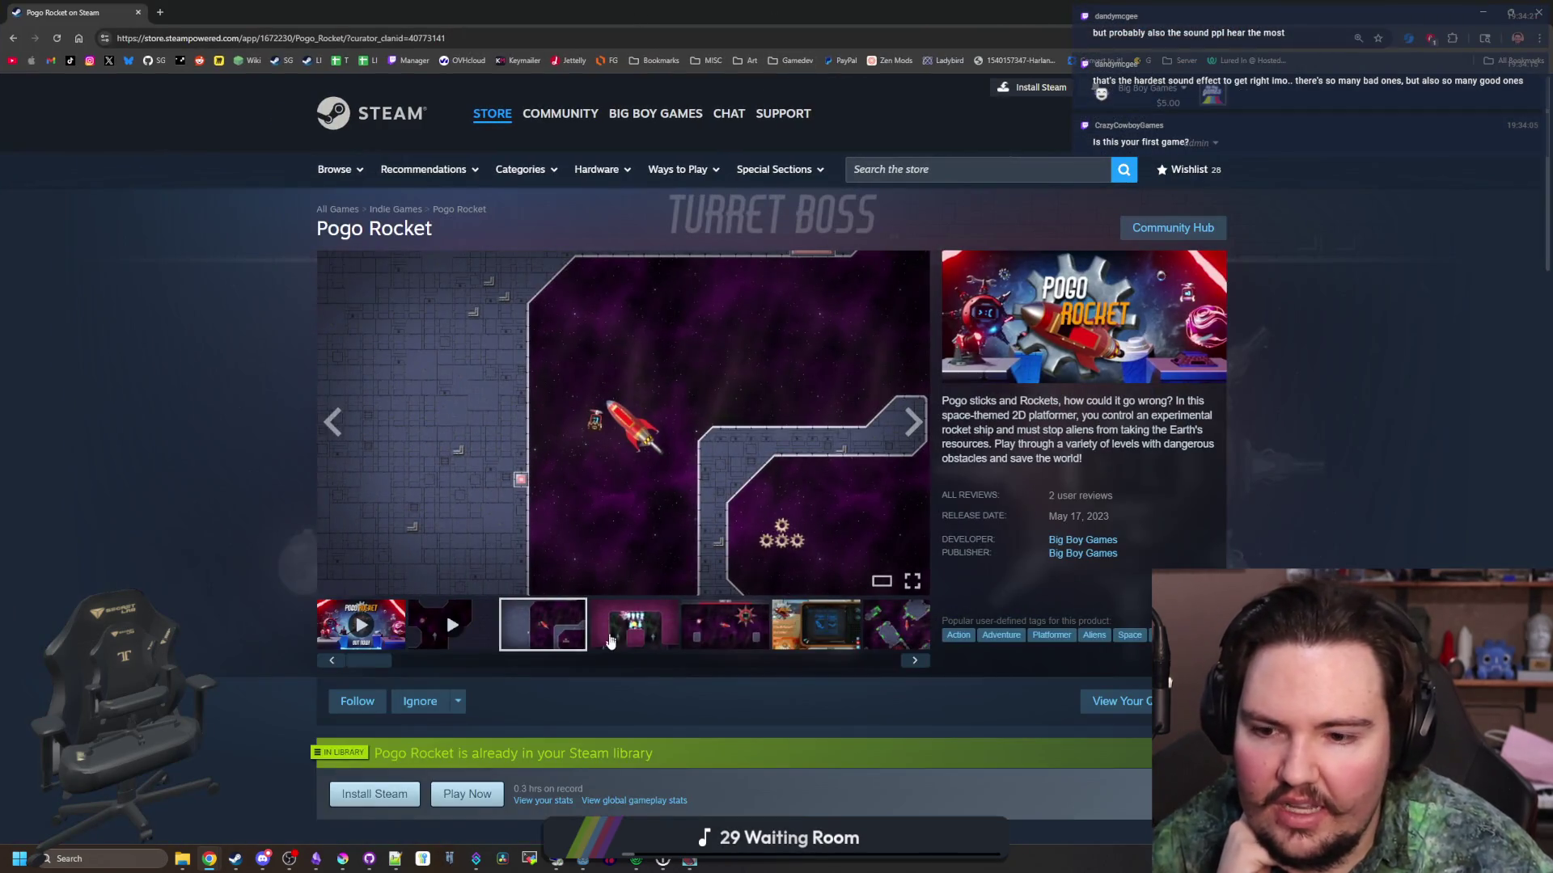
Page through all Pogo Rocket screenshots in the full-size viewer, then close it
left_click(665, 505)
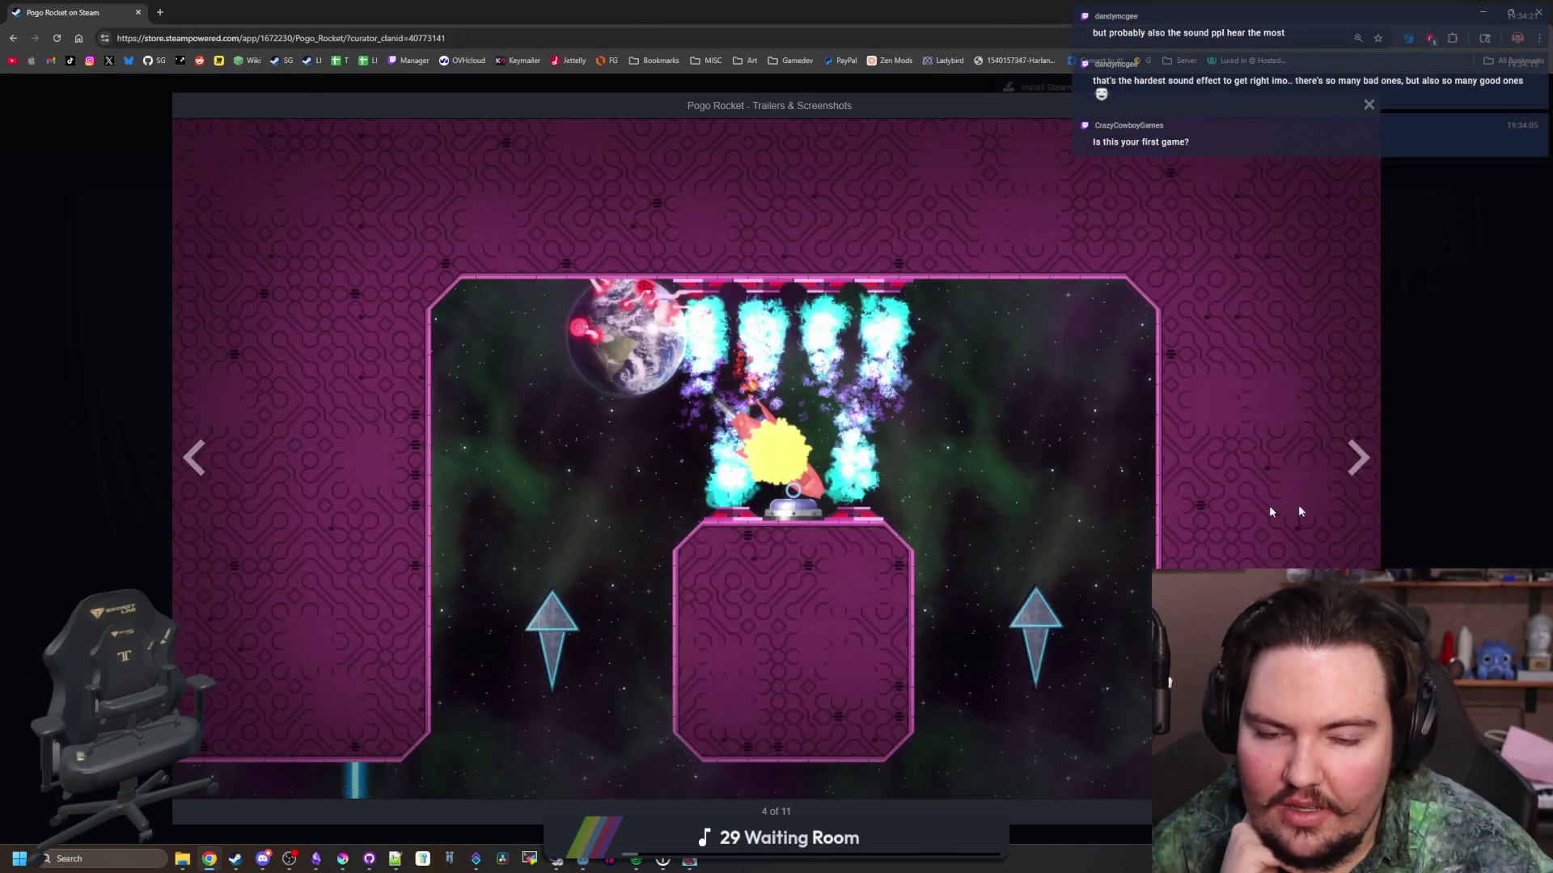
left_click(1360, 473)
left_click(1358, 472)
left_click(1357, 471)
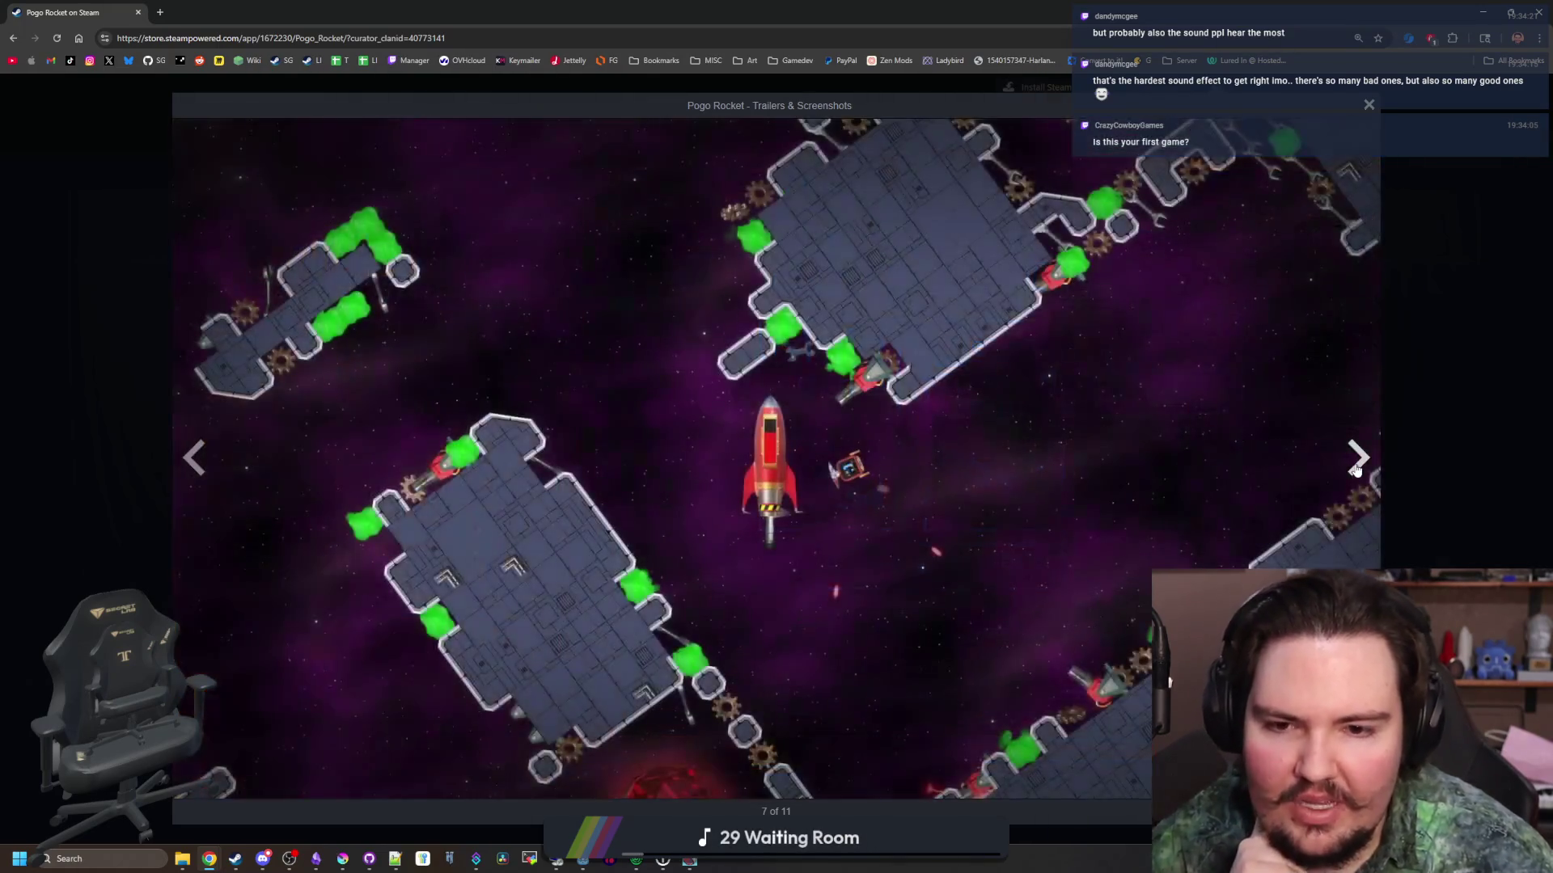
left_click(1357, 471)
left_click(1357, 471)
left_click(1357, 470)
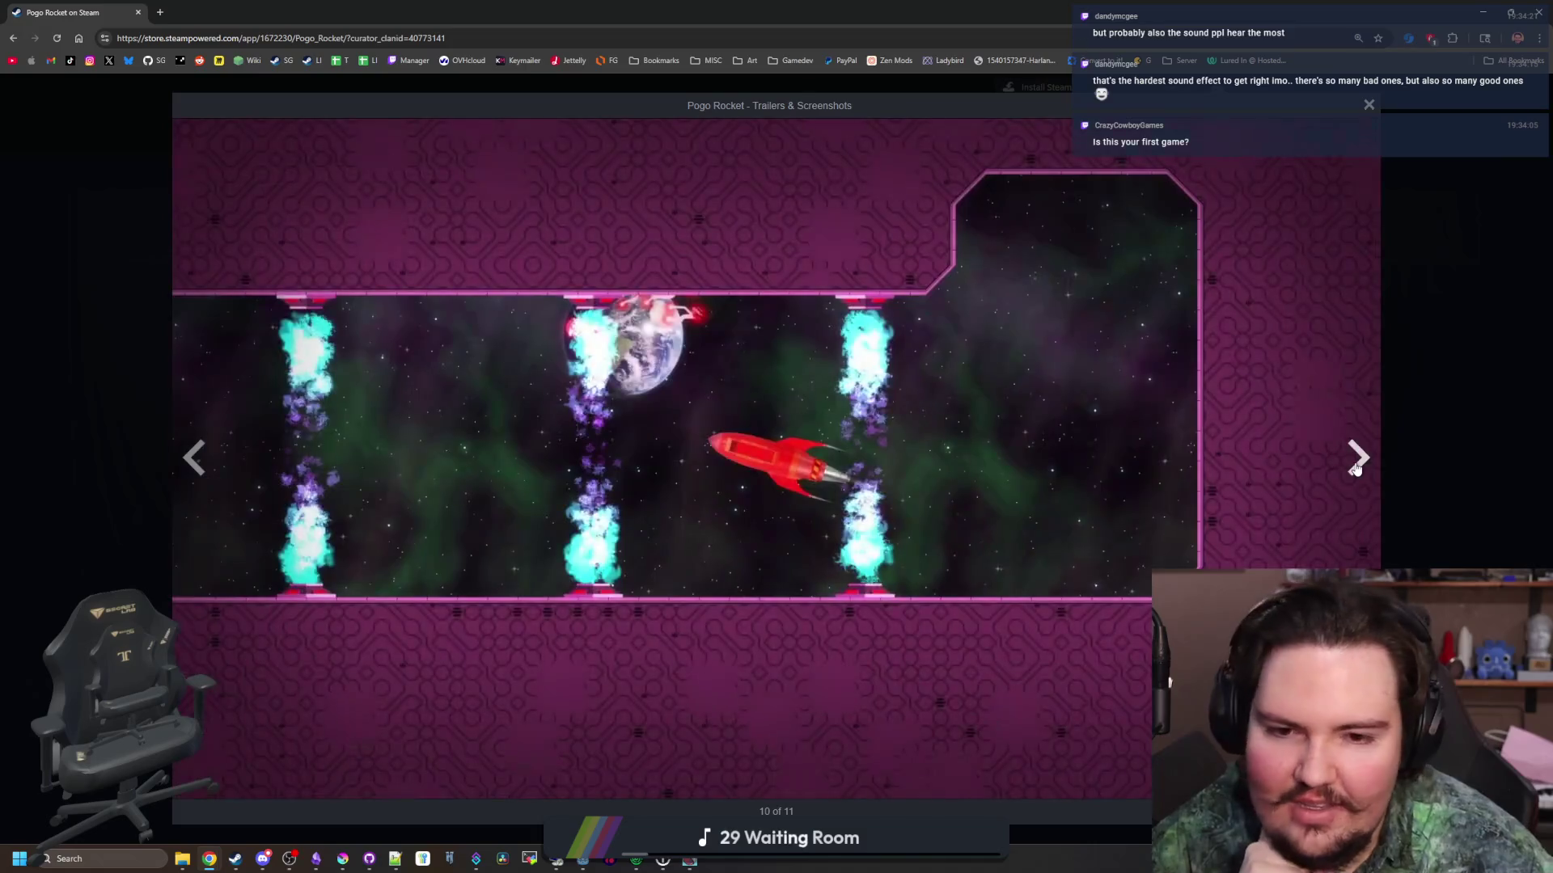
left_click(1356, 470)
left_click(1356, 470)
left_click(1356, 470)
left_click(1356, 470)
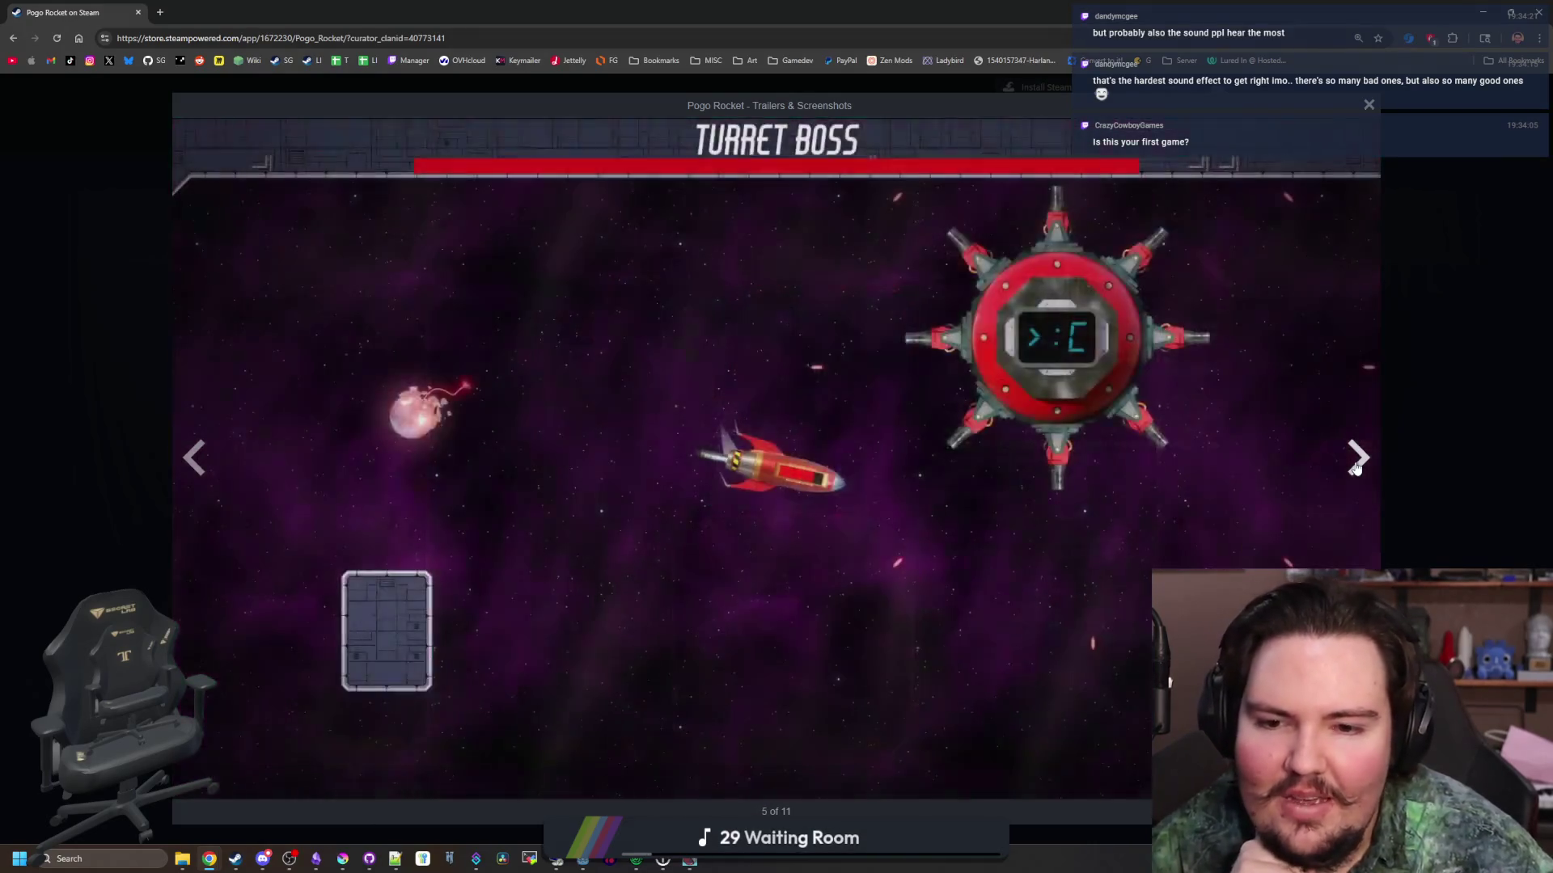
left_click(1356, 470)
left_click(1356, 469)
left_click(1356, 470)
left_click(1356, 470)
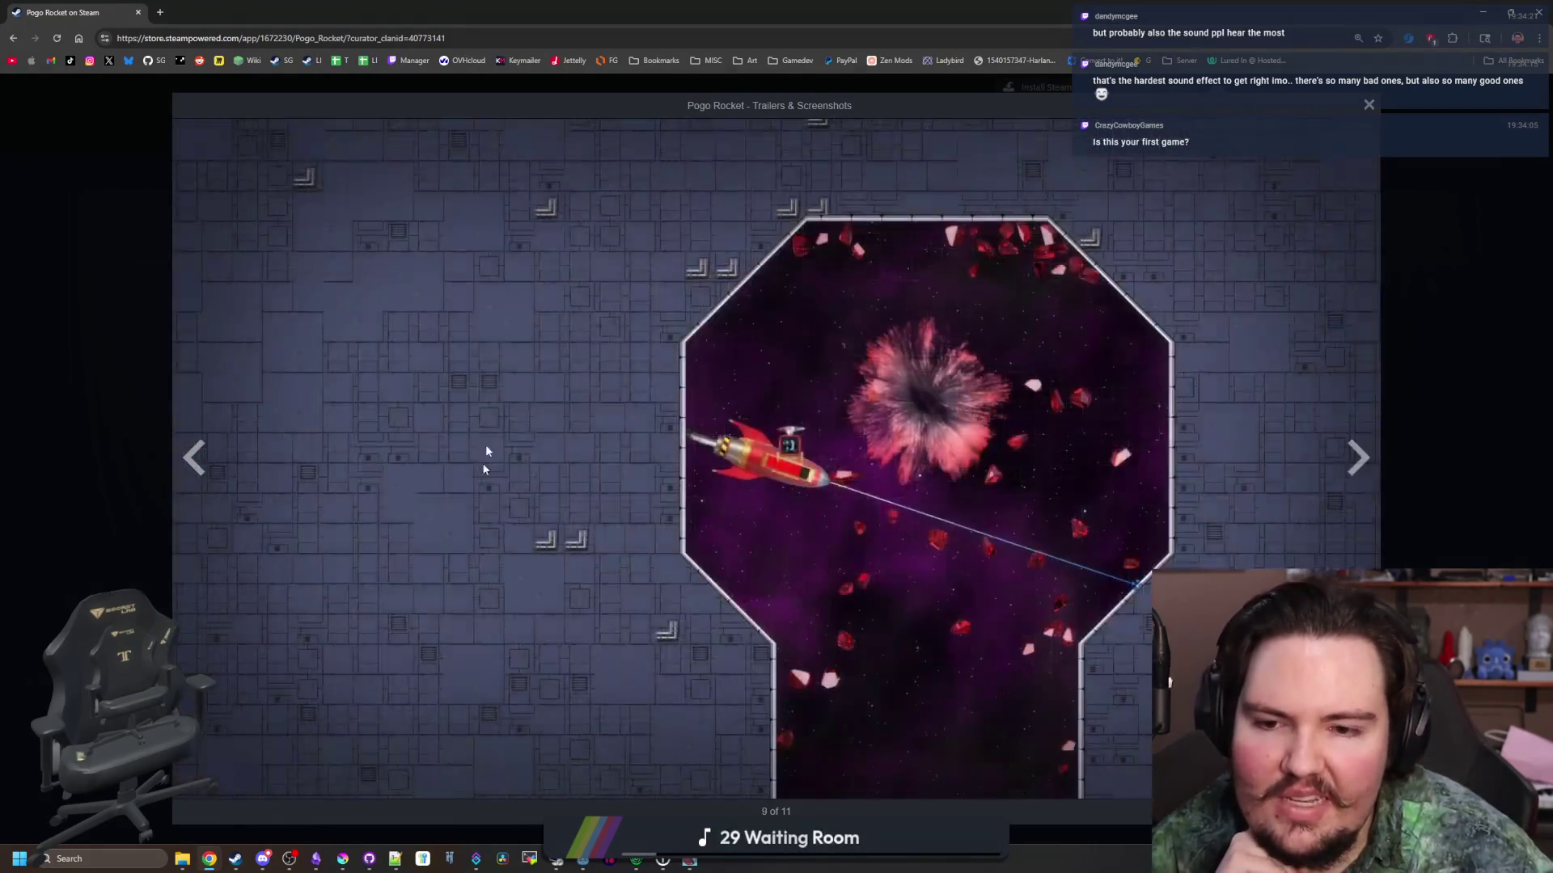
left_click(1416, 234)
middle_click(1103, 541)
From the Big Boy Games tab, open the Starground store page and pick the Starlauncher screenshot
left_click(219, 12)
scroll(619, 479, "down", 3)
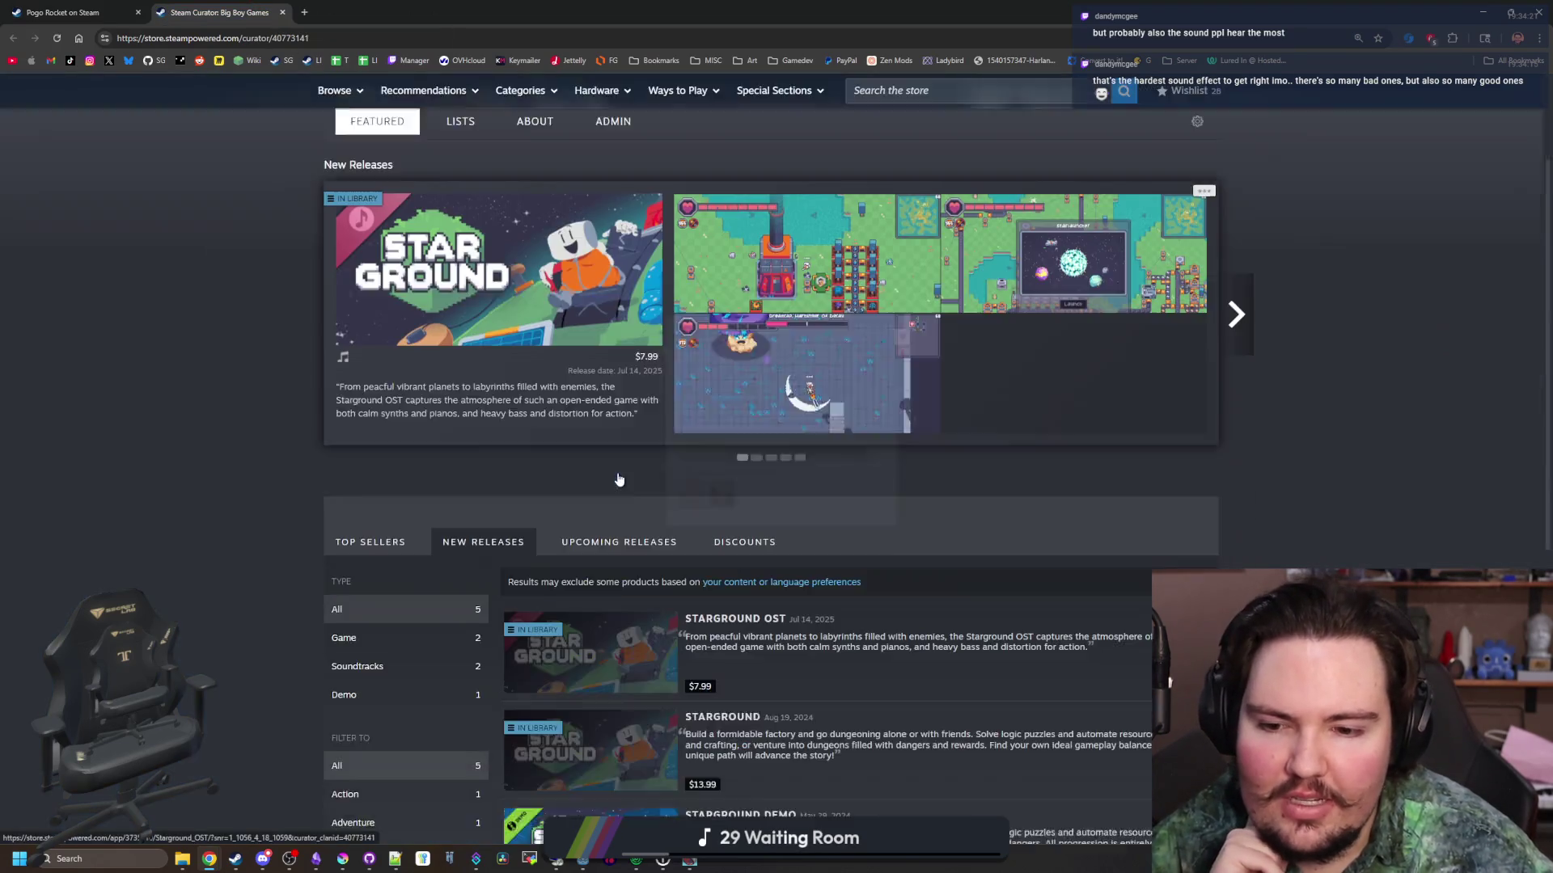
scroll(619, 479, "down", 4)
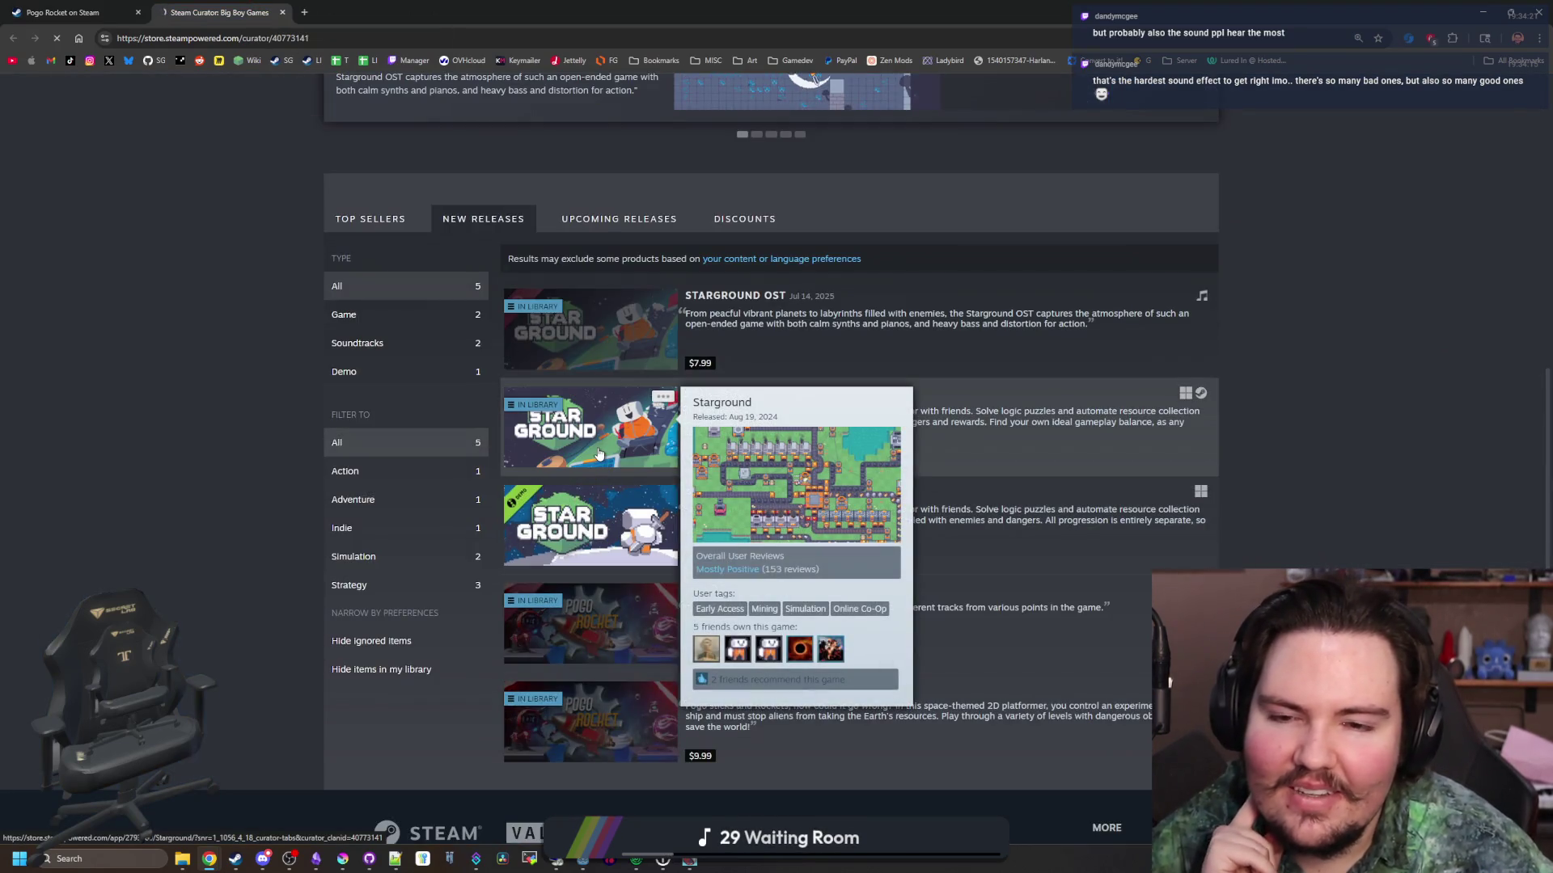
left_click(599, 454)
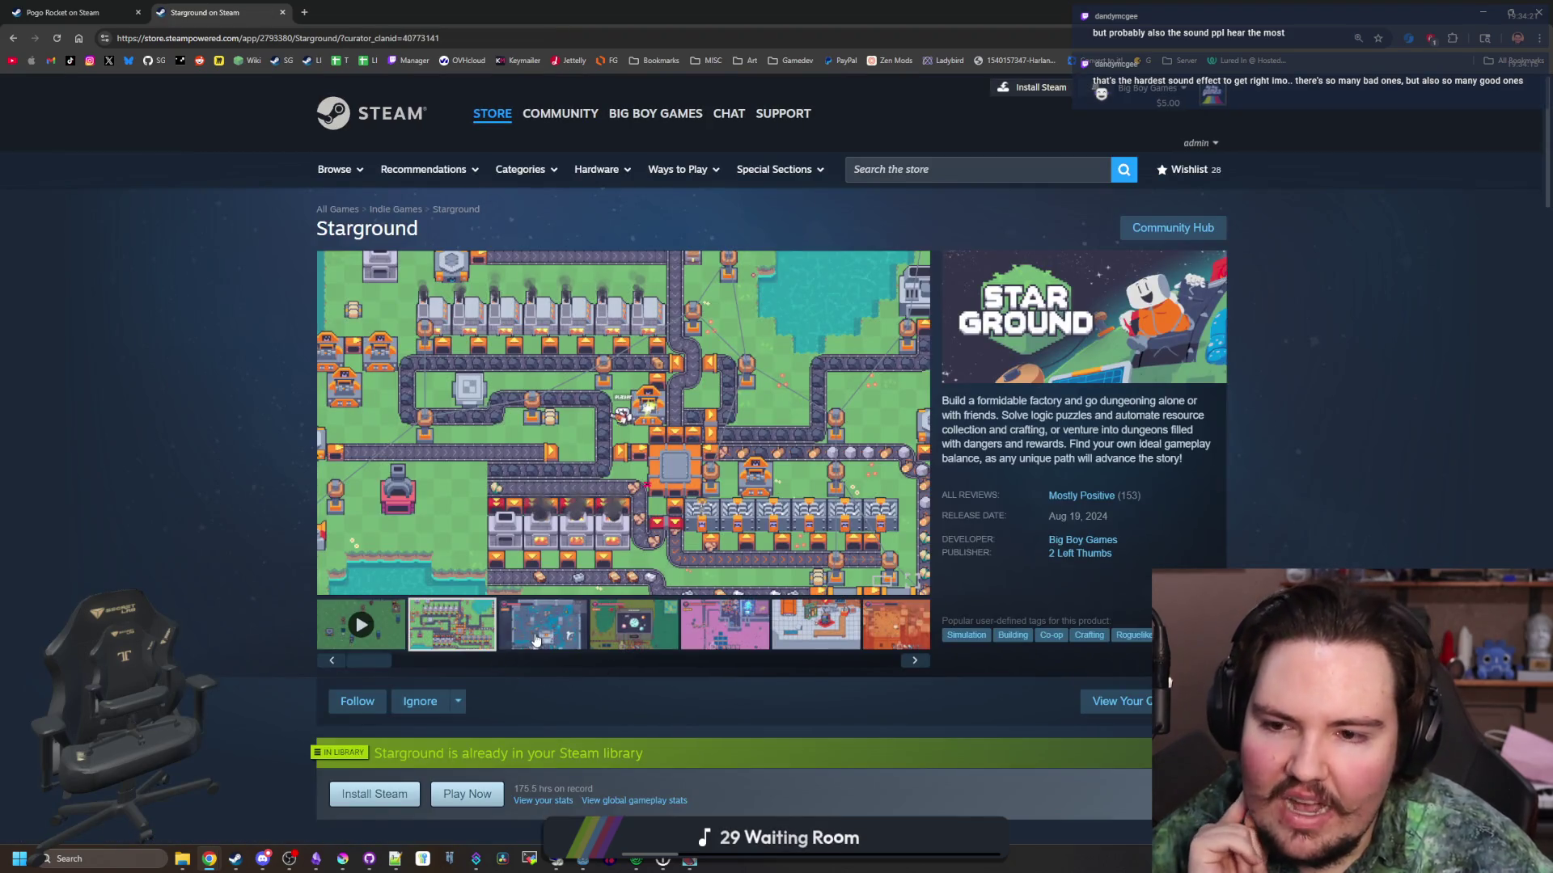
left_click(535, 641)
left_click(651, 639)
Page through the Starground screenshots full-size, then switch back to Lured In
left_click(678, 496)
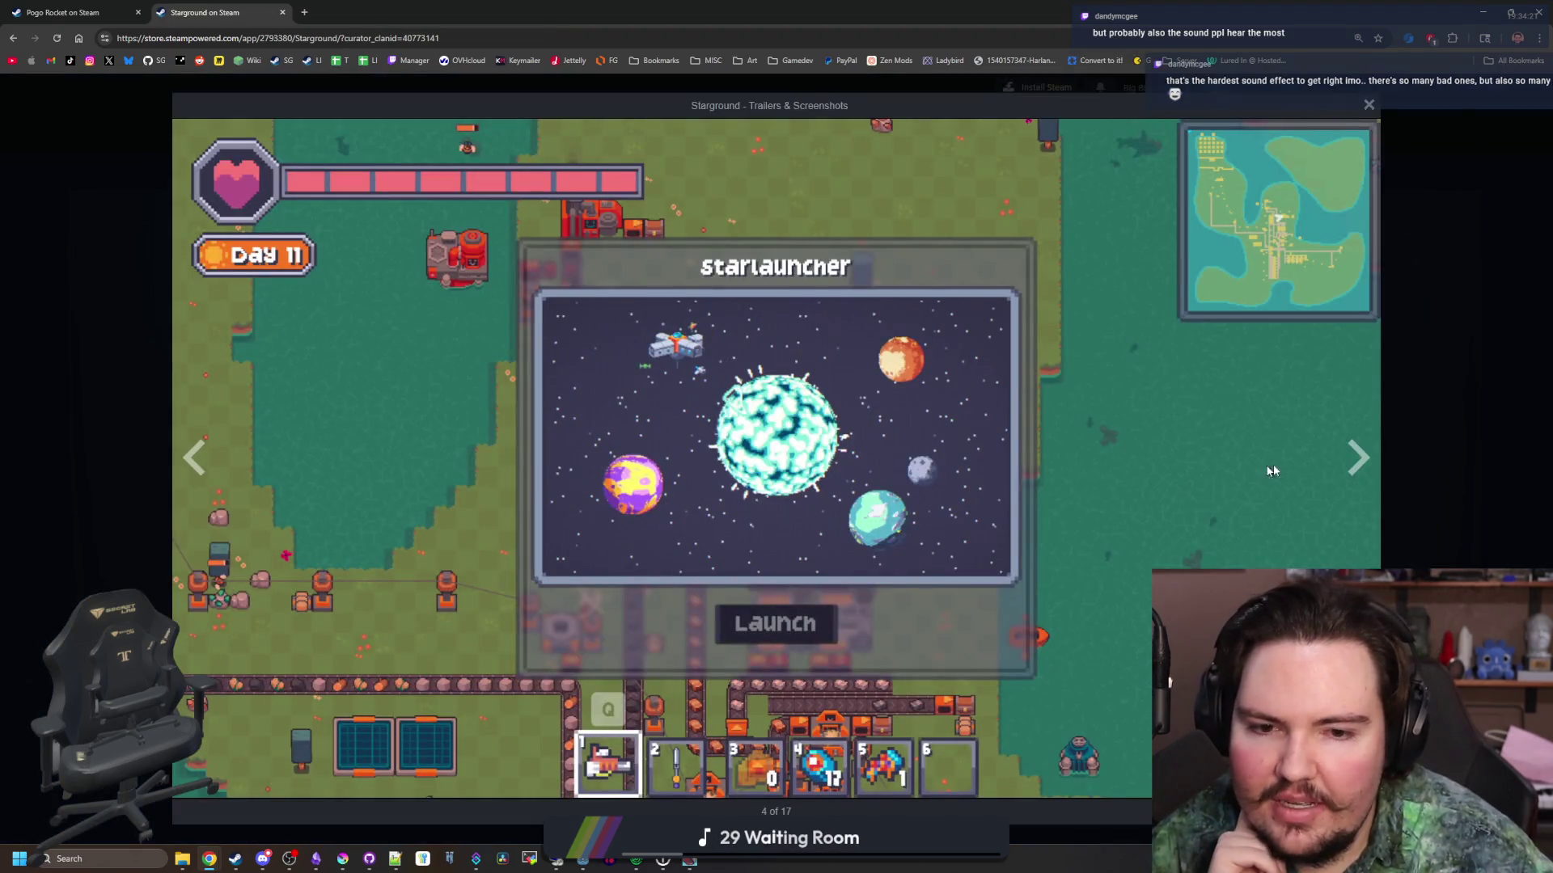
left_click(1355, 457)
left_click(1349, 457)
left_click(1349, 458)
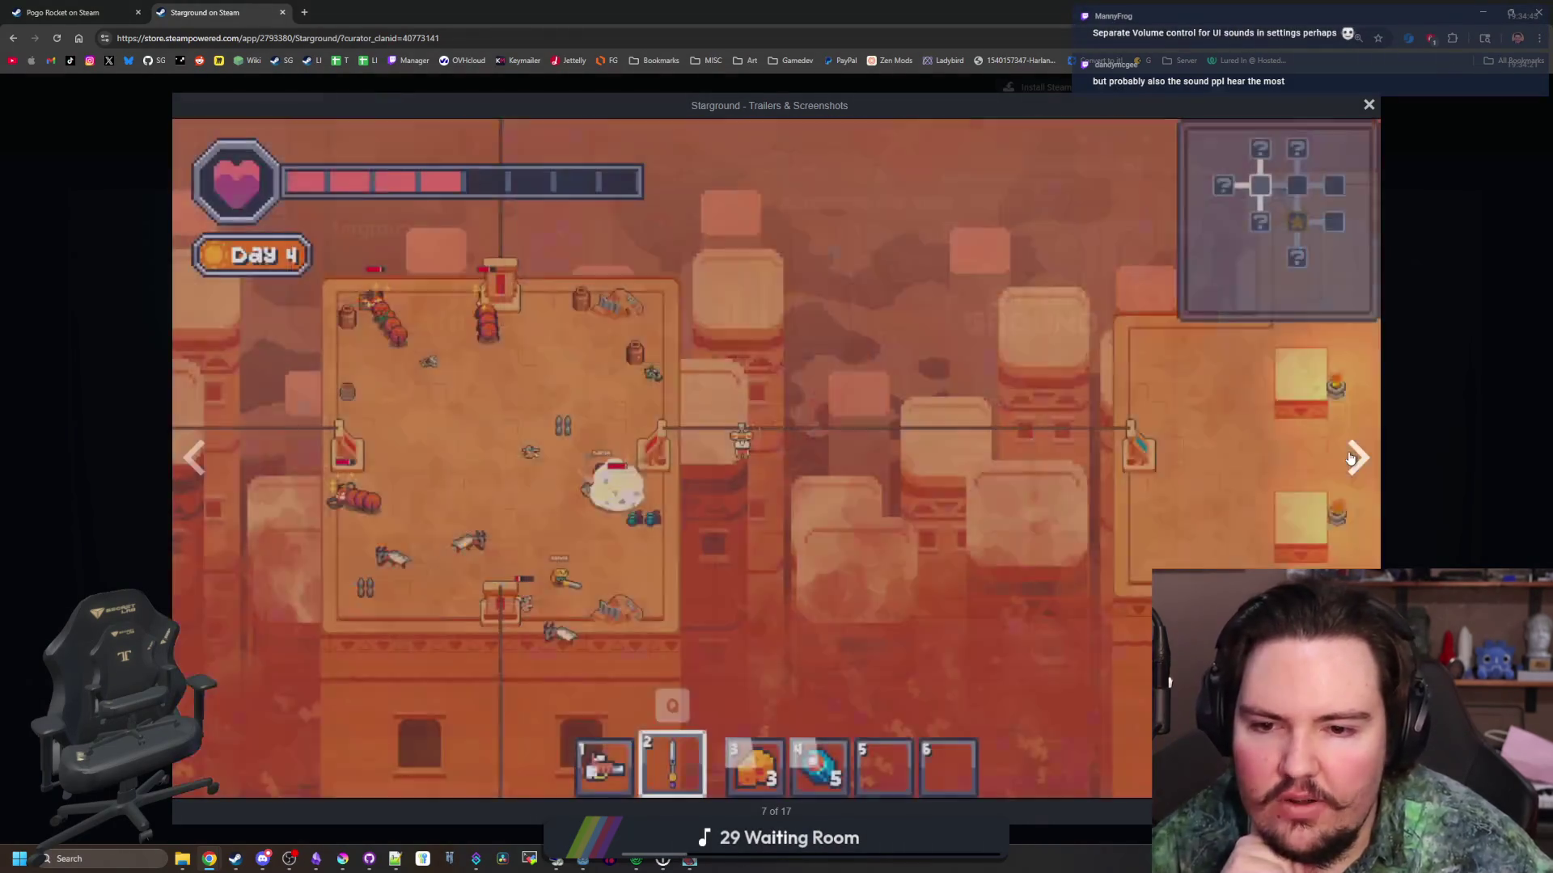
left_click(1349, 458)
left_click(1349, 458)
left_click(1349, 457)
left_click(1349, 458)
left_click(1349, 458)
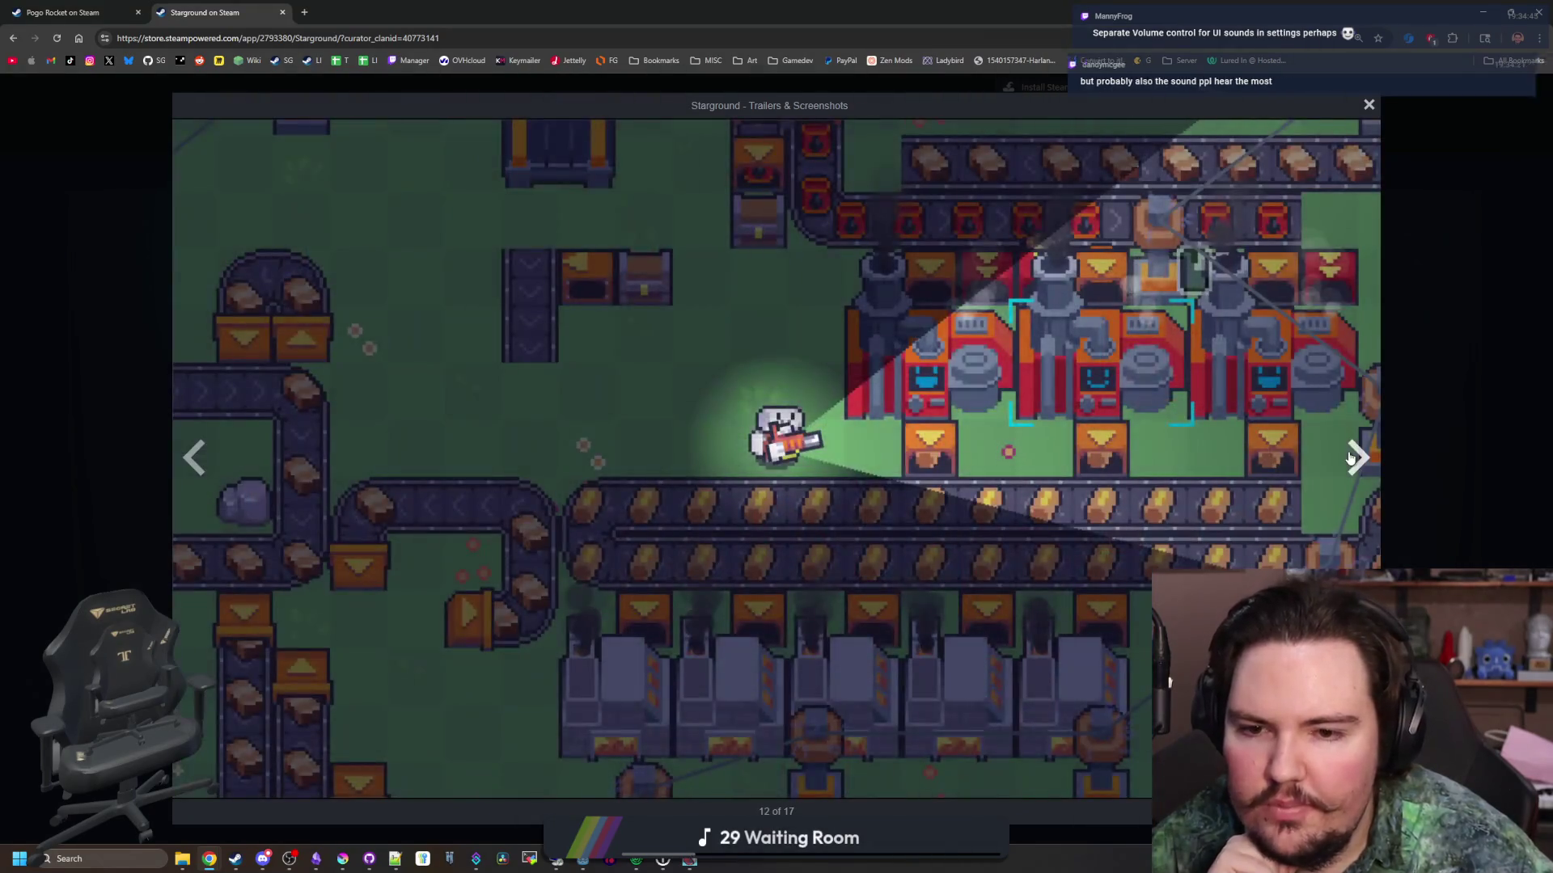
left_click(1349, 458)
left_click(1349, 458)
left_click(1349, 458)
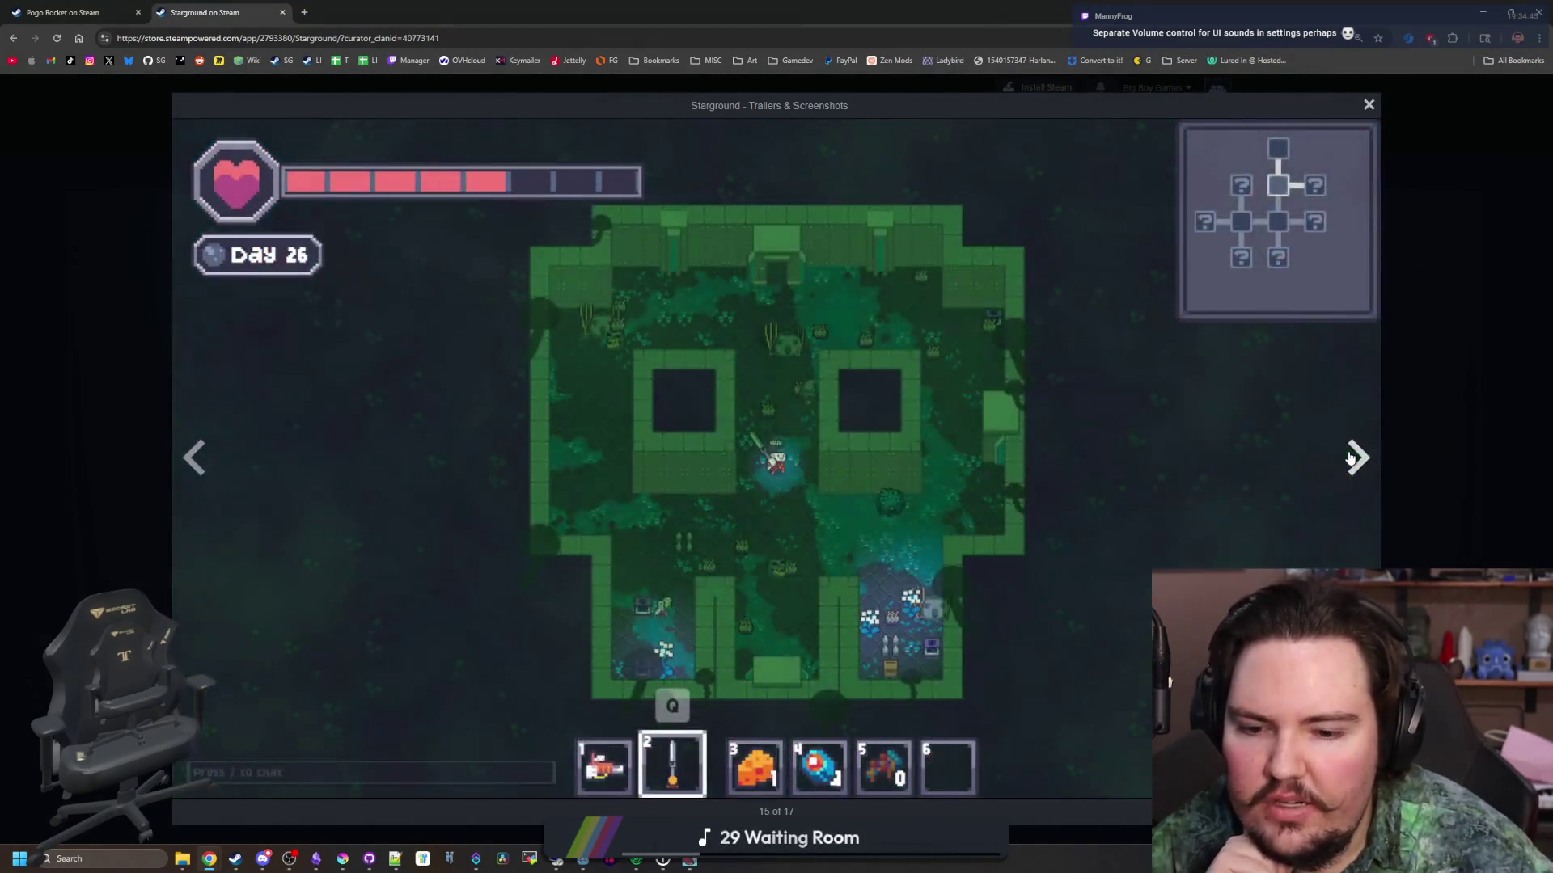
left_click(1349, 458)
left_click(1349, 457)
left_click(1349, 458)
left_click(1349, 458)
left_click(1348, 457)
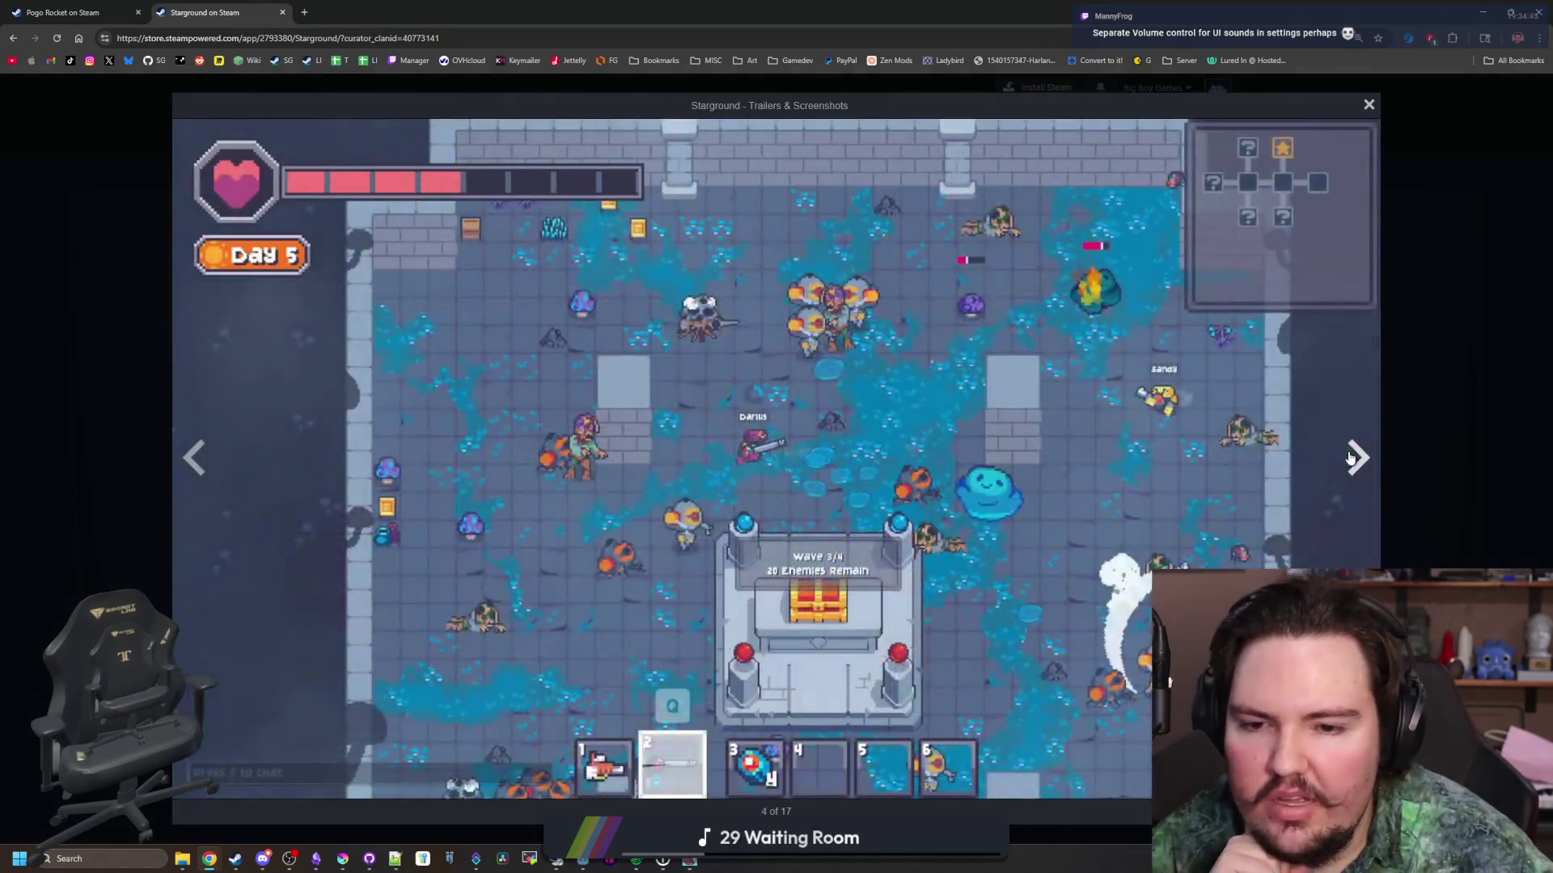
left_click(1349, 458)
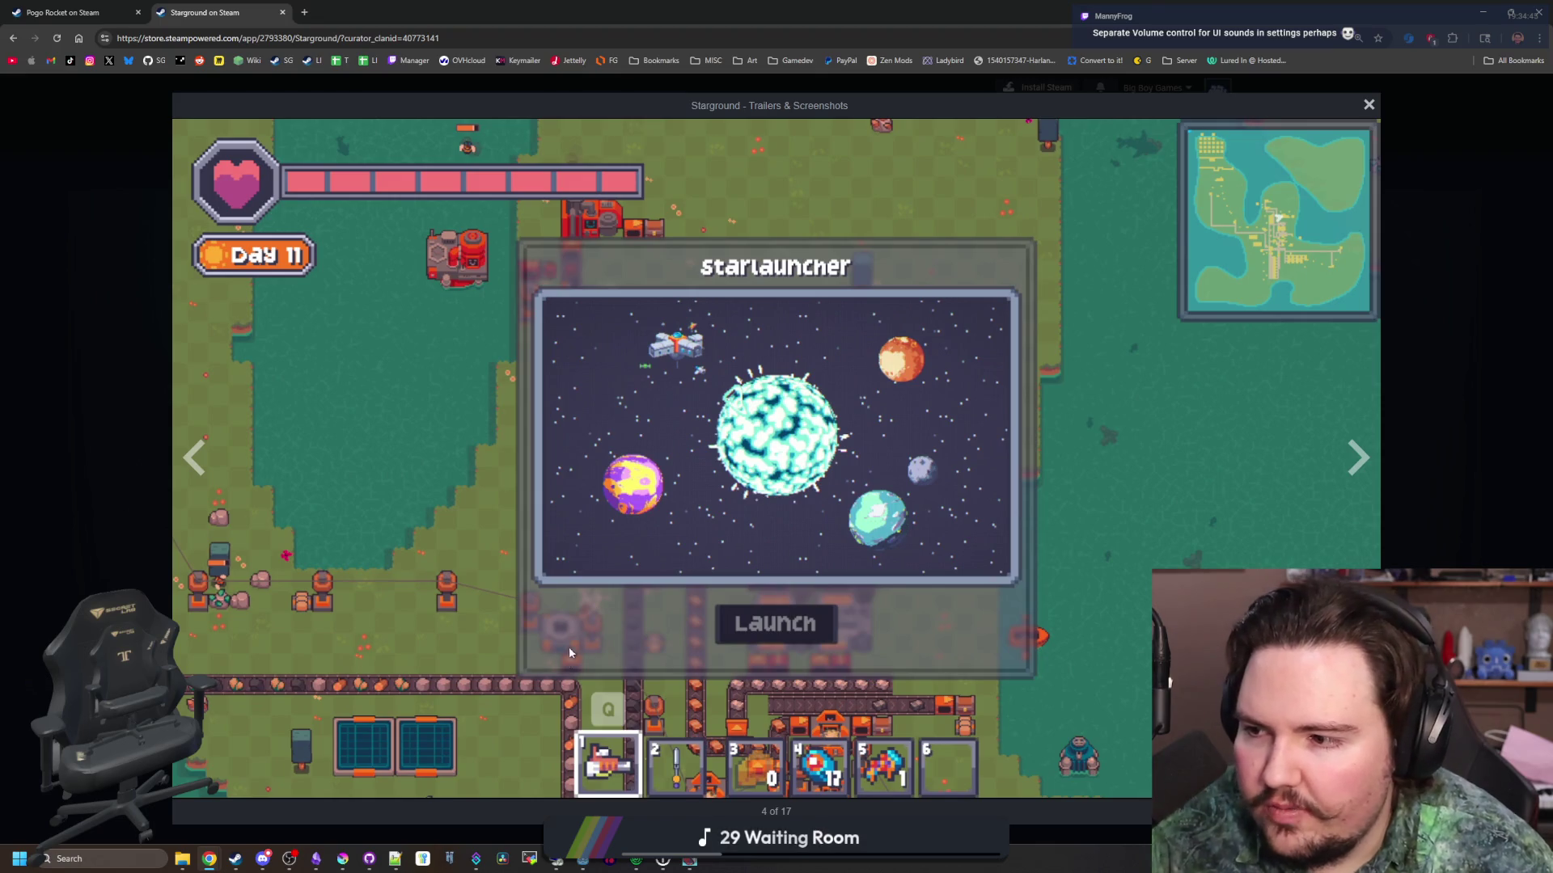
key("alt+Tab")
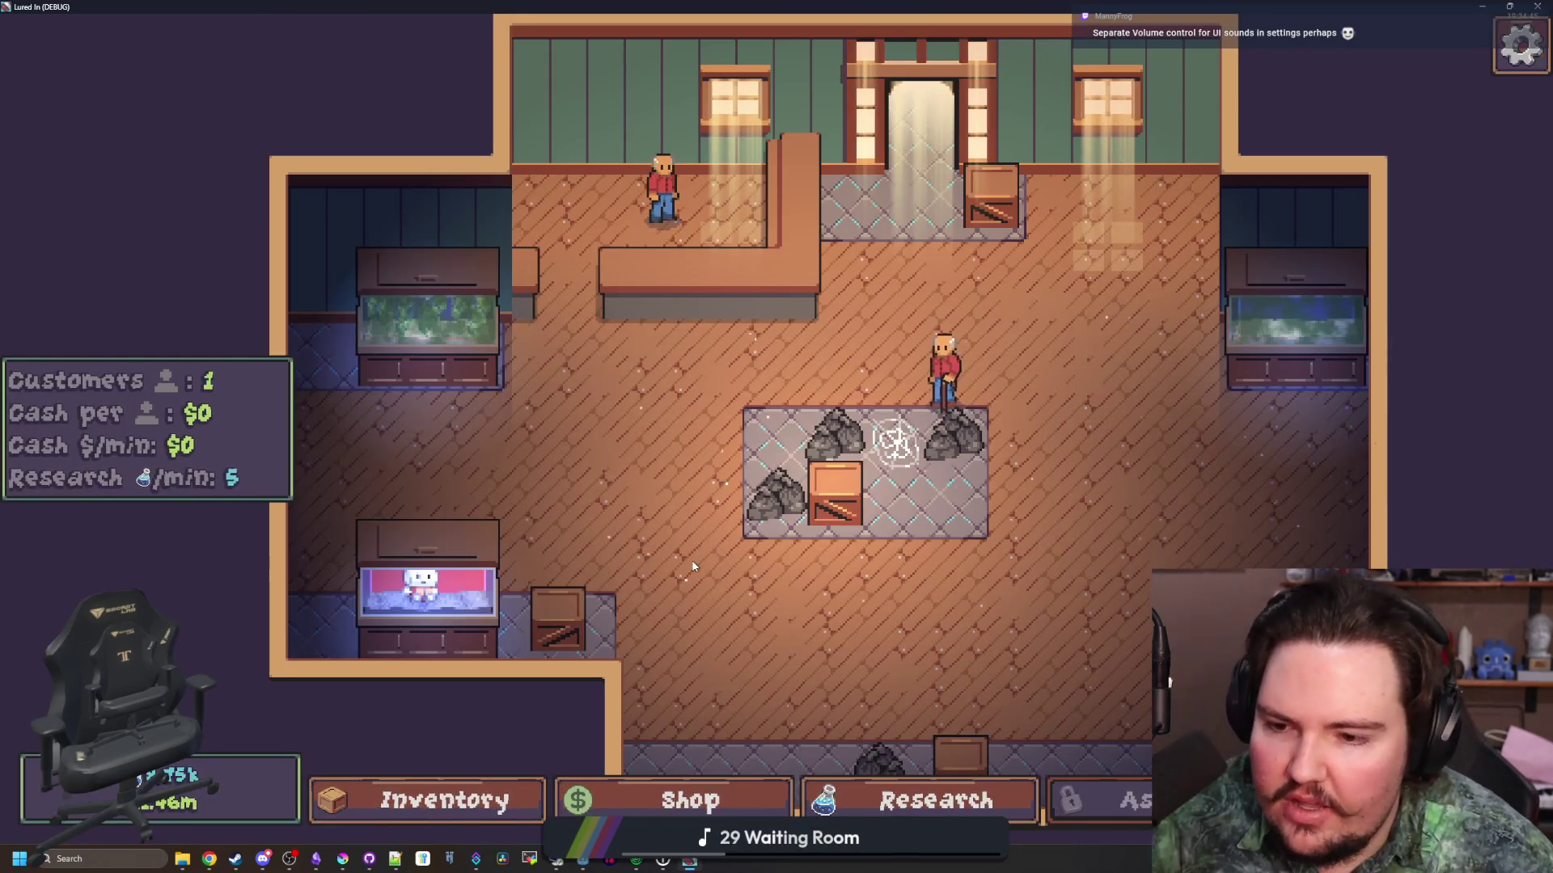
Turn the UI sound volume down to 0 in the game's Audio options
key("Escape")
left_click(774, 431)
left_click(878, 283)
left_click_drag(995, 427, 639, 428)
key("Escape")
Inspect the lower-left Fish Tank 3 panel, opening and closing it twice
left_click(395, 591)
key("Escape")
left_click(420, 582)
key("Escape")
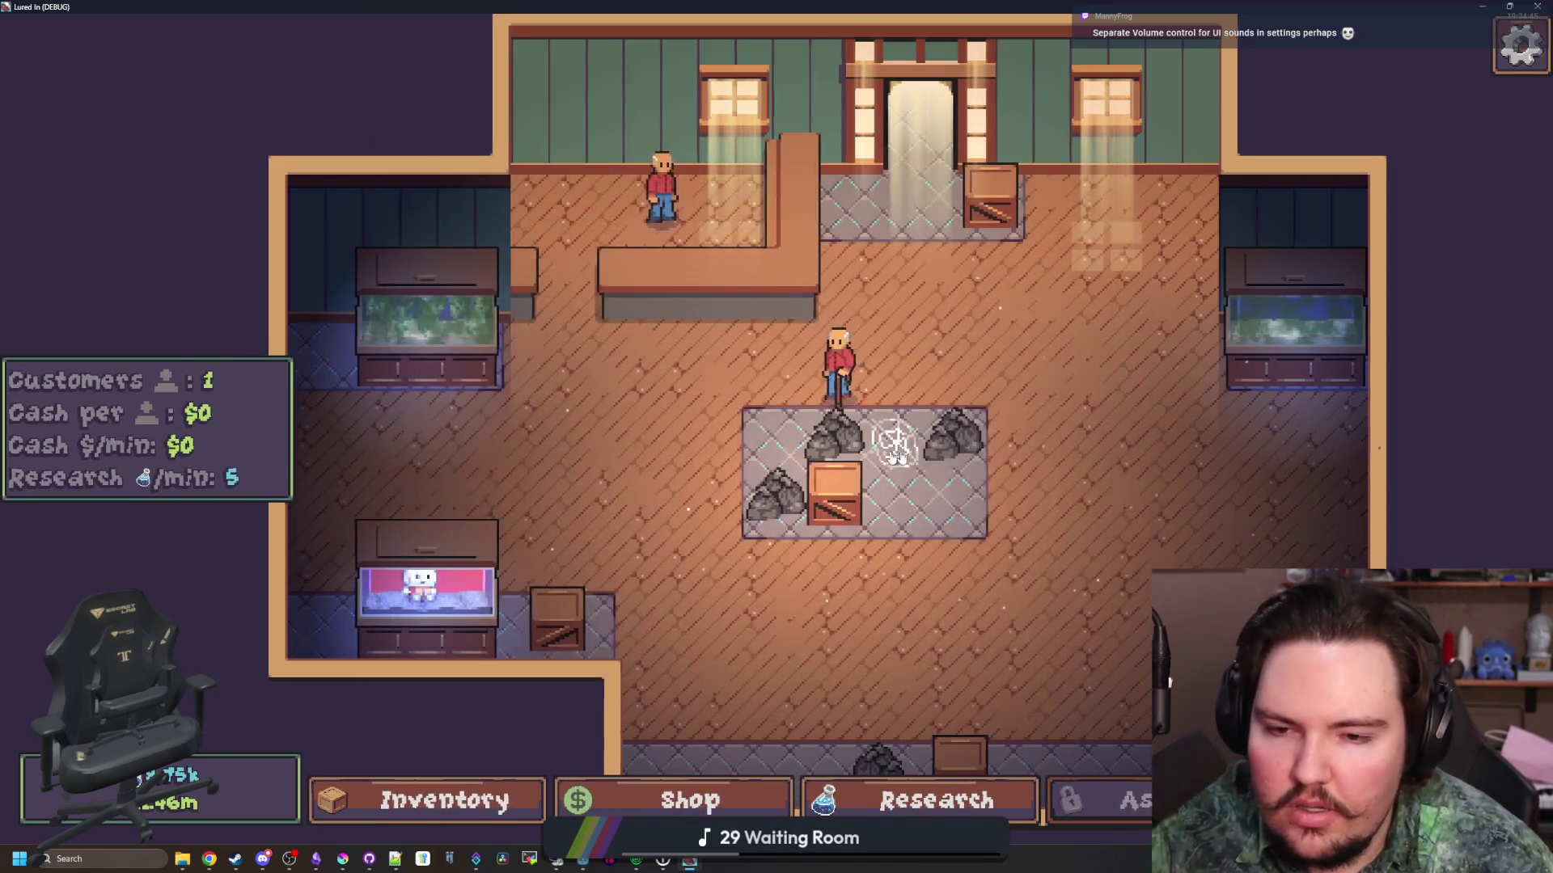
scroll(680, 395, "down", 5)
scroll(794, 452, "up", 4)
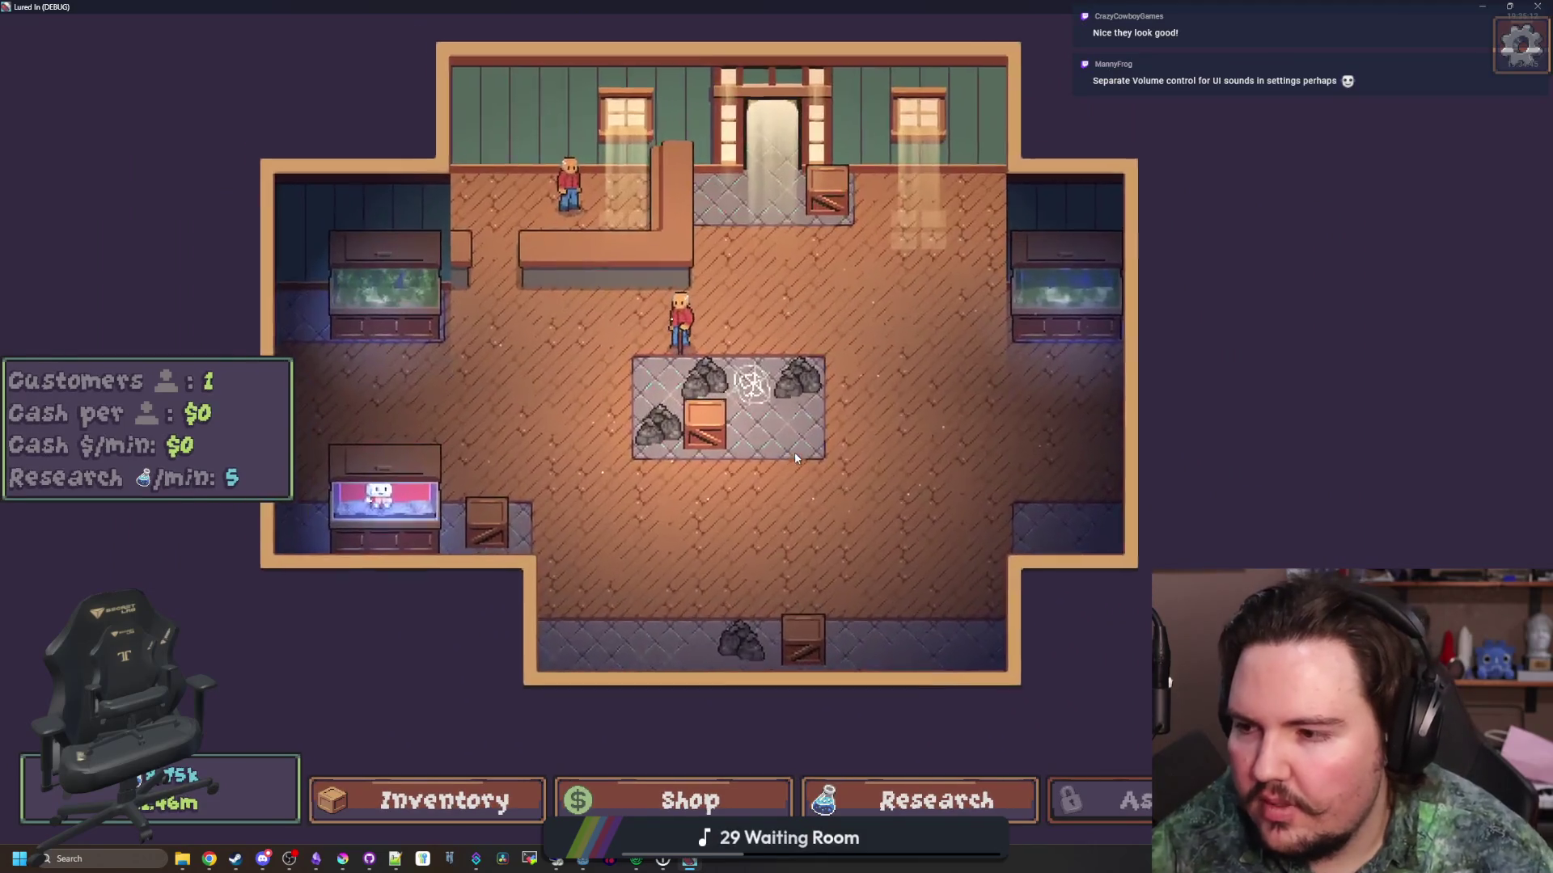
Raise UI volume to 40, then shrink the game window and advance the Starground screenshot
key("Escape")
left_click(783, 459)
left_click_drag(638, 427, 781, 427)
key("Escape")
key("super+Down")
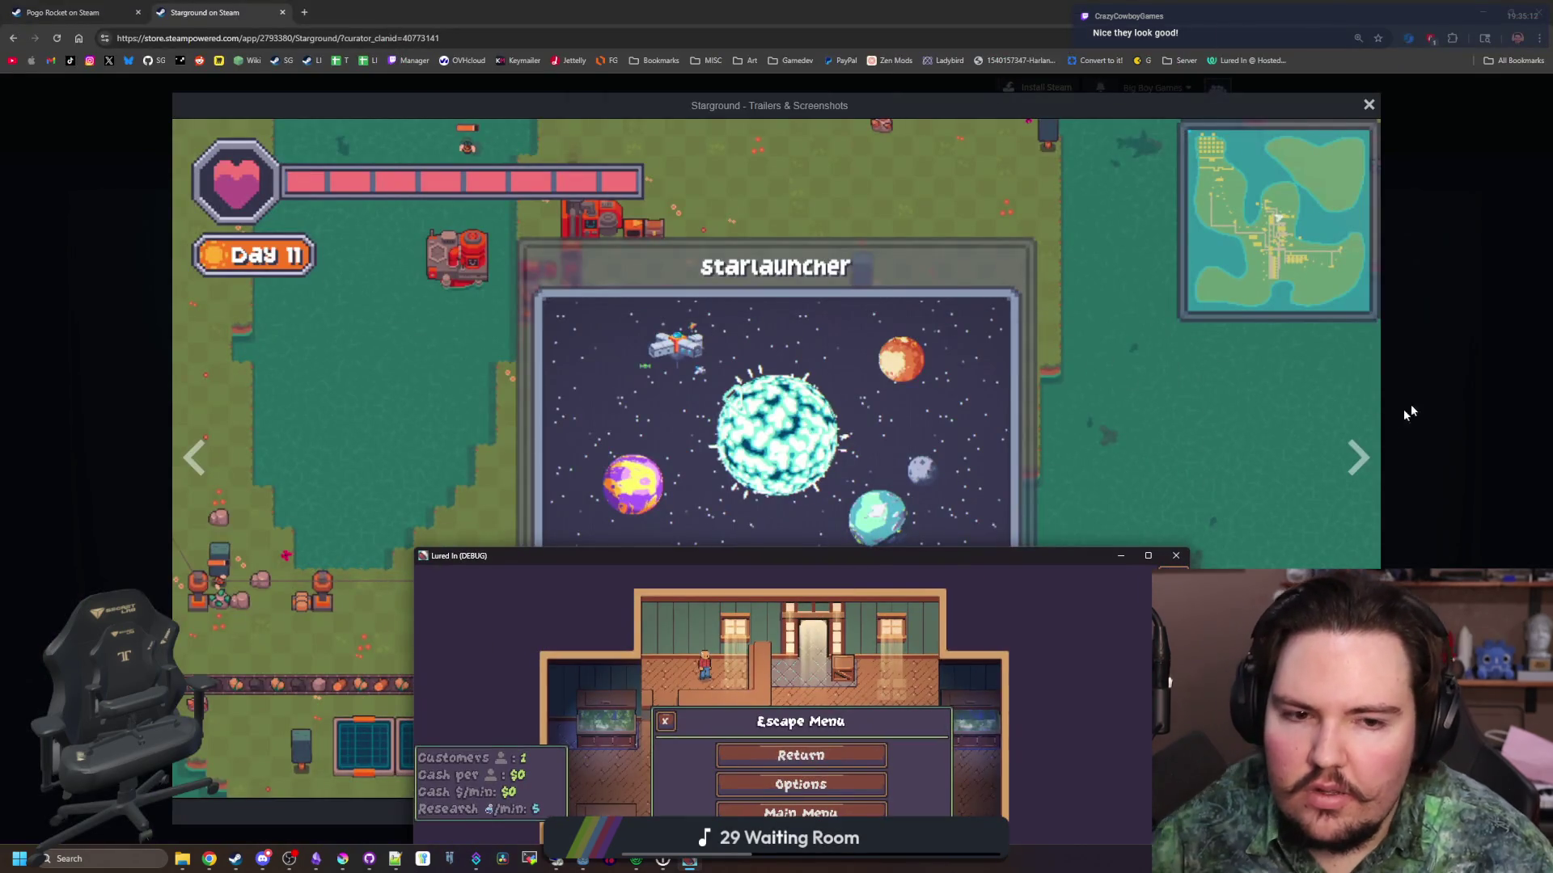
key("super+Down")
key("Right")
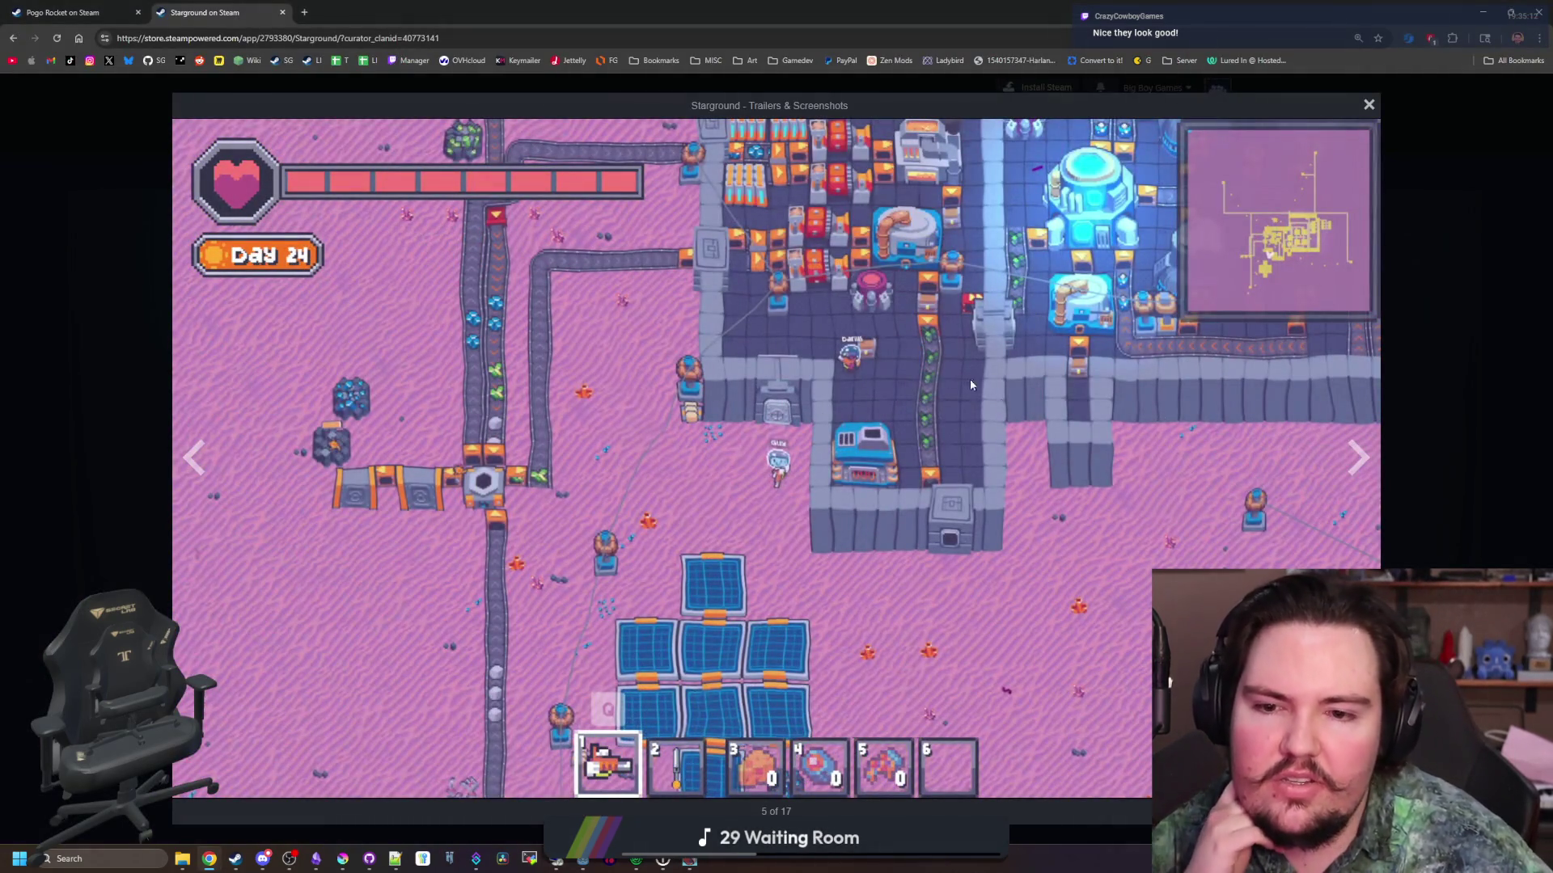
Page through the Starground screenshots, past the mods menu, until the gallery wraps to the Day 24 base
left_click(1351, 472)
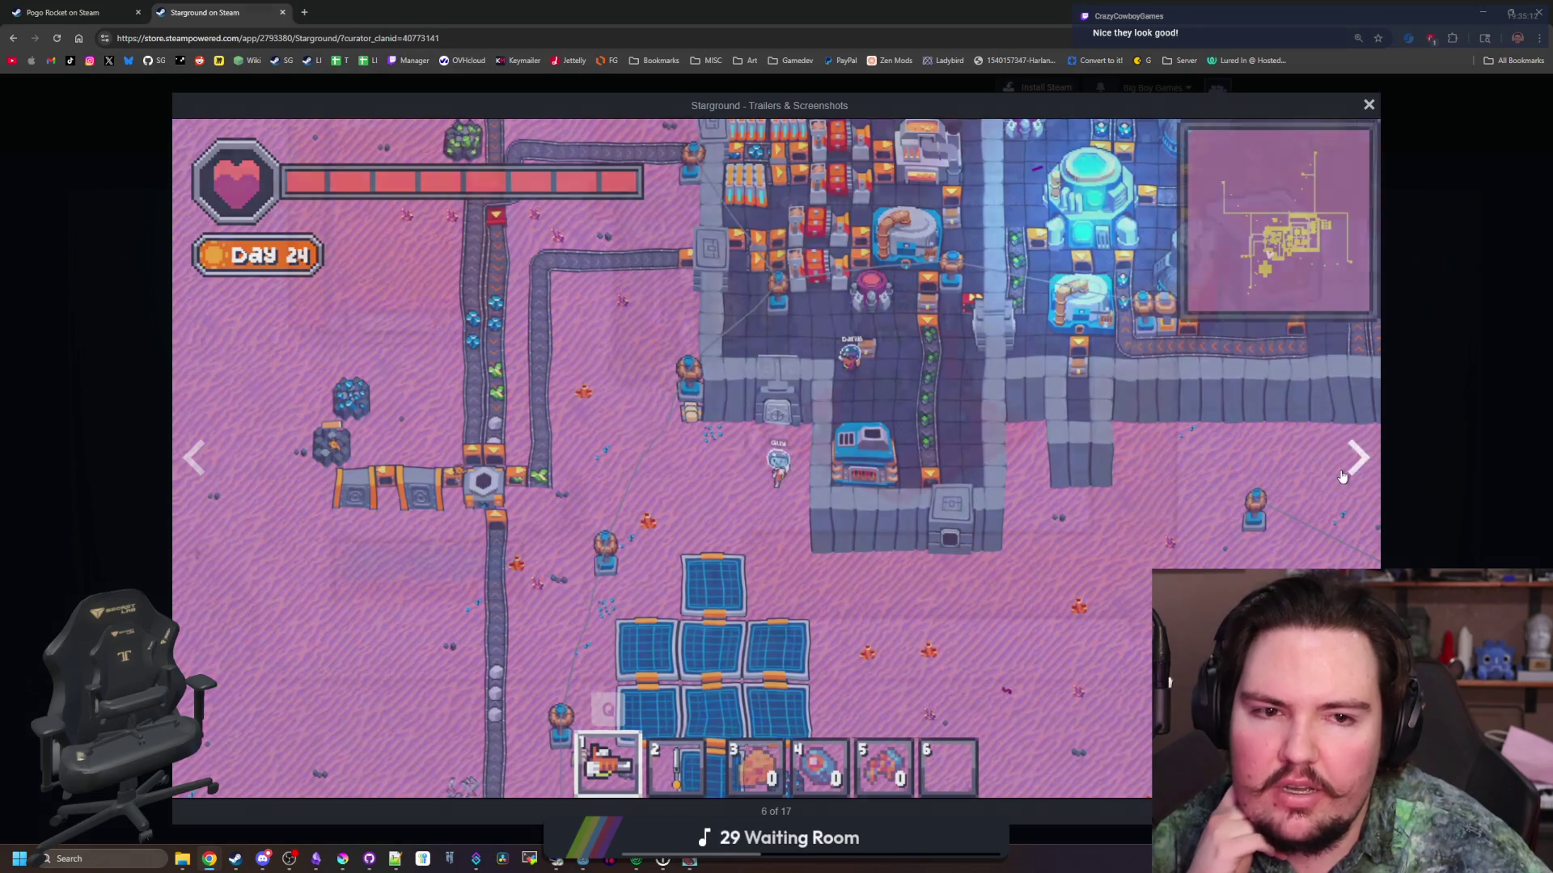
left_click(1351, 472)
left_click(1351, 472)
left_click(1351, 472)
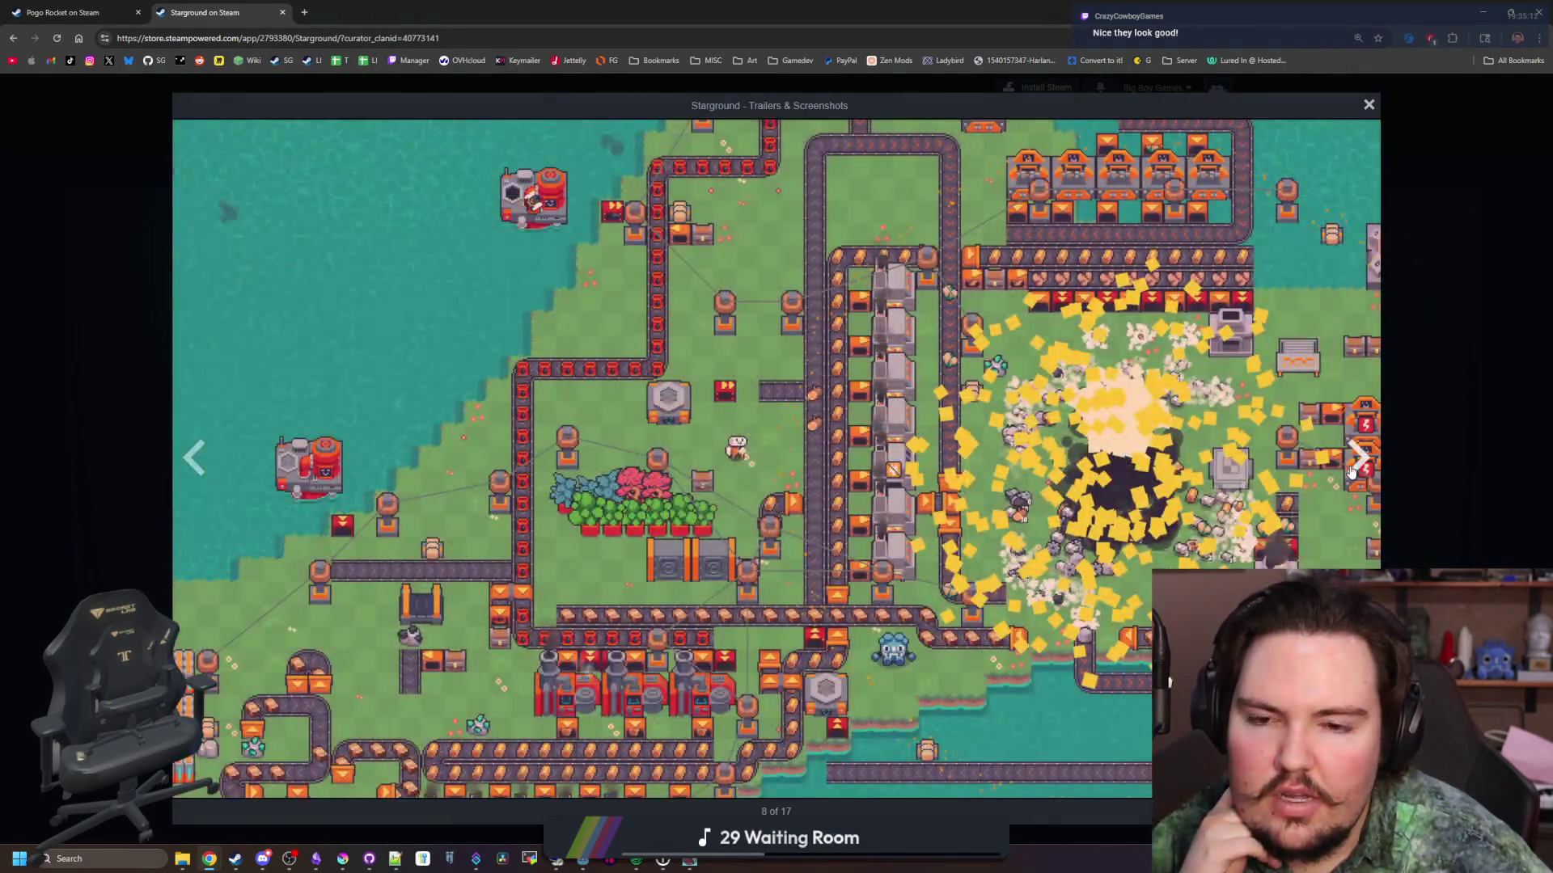
left_click(1351, 472)
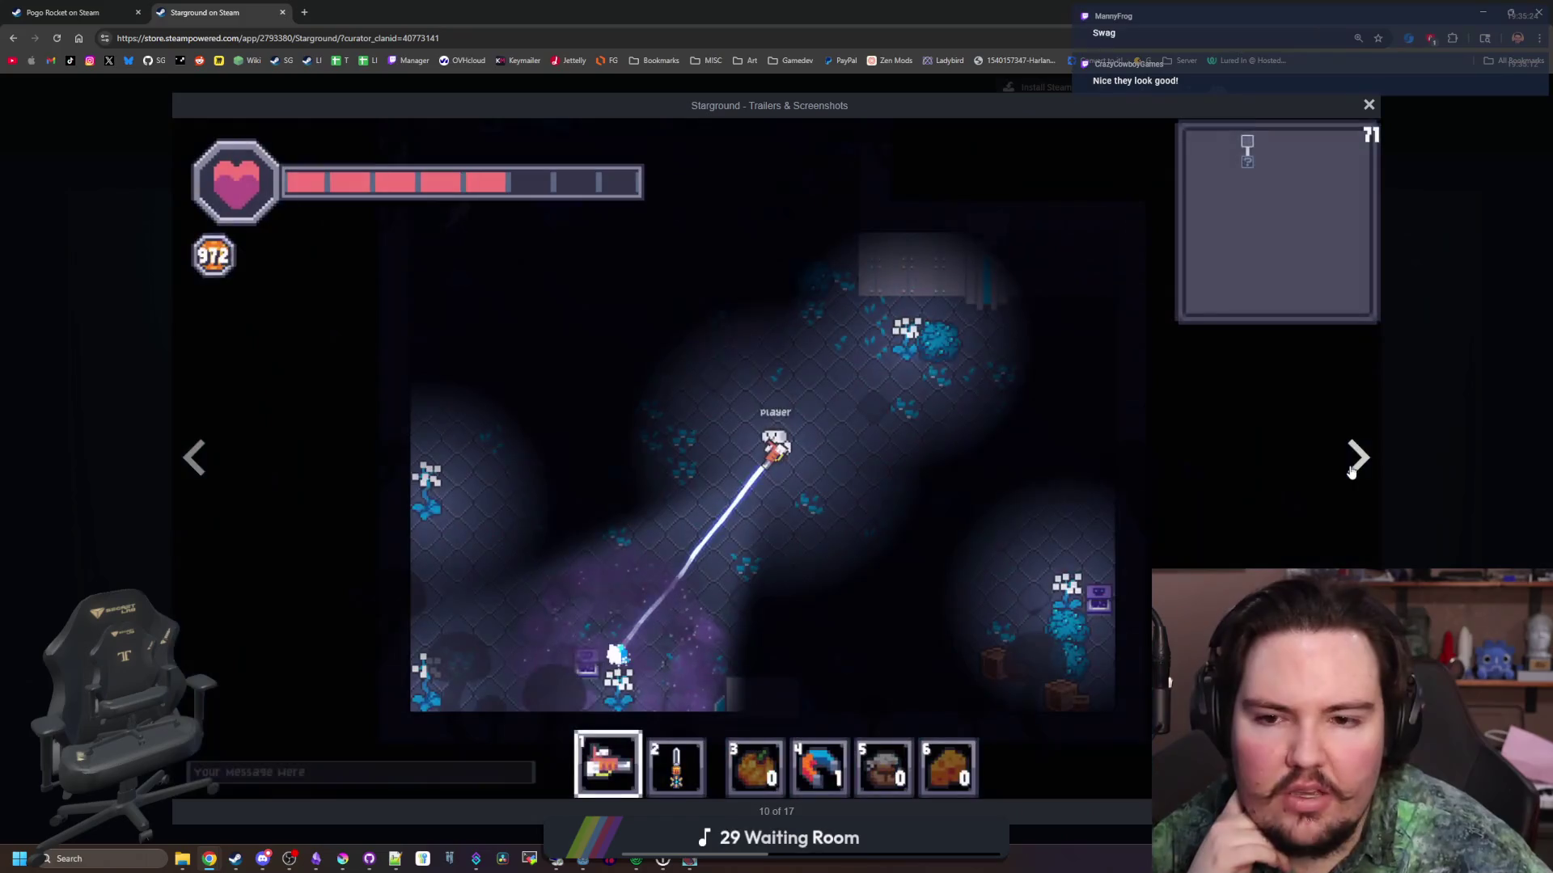
left_click(1351, 473)
left_click(1351, 472)
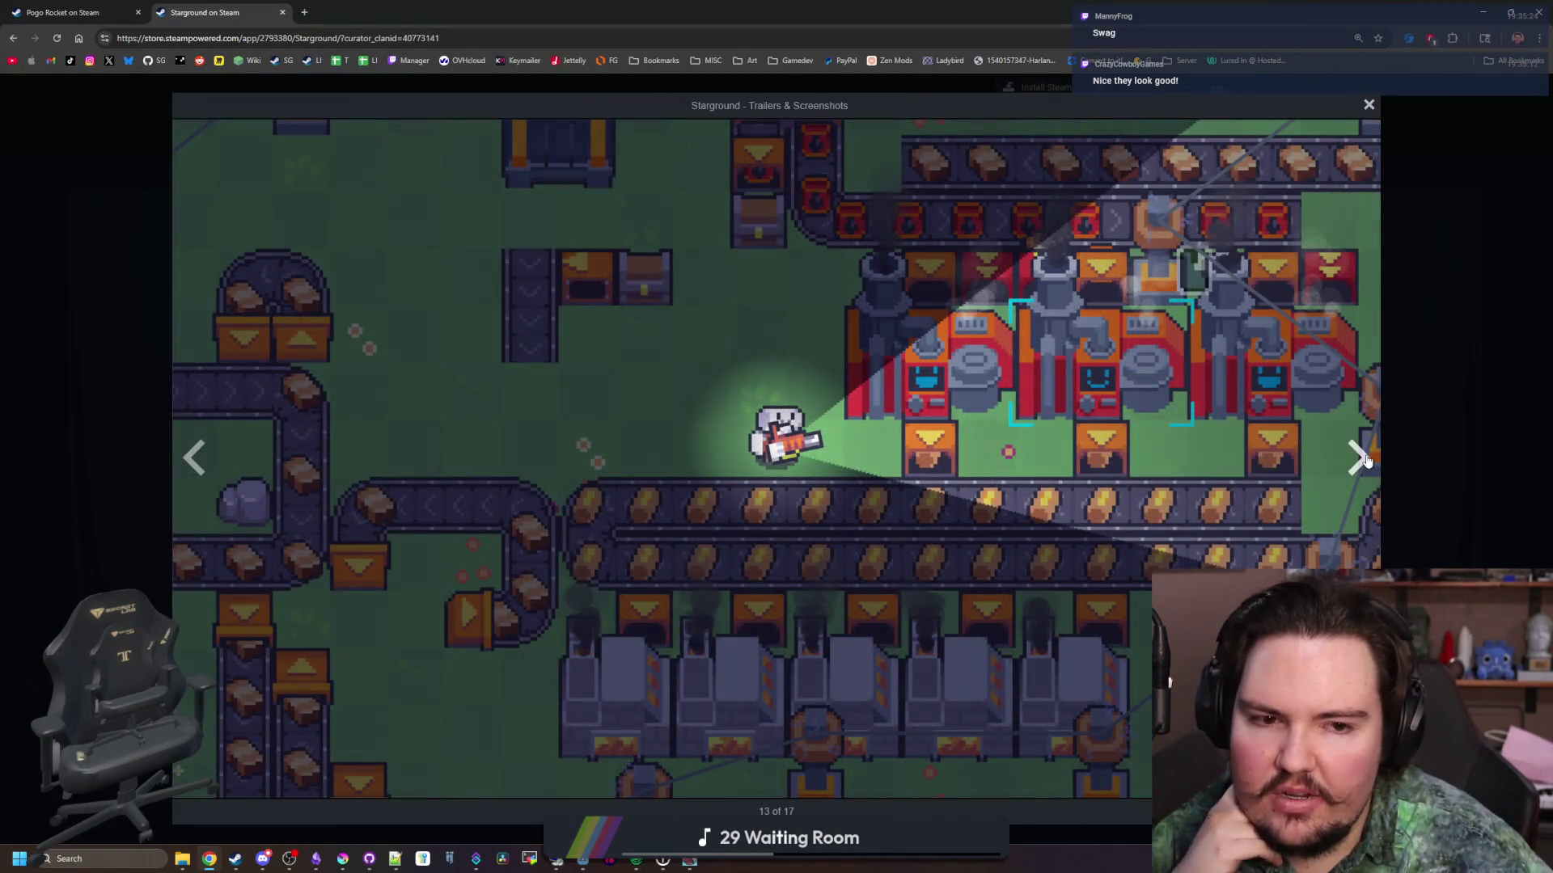
left_click(1357, 458)
left_click(1357, 457)
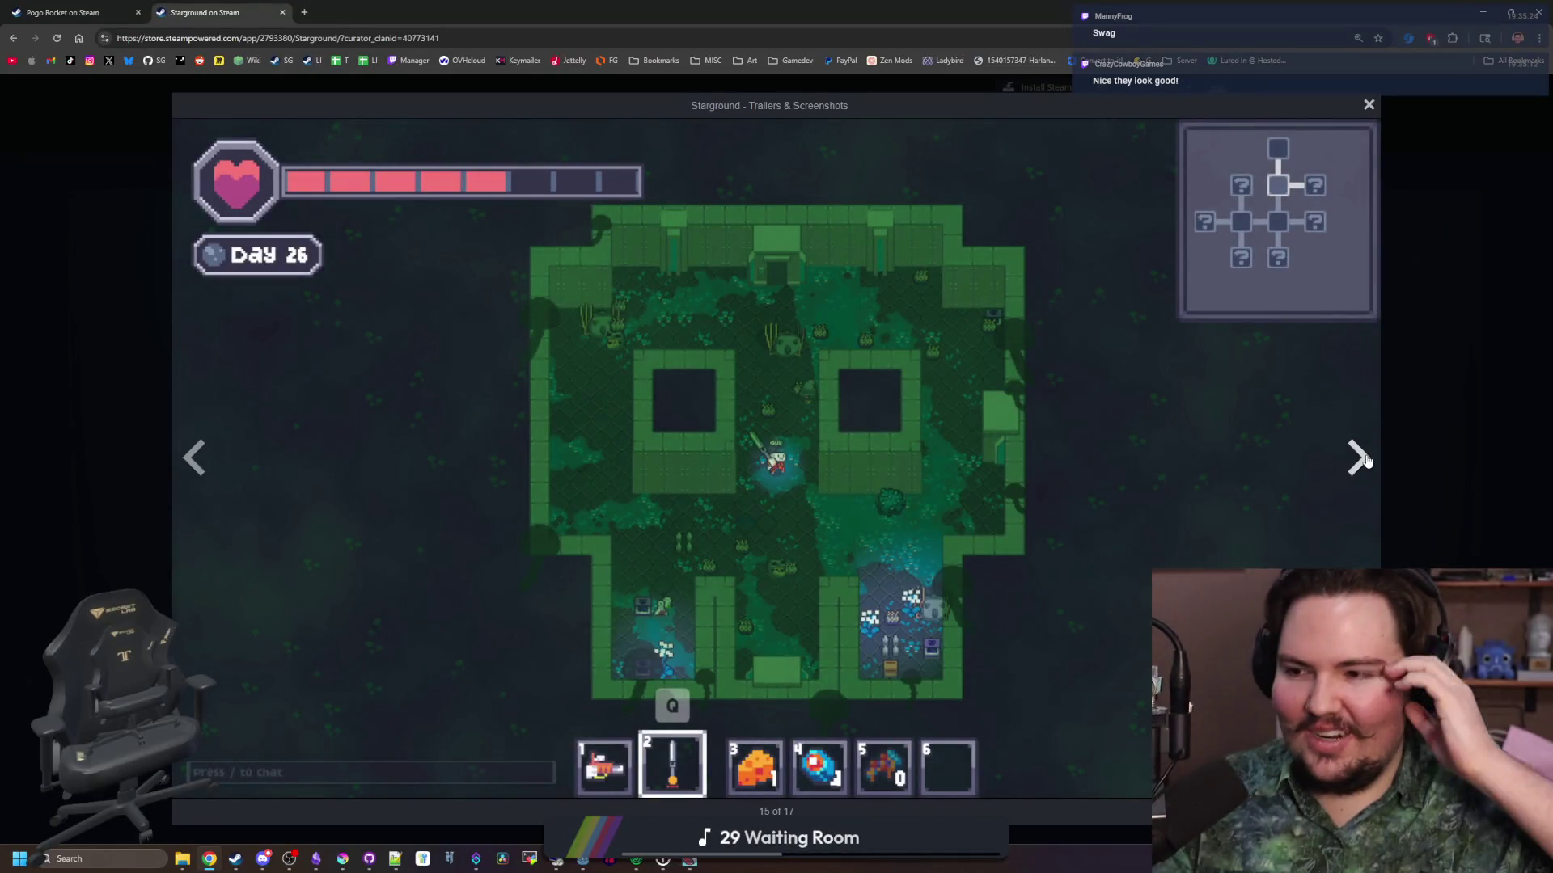
left_click(1365, 459)
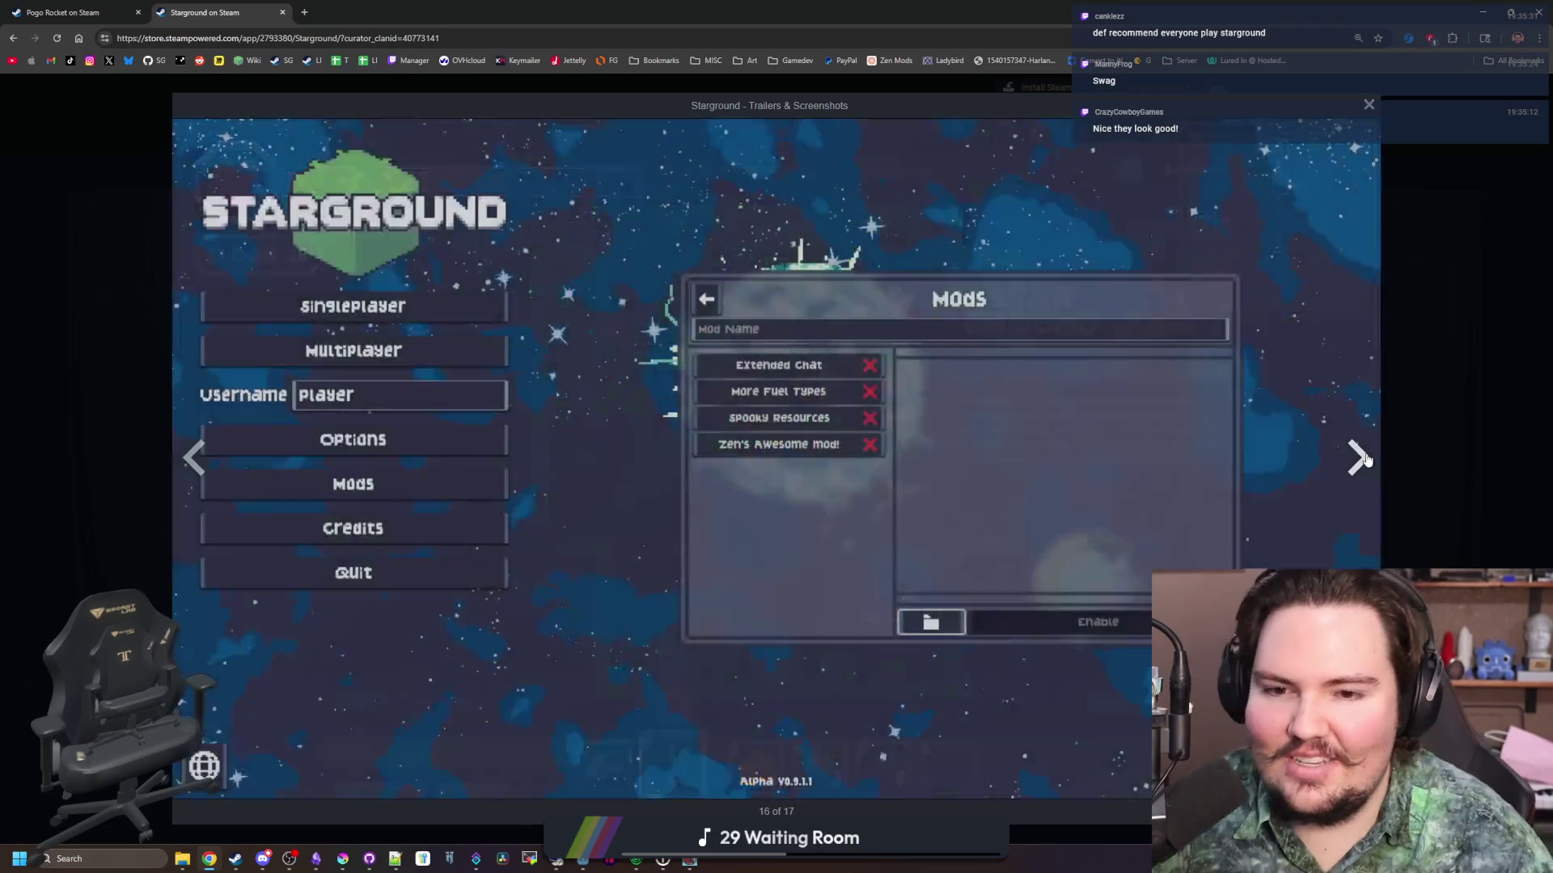
left_click(1365, 460)
left_click(1365, 460)
left_click(1365, 459)
left_click(1365, 459)
left_click(1365, 459)
left_click(1365, 459)
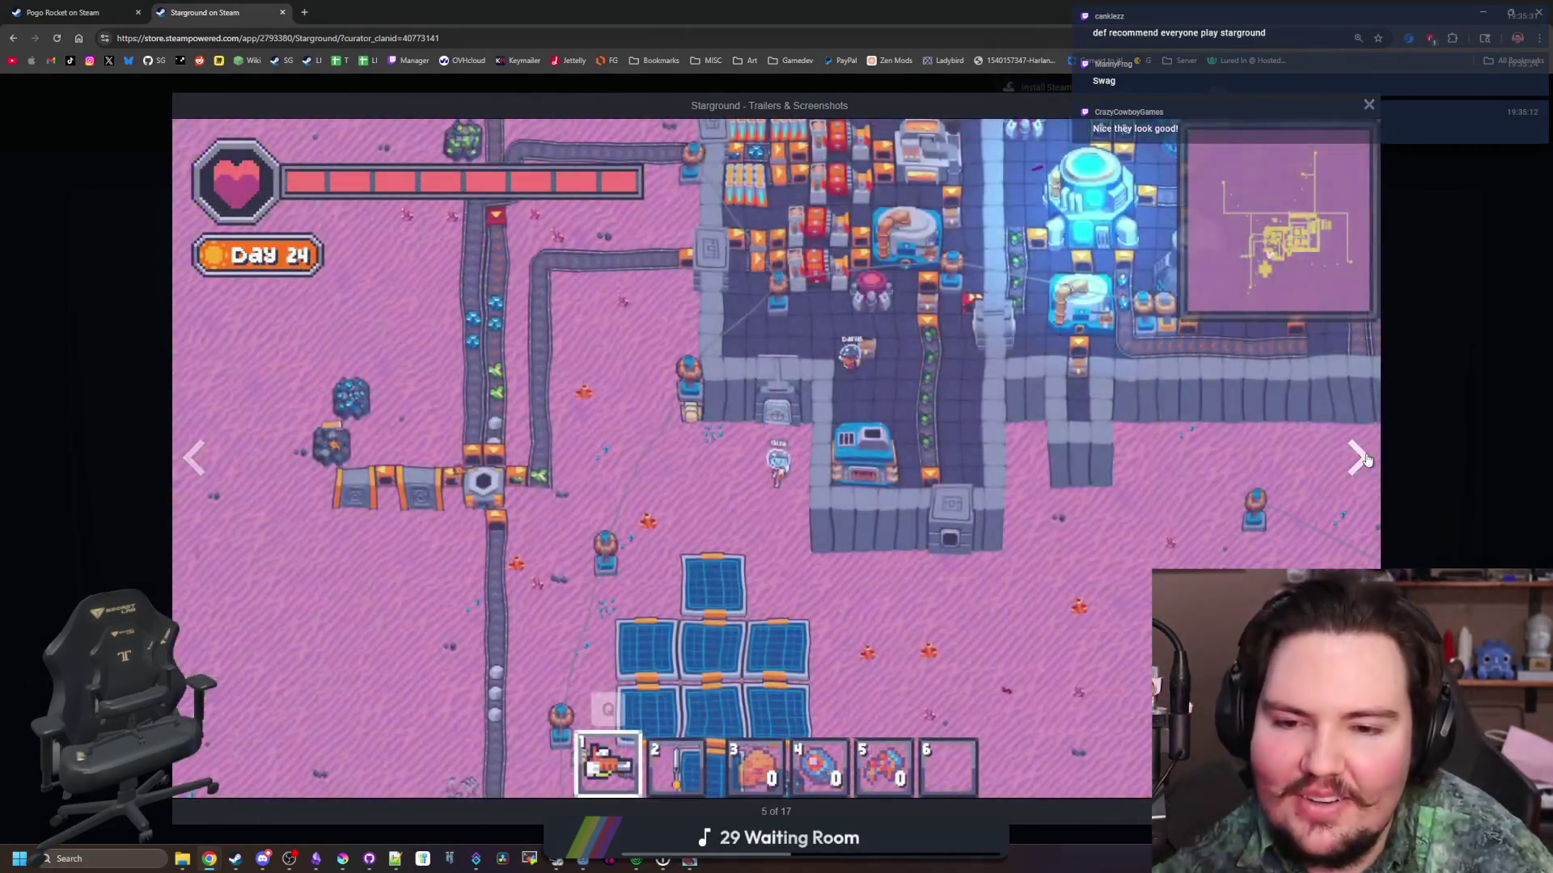
left_click(1365, 460)
Bring the Lured In debug window up full-screen and dismiss its escape menu
left_click(683, 860)
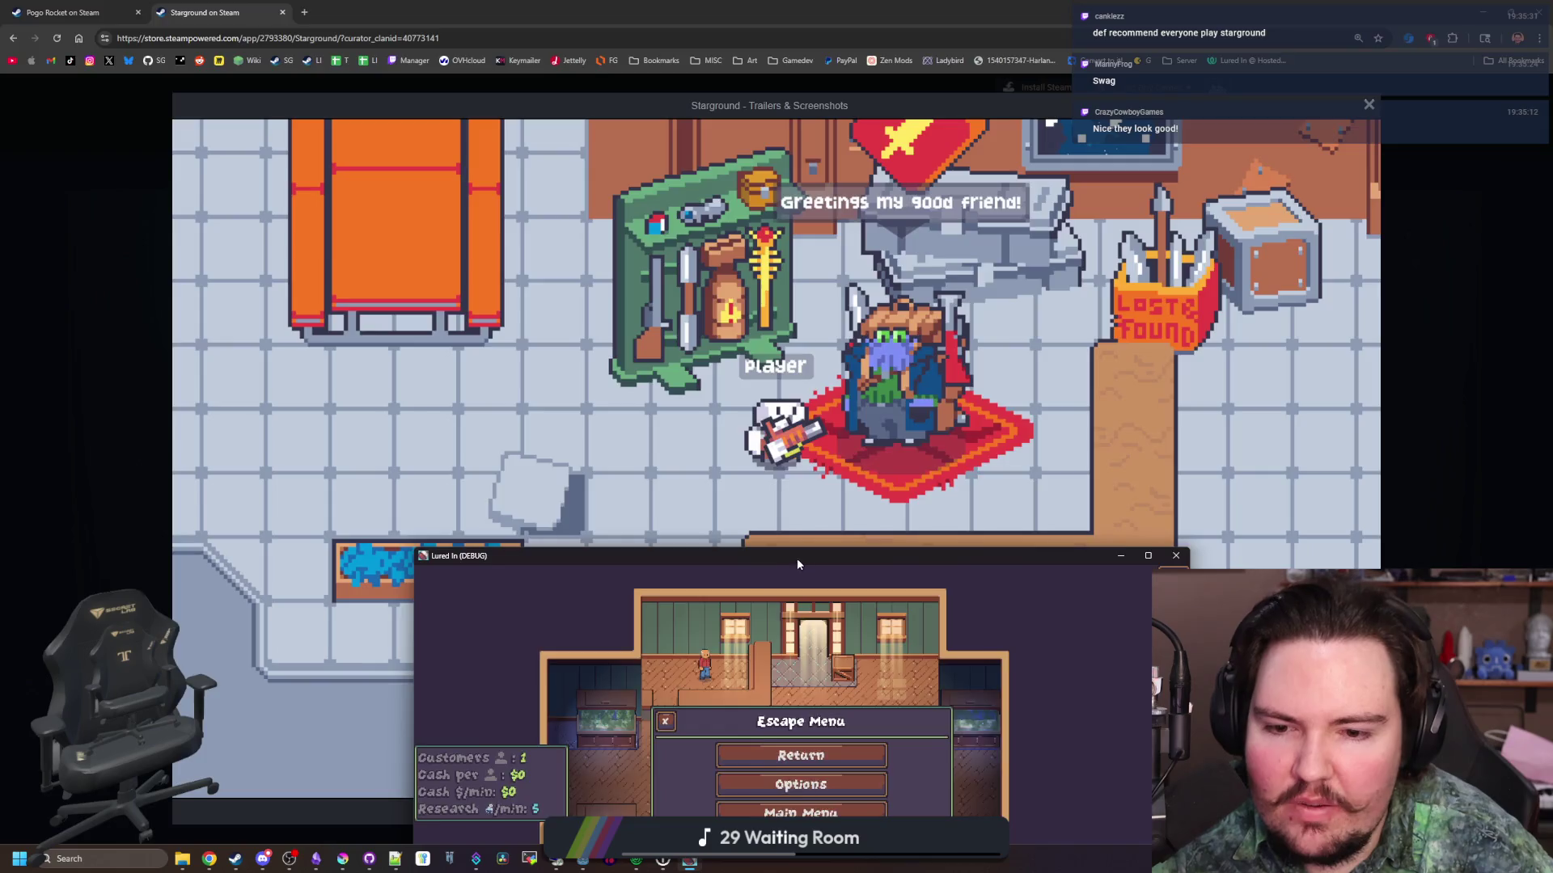
double_click(797, 558)
key("Escape")
Zoom the one-customer shop view in and out, then shrink and hide the game window
scroll(814, 442, "down", 3)
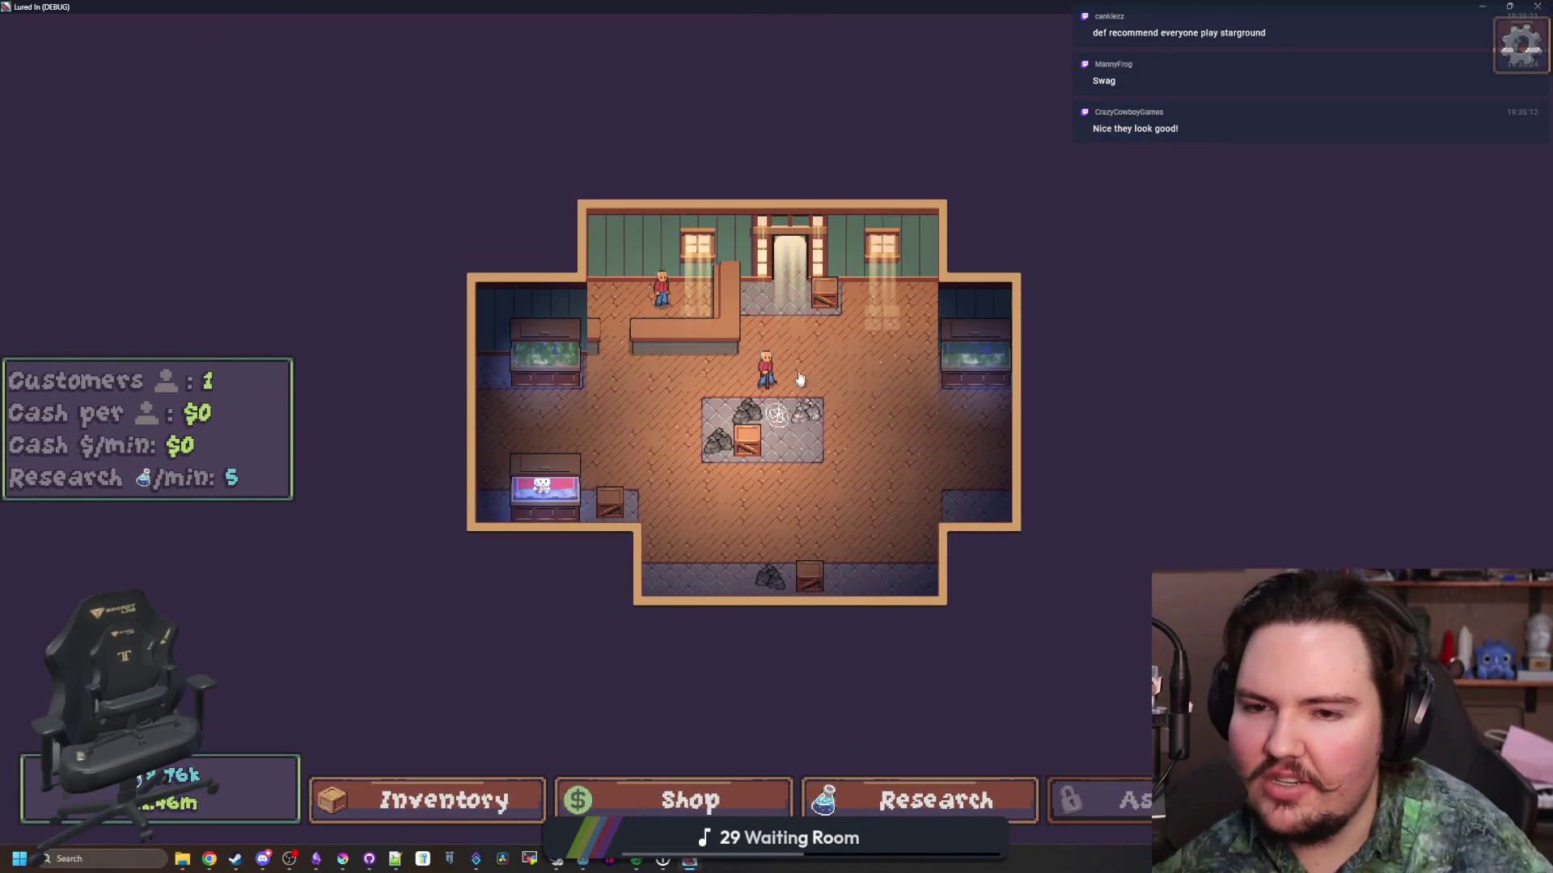
scroll(801, 380, "up", 3)
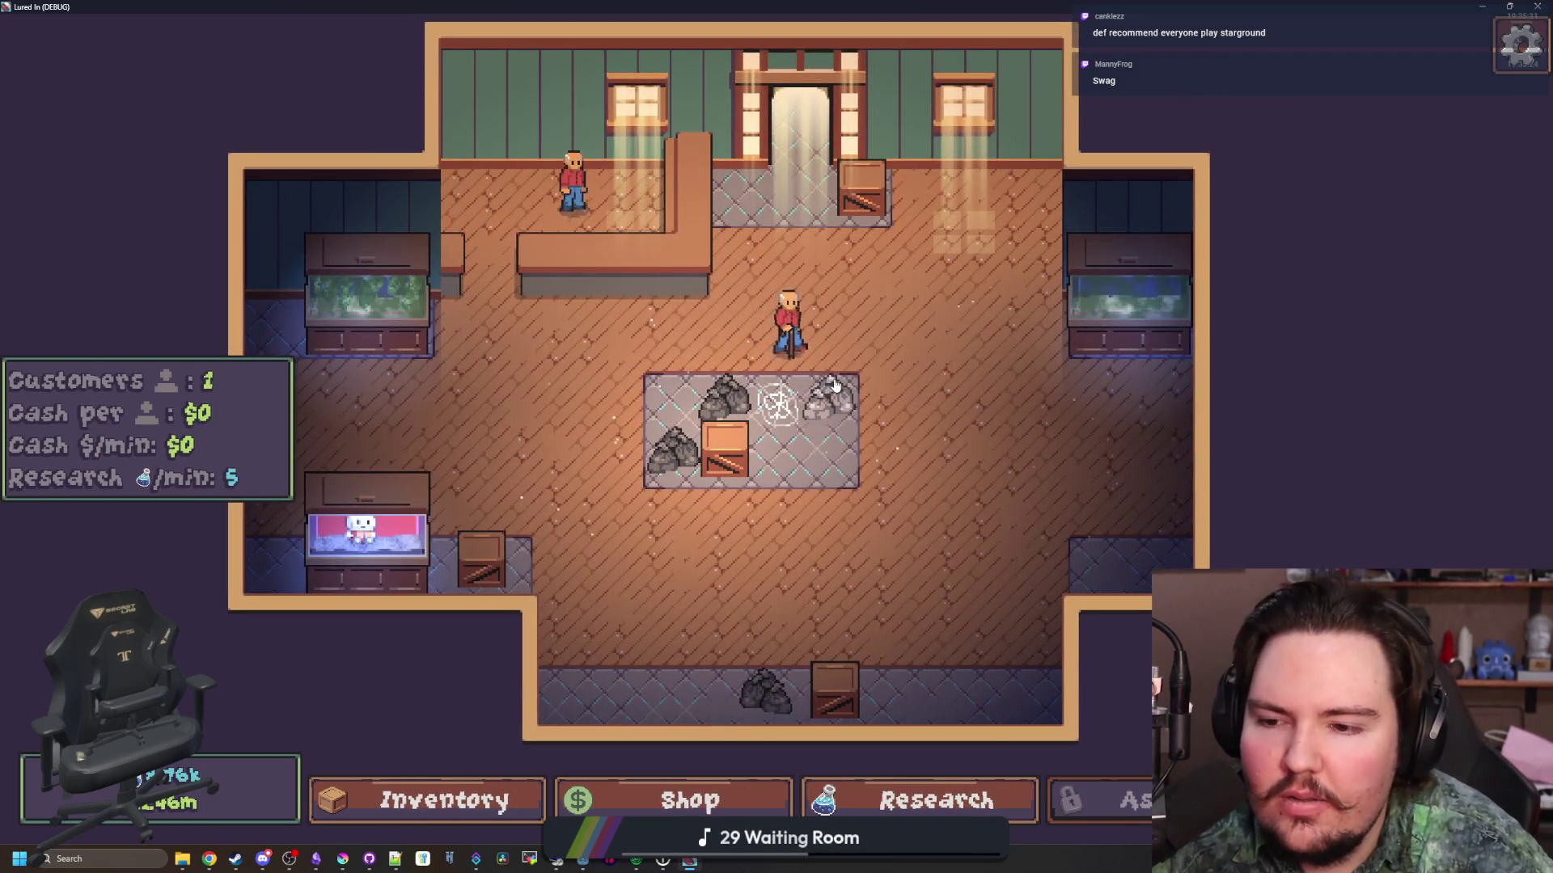
scroll(835, 386, "down", 1)
scroll(817, 544, "up", 3)
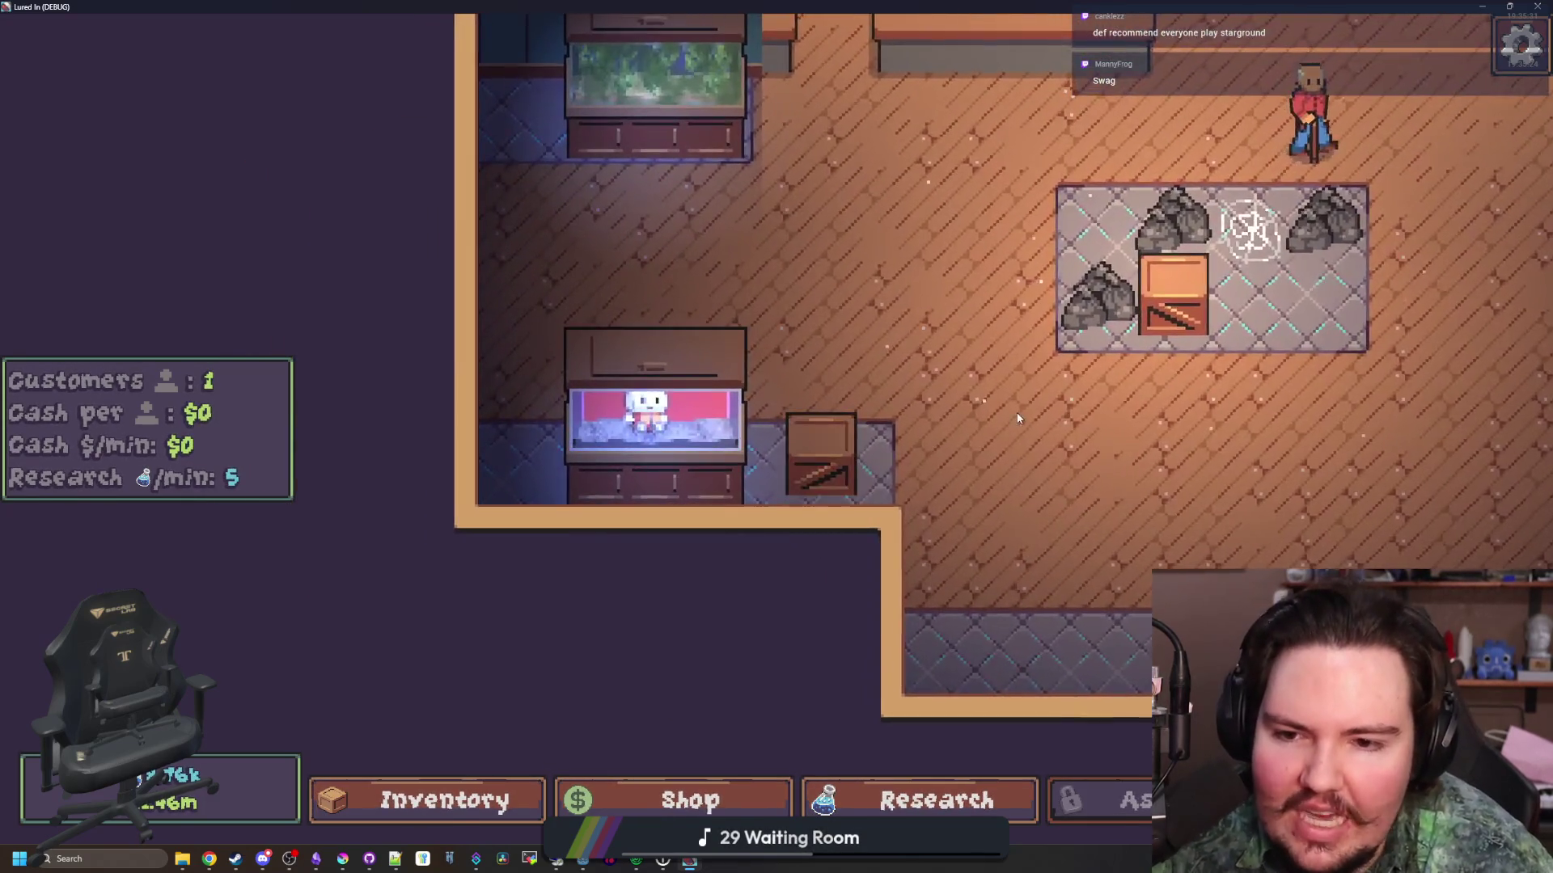
scroll(1017, 418, "down", 5)
key("super+Down")
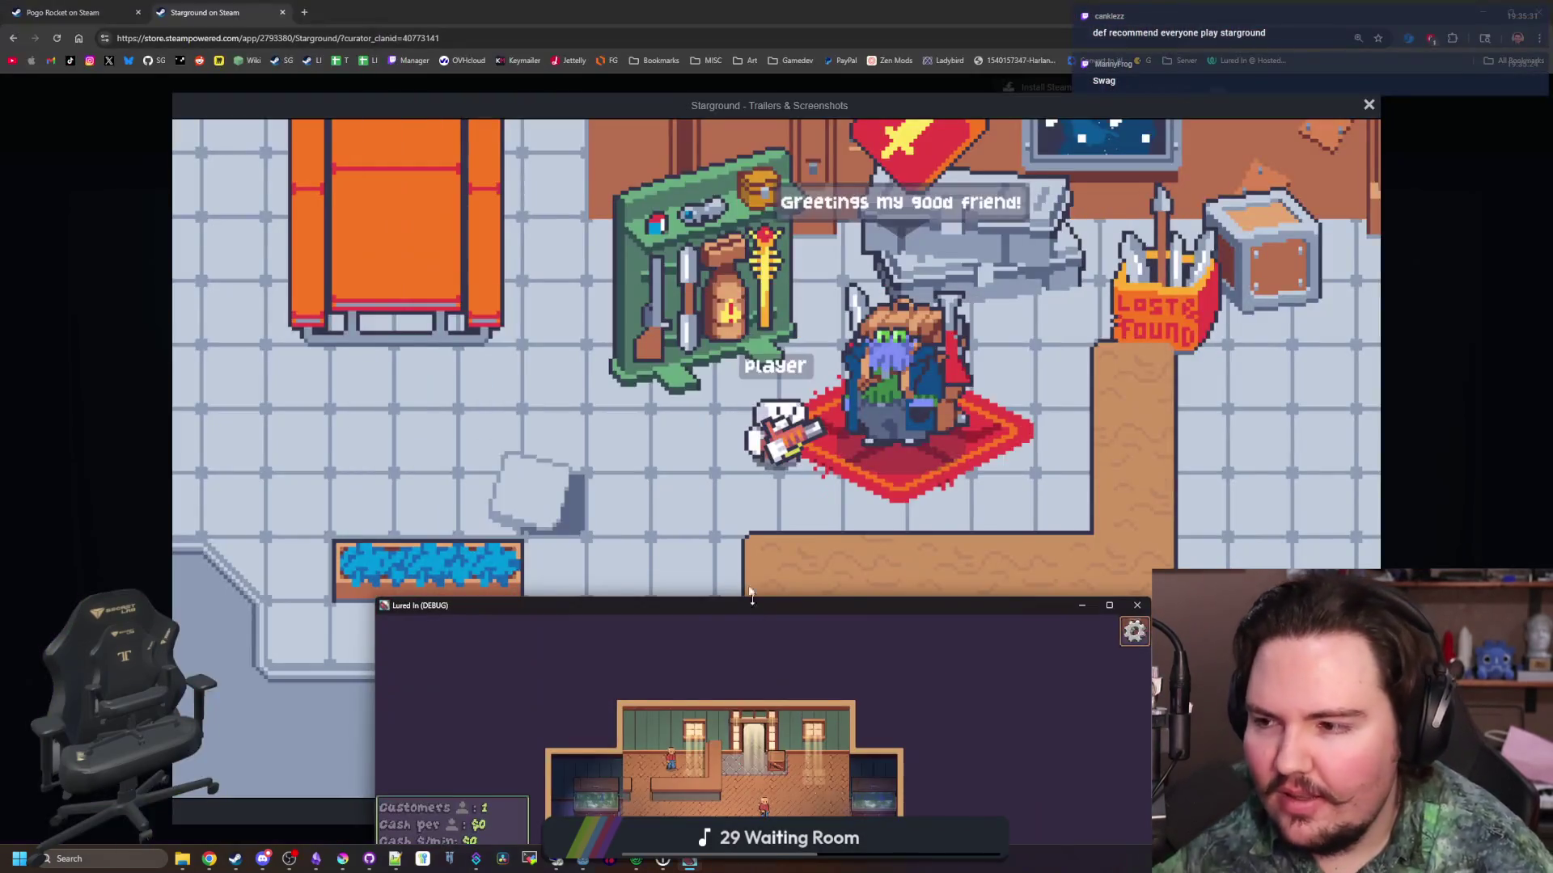
key("super+Down")
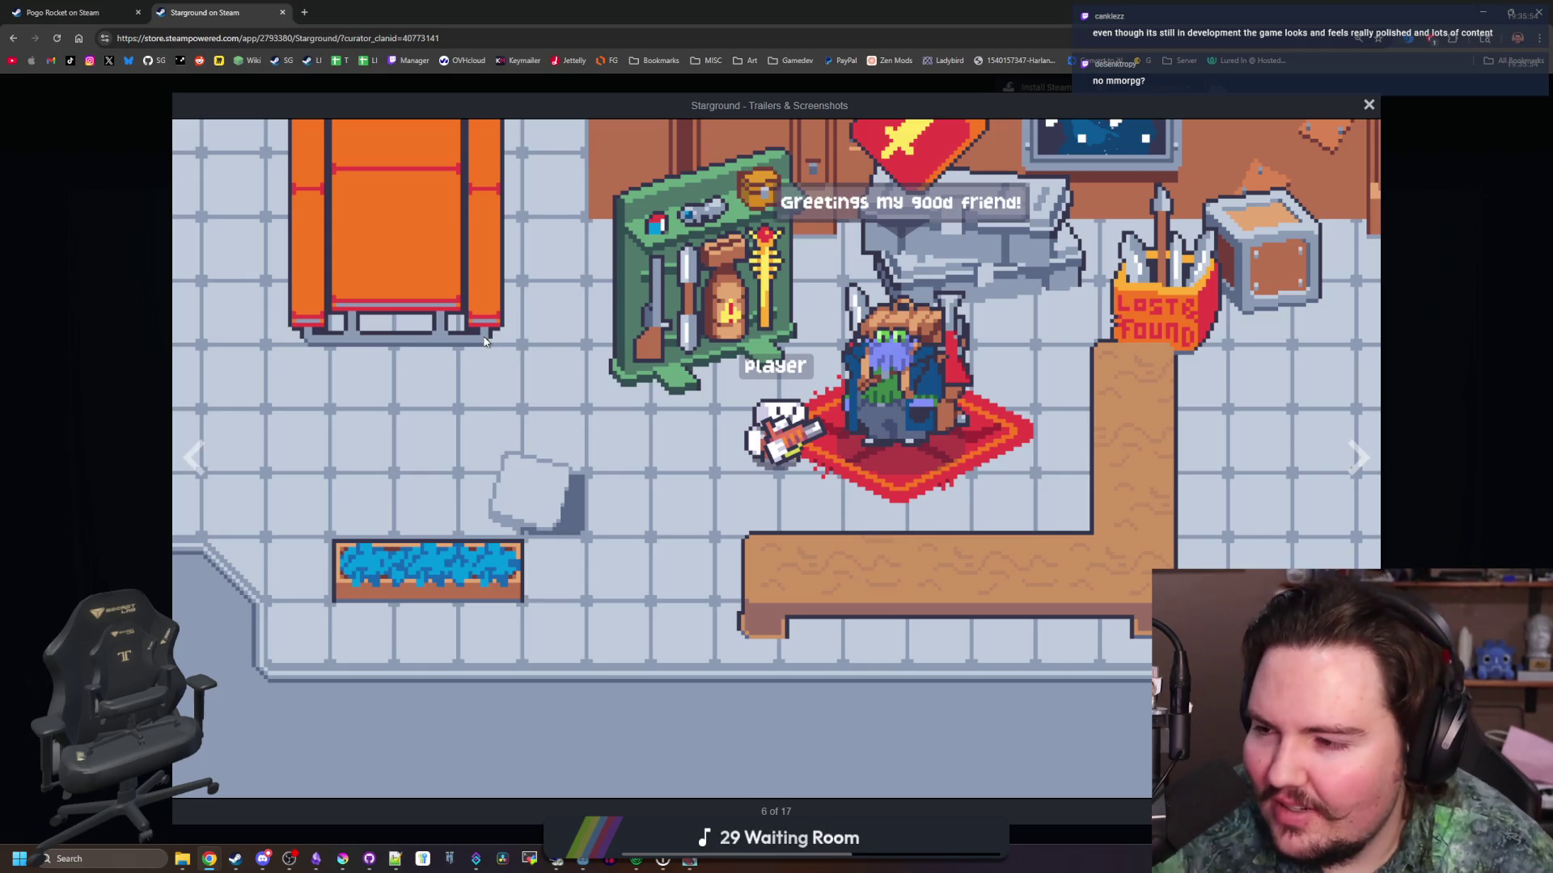
Close the gallery, enlarge the factory screenshot, view the next three, then close the enlarged view
left_click(1453, 327)
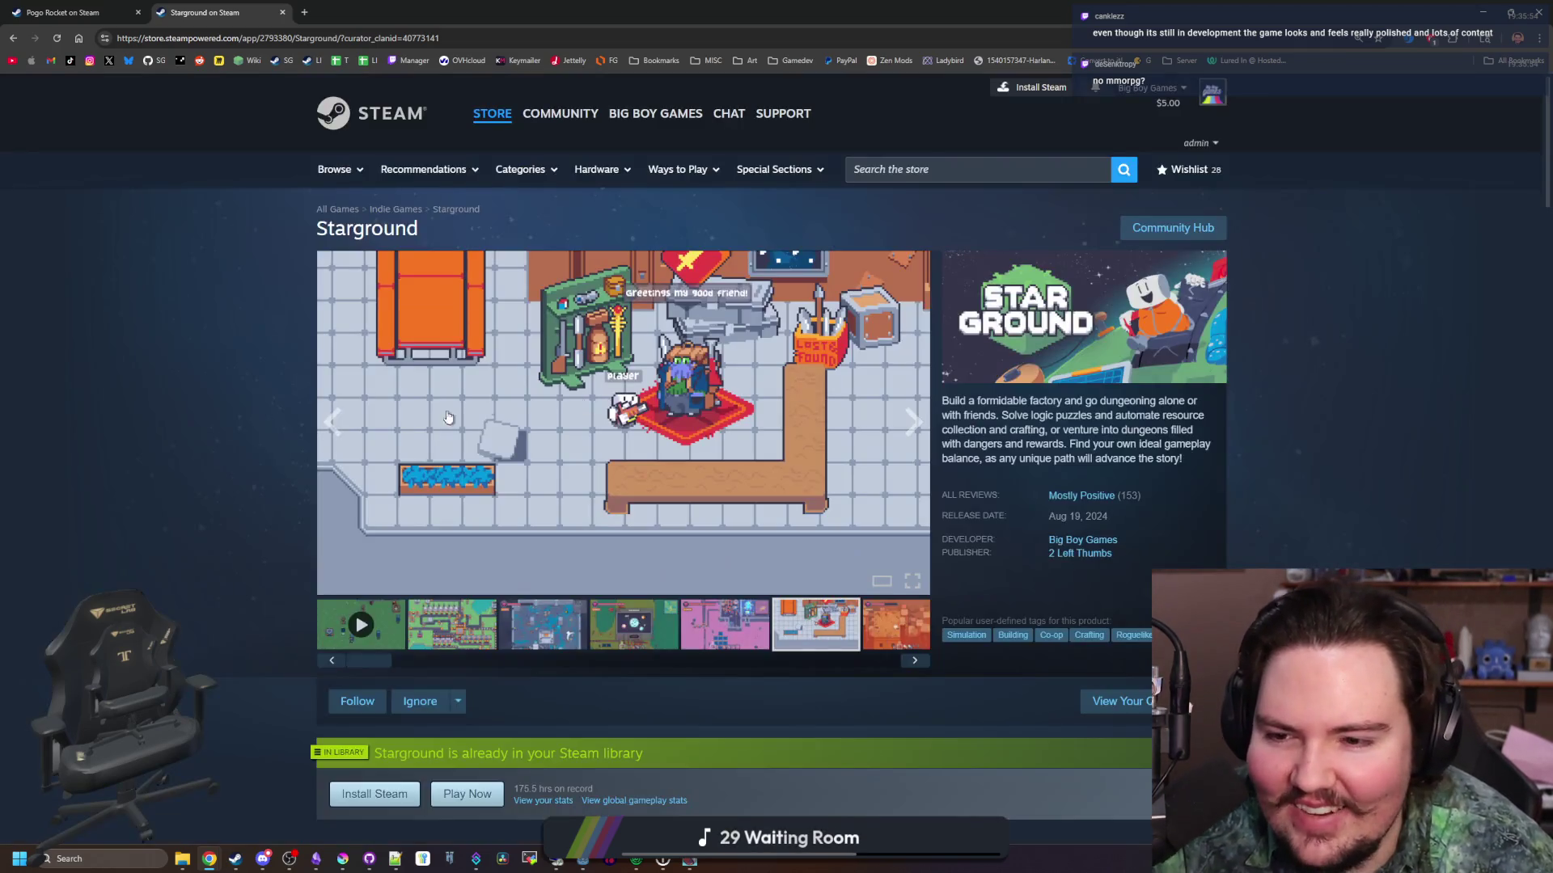
left_click(456, 626)
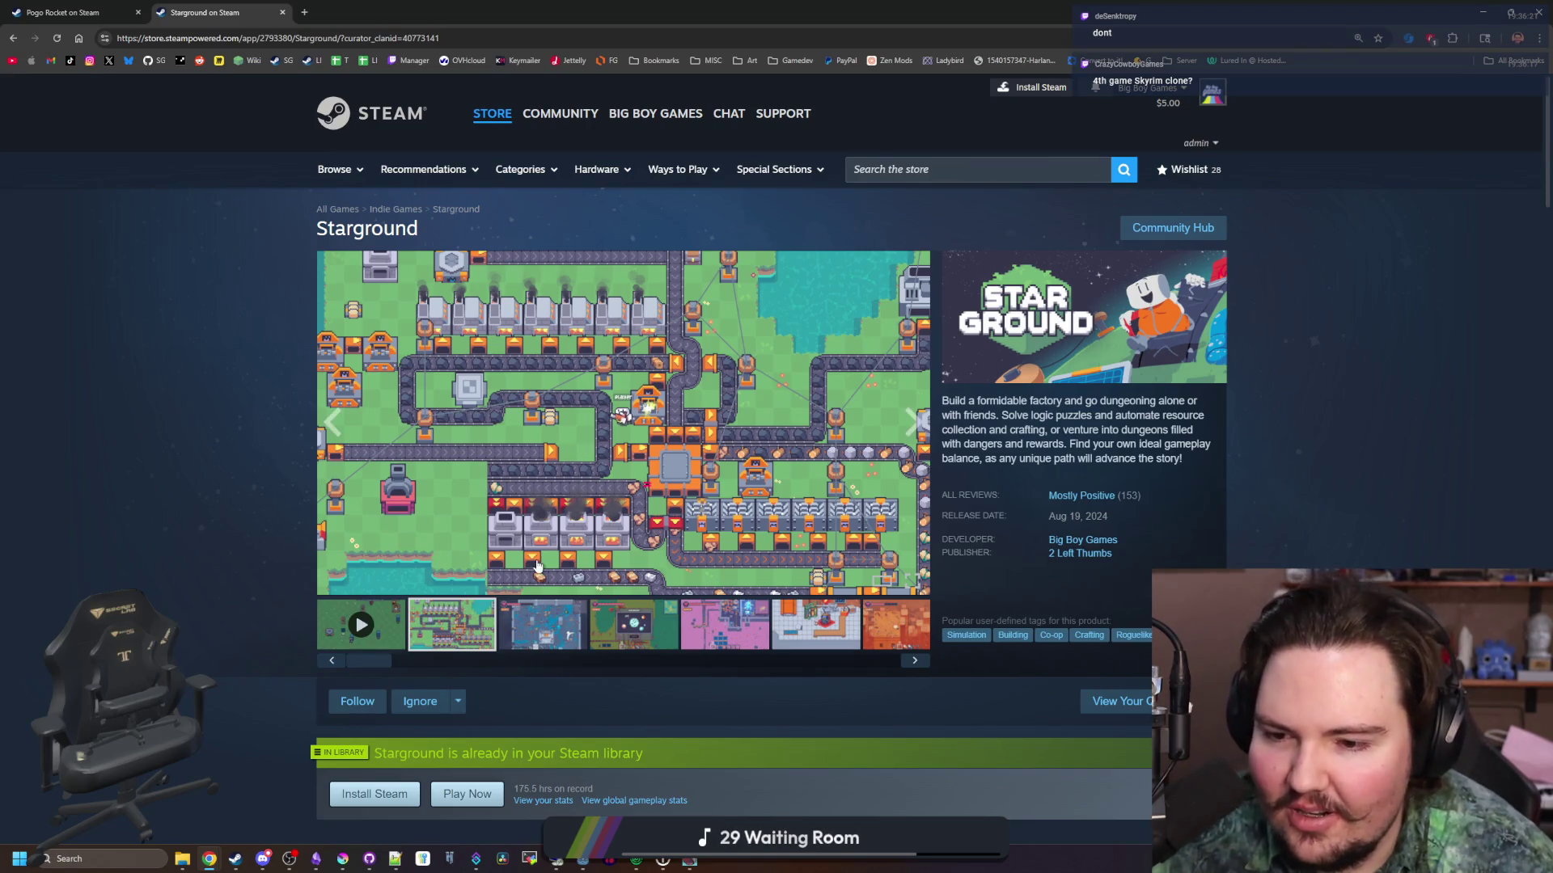
left_click(640, 520)
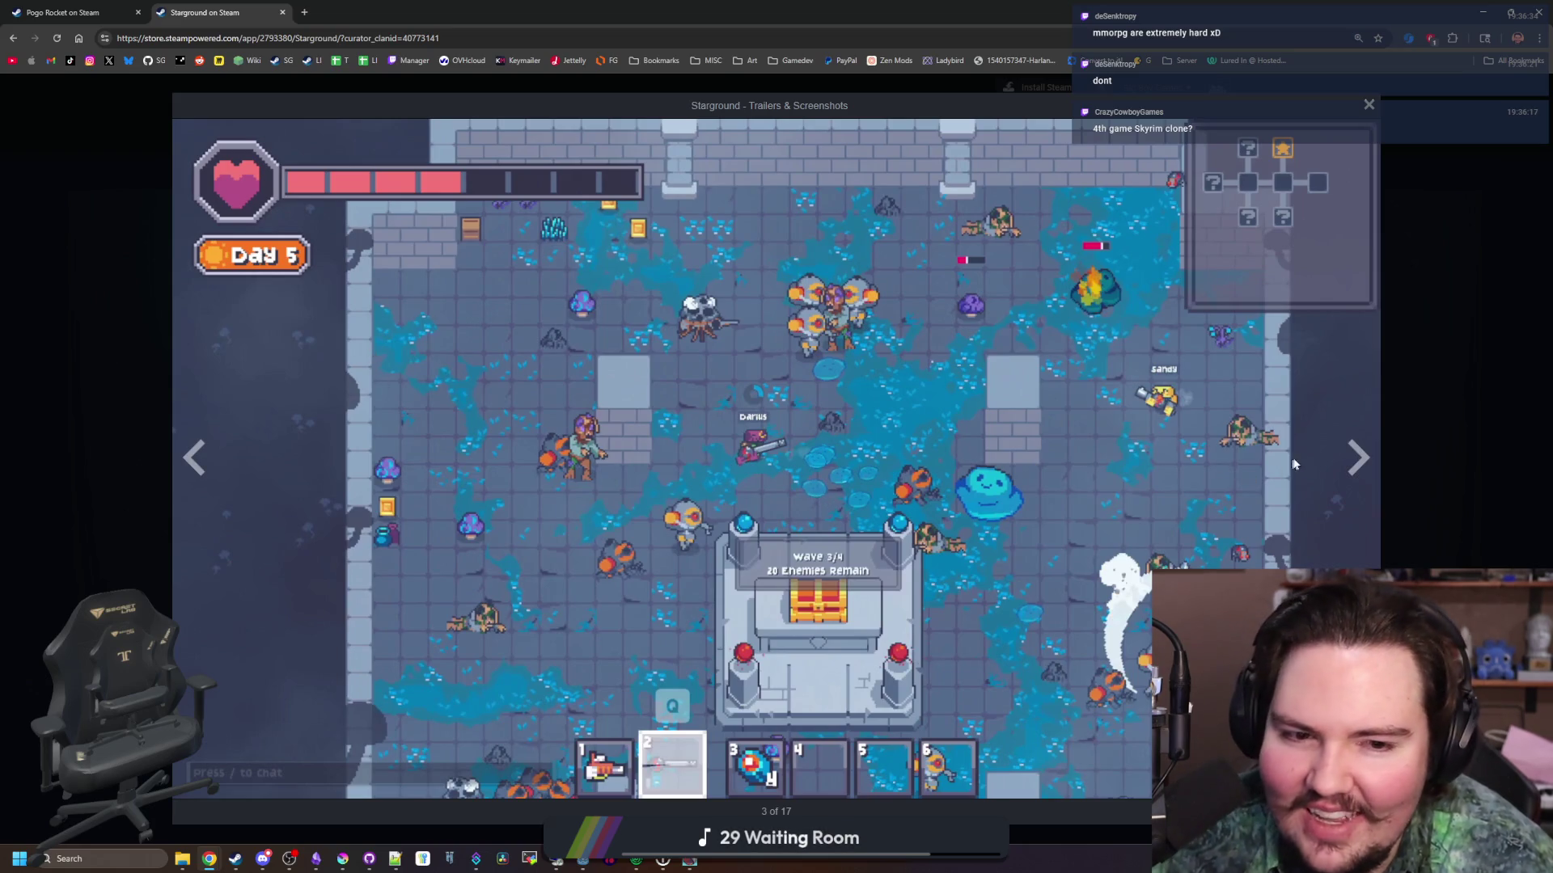
left_click(1343, 457)
left_click(1342, 456)
left_click(1343, 457)
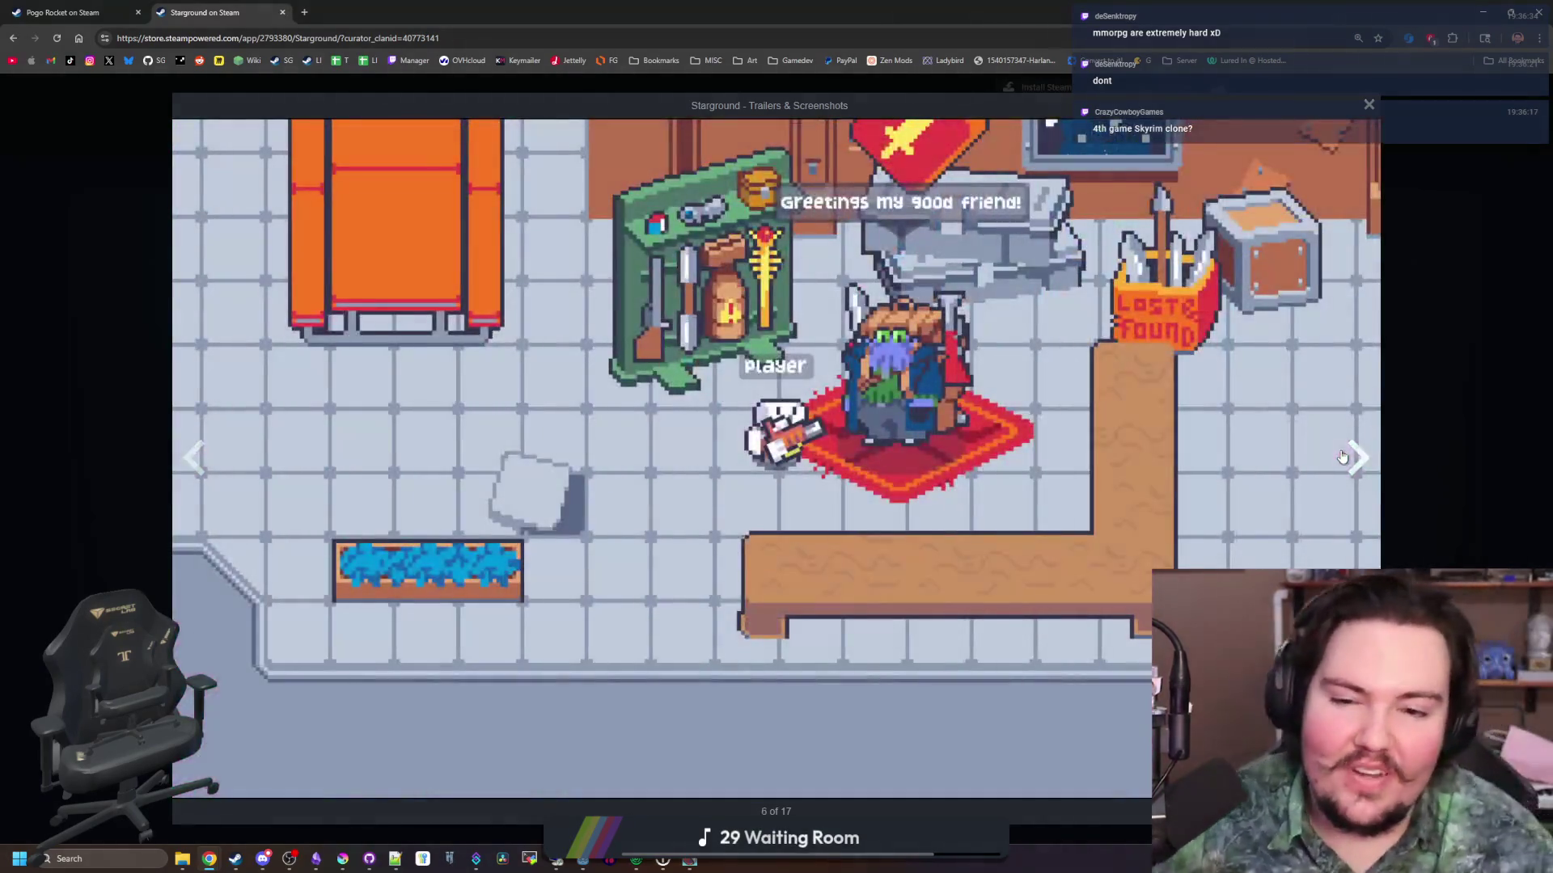
left_click(1420, 401)
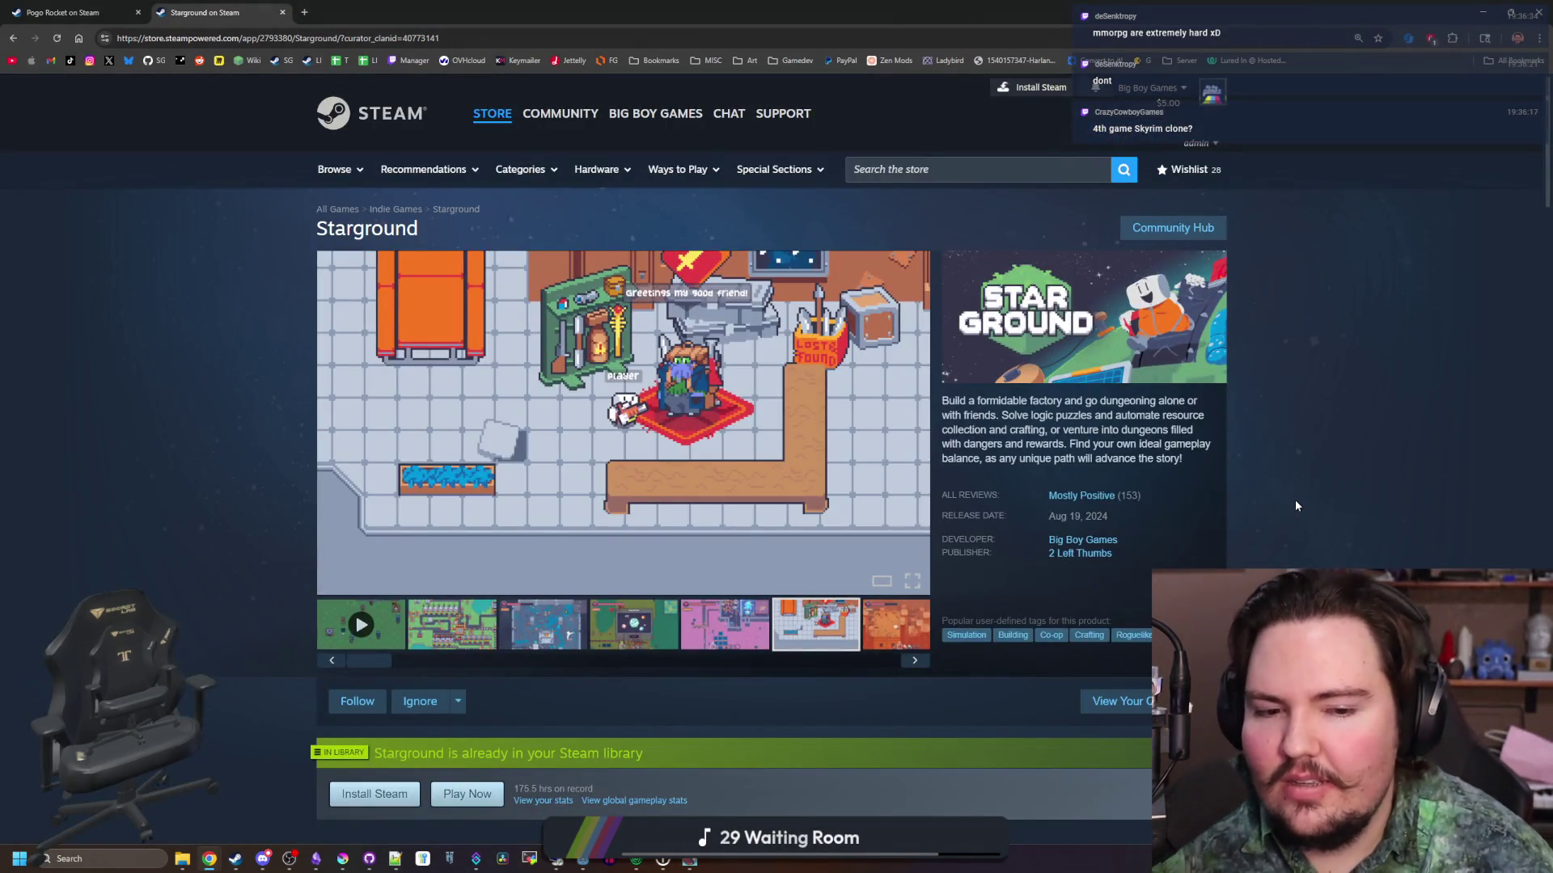
Scroll the Starground page to its purchase options, then shrink the browser to reveal Godot
scroll(1293, 500, "down", 4)
scroll(1126, 461, "up", 4)
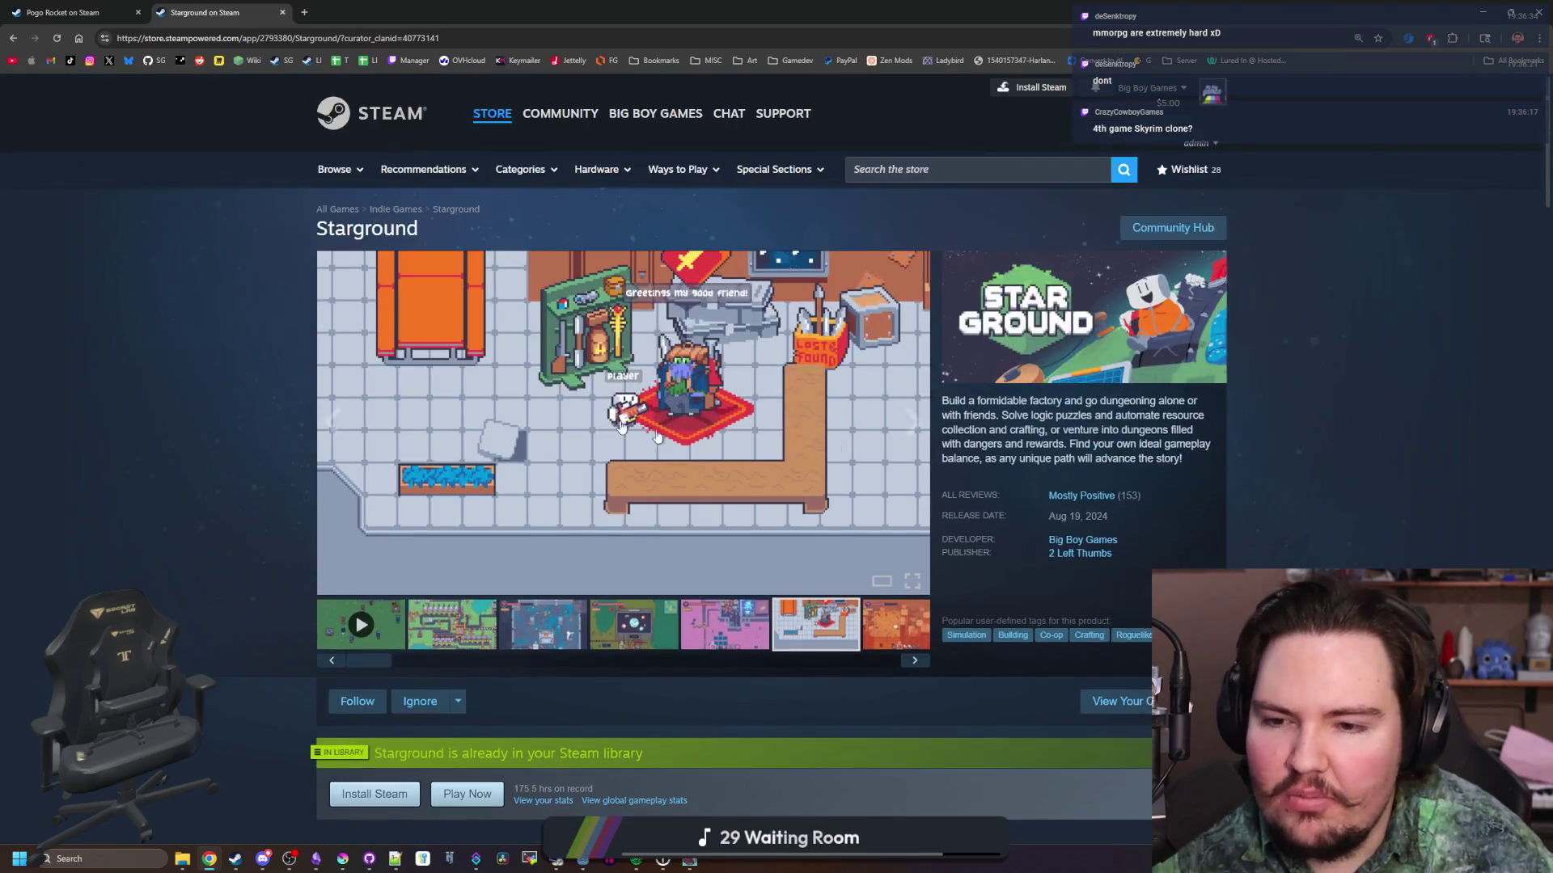
scroll(658, 437, "down", 20)
scroll(275, 546, "up", 20)
scroll(275, 547, "down", 5)
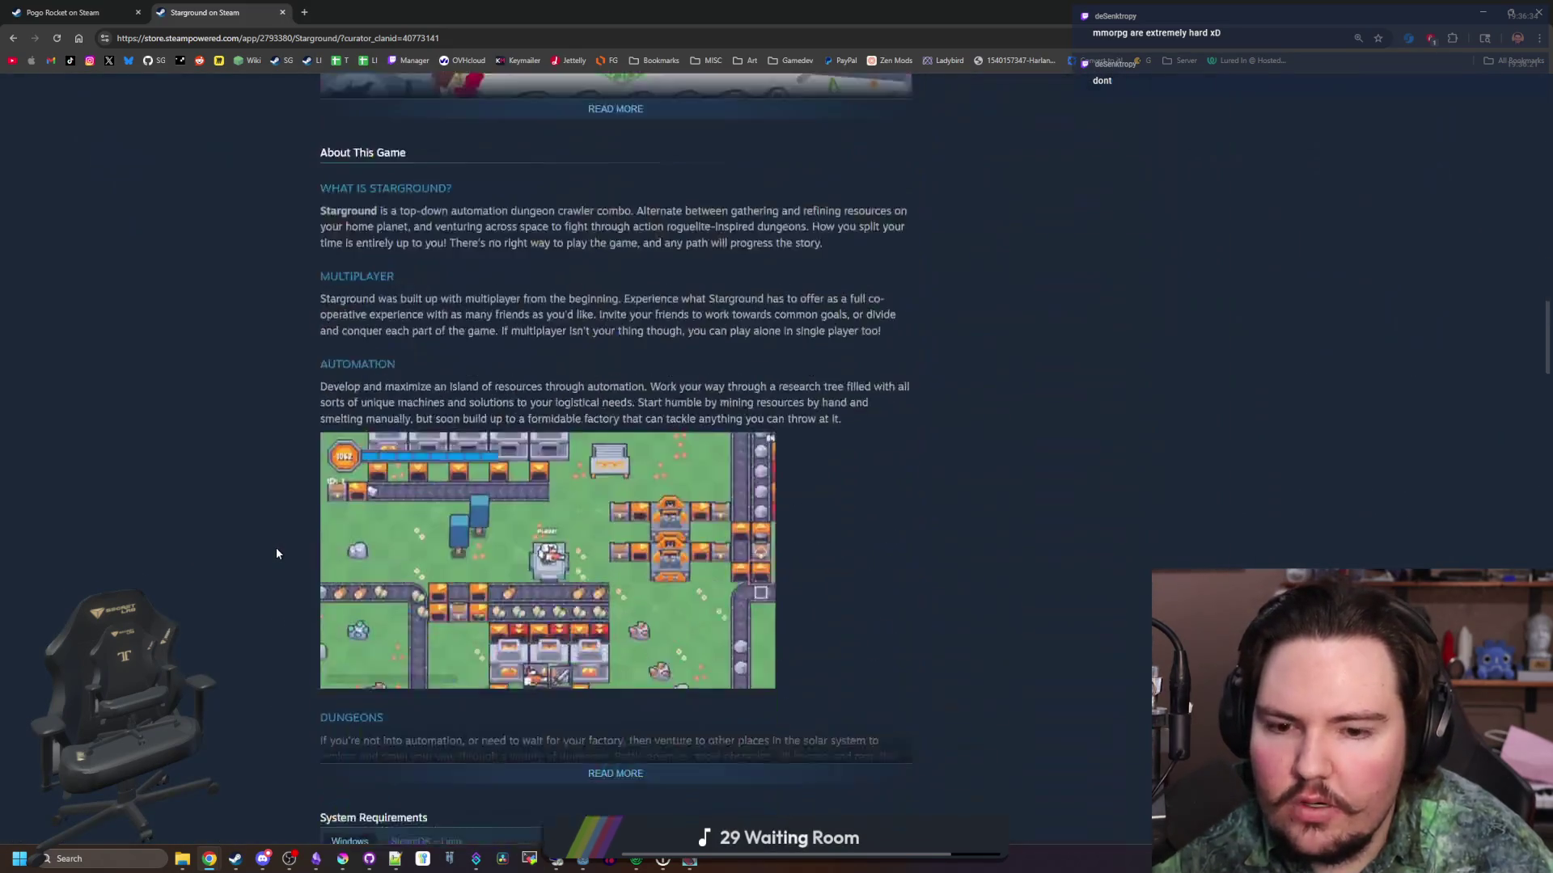
scroll(277, 554, "down", 10)
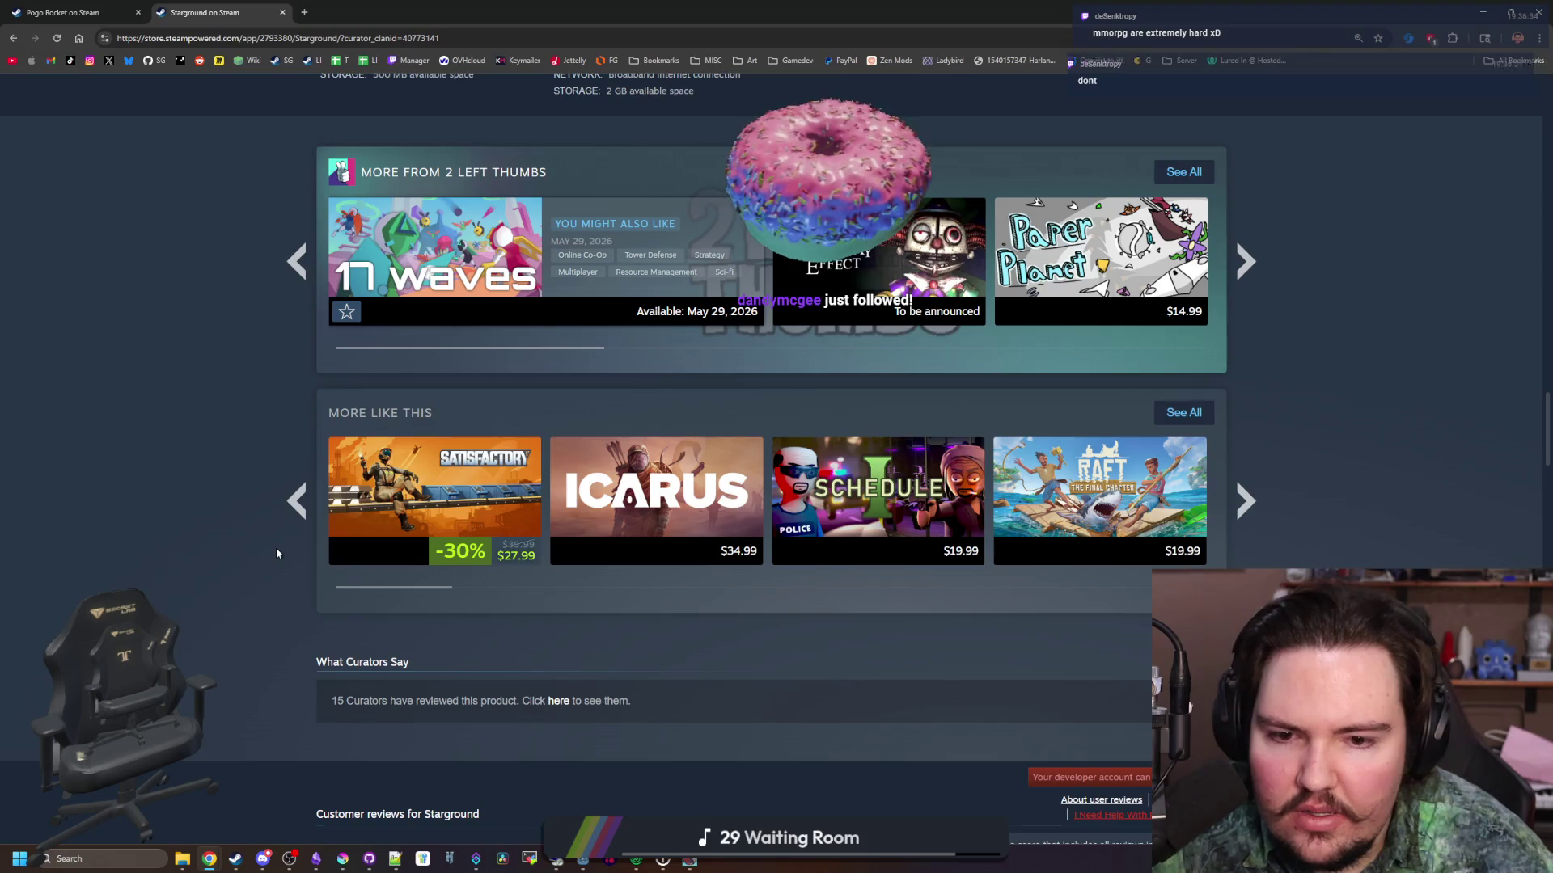
scroll(277, 554, "up", 20)
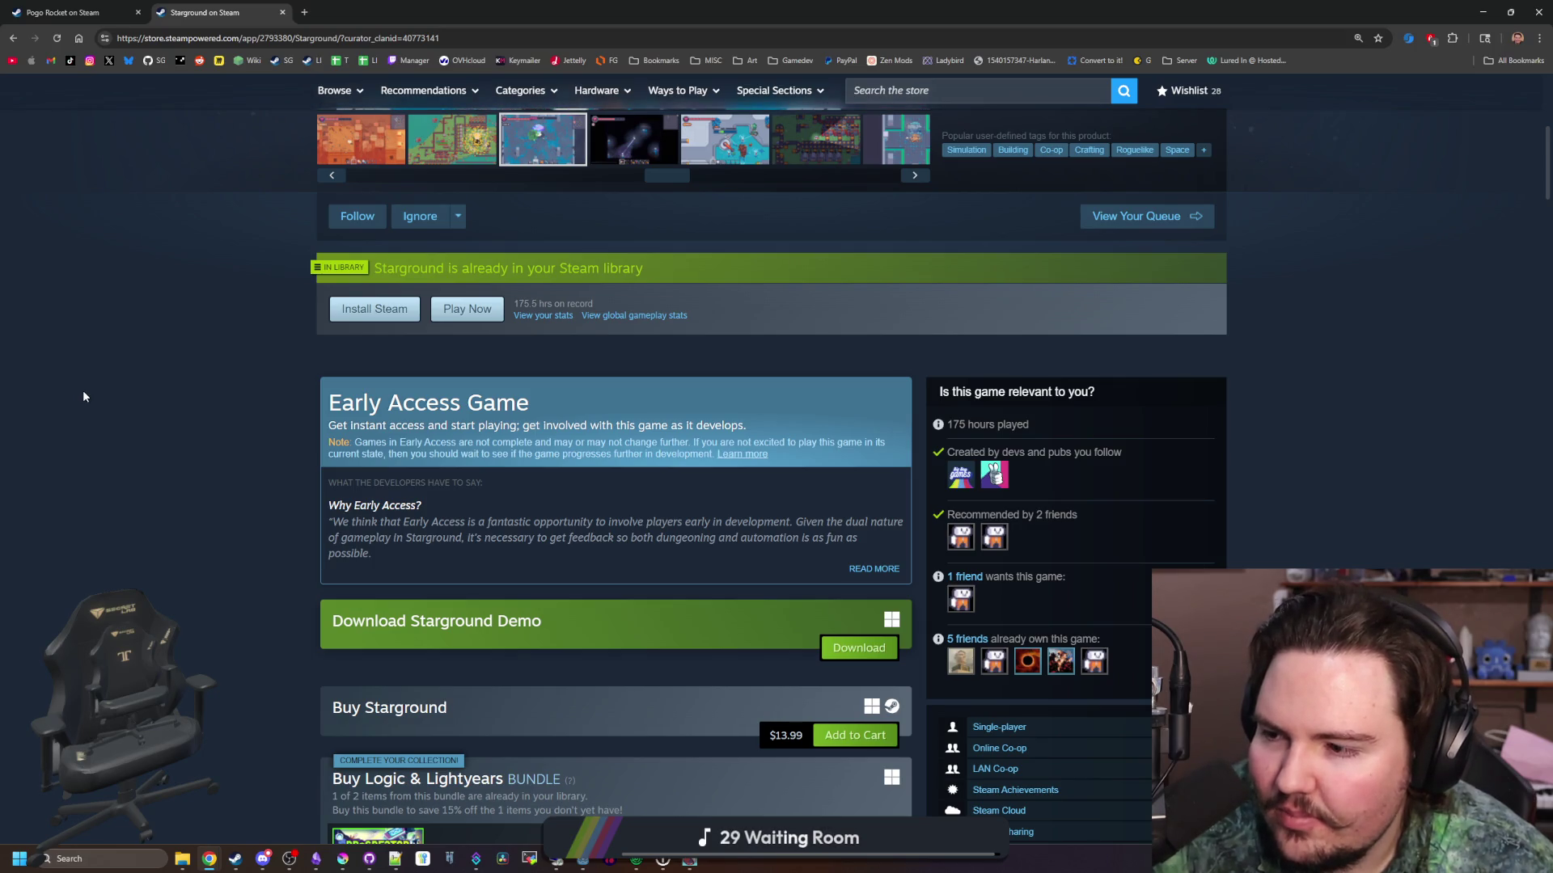
scroll(178, 434, "down", 3)
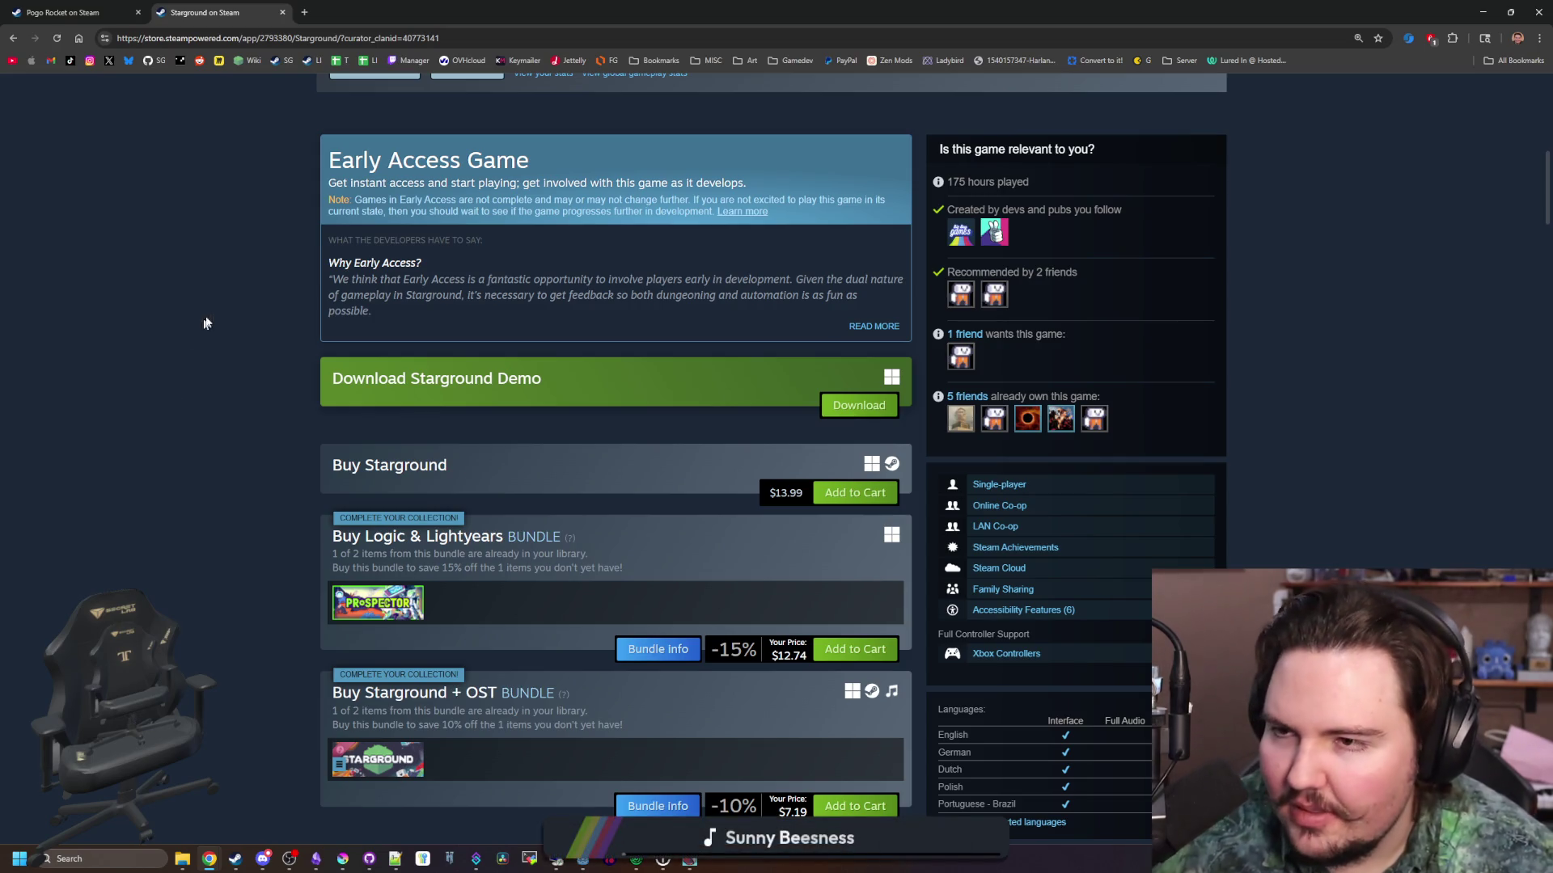
scroll(225, 235, "up", 6)
left_click_drag(647, 12, 741, 416)
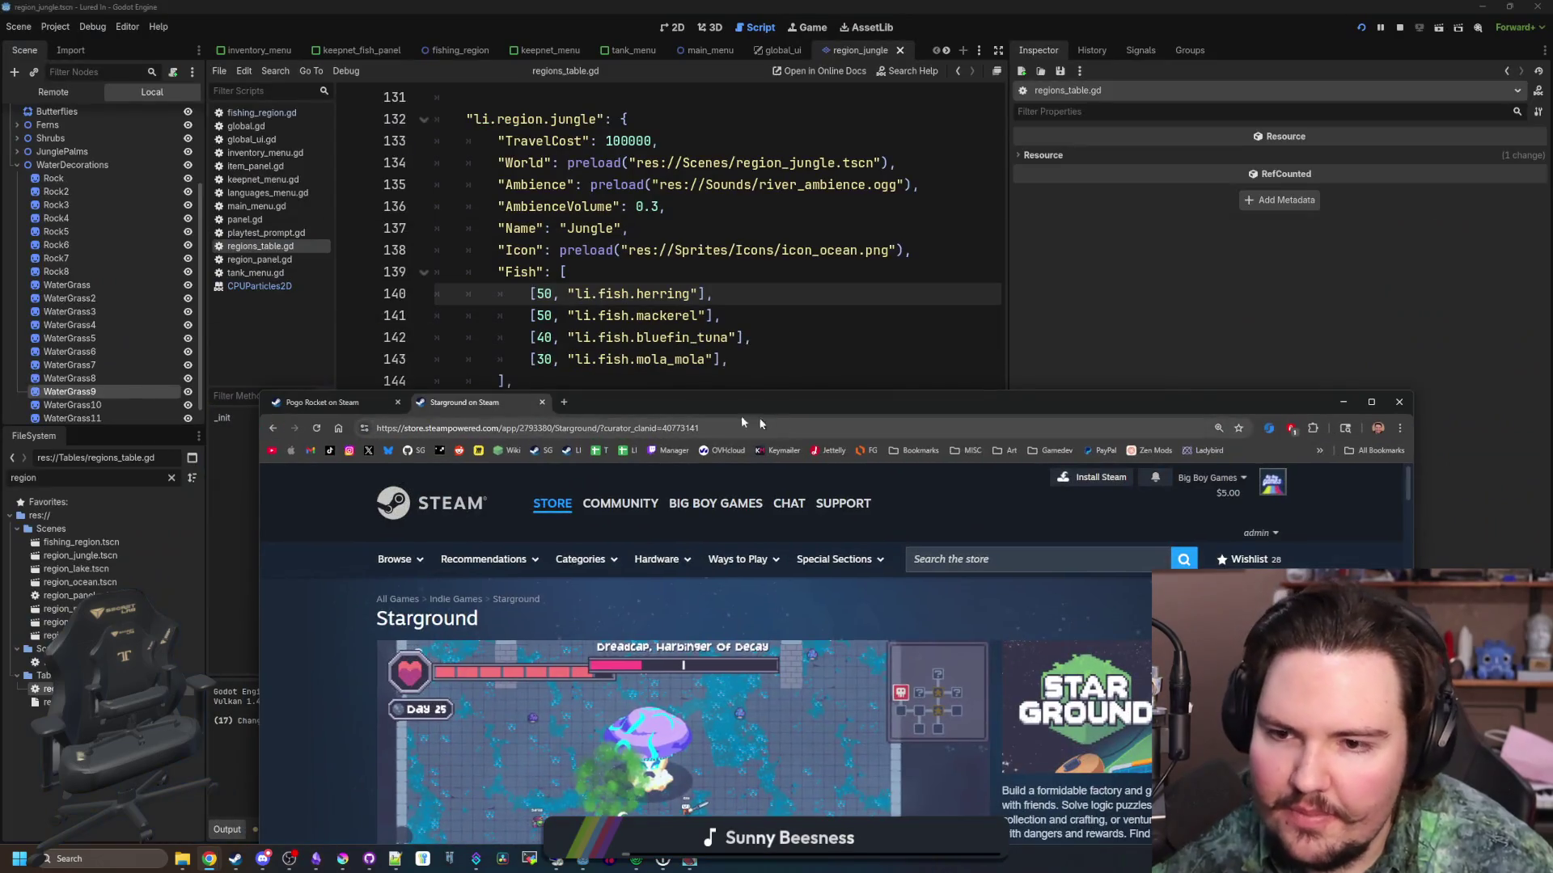
Replace the Pogo Rocket page with twitch.tv/bigboygamesofficial and move that window higher
left_click(398, 403)
key("ctrl+l")
type("twitch.tv/bigboygamesofficial")
key("Return")
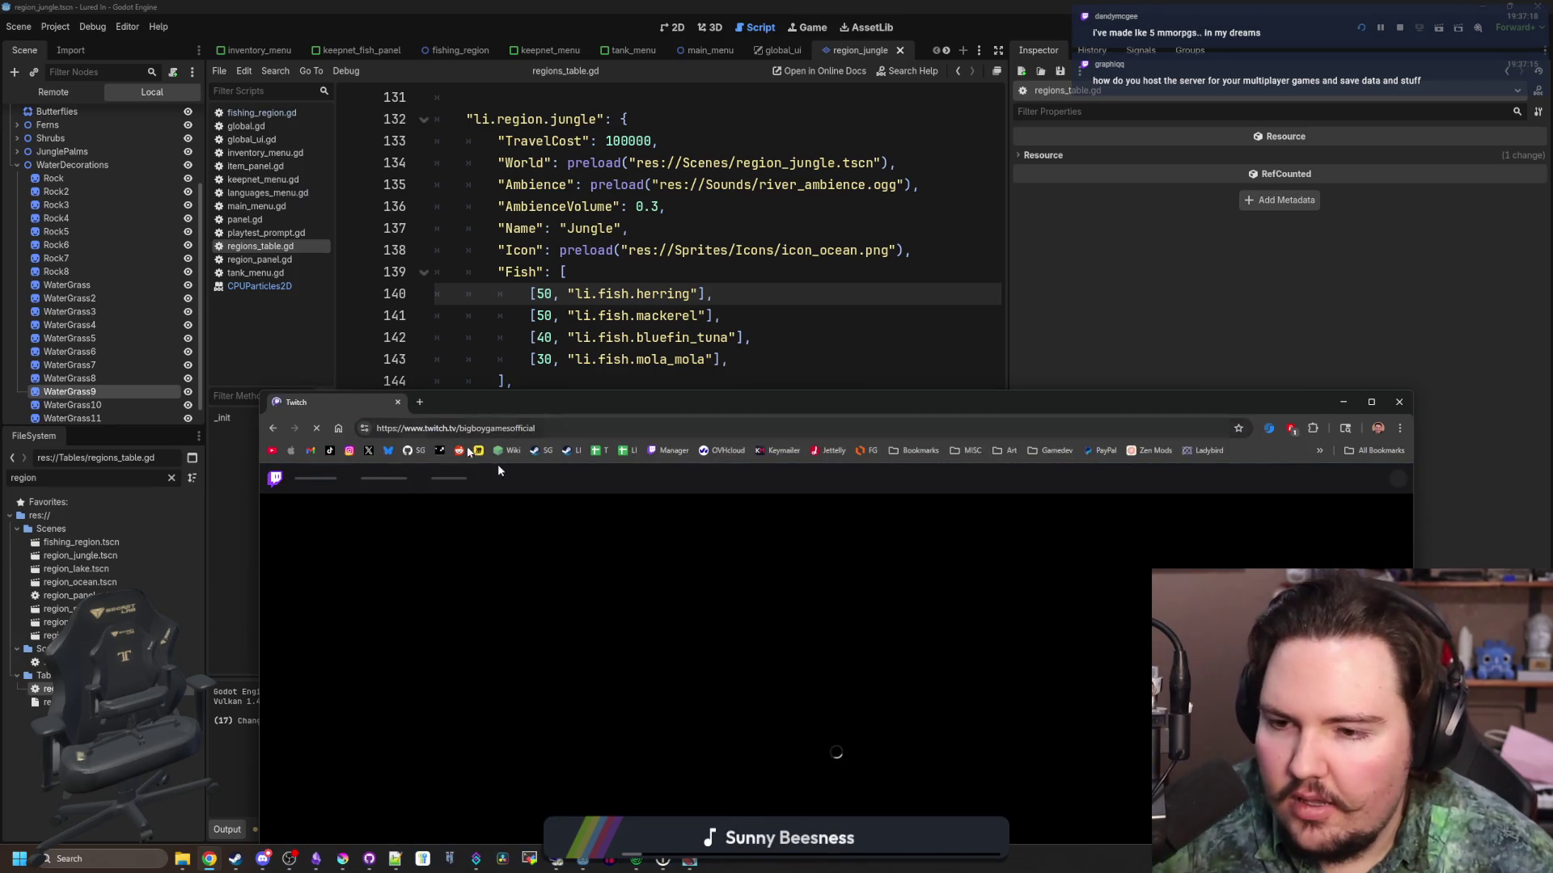
left_click_drag(728, 402, 711, 204)
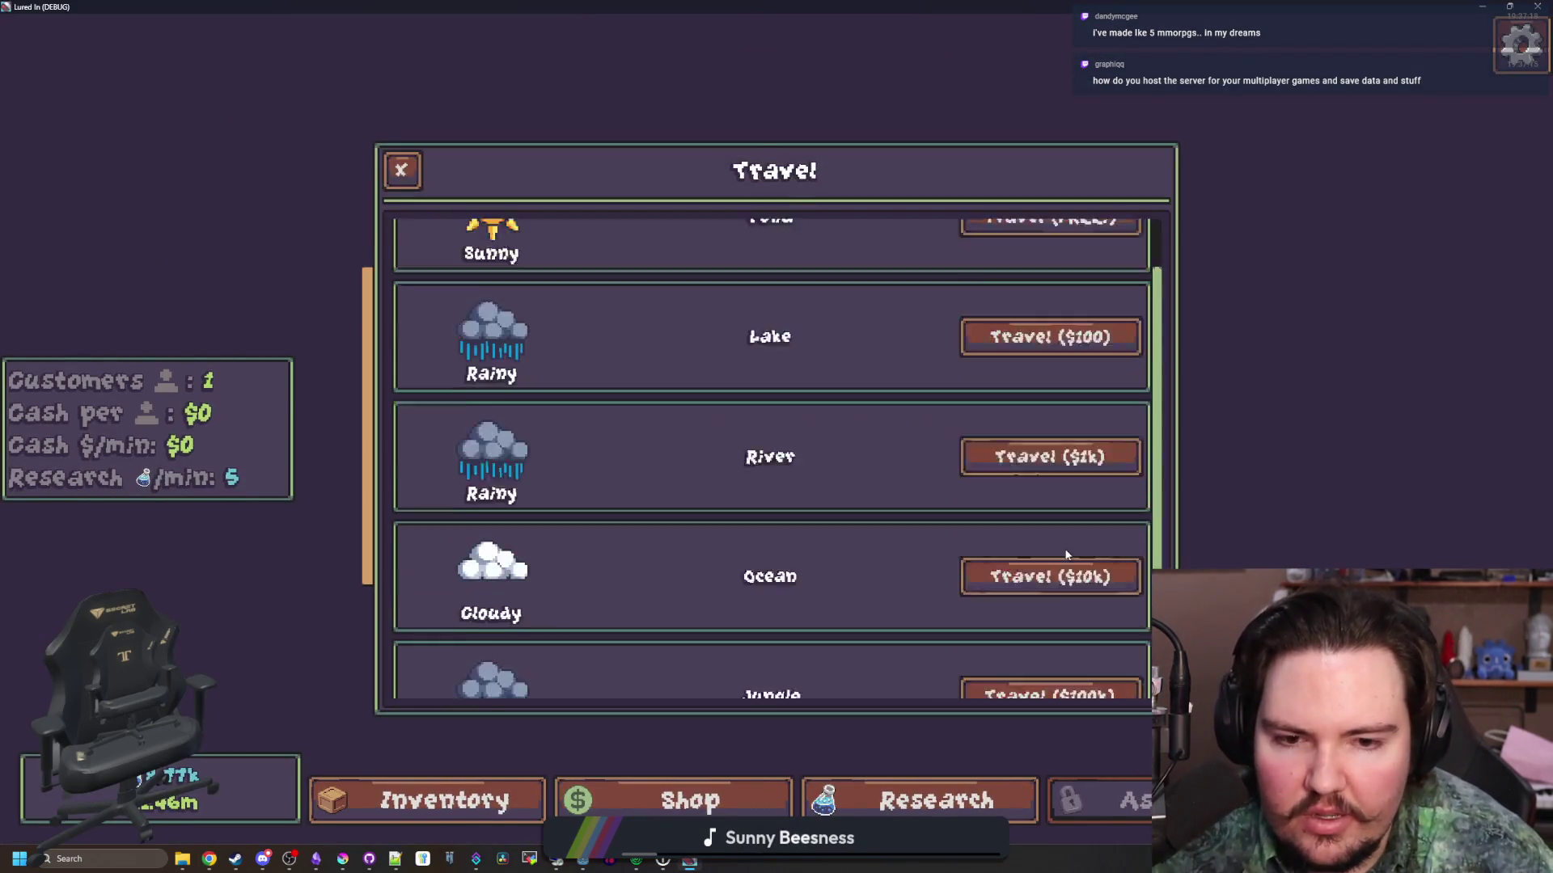
Travel to the jungle fishing area in Lured In, then cast and reel in a line
scroll(737, 404, "down", 2)
left_click(737, 507)
key("space")
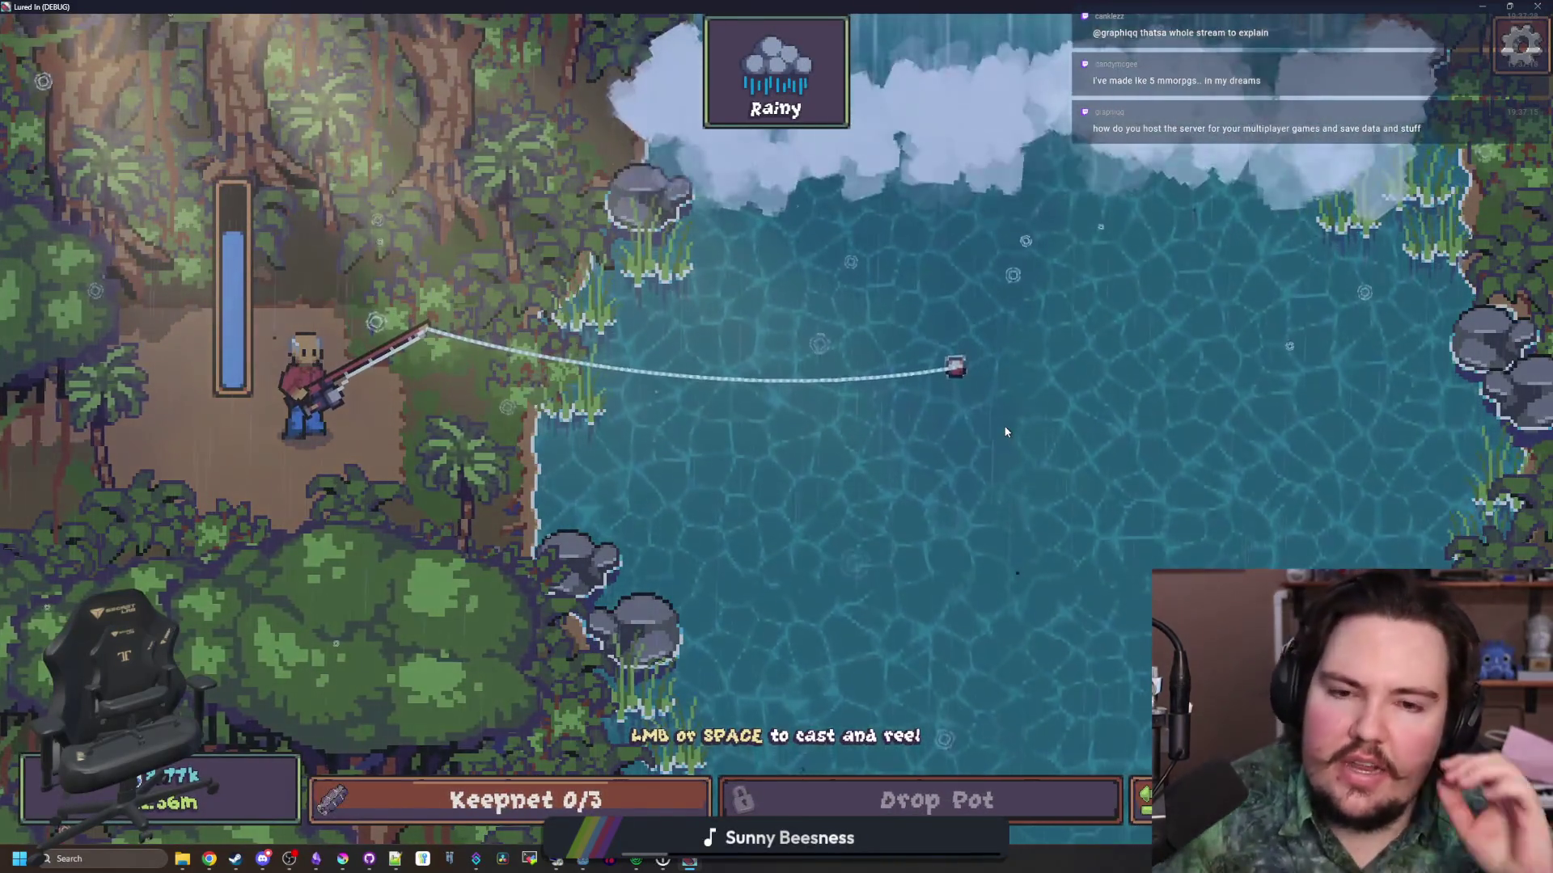
key("space")
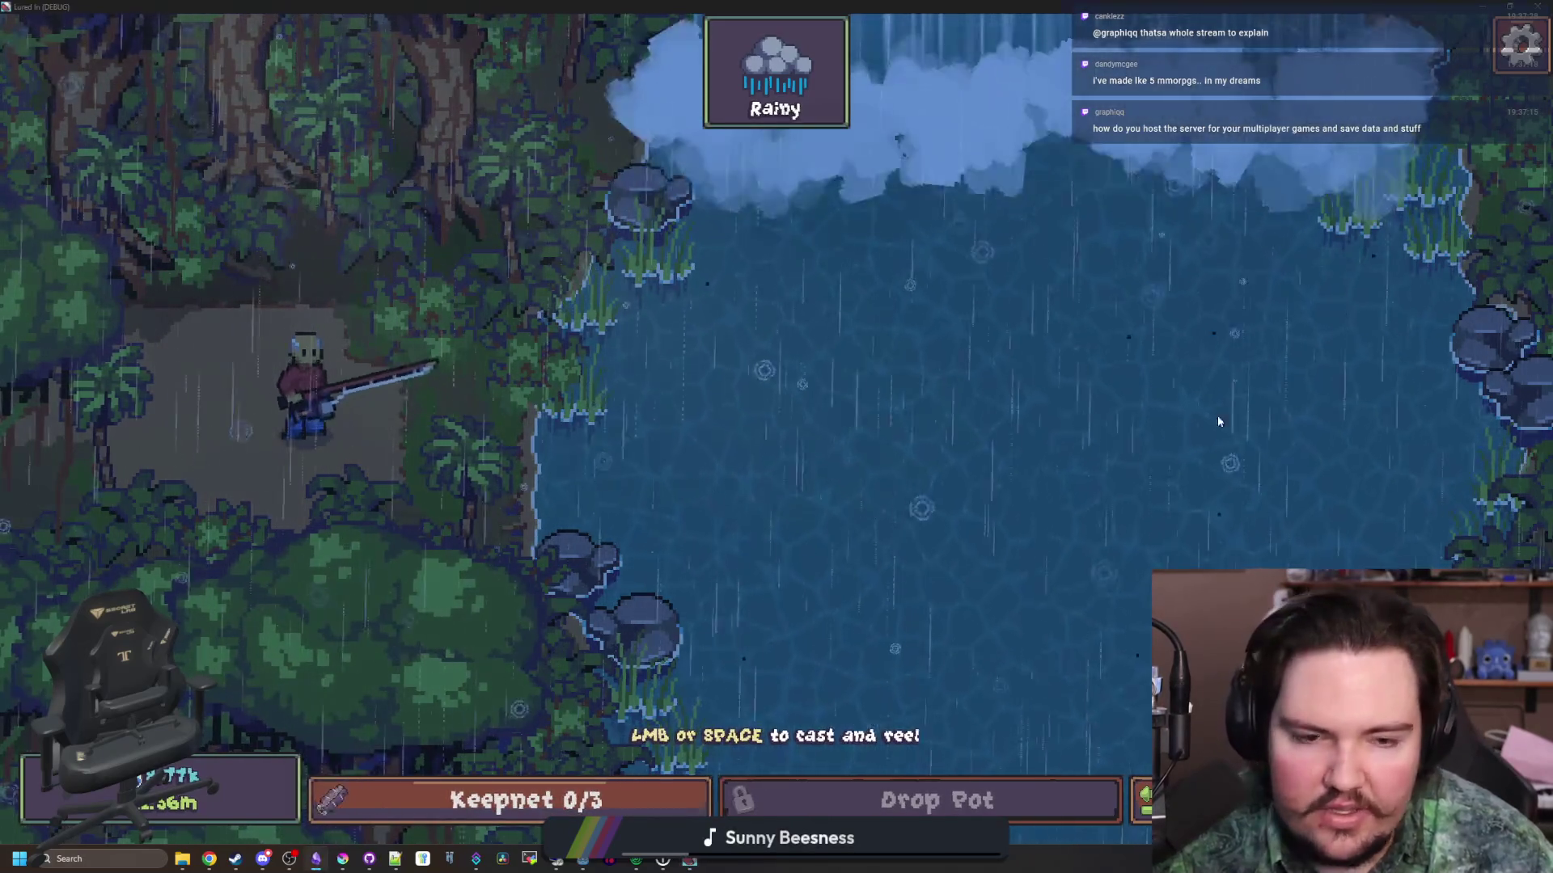
key("alt+Tab")
Scroll the Obsidian note up to the luredin v4 checklist
left_click_drag(687, 4, 687, 0)
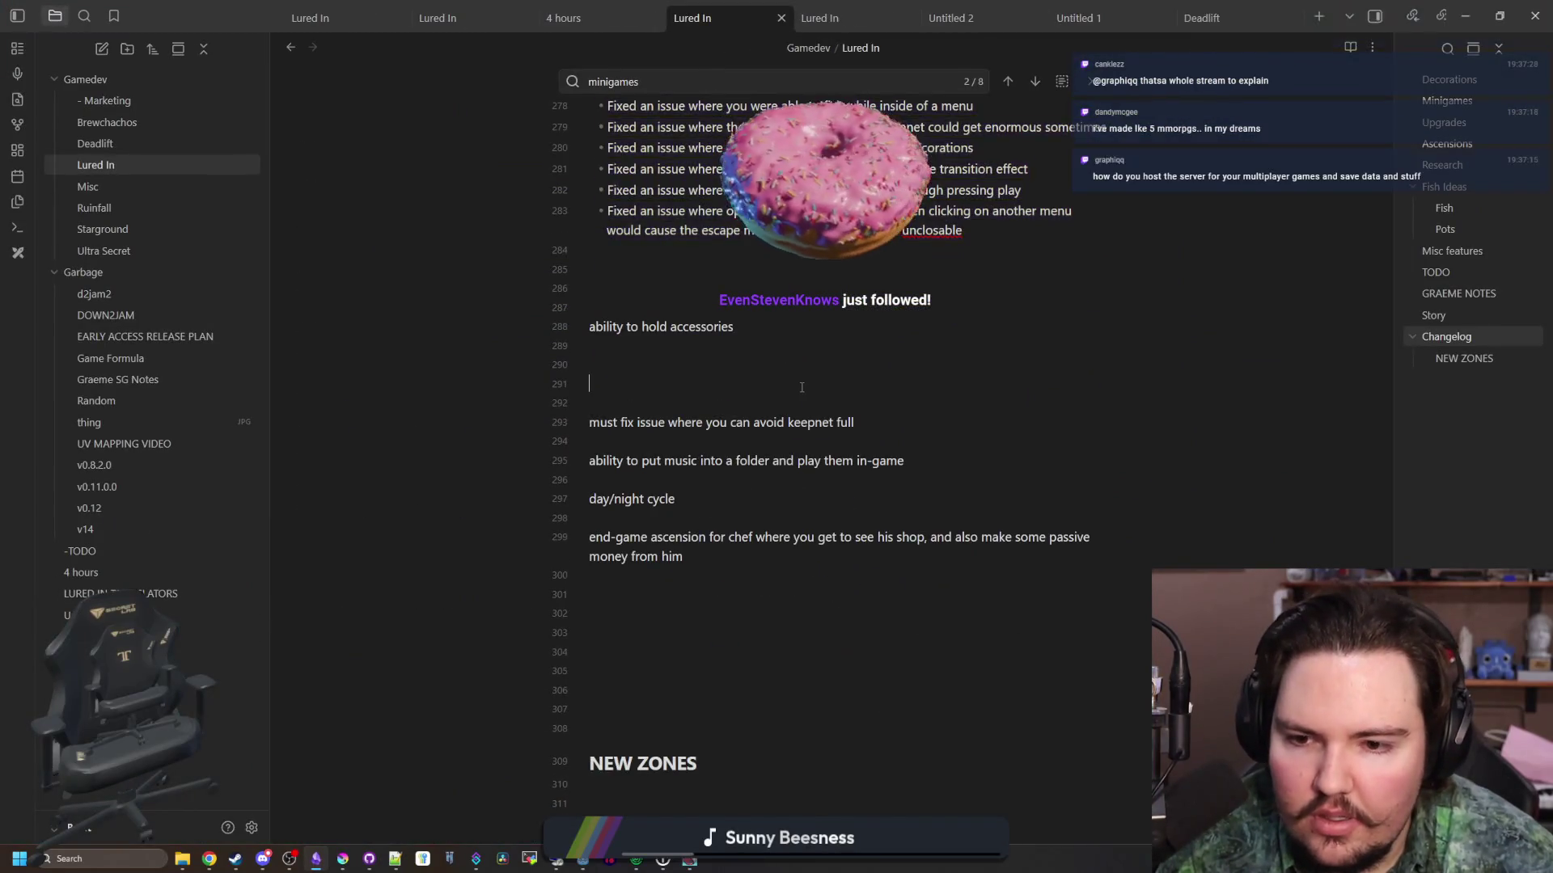
scroll(801, 387, "down", 10)
scroll(802, 386, "down", 2)
scroll(728, 453, "up", 5)
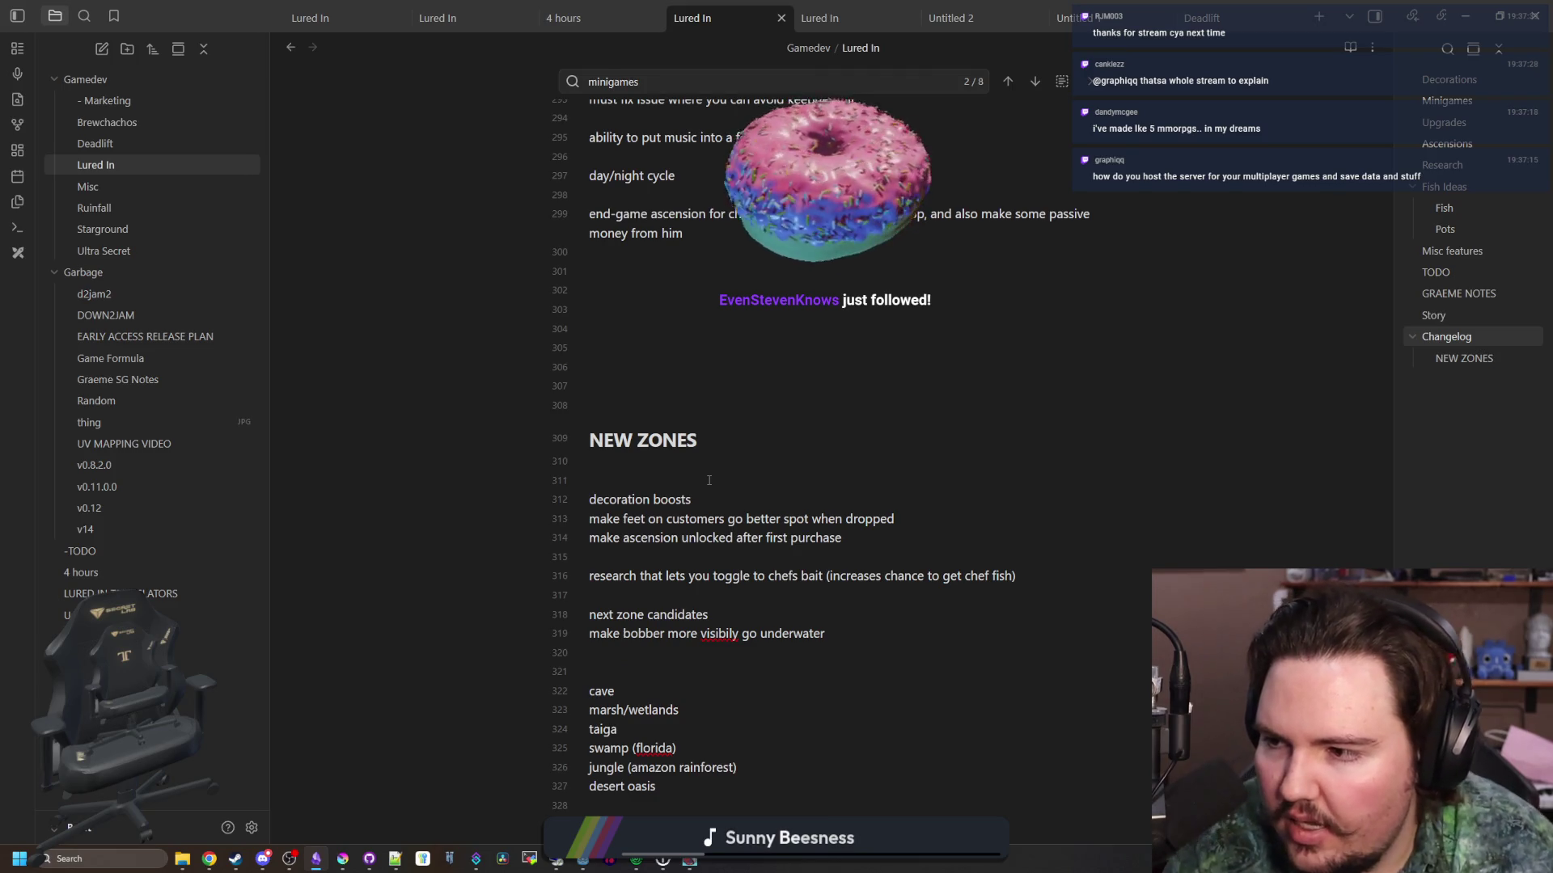
scroll(709, 480, "up", 10)
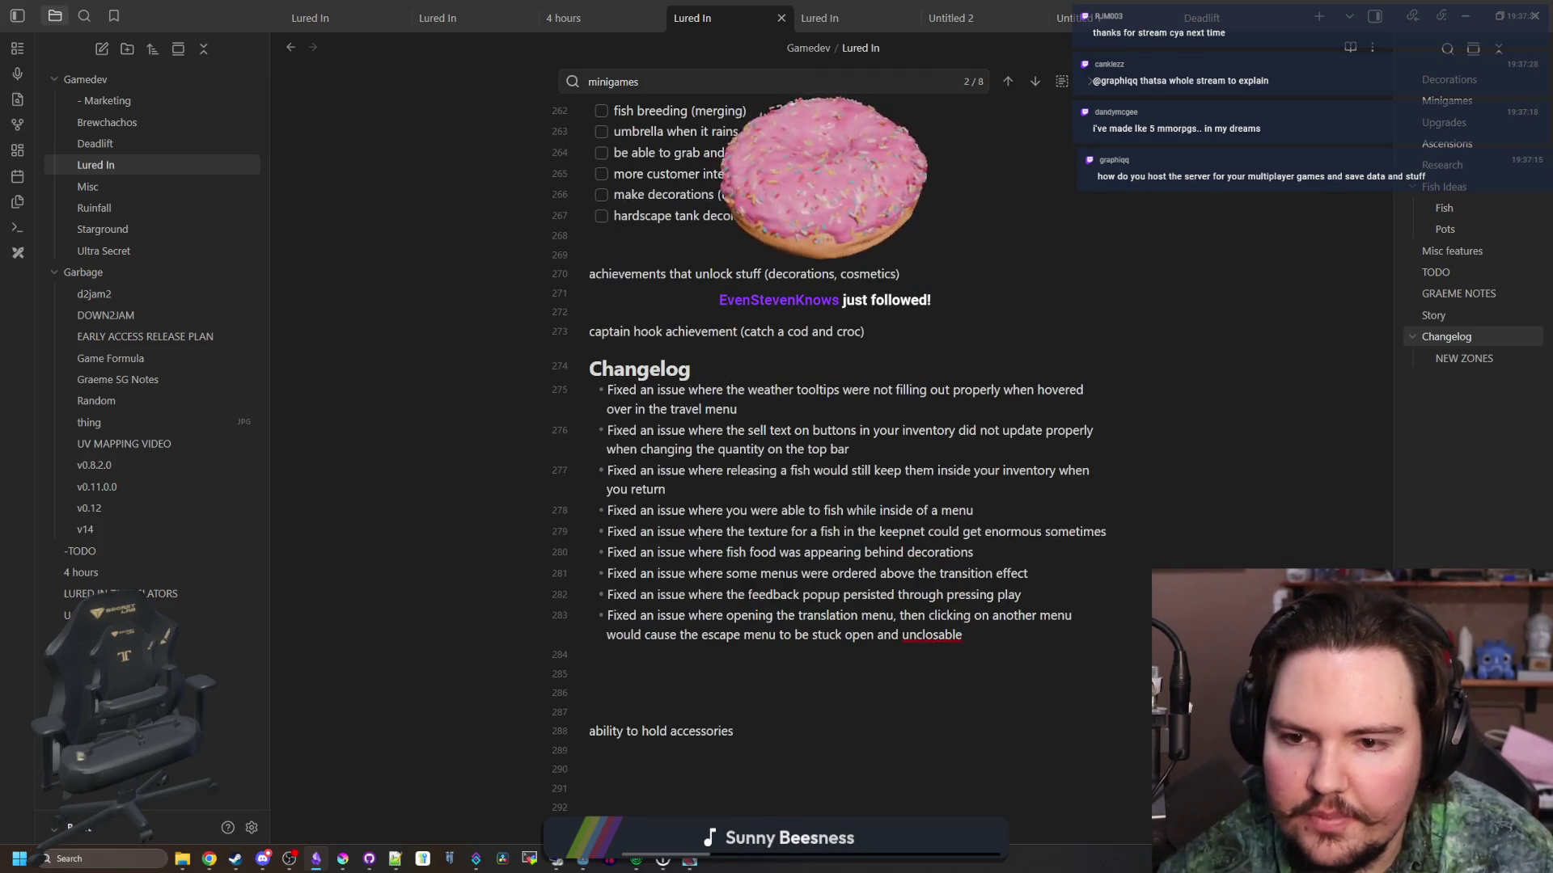
scroll(699, 534, "up", 9)
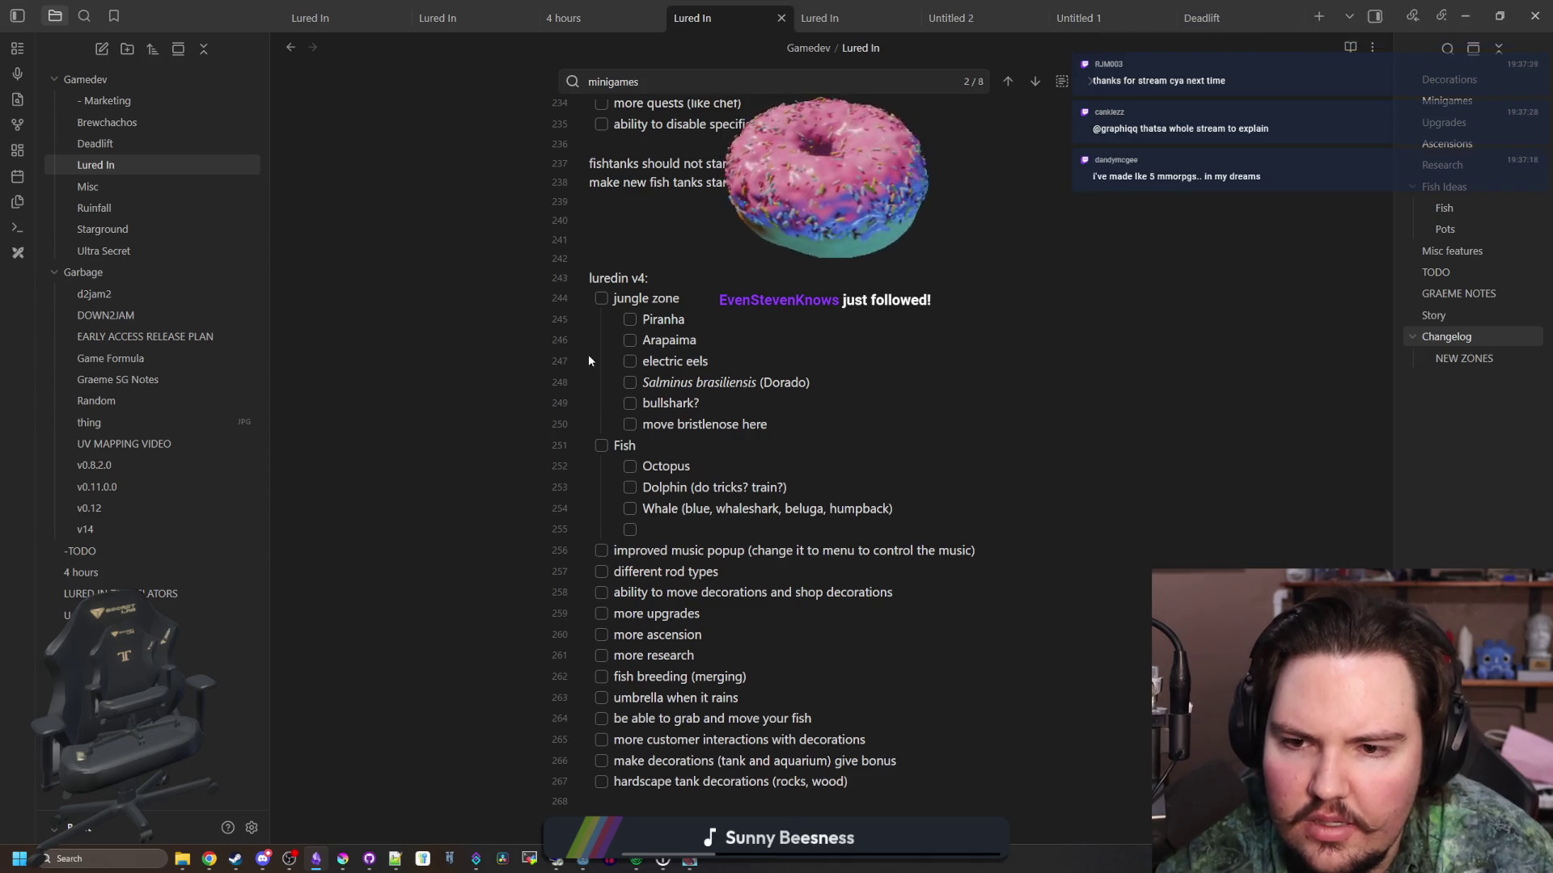
Look over the jungle fish entries, including electric eels, Salminus brasiliensis and bullshark?, then shrink Obsidian
left_click_drag(639, 319, 798, 416)
left_click(797, 416)
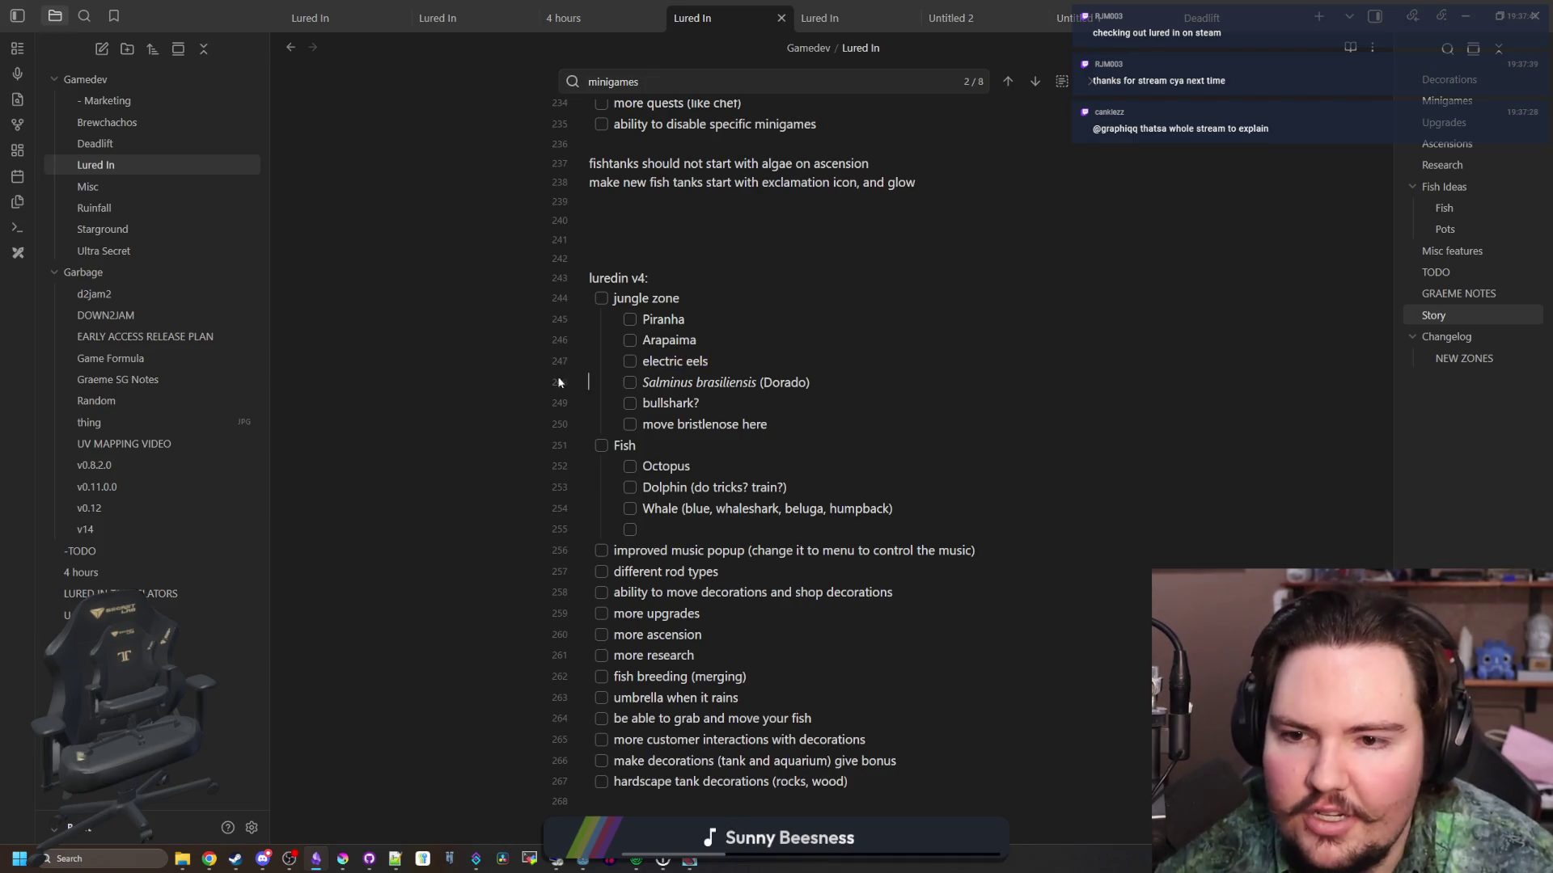
left_click_drag(709, 361, 639, 358)
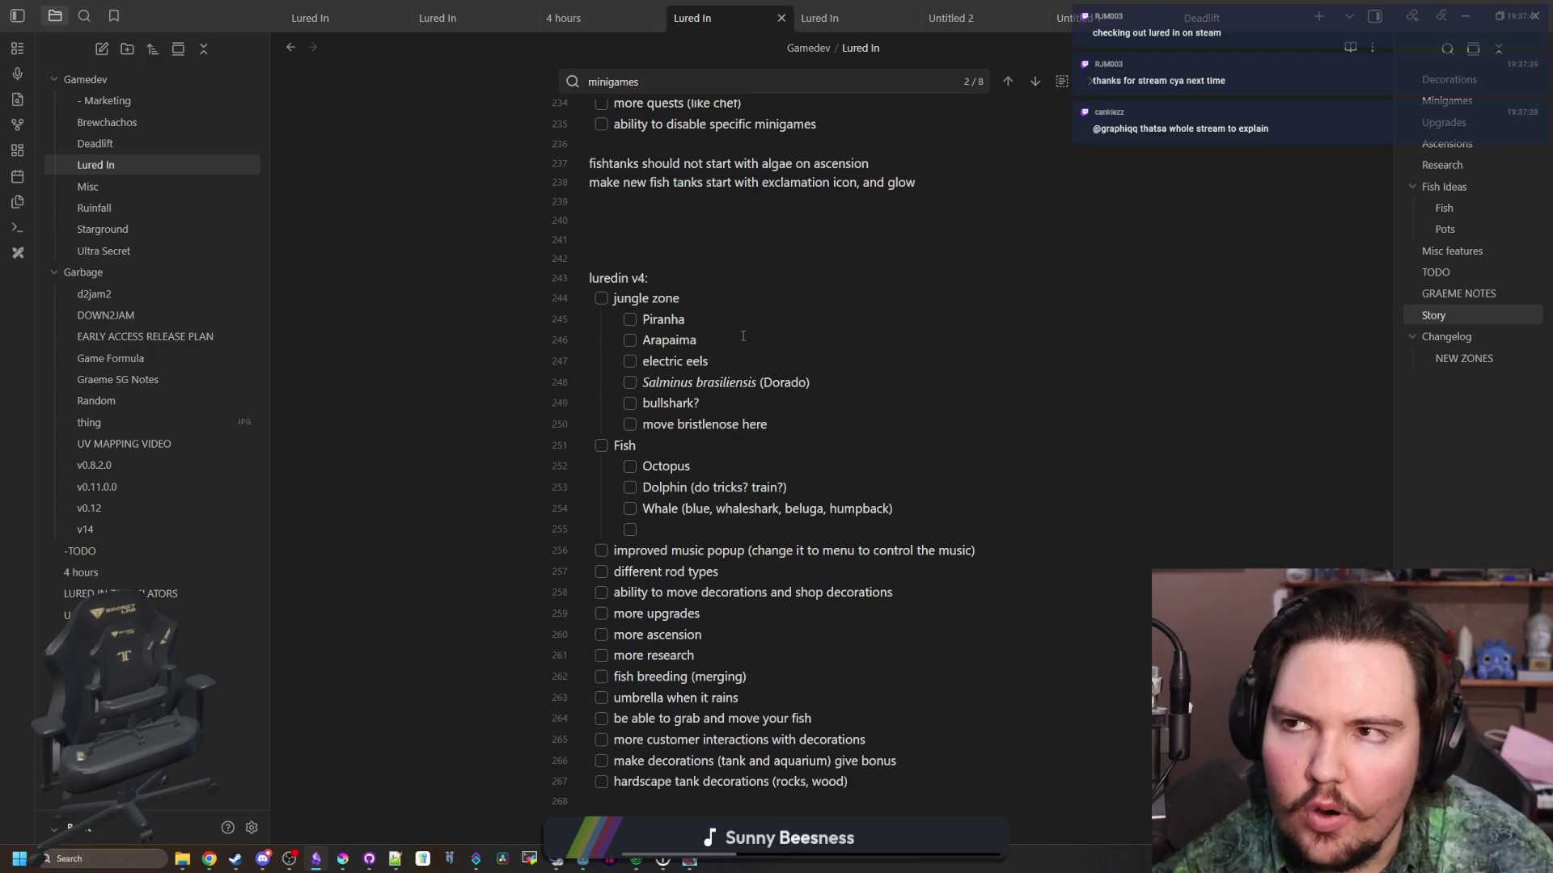
left_click_drag(829, 378, 659, 383)
left_click(664, 382)
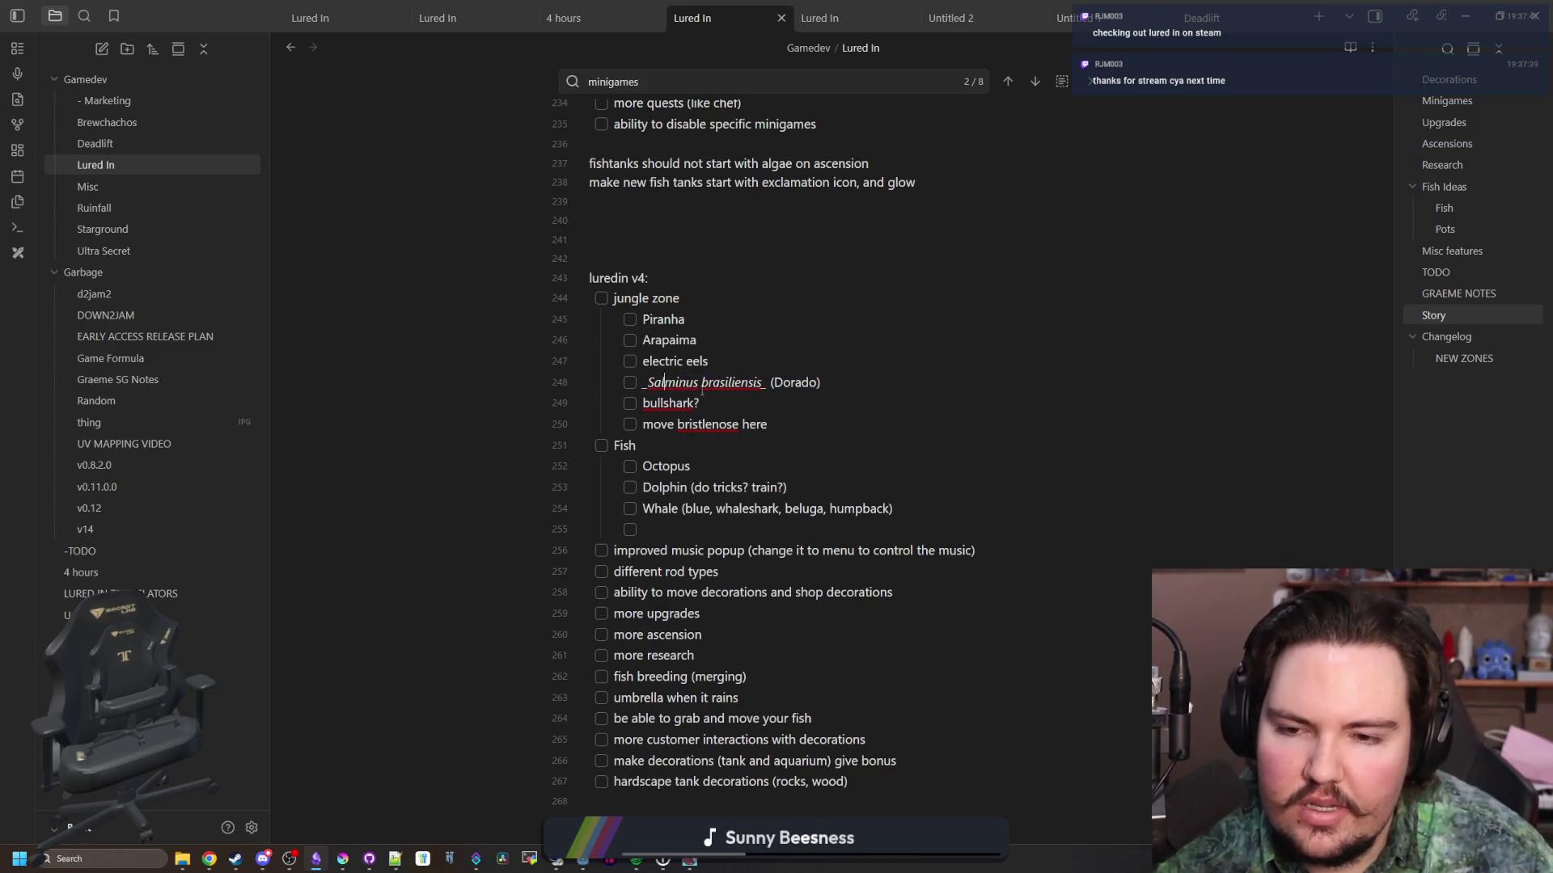
left_click(655, 402)
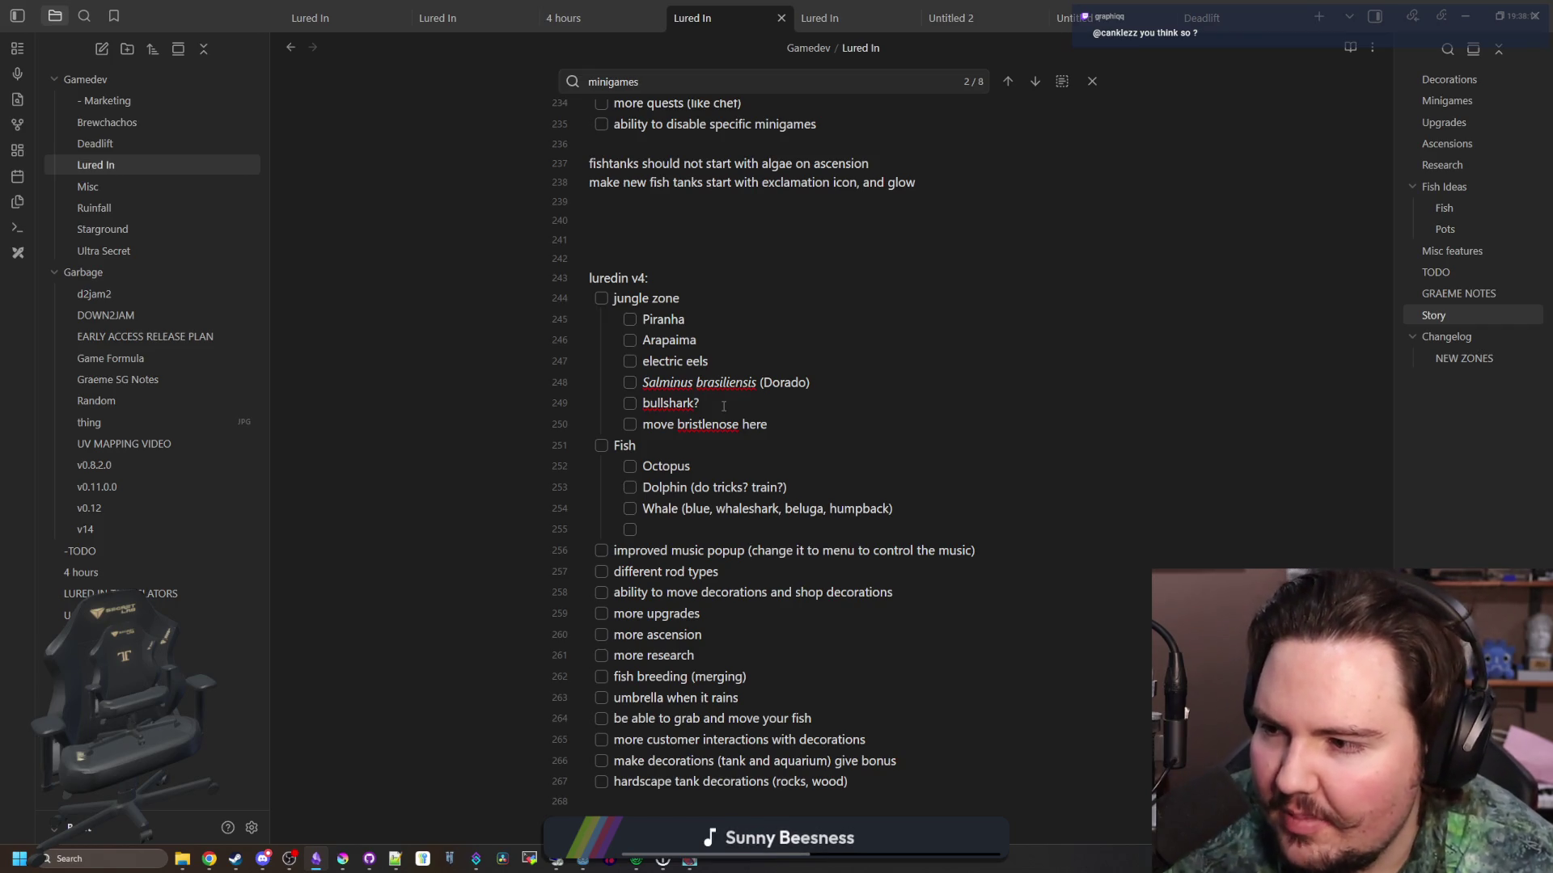
left_click_drag(202, 16, 759, 689)
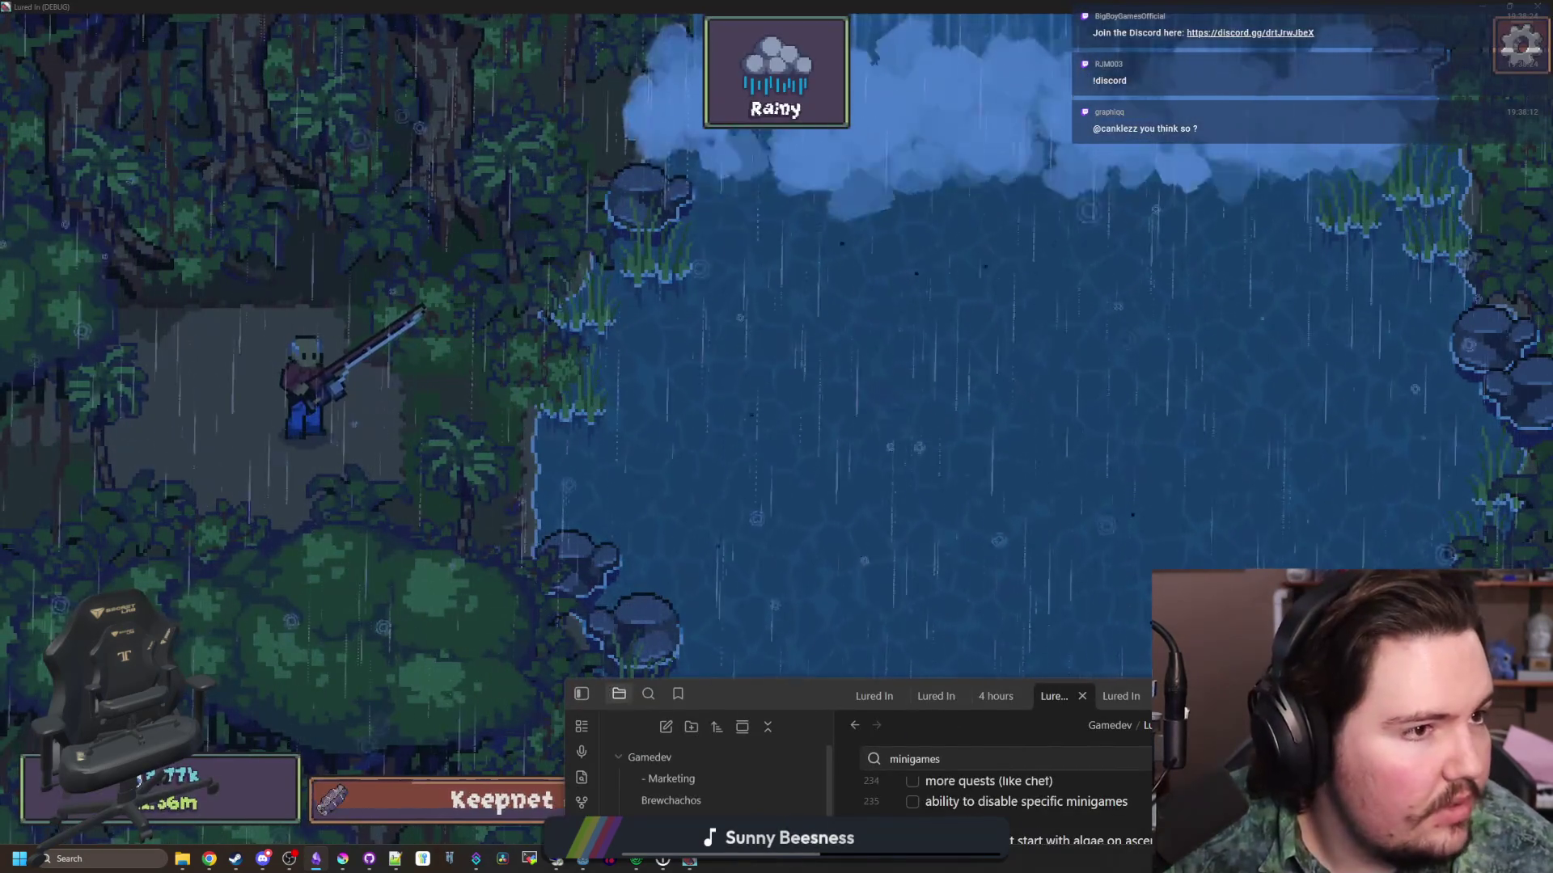
Bring up the Lured In Steam store page full-screen, scroll it, then shrink the browser
key("alt+Tab")
left_click_drag(672, 299, 644, 2)
scroll(689, 556, "down", 7)
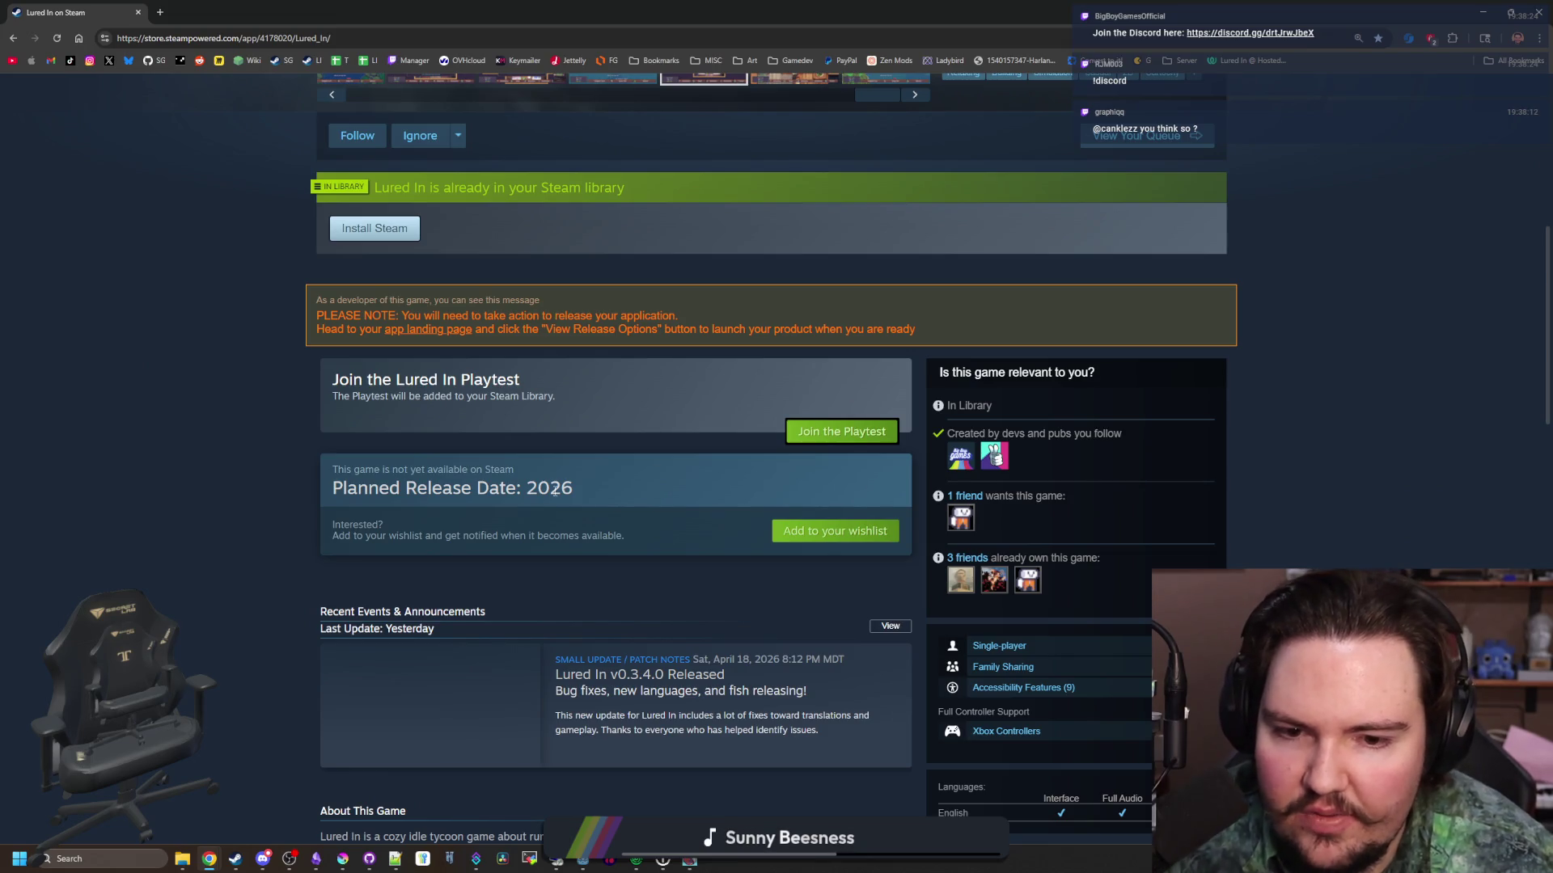
scroll(554, 489, "down", 8)
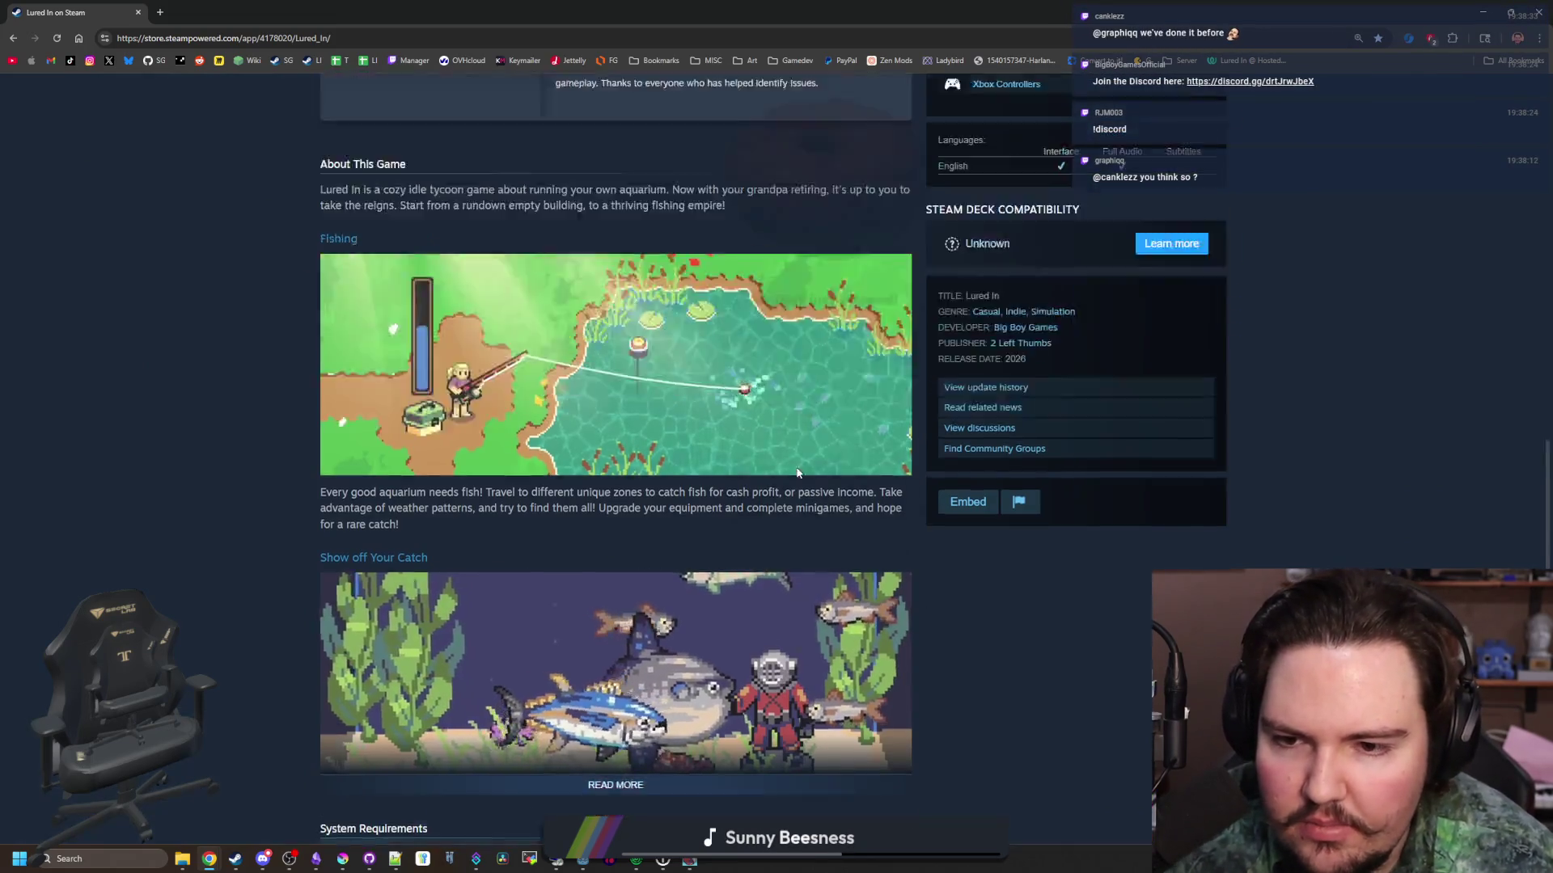
scroll(796, 473, "up", 15)
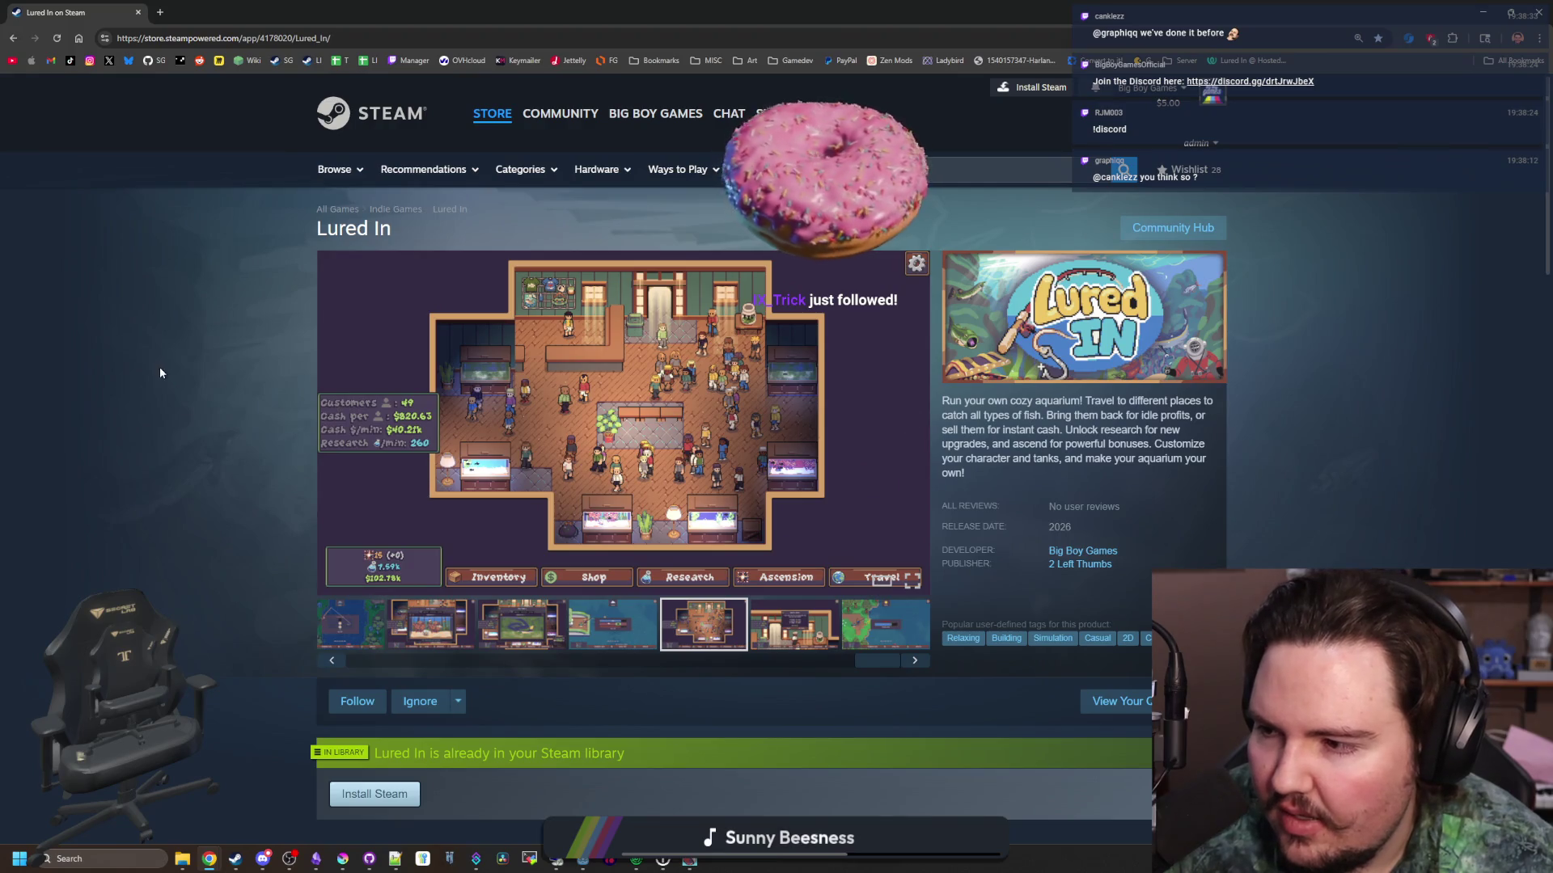
left_click_drag(283, 12, 478, 319)
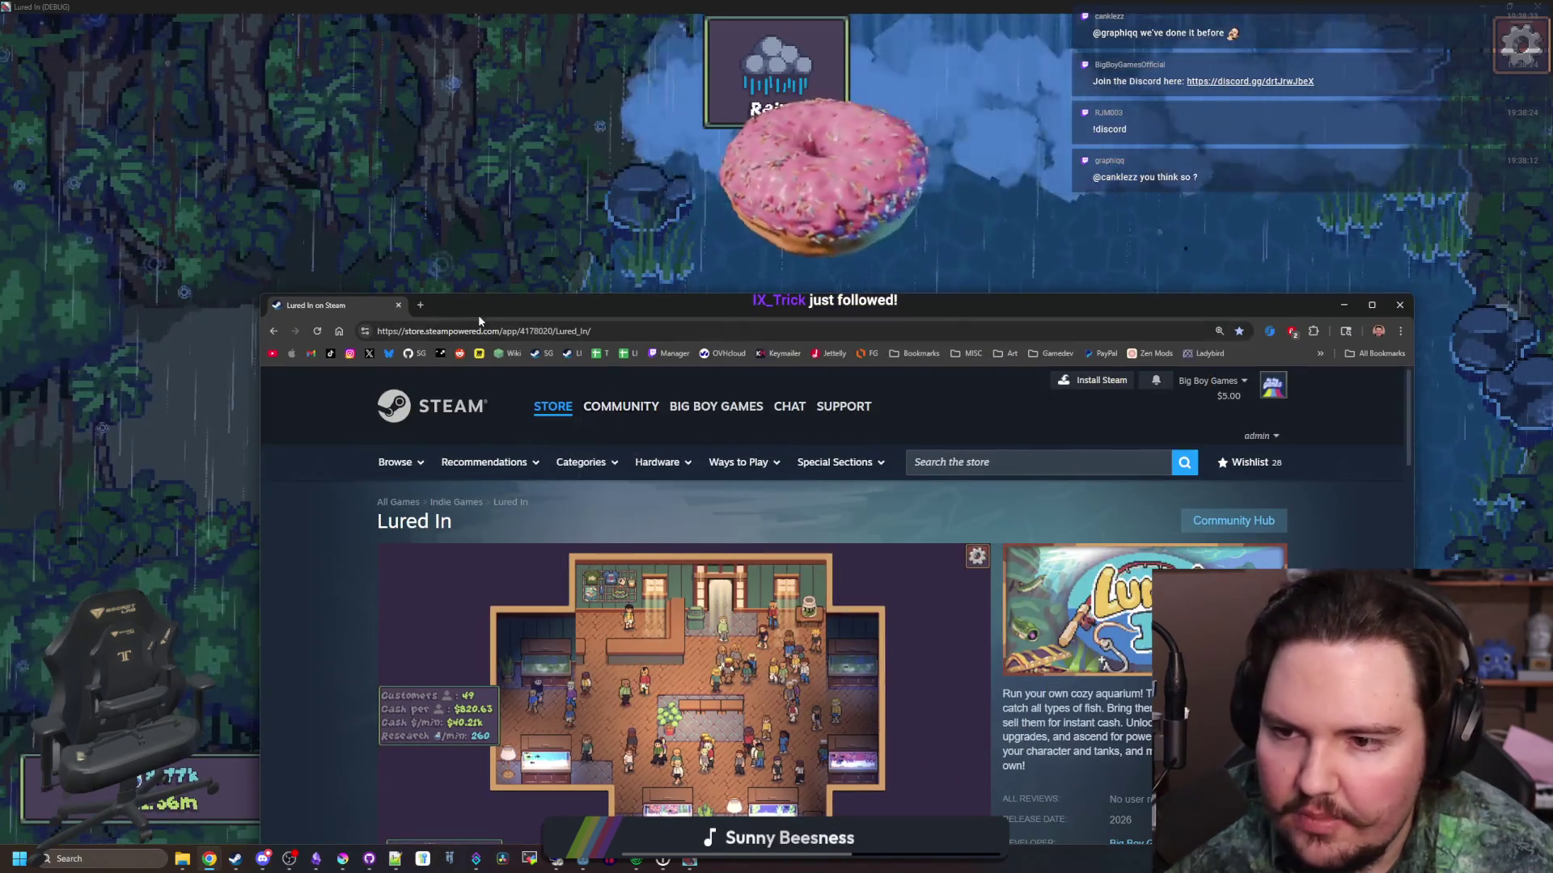
Open the Twitch Stream Manager dashboard, maximise it, then restore it to a window
left_click(668, 354)
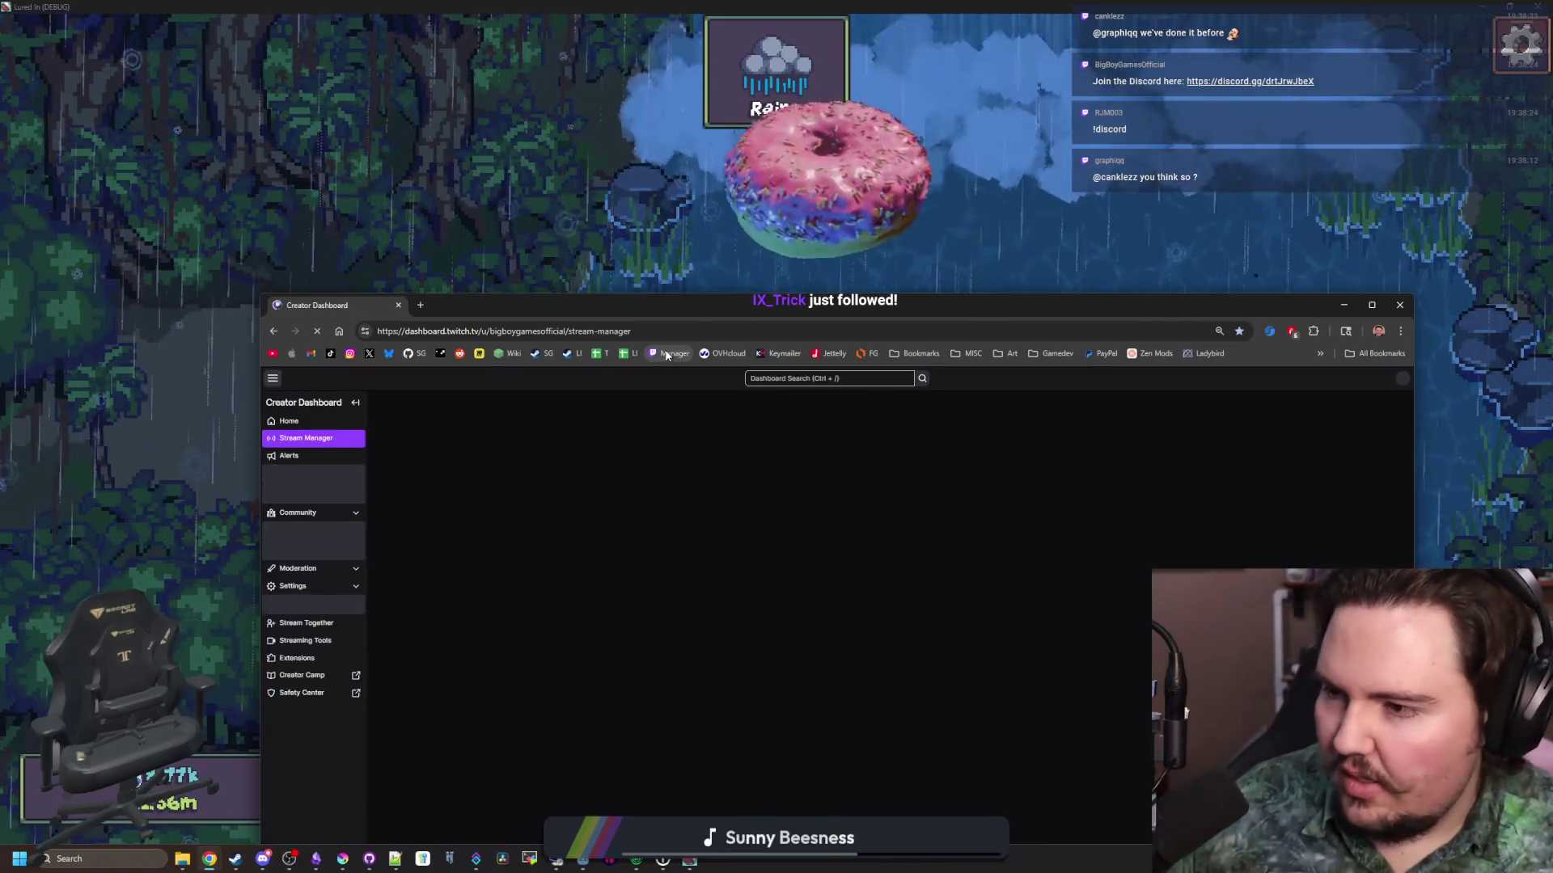
key("super+Up")
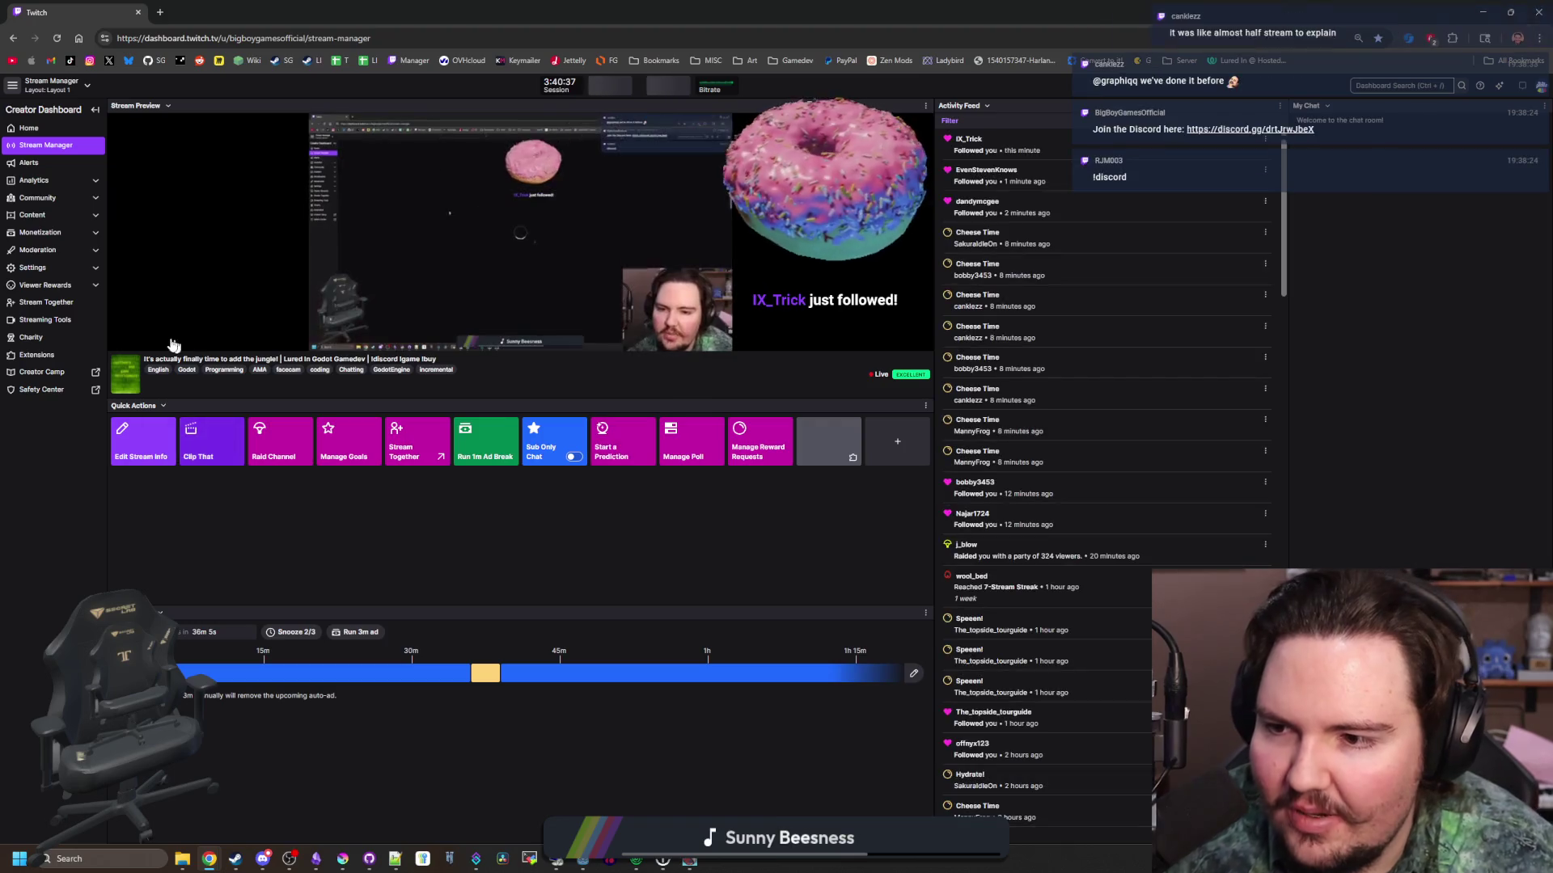
double_click(167, 20)
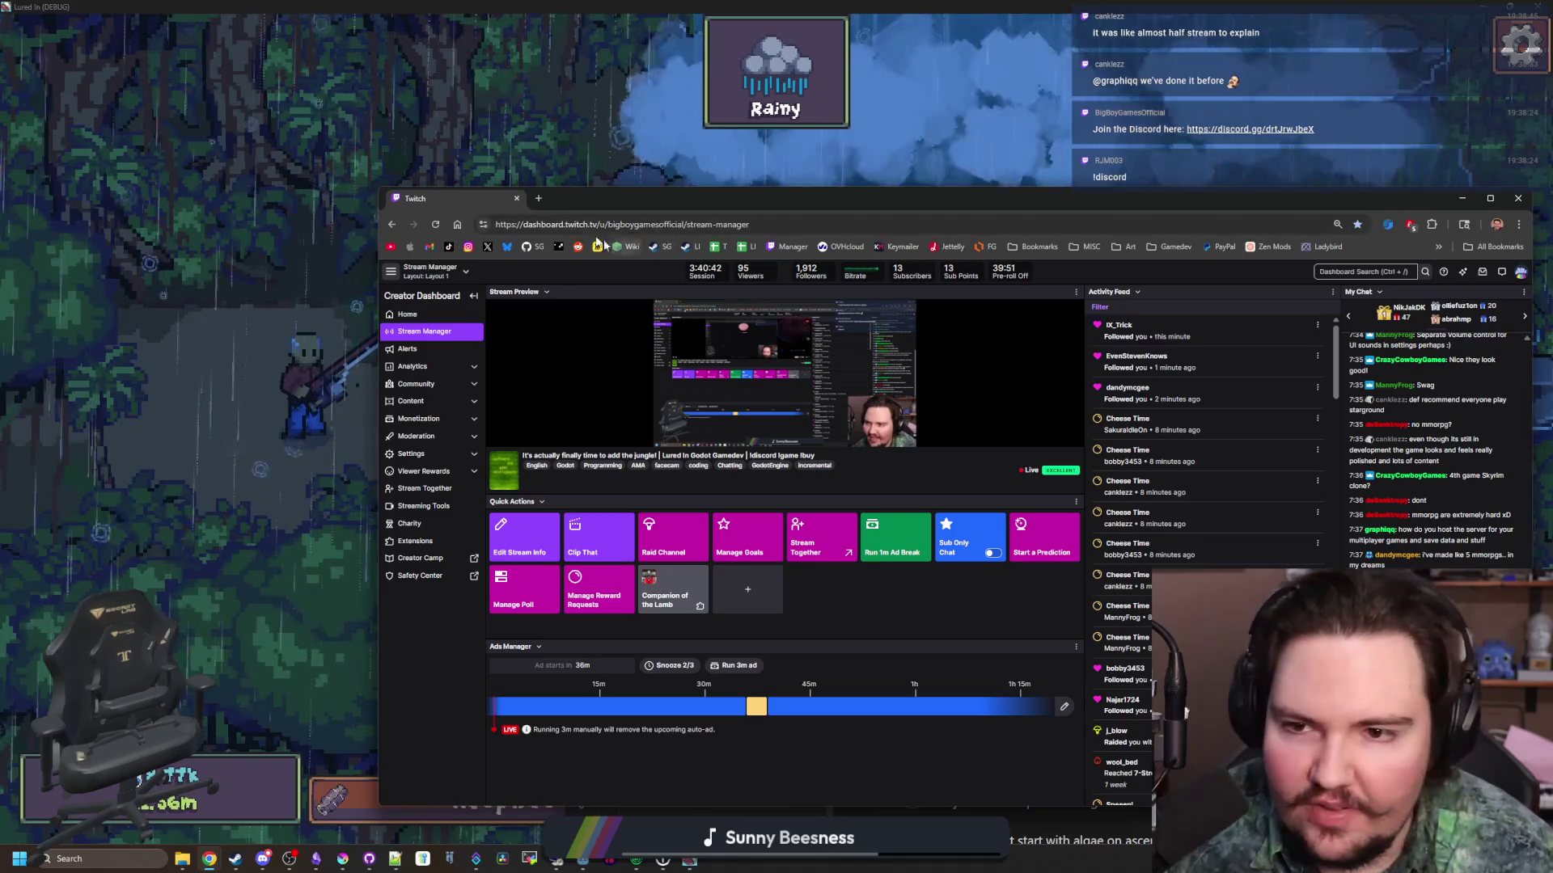
Open the Twitch channel page in a new tab, pause its playback, and minimise the browser
left_click(539, 198)
type("tw")
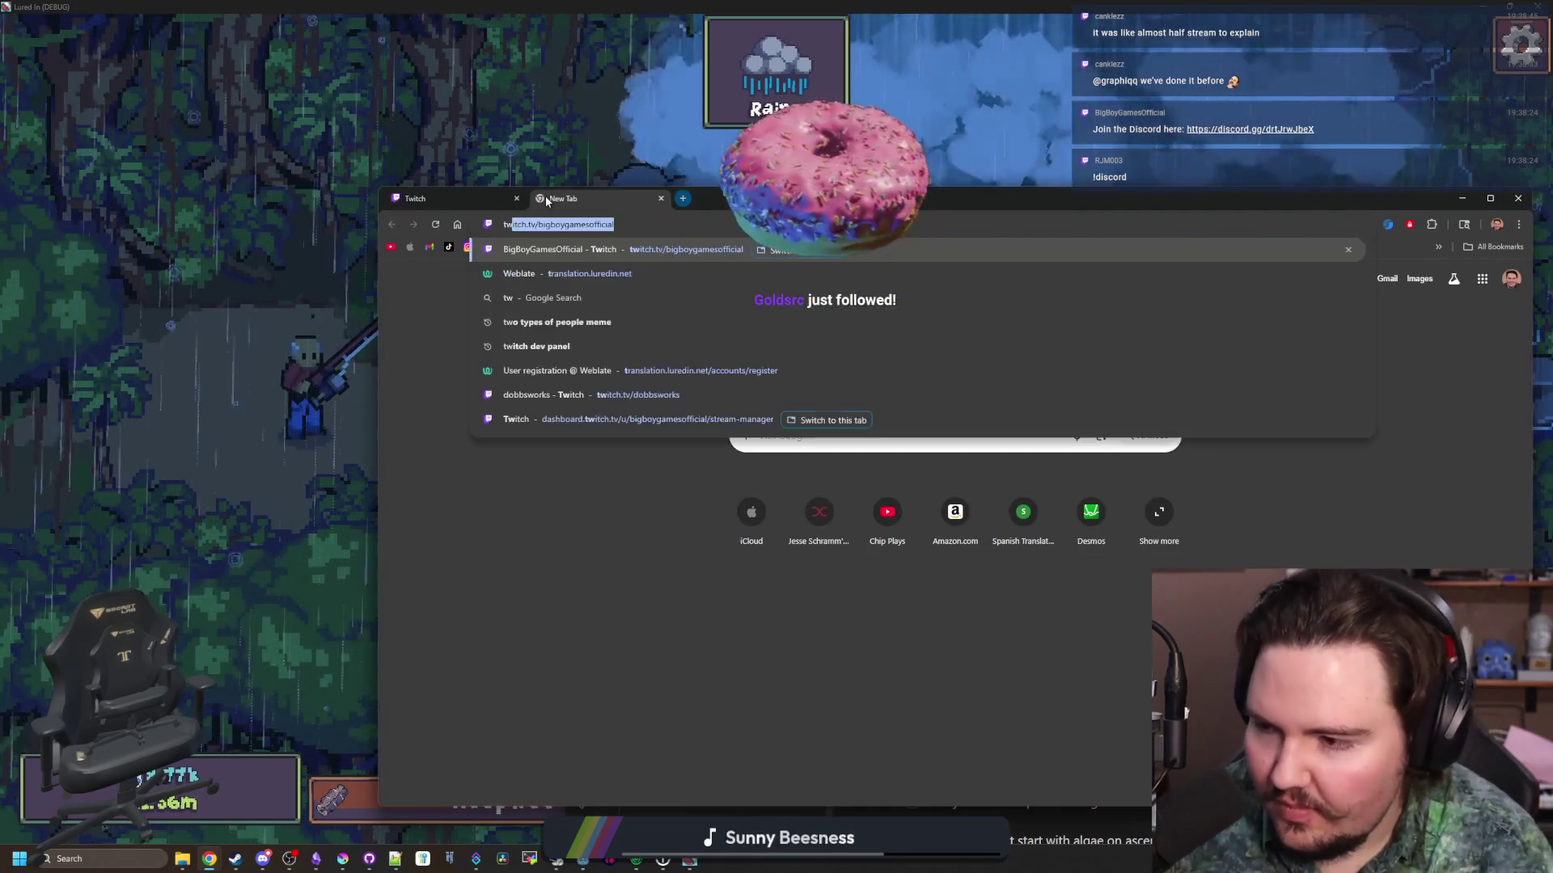
key("Return")
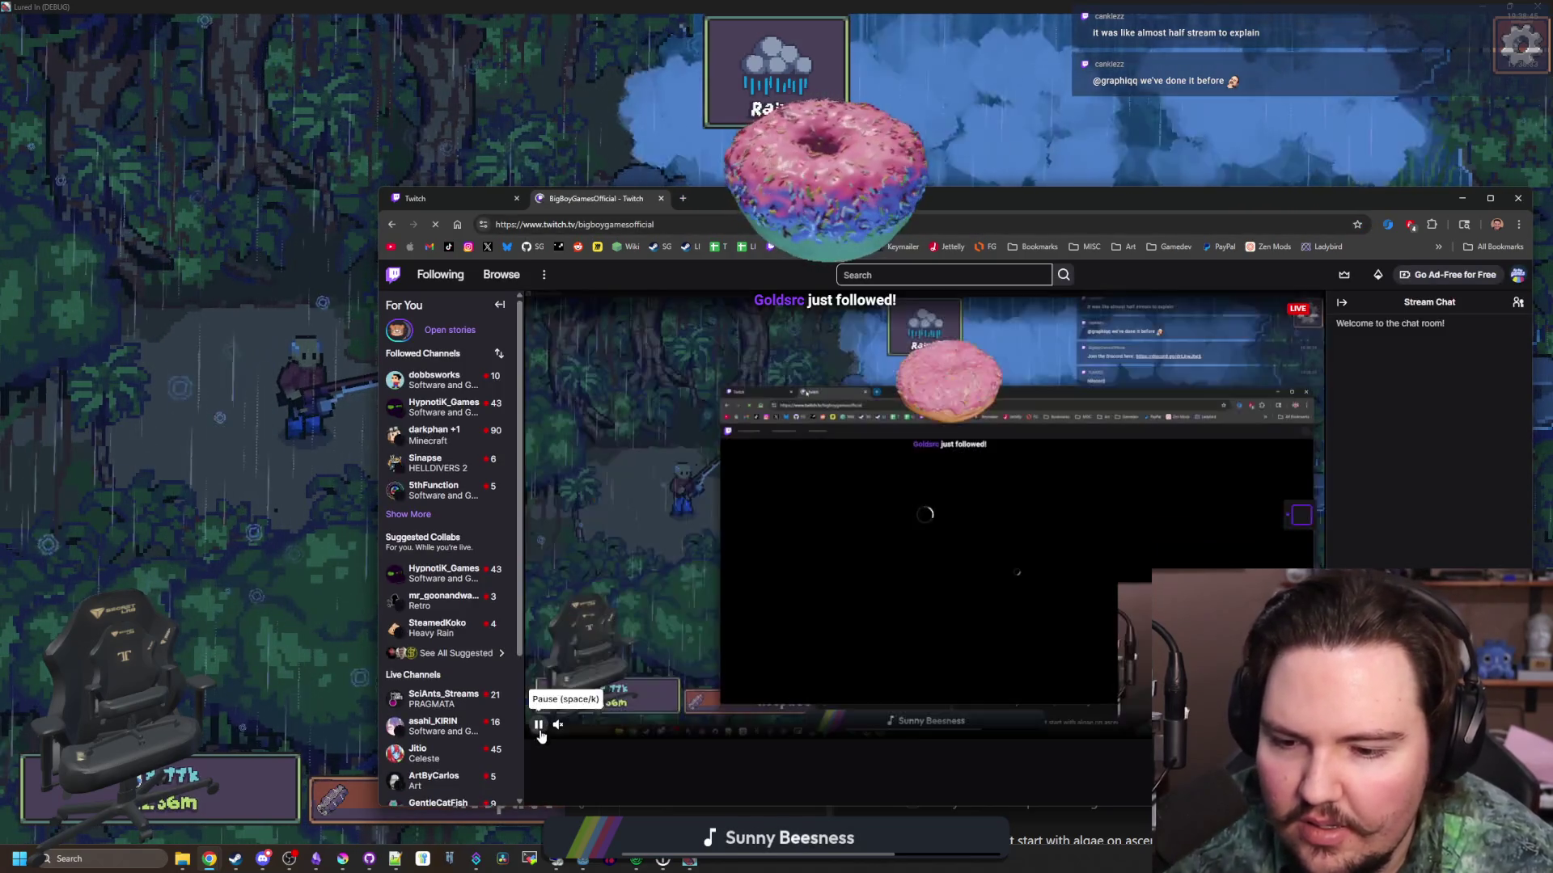
left_click(539, 725)
left_click(1462, 198)
Cast into the rainy pond, check the empty 0/3 keepnet, then quit to desktop
left_click(960, 402)
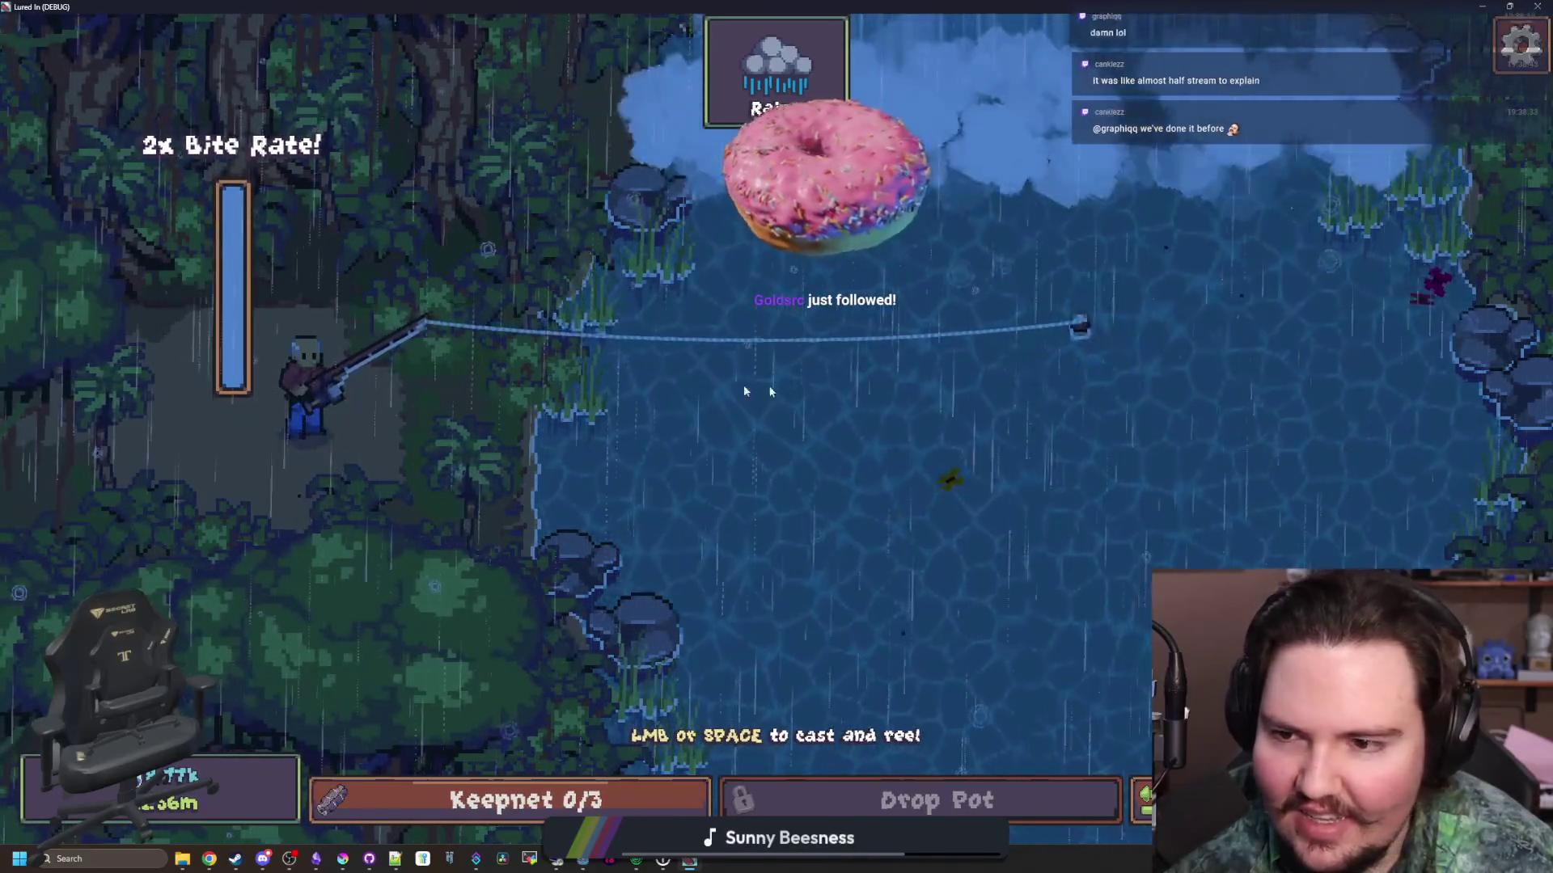
left_click(625, 796)
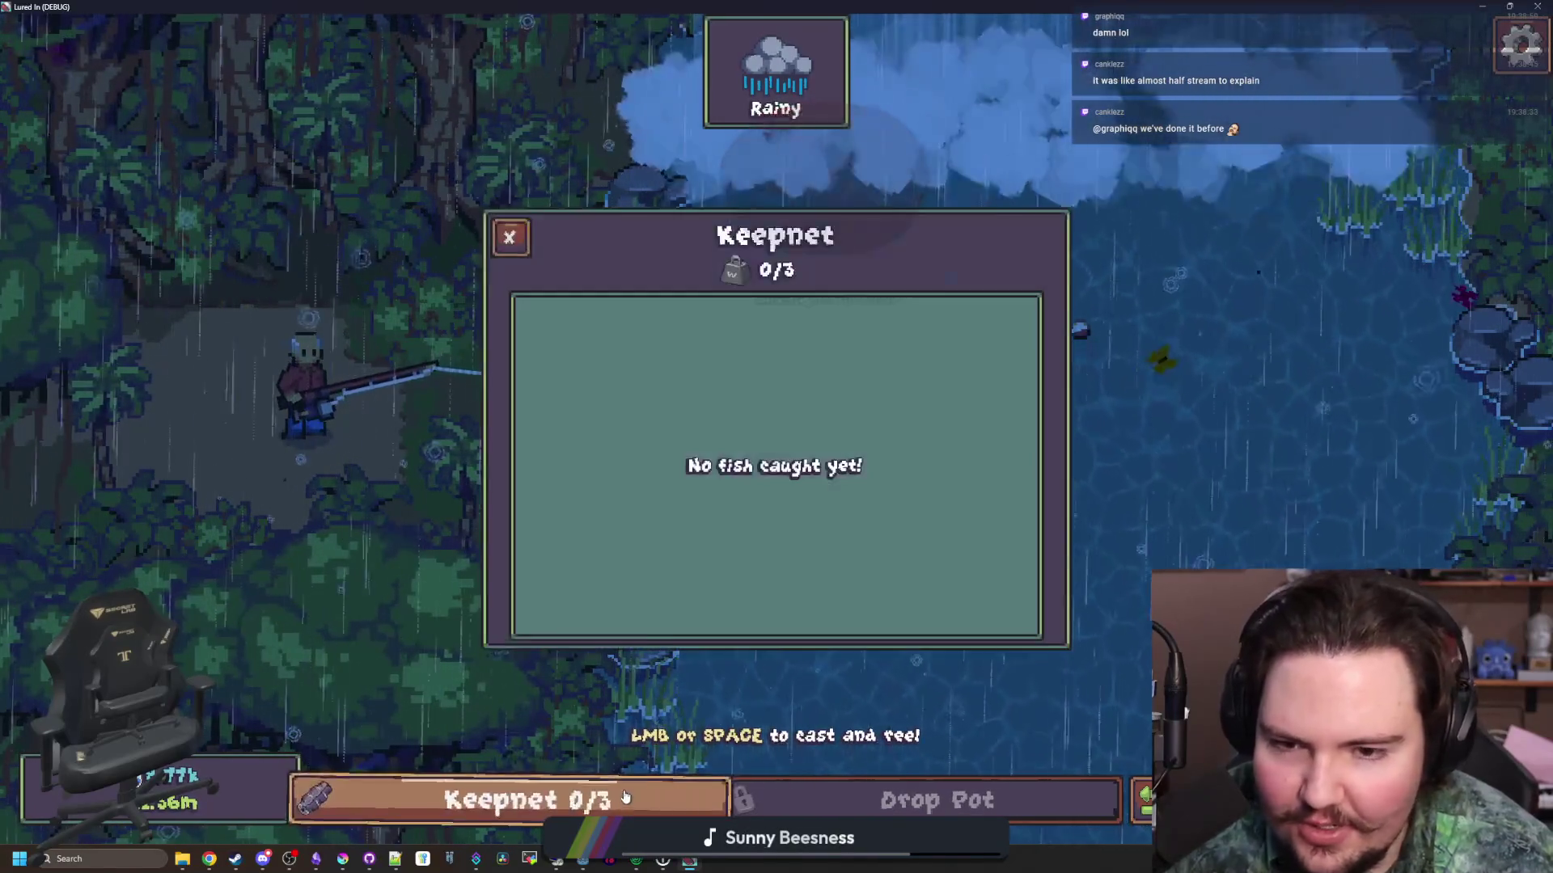
left_click(626, 797)
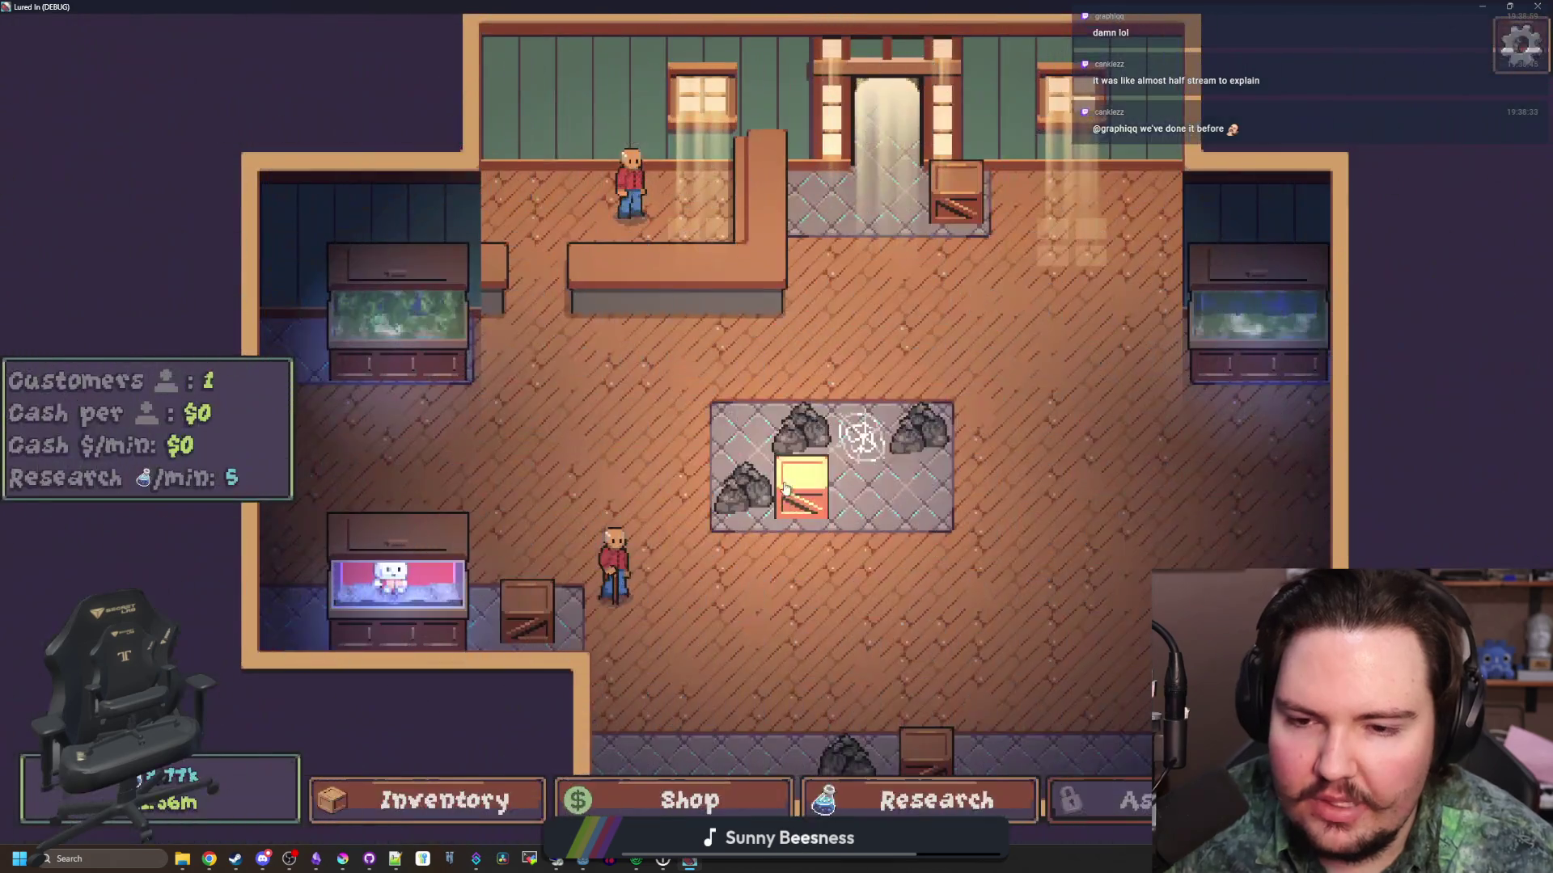
key("Escape")
left_click(769, 537)
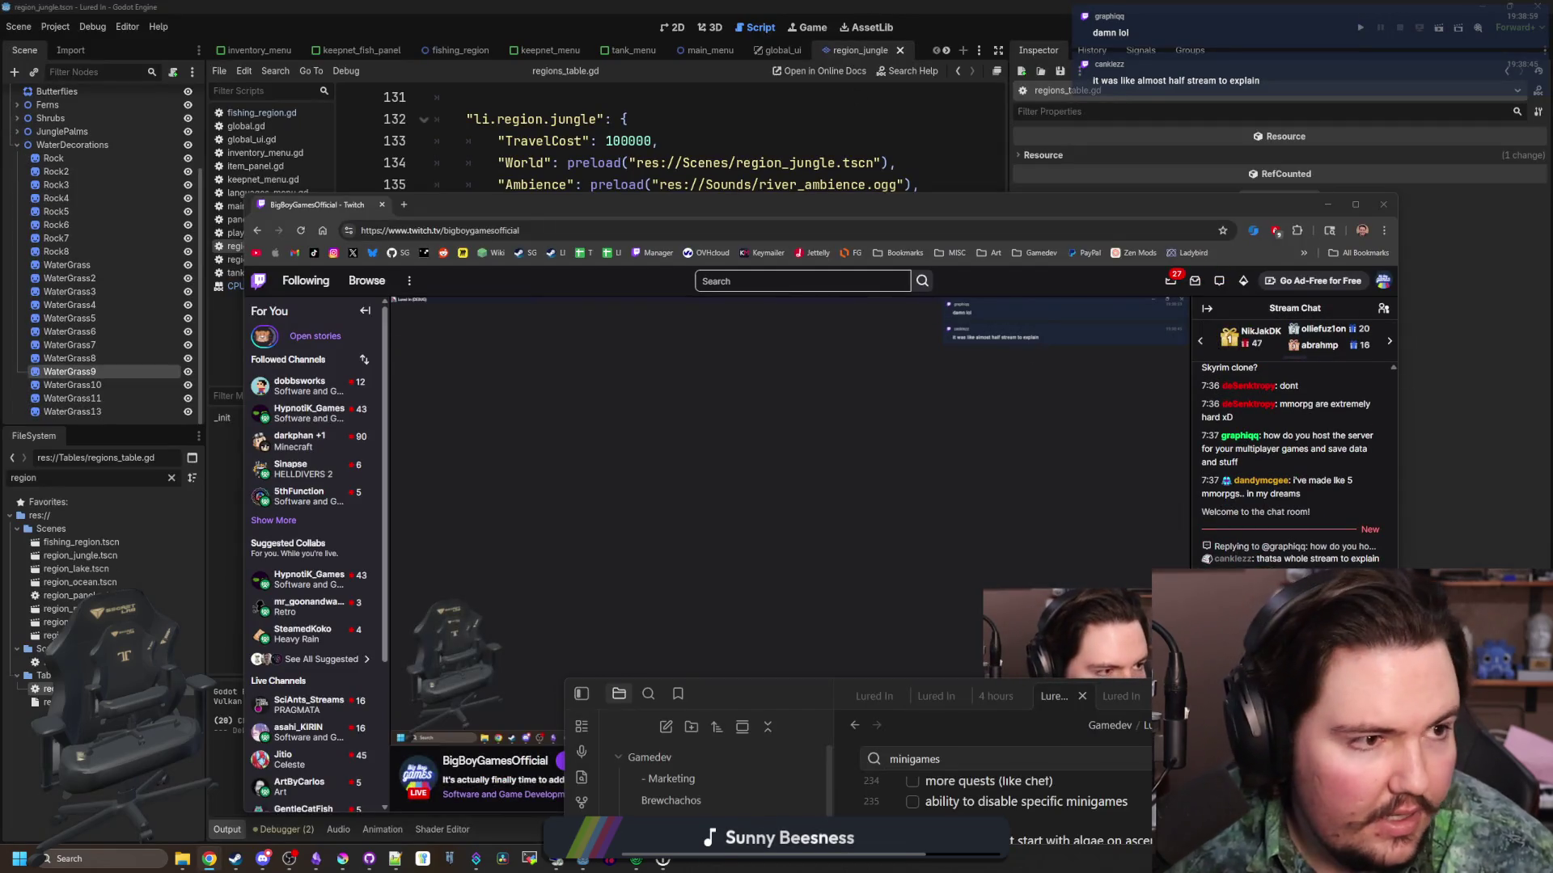
key("alt+Tab")
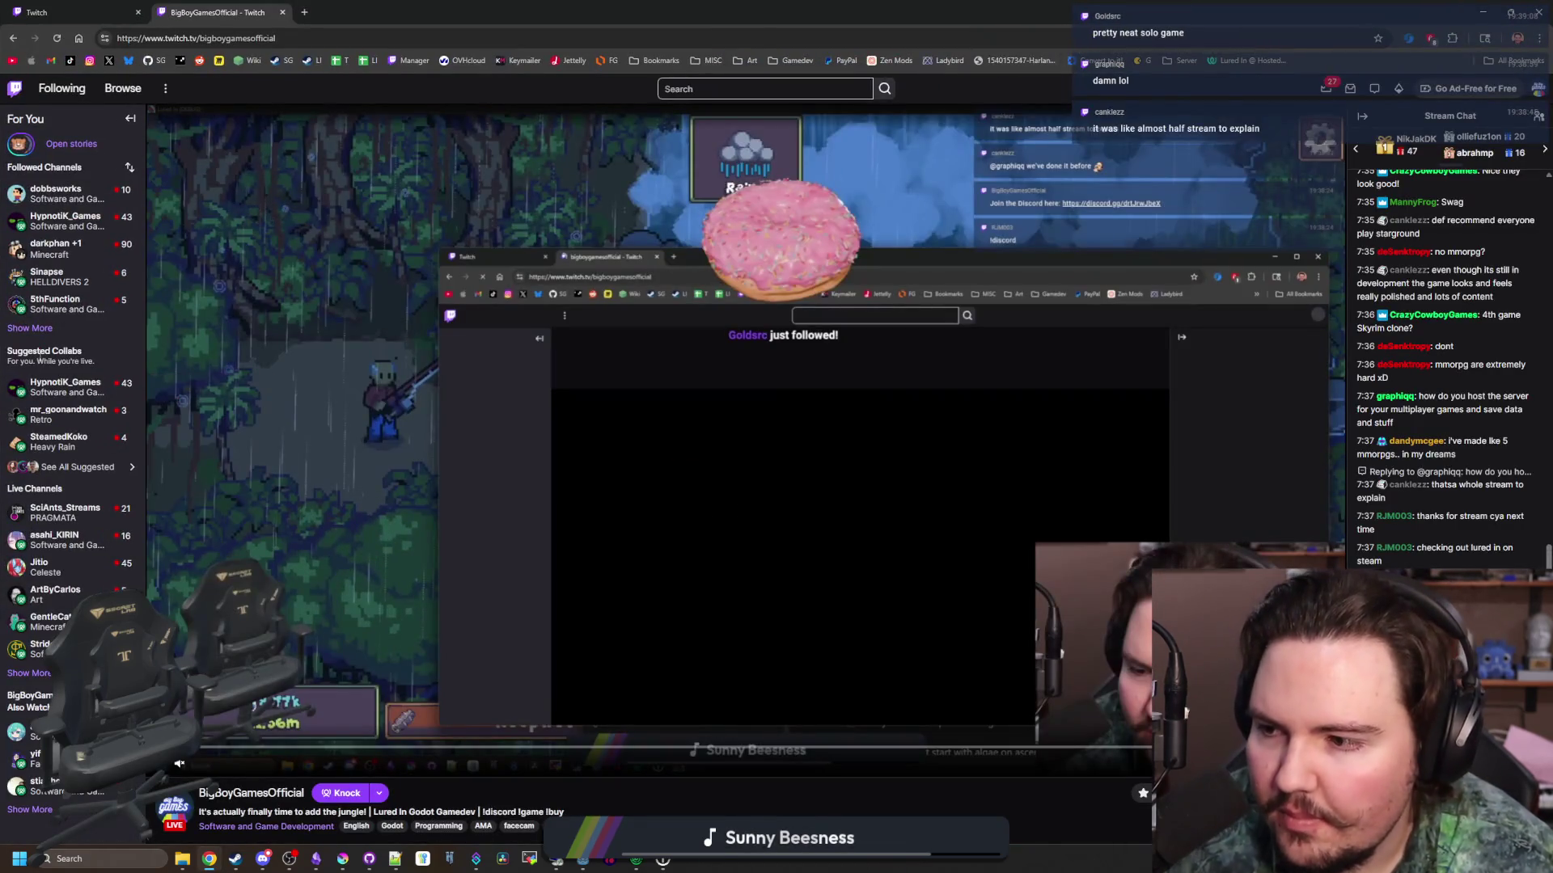
Expand followed channels, open the Stream Manager's raid list, and preview the Paper Robot dev stream
left_click(35, 327)
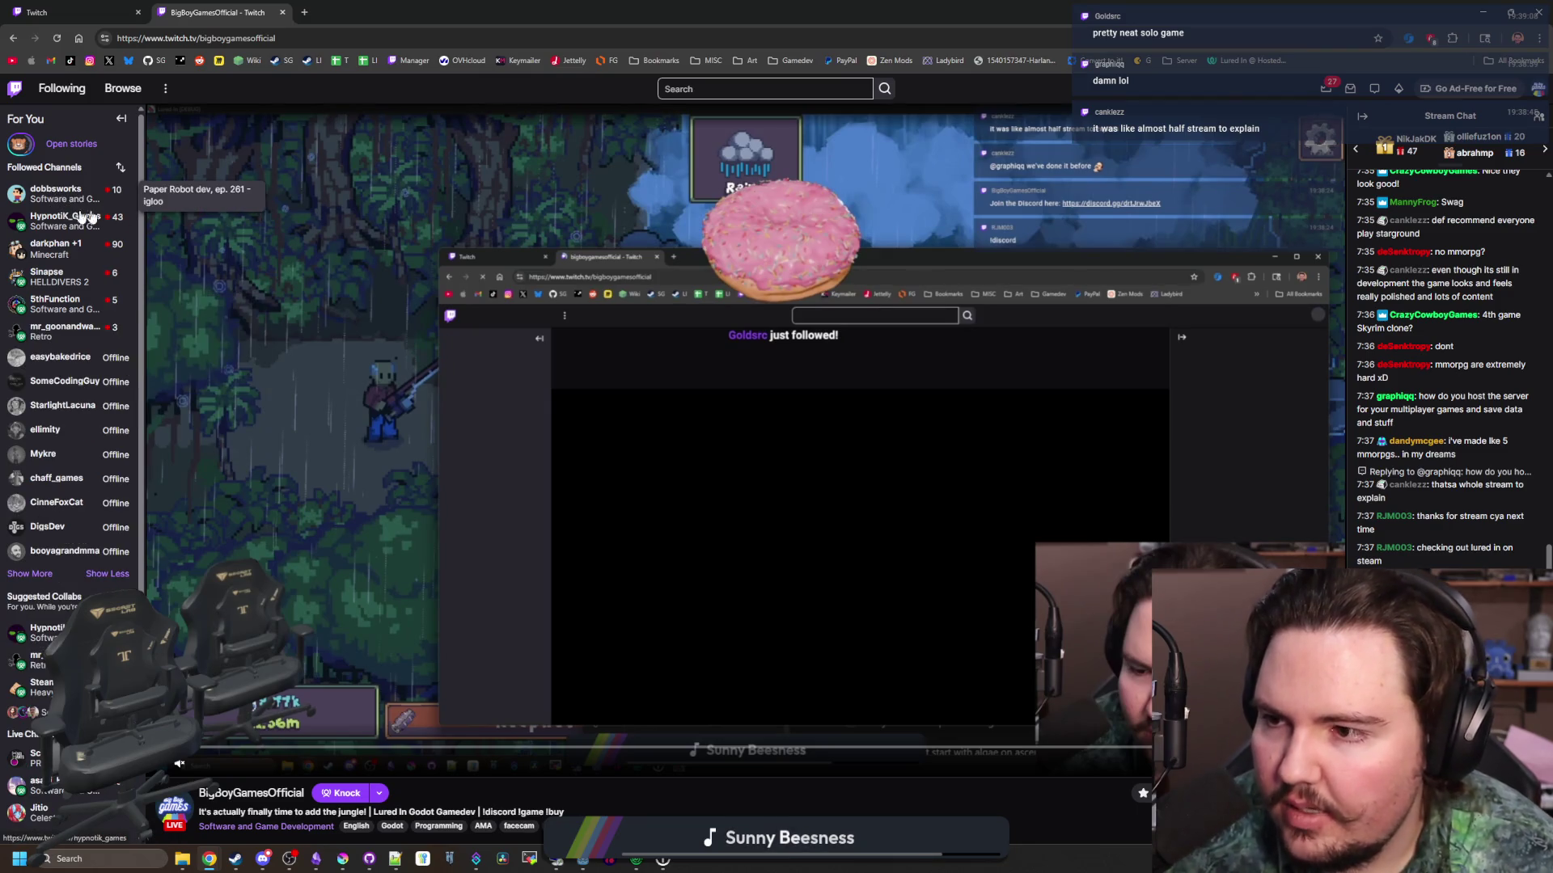
left_click(412, 59)
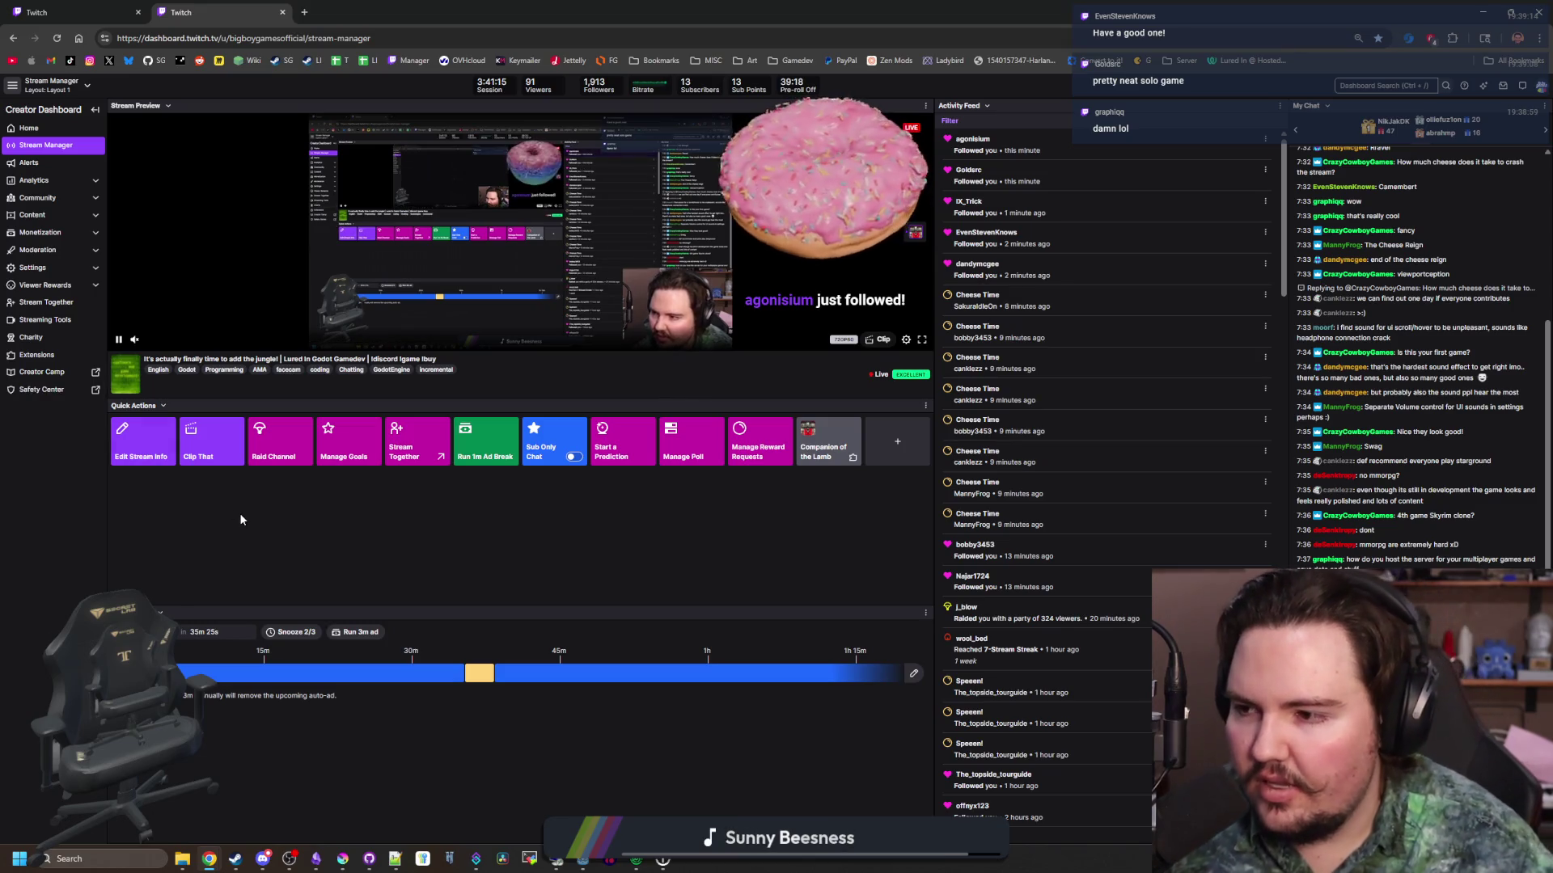
left_click(288, 447)
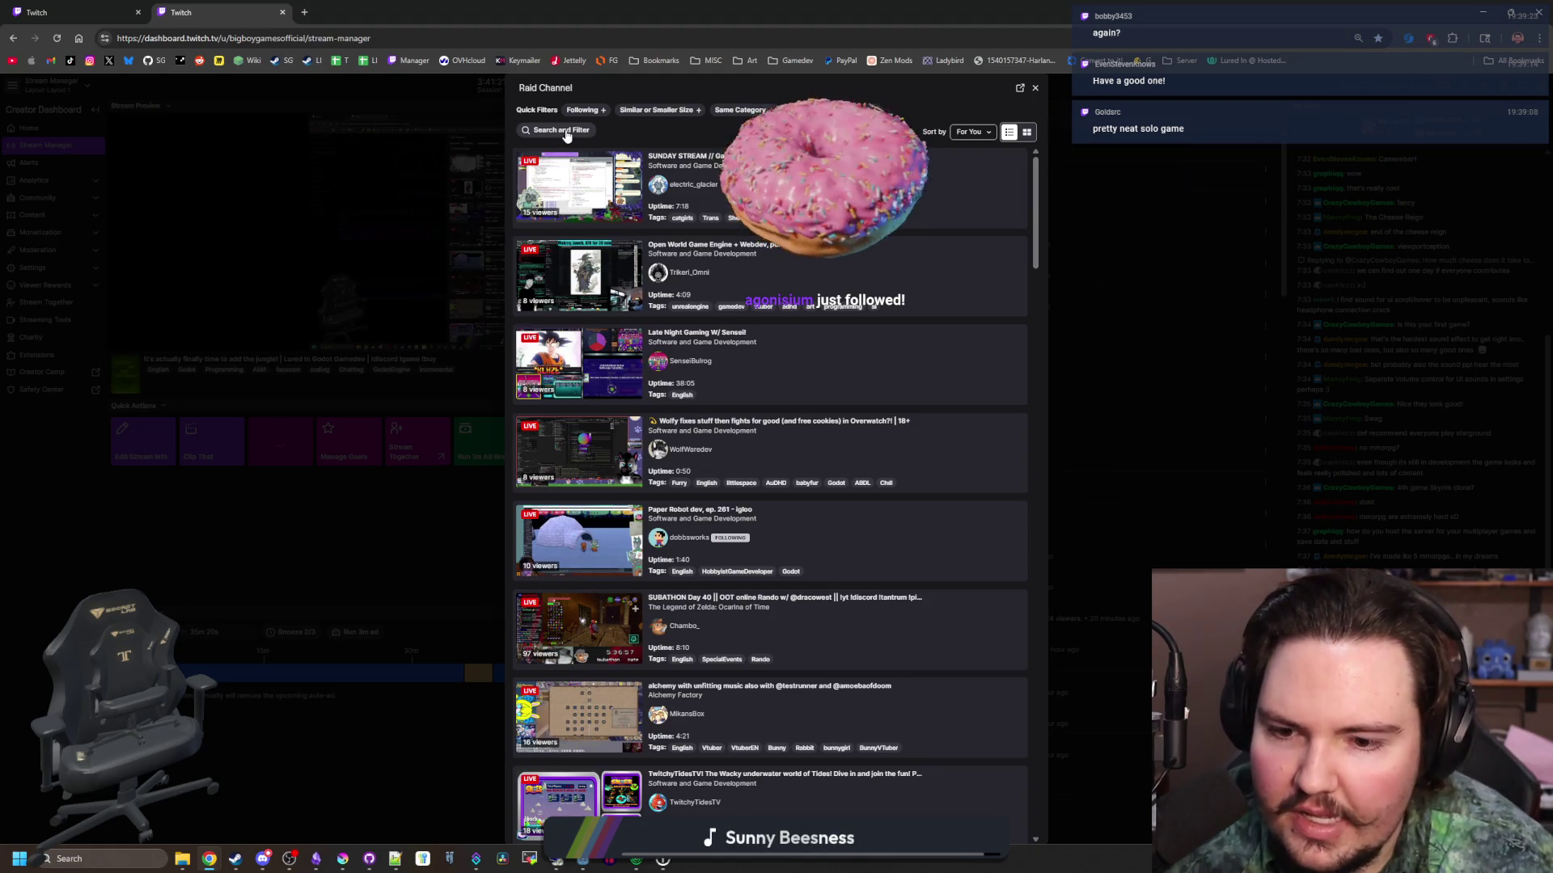
left_click(580, 545)
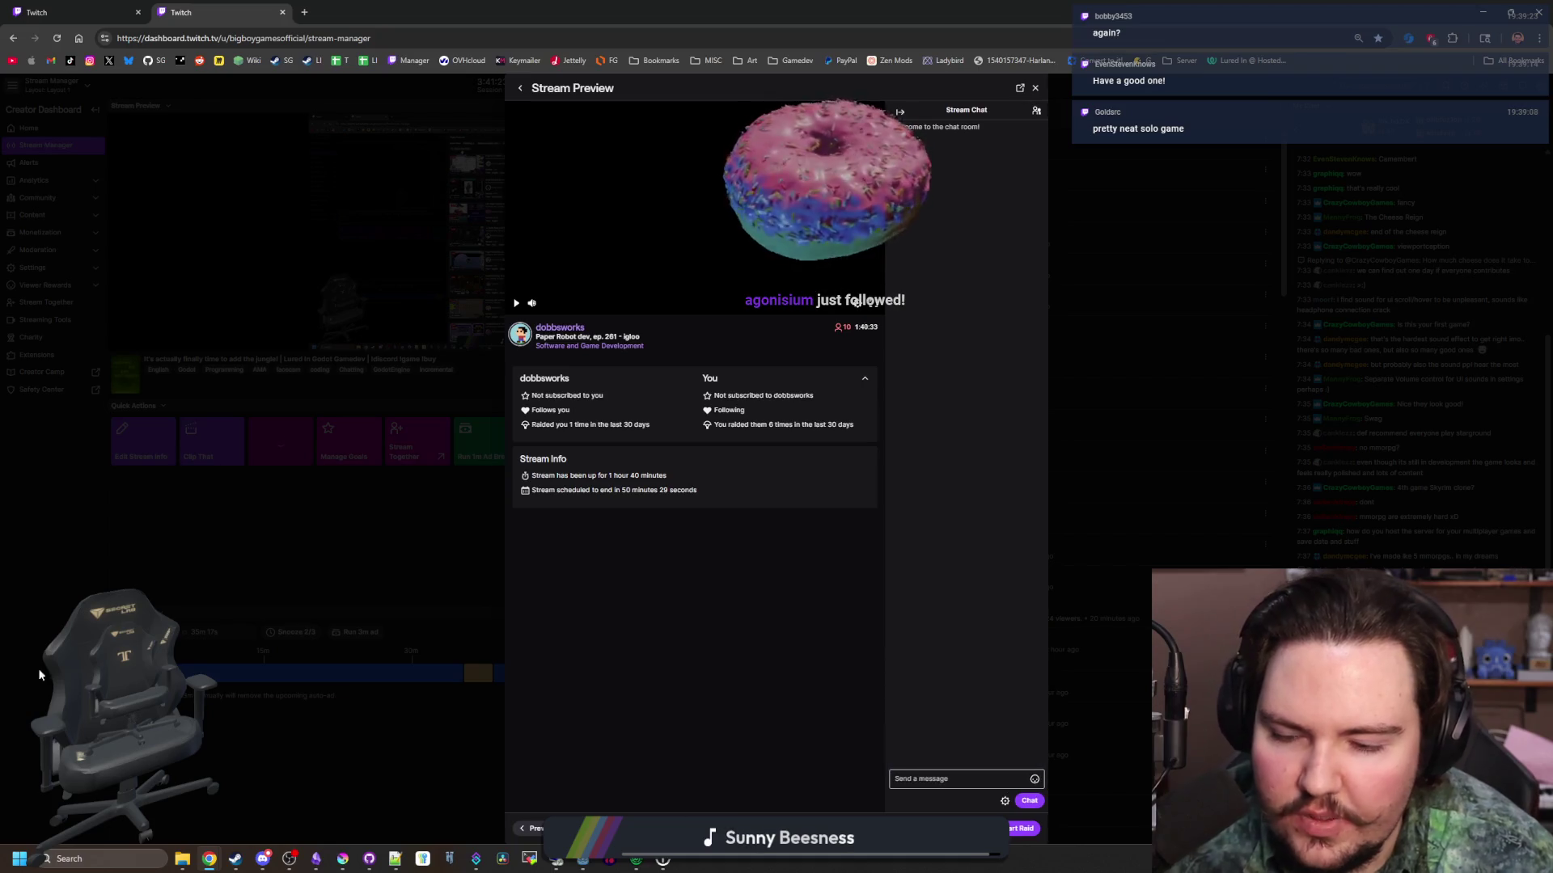